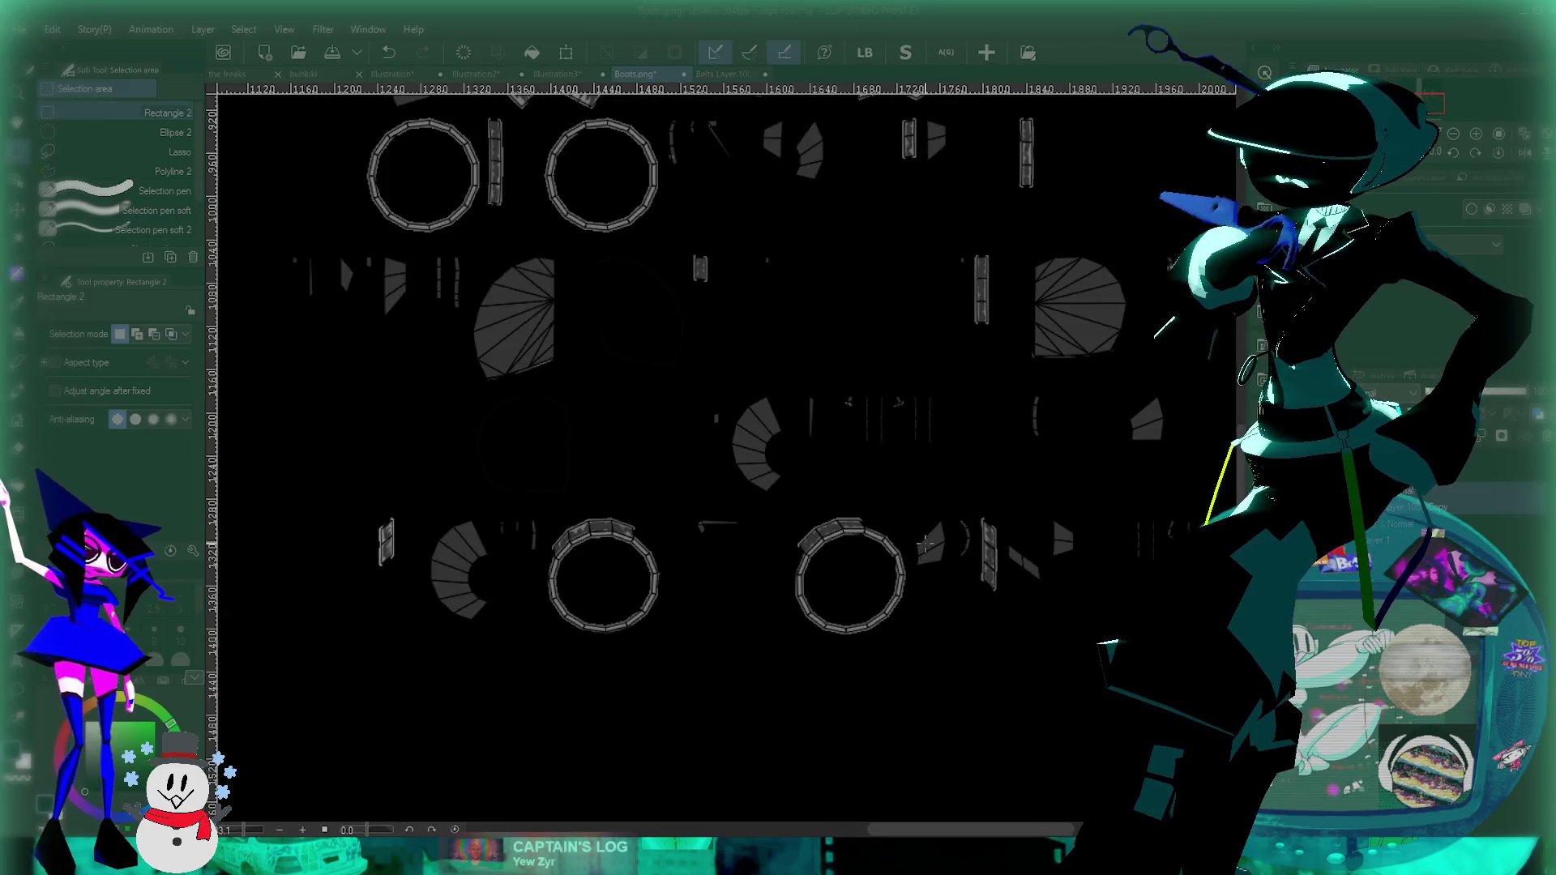
Step: Look over the Boots texture, then view the Belts Layer.1001.png sketch in Clip Studio Paint
scroll(973, 584, "down", 3)
scroll(972, 584, "down", 2)
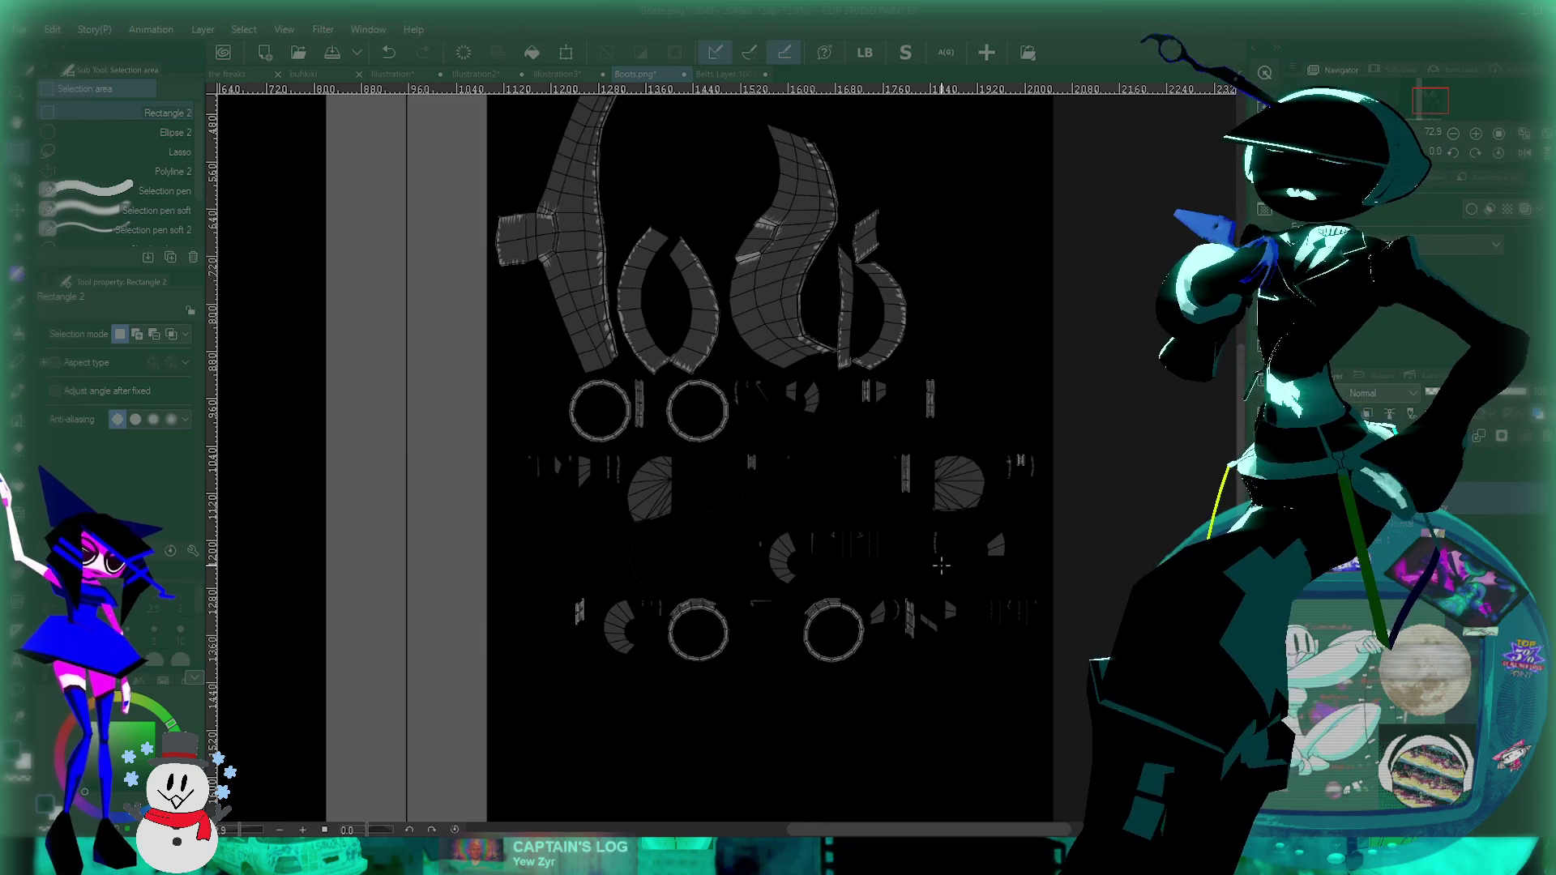
scroll(940, 565, "down", 1)
scroll(973, 527, "up", 3)
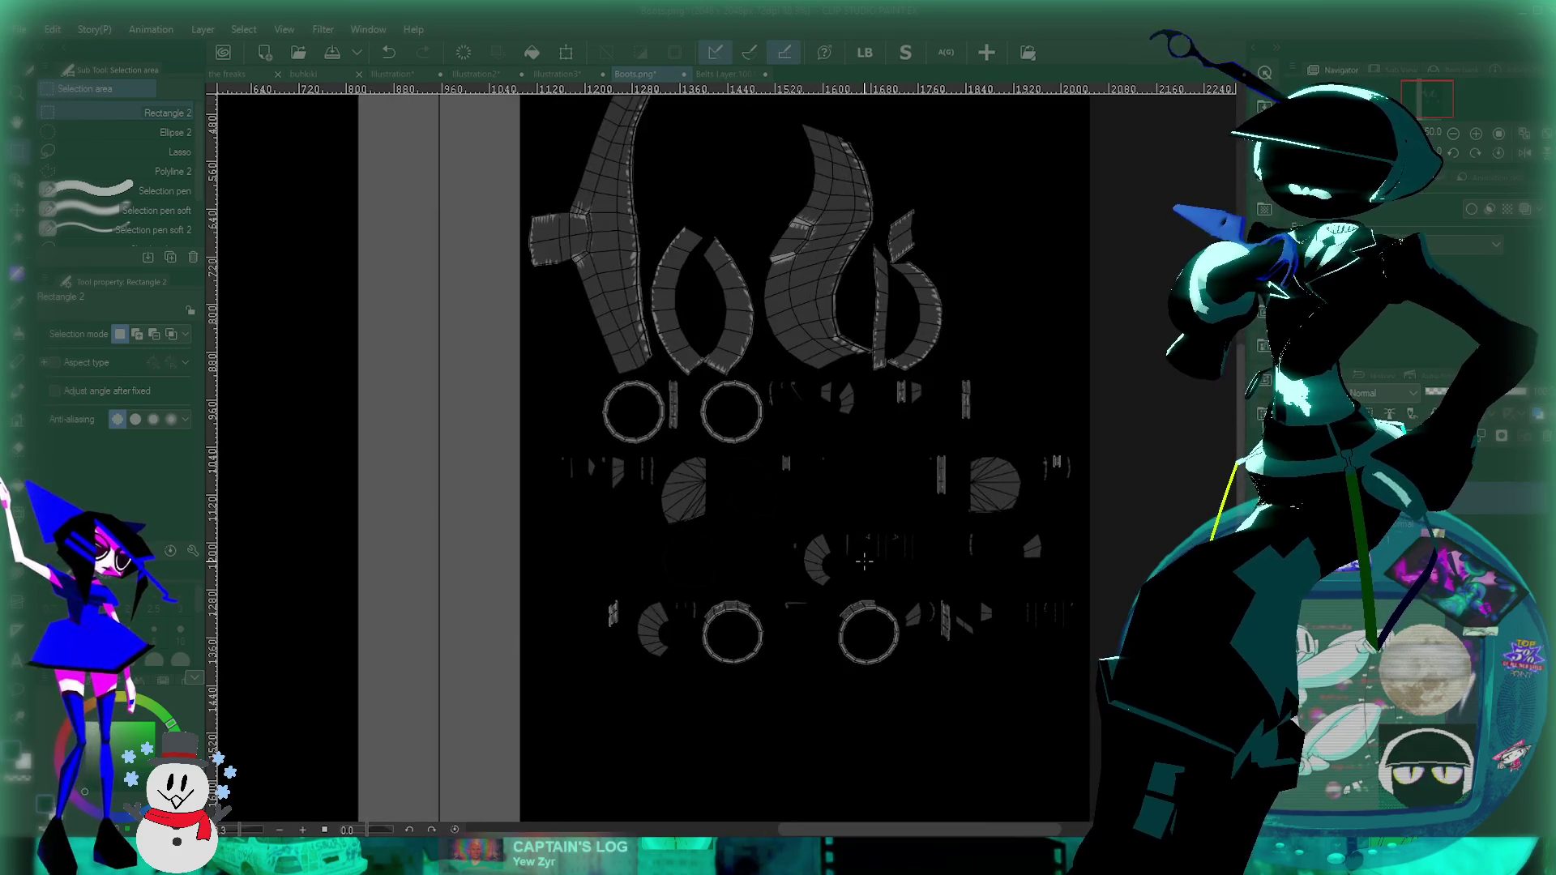
scroll(1004, 484, "down", 4)
scroll(1004, 484, "down", 3)
scroll(1062, 515, "up", 3)
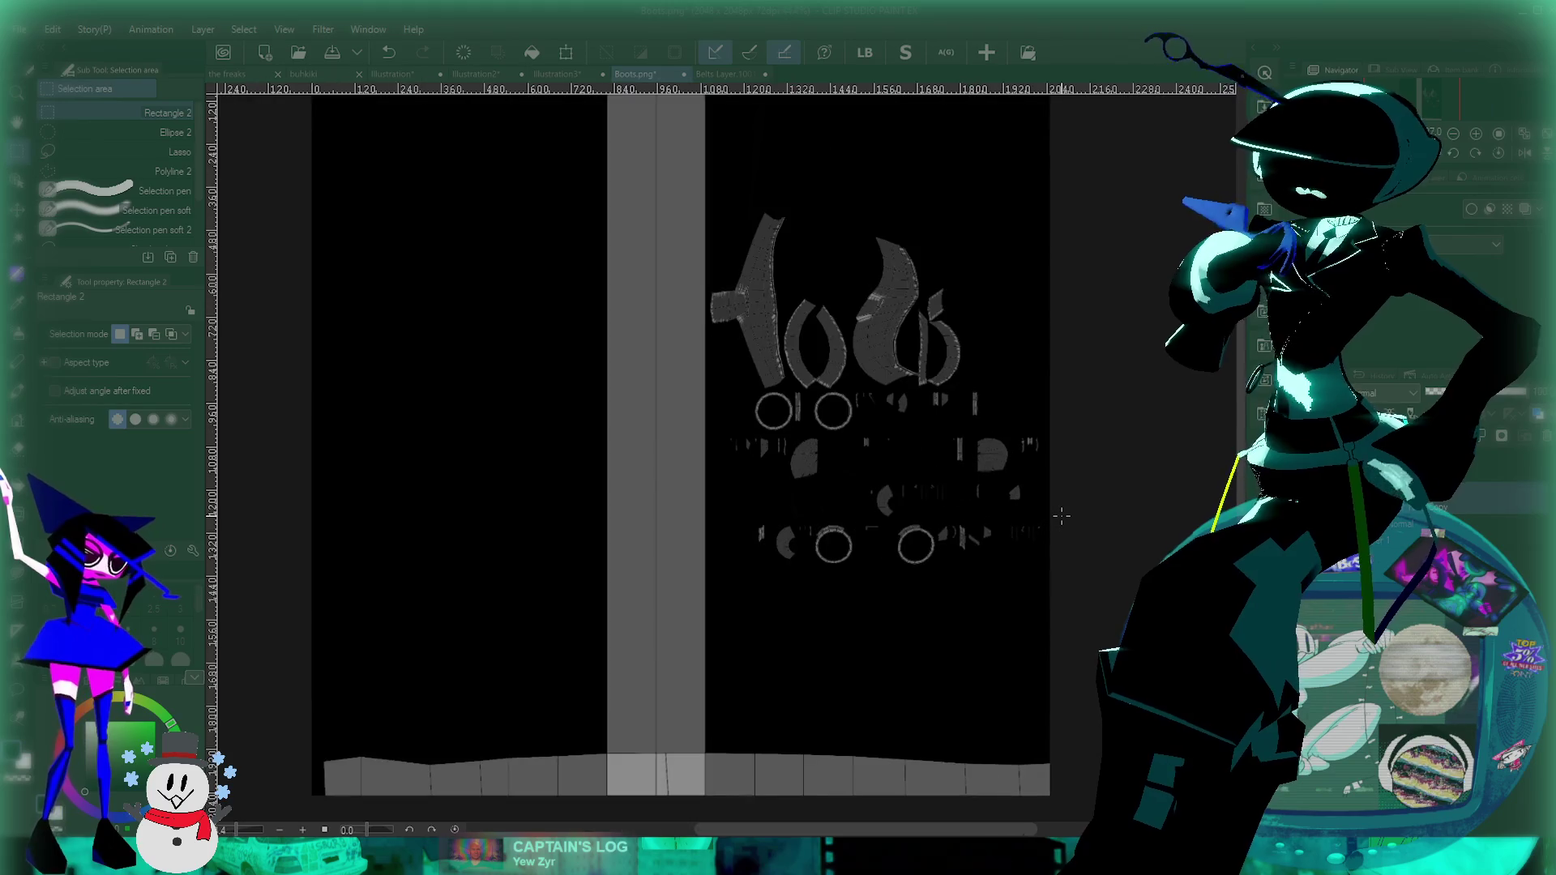
left_click_drag(1083, 526, 1066, 520)
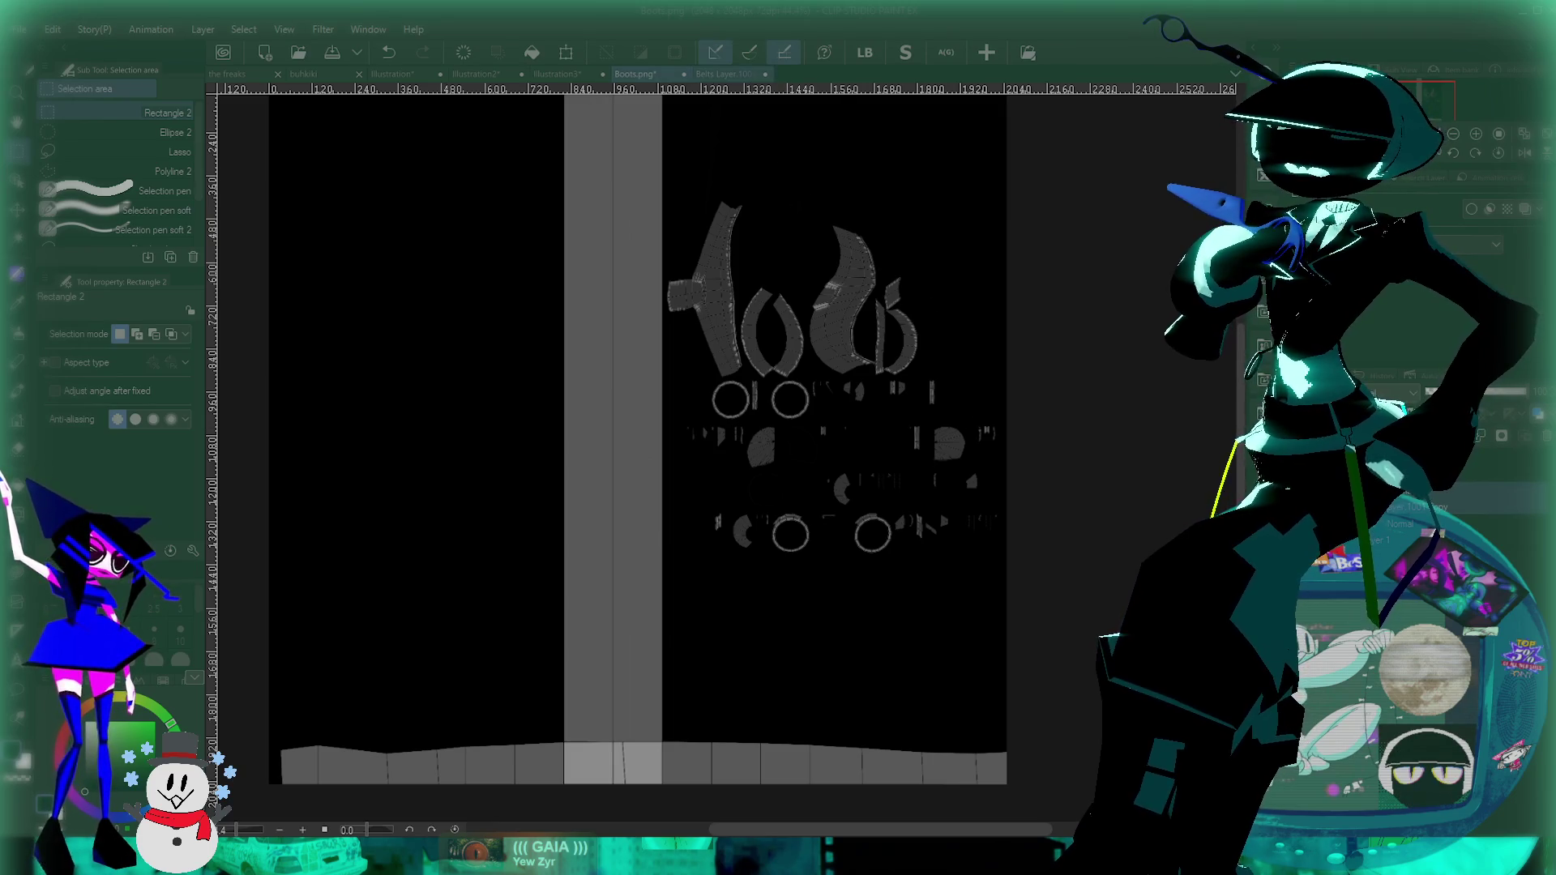
left_click(726, 74)
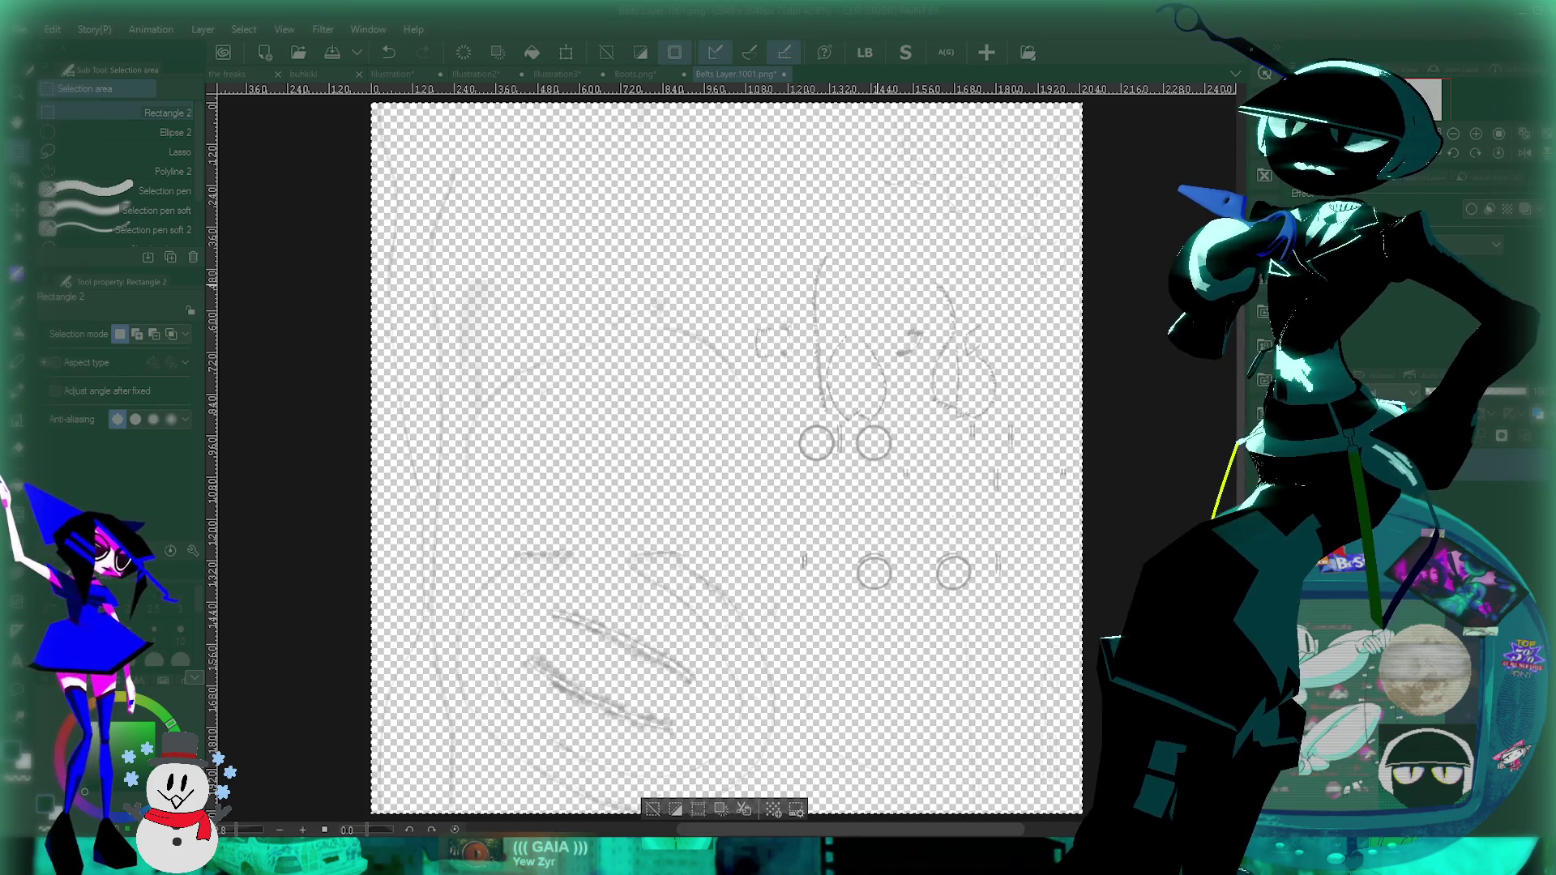
Step: Back on Boots.png, remove the black background and save the texture
key("ctrl+shift+Tab")
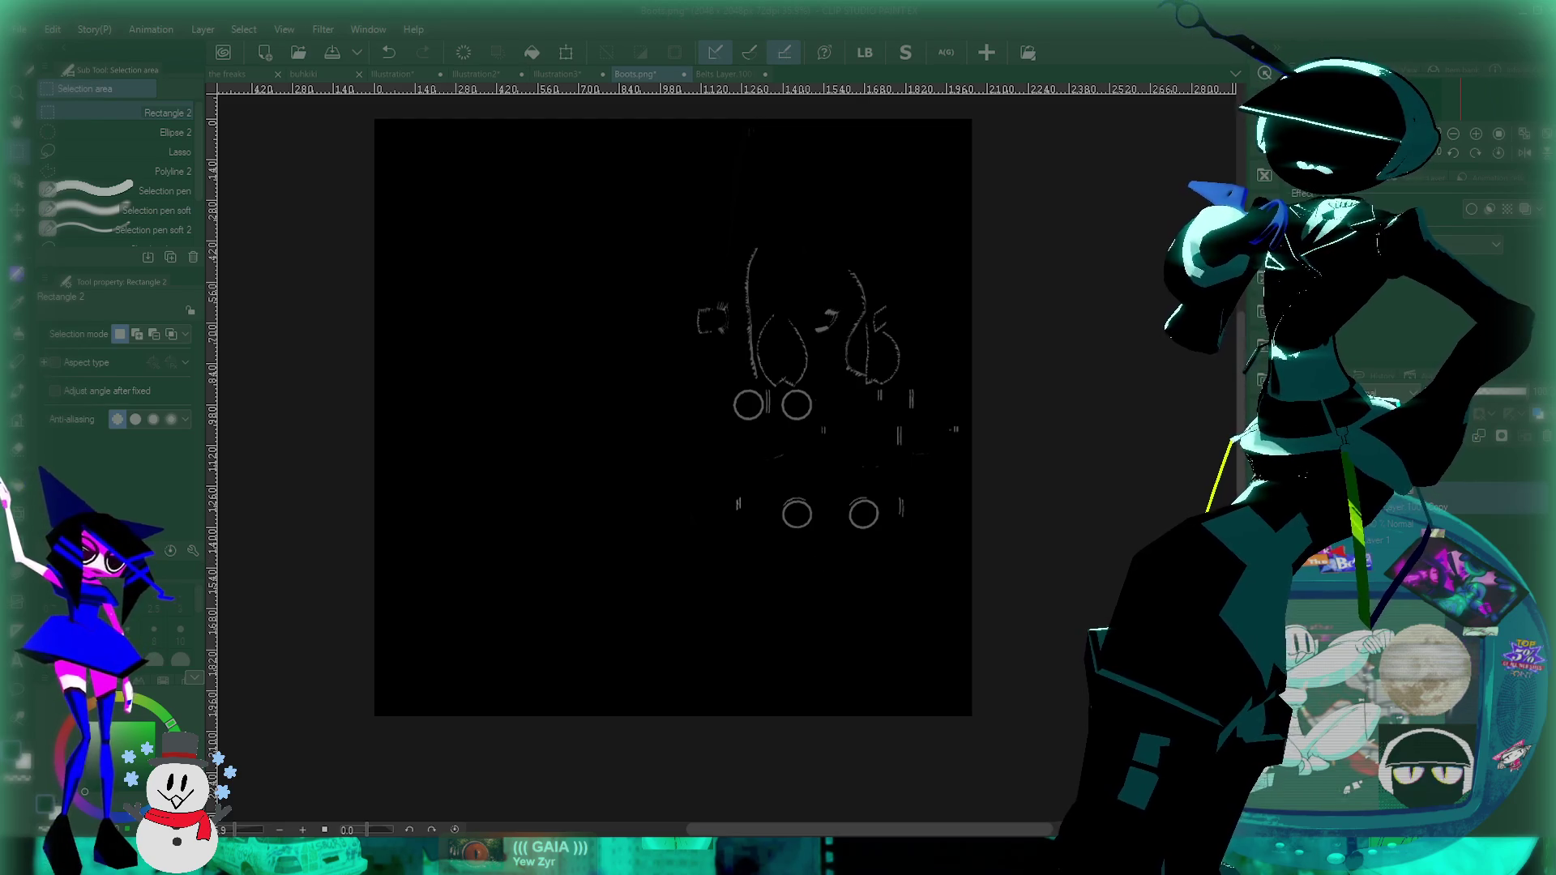
key("ctrl+z")
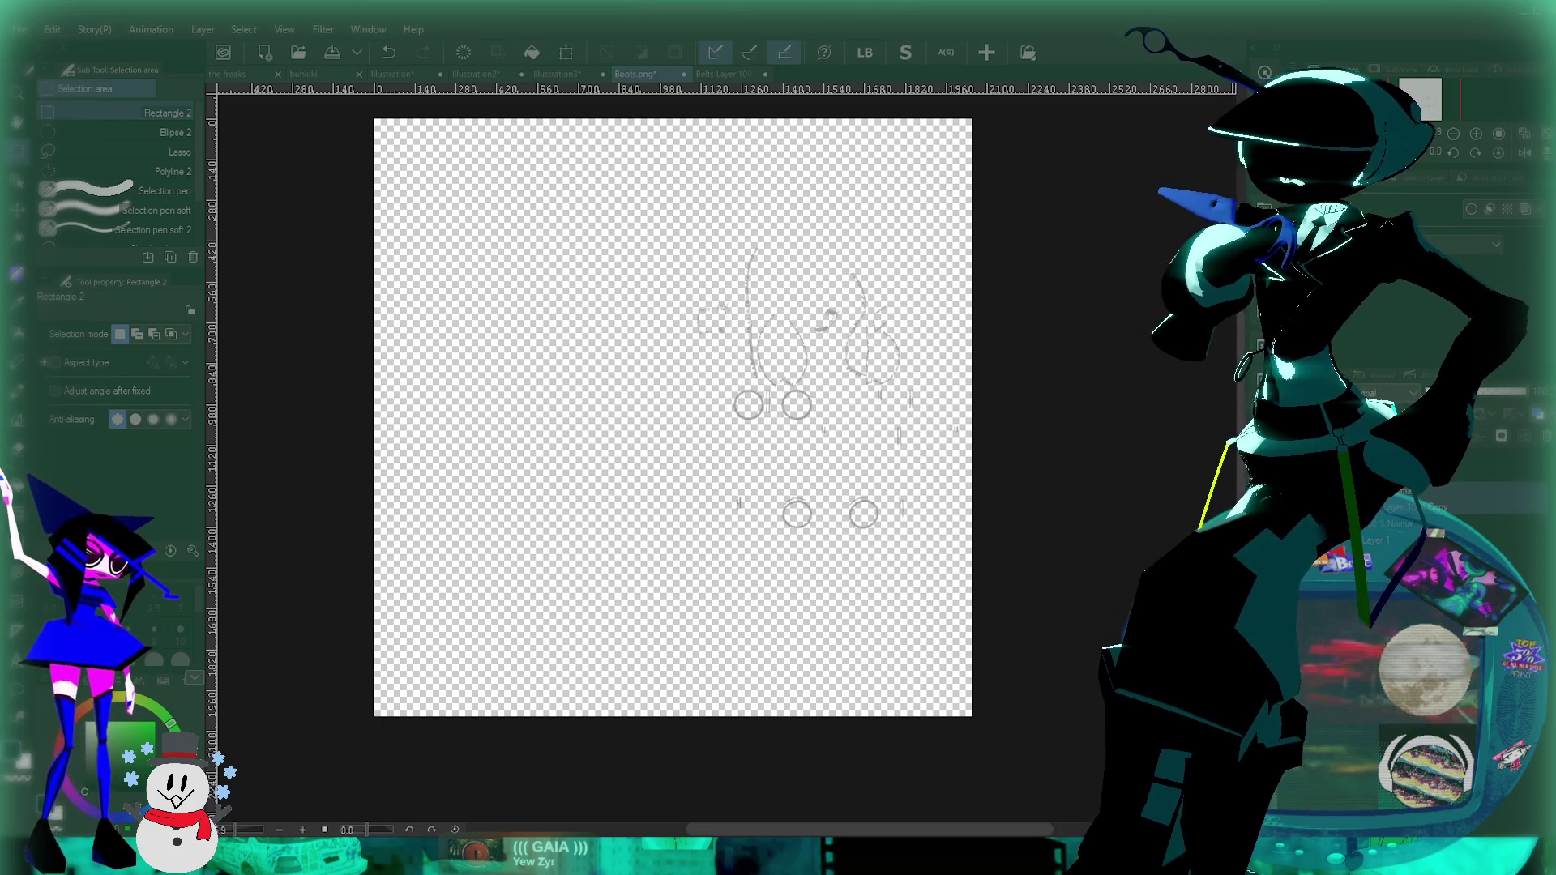
key("ctrl+s")
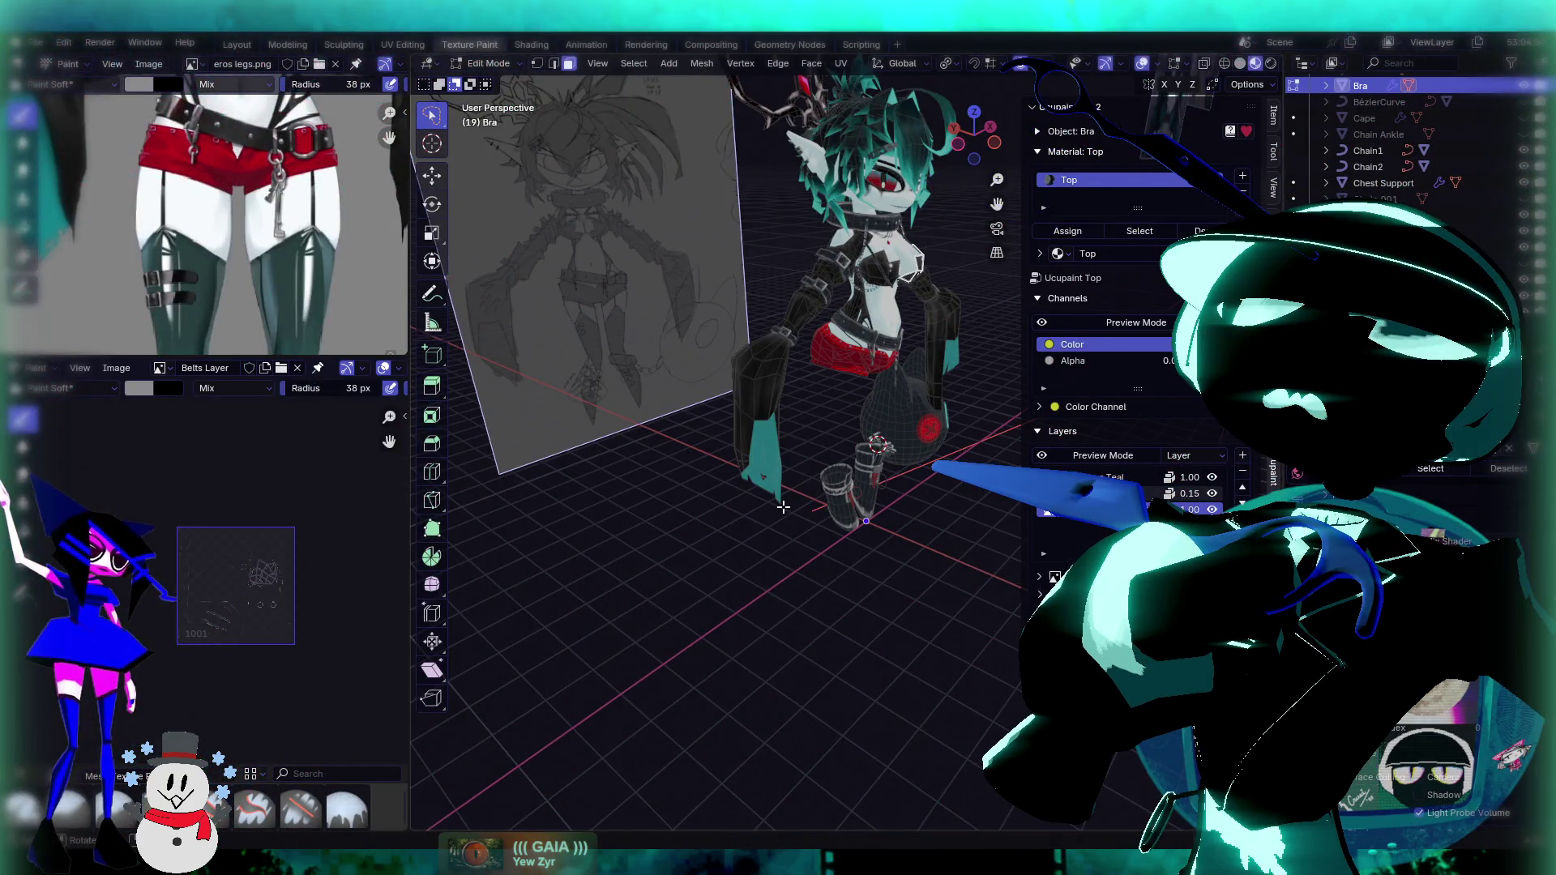
Step: Switch the Bra object to Object Mode and orbit to show the character and reference plane
mouse_move(803, 401)
middle_mouse_down()
mouse_move(893, 347)
mouse_move(843, 292)
middle_mouse_up()
scroll(811, 243, "up", 3)
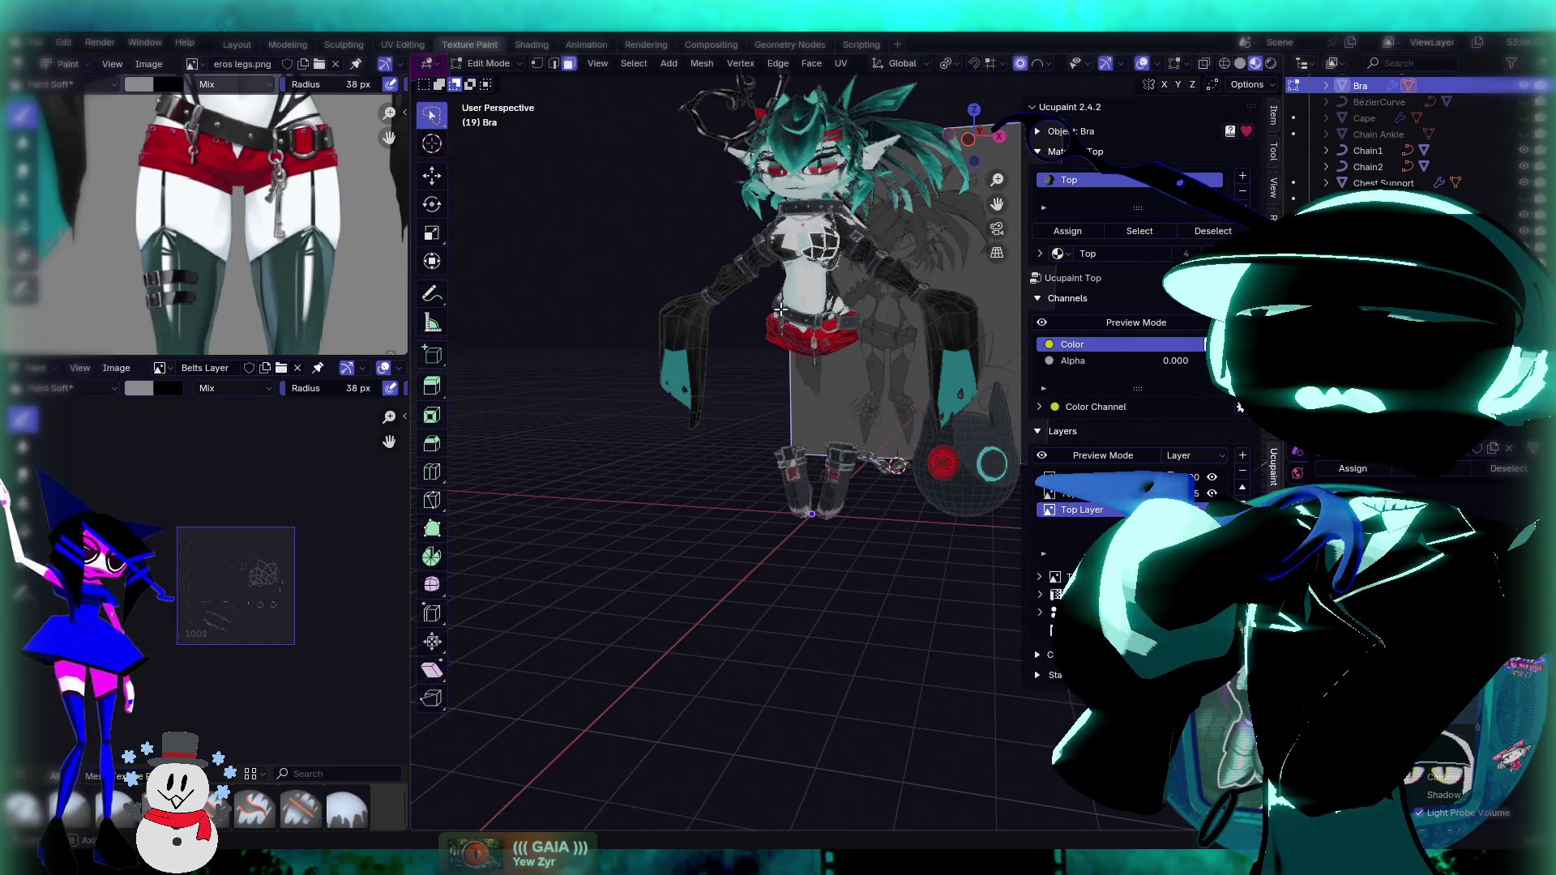
scroll(802, 226, "up", 3)
scroll(803, 226, "down", 4)
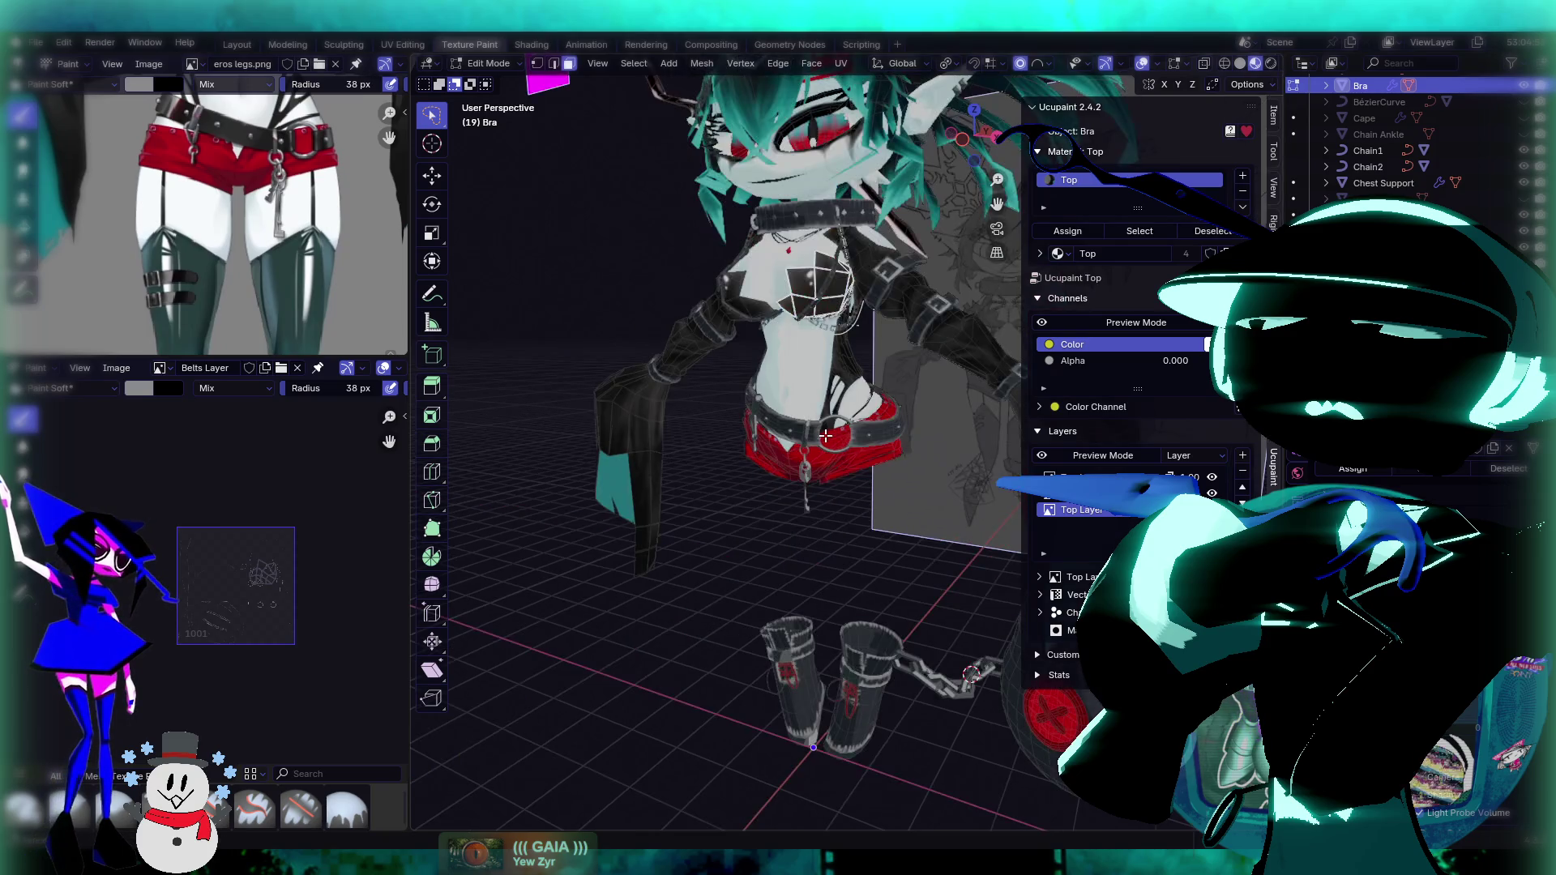
scroll(867, 321, "up", 2)
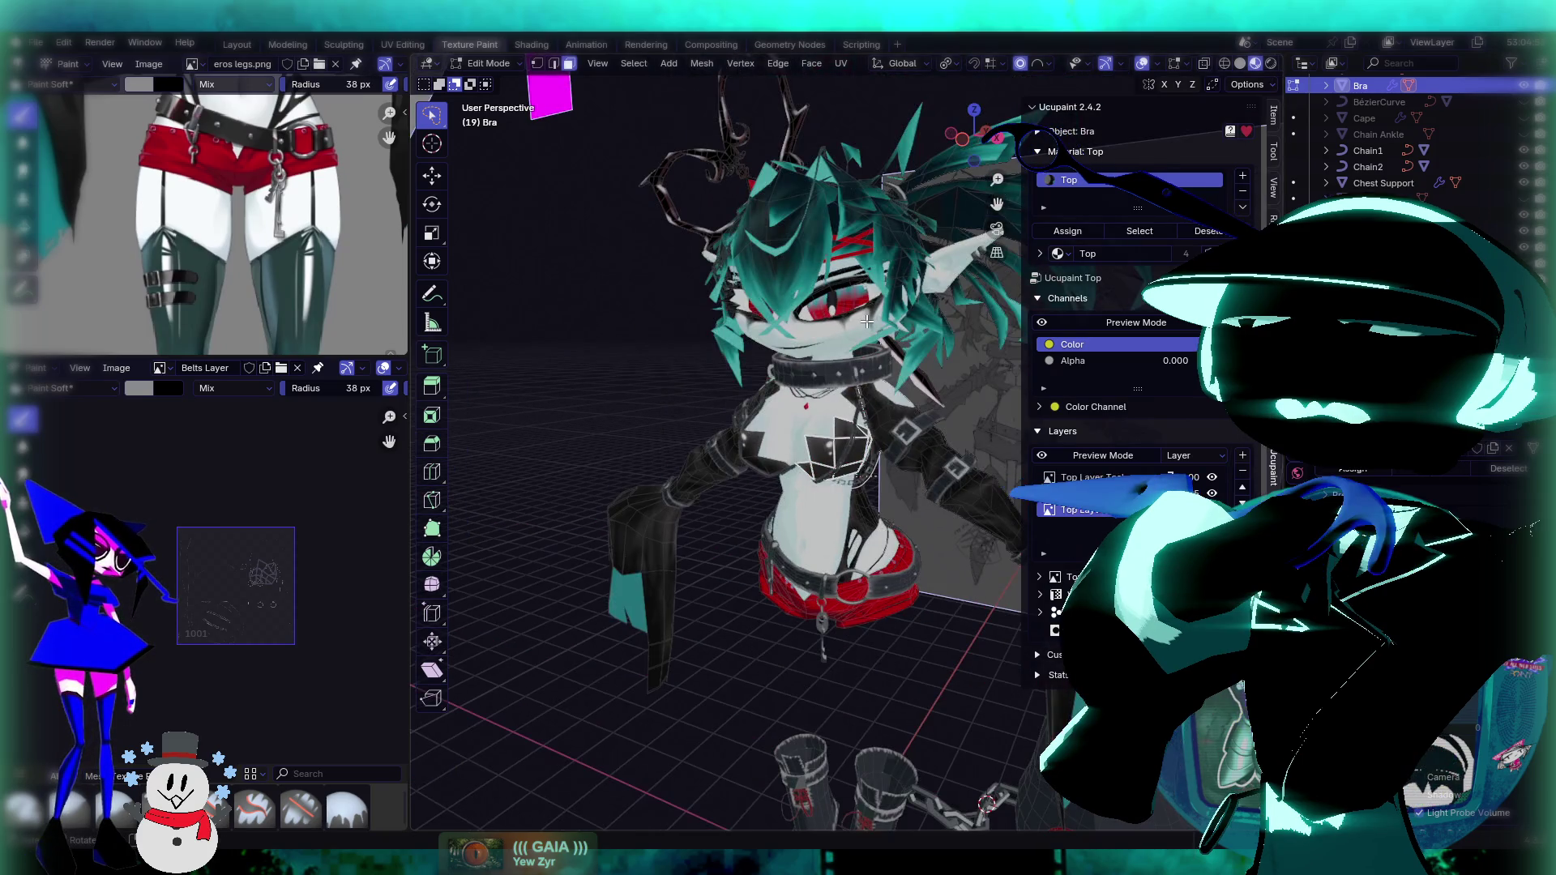
left_click(499, 65)
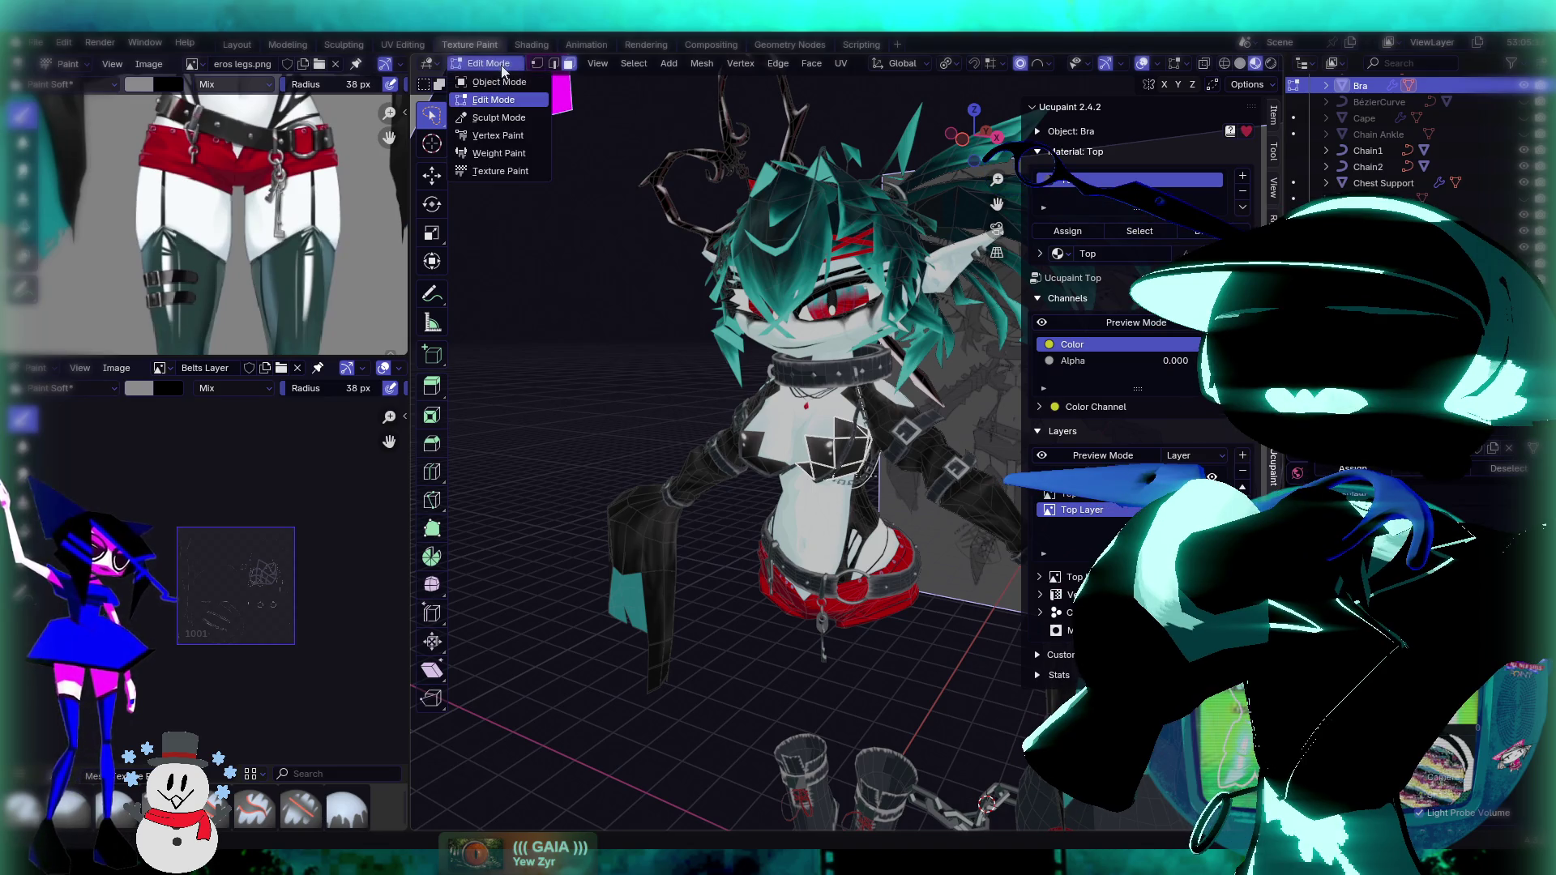
left_click(495, 83)
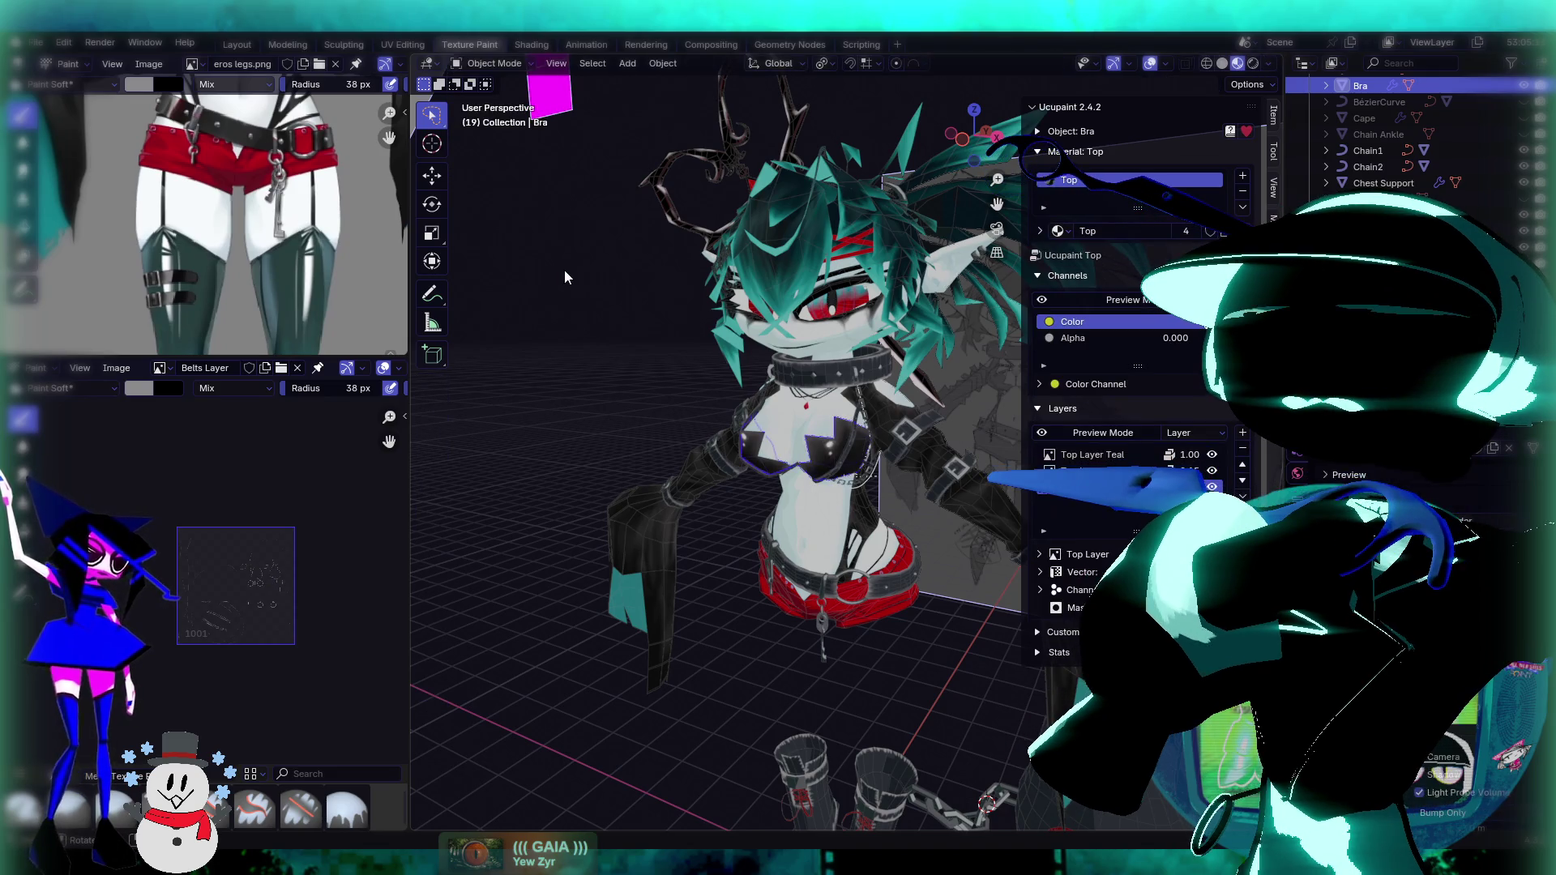
mouse_move(676, 331)
middle_mouse_down()
mouse_move(708, 357)
mouse_move(754, 325)
middle_mouse_up()
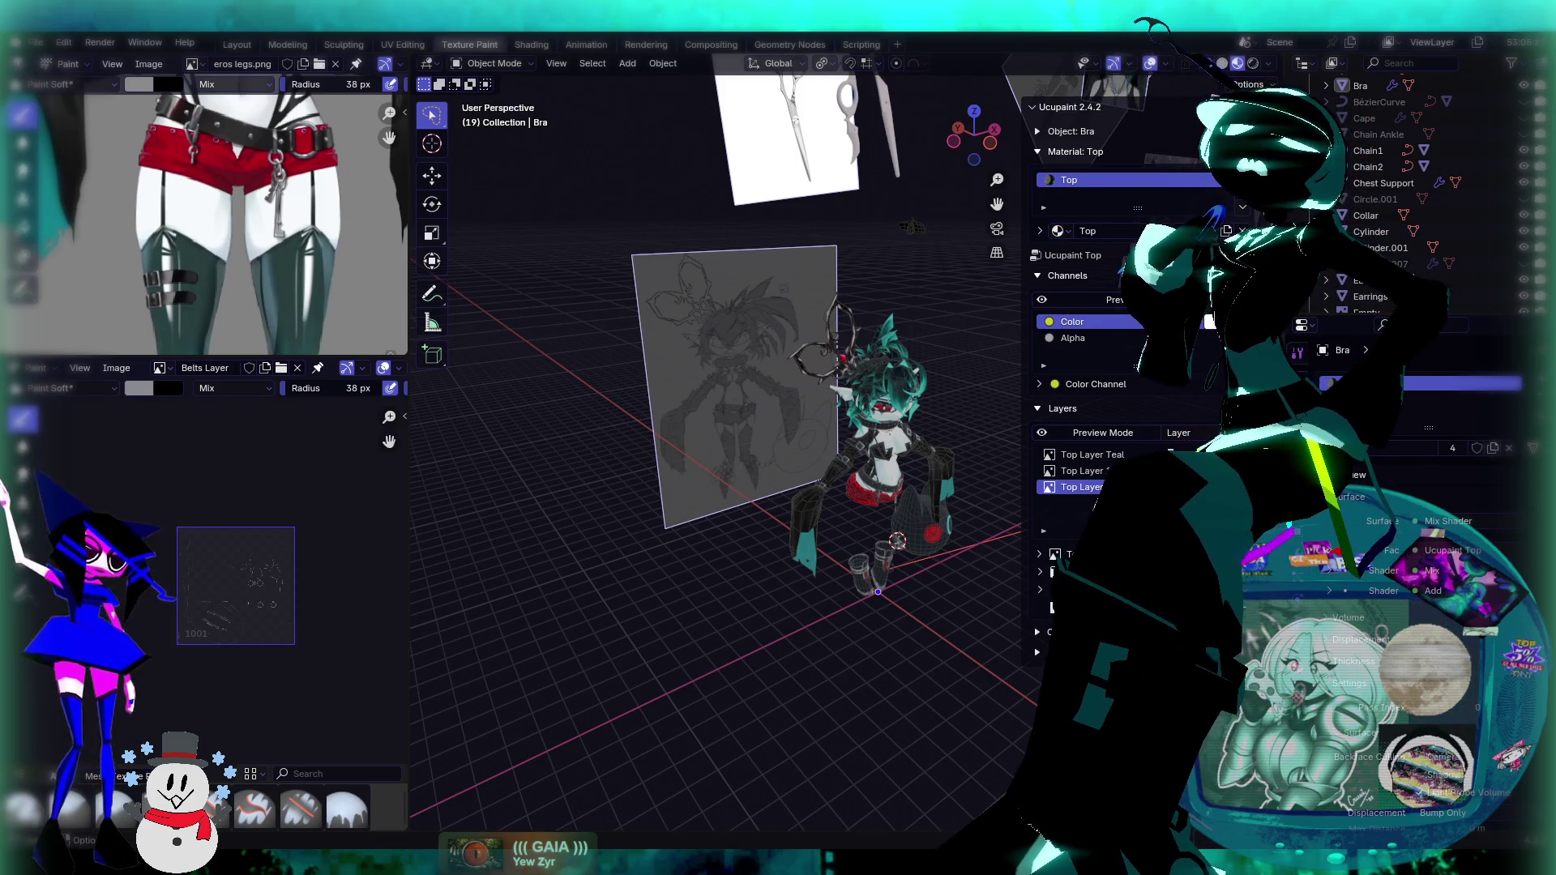
Step: Select and frame the boots, enter Edit Mode and select the entire mesh
middle_click_drag(730, 526, 904, 615)
scroll(869, 536, "up", 4)
scroll(868, 536, "up", 6)
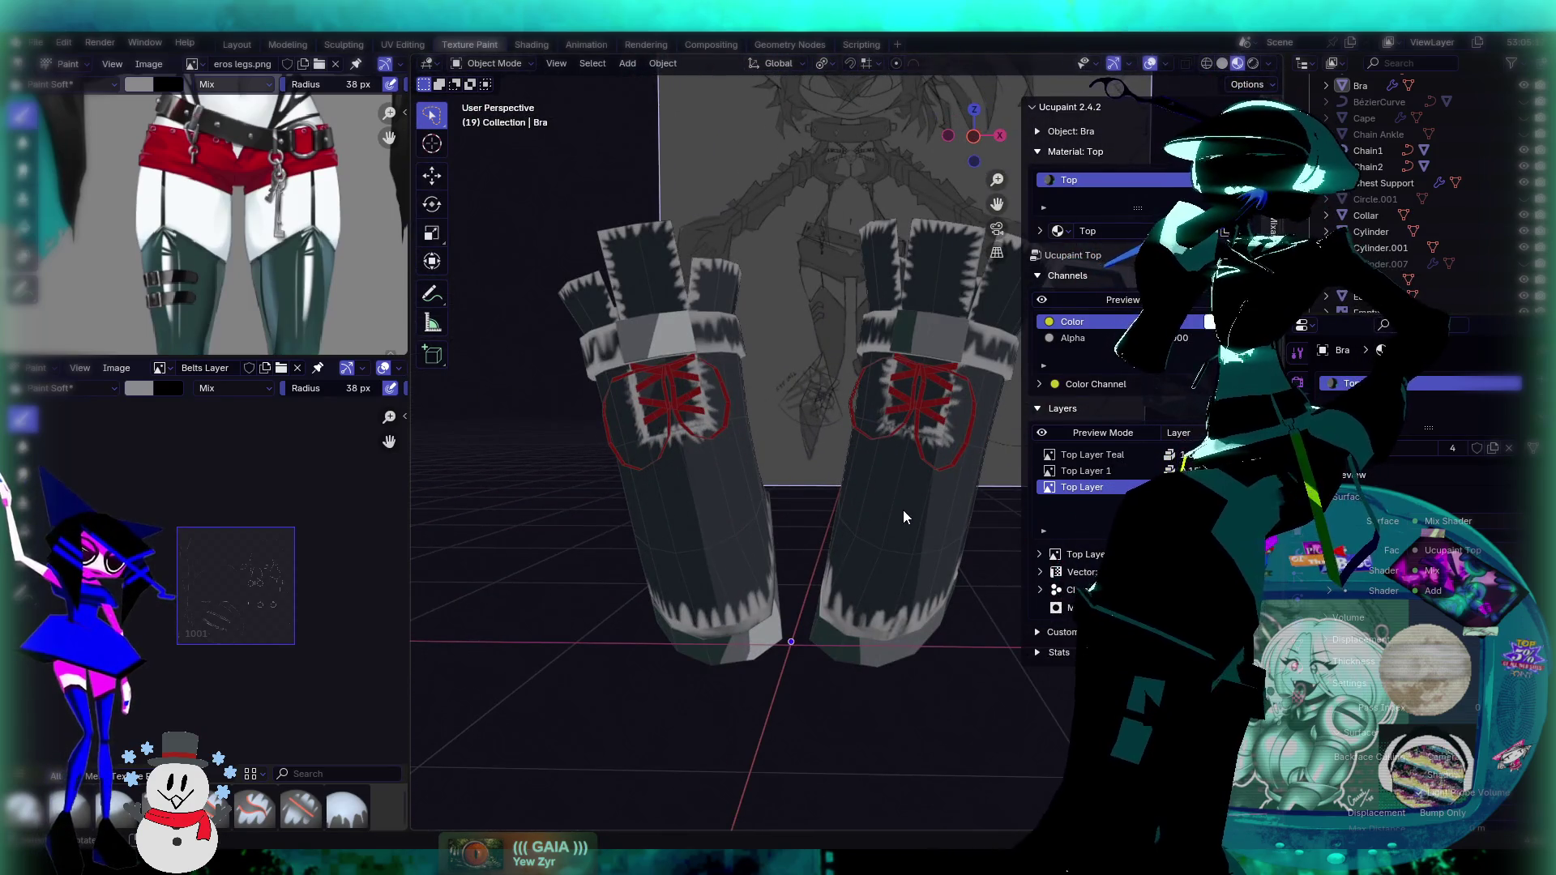
left_click(903, 509)
key("KP_Decimal")
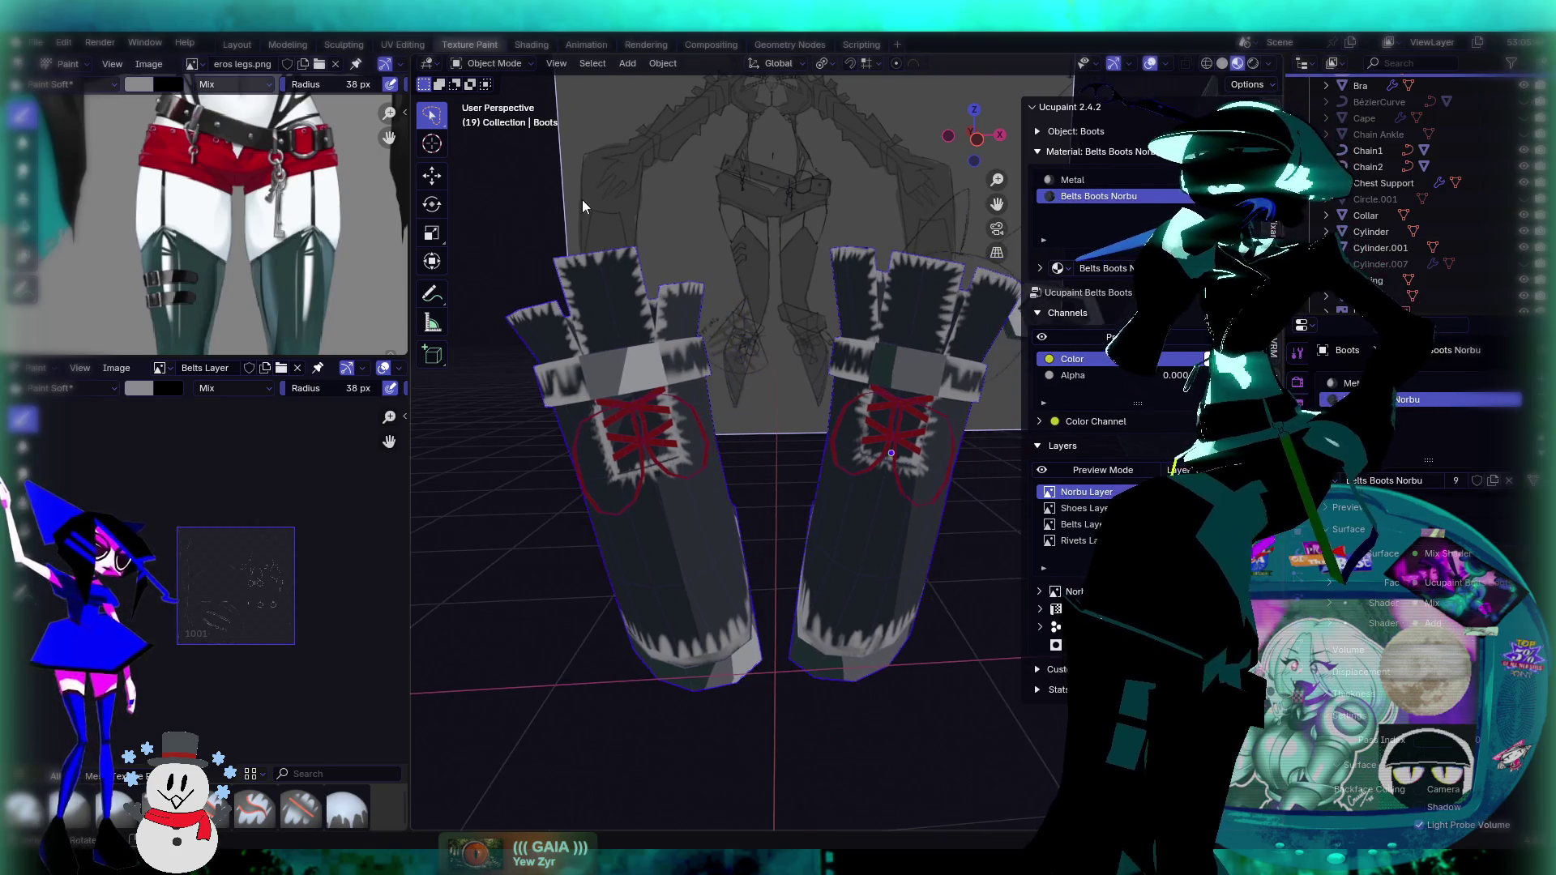
key("Tab")
key("a")
mouse_move(829, 484)
middle_mouse_down()
mouse_move(842, 533)
mouse_move(904, 533)
middle_mouse_up()
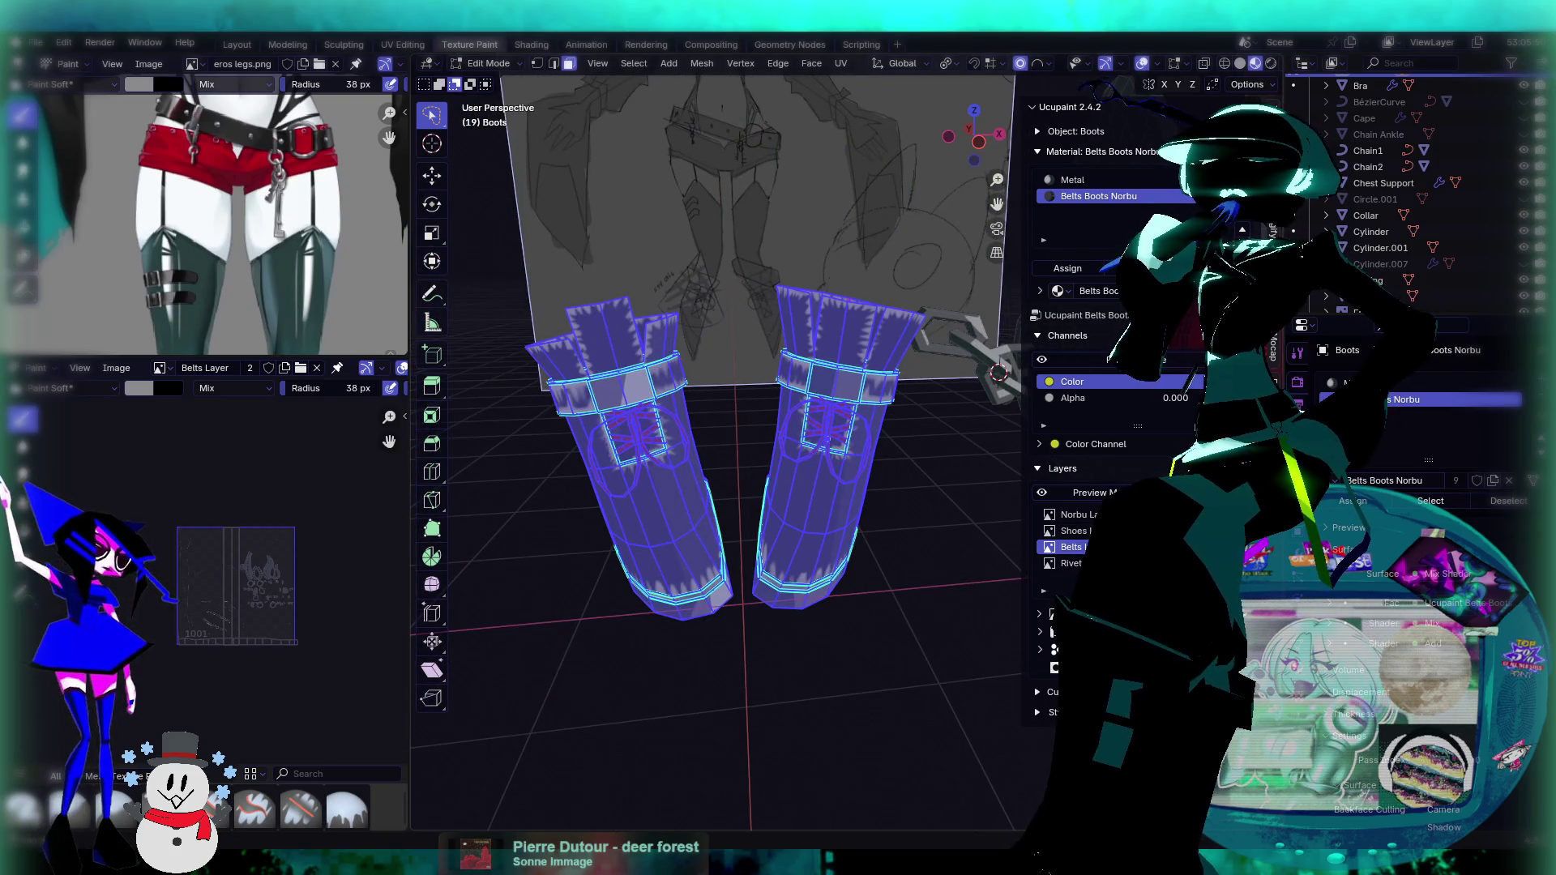
mouse_move(998, 373)
middle_mouse_down()
mouse_move(815, 579)
mouse_move(801, 513)
middle_mouse_up()
scroll(331, 633, "down", 5)
left_click(489, 64)
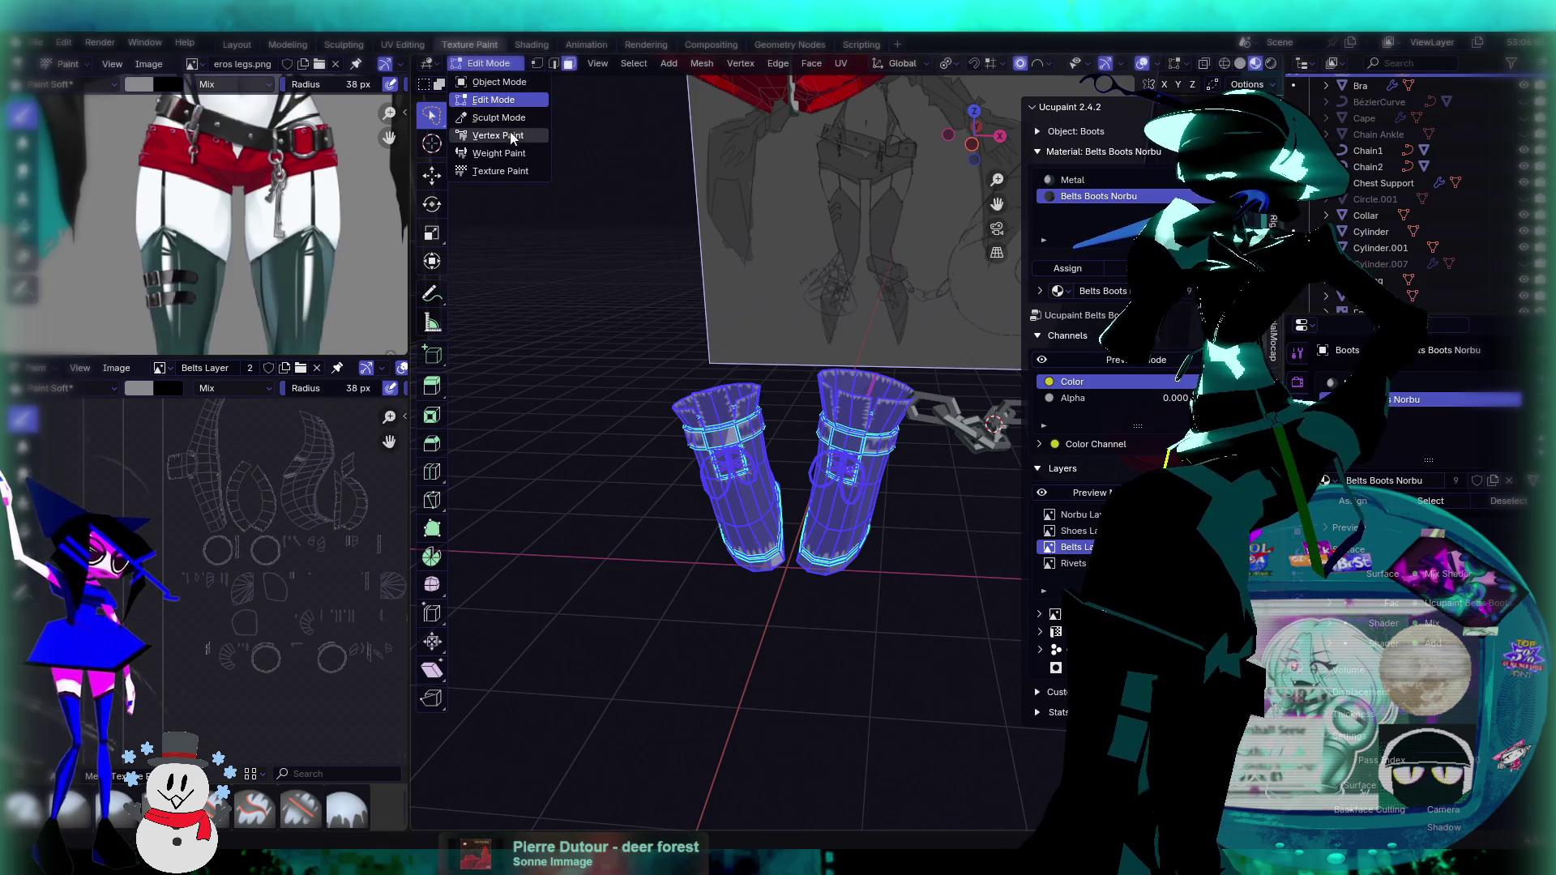
Step: Put the boots in Texture Paint with the Erase Soft brush at strength 1.000
left_click(496, 172)
mouse_move(817, 460)
middle_mouse_down()
mouse_move(835, 450)
mouse_move(822, 439)
middle_mouse_up()
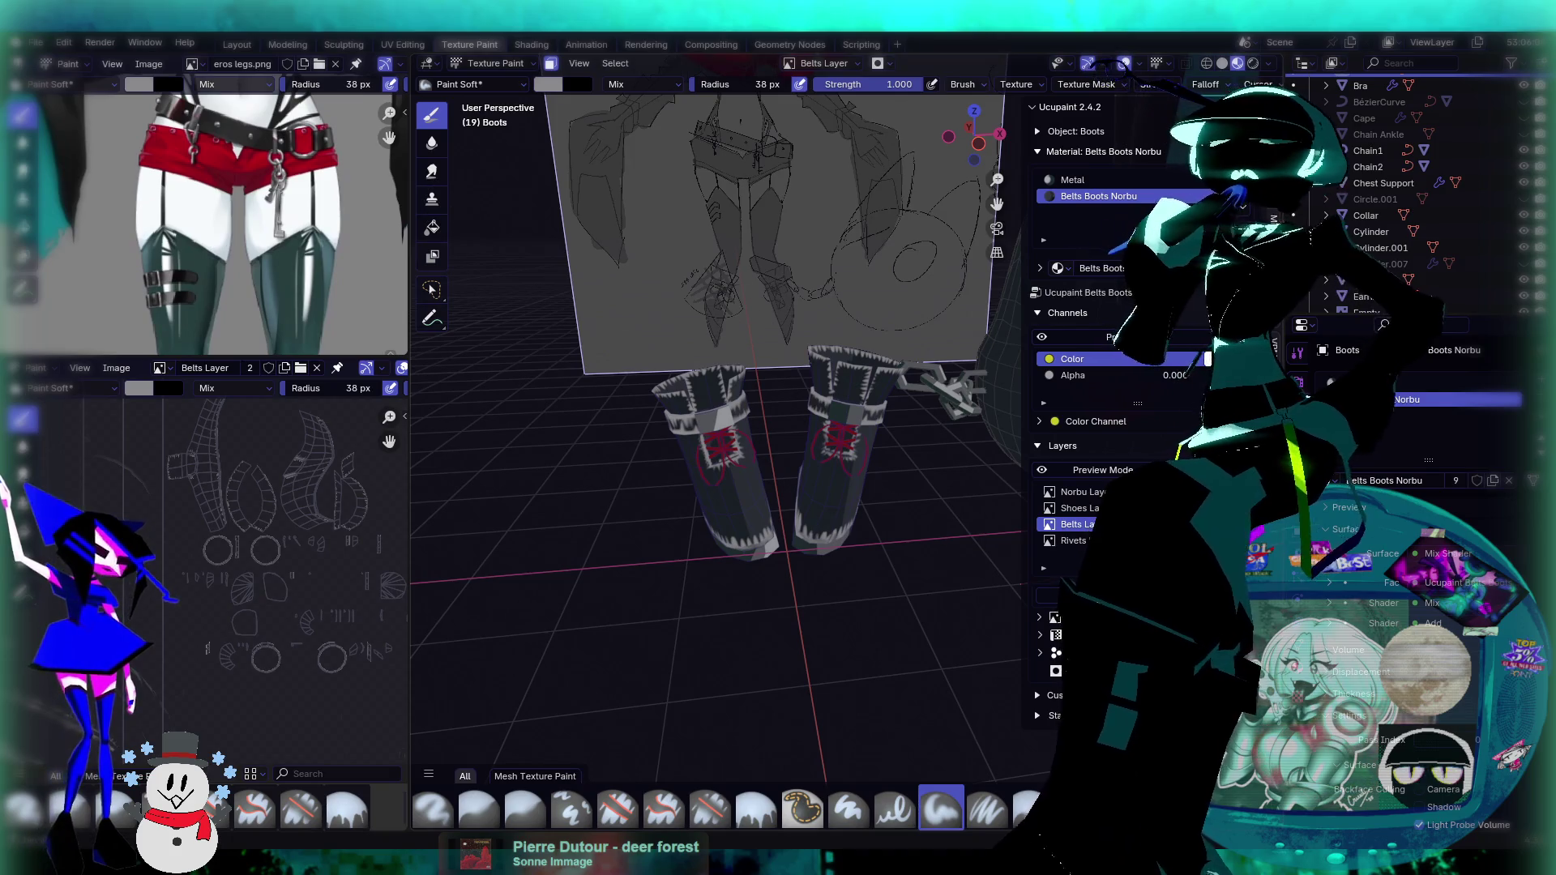
left_click(710, 808)
middle_click_drag(821, 545, 806, 604)
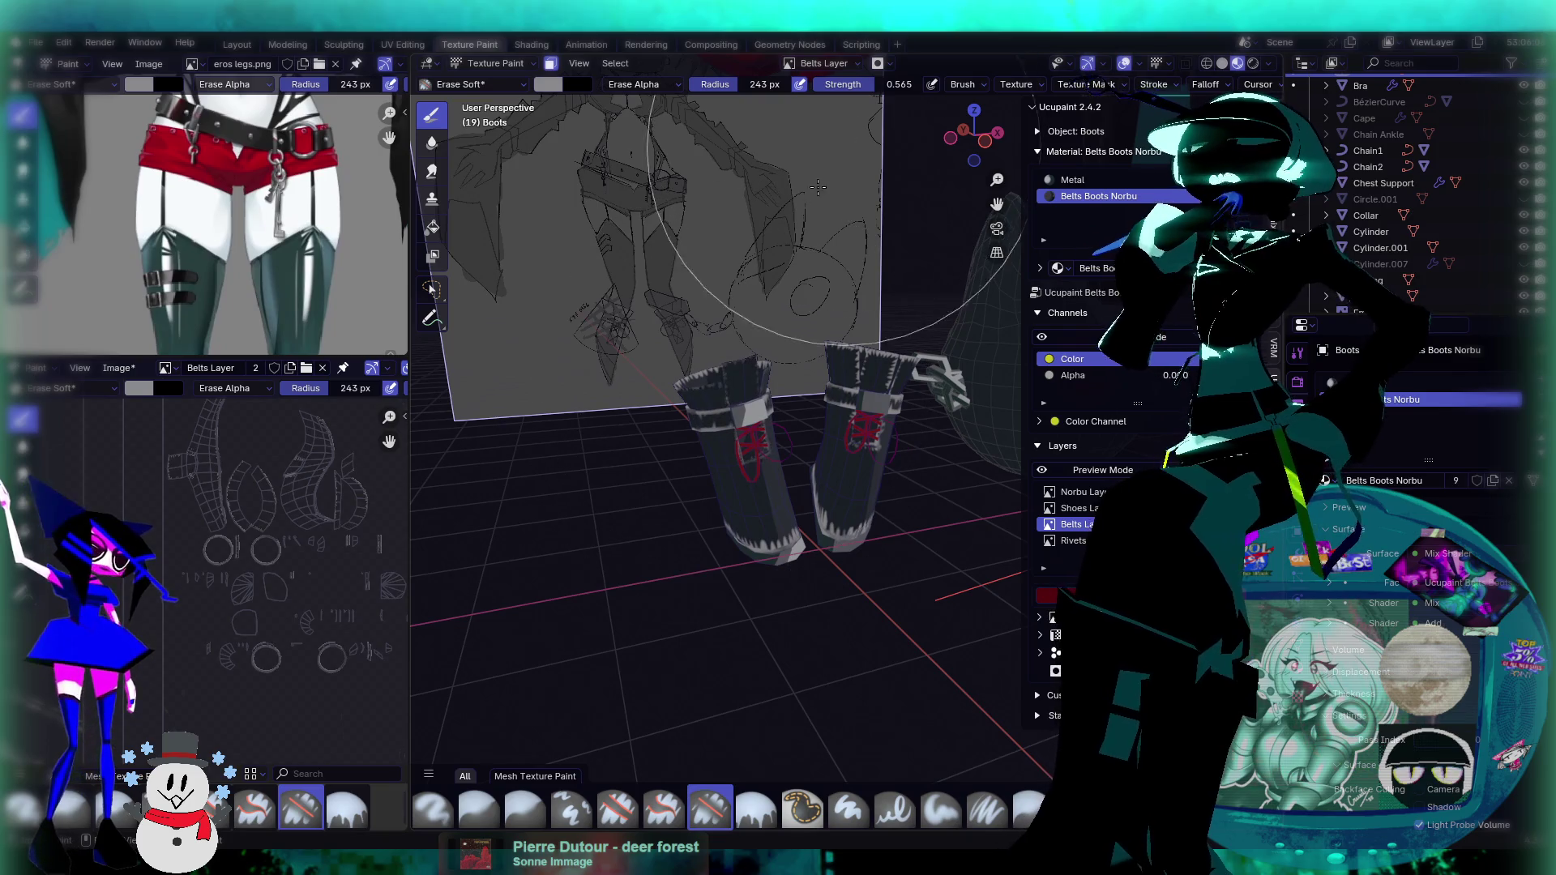
left_click_drag(867, 85, 924, 85)
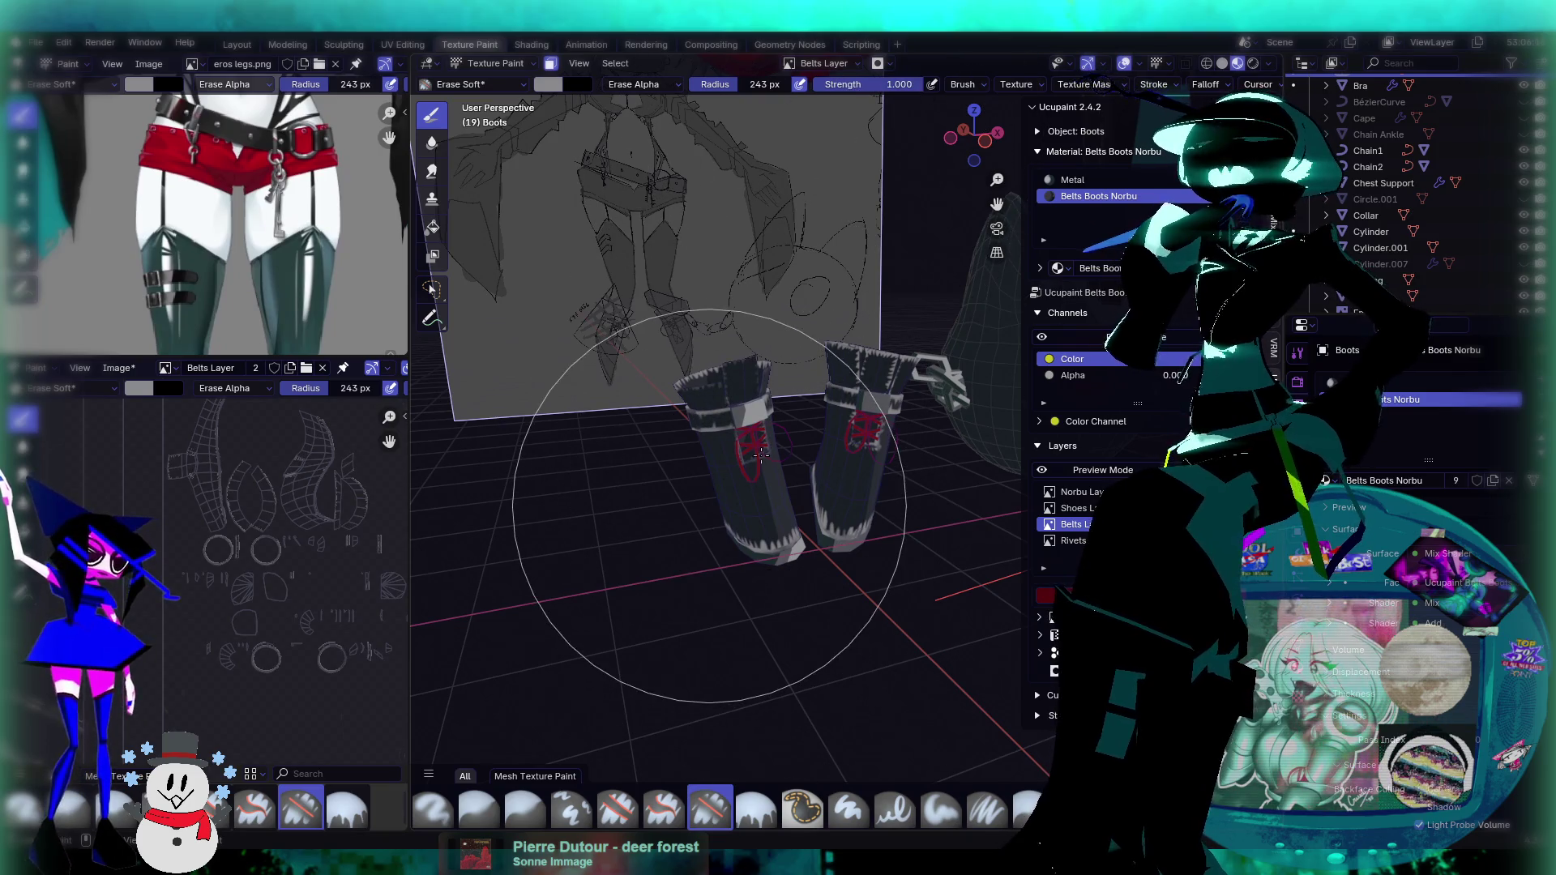
Step: Erase the white fringe along both boots, then widen the image editors on the left
mouse_move(699, 468)
left_mouse_down()
mouse_move(719, 434)
mouse_move(734, 476)
mouse_move(792, 479)
mouse_move(796, 573)
left_mouse_up()
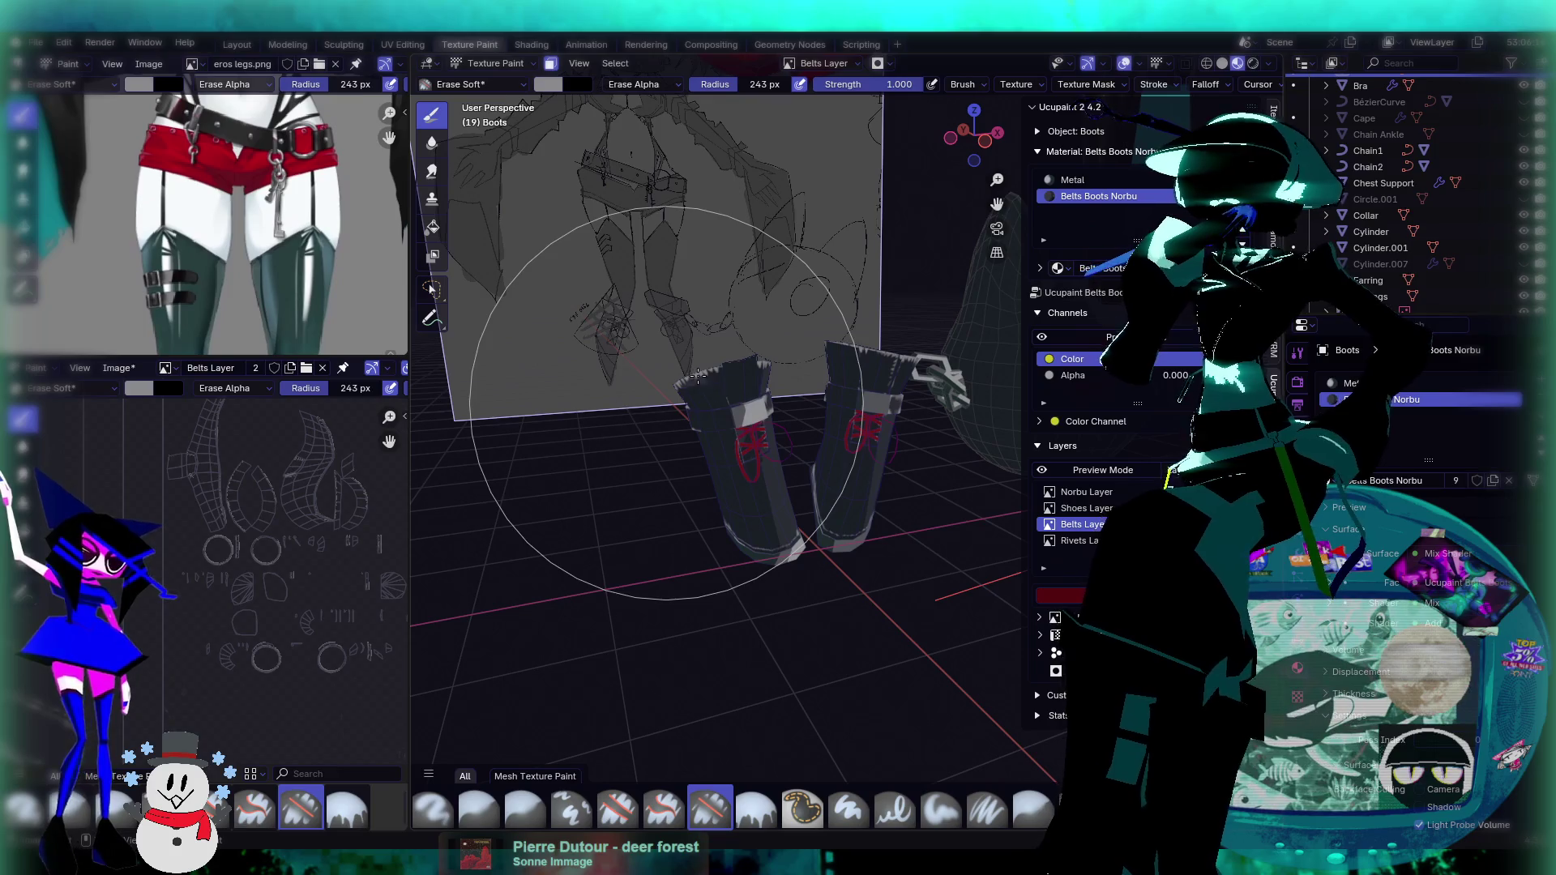
scroll(288, 513, "up", 2)
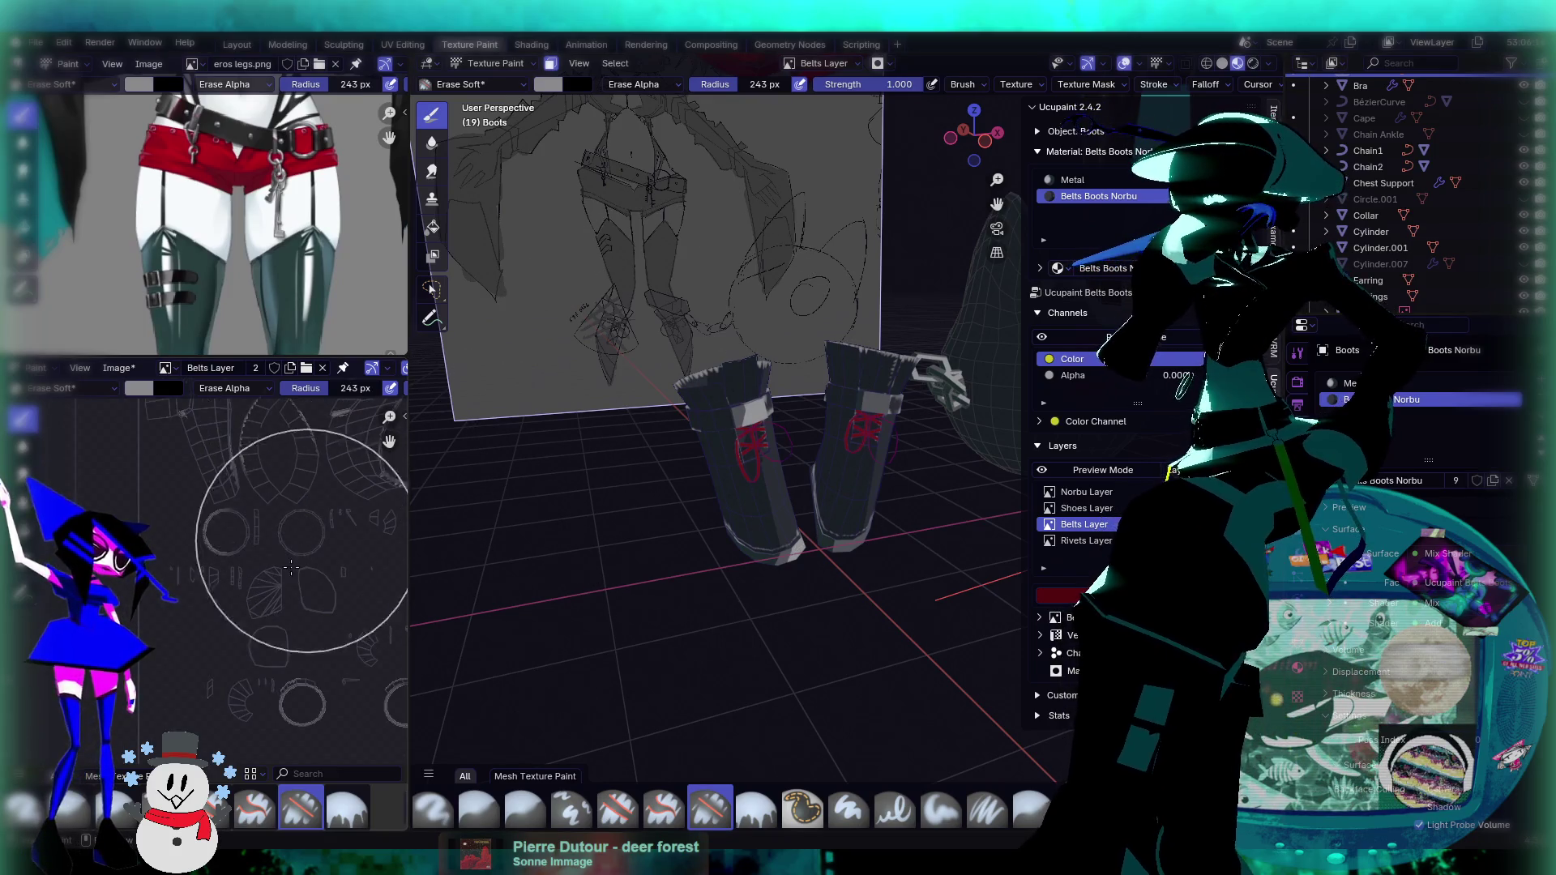
scroll(324, 487, "down", 3)
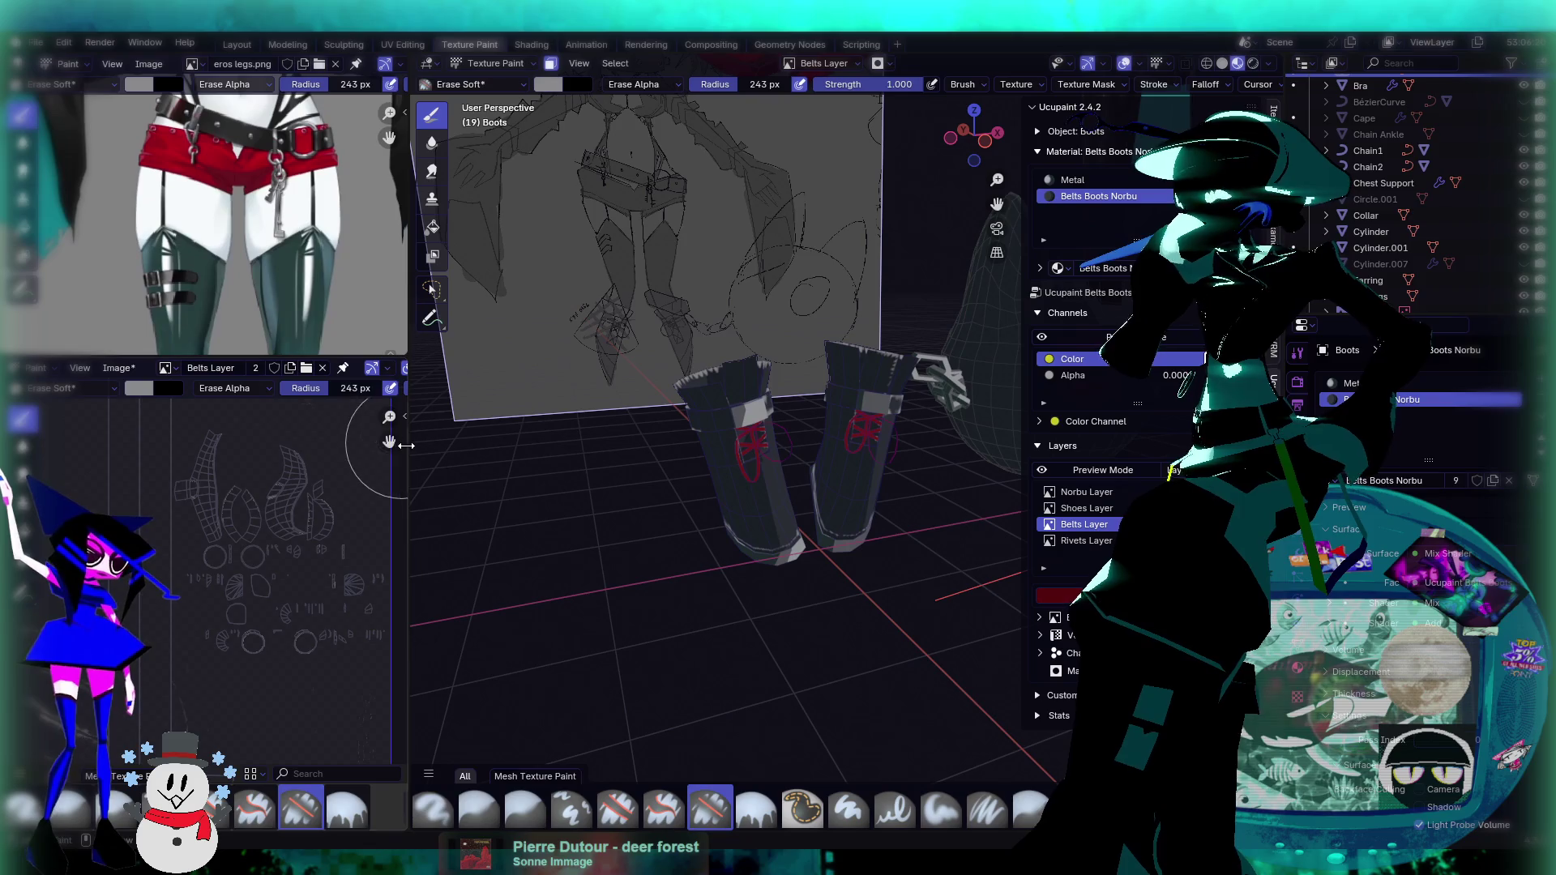
left_click_drag(409, 450, 594, 451)
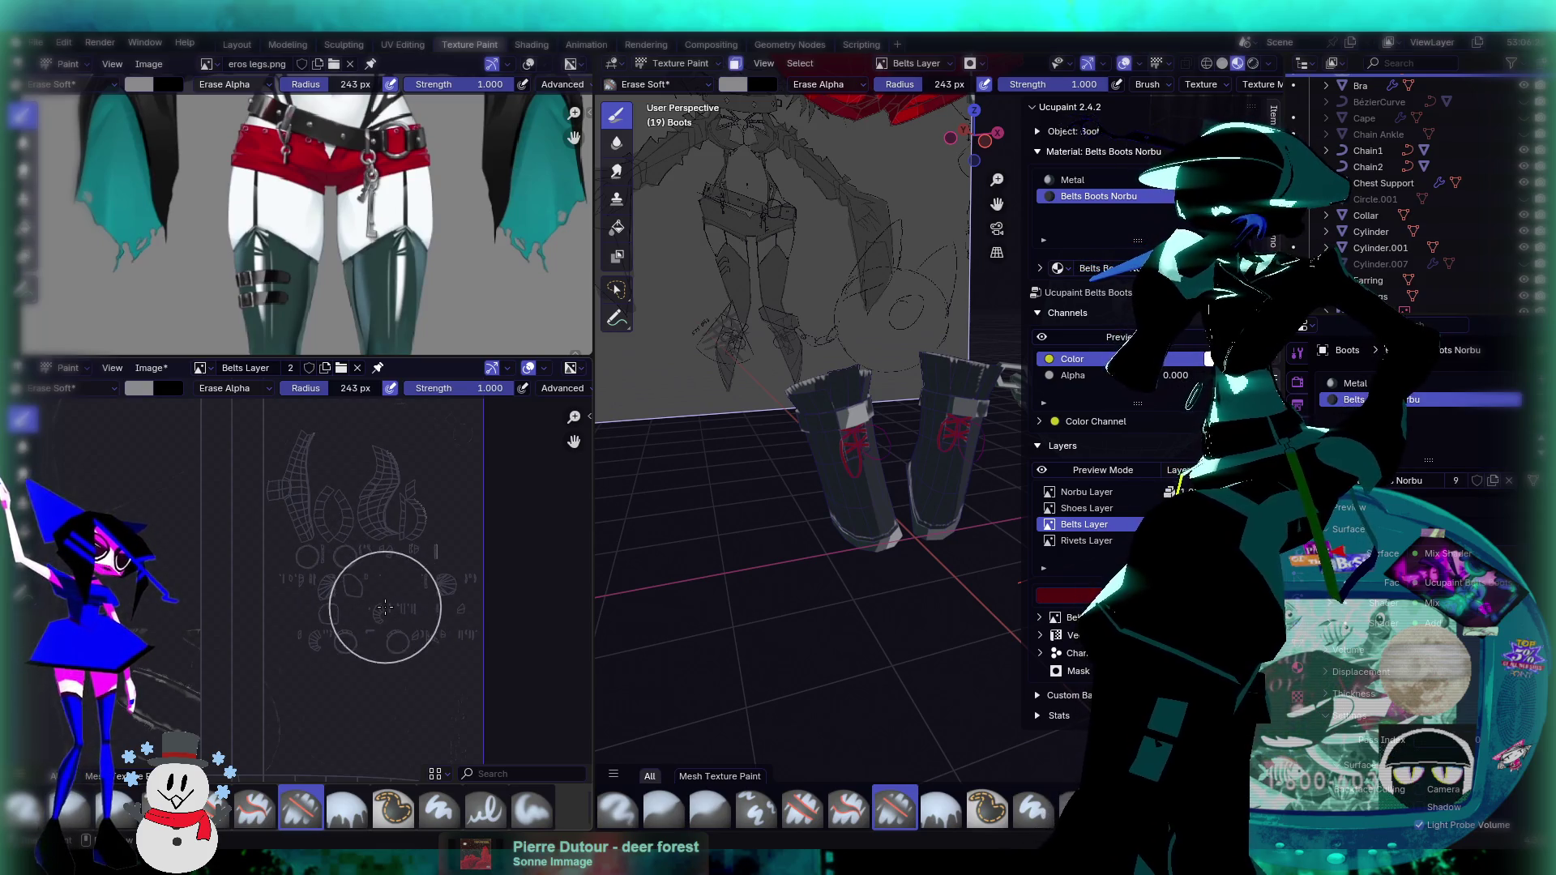
left_click(61, 388)
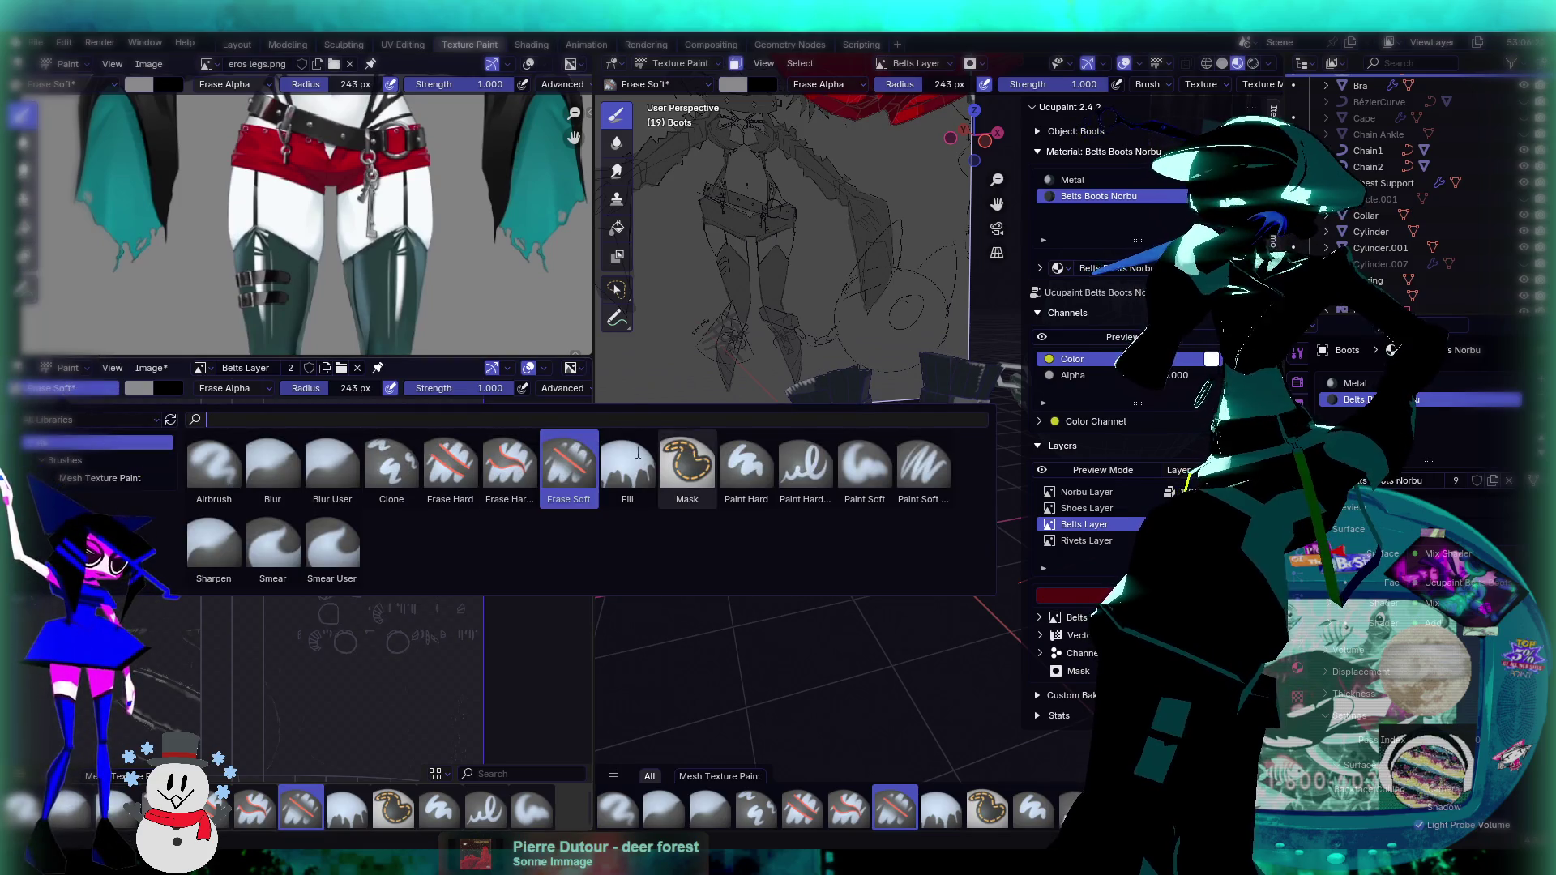
left_click(520, 478)
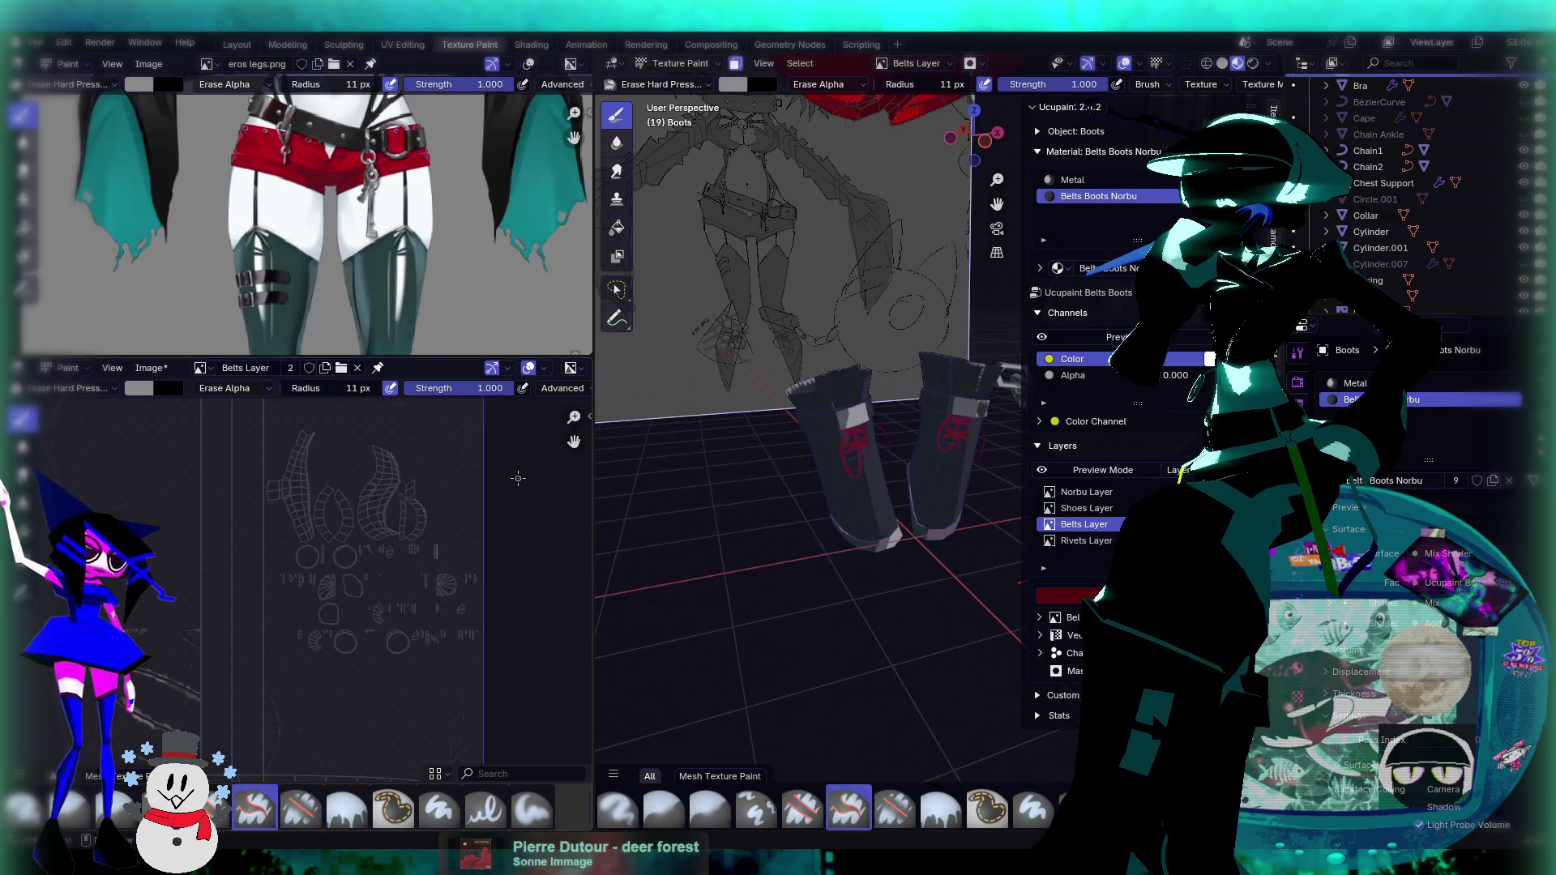
left_click(35, 386)
left_click(442, 453)
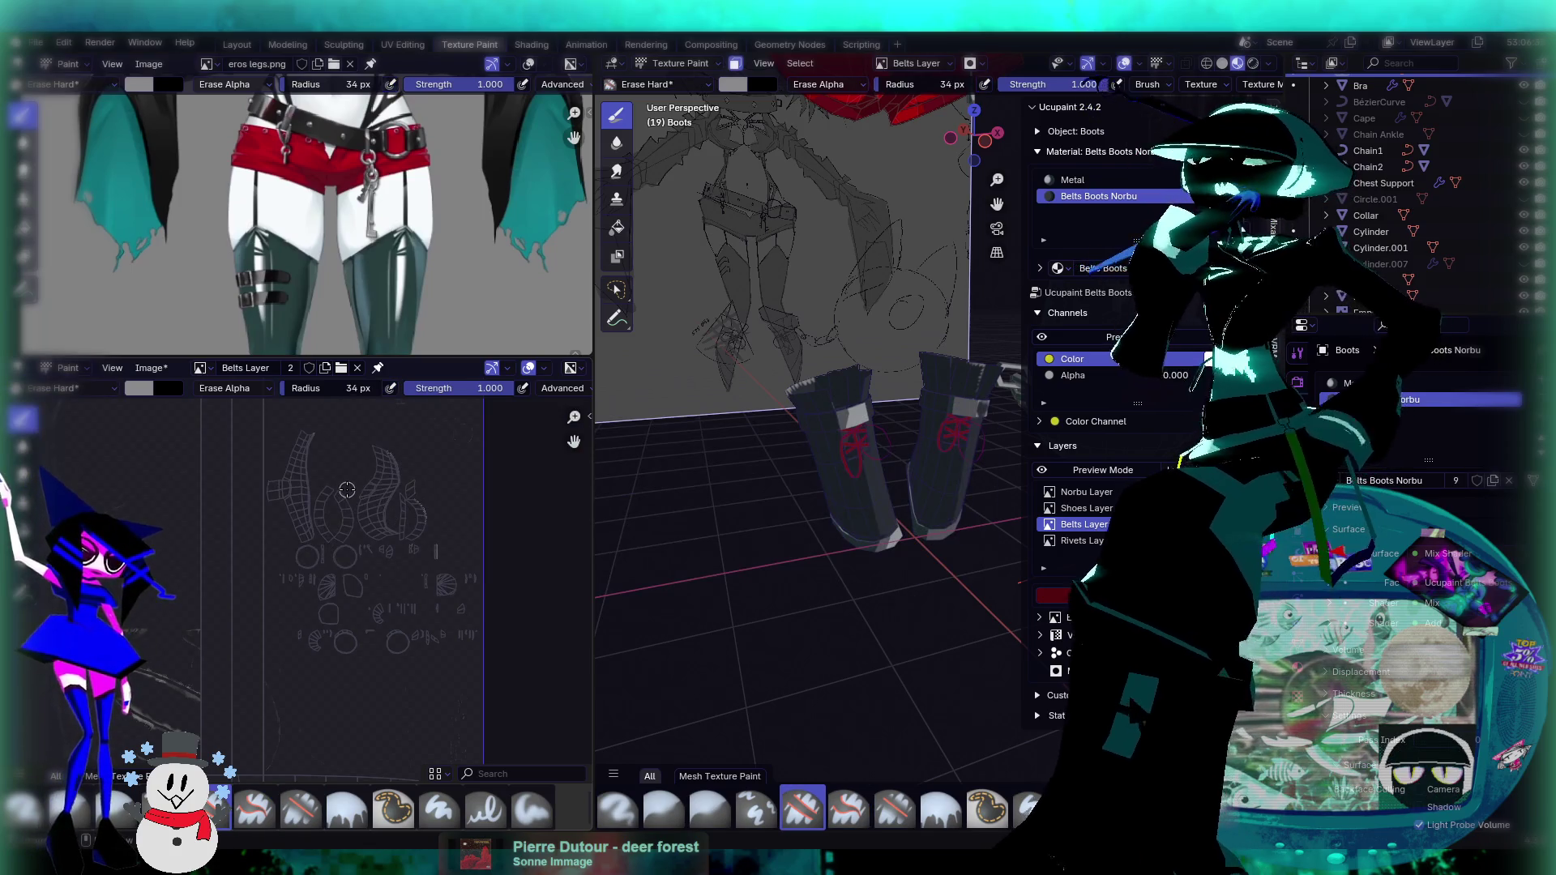
key("f")
left_click(401, 502)
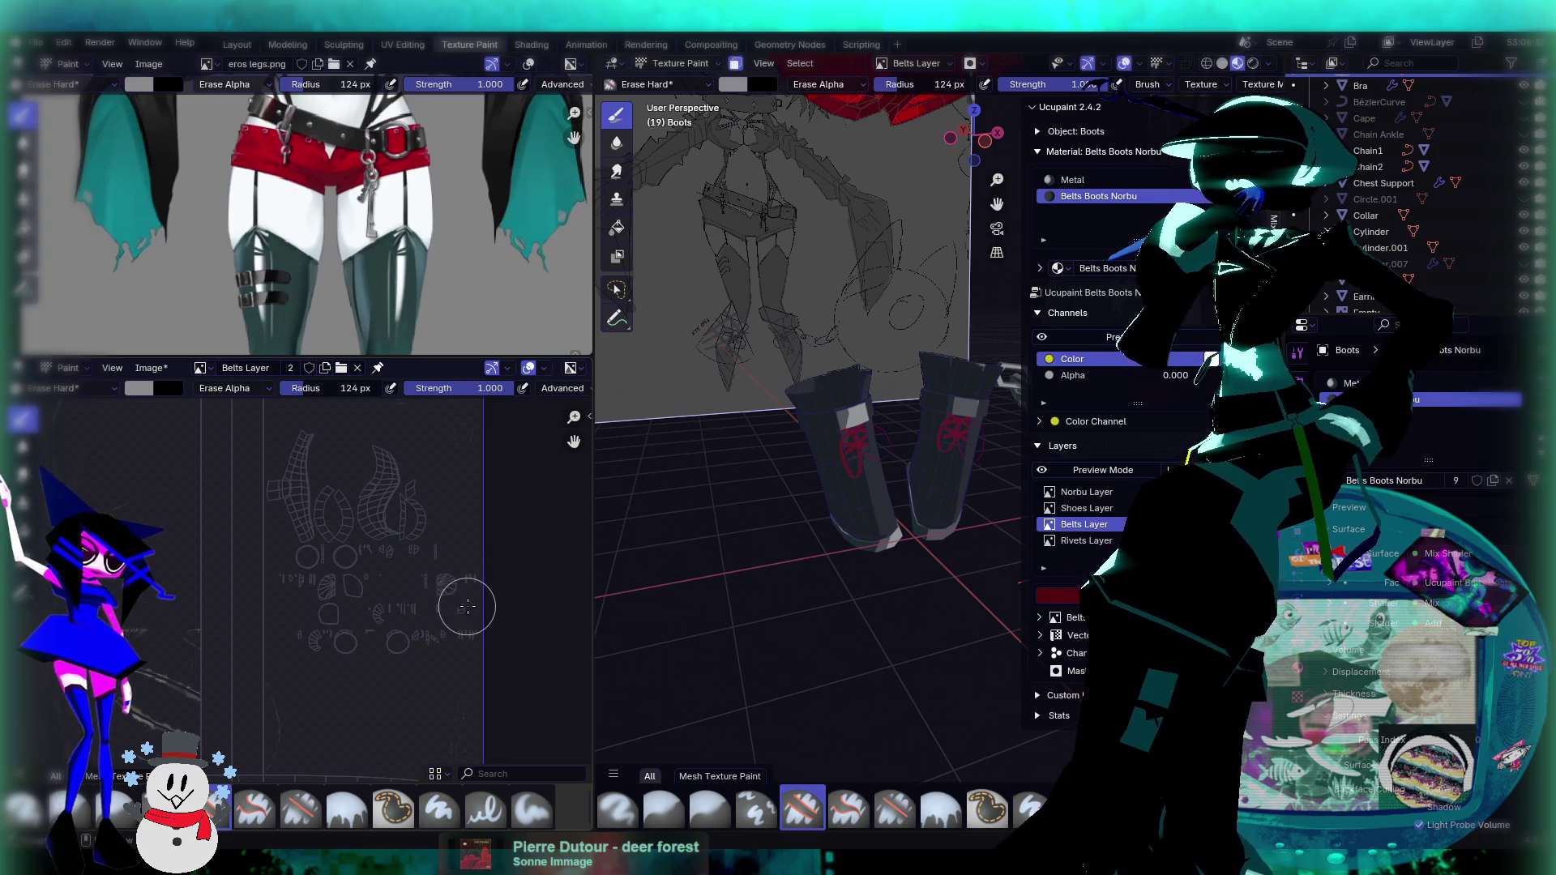
scroll(454, 616, "up", 4)
scroll(381, 600, "up", 5)
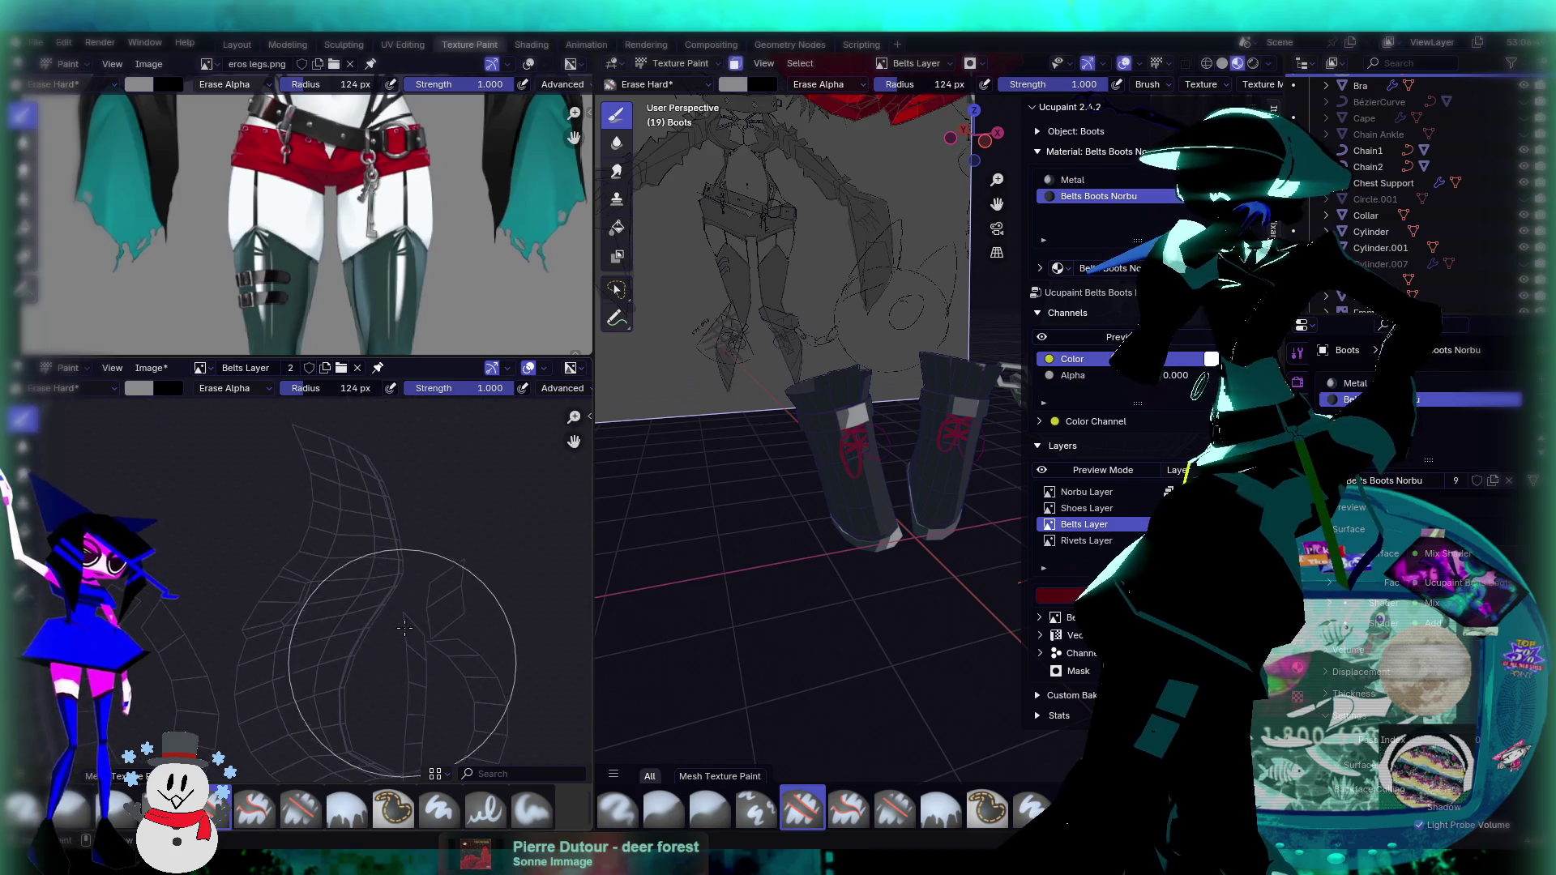
scroll(352, 636, "up", 3)
scroll(348, 638, "down", 6)
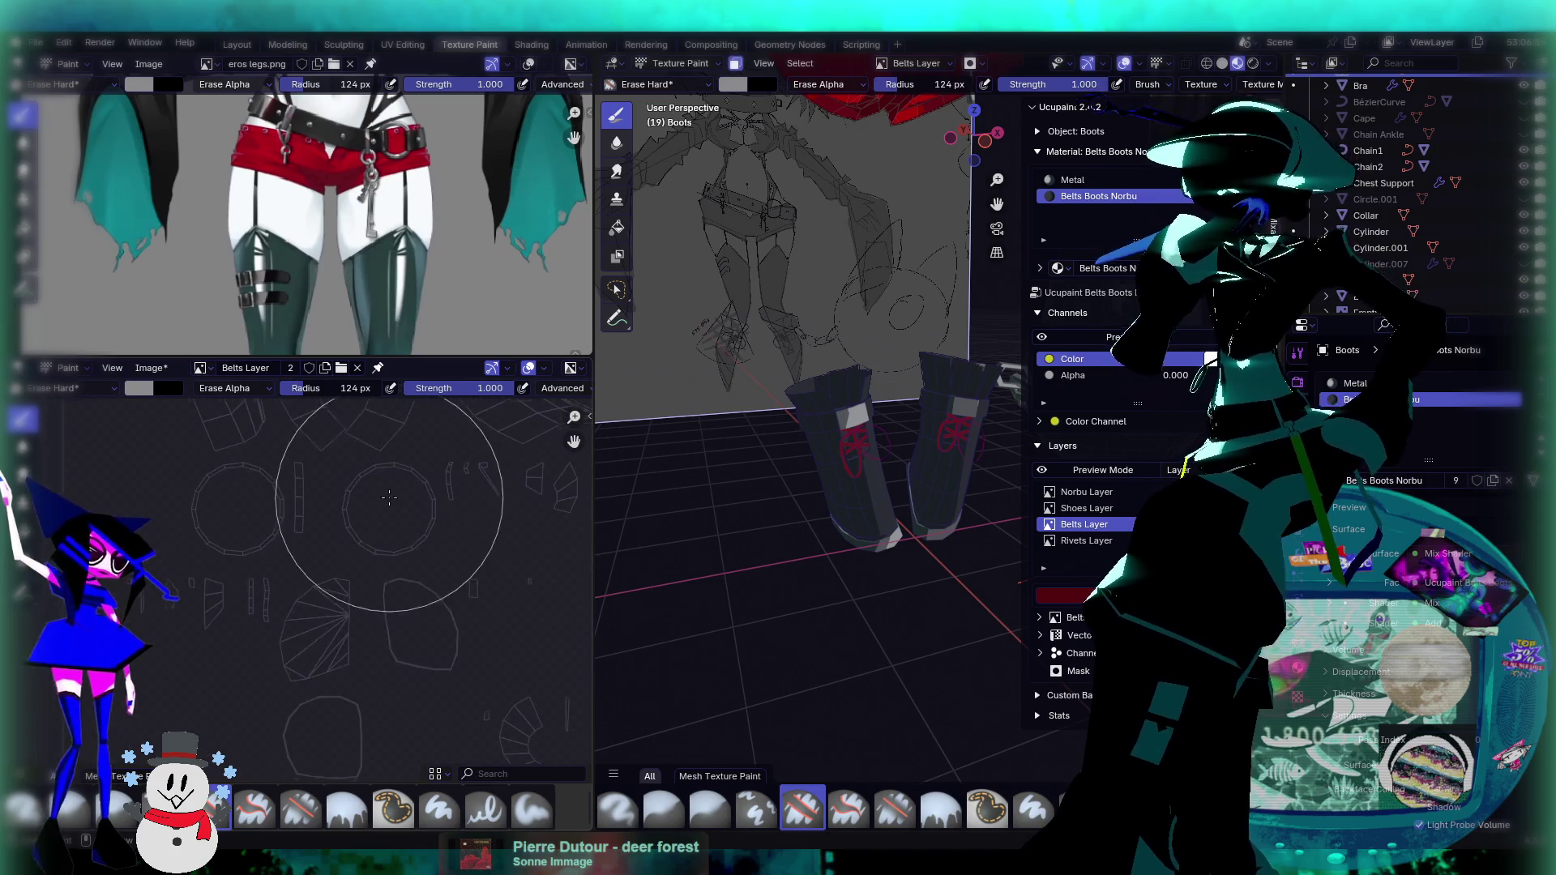
scroll(389, 497, "down", 3)
scroll(403, 645, "down", 3)
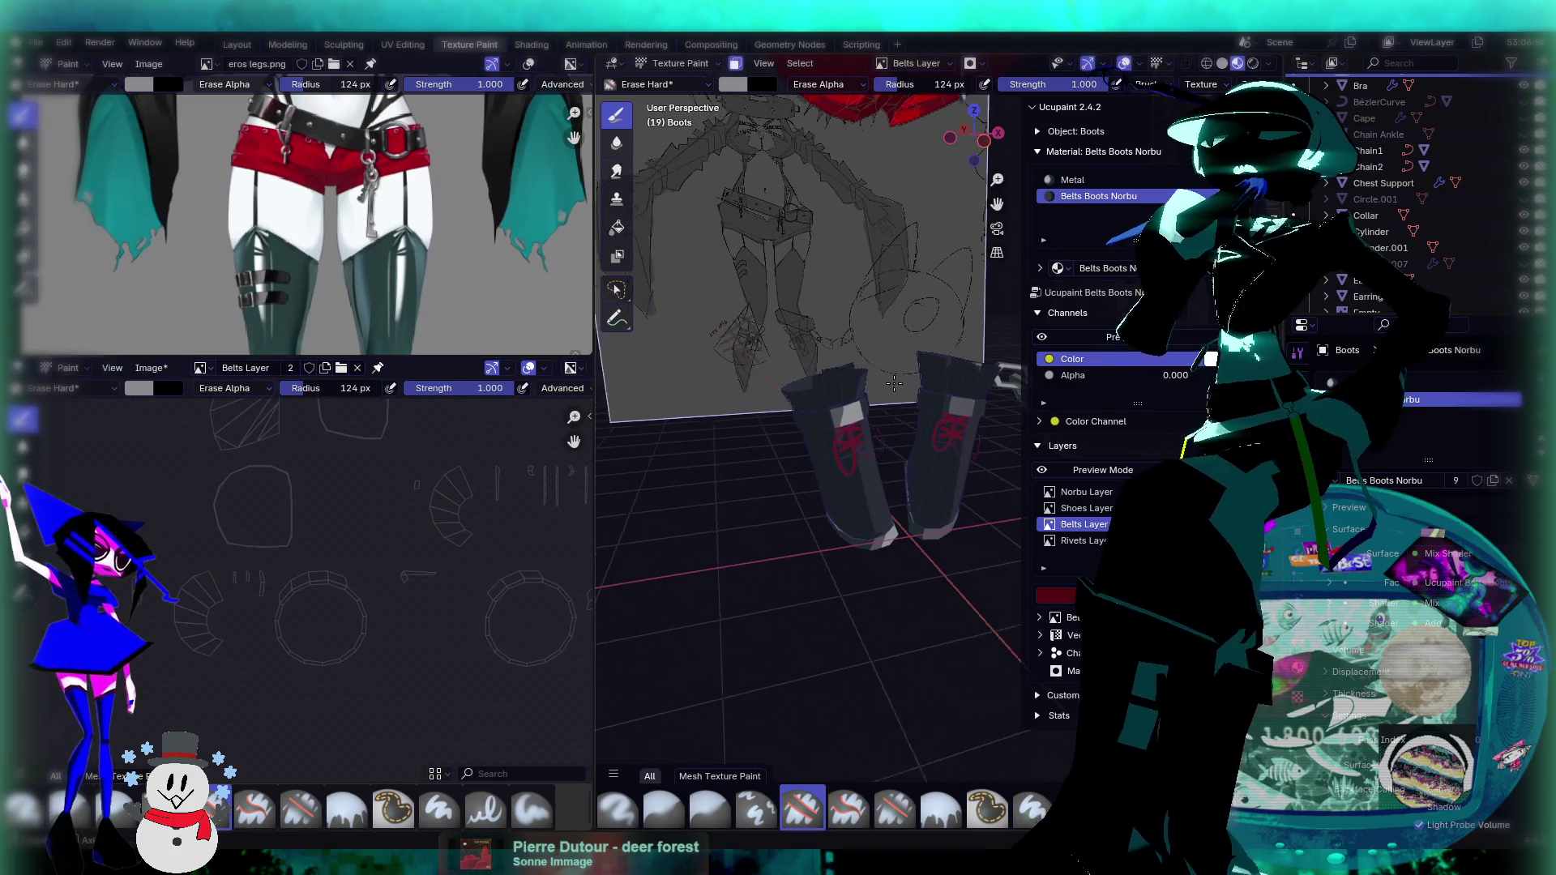
scroll(730, 389, "up", 5)
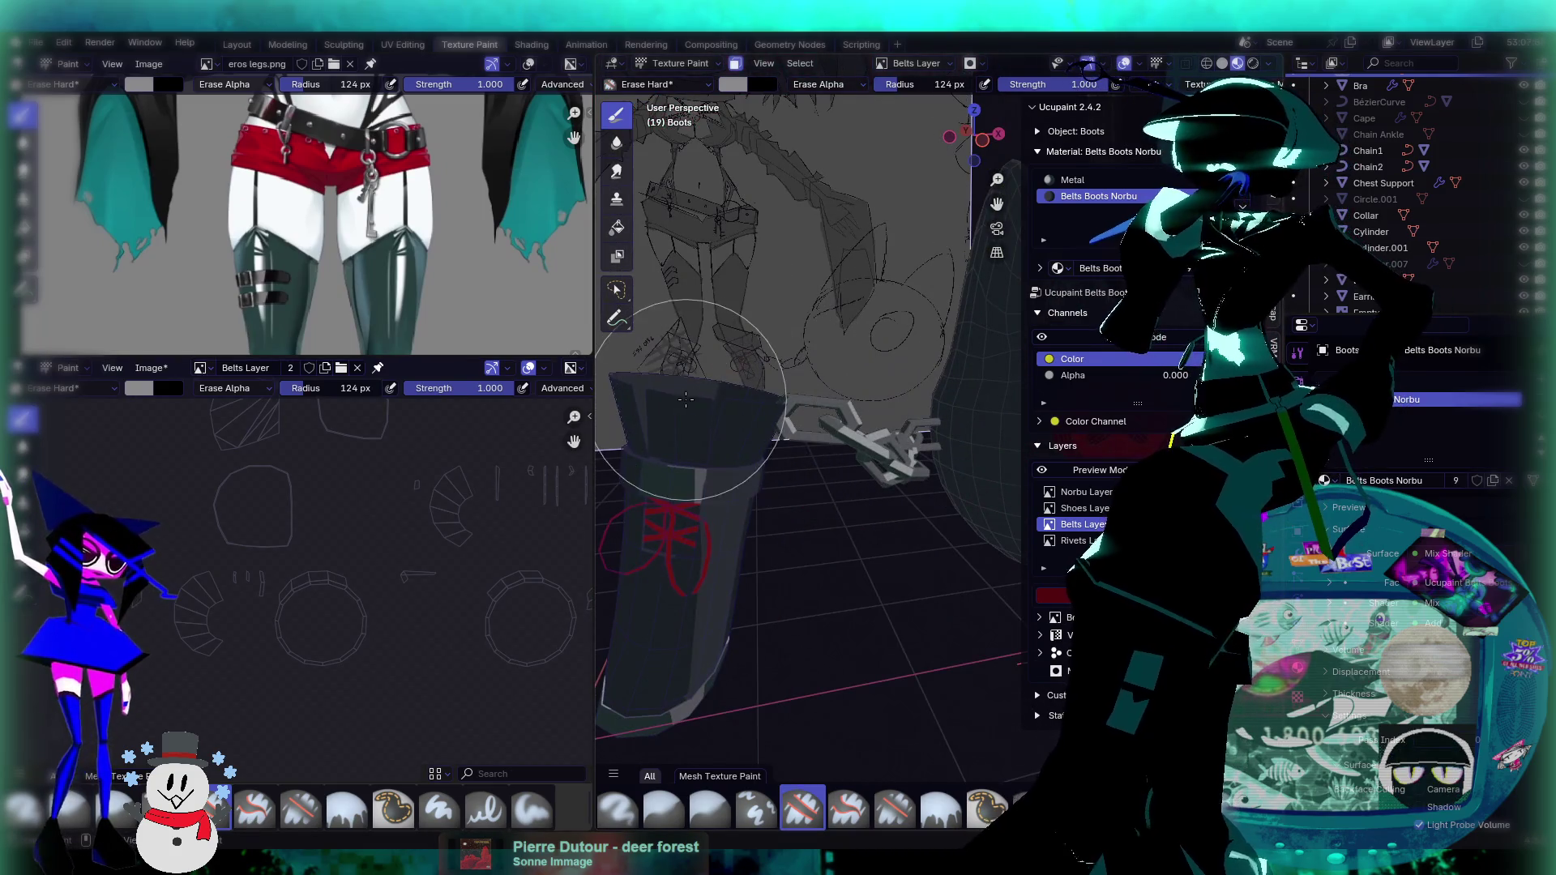
Step: Make Norbu Layer active in the Ucupaint stack and open the Add Layer menu
mouse_move(791, 429)
middle_mouse_down()
mouse_move(782, 464)
mouse_move(897, 543)
mouse_move(800, 521)
mouse_move(851, 539)
middle_mouse_up()
mouse_move(954, 499)
middle_mouse_down()
mouse_move(757, 486)
mouse_move(861, 410)
mouse_move(841, 486)
mouse_move(771, 521)
mouse_move(730, 497)
mouse_move(778, 486)
mouse_move(730, 519)
middle_mouse_up()
scroll(460, 533, "down", 4)
middle_click_drag(460, 534, 503, 552)
left_click(1086, 492)
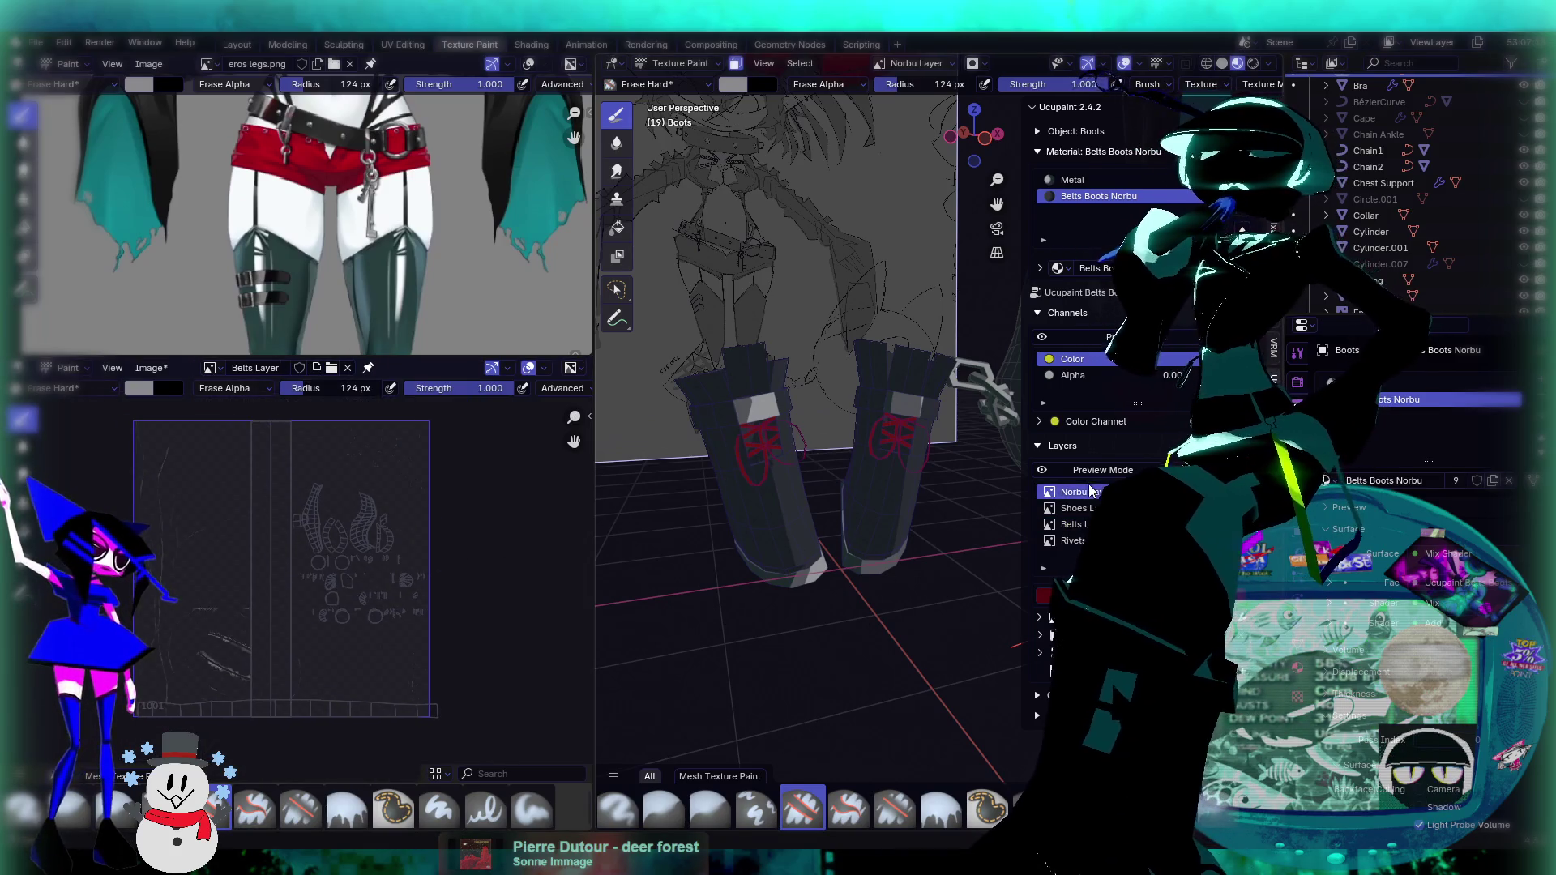
left_click(1192, 492)
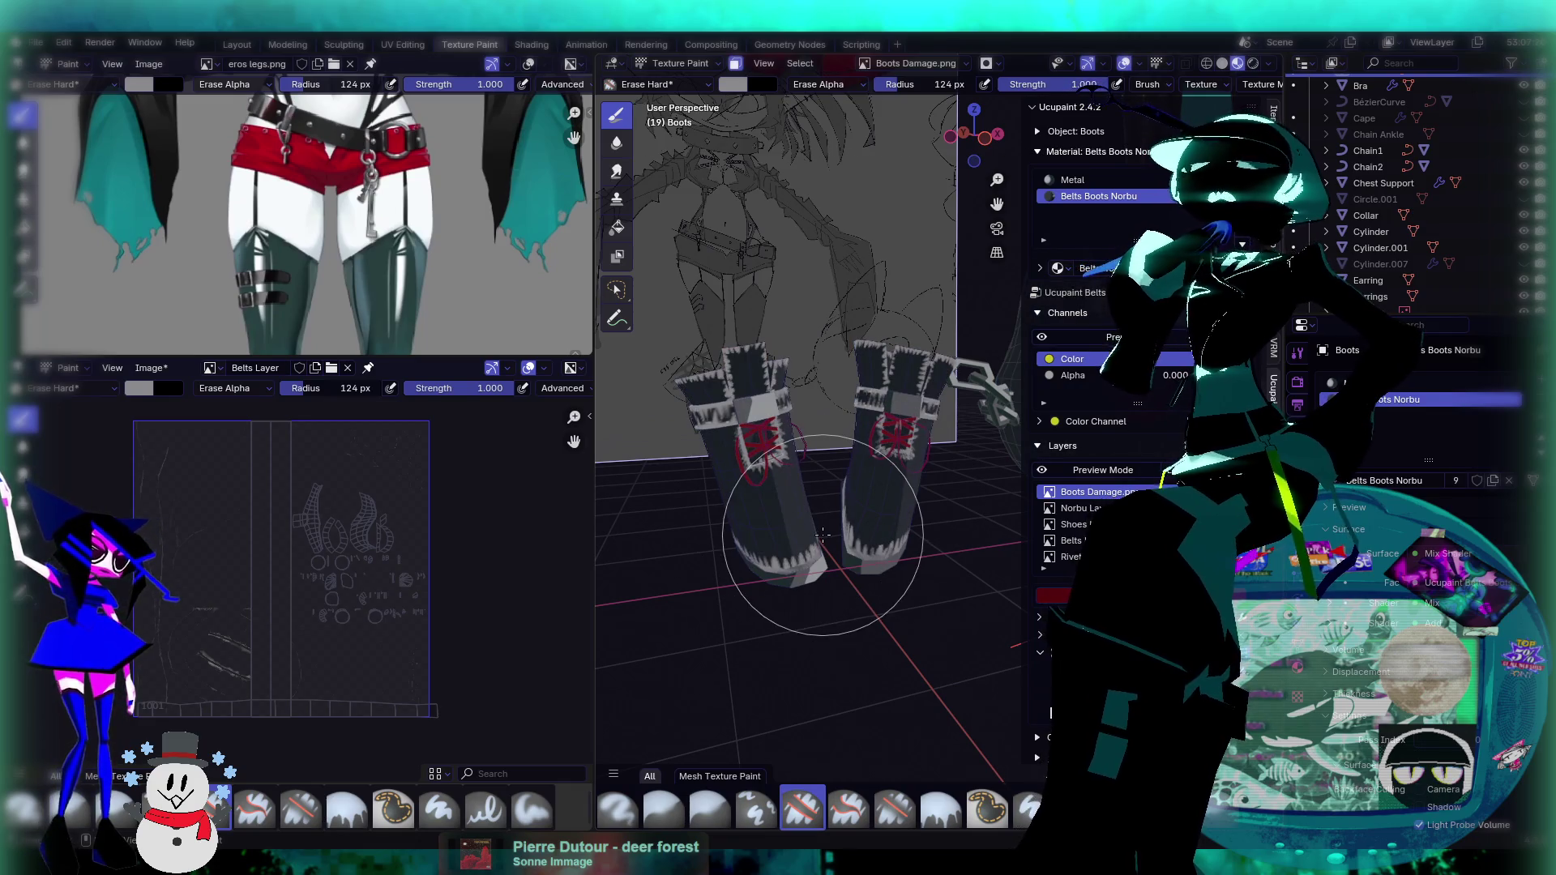
Step: Switch to the Paint Soft brush, save gobobo48.blend, and return the boots to Object Mode
left_click(532, 808)
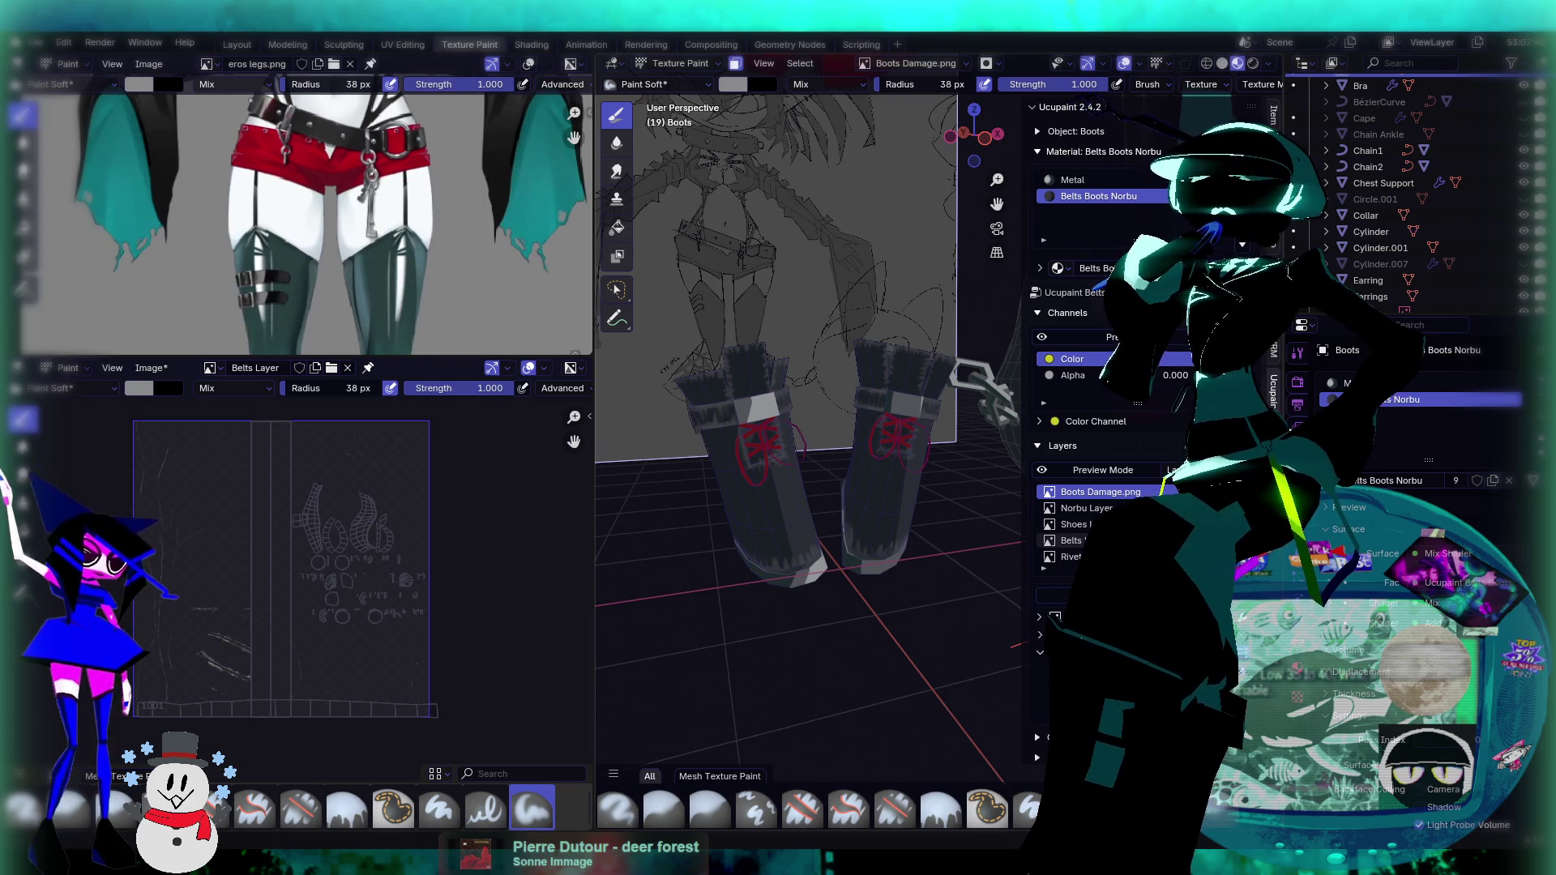
mouse_move(859, 494)
middle_mouse_down()
mouse_move(879, 467)
mouse_move(837, 490)
mouse_move(859, 460)
mouse_move(912, 486)
middle_mouse_up()
key("ctrl+s")
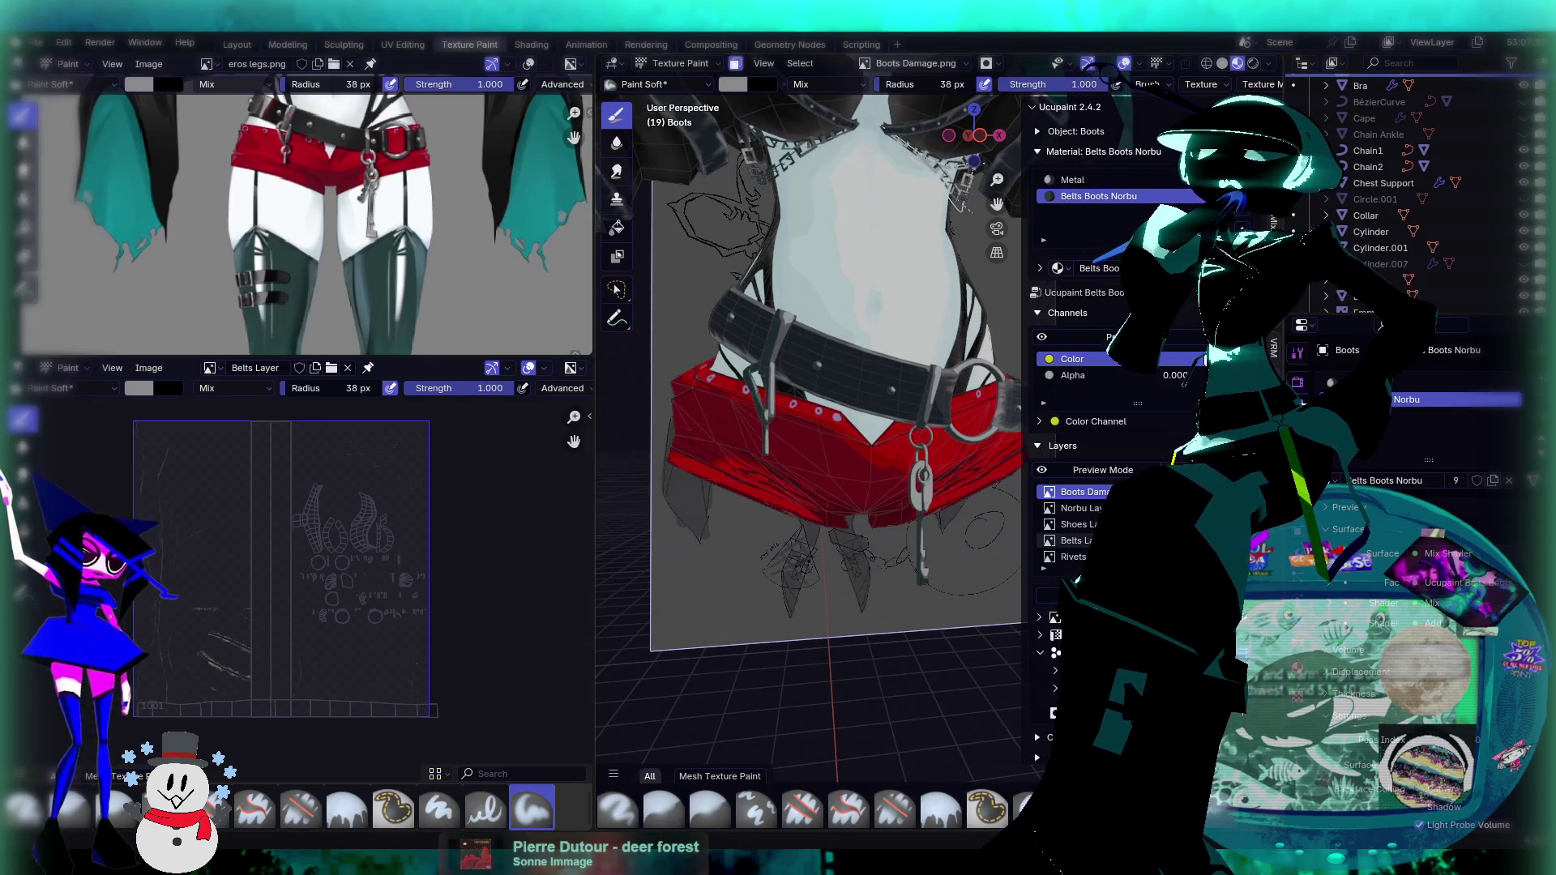
mouse_move(965, 459)
middle_mouse_down()
mouse_move(860, 470)
mouse_move(864, 517)
middle_mouse_up()
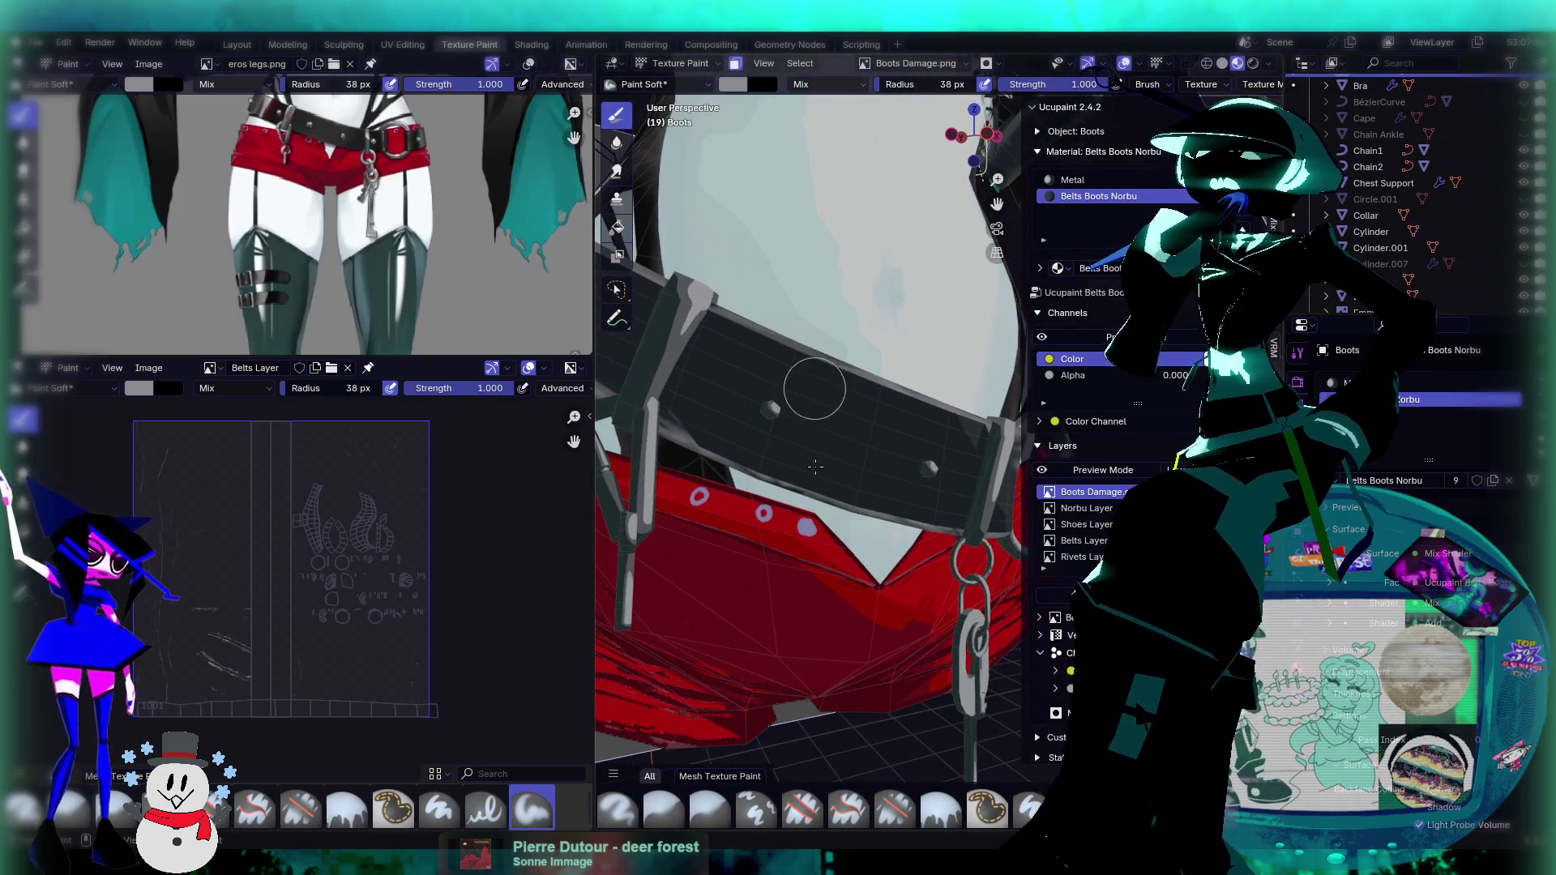
key("ctrl+Tab")
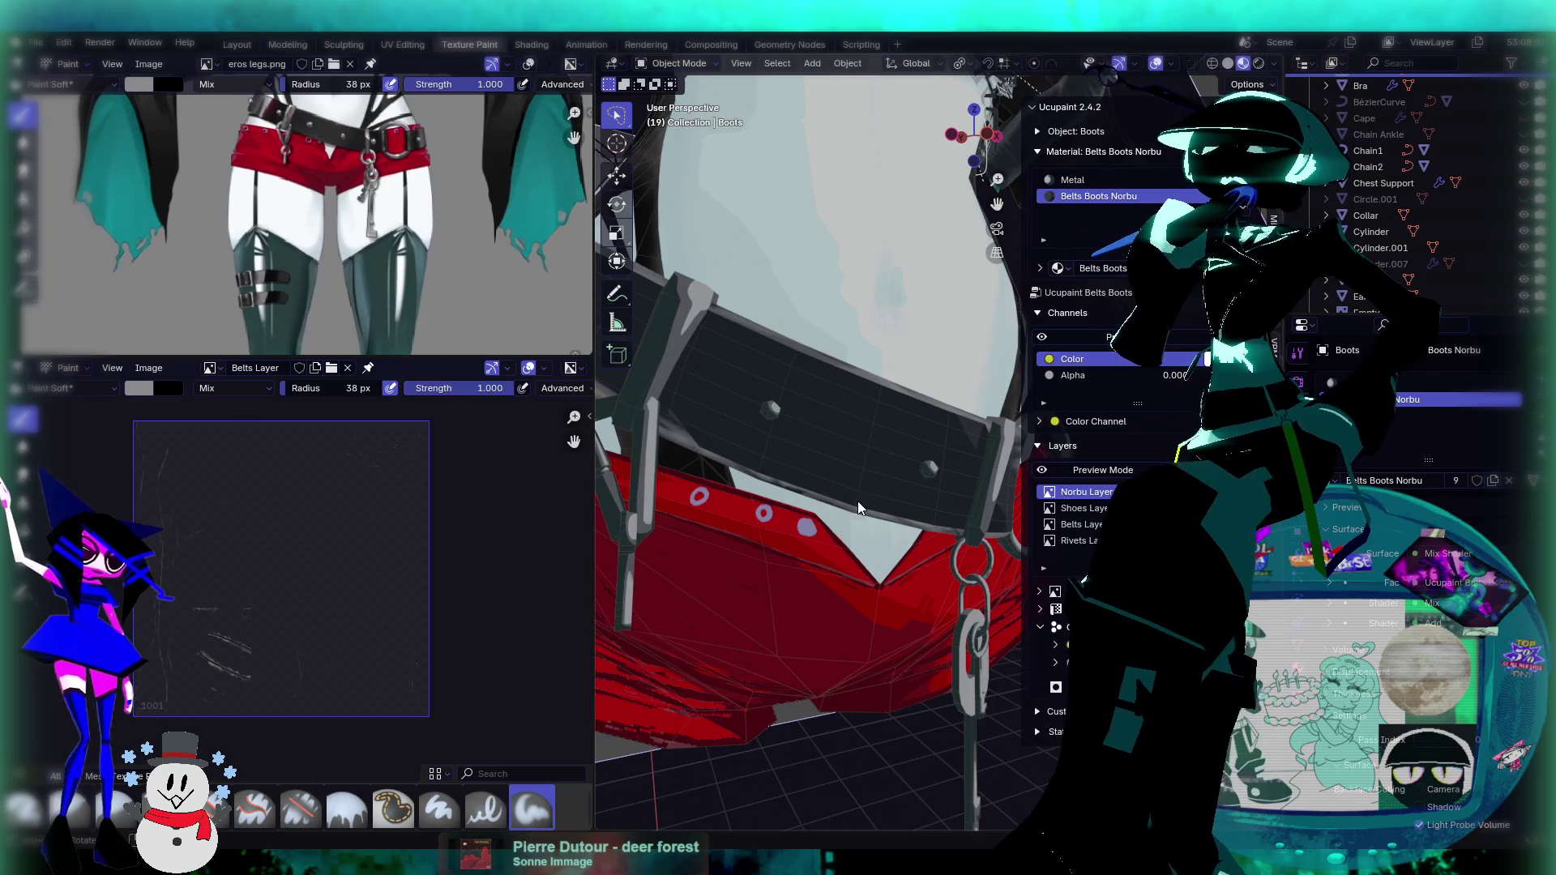
scroll(862, 505, "down", 3)
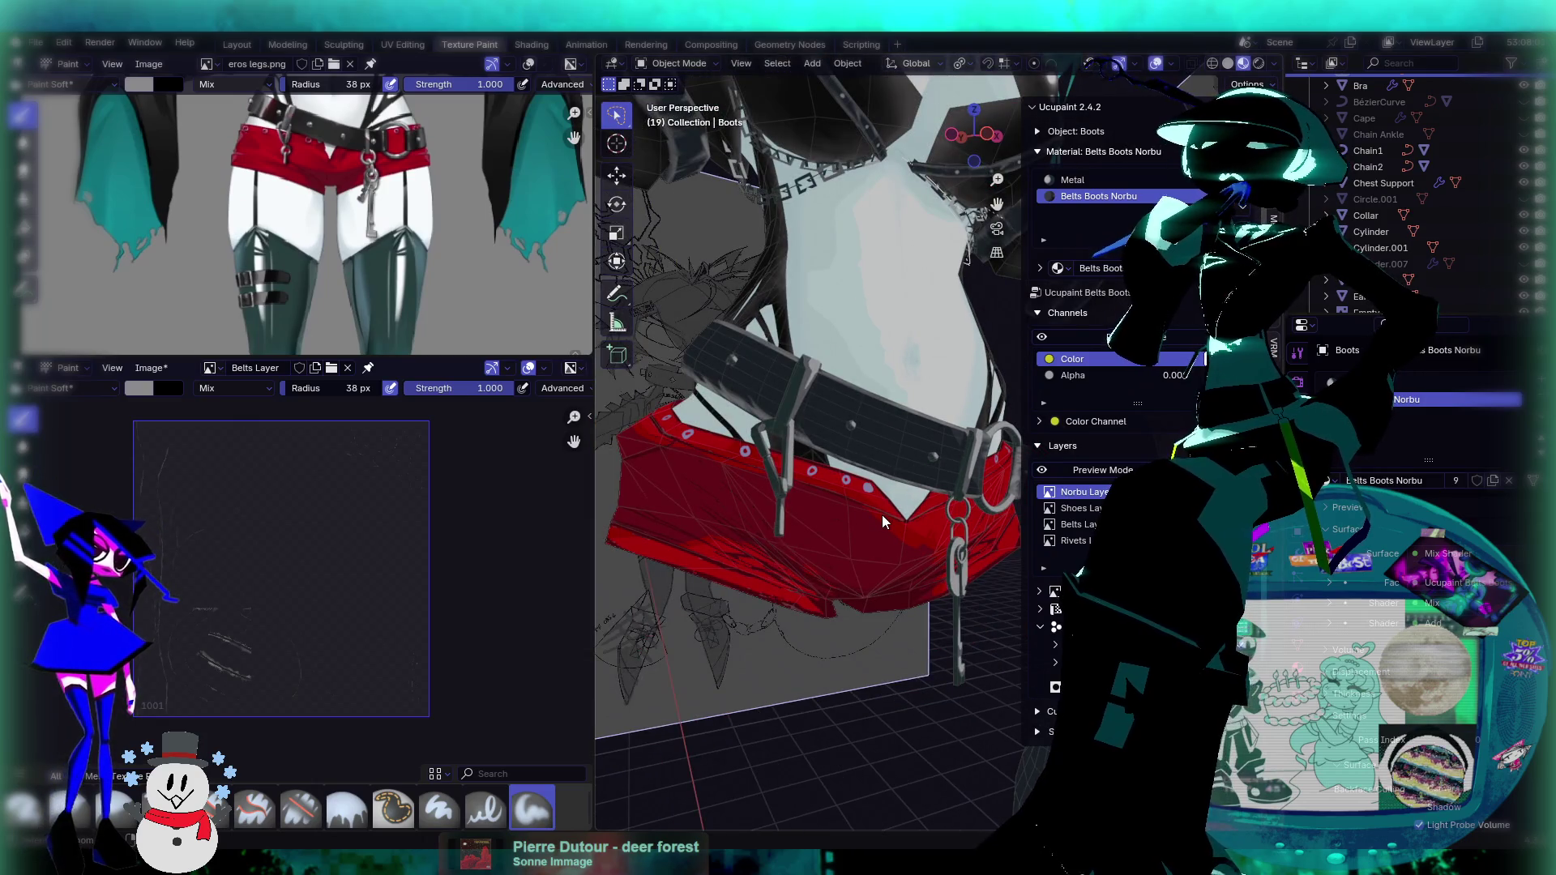
middle_click_drag(963, 514, 939, 530)
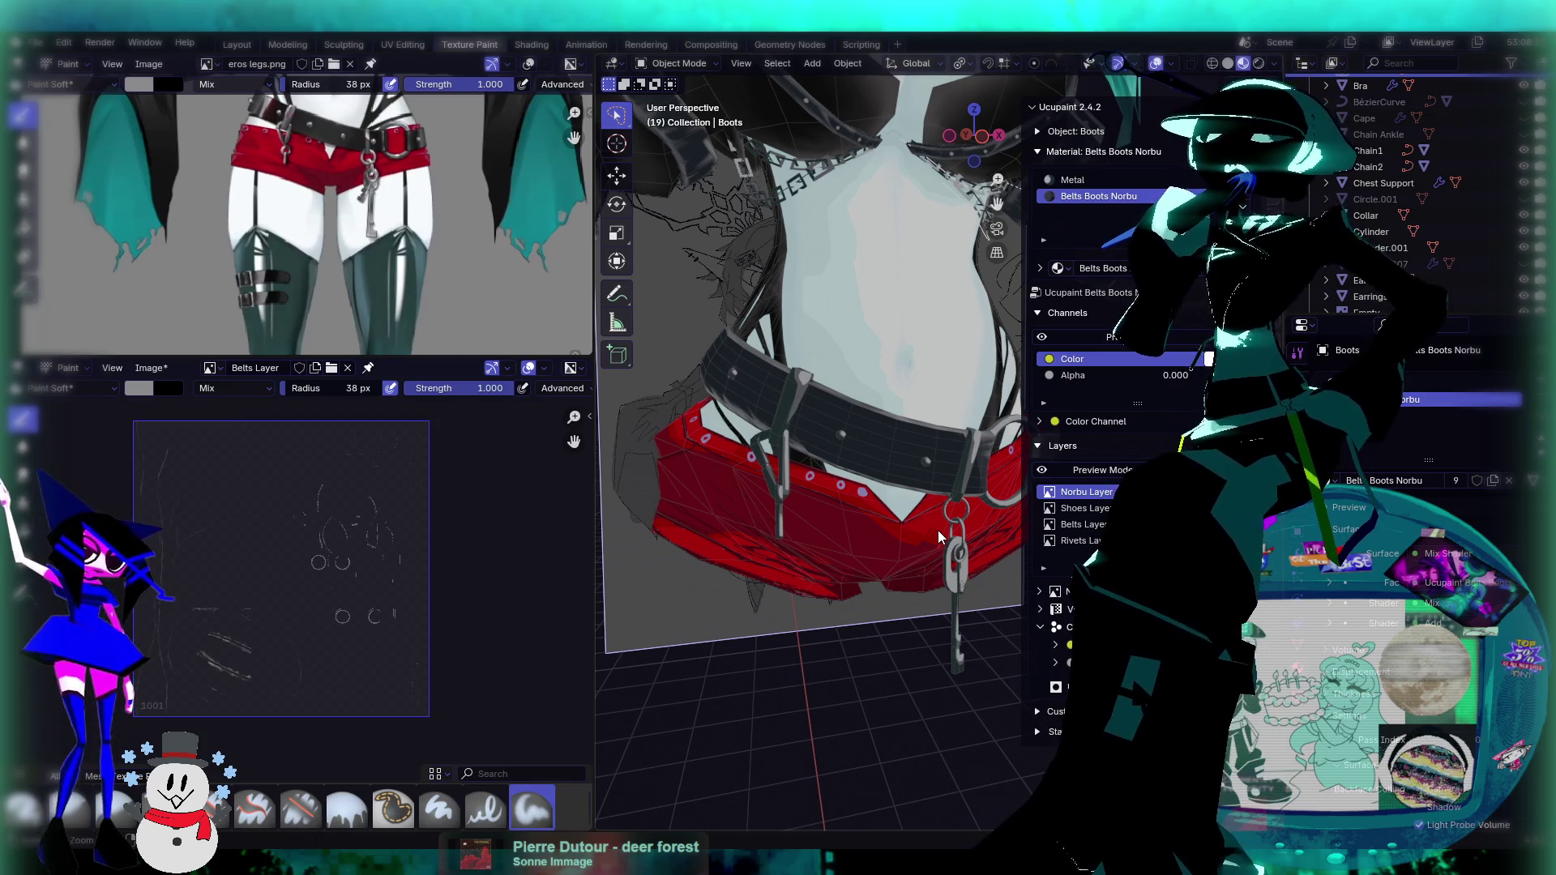
middle_click_drag(937, 531, 877, 472, "shift")
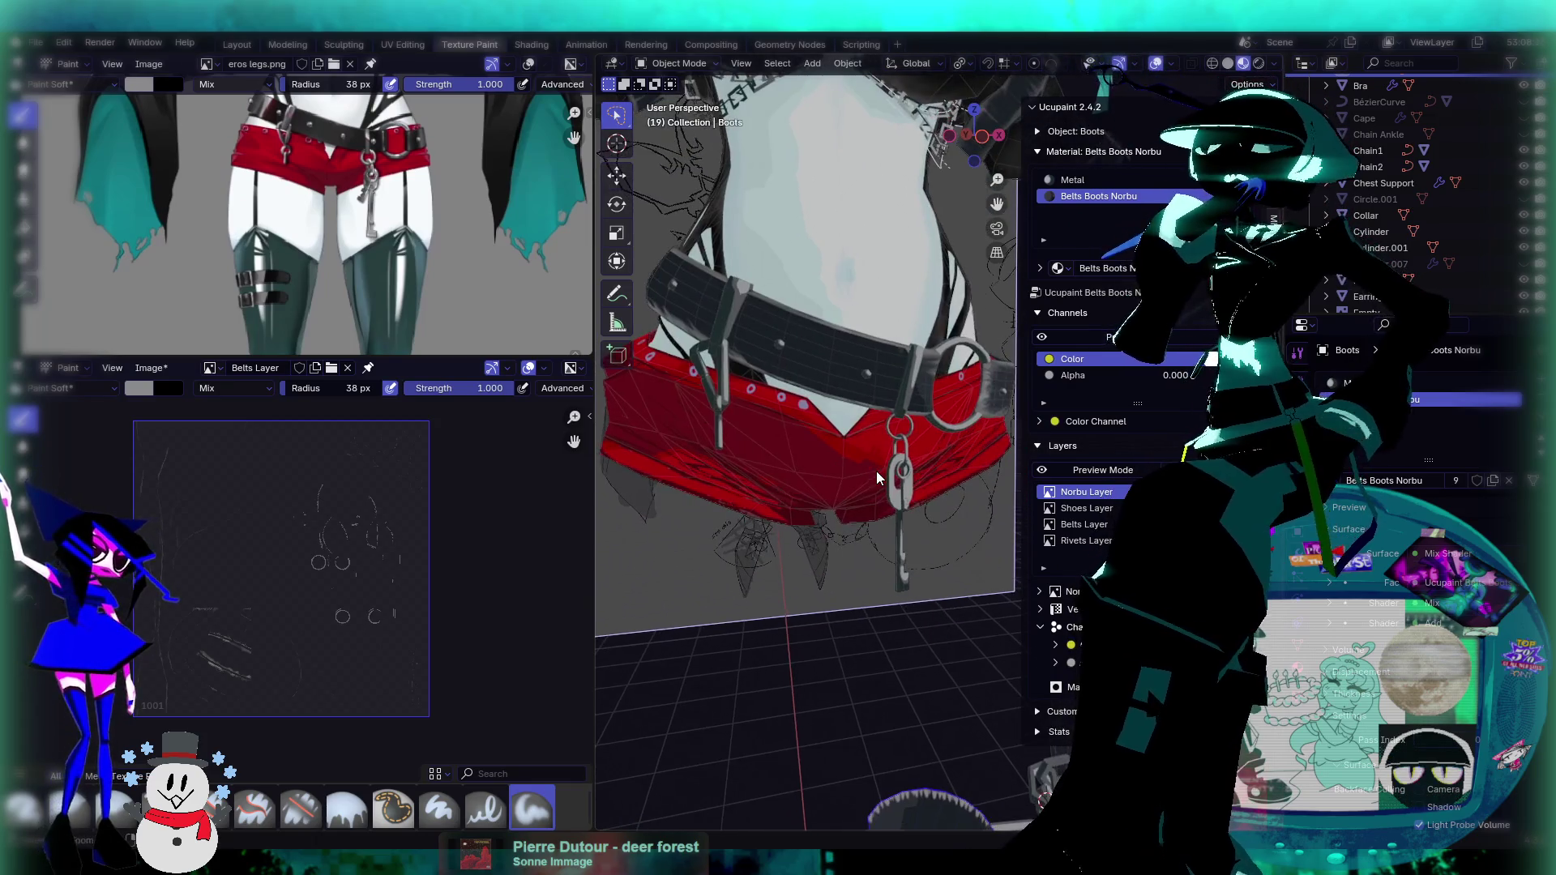
Step: Return to Texture Paint, undo a trial white stroke, and pick the Erase Soft brush
key("ctrl+Tab")
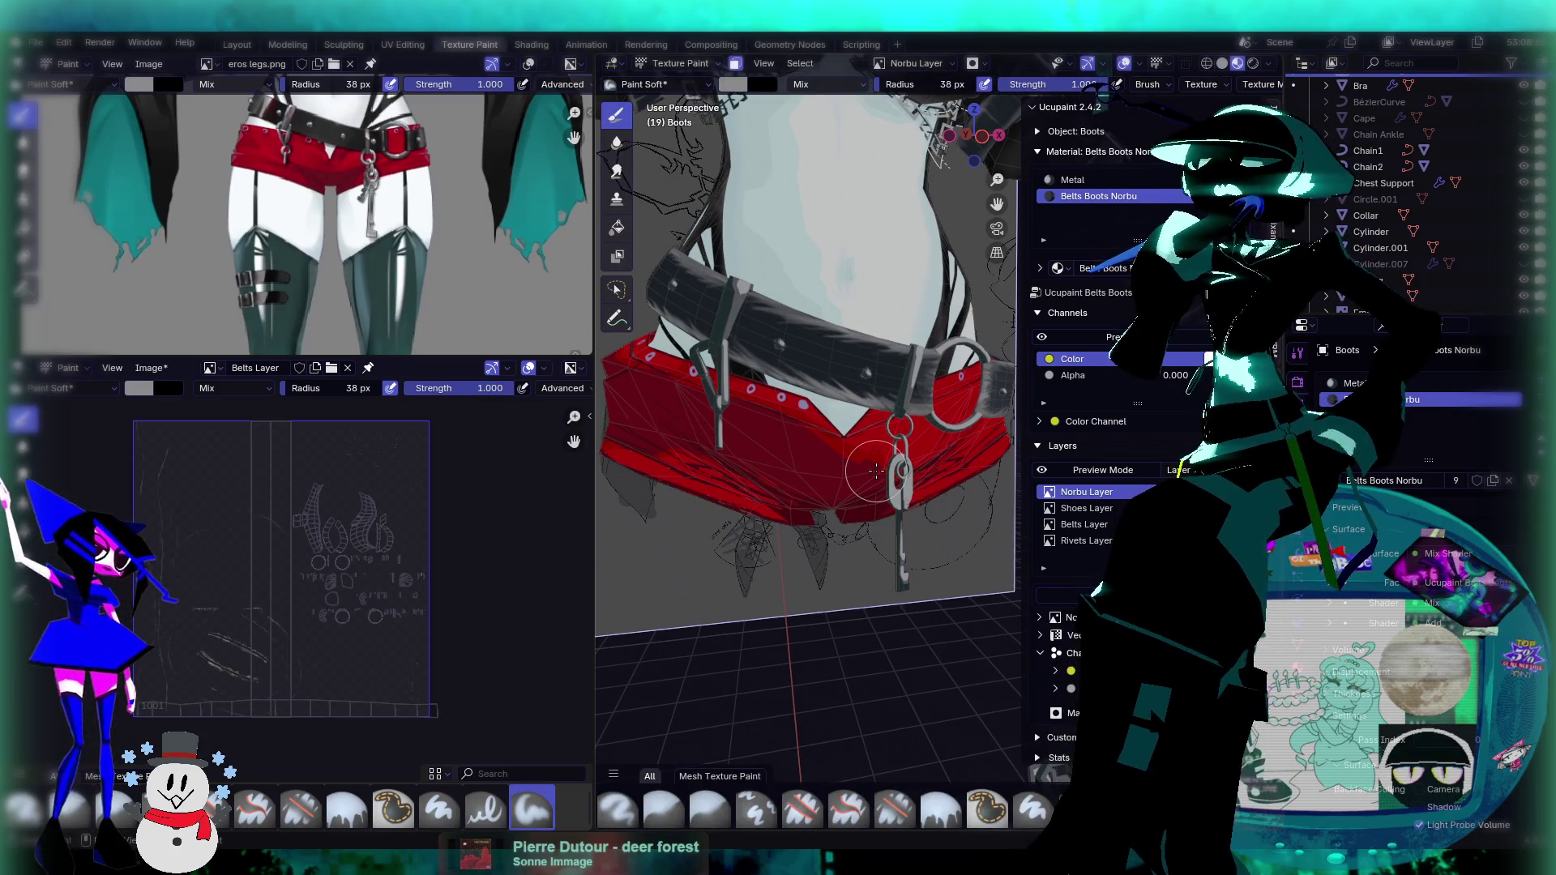
scroll(876, 471, "down", 3)
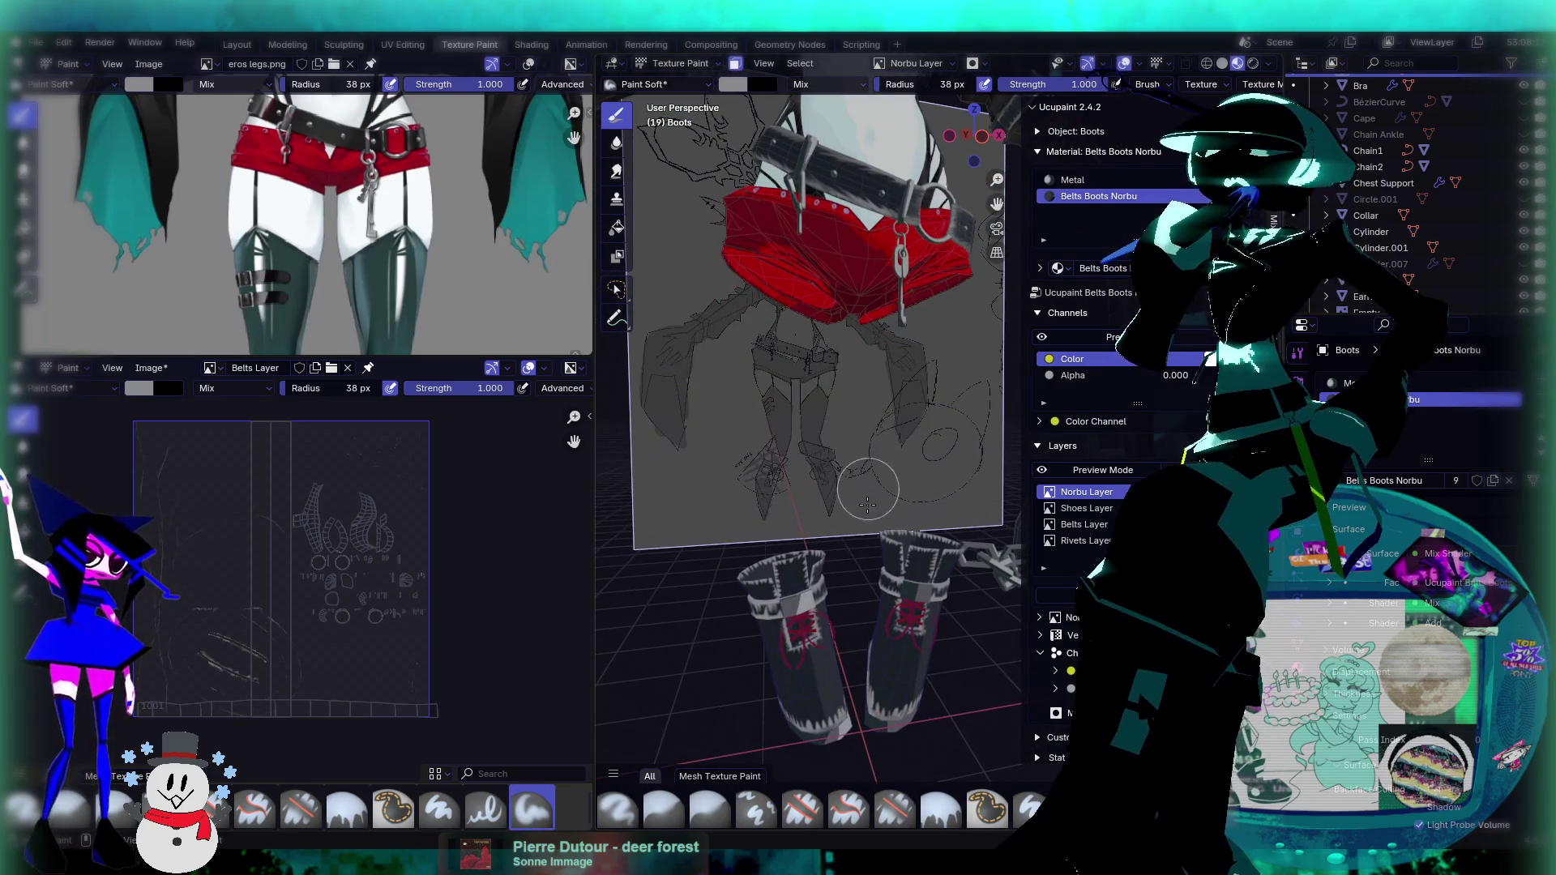
scroll(448, 675, "up", 5)
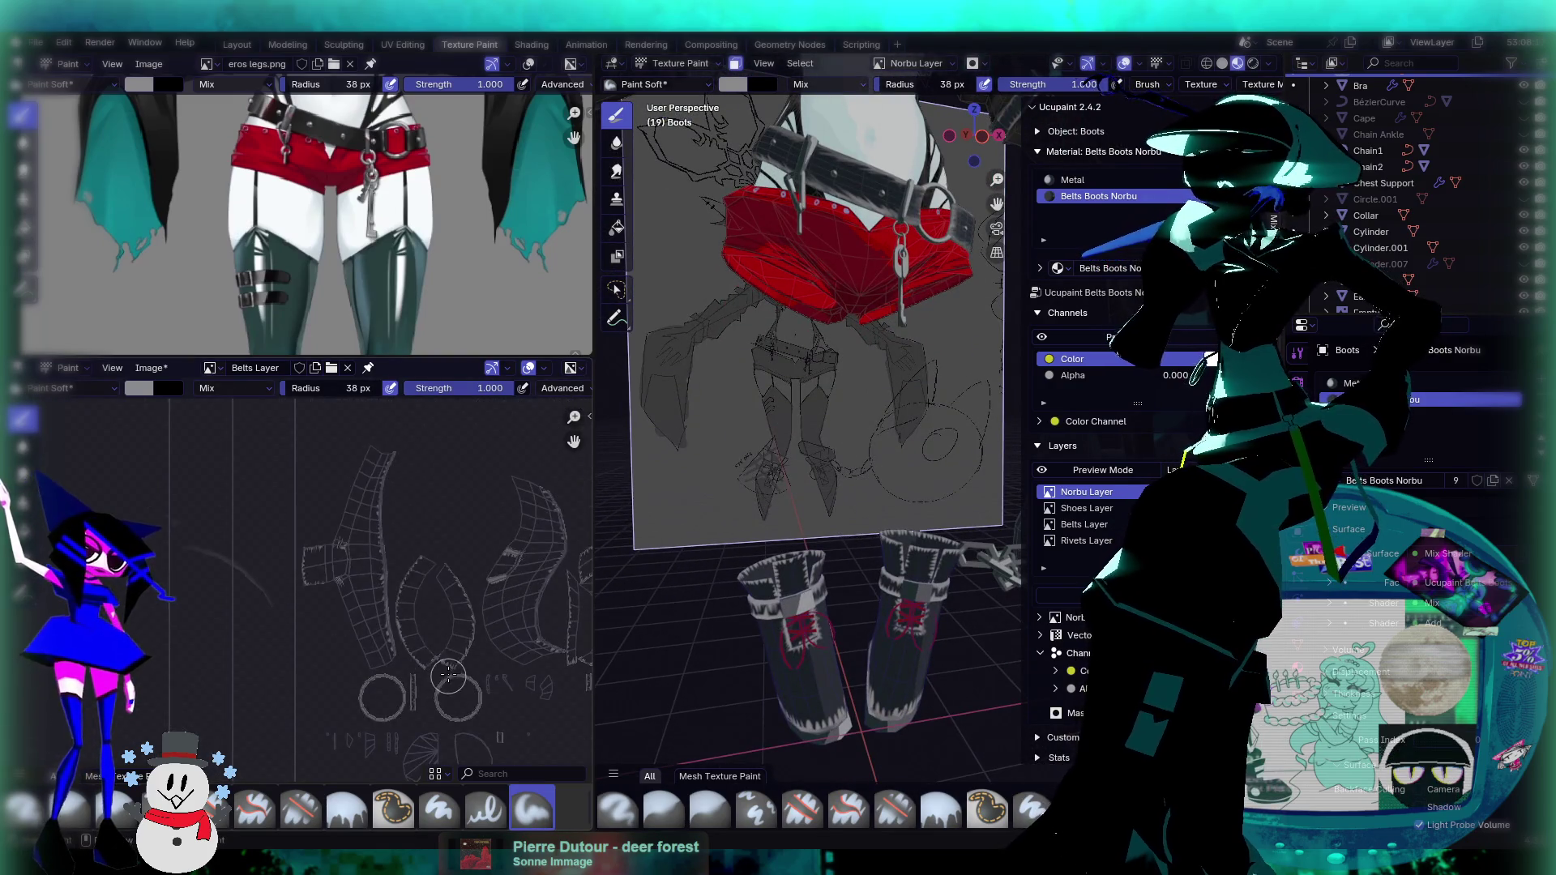
left_click_drag(368, 535, 386, 623)
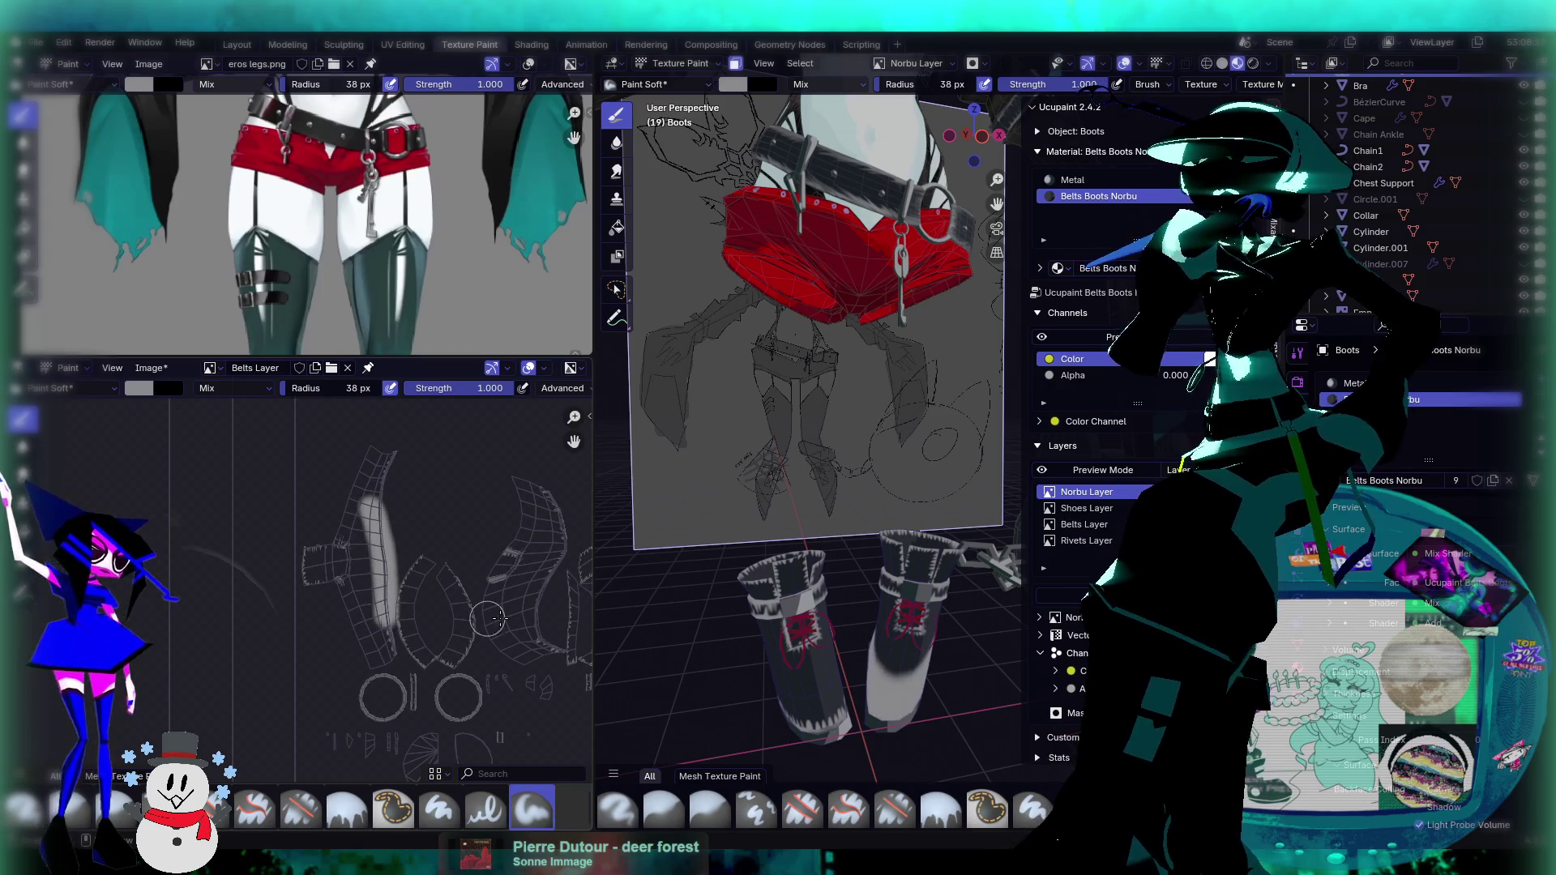
key("ctrl+z")
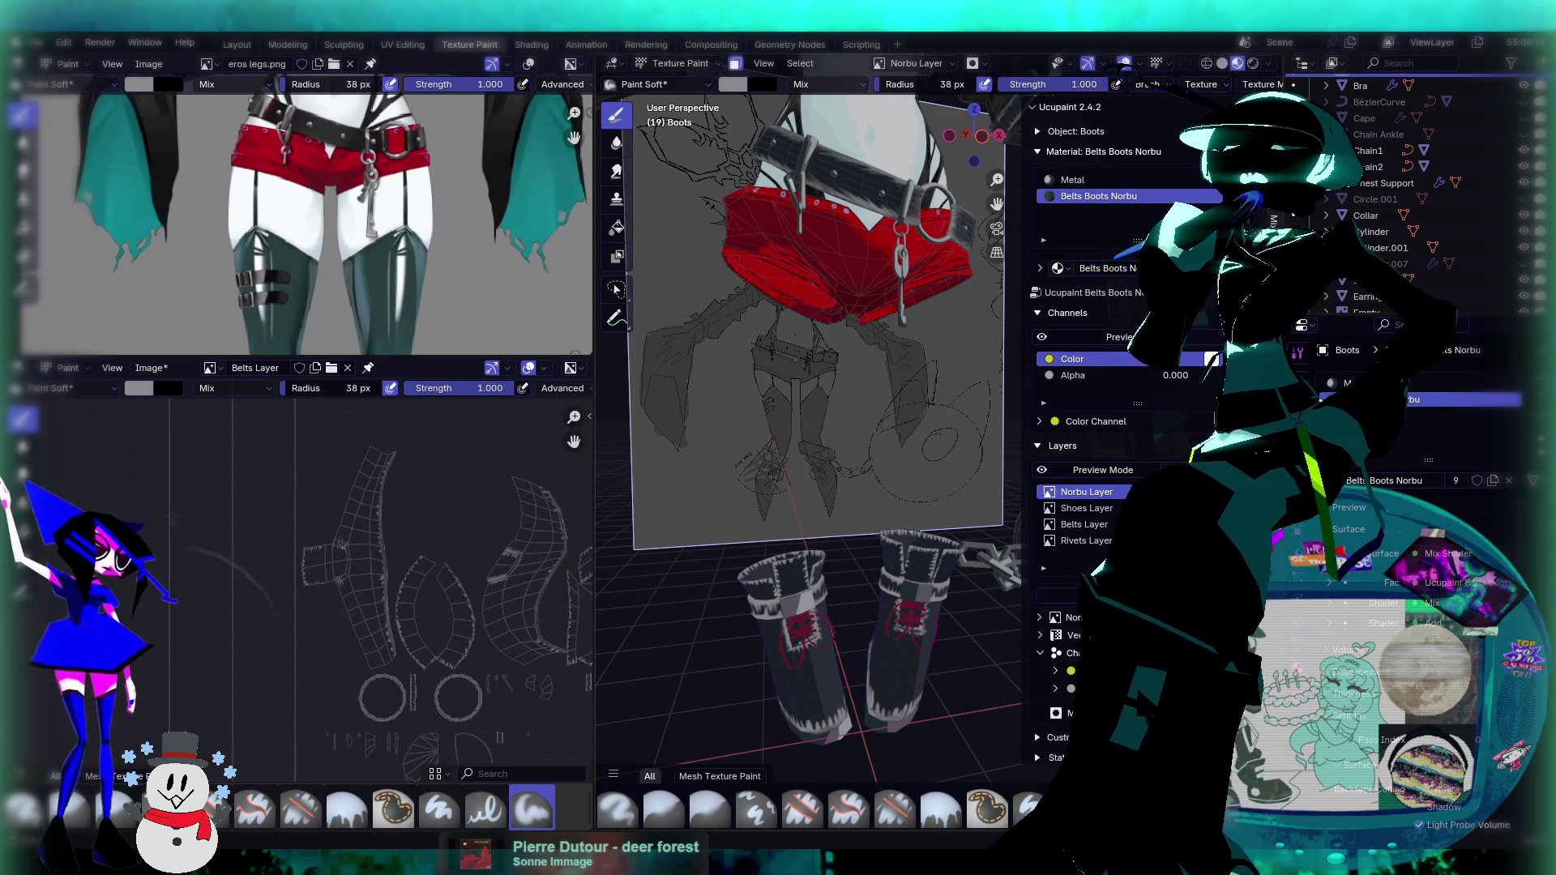
left_click(300, 809)
Step: Choose the Erase Hard brush and erase the white edges on the boot cuff UV islands
left_click(71, 388)
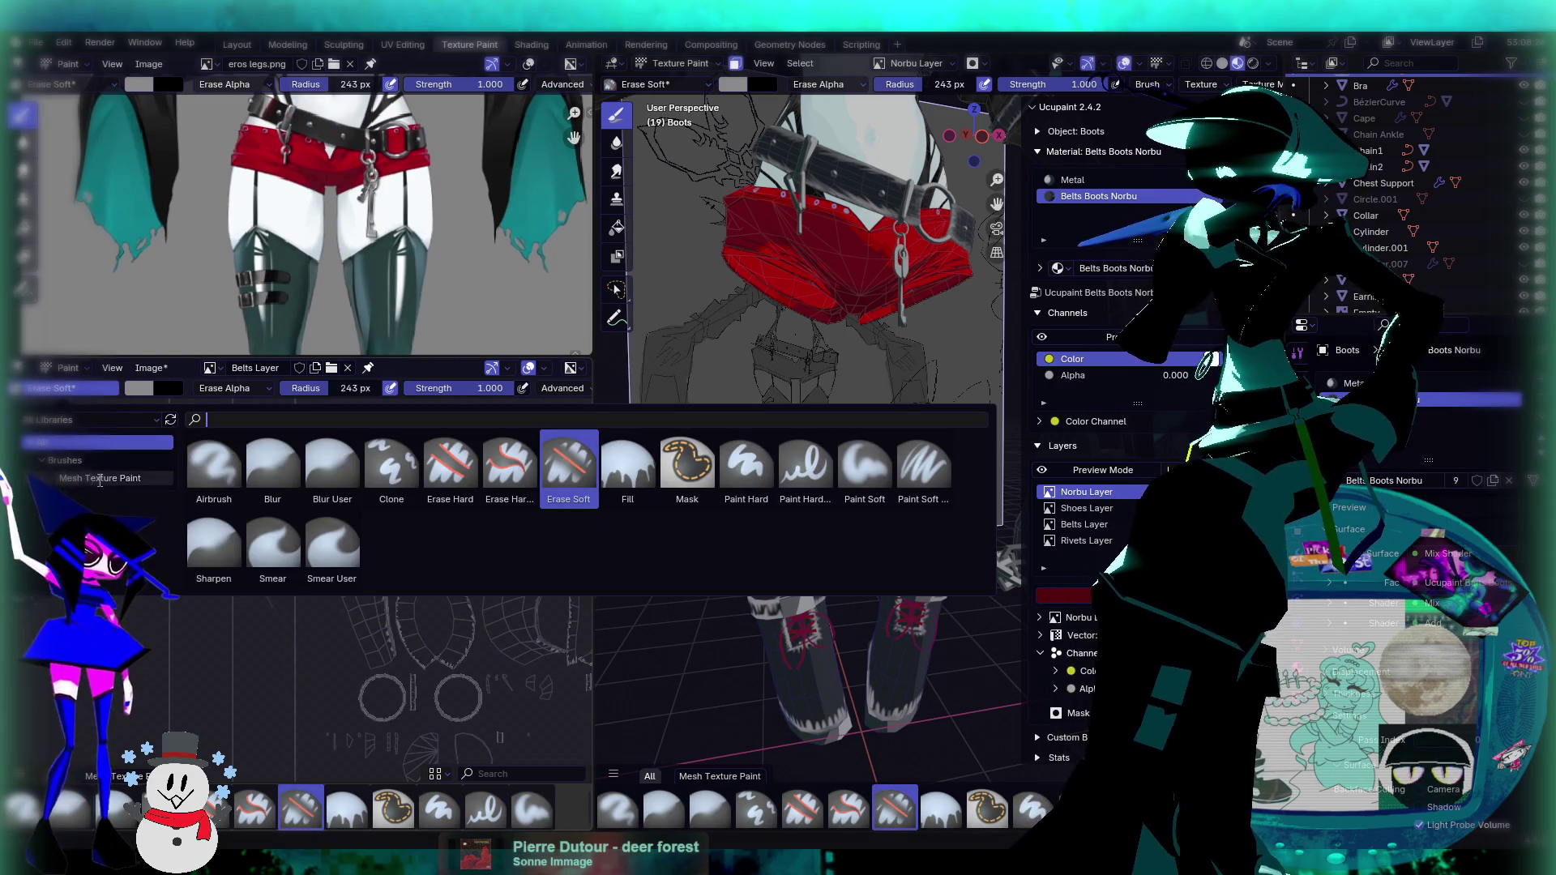
left_click(74, 393)
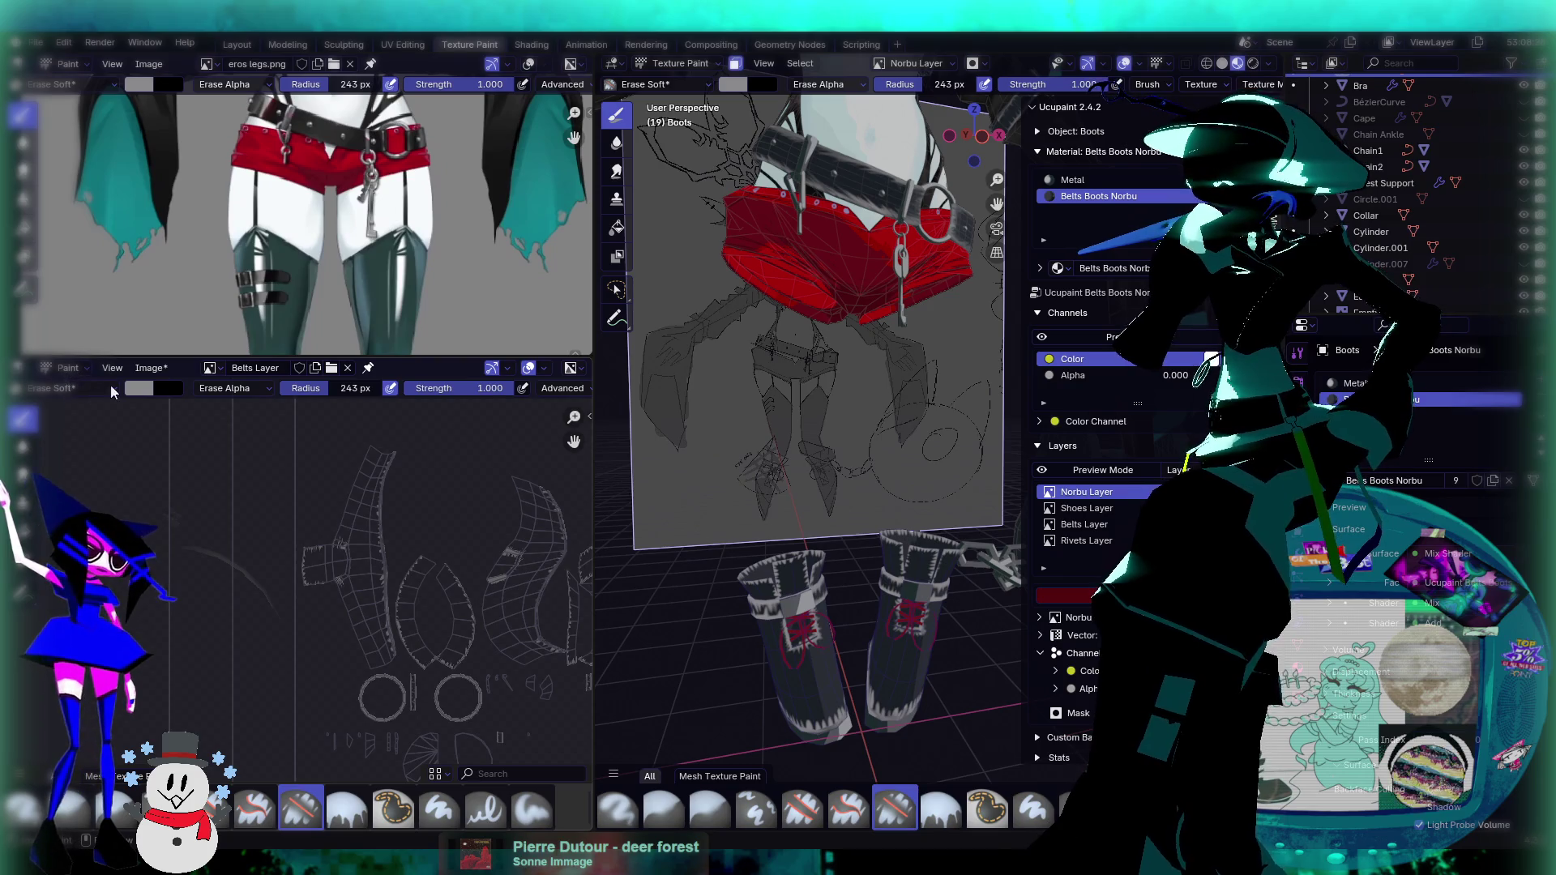
left_click(111, 392)
left_click(460, 475)
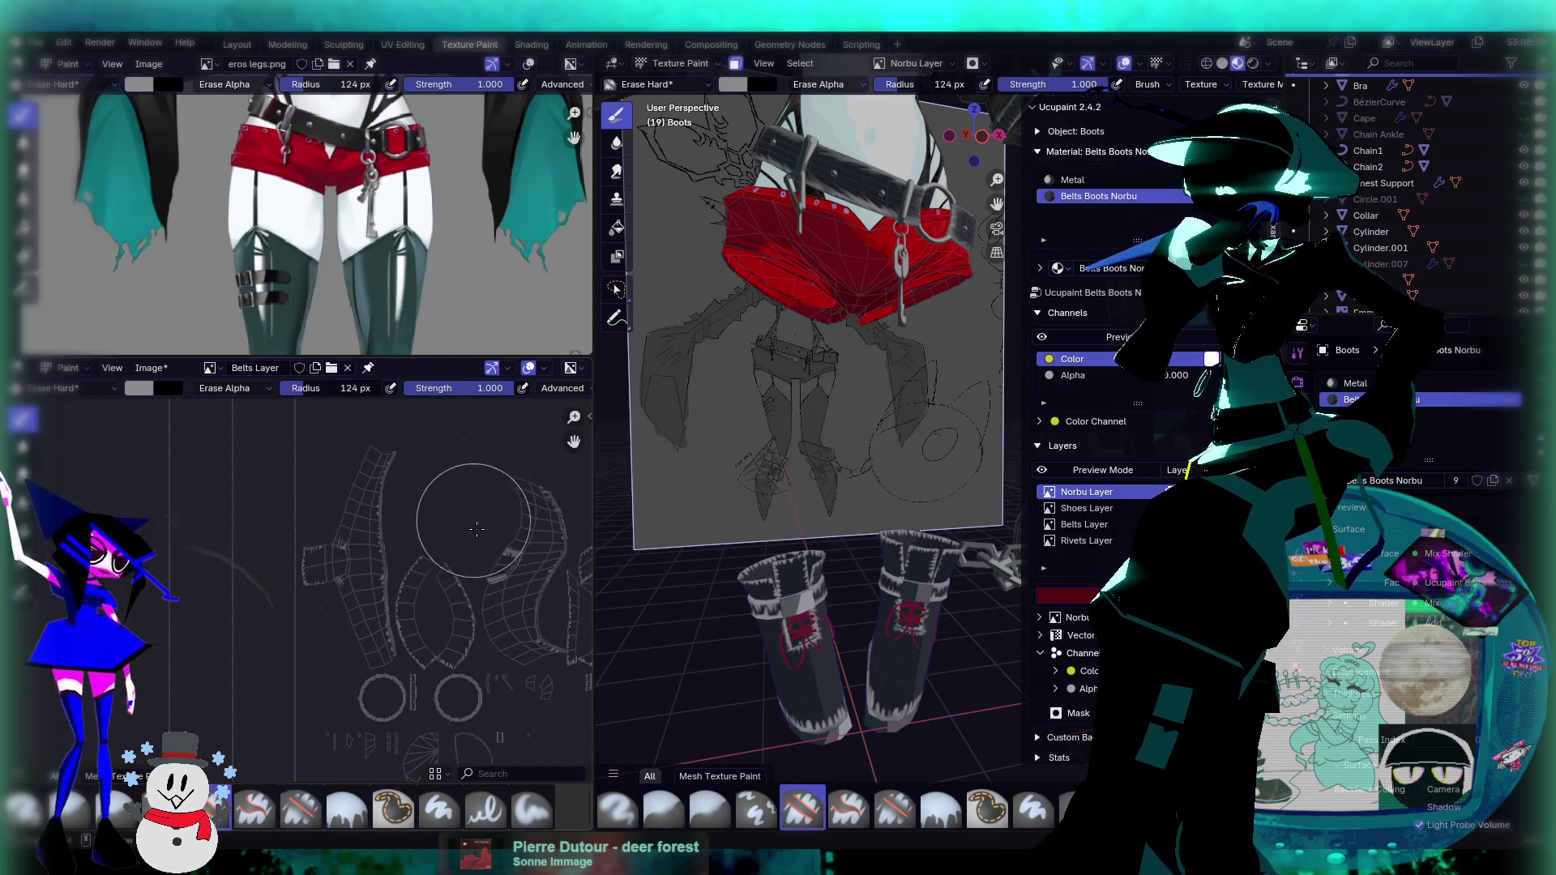
left_click_drag(442, 620, 484, 633)
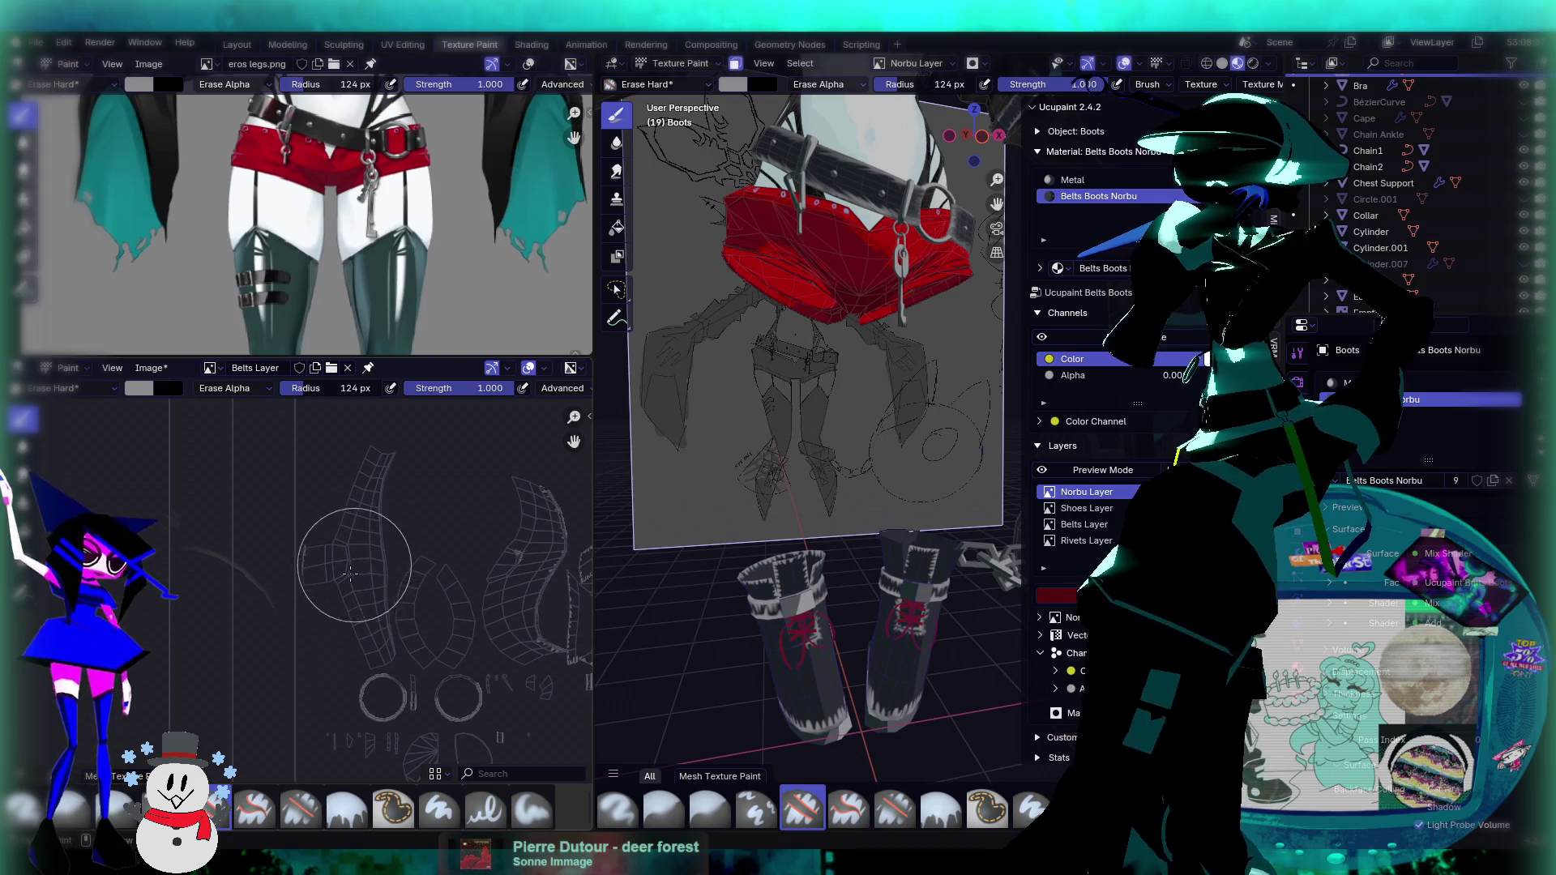
left_click_drag(353, 567, 381, 599)
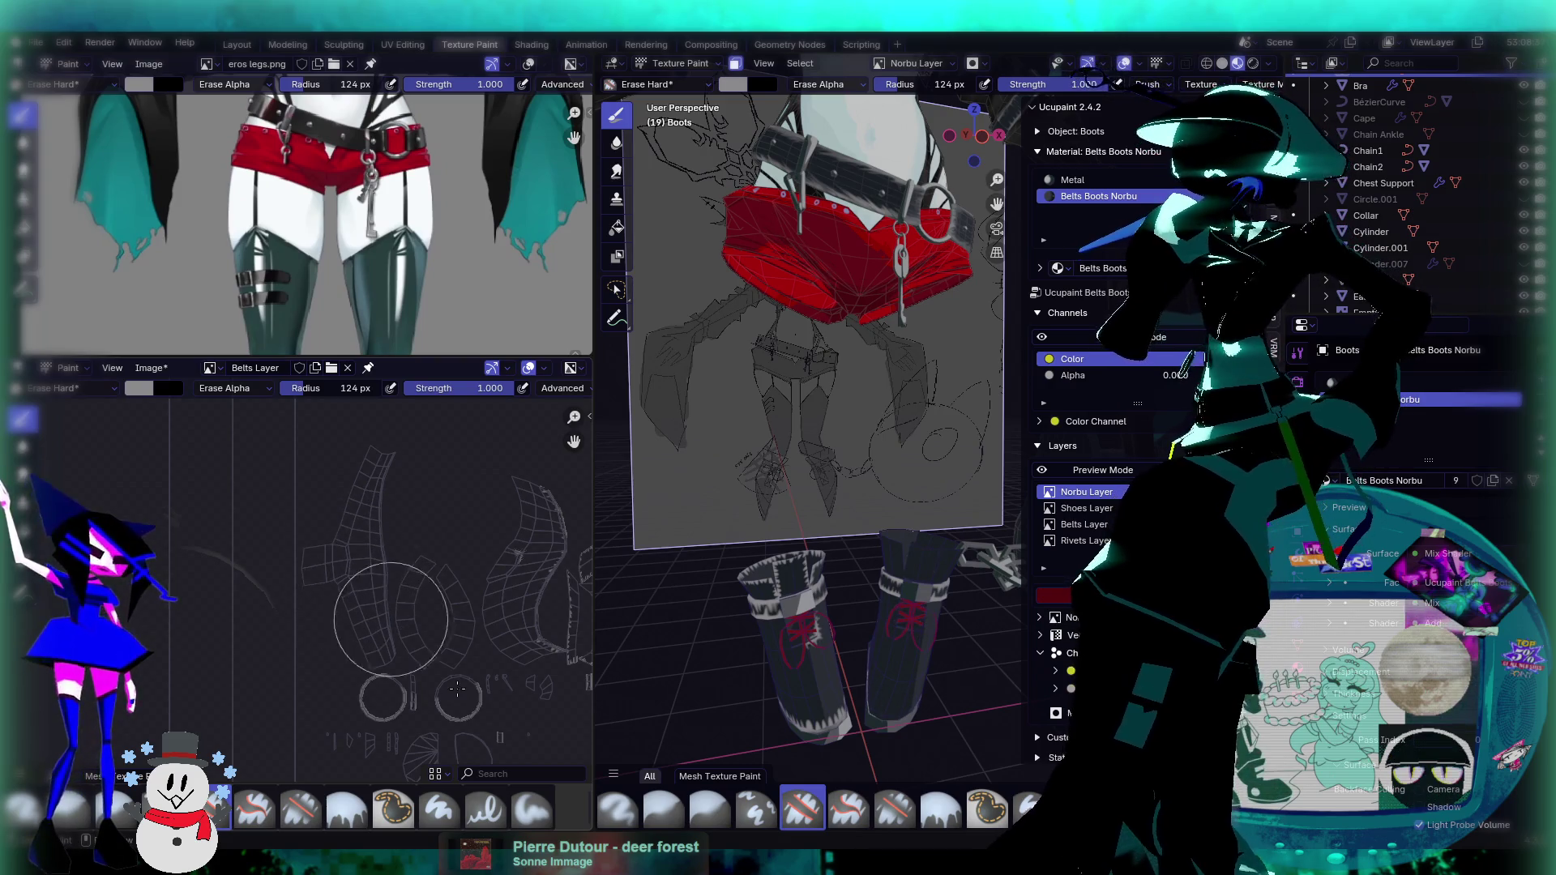
middle_click_drag(461, 638, 425, 589)
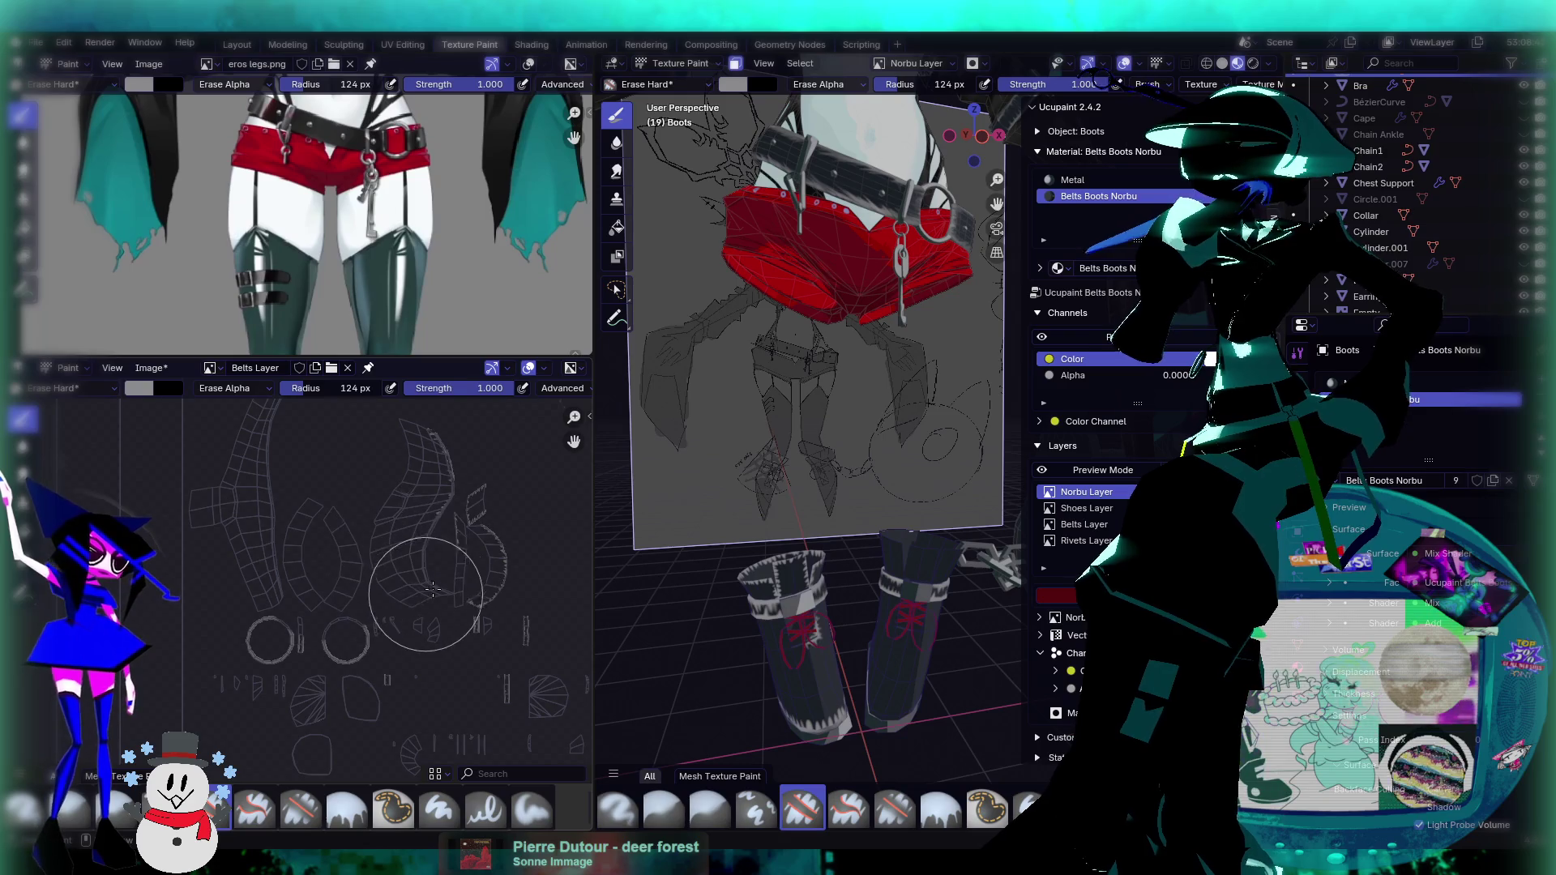
left_click_drag(457, 511, 511, 641)
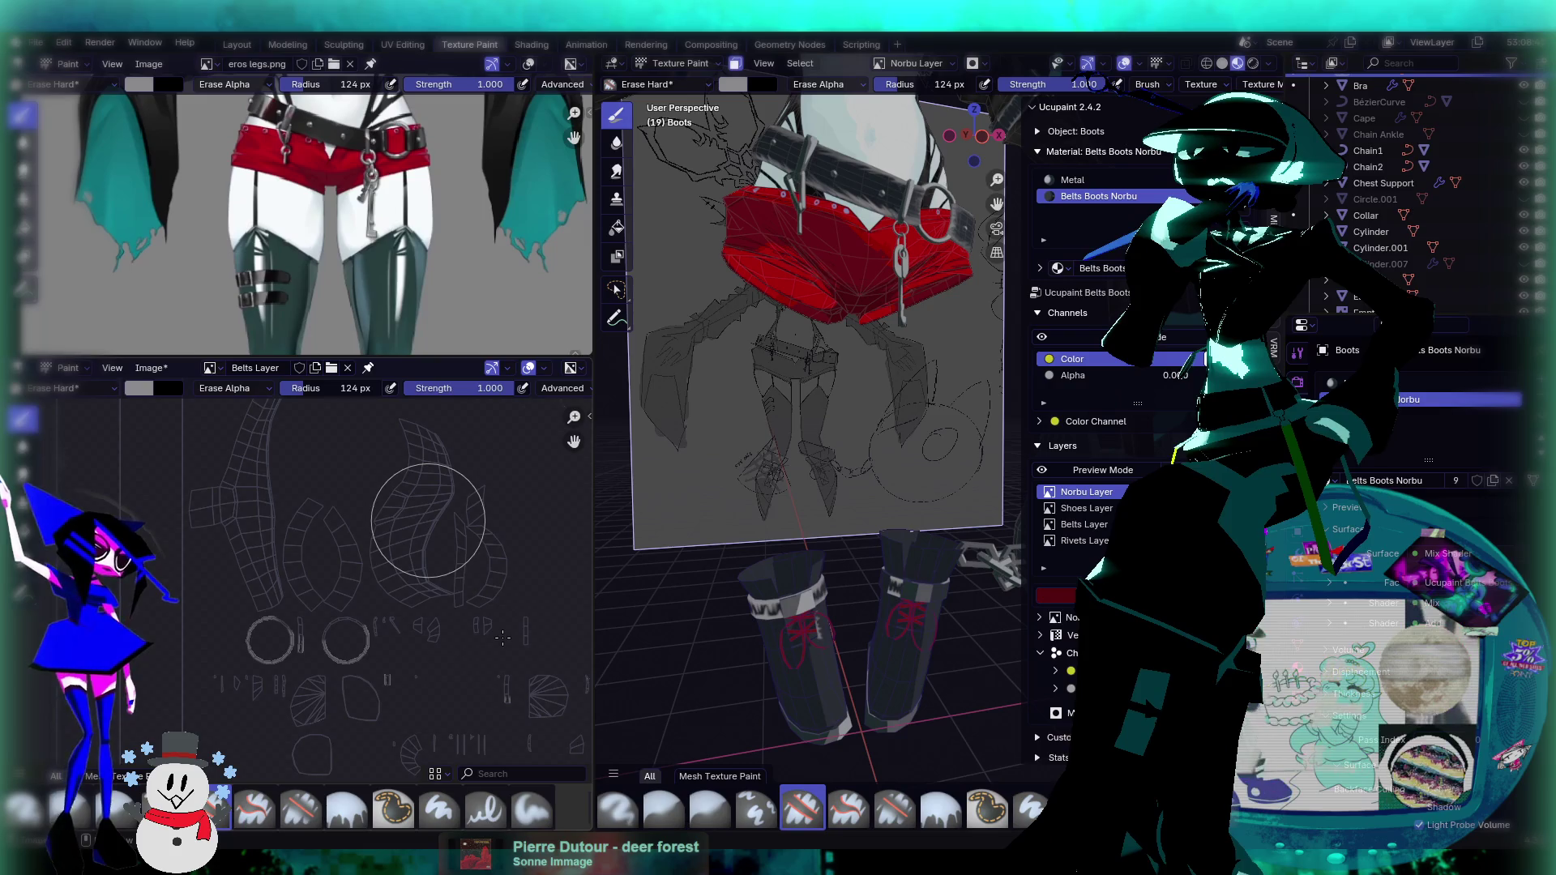
Step: Pan the UV editor and orbit the model to review the cleaned boots from the front
scroll(494, 624, "right", 2, "ctrl")
scroll(470, 583, "down", 3, "shift")
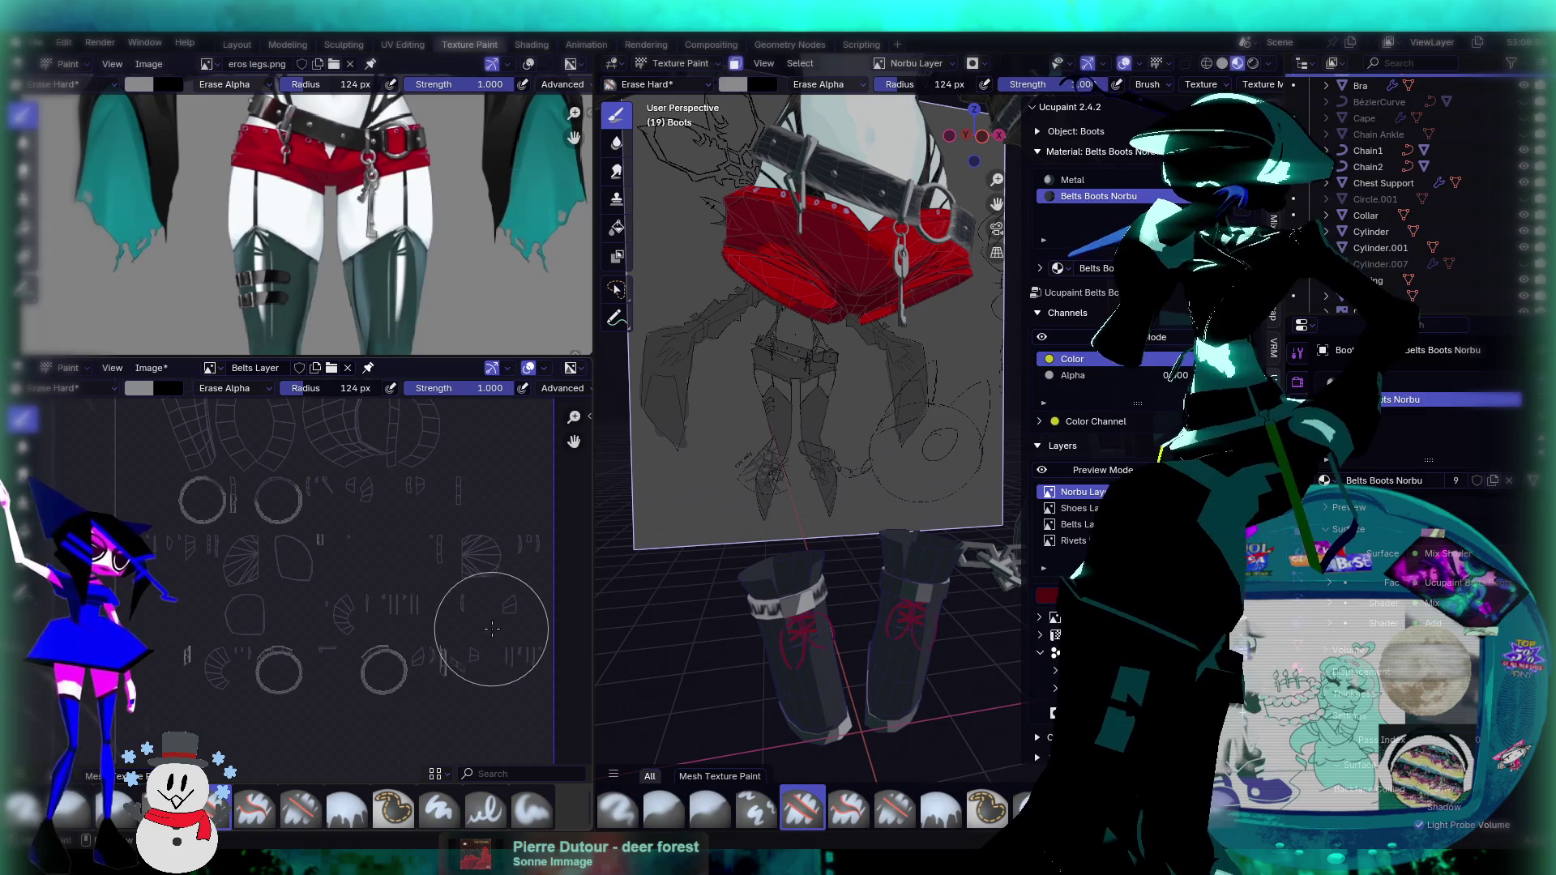
middle_click_drag(398, 583, 430, 549)
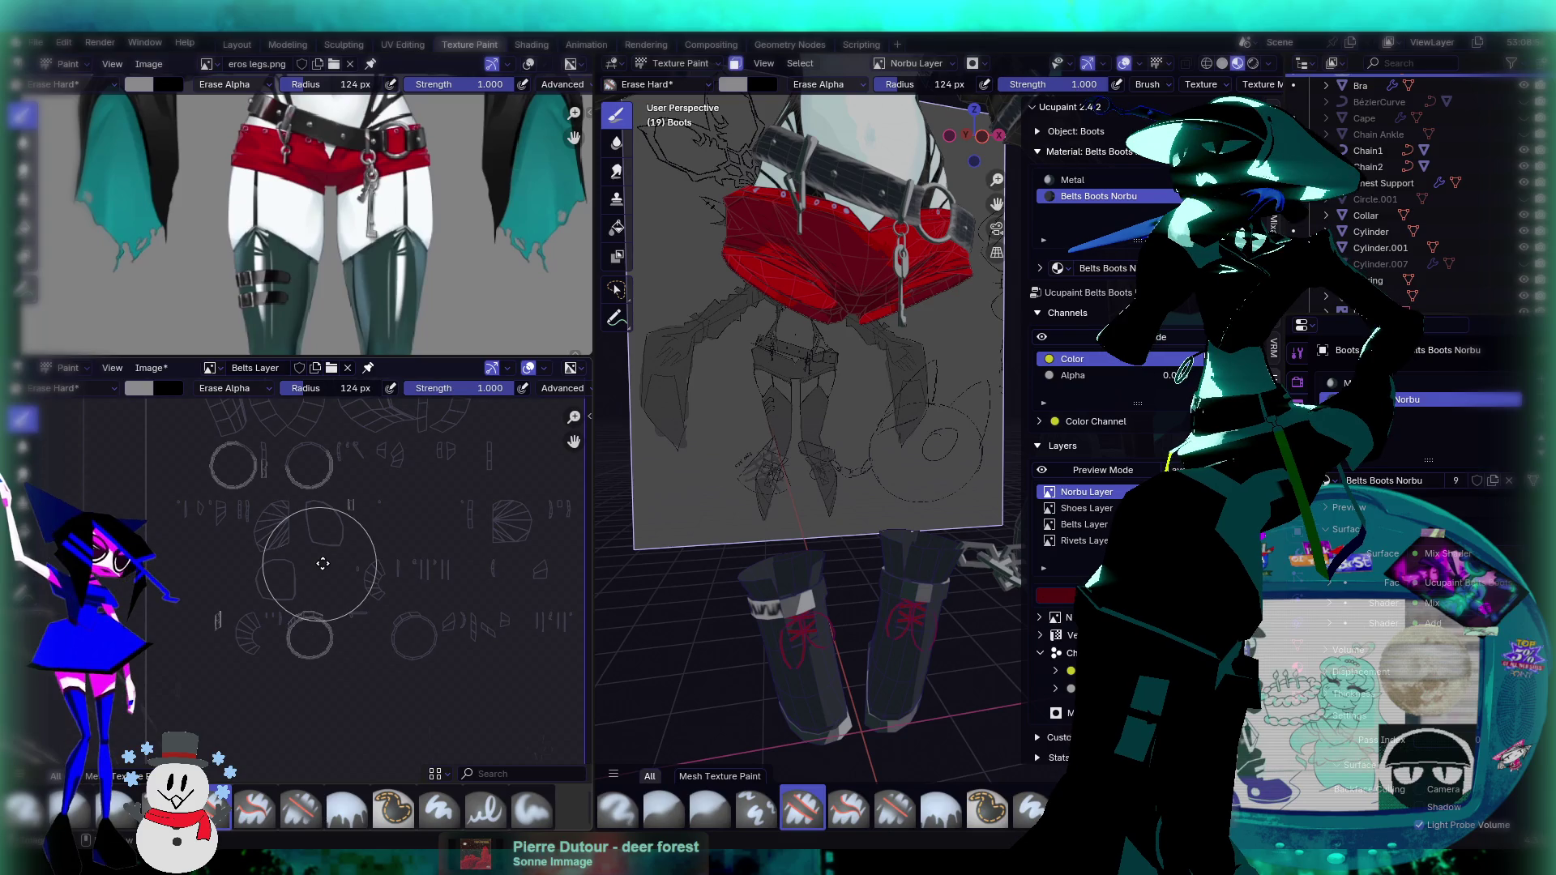
scroll(323, 564, "left", 3, "ctrl")
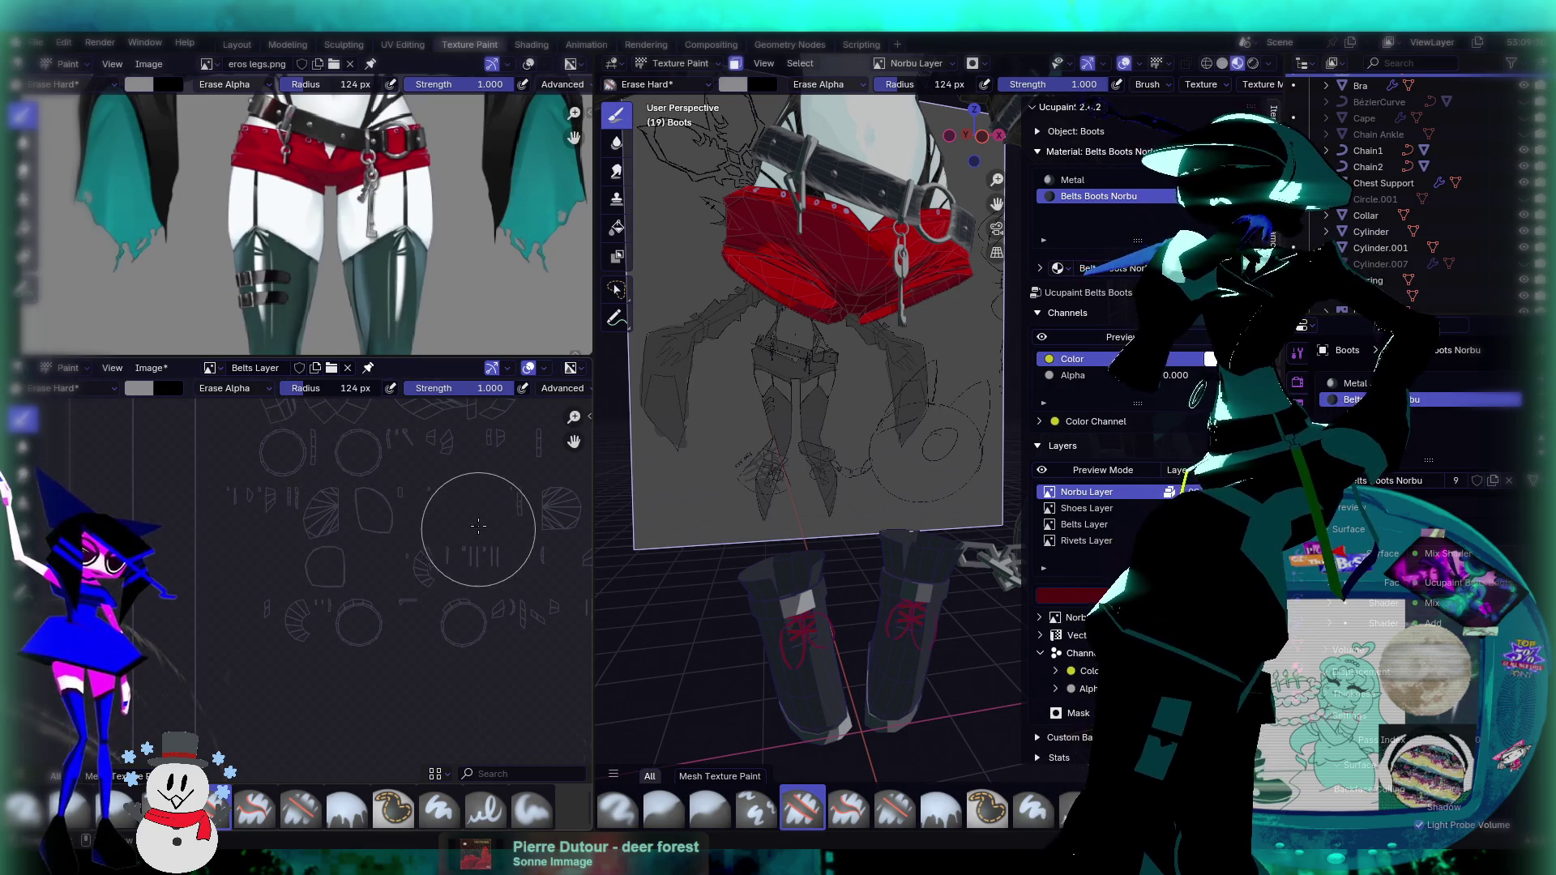
mouse_move(468, 495)
middle_mouse_down()
mouse_move(430, 538)
mouse_move(430, 478)
mouse_move(444, 622)
mouse_move(417, 511)
mouse_move(454, 511)
mouse_move(445, 654)
mouse_move(467, 664)
mouse_move(452, 657)
mouse_move(451, 523)
mouse_move(316, 656)
mouse_move(342, 628)
middle_mouse_up()
scroll(342, 628, "down", 5)
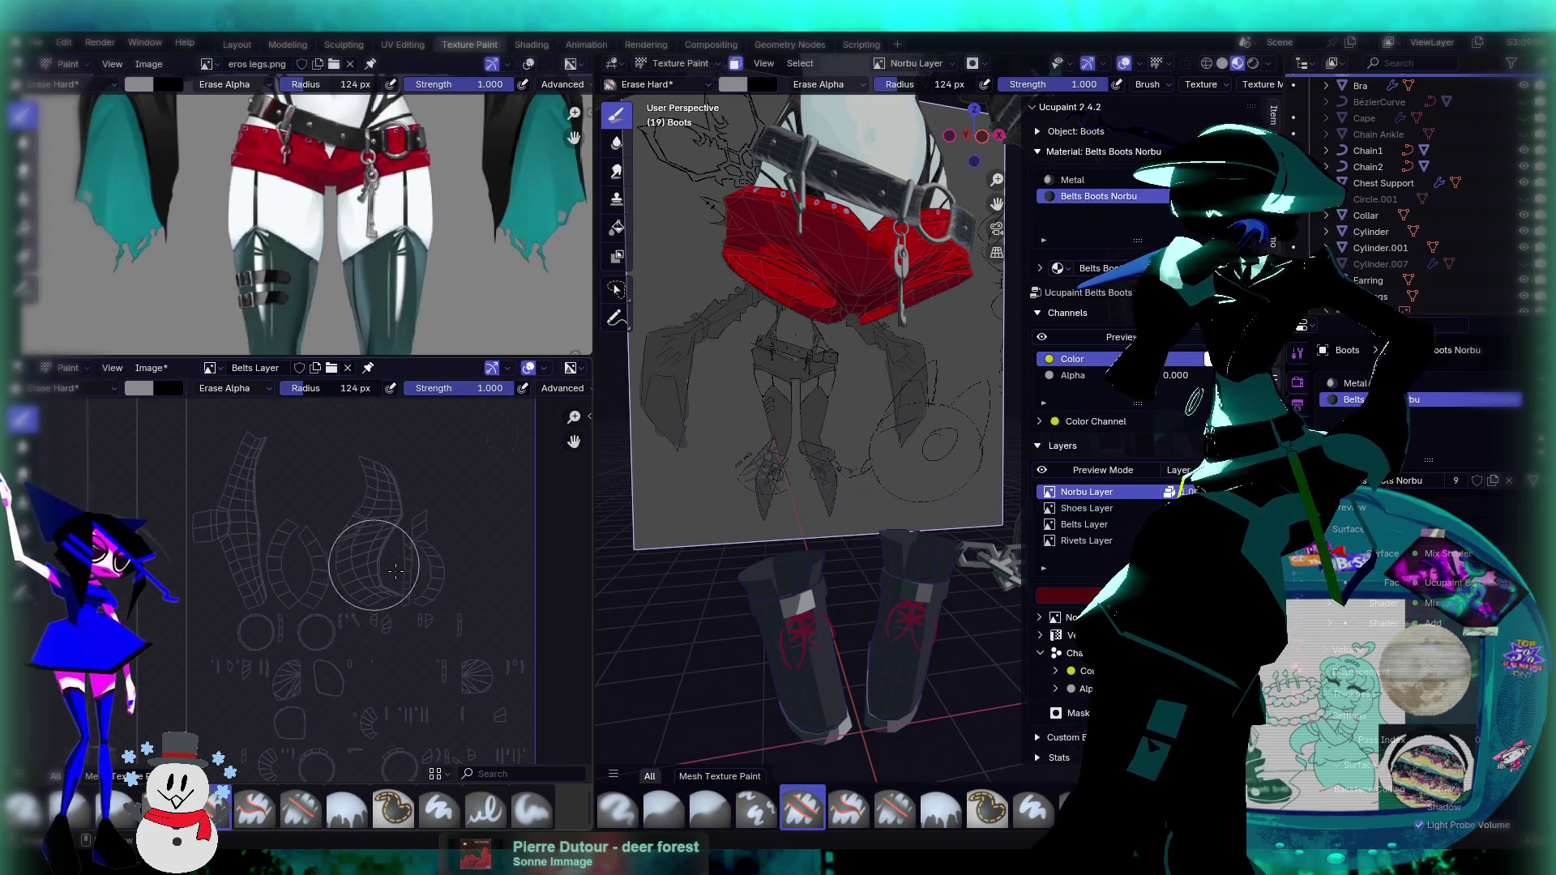
mouse_move(829, 461)
middle_mouse_down()
mouse_move(839, 445)
mouse_move(880, 468)
mouse_move(716, 504)
middle_mouse_up()
mouse_move(886, 445)
middle_mouse_down()
mouse_move(868, 369)
mouse_move(810, 615)
mouse_move(844, 469)
mouse_move(852, 522)
mouse_move(770, 400)
mouse_move(999, 484)
mouse_move(849, 469)
middle_mouse_up()
Step: Pick the Paint Soft brush and open the Ucupaint Add Layer menu, then dismiss it
left_click(533, 808)
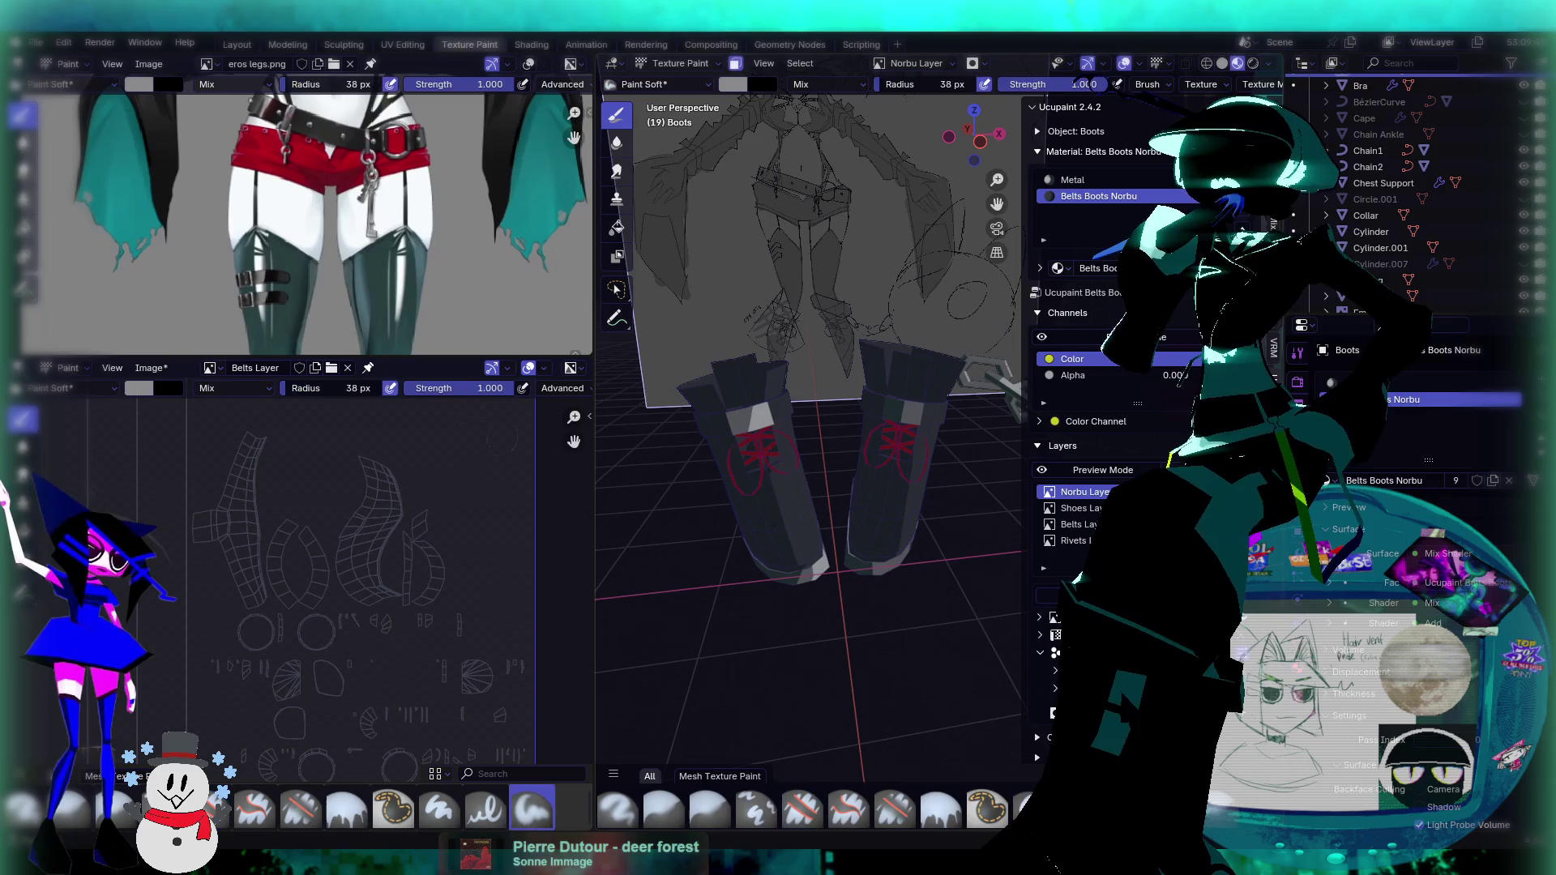
middle_click_drag(773, 356, 812, 371)
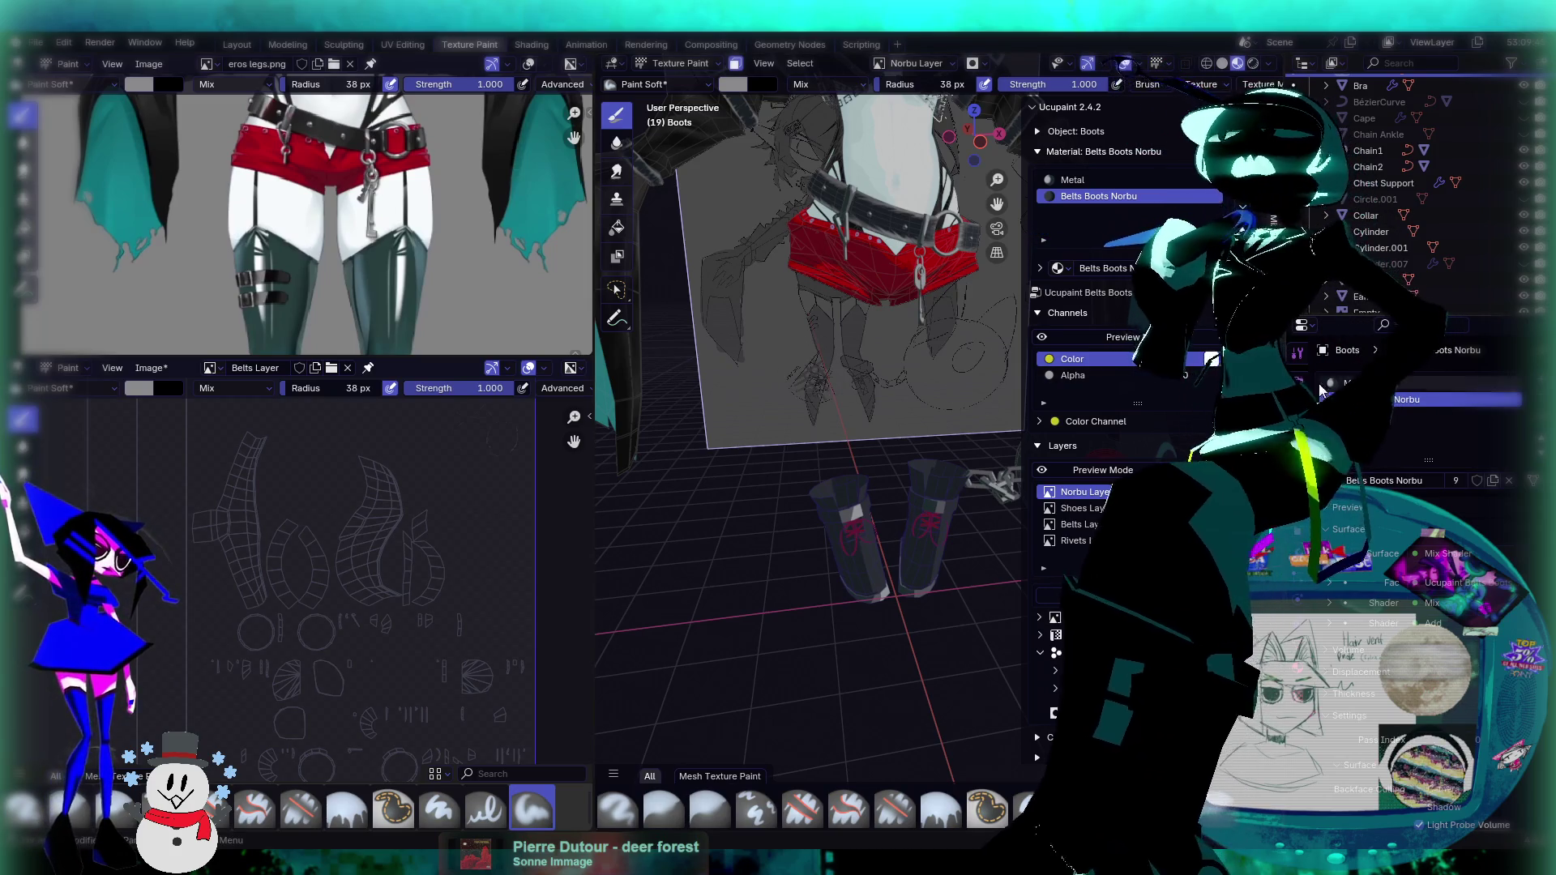
left_click(1258, 492)
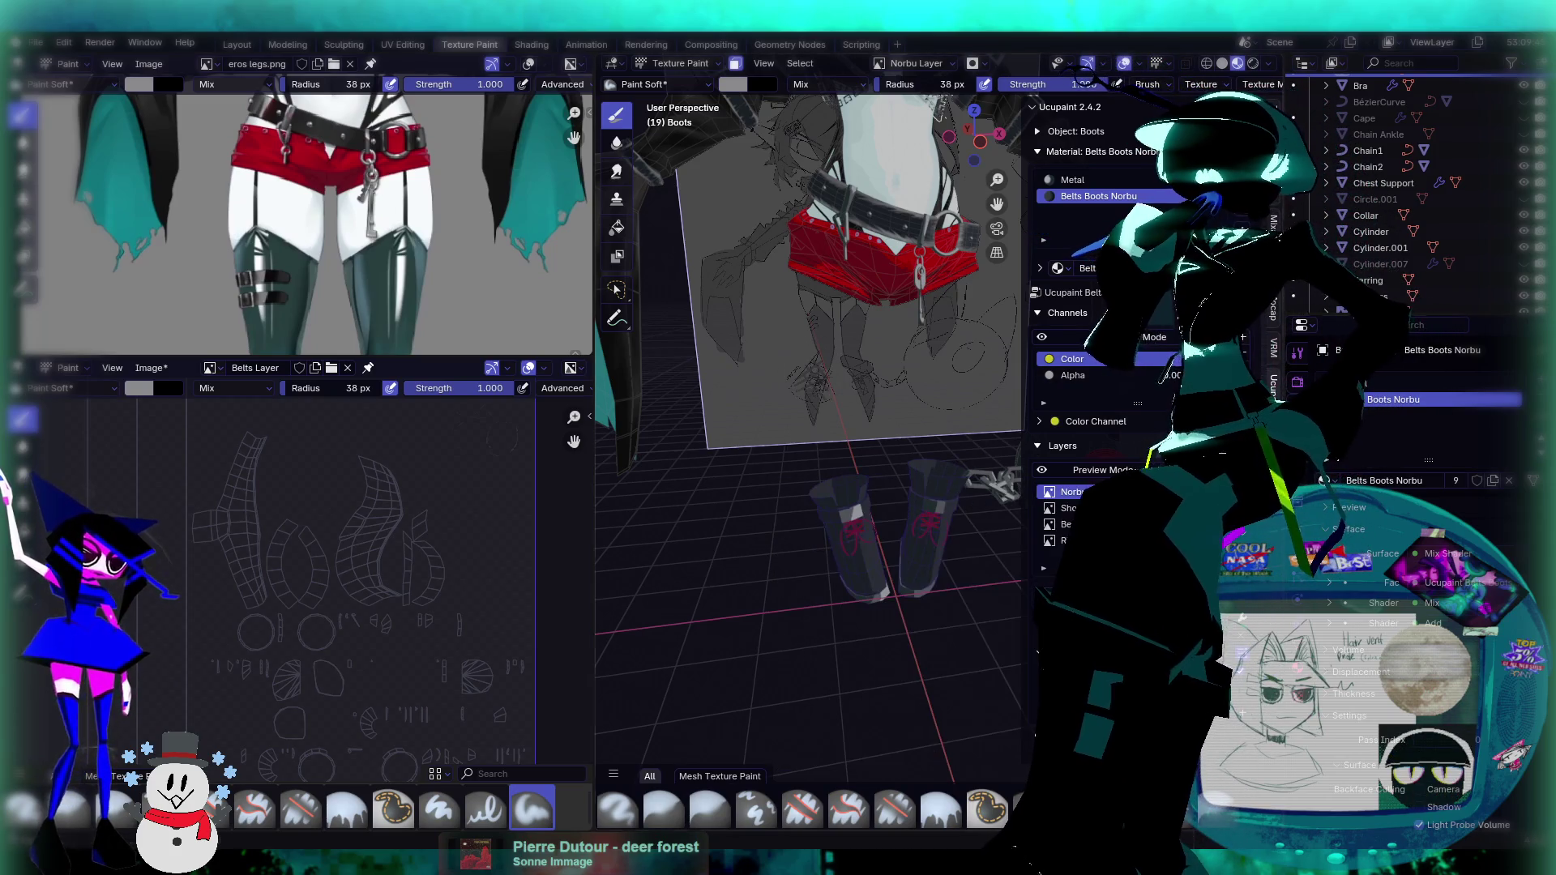
left_click(1258, 492)
left_click(1258, 492)
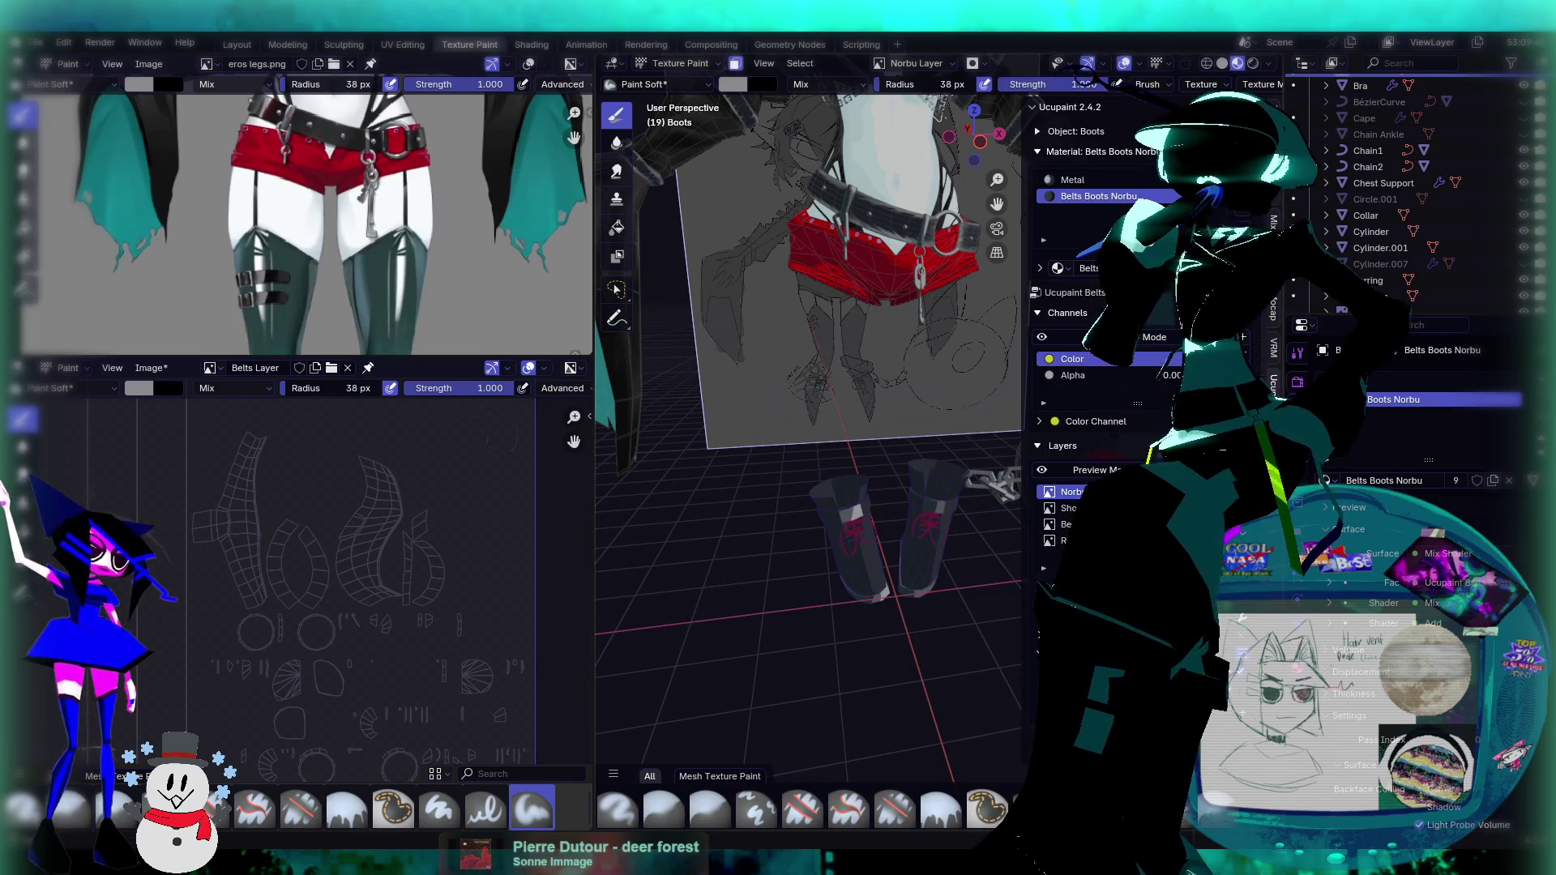
left_click(1258, 493)
left_click(1258, 492)
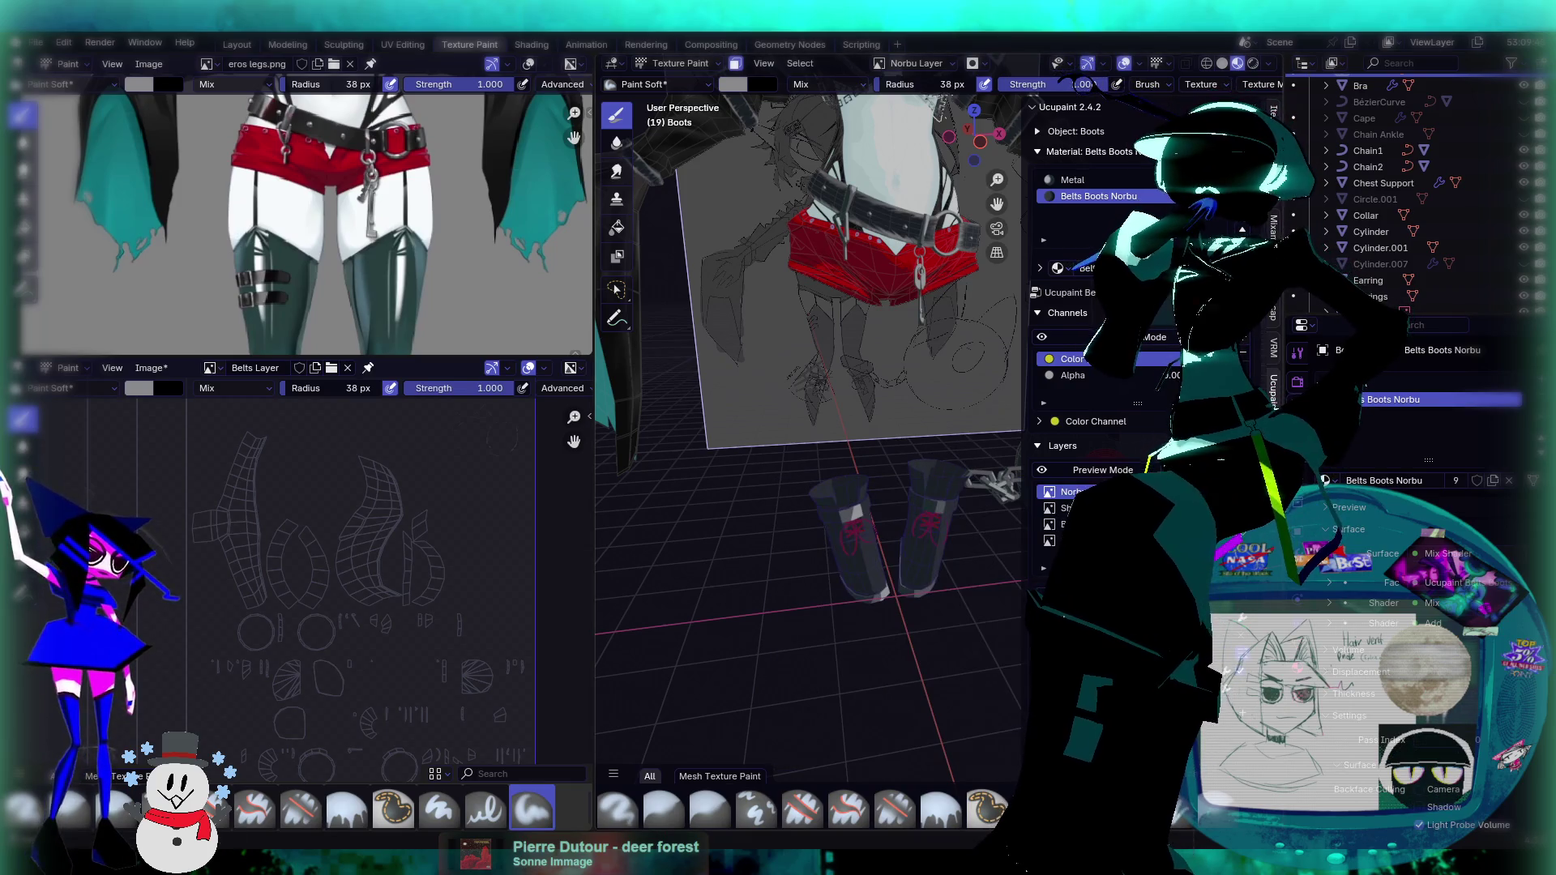
left_click(809, 507)
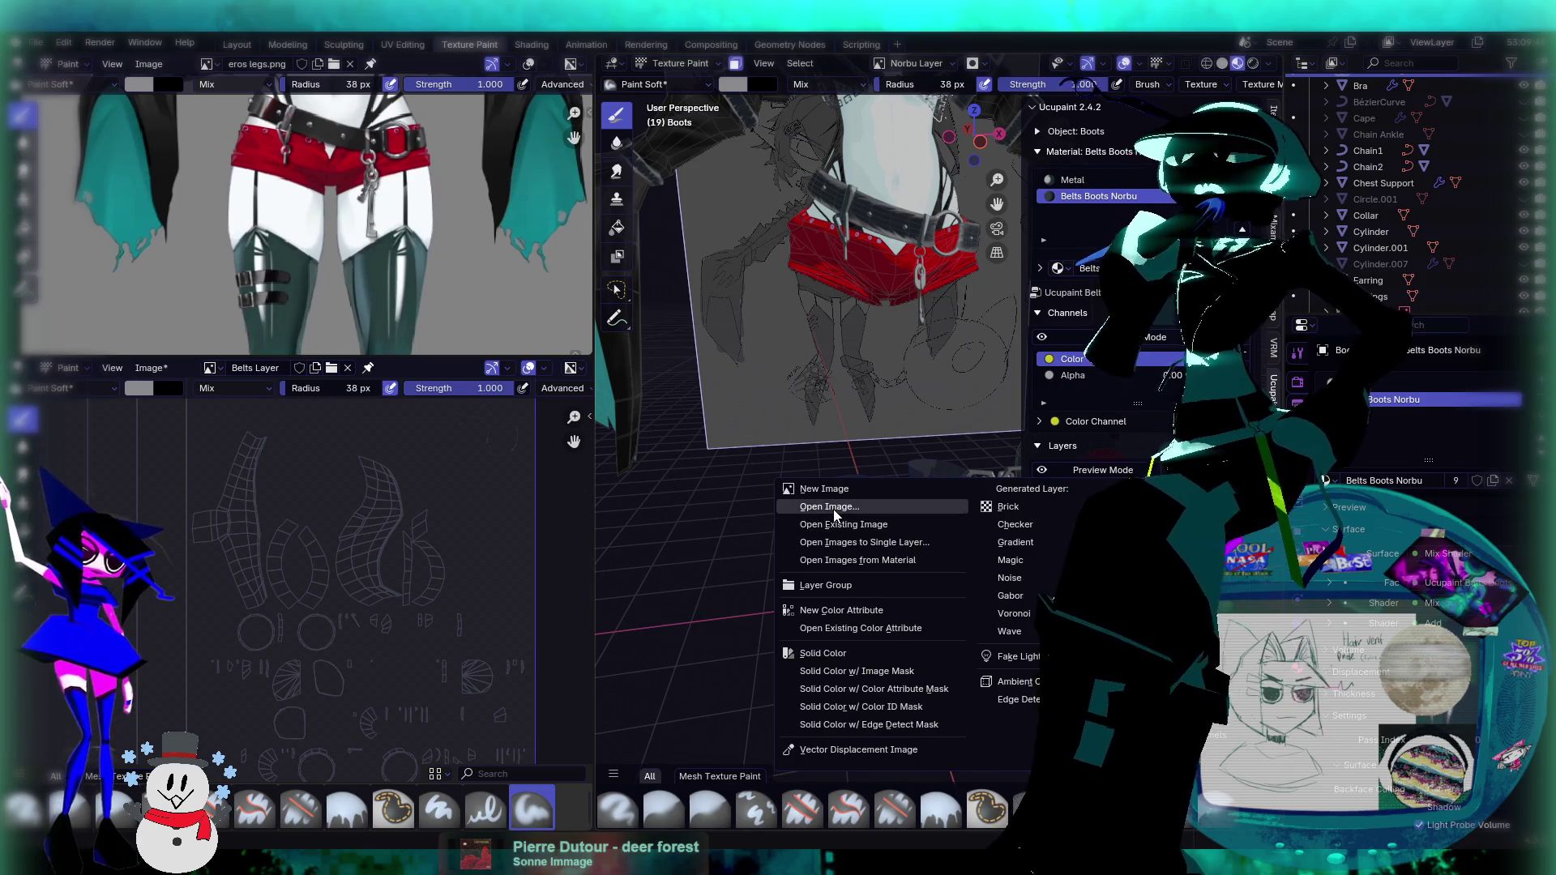
key("Escape")
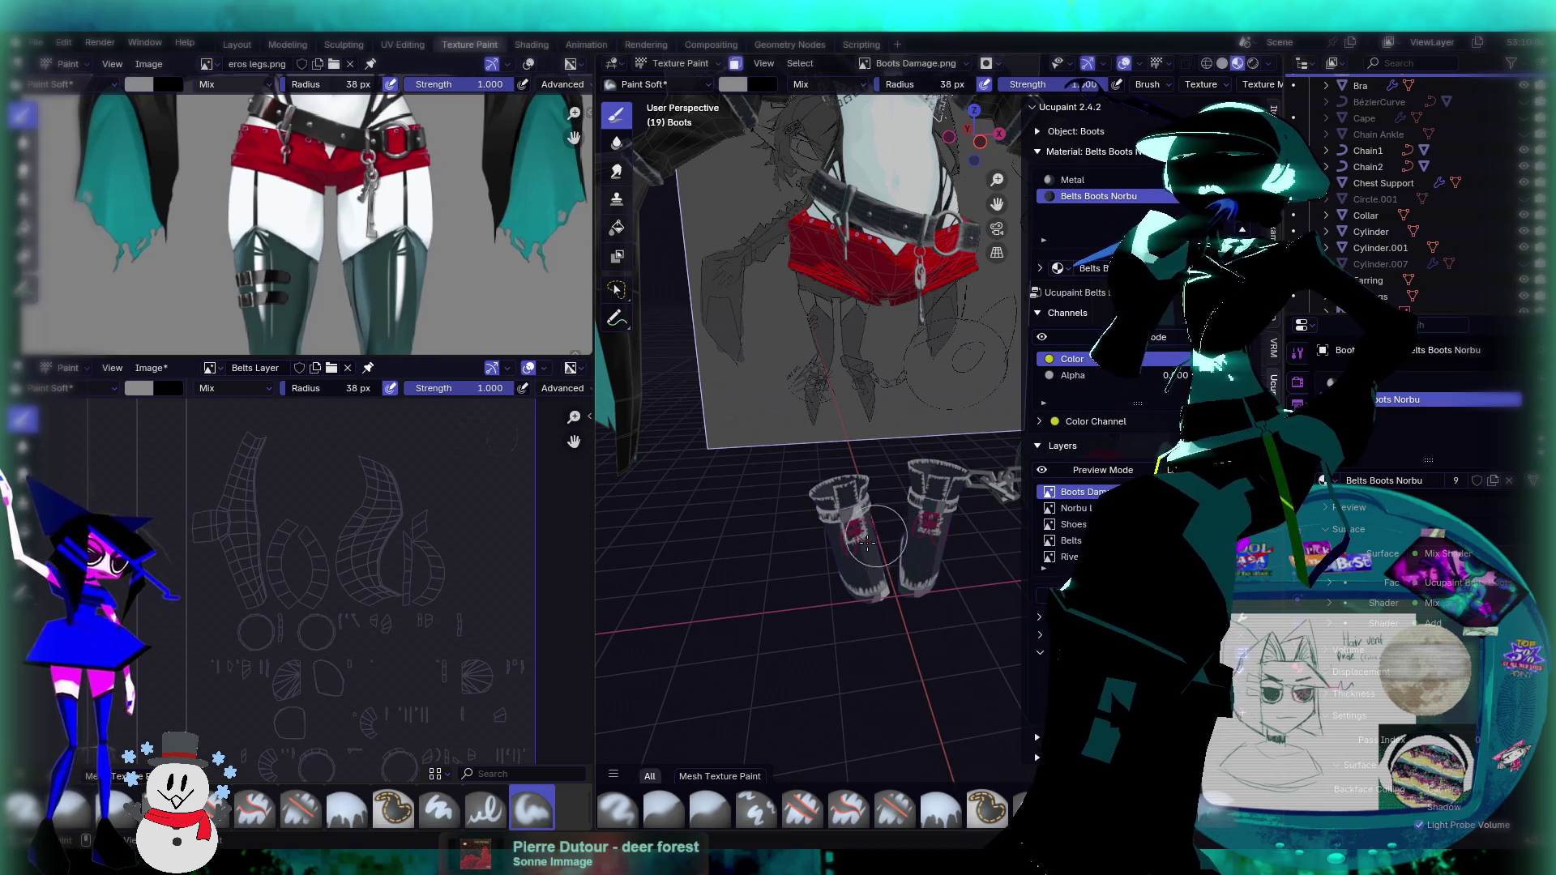
Step: Zoom in on the boots, save, undo and redo the damage trim, then save again
middle_click_drag(869, 541, 901, 582)
scroll(880, 548, "up", 3)
middle_click_drag(896, 514, 866, 500)
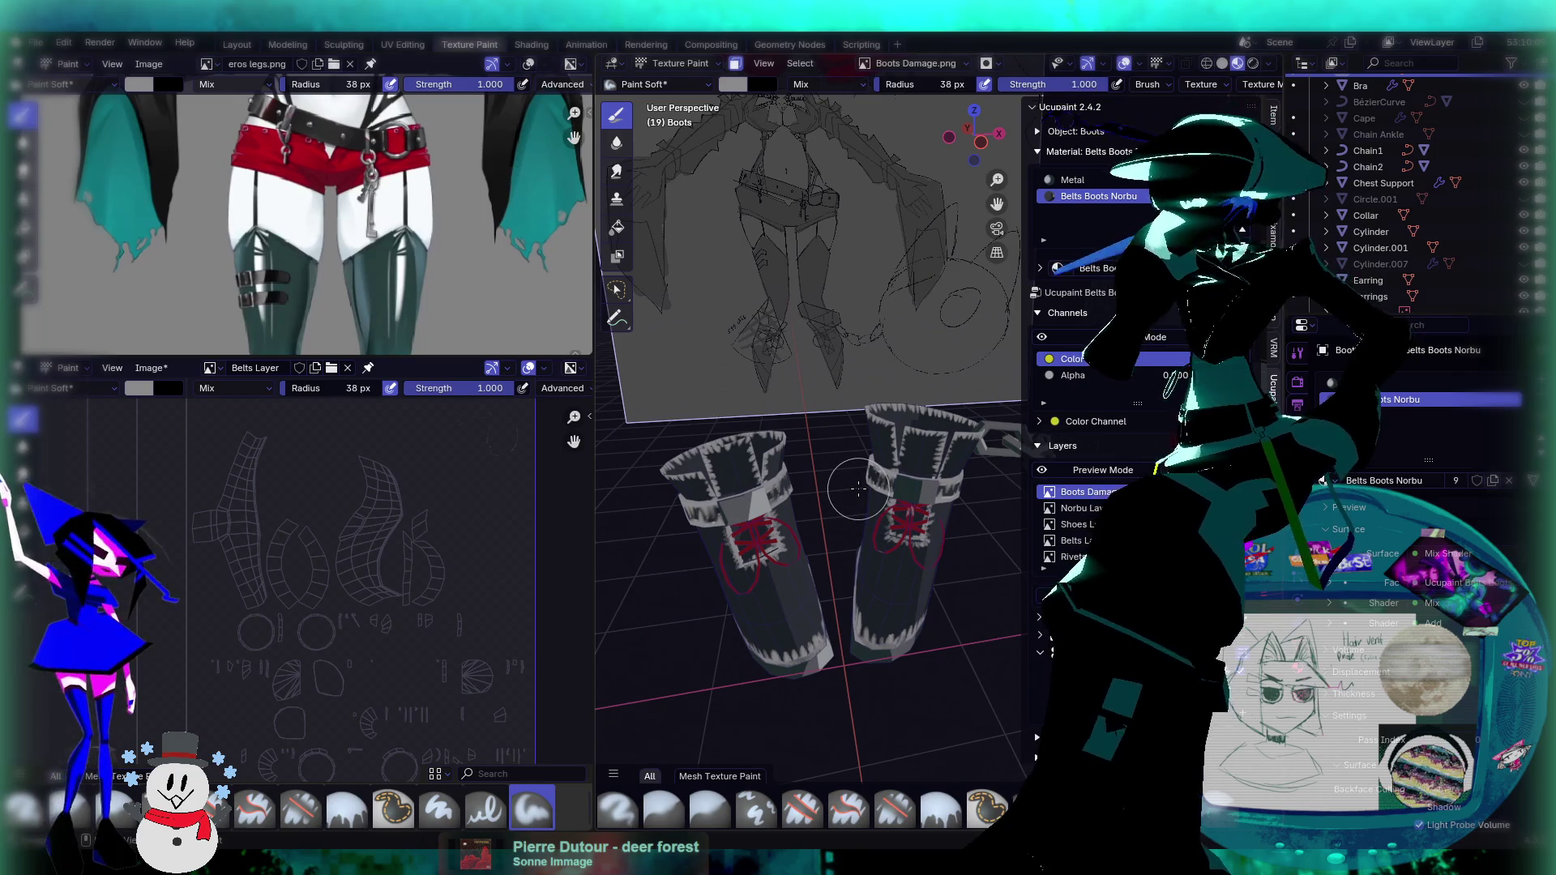
key("ctrl+s")
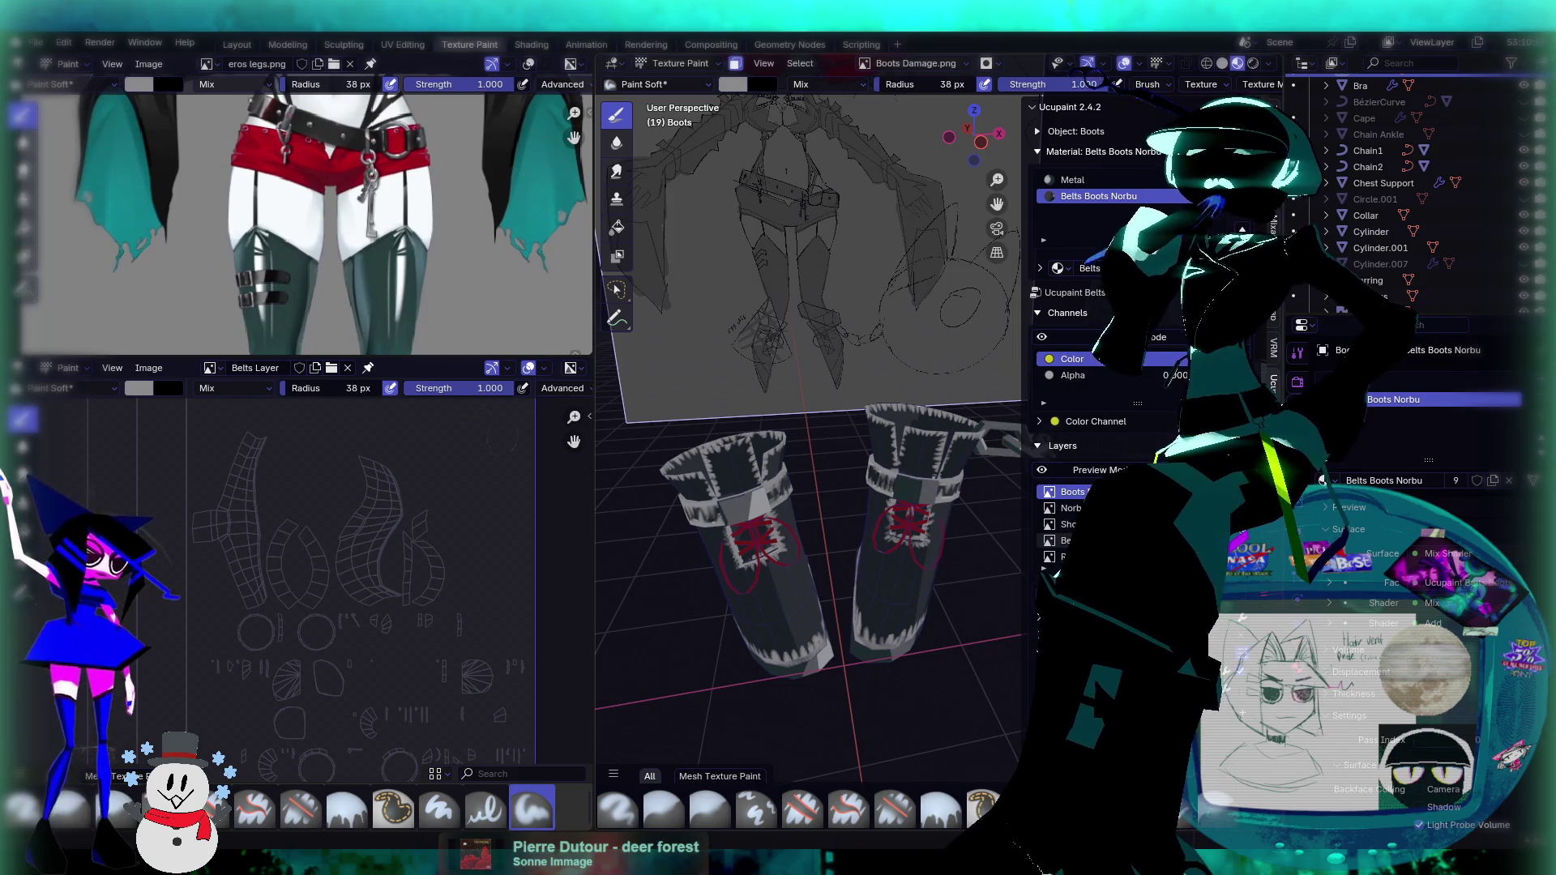
key("ctrl+z")
key("ctrl+shift+z")
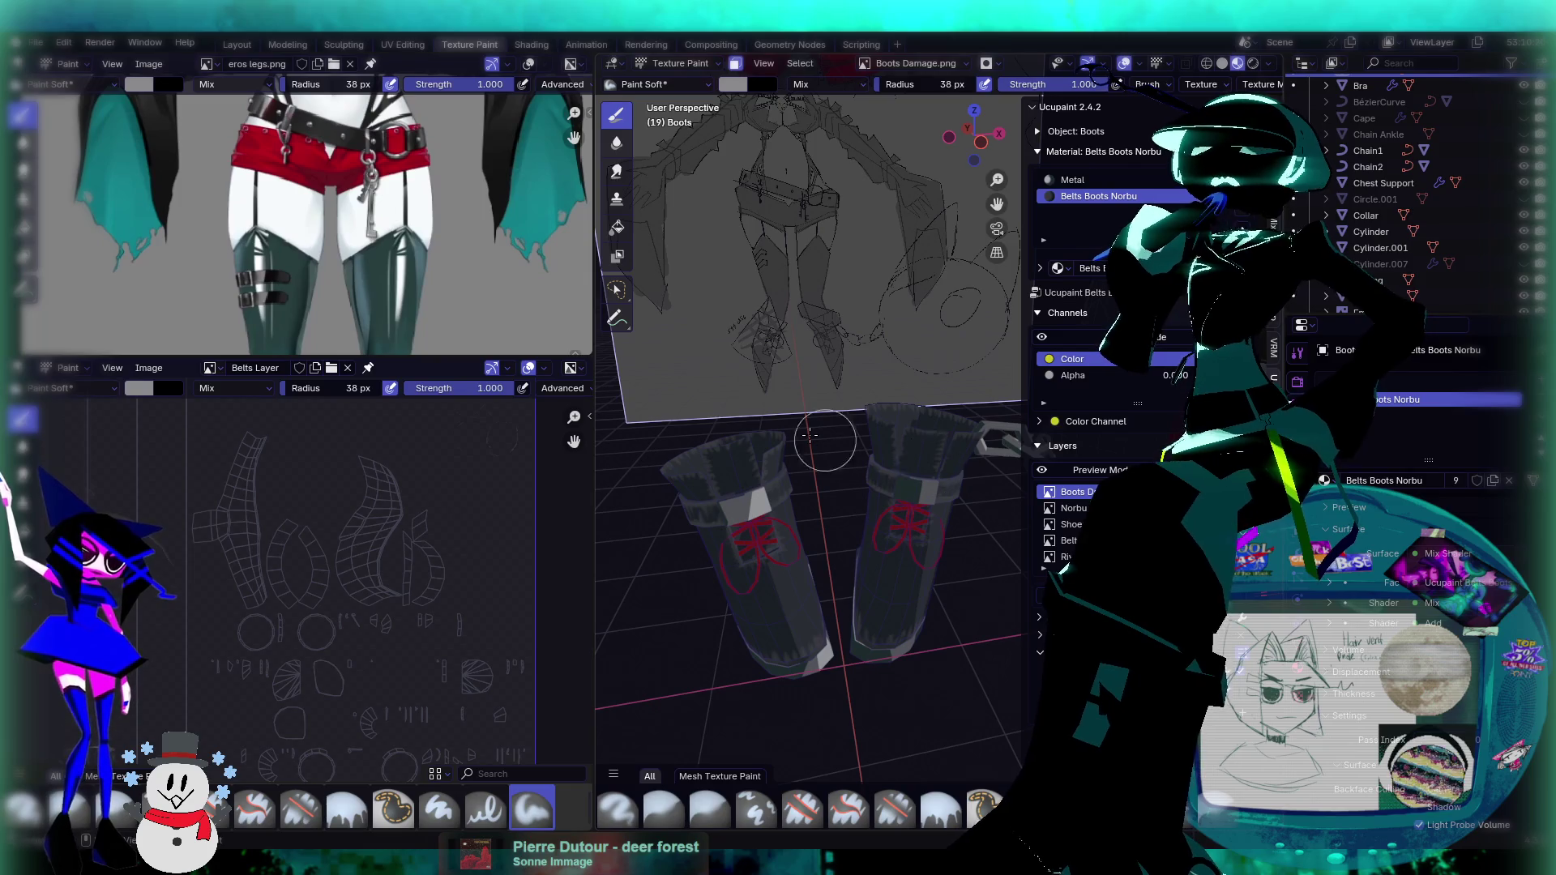
scroll(809, 435, "down", 2)
key("ctrl+s")
Step: Pull the view back to show the whole character and reference plane
middle_click_drag(889, 356, 934, 445, "shift")
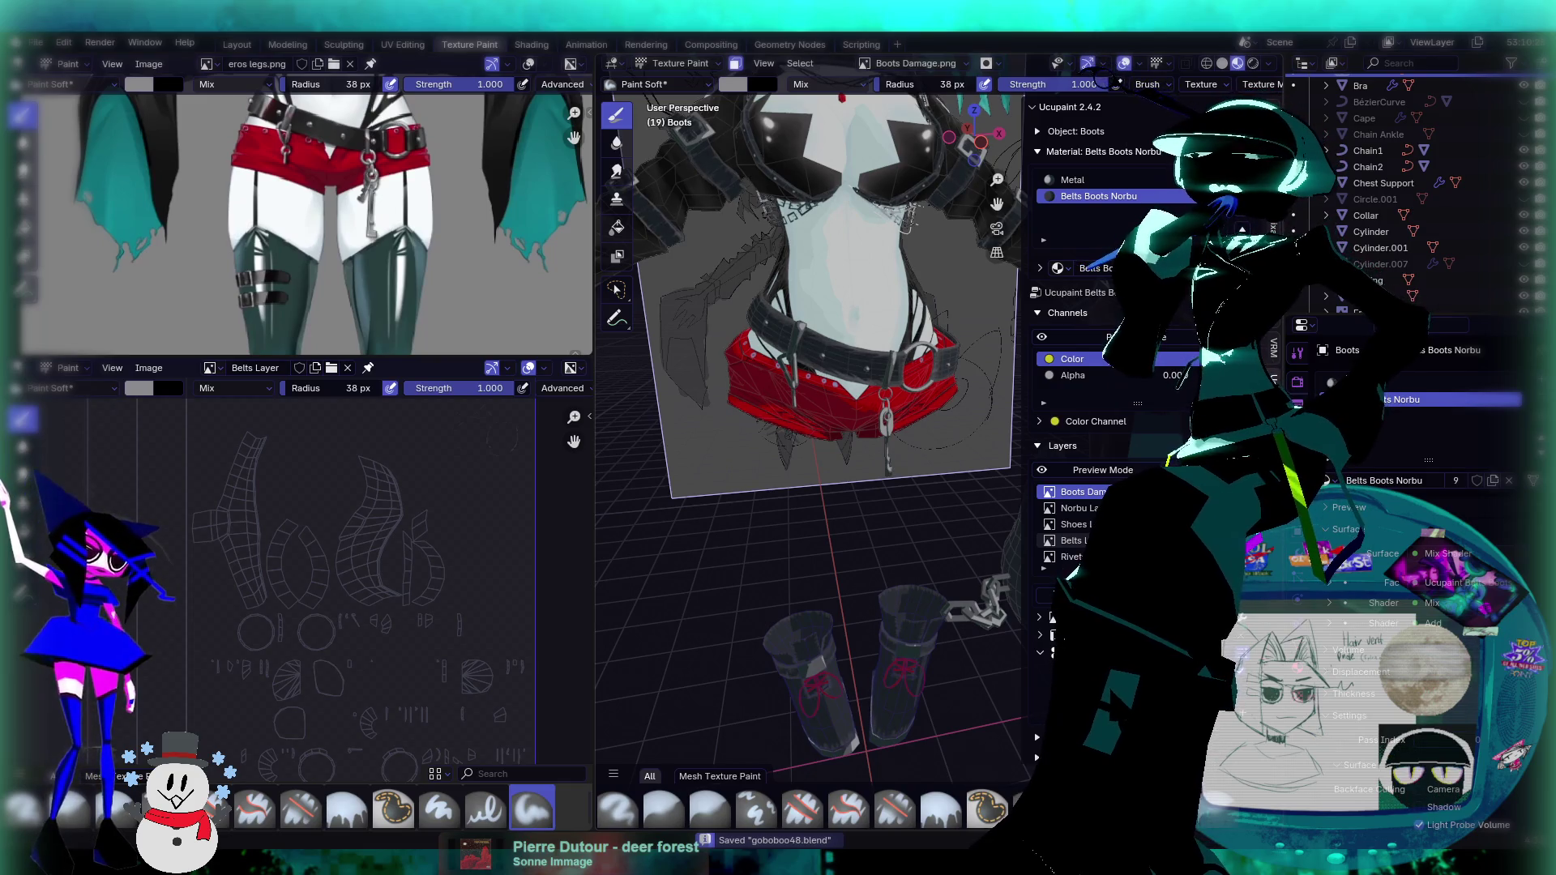
middle_click_drag(884, 422, 905, 457)
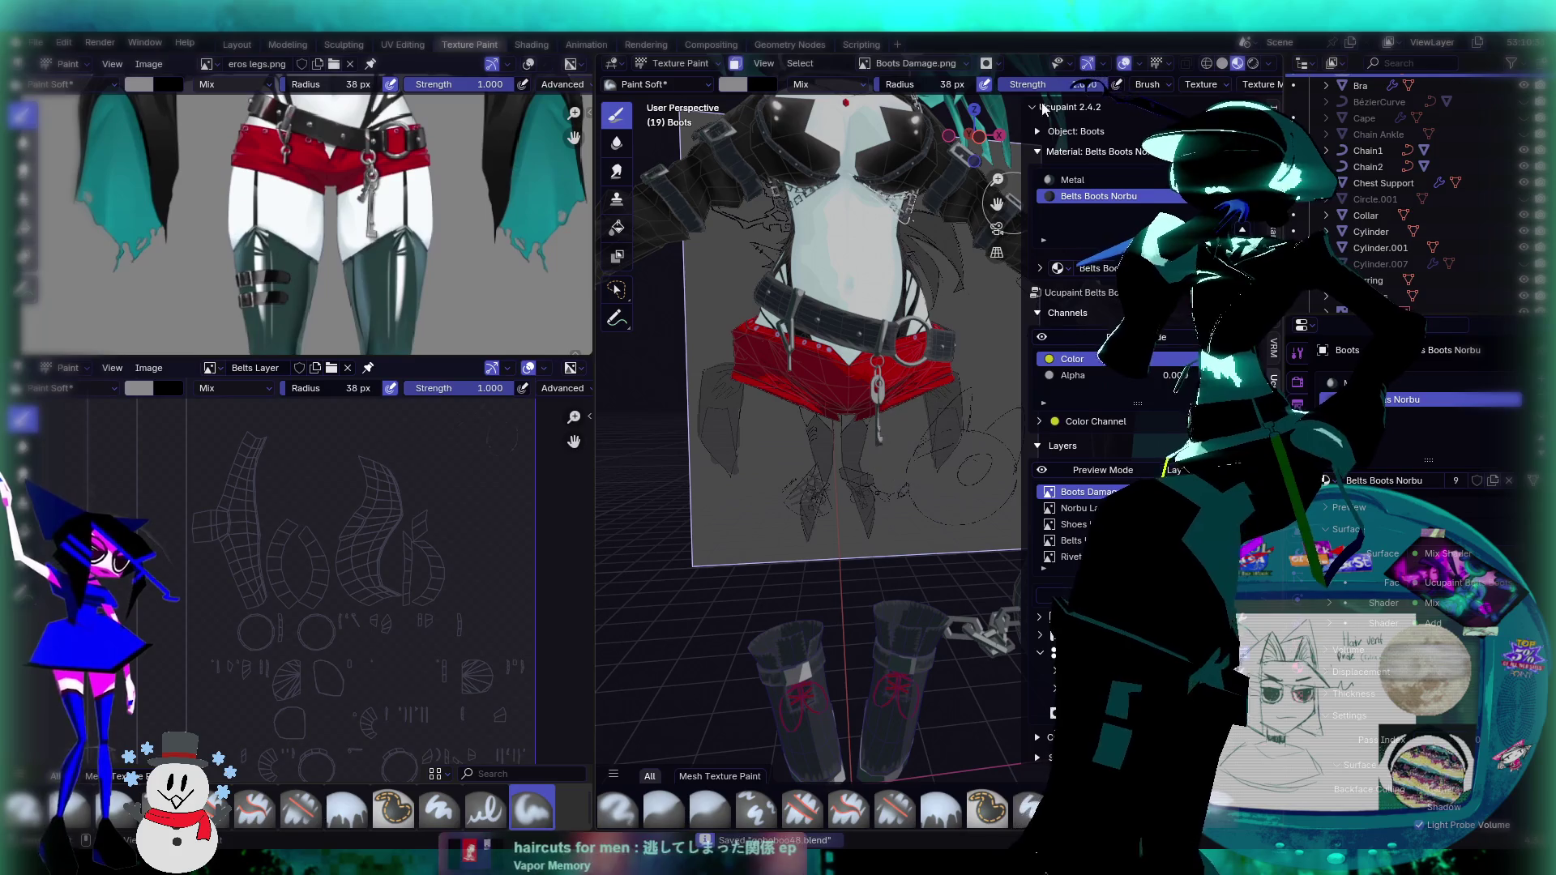
mouse_move(887, 307)
middle_mouse_down()
mouse_move(933, 456)
mouse_move(930, 382)
mouse_move(886, 400)
mouse_move(892, 381)
middle_mouse_up()
scroll(931, 455, "up", 3)
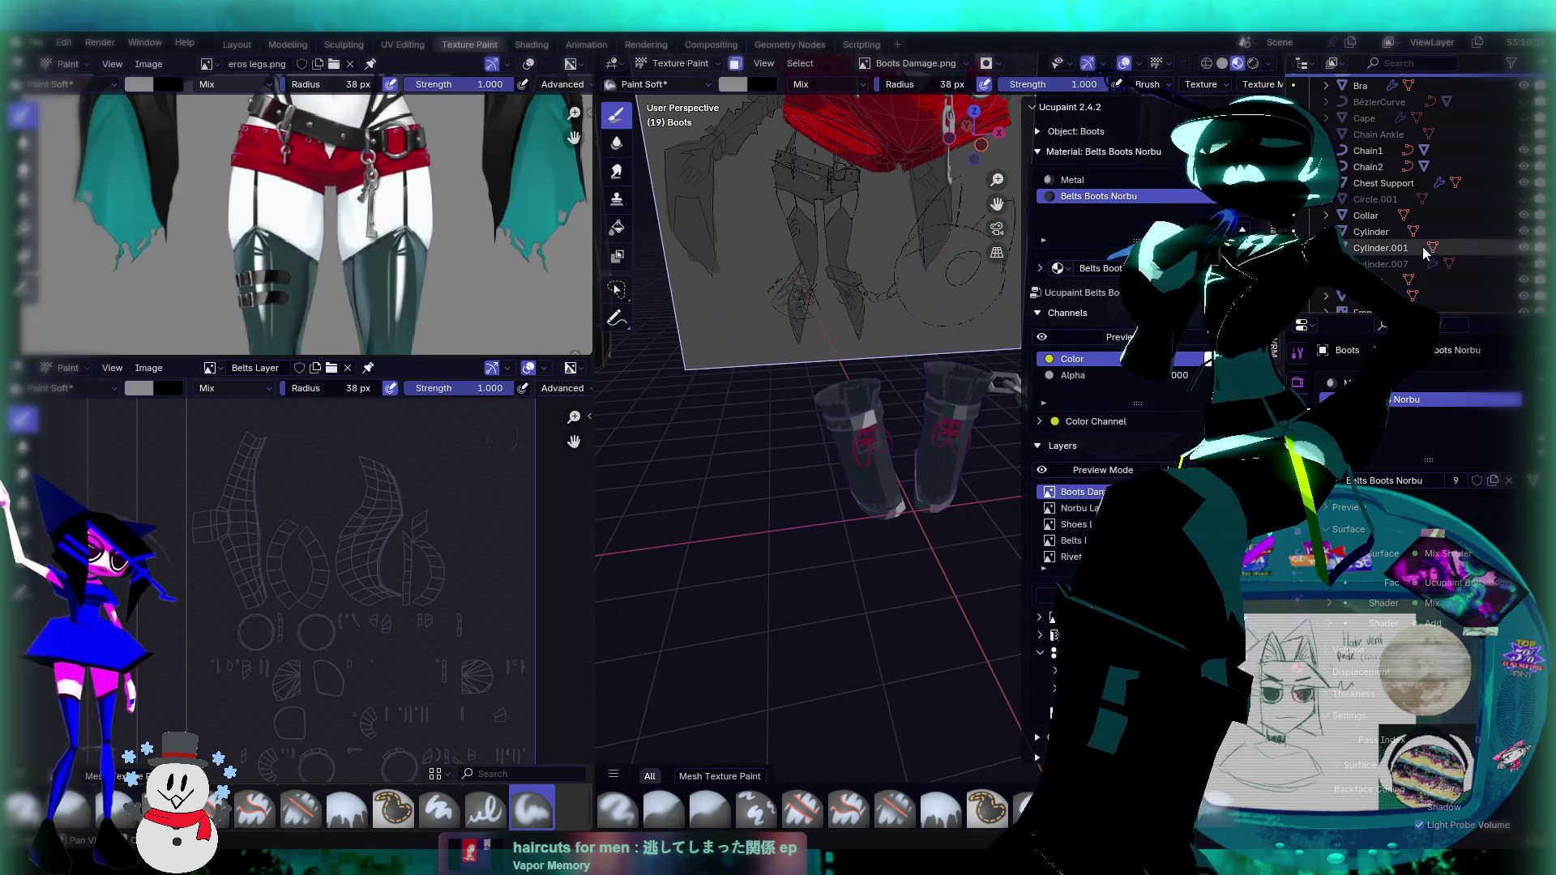
Step: Unhide the Legs object and orbit the view to face the legs
scroll(1426, 243, "up", 2)
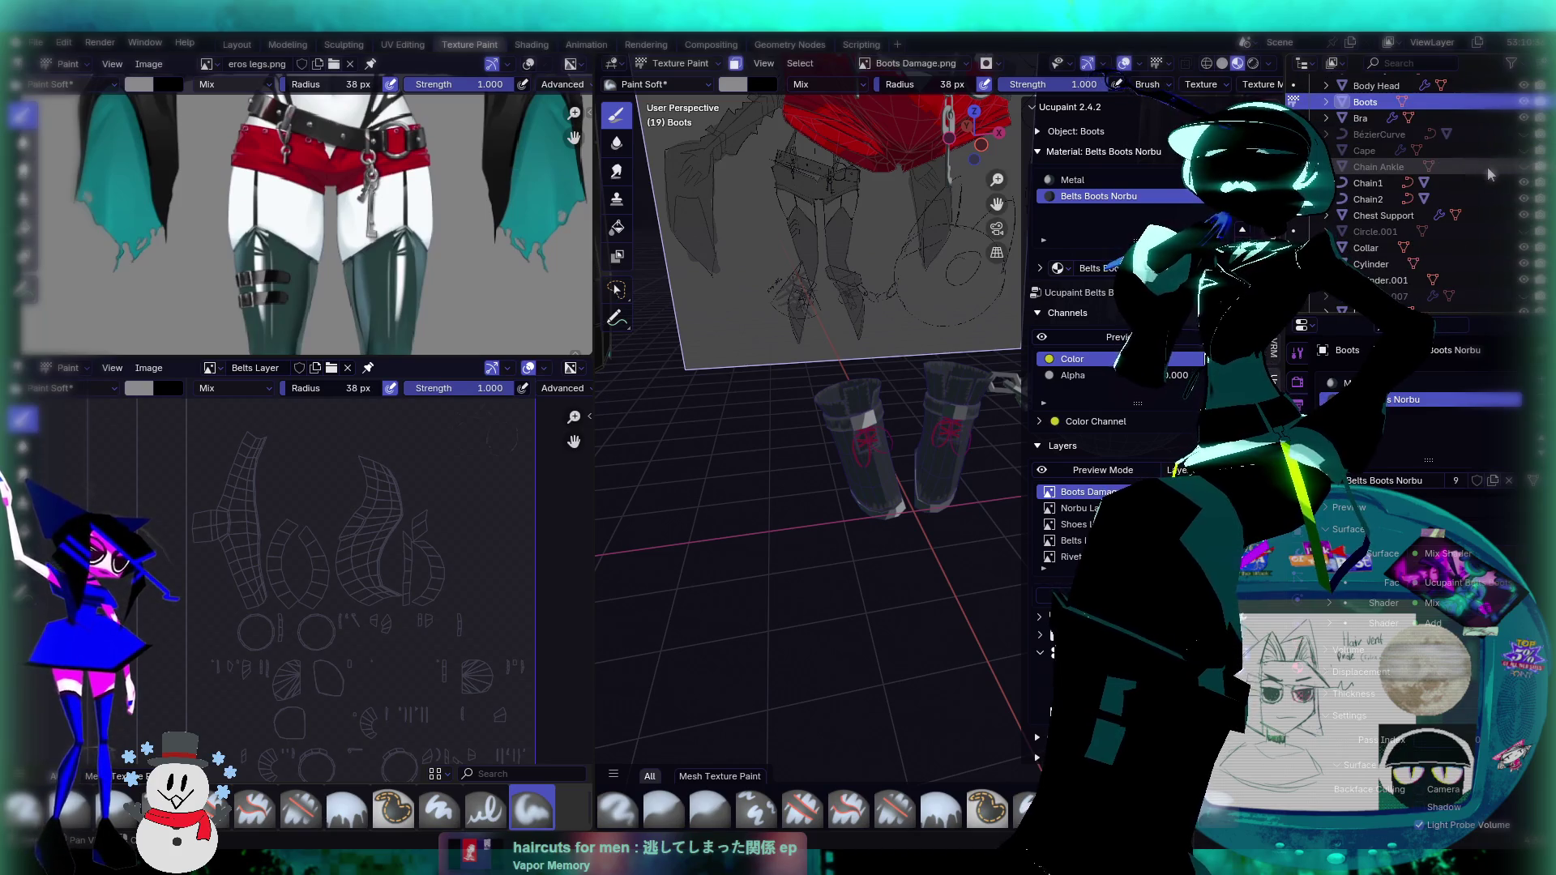
scroll(1490, 173, "down", 8)
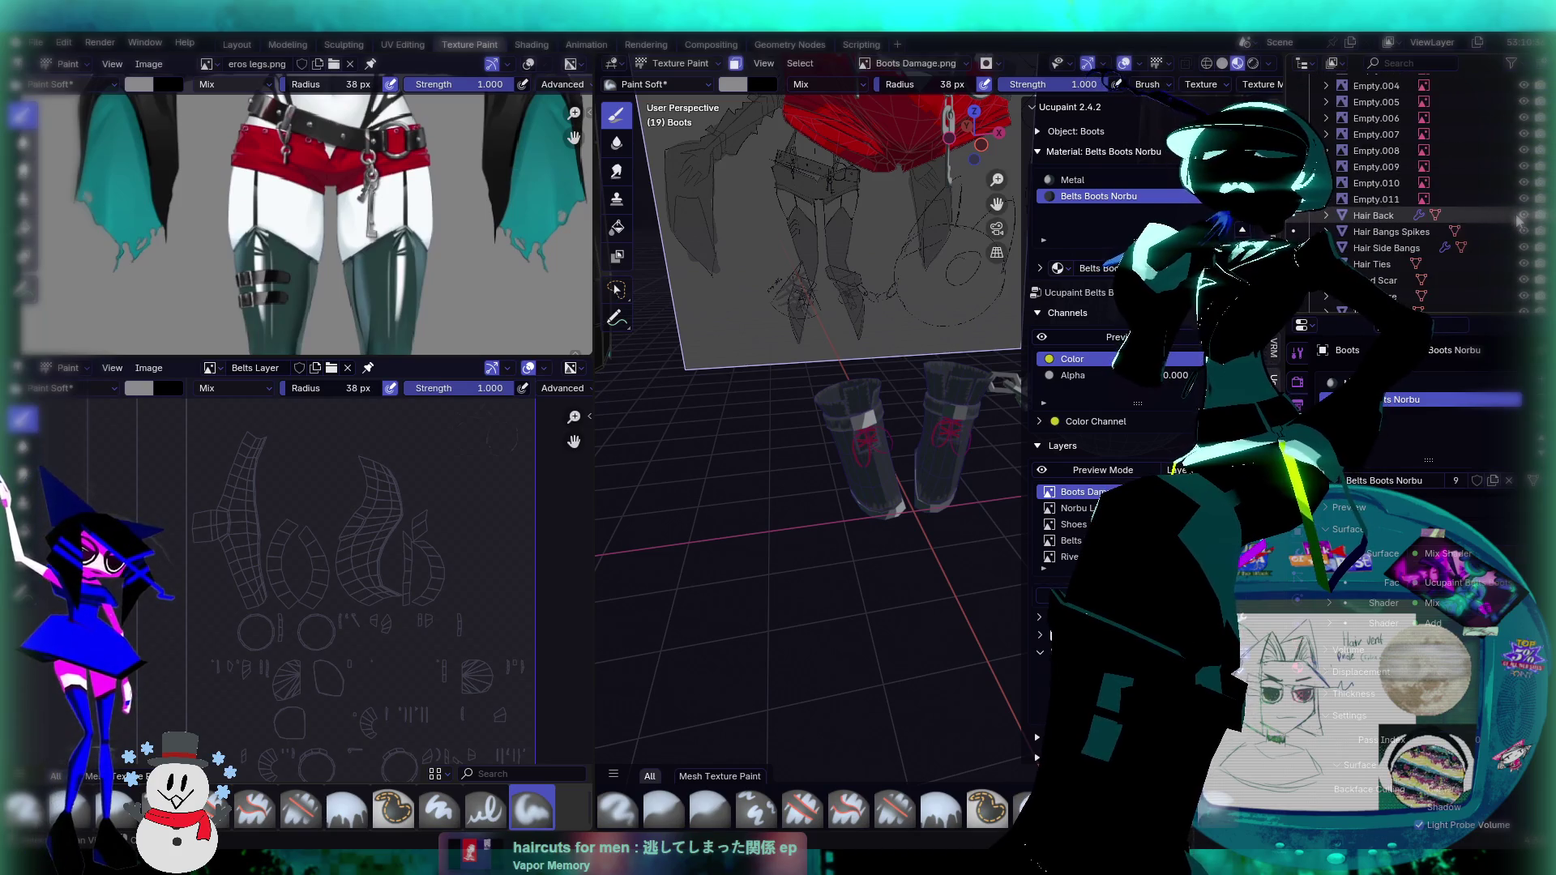
scroll(1518, 218, "down", 5)
left_click(1524, 167)
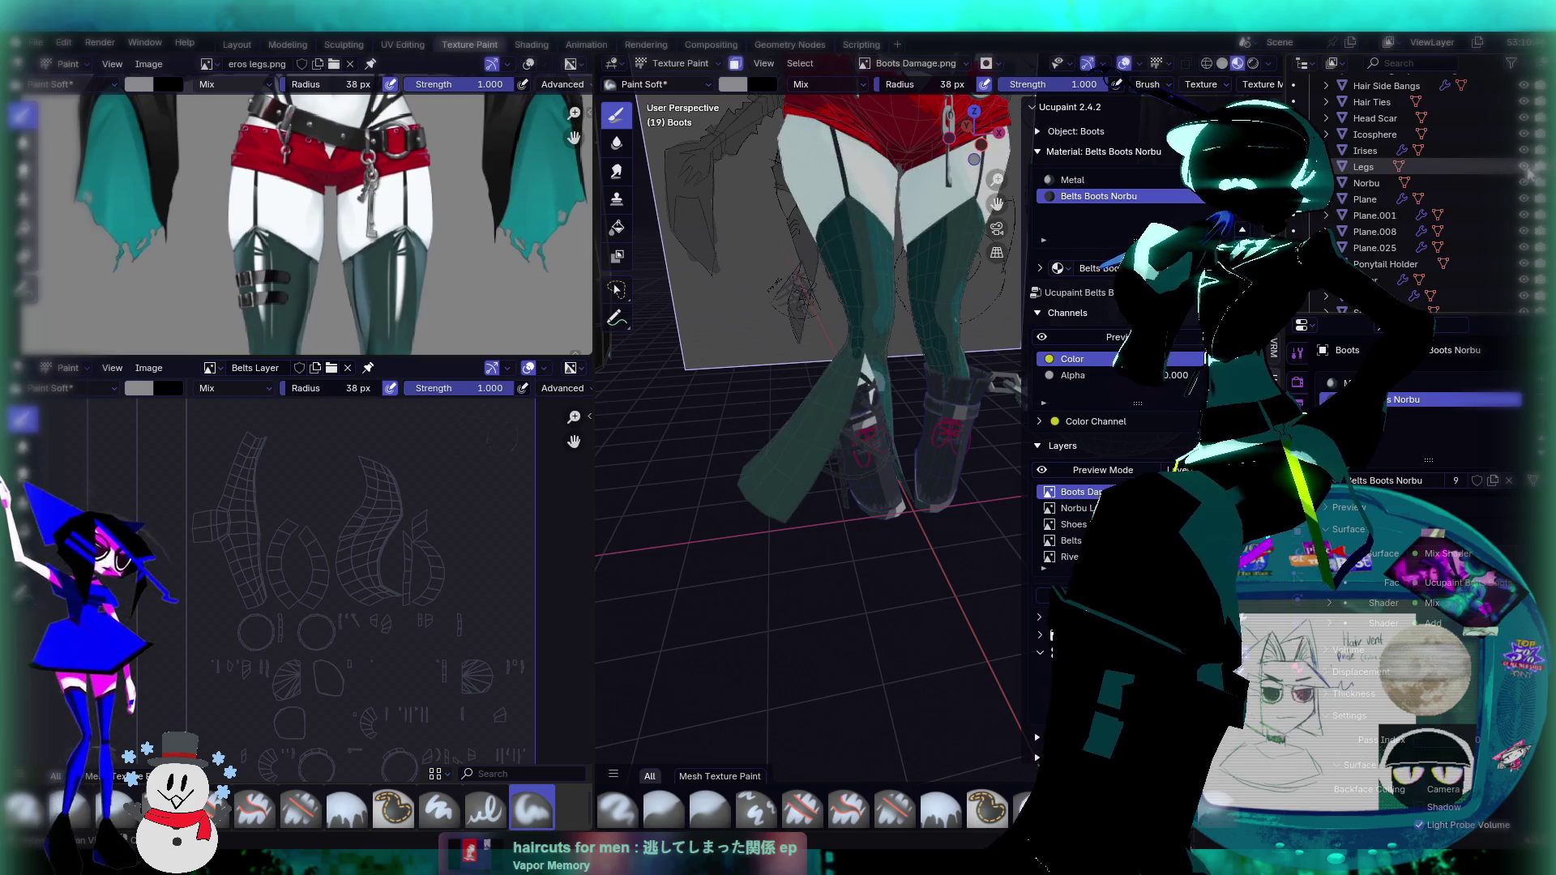
mouse_move(885, 384)
middle_mouse_down()
mouse_move(856, 462)
mouse_move(879, 438)
mouse_move(799, 365)
mouse_move(803, 470)
middle_mouse_up()
scroll(892, 422, "up", 5)
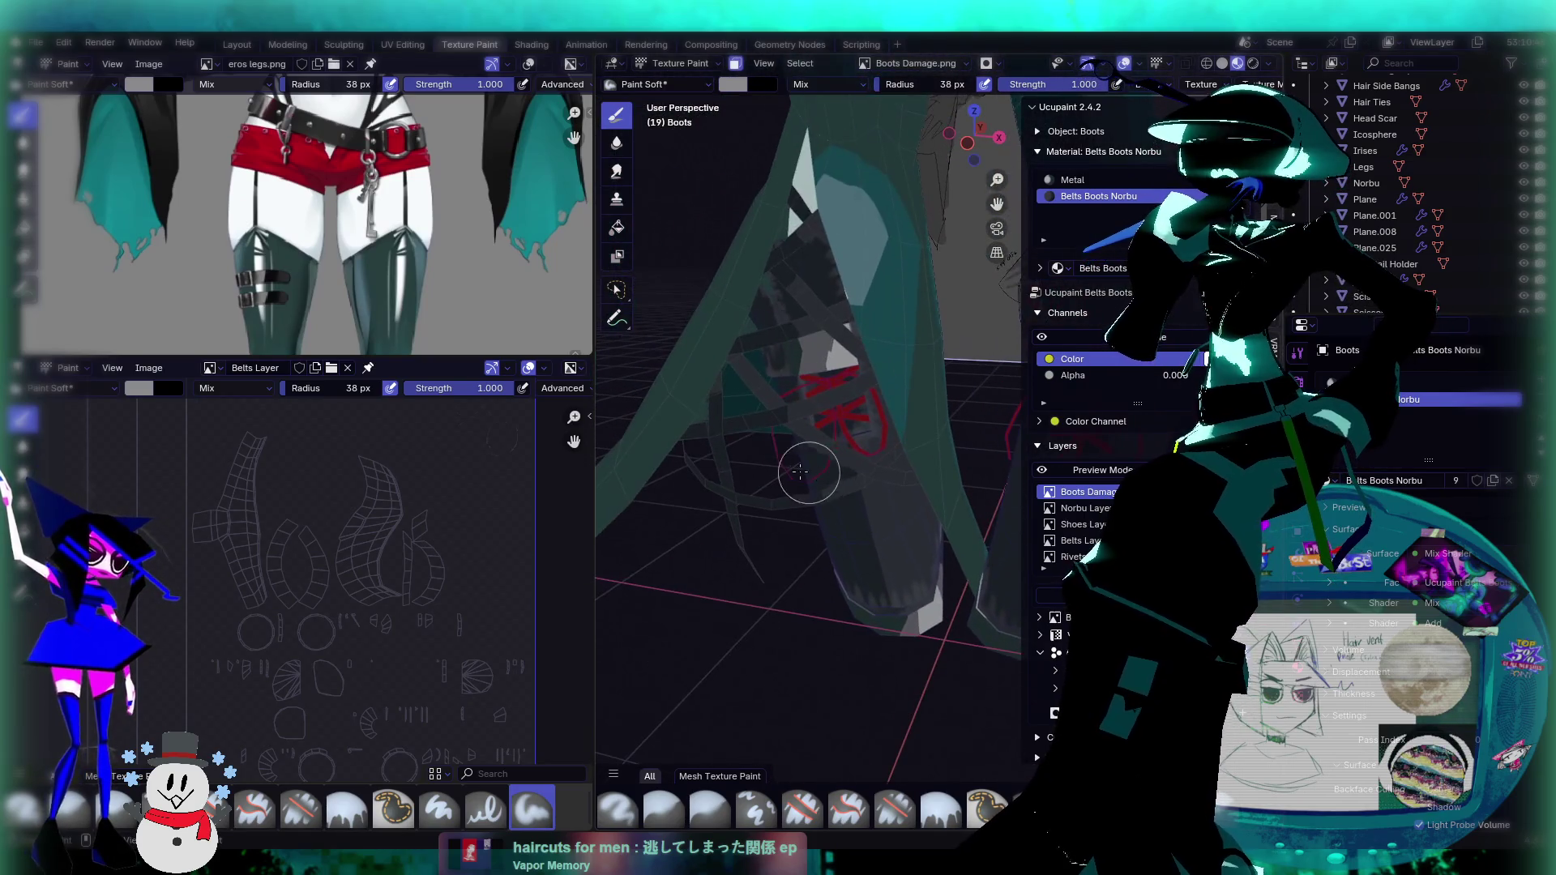
scroll(365, 243, "down", 2)
Step: Pan the reference image to a boot close-up and orbit to a front view of the boots
middle_click_drag(365, 267, 364, 146)
scroll(364, 268, "up", 3)
scroll(365, 267, "up", 2)
mouse_move(365, 267)
middle_mouse_down()
mouse_move(414, 161)
mouse_move(312, 311)
mouse_move(399, 250)
mouse_move(231, 235)
middle_mouse_up()
scroll(804, 351, "down", 2)
scroll(417, 202, "up", 3)
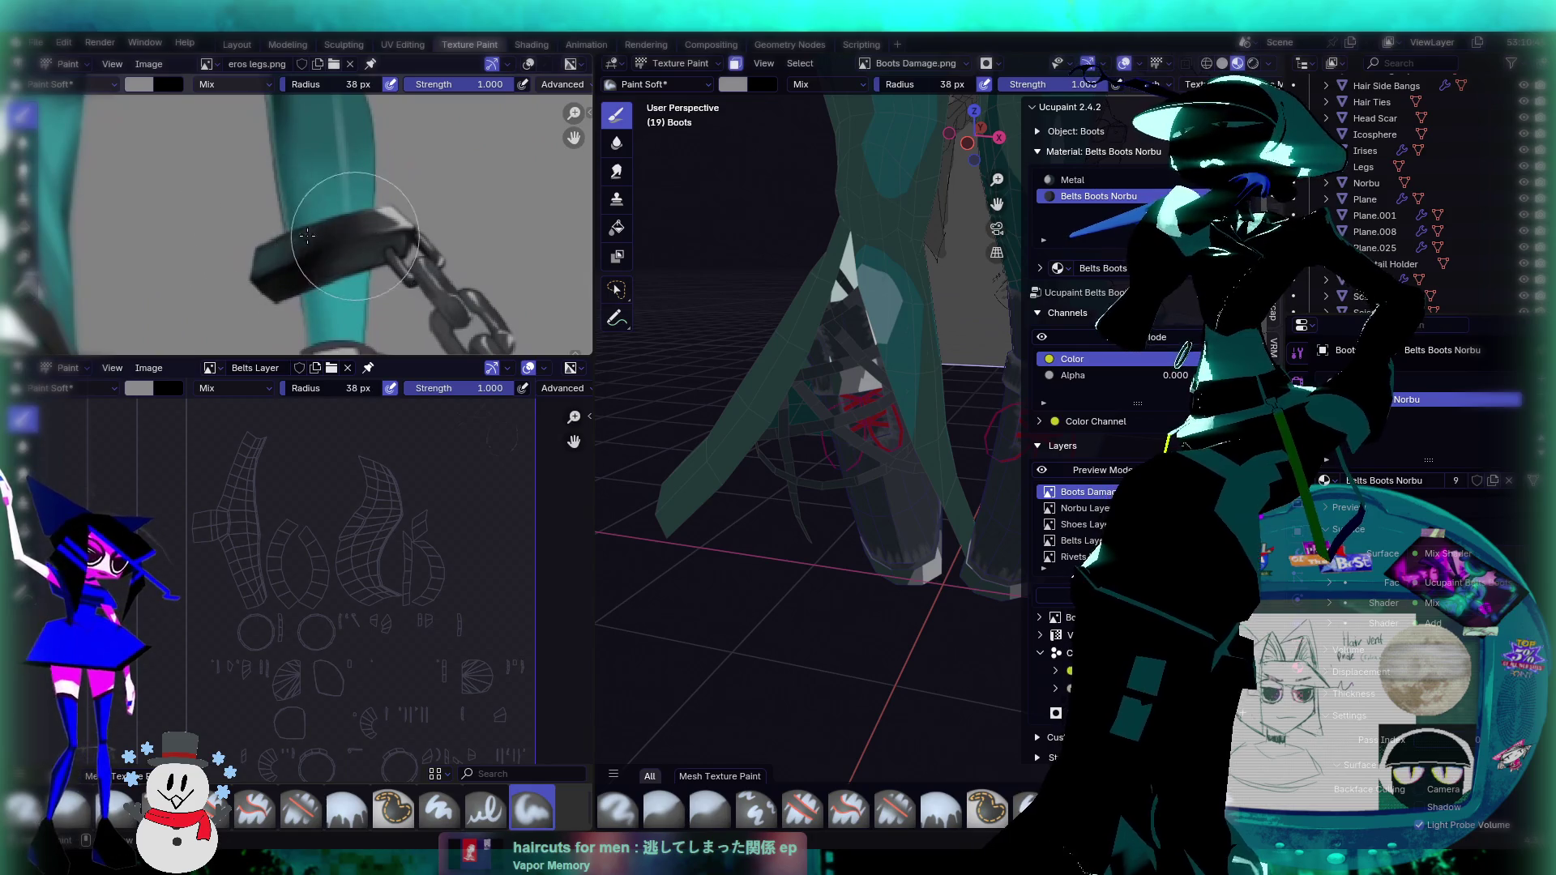
scroll(371, 258, "down", 2)
scroll(370, 258, "down", 1)
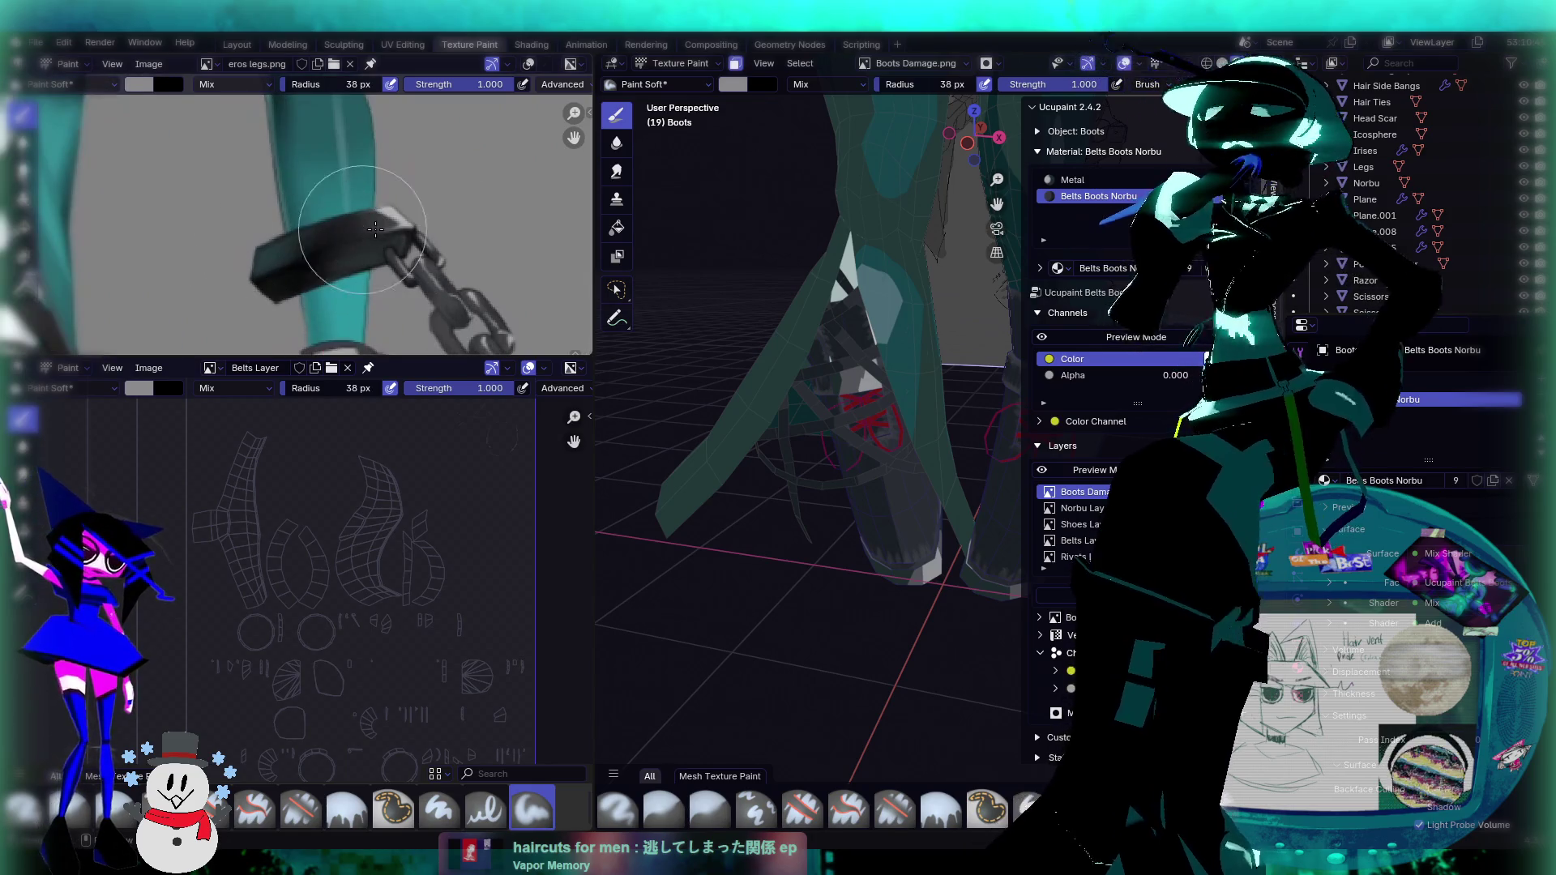
scroll(385, 214, "down", 2)
scroll(385, 214, "down", 1)
middle_click_drag(802, 340, 860, 376)
scroll(1436, 232, "up", 6)
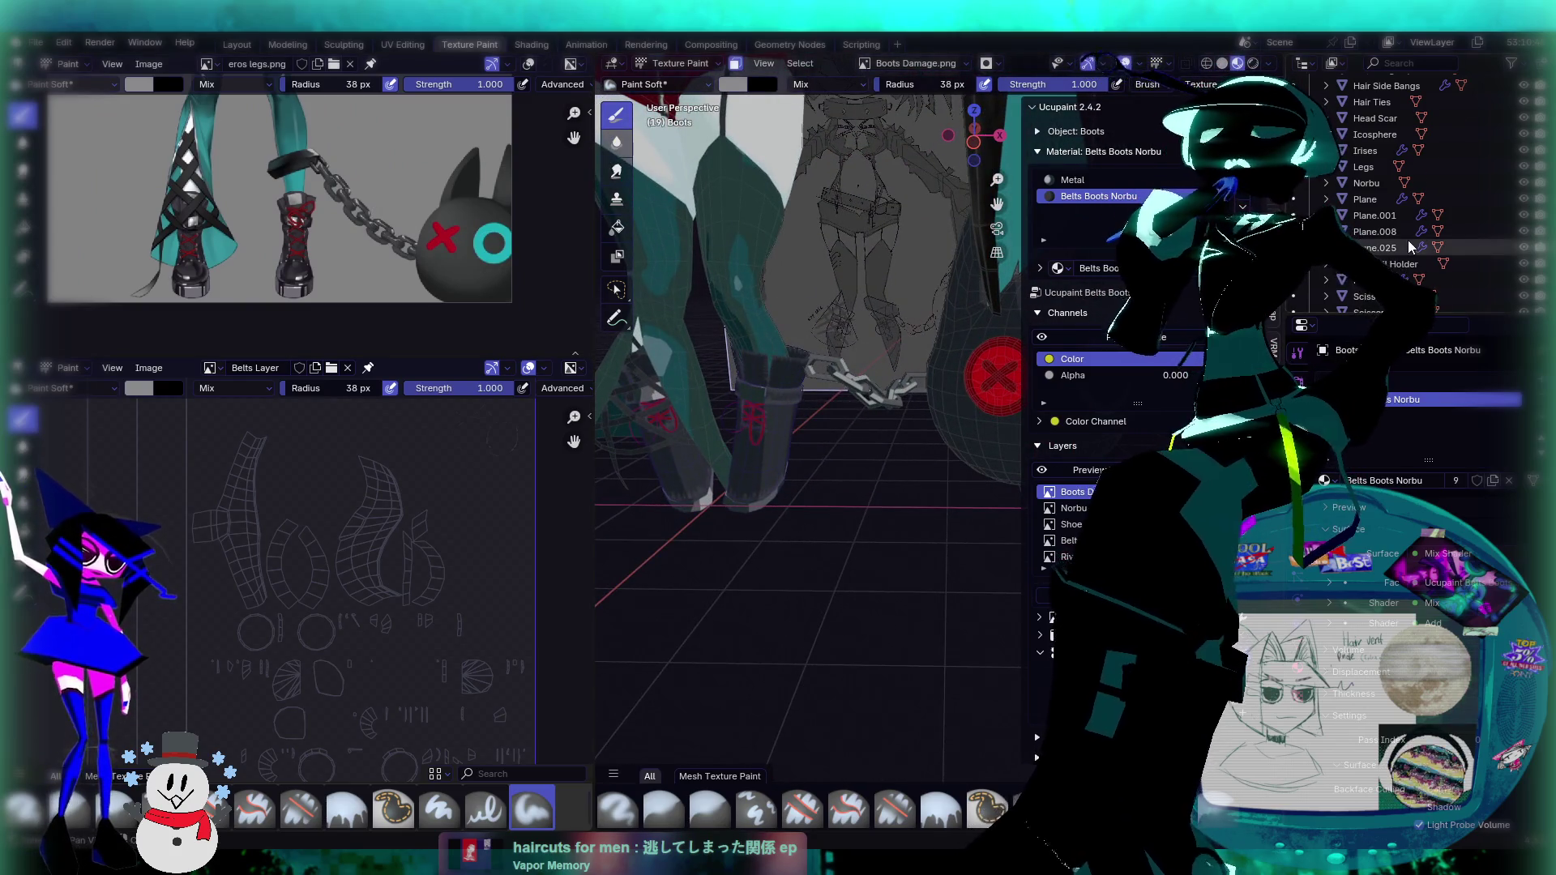
Step: Show the Chain Ankle object again and orbit closer onto the boots and ankle cuff
scroll(1437, 233, "up", 6)
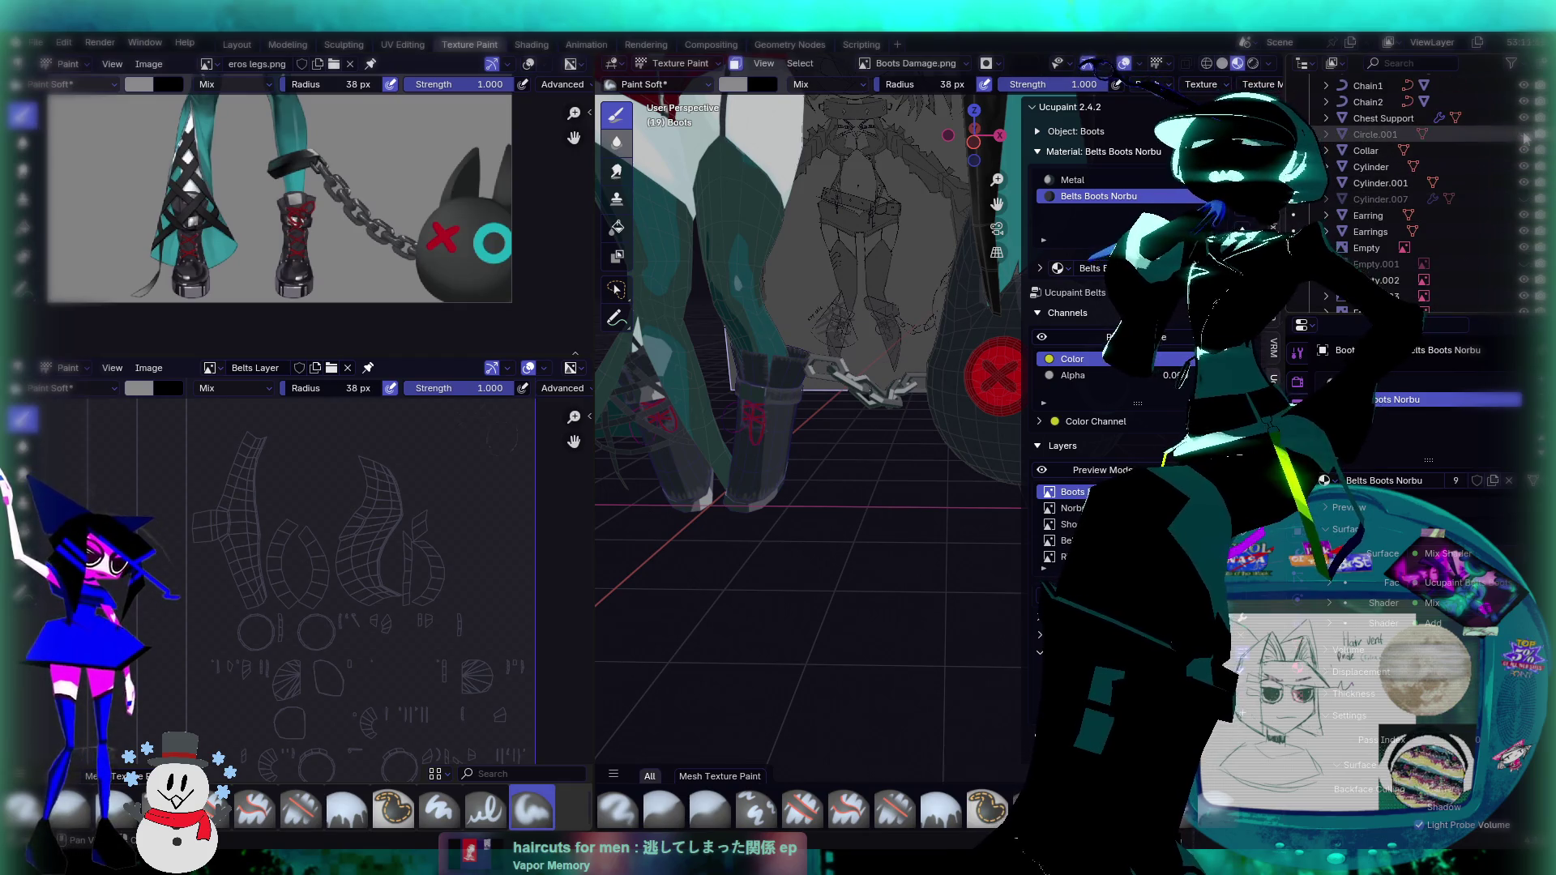
scroll(1522, 154, "up", 5)
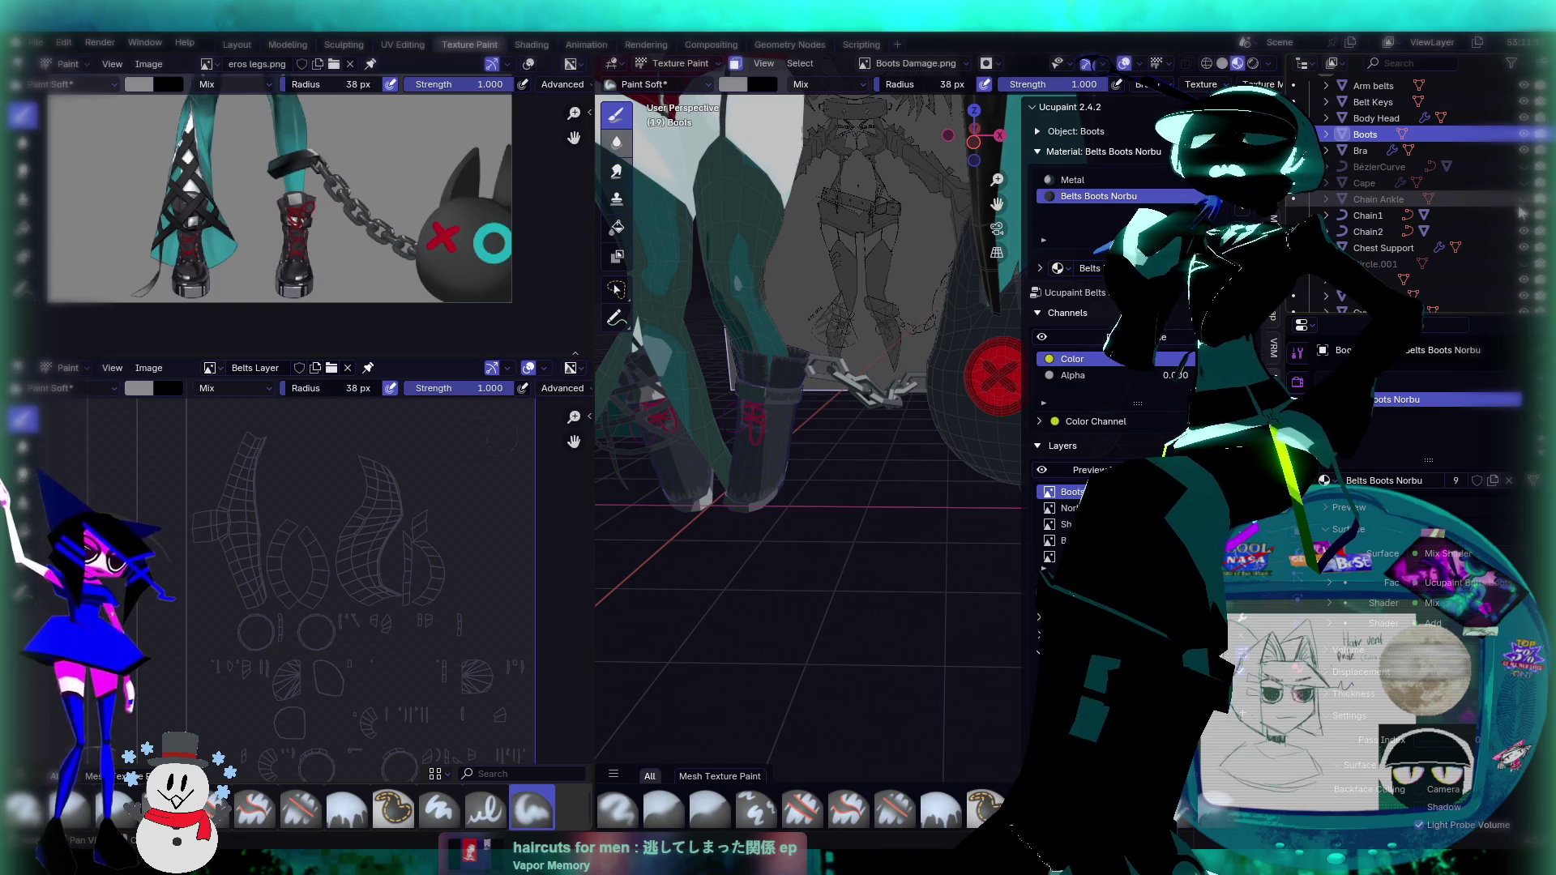
left_click(1522, 203)
mouse_move(811, 373)
middle_mouse_down()
mouse_move(835, 350)
mouse_move(914, 402)
mouse_move(890, 392)
middle_mouse_up()
Step: Make Norbu Layer the active Ucupaint layer and open its extra options menu
scroll(835, 350, "down", 4)
scroll(835, 351, "up", 6)
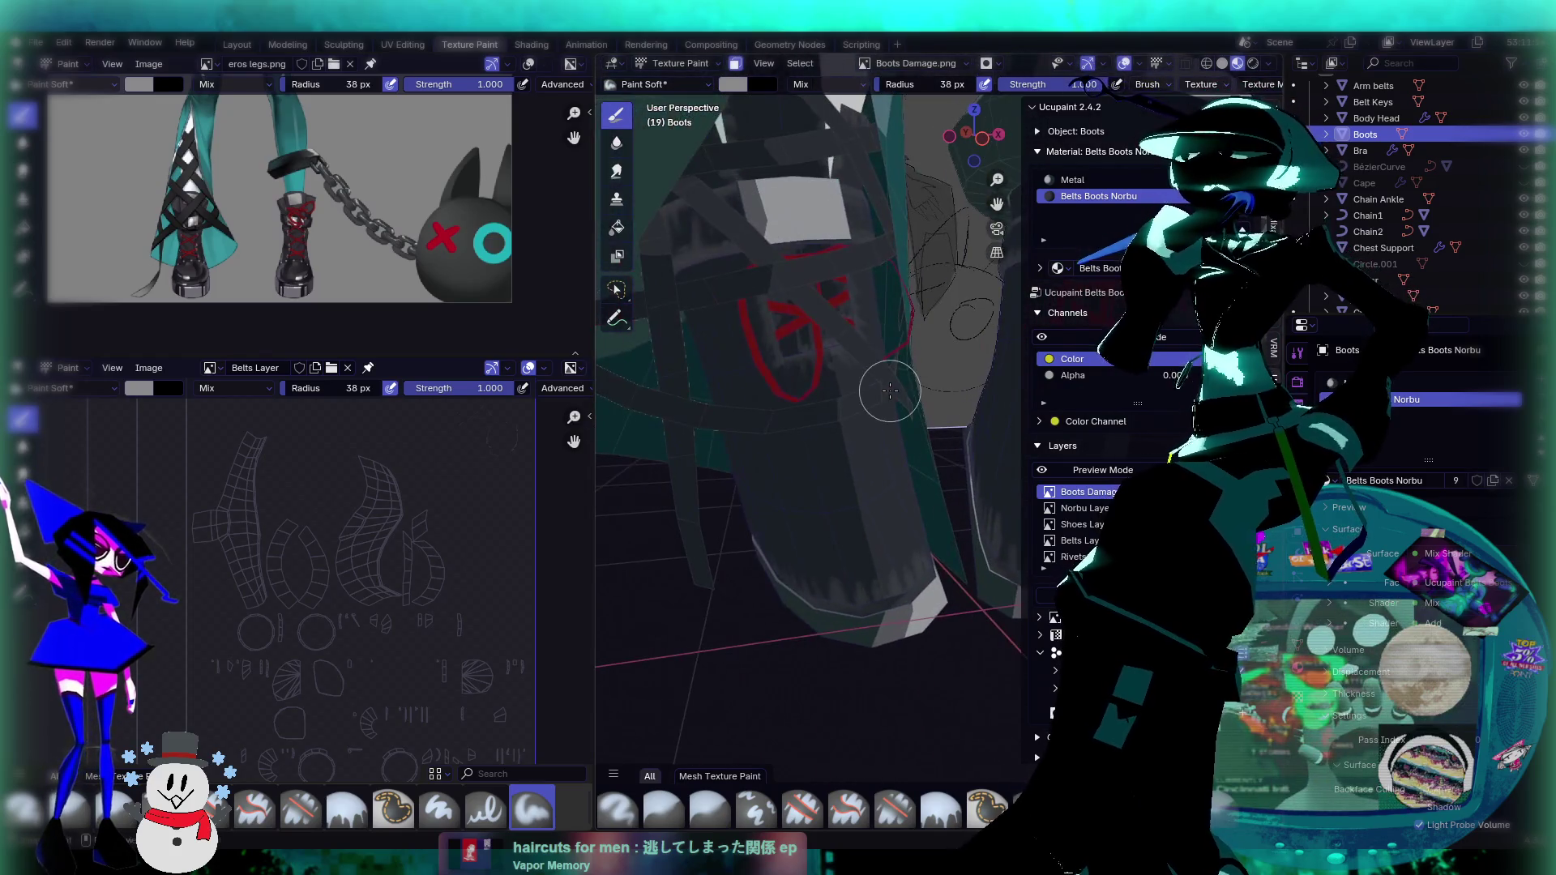
scroll(855, 374, "up", 3)
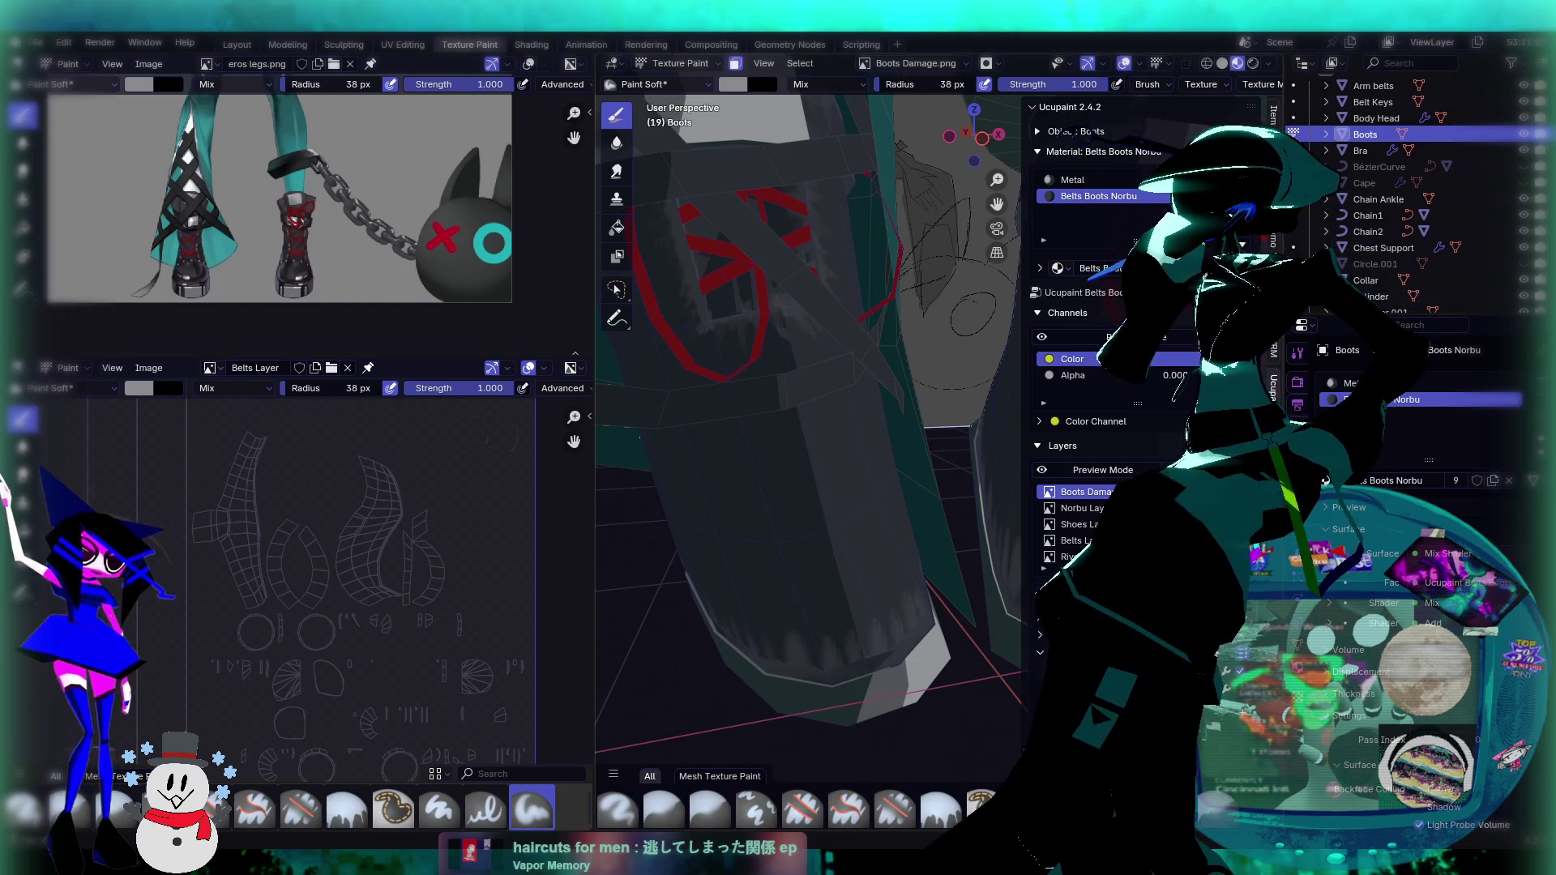
left_click(1080, 508)
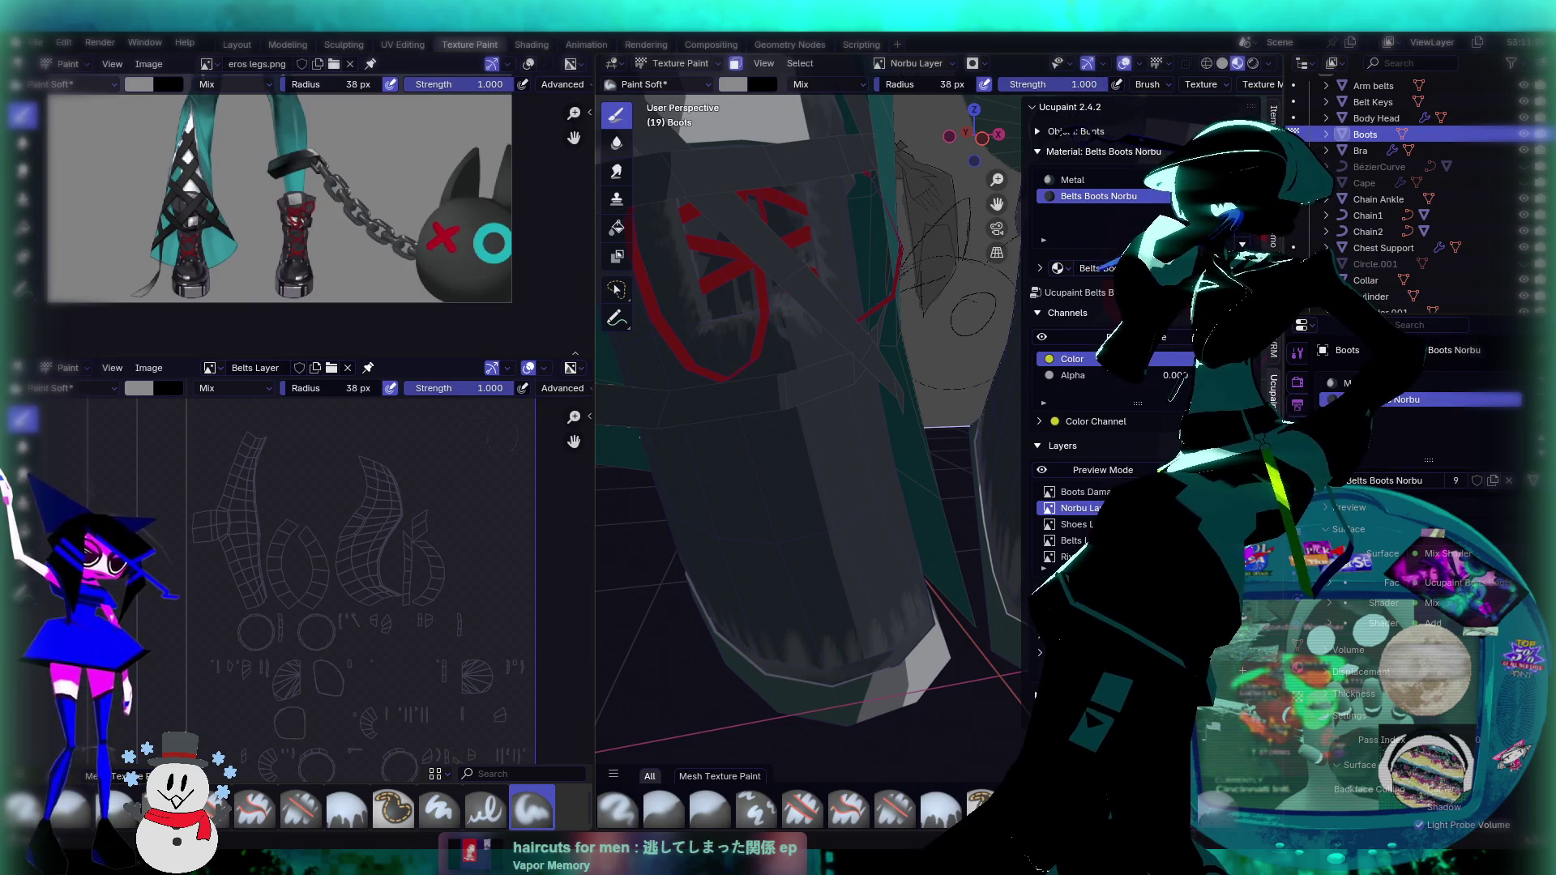
left_click(1207, 533)
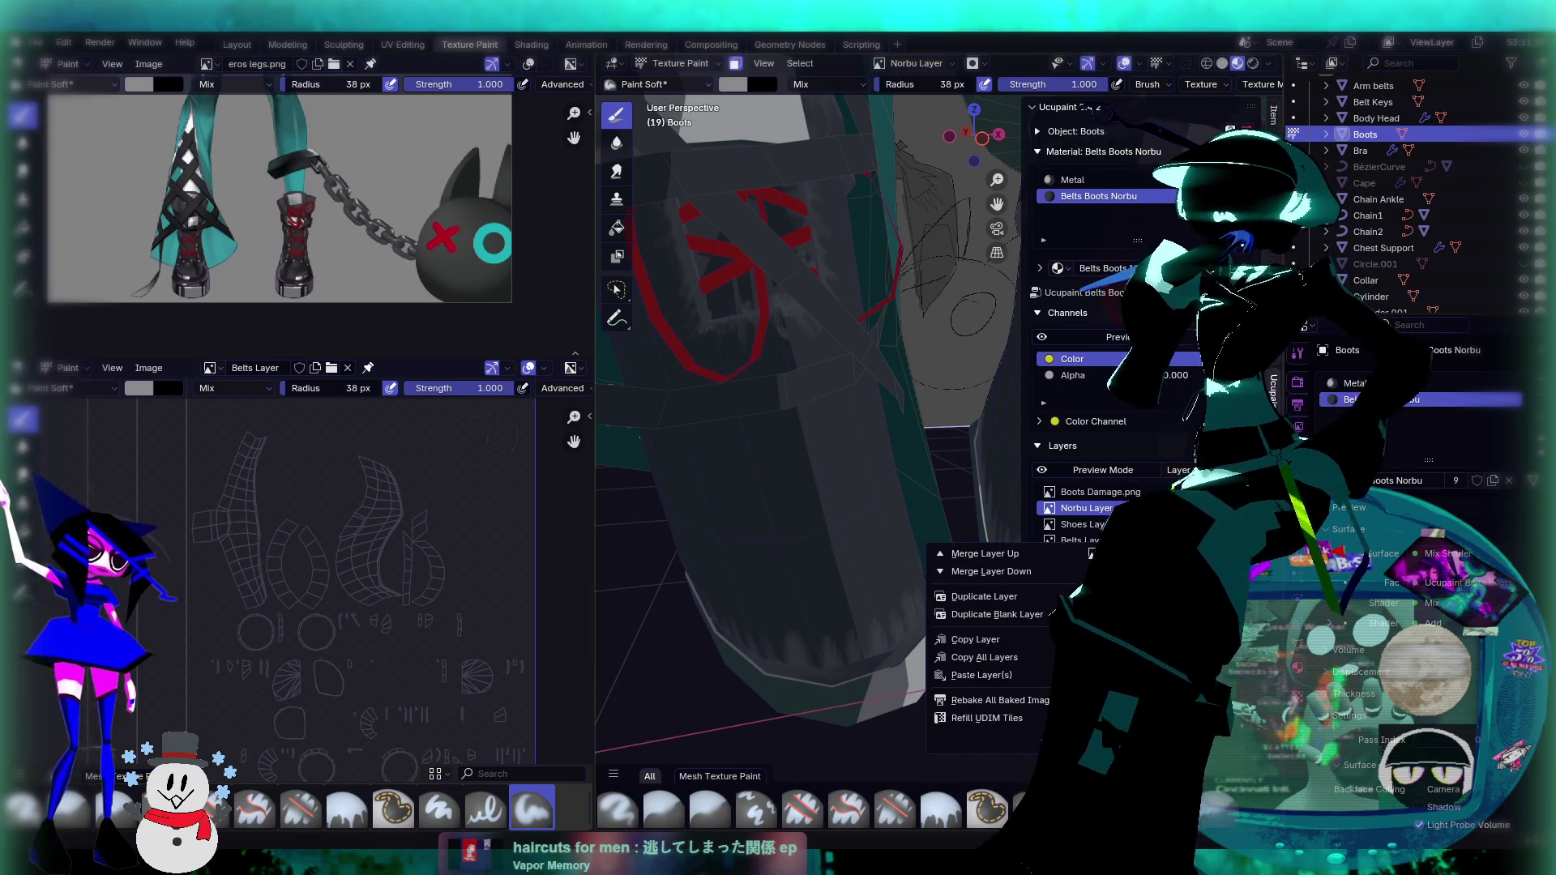
Step: Select the Boots Damage.png layer and choose Resize Image from its options menu
left_click(1099, 492)
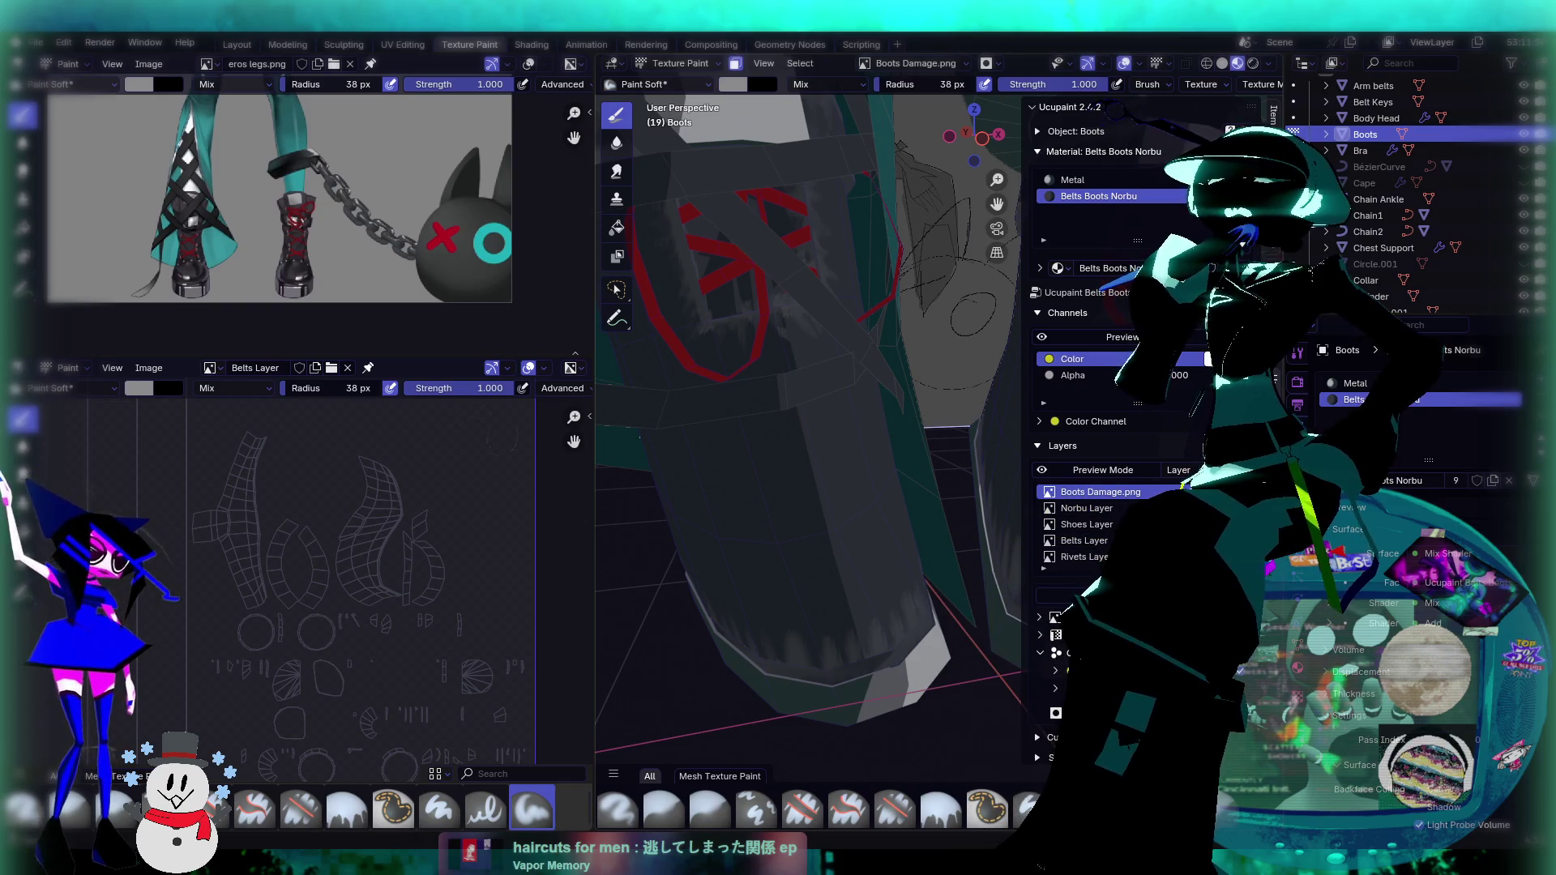
left_click(1206, 532)
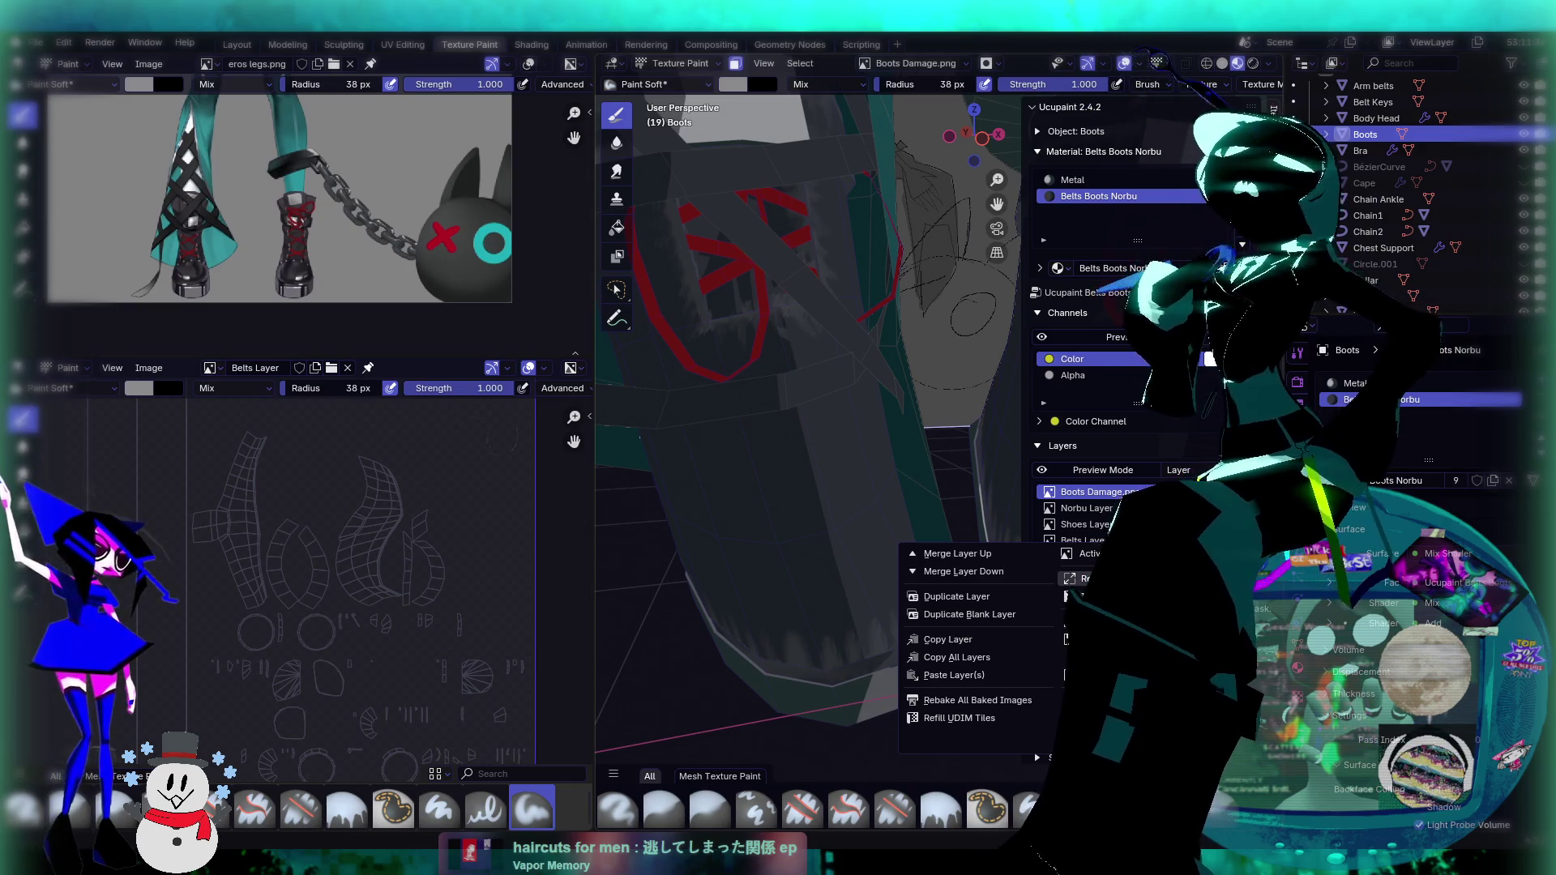
mouse_move(694, 260)
middle_mouse_down()
mouse_move(839, 371)
mouse_move(945, 487)
middle_mouse_up()
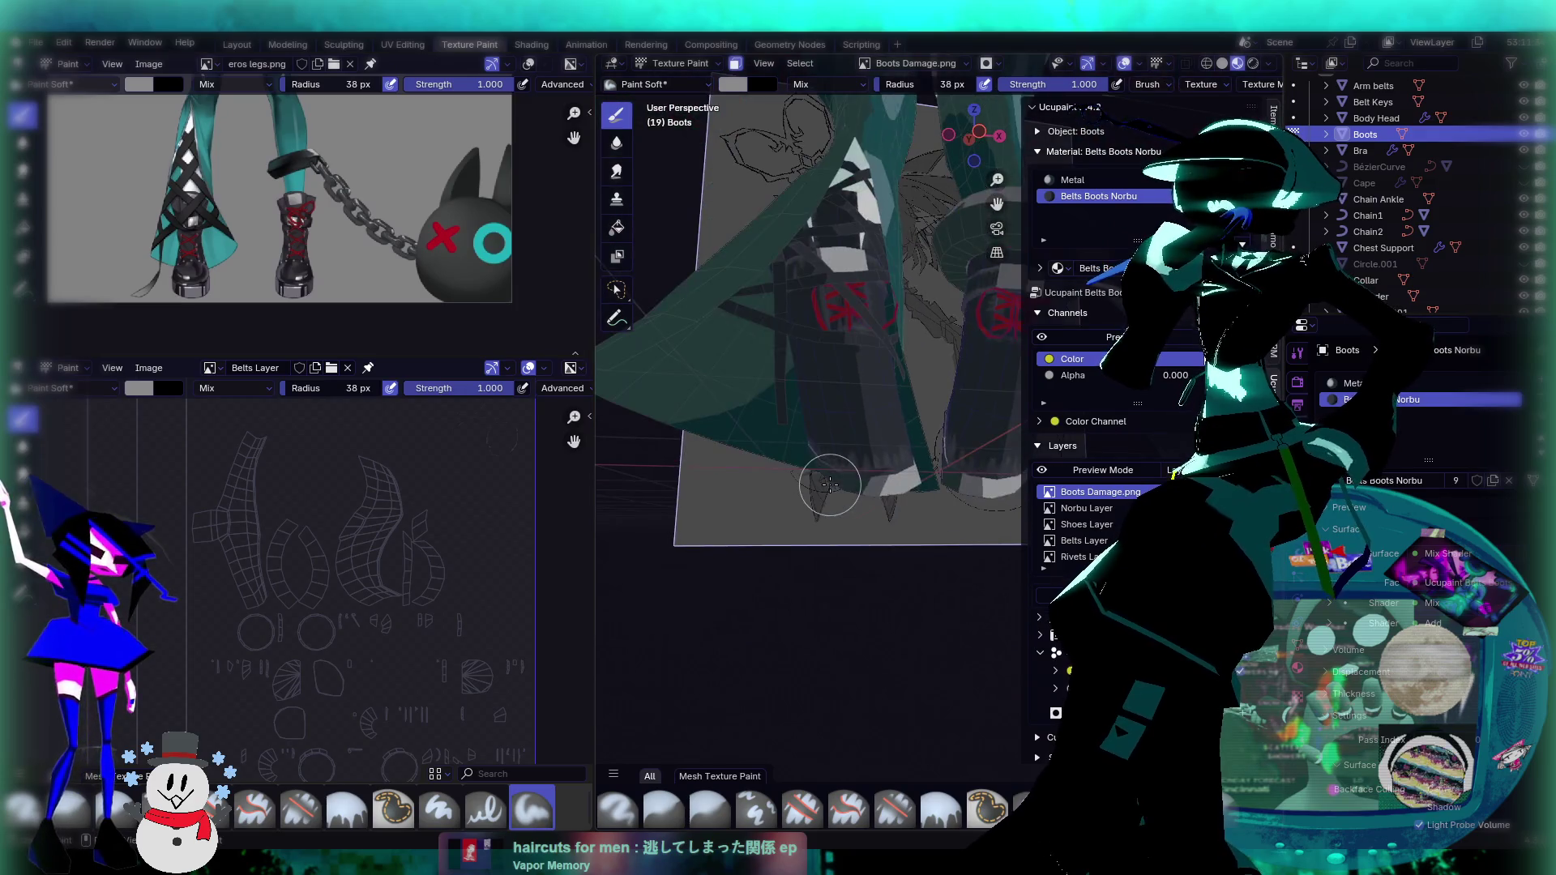
scroll(945, 487, "down", 2)
scroll(908, 438, "up", 3)
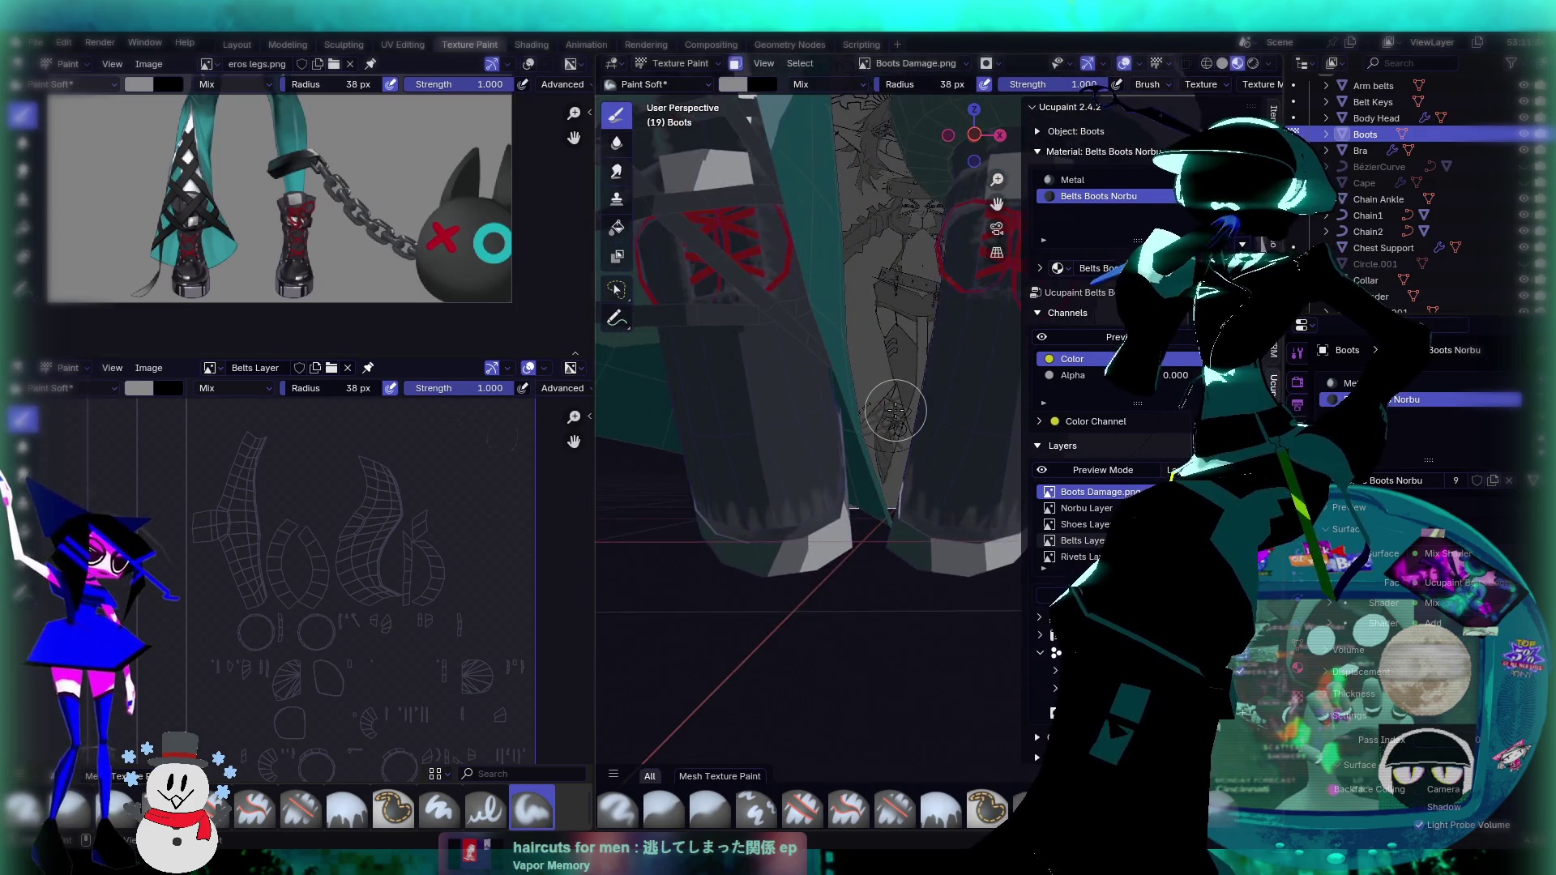
scroll(903, 429, "up", 2)
scroll(903, 428, "down", 3)
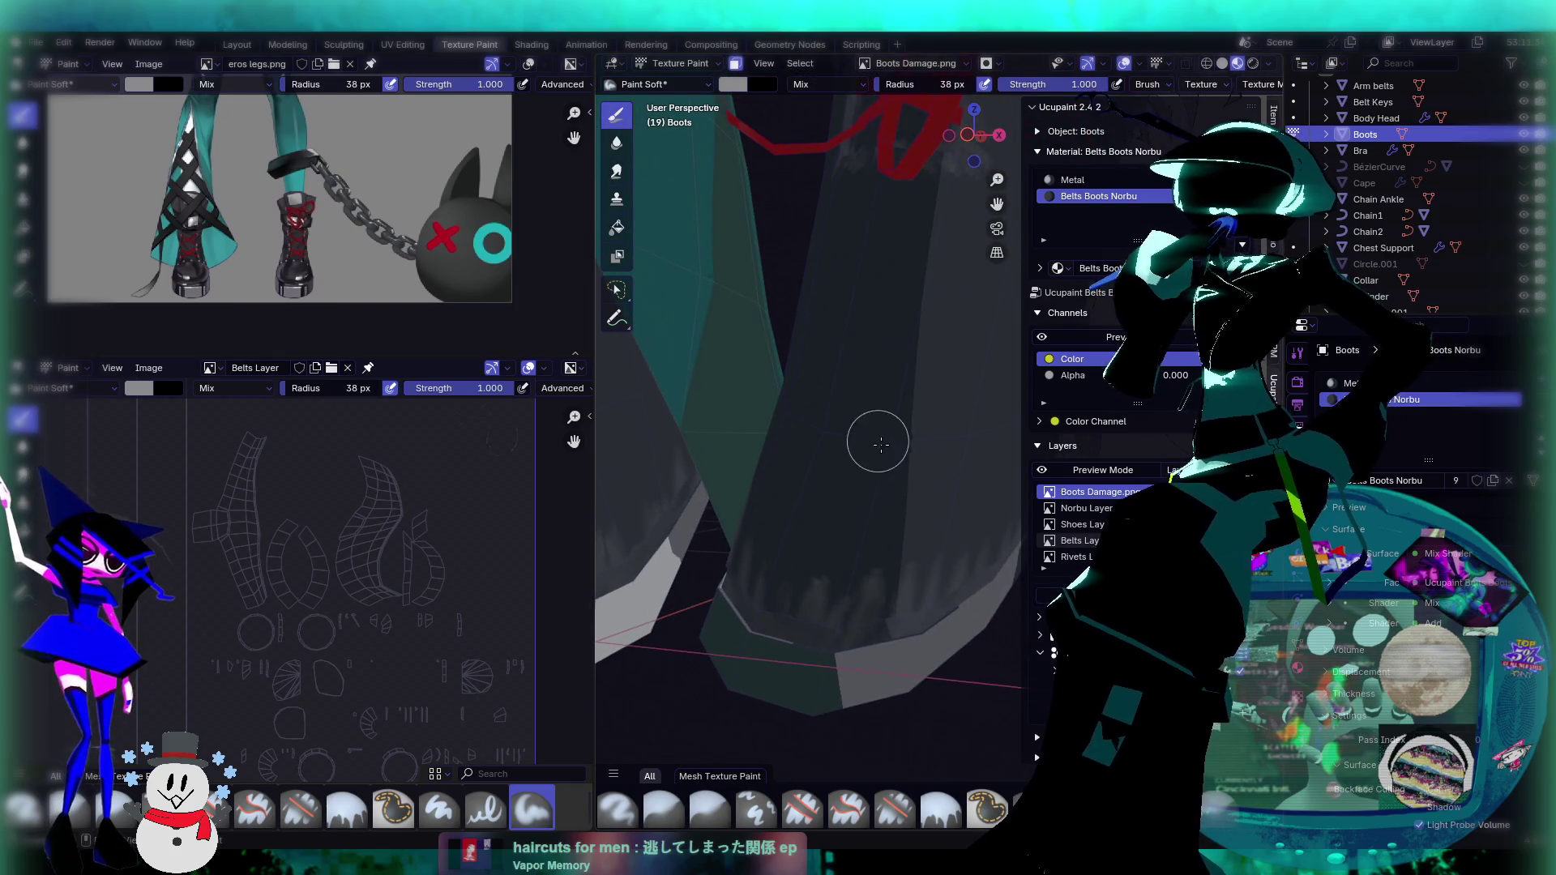
scroll(886, 445, "up", 1)
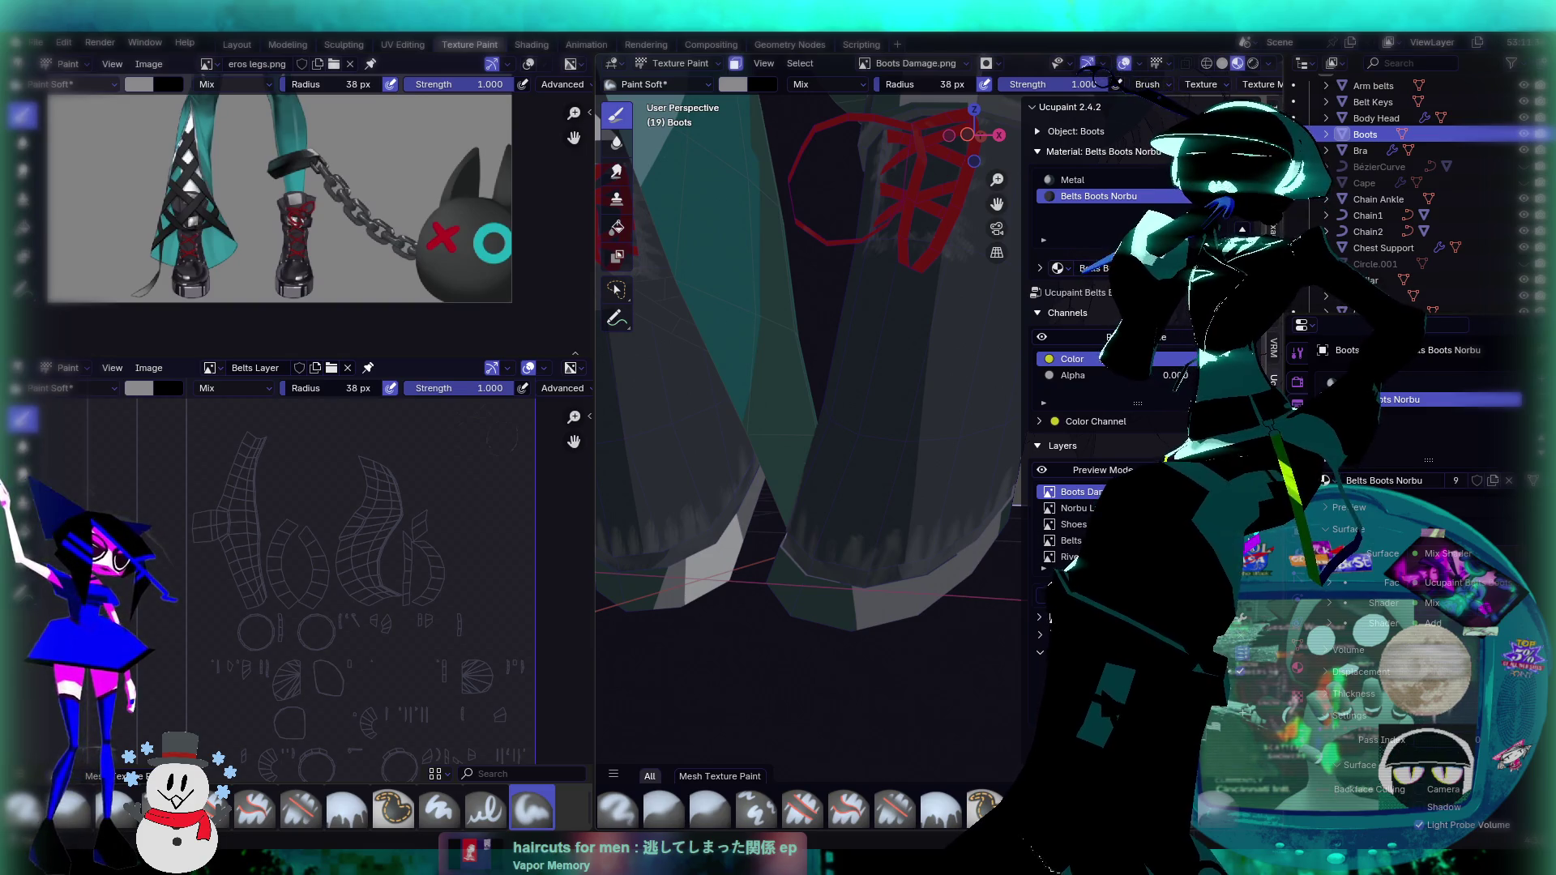
left_click(1050, 584)
left_click(1052, 582)
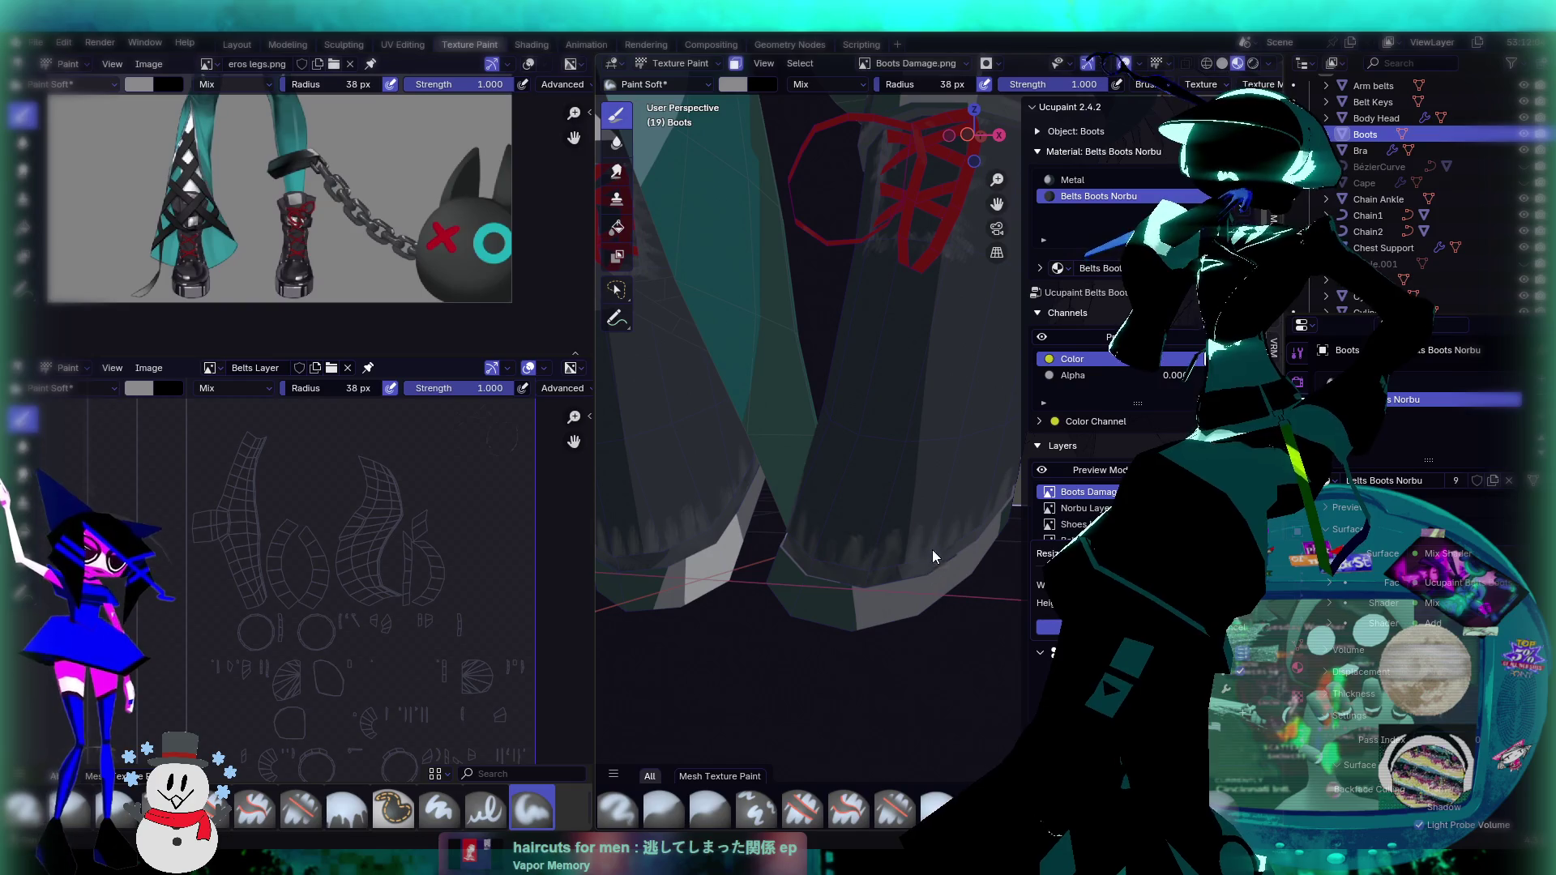
Step: Confirm the Boots Damage image resize and orbit to see the boot's sole and floor
key("Return")
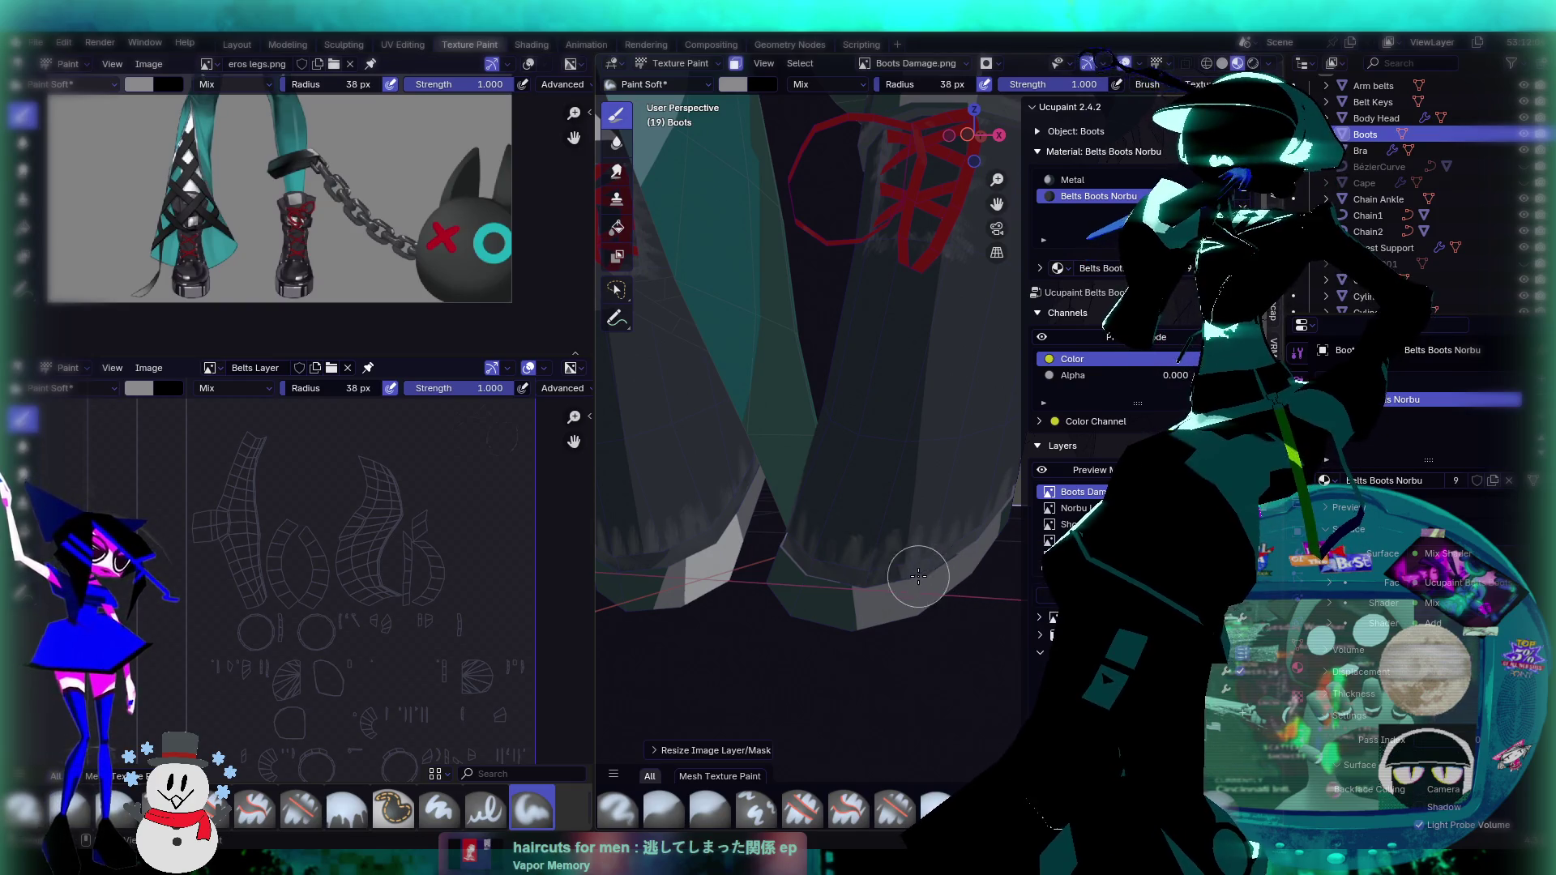
scroll(901, 579, "up", 4)
middle_click_drag(757, 591, 932, 545)
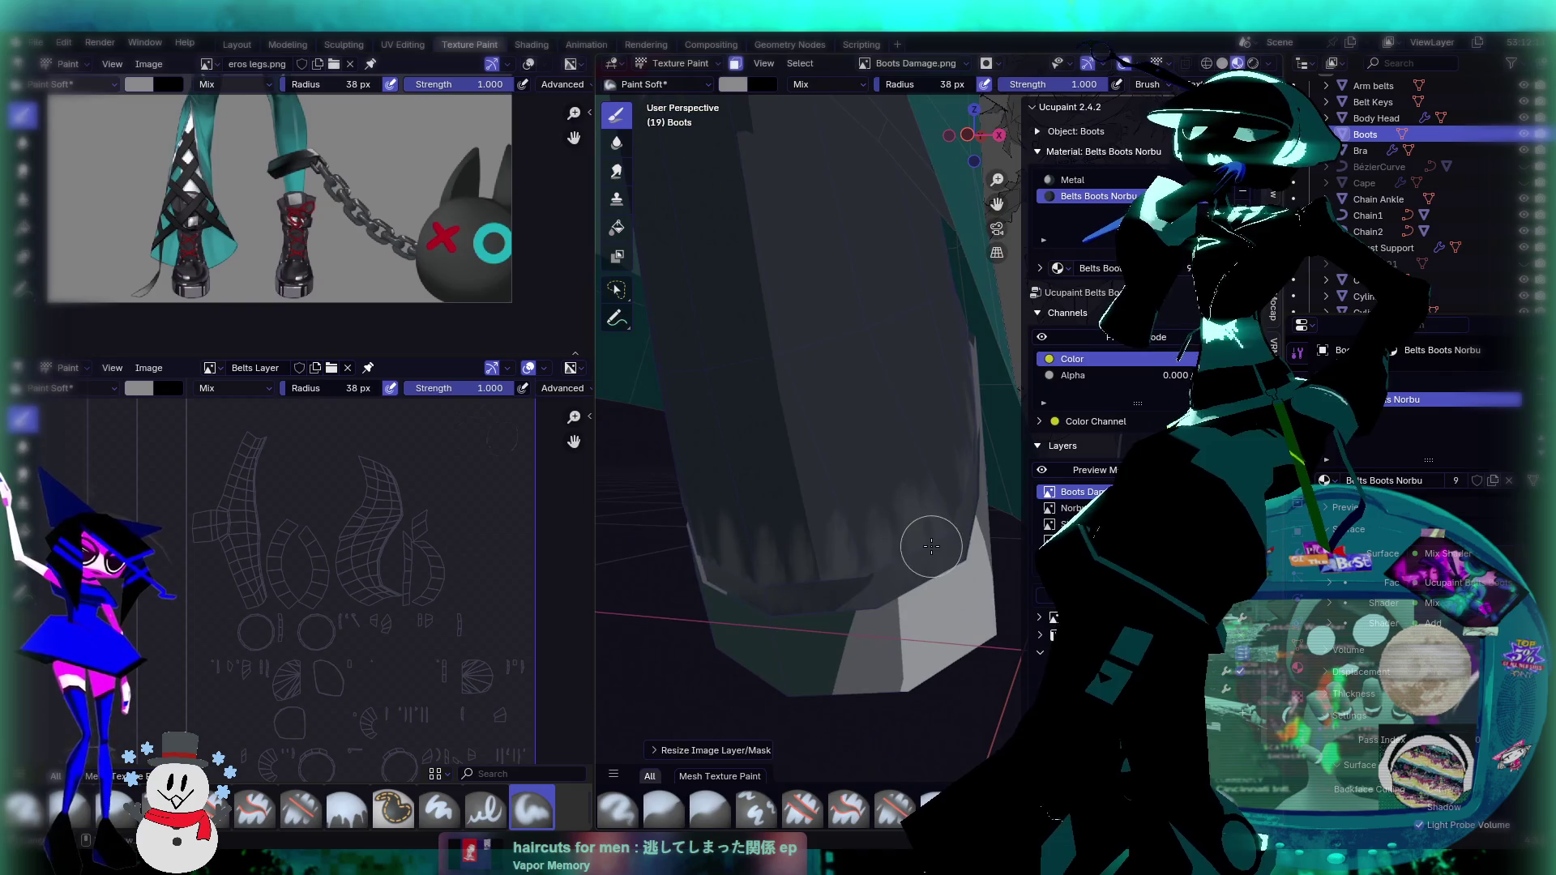
scroll(870, 539, "up", 2)
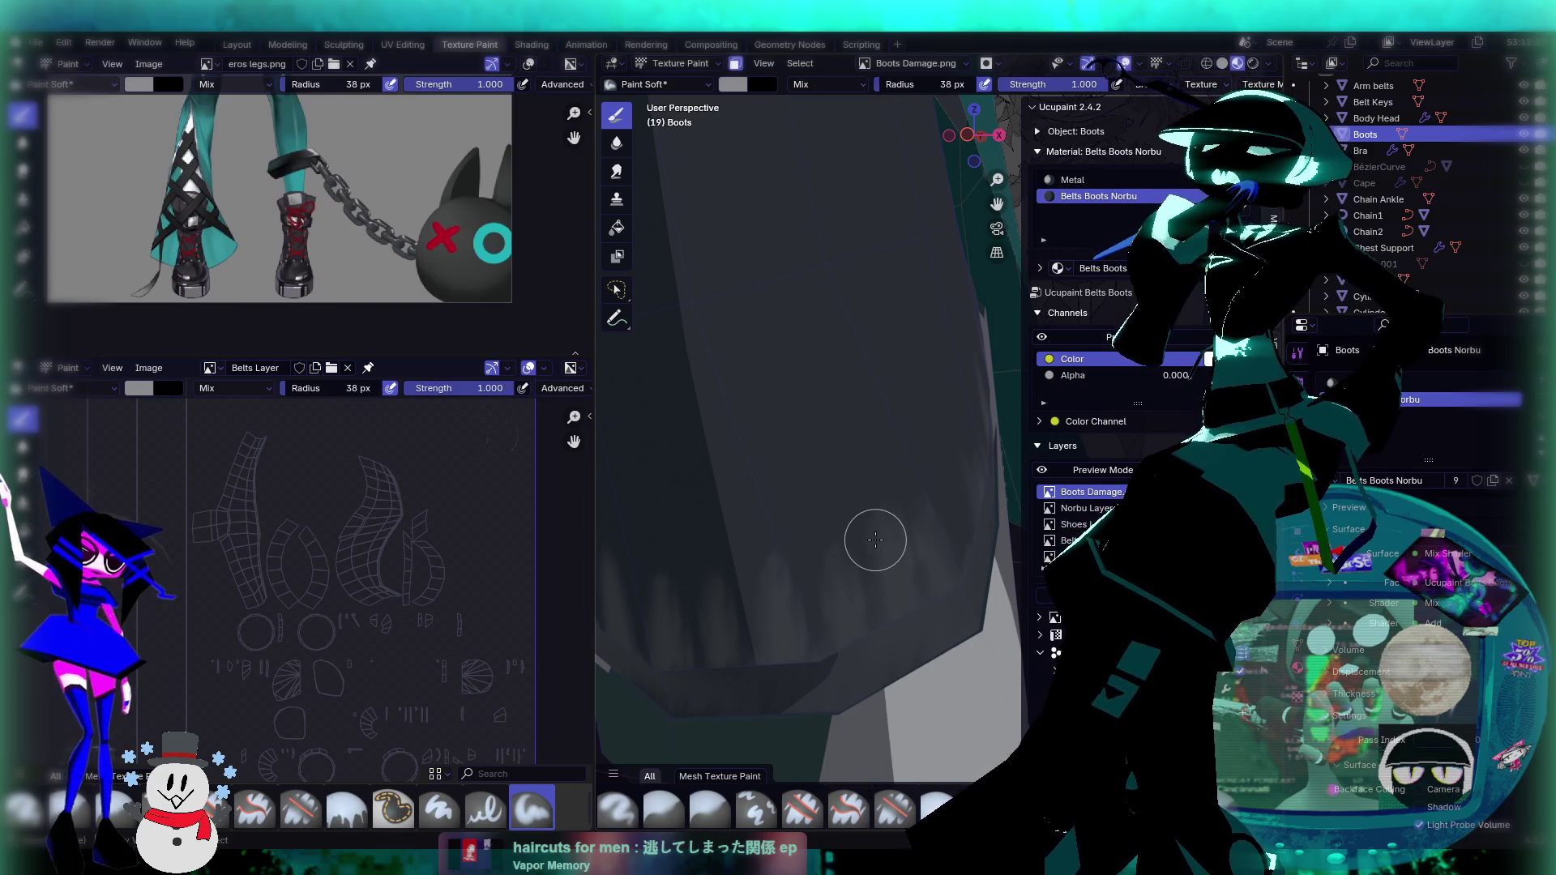
scroll(875, 540, "down", 3)
scroll(880, 537, "up", 3)
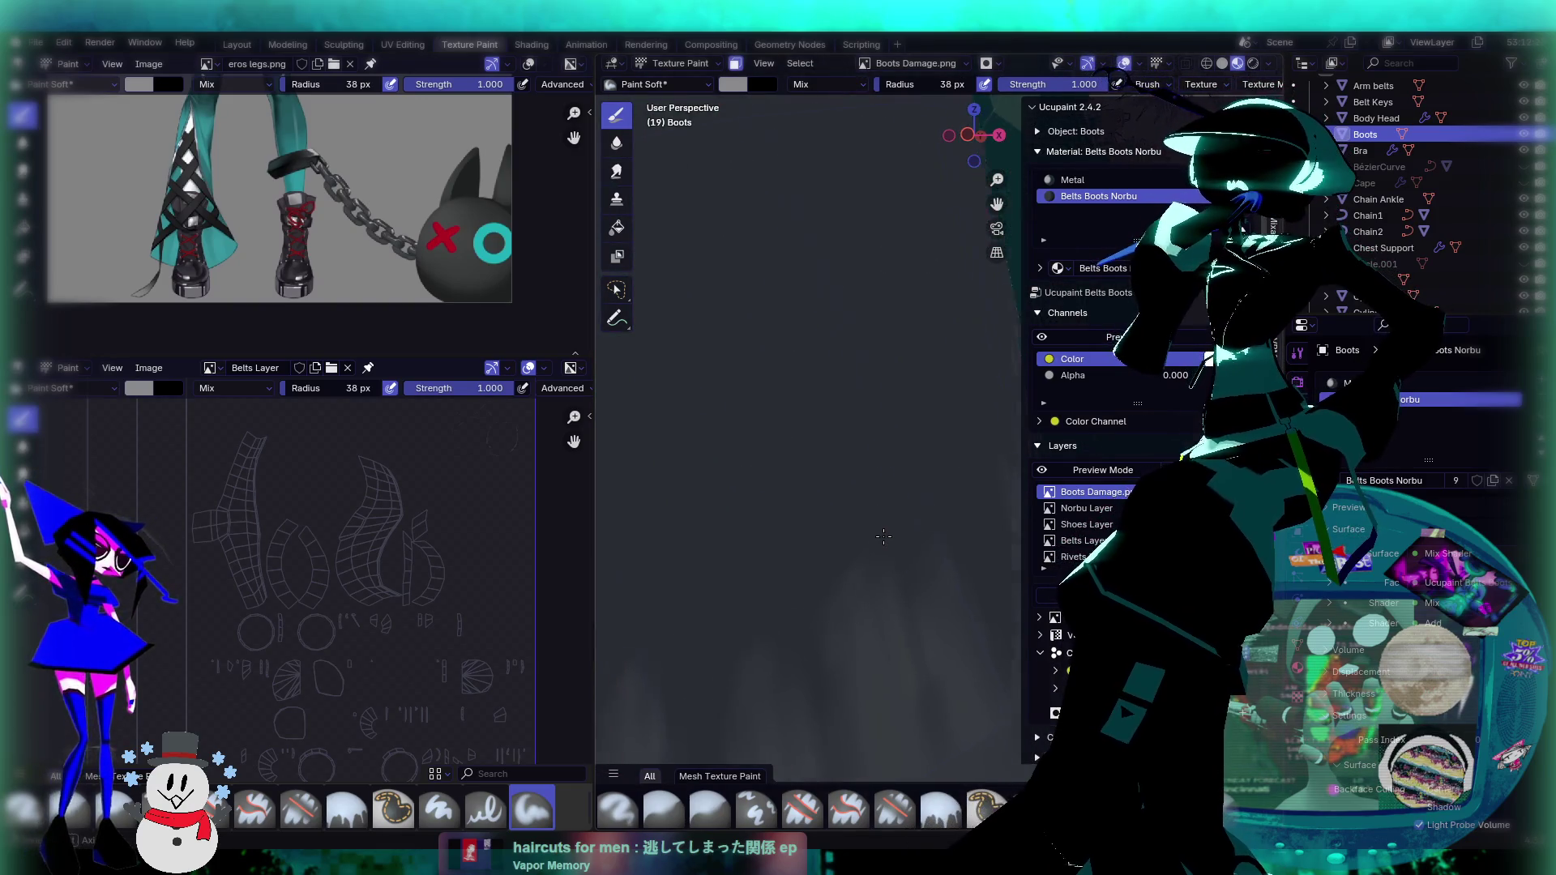
scroll(890, 526, "down", 1)
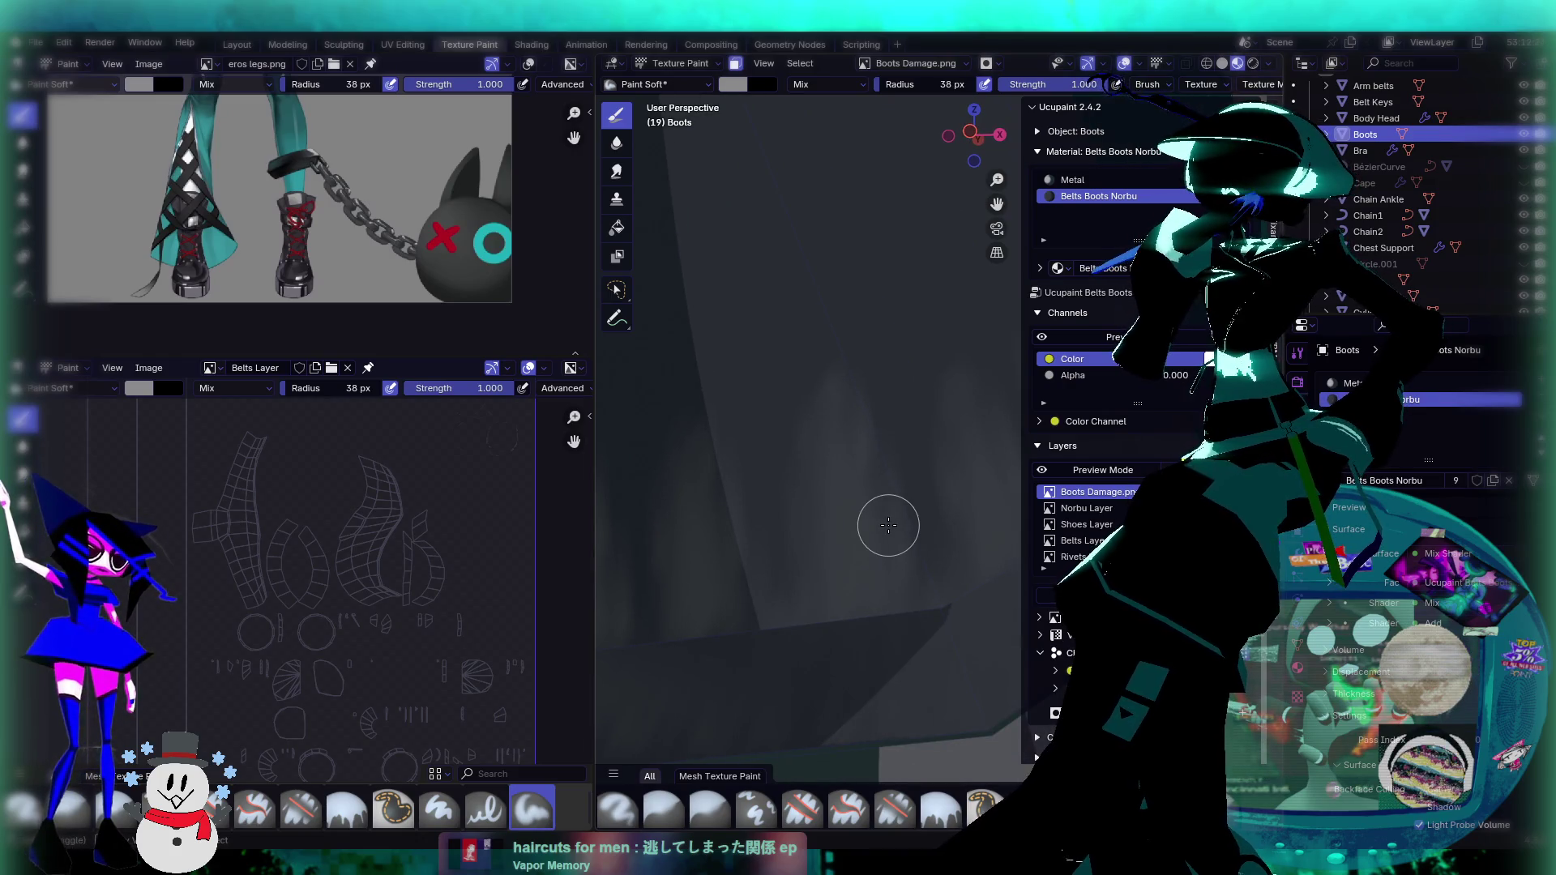
scroll(888, 525, "down", 3)
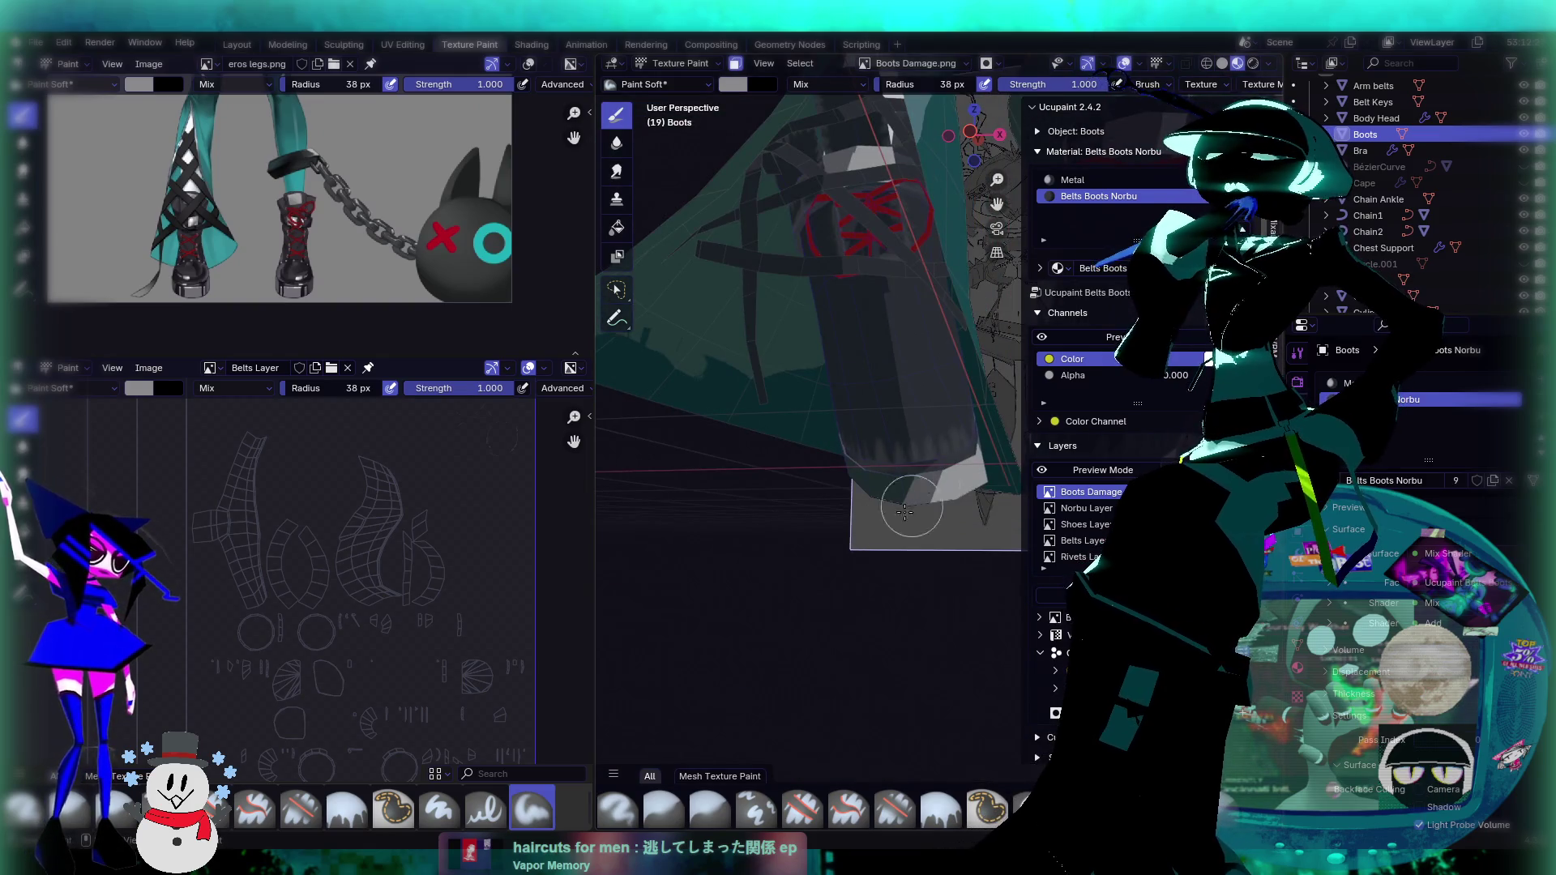
scroll(899, 520, "up", 5)
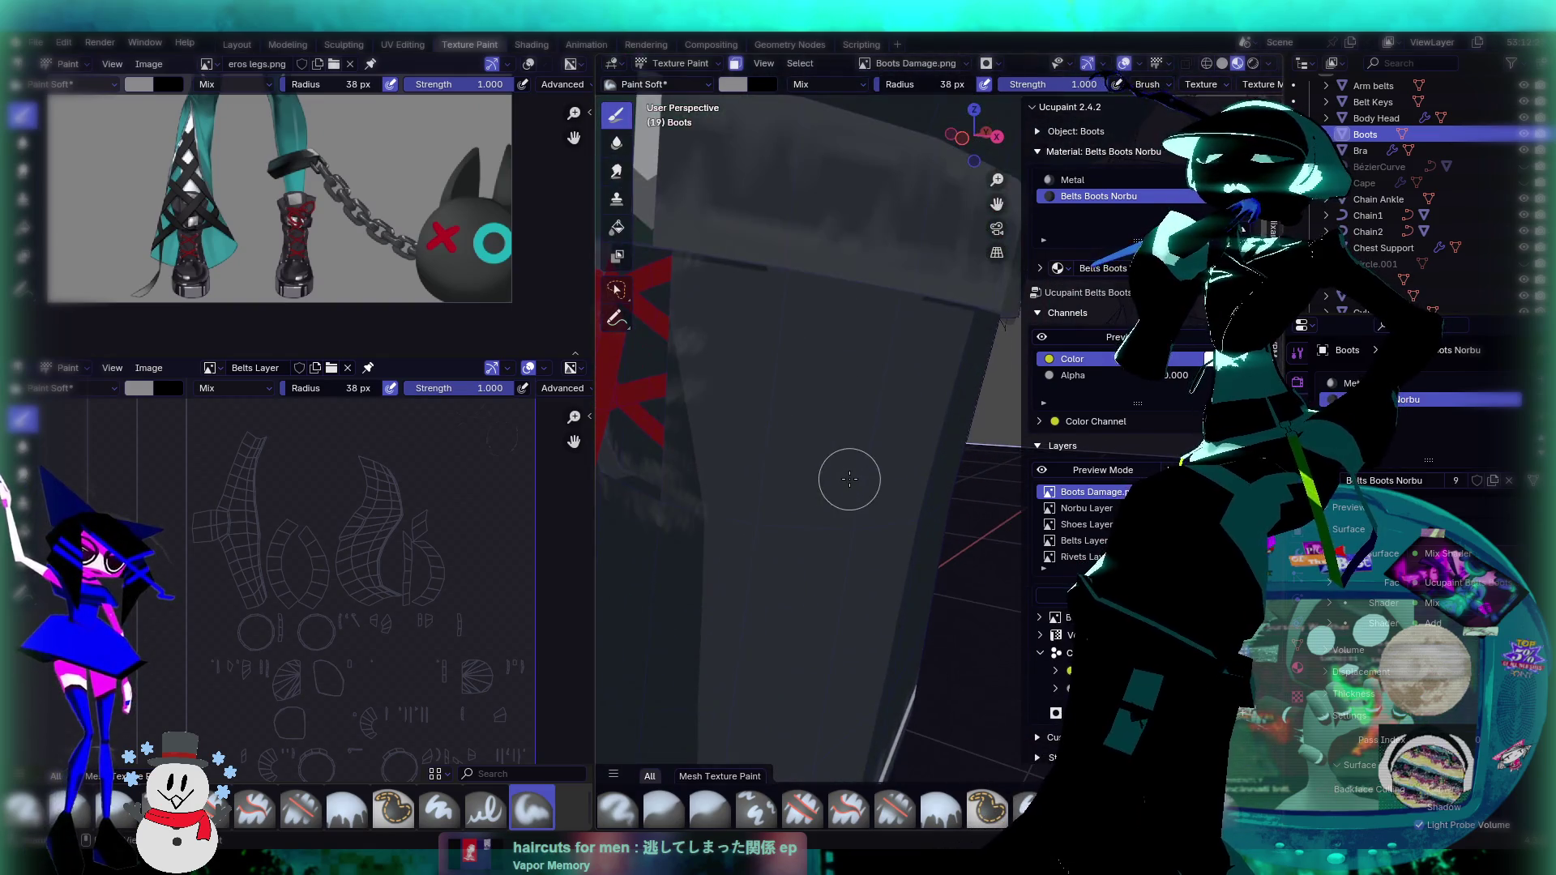
scroll(850, 479, "down", 5)
scroll(874, 506, "up", 3)
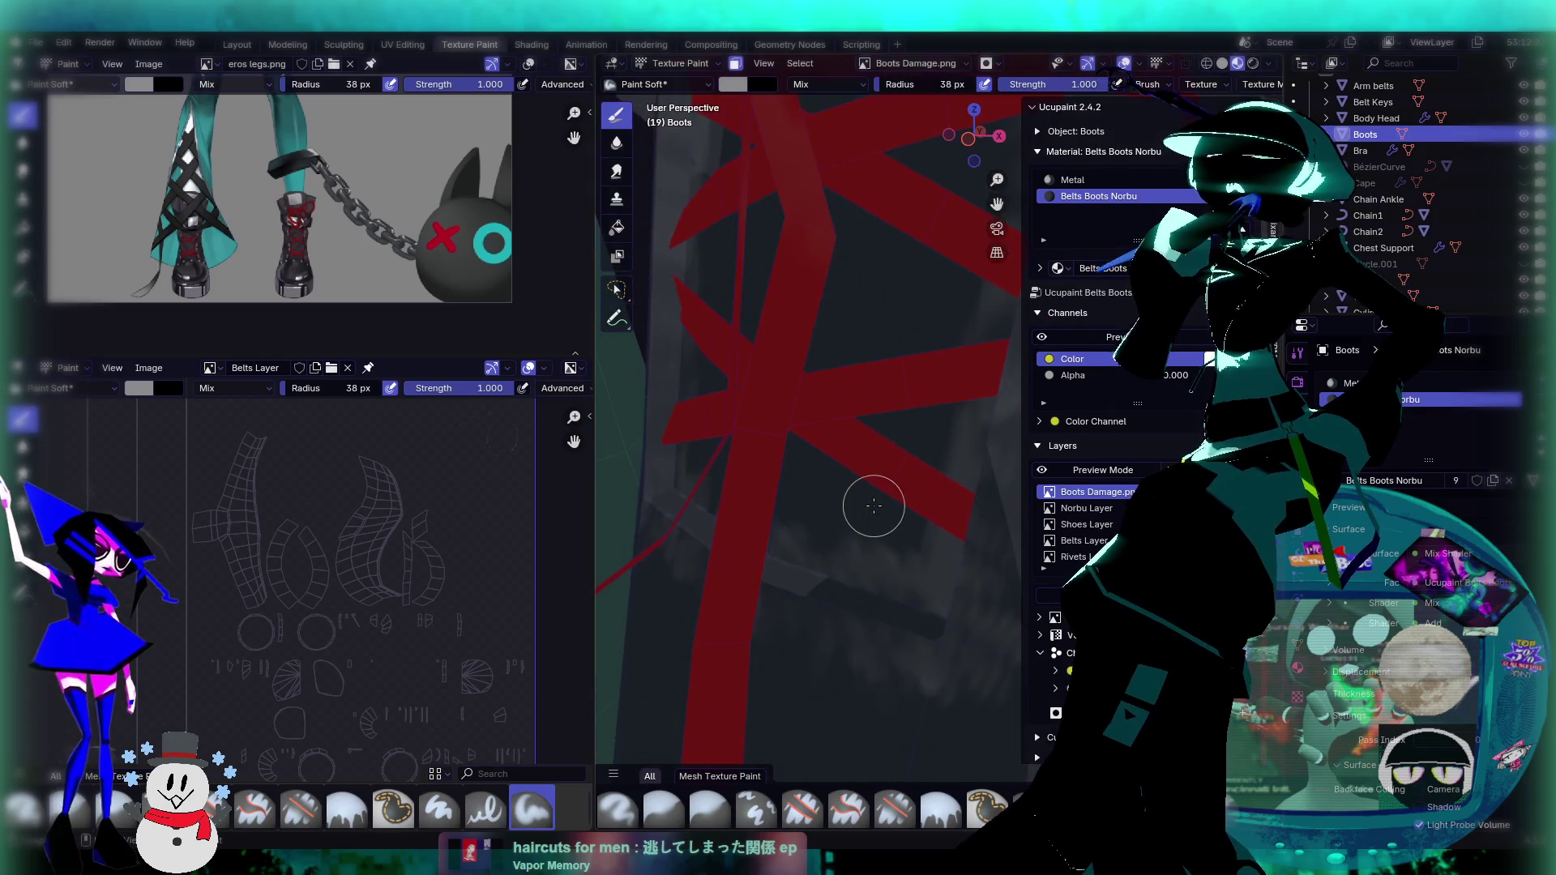
scroll(874, 506, "down", 5)
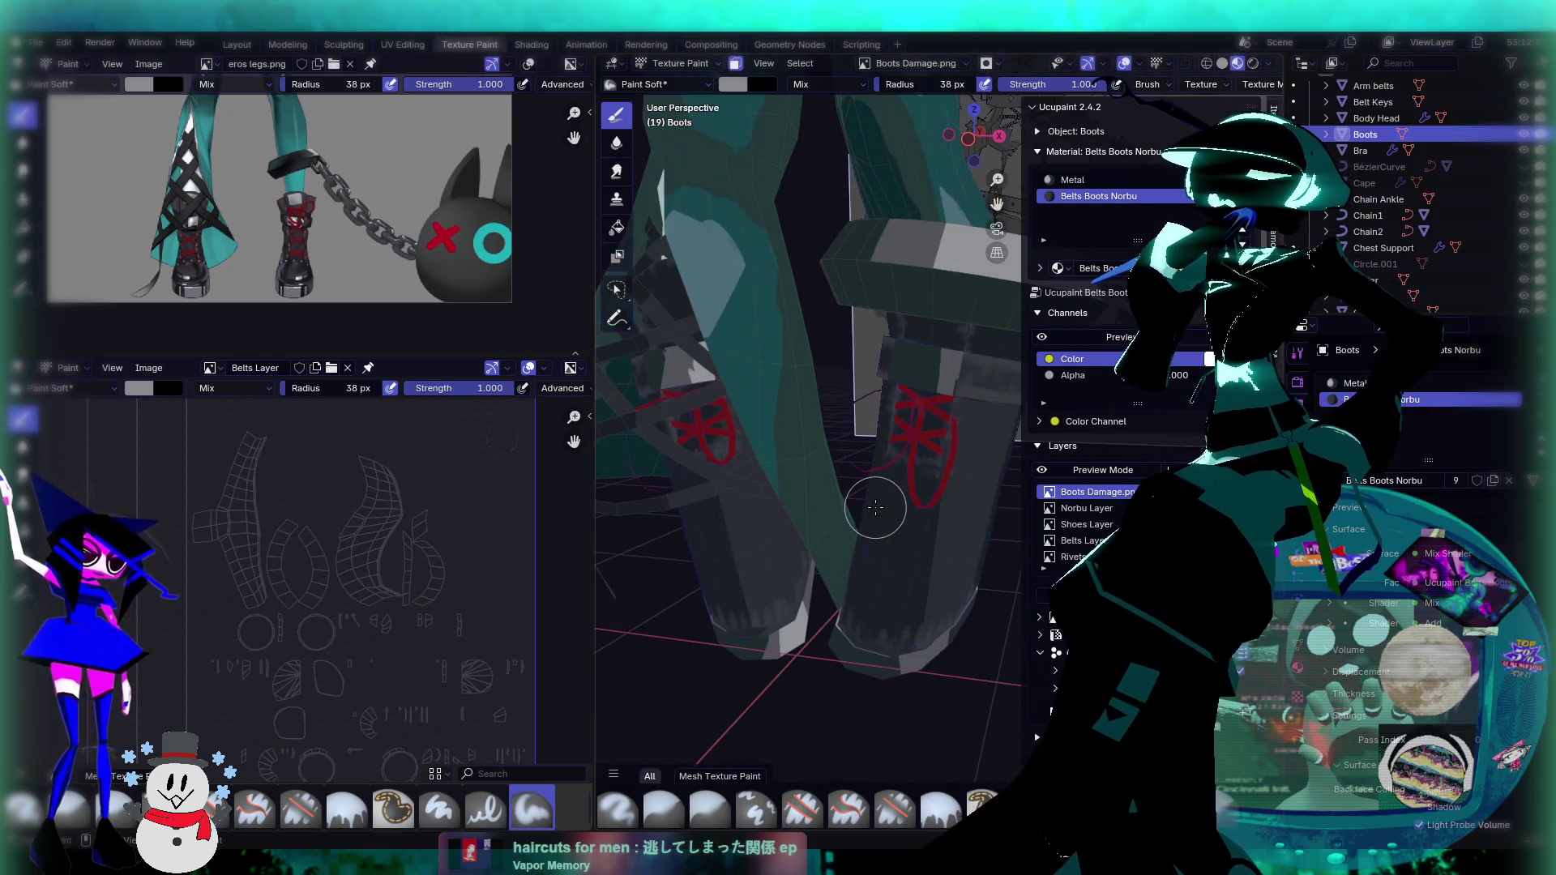
scroll(875, 508, "up", 5)
scroll(886, 483, "up", 2)
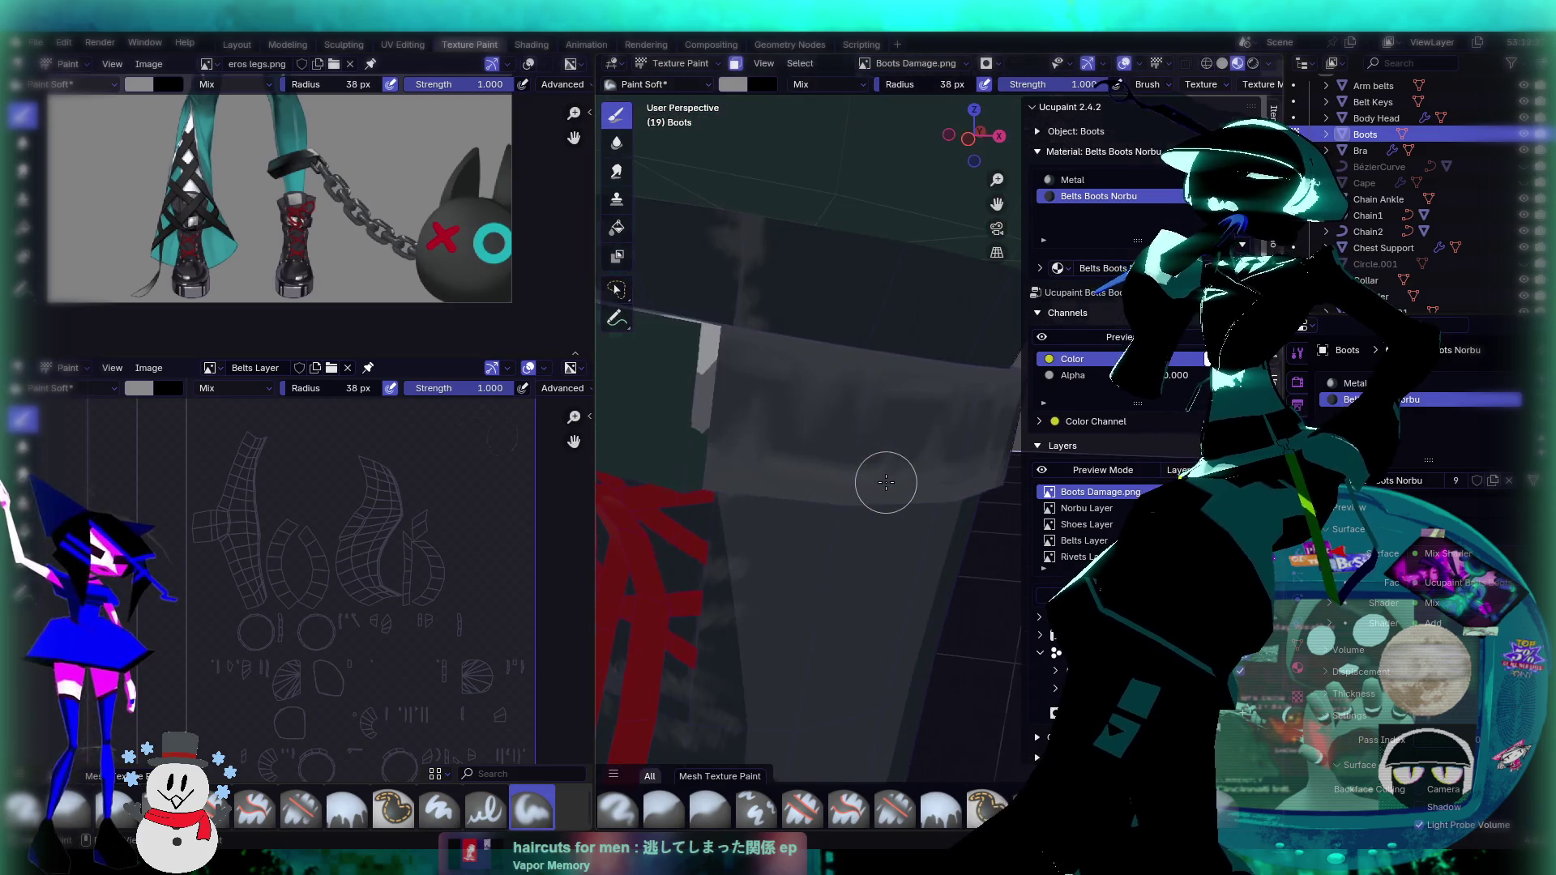
mouse_move(886, 482)
middle_mouse_down()
mouse_move(719, 445)
mouse_move(845, 462)
mouse_move(892, 424)
mouse_move(815, 404)
mouse_move(907, 441)
mouse_move(866, 449)
middle_mouse_up()
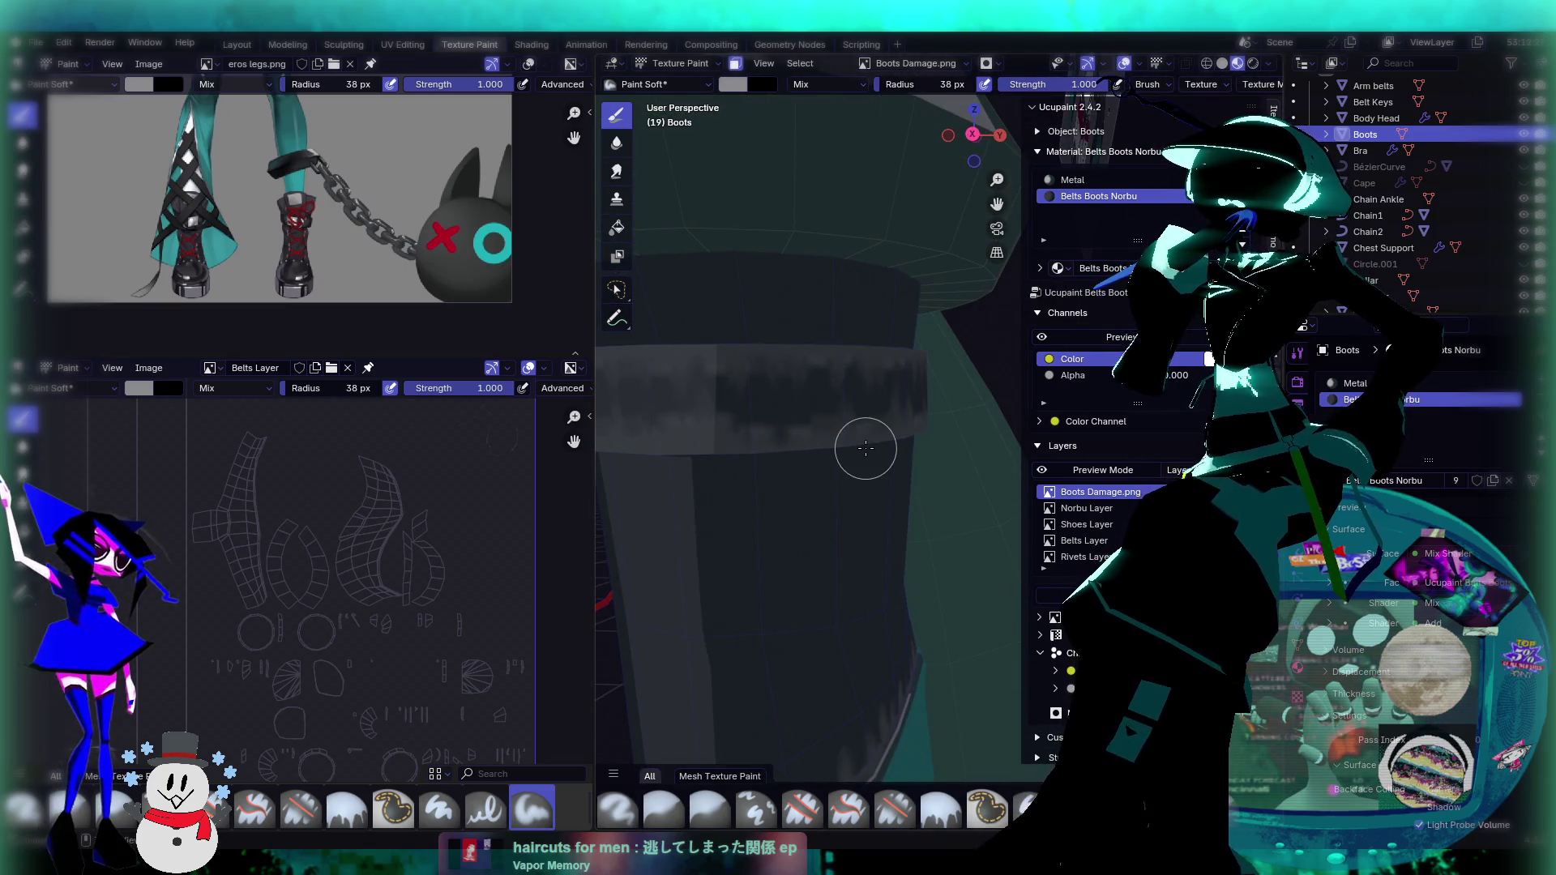
mouse_move(818, 455)
middle_mouse_down()
mouse_move(788, 452)
mouse_move(867, 403)
middle_mouse_up()
scroll(866, 403, "up", 6)
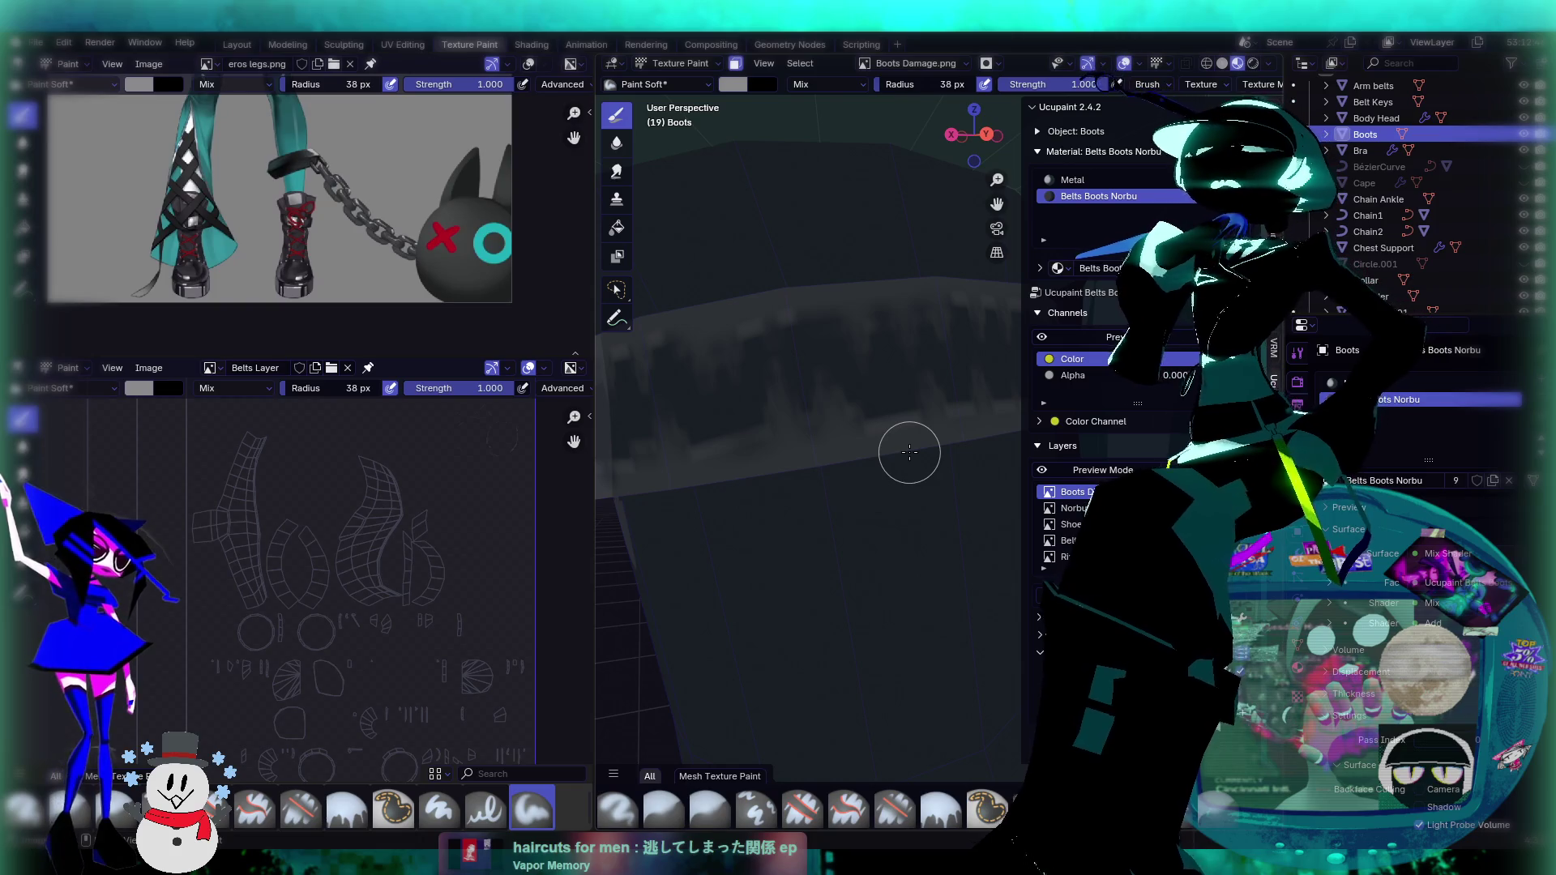
scroll(909, 452, "down", 5)
middle_click_drag(792, 476, 997, 491)
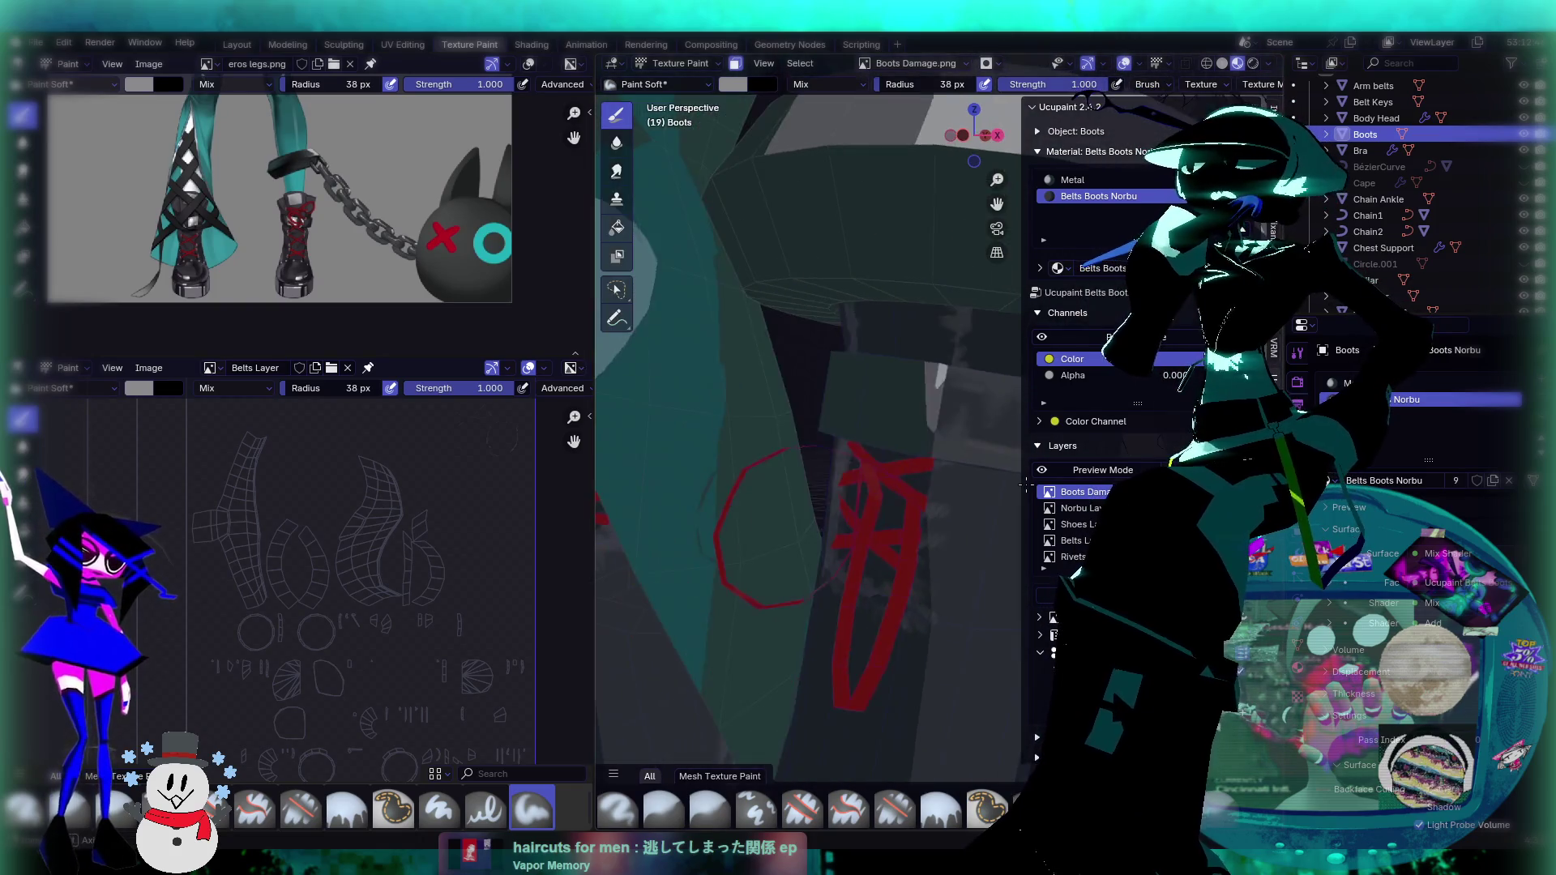
middle_click_drag(868, 508, 953, 527)
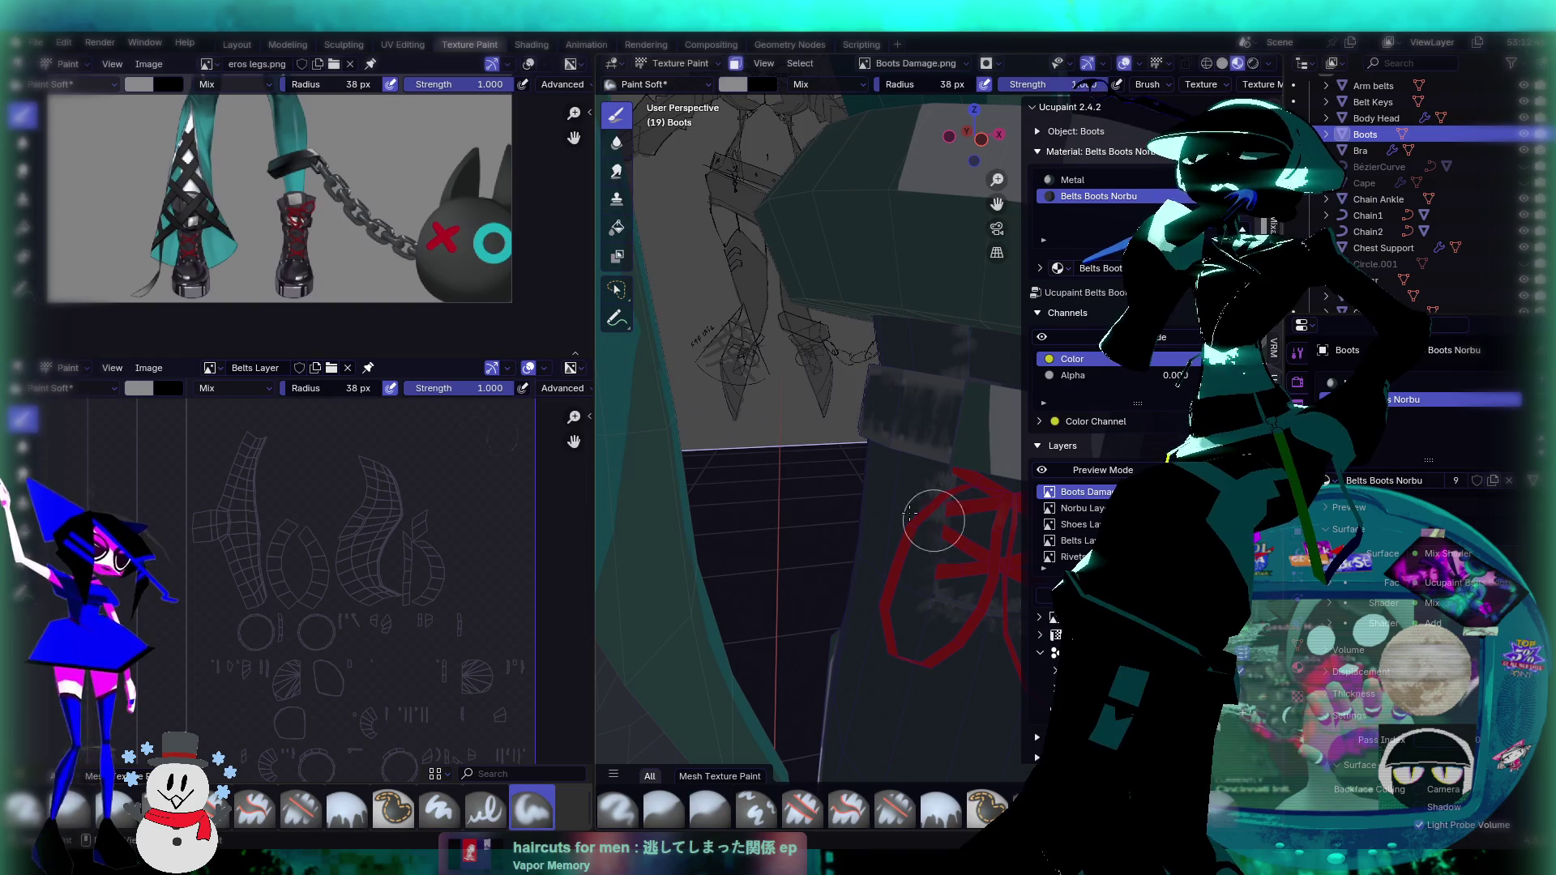
scroll(921, 513, "up", 5)
scroll(899, 412, "down", 6)
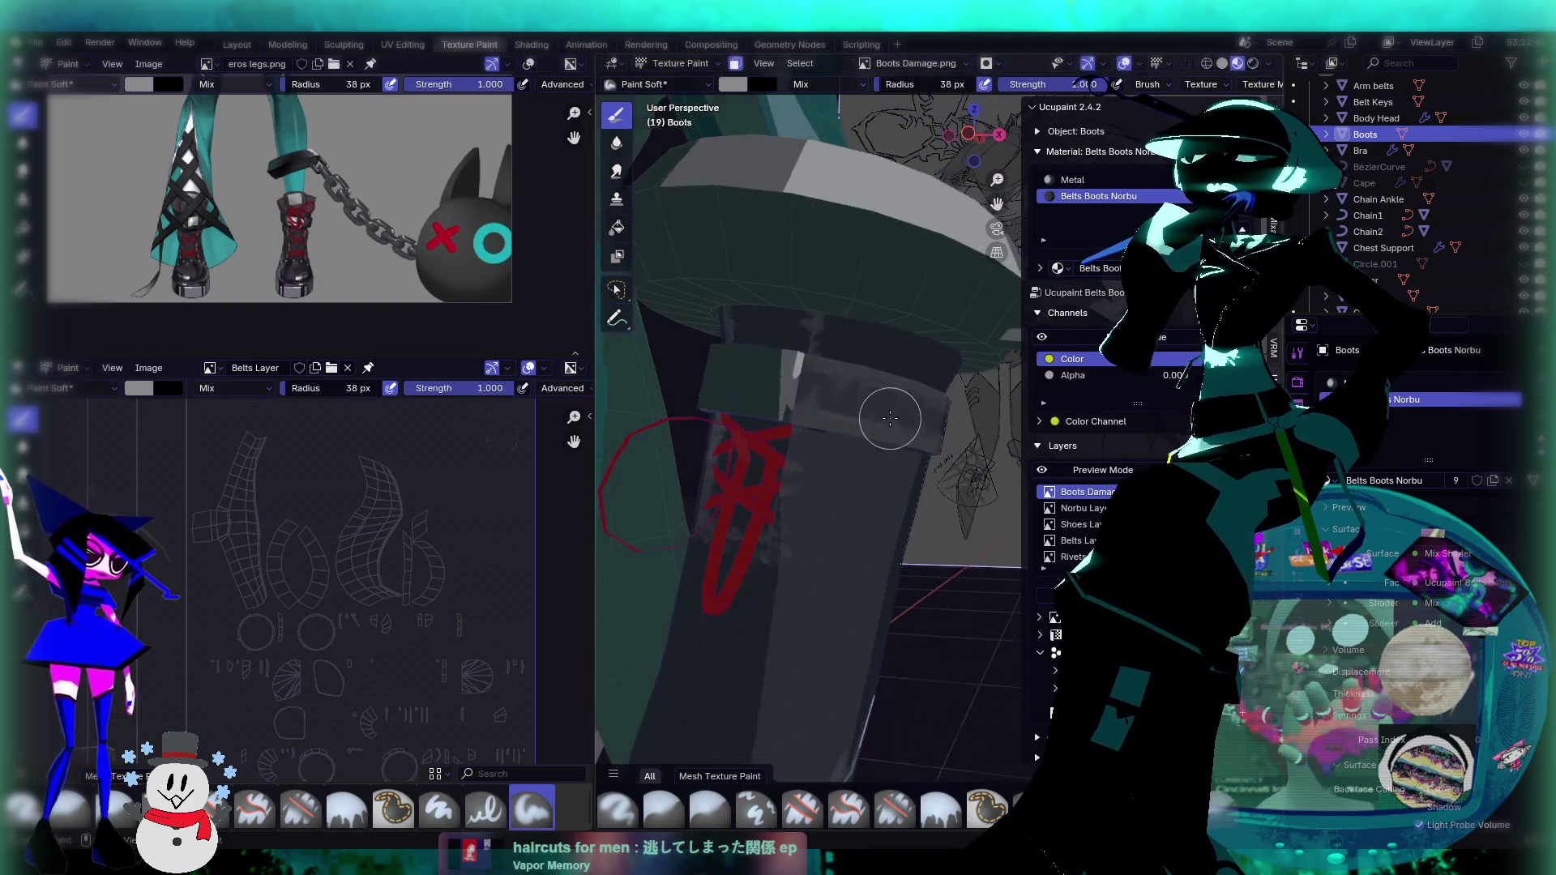
key("ctrl+z")
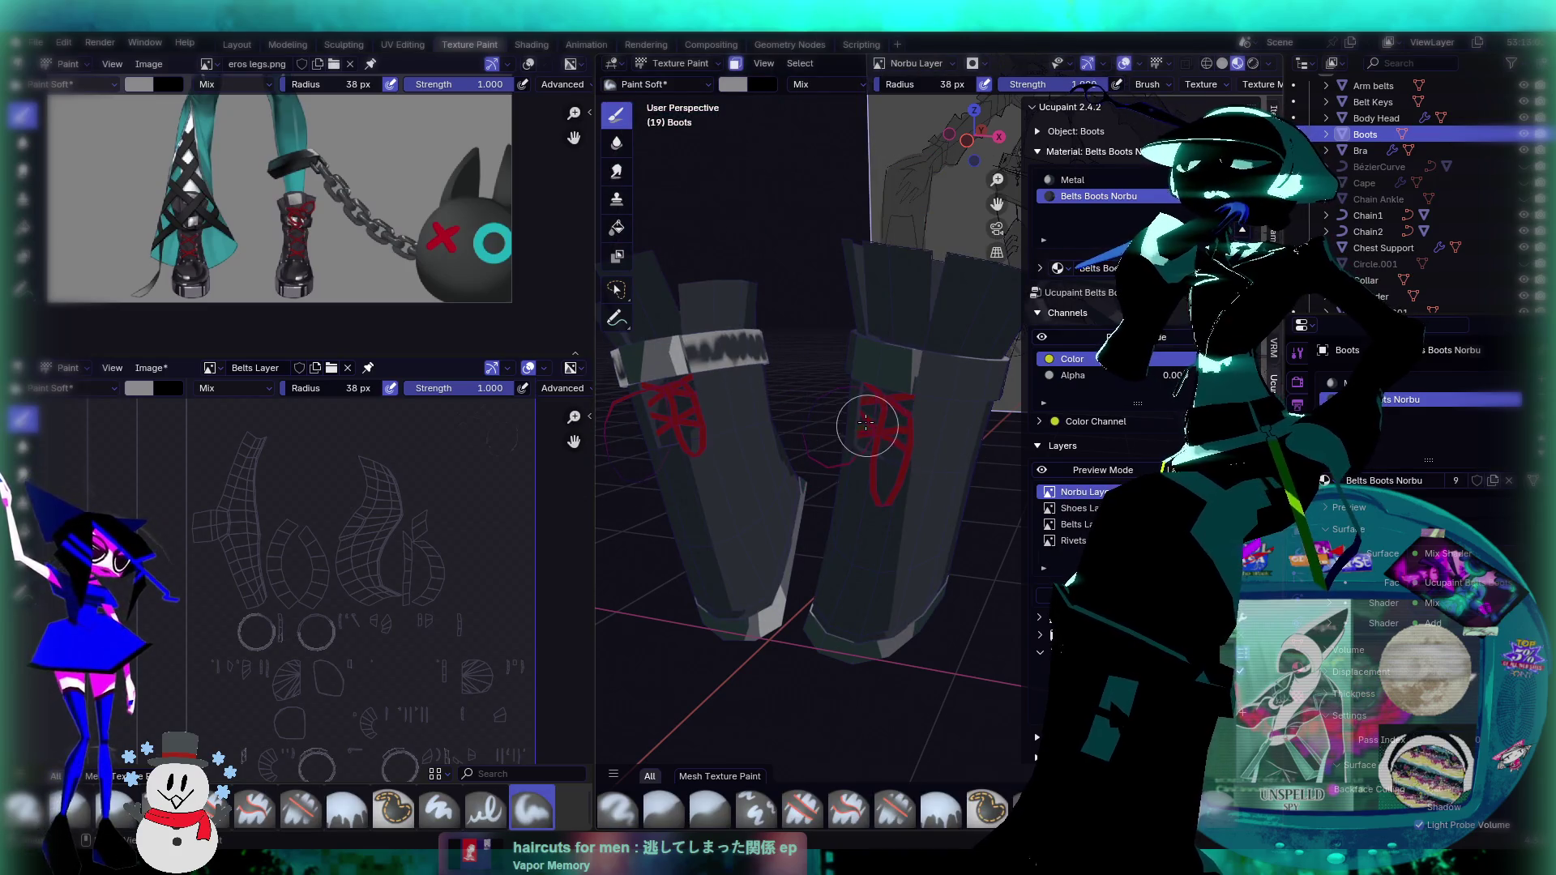
Step: Orbit and zoom around both boots to check the band and chain without damage trim
scroll(851, 428, "up", 5)
mouse_move(777, 386)
middle_mouse_down()
mouse_move(931, 445)
mouse_move(921, 365)
mouse_move(942, 380)
mouse_move(924, 406)
mouse_move(940, 426)
middle_mouse_up()
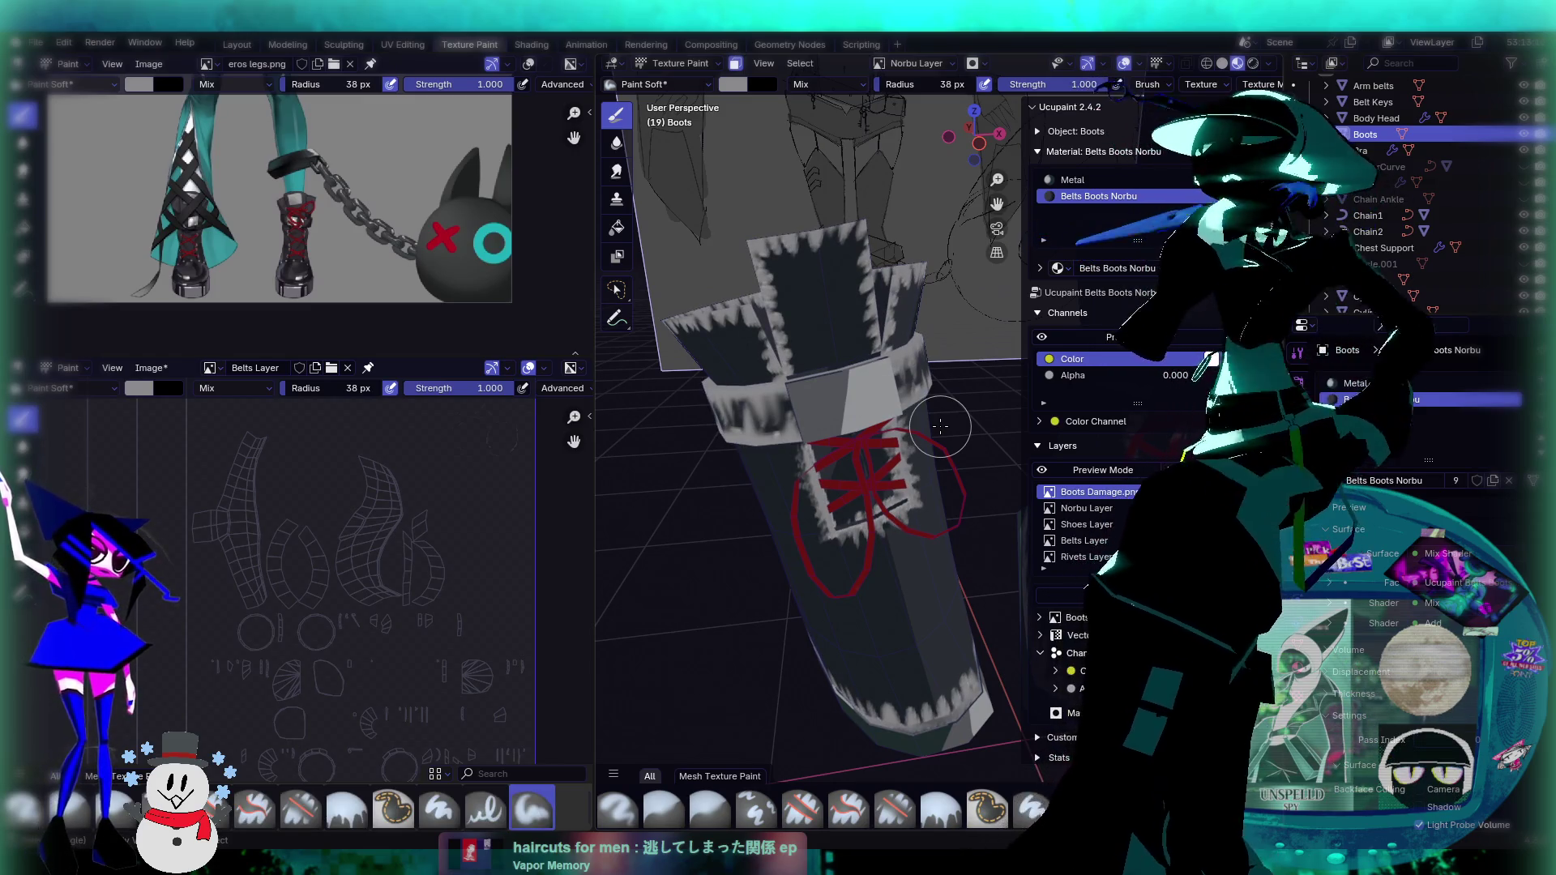
mouse_move(940, 425)
middle_mouse_down()
mouse_move(811, 442)
mouse_move(797, 411)
mouse_move(904, 442)
middle_mouse_up()
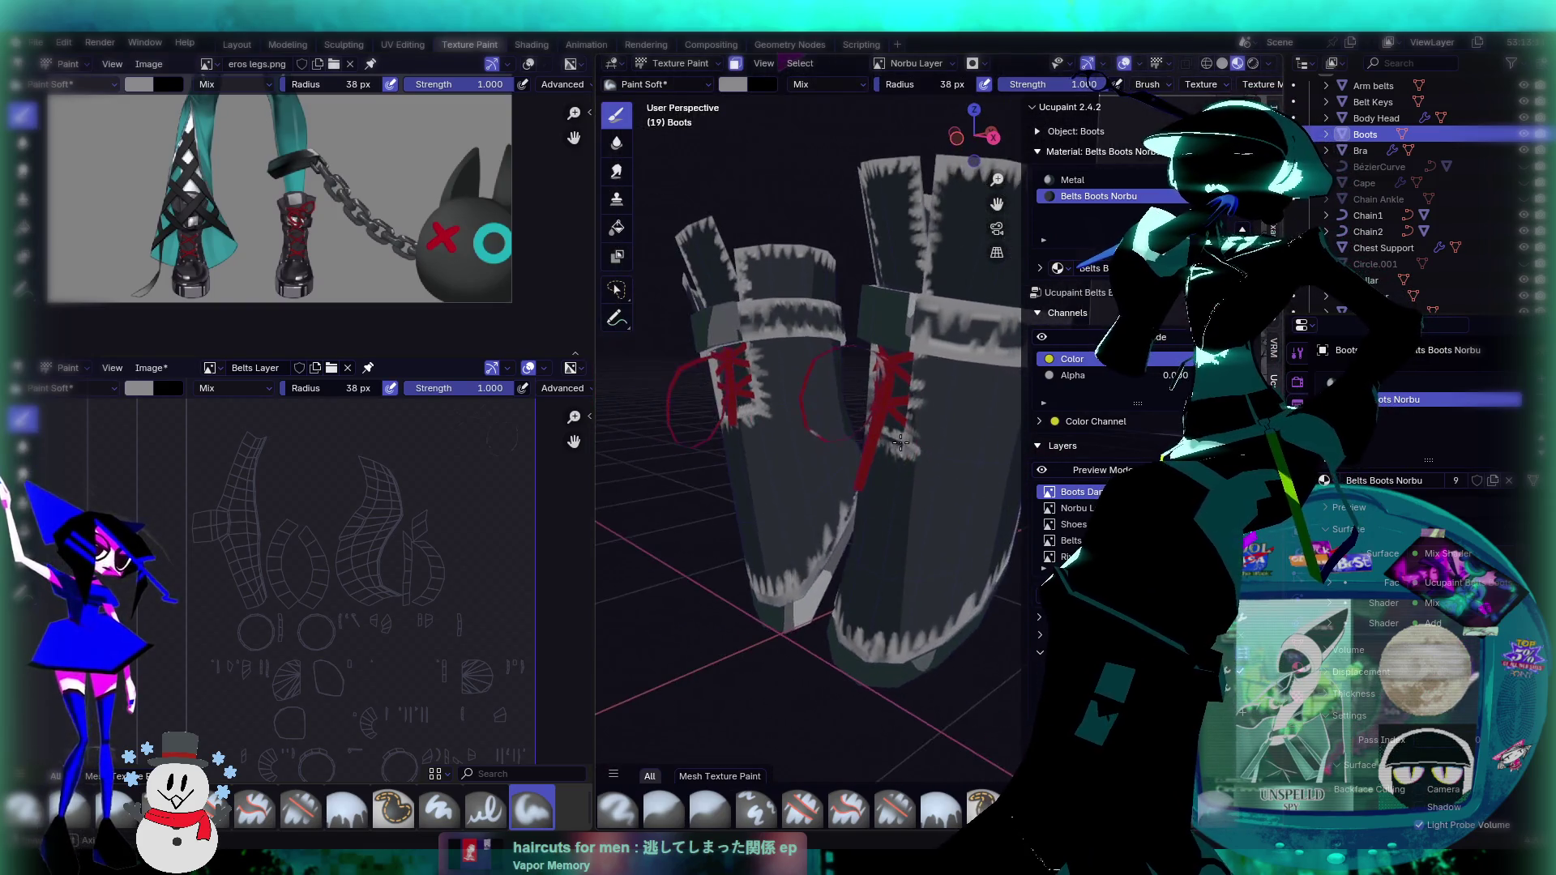
scroll(806, 456, "up", 3)
scroll(883, 373, "up", 5)
mouse_move(892, 356)
middle_mouse_down()
mouse_move(909, 341)
mouse_move(823, 503)
mouse_move(868, 503)
middle_mouse_up()
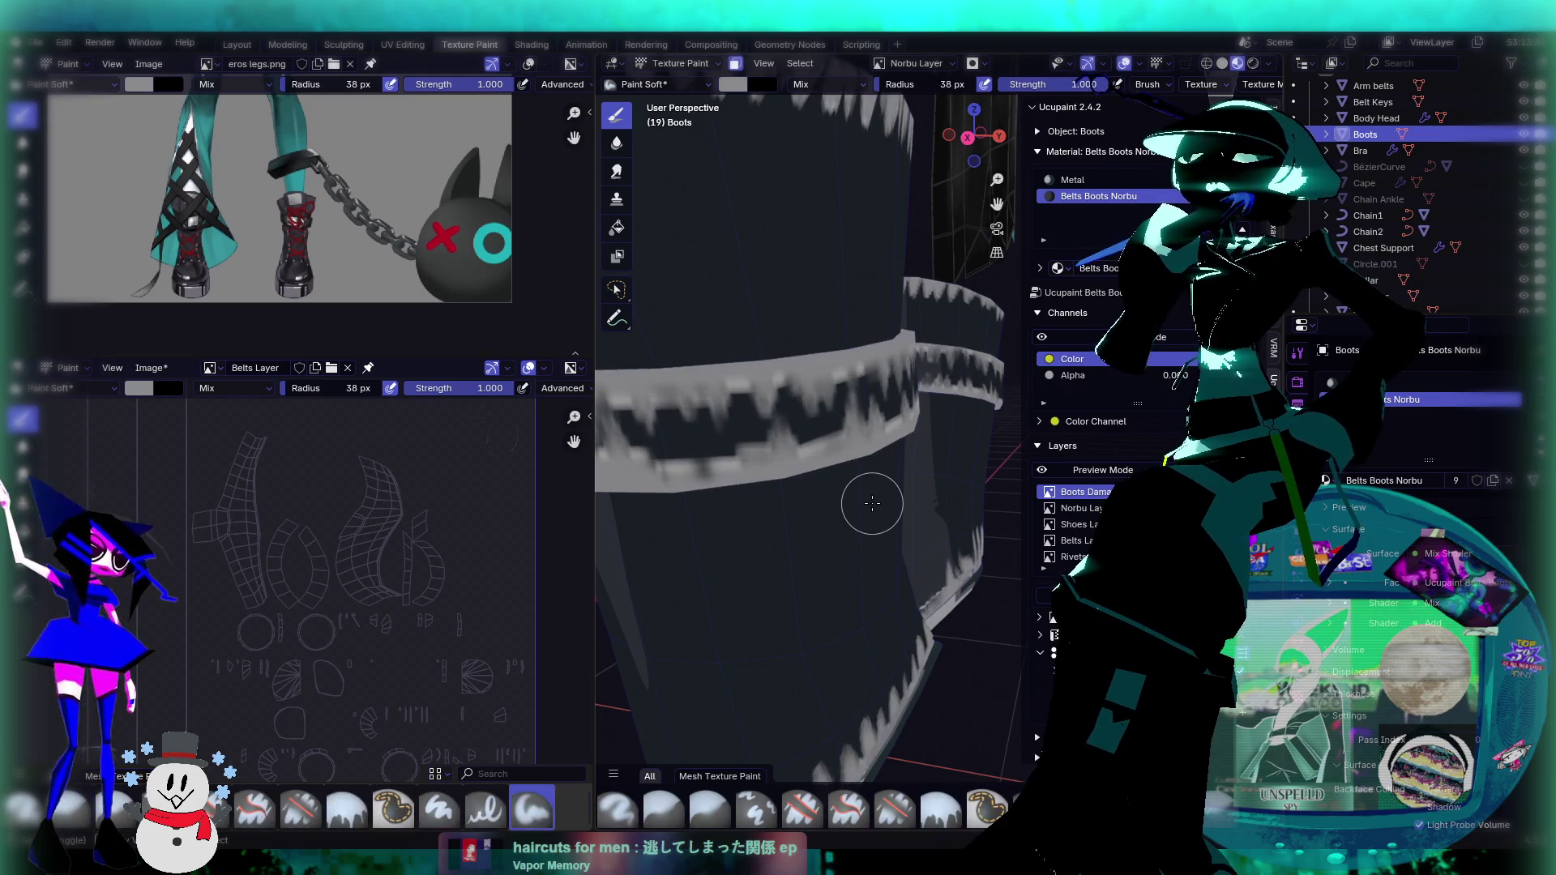
mouse_move(872, 504)
middle_mouse_down()
mouse_move(806, 504)
mouse_move(950, 519)
mouse_move(892, 517)
mouse_move(887, 421)
middle_mouse_up()
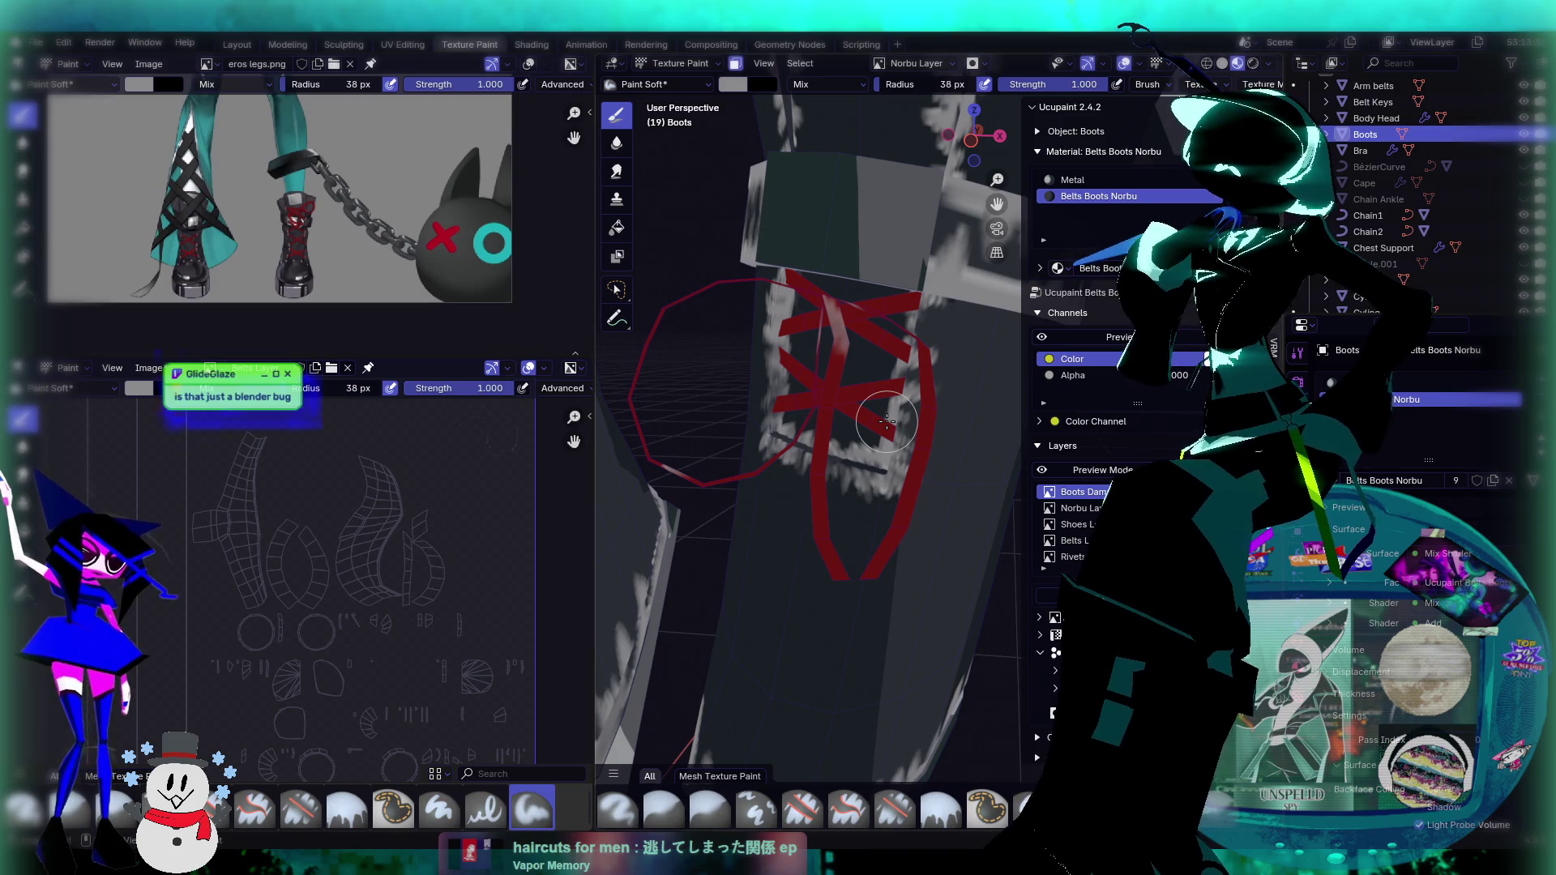
scroll(888, 421, "down", 5)
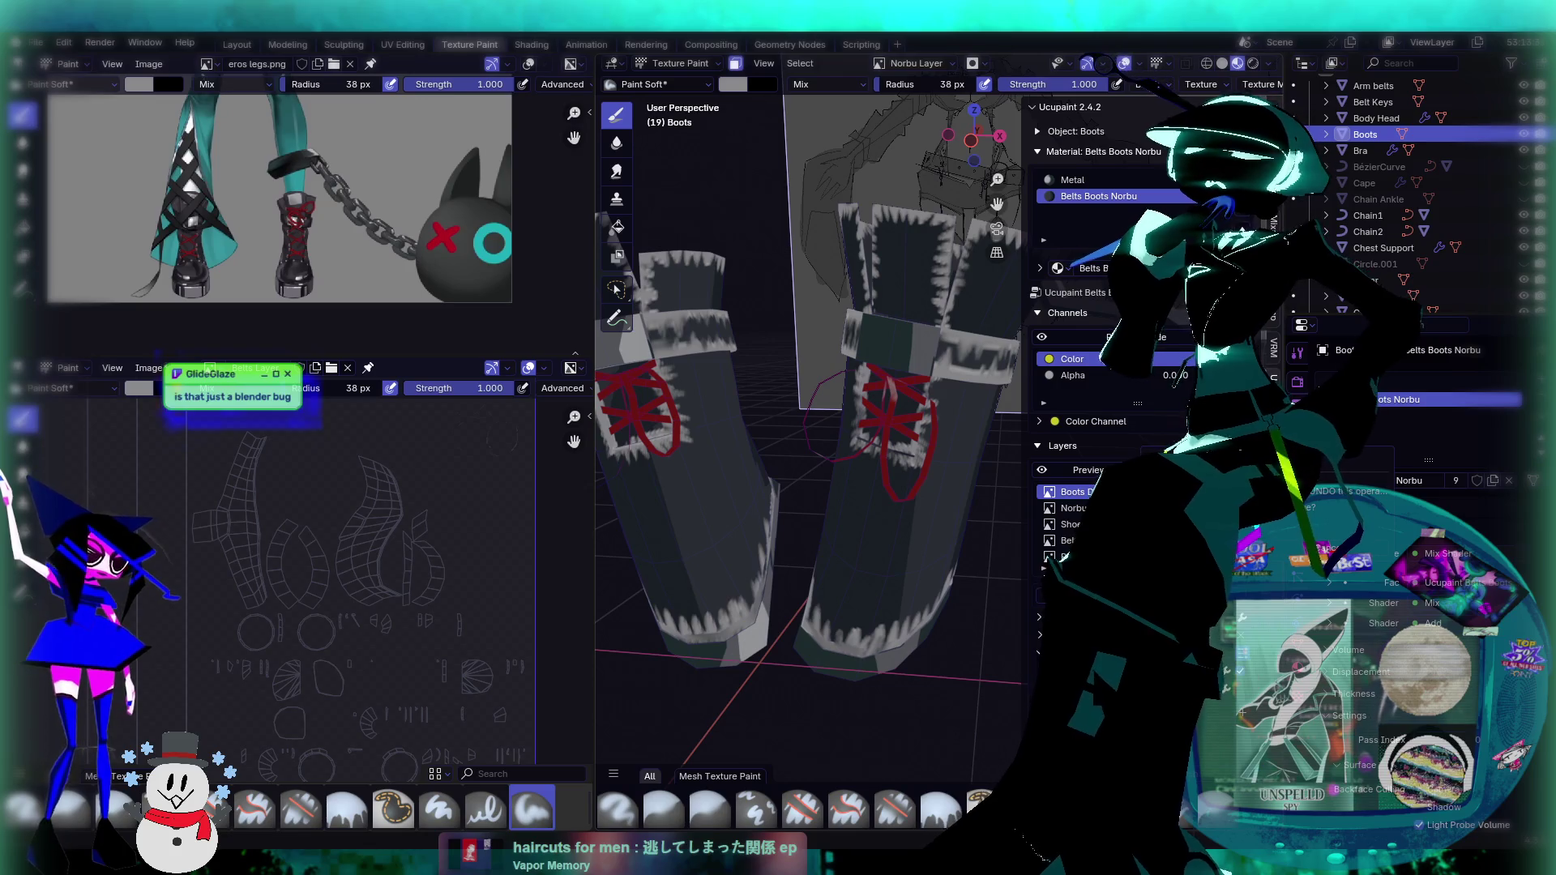
mouse_move(843, 568)
middle_mouse_down()
mouse_move(904, 561)
mouse_move(910, 458)
middle_mouse_up()
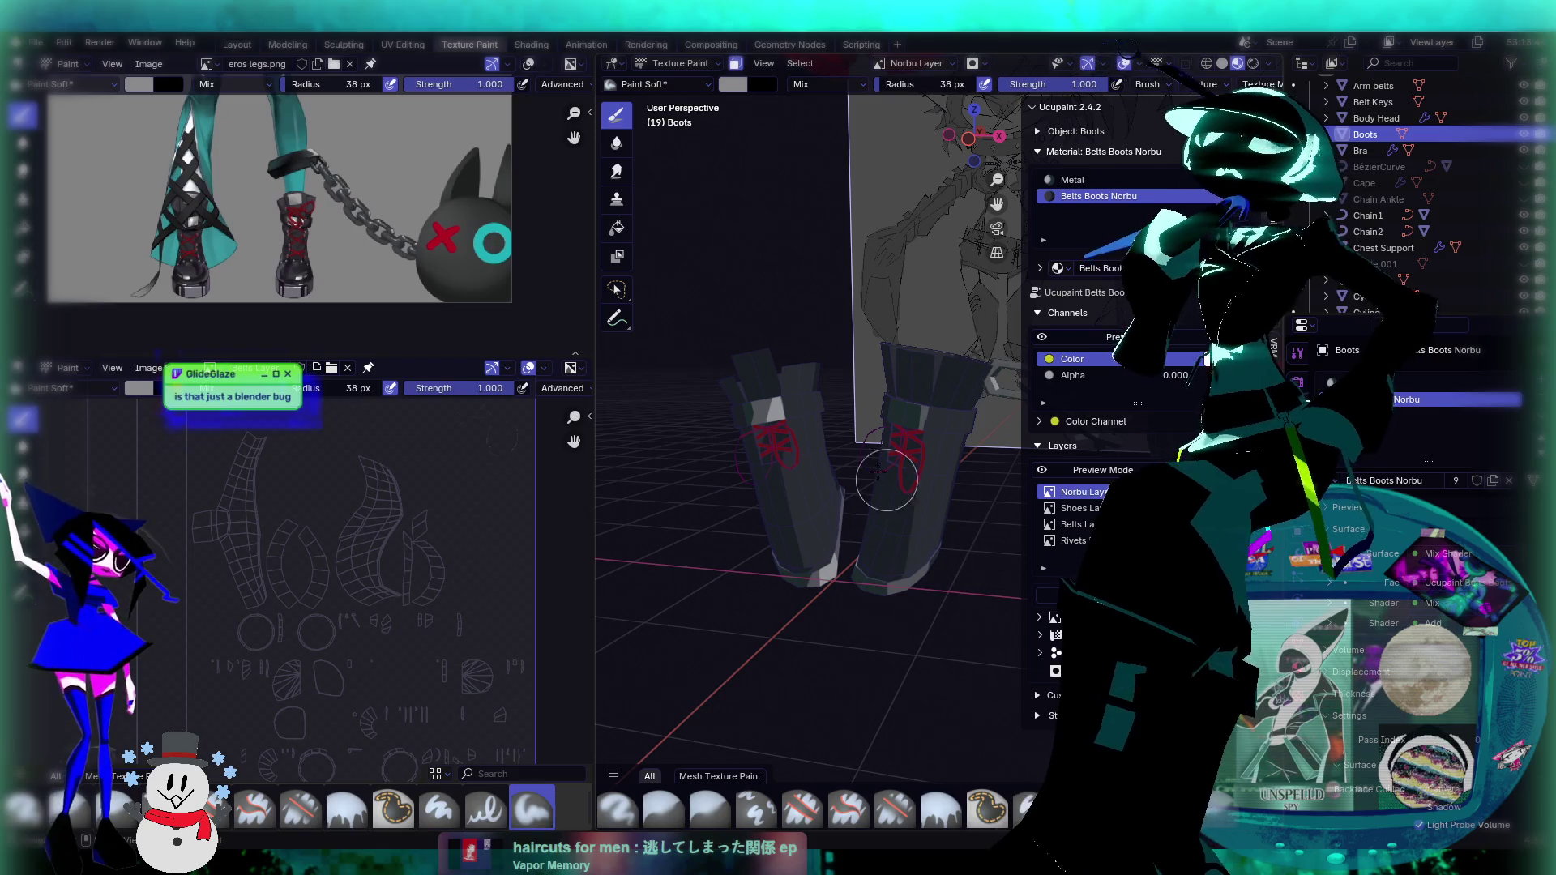
Step: Toggle the Legs object's visibility in the Outliner and orbit toward the model's head
scroll(909, 456, "down", 3)
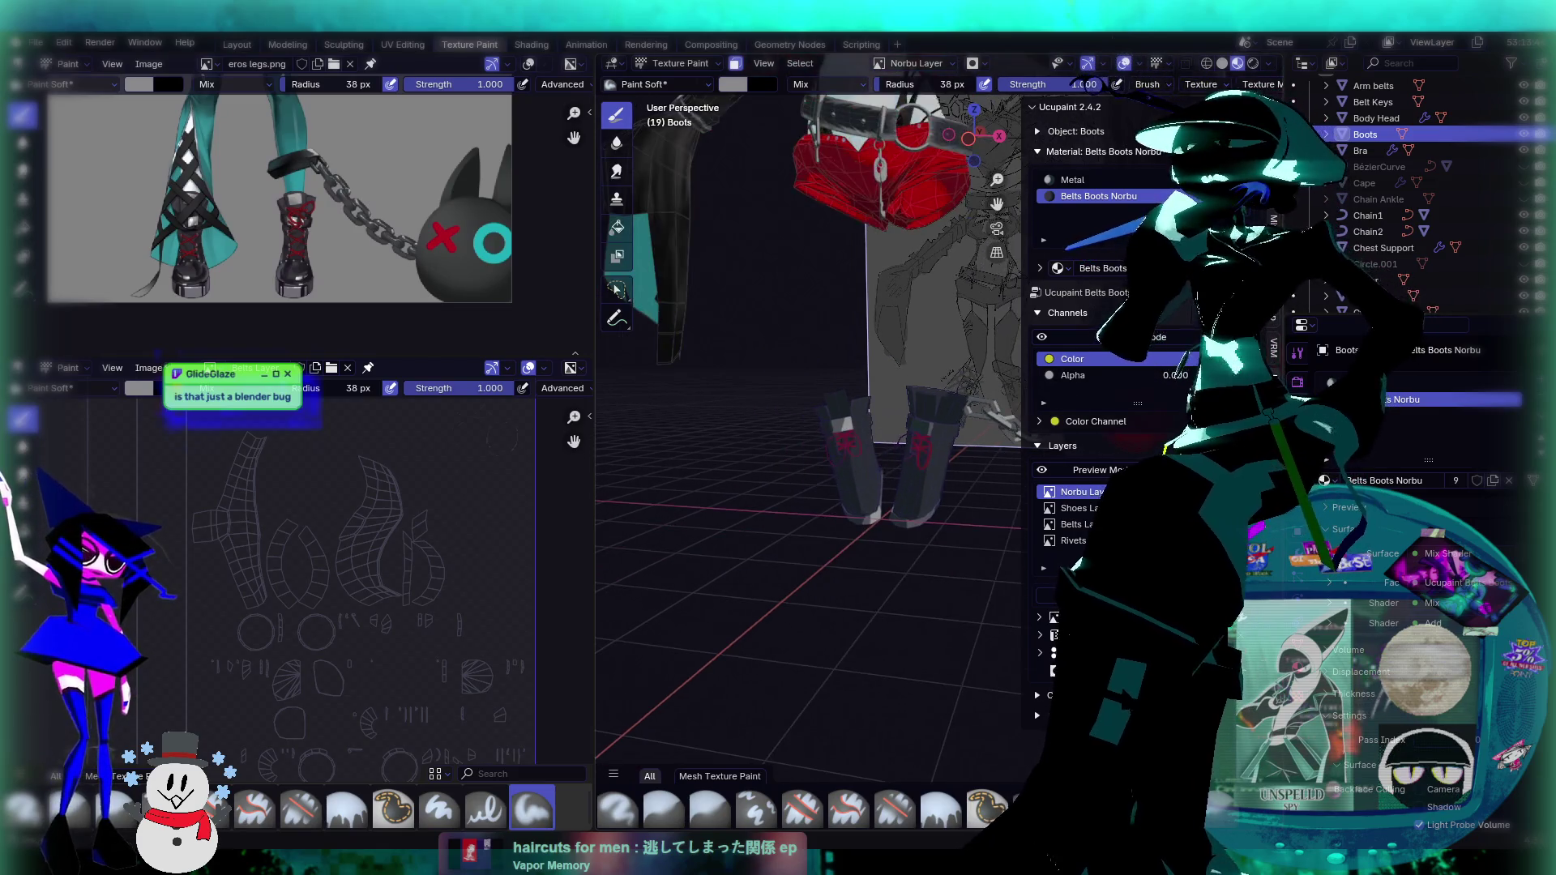
scroll(1427, 267, "down", 3)
scroll(1456, 276, "down", 4)
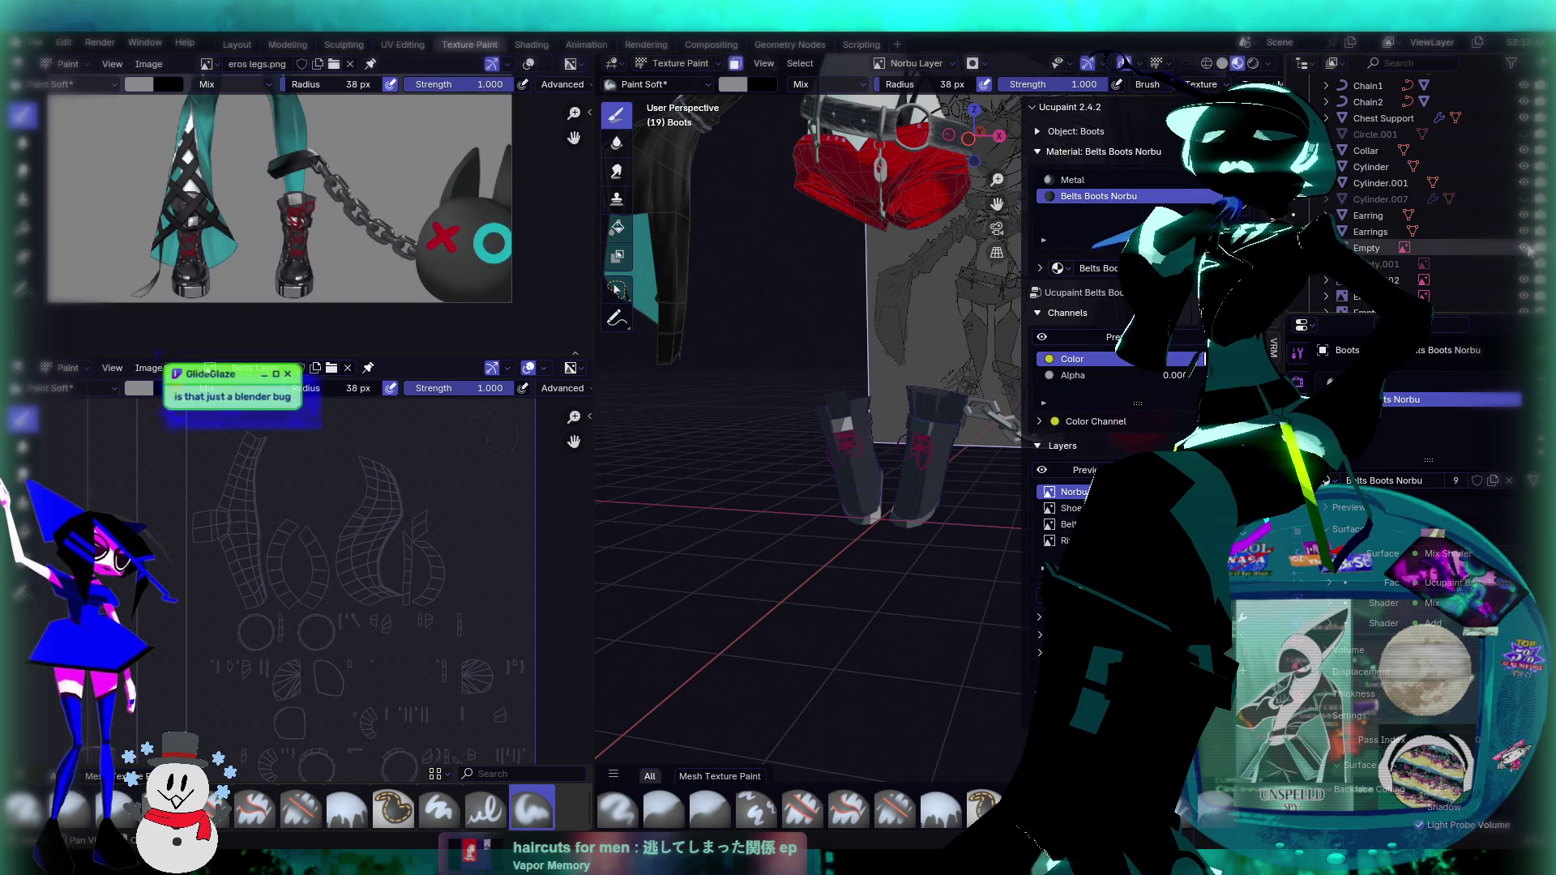
scroll(1523, 278, "down", 4)
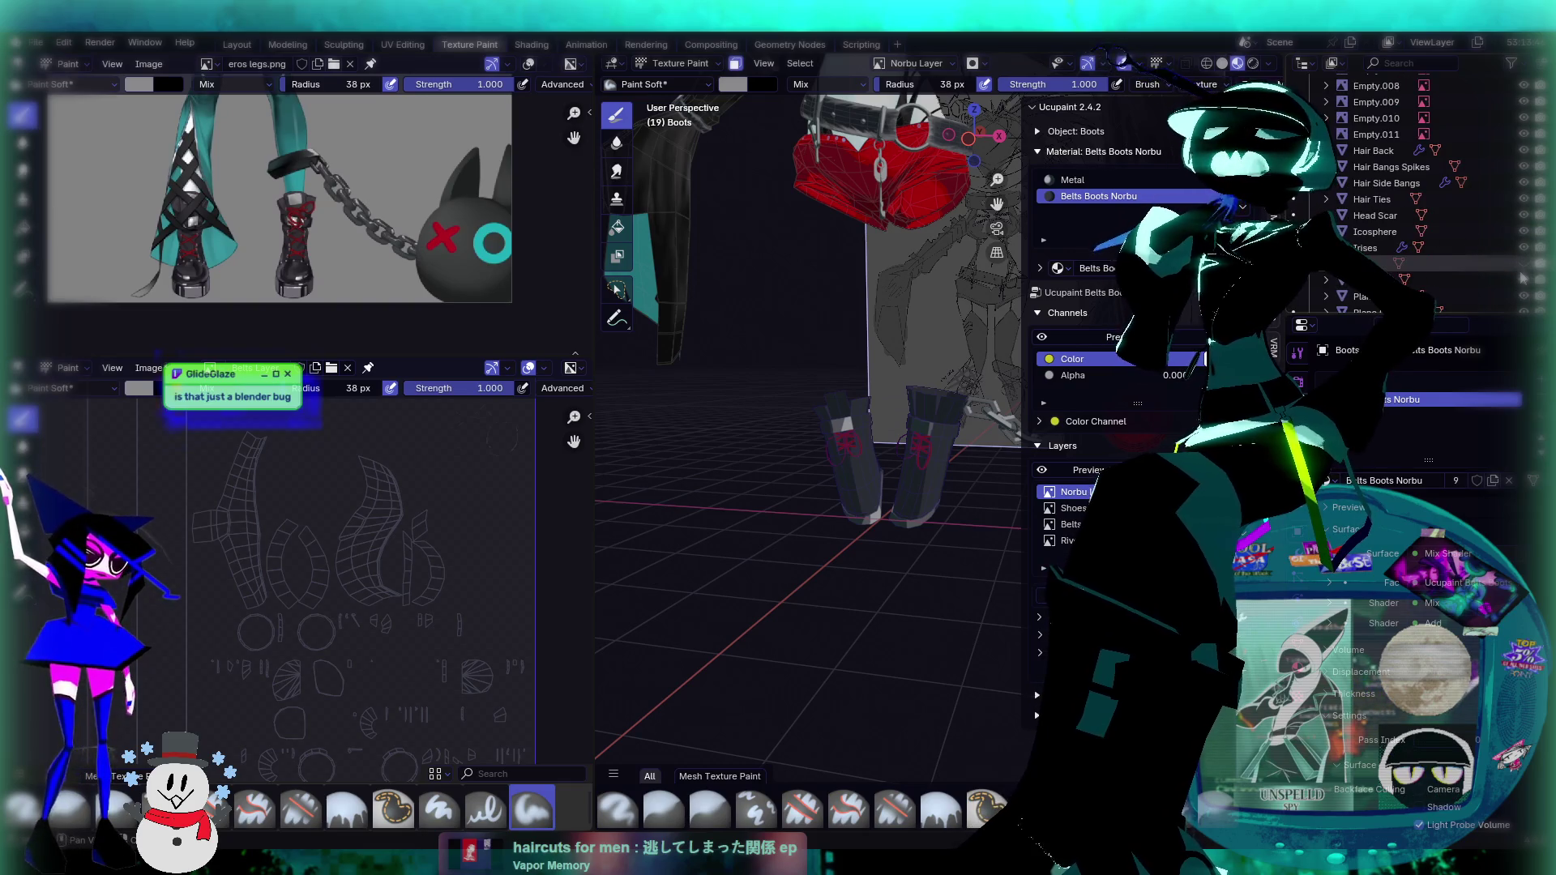
left_click(1524, 280)
scroll(912, 347, "down", 4)
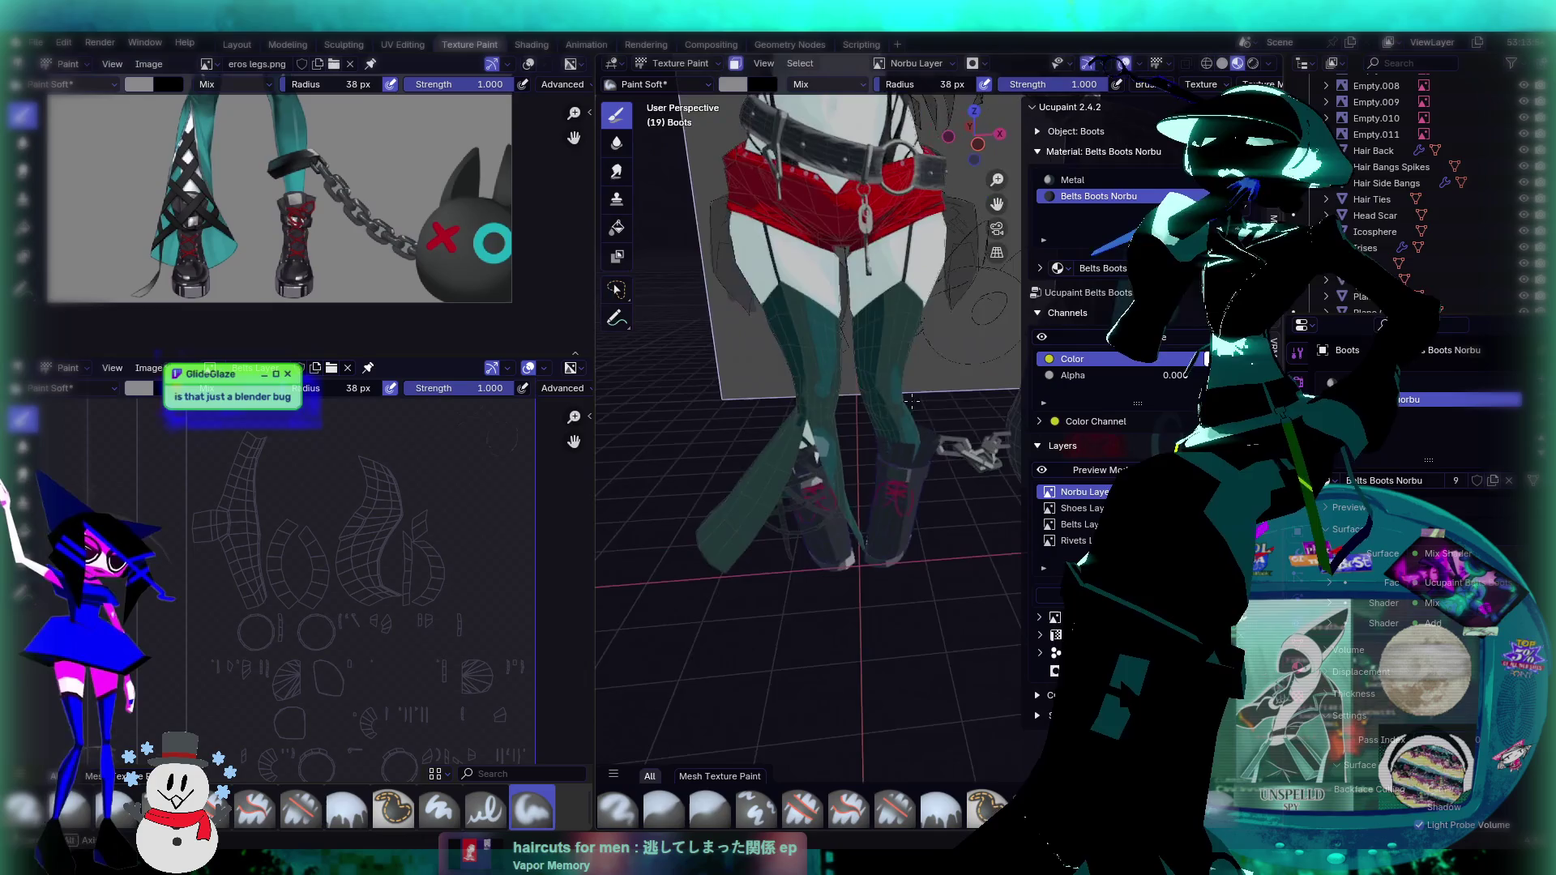
mouse_move(912, 347)
middle_mouse_down()
mouse_move(923, 481)
mouse_move(916, 440)
middle_mouse_up()
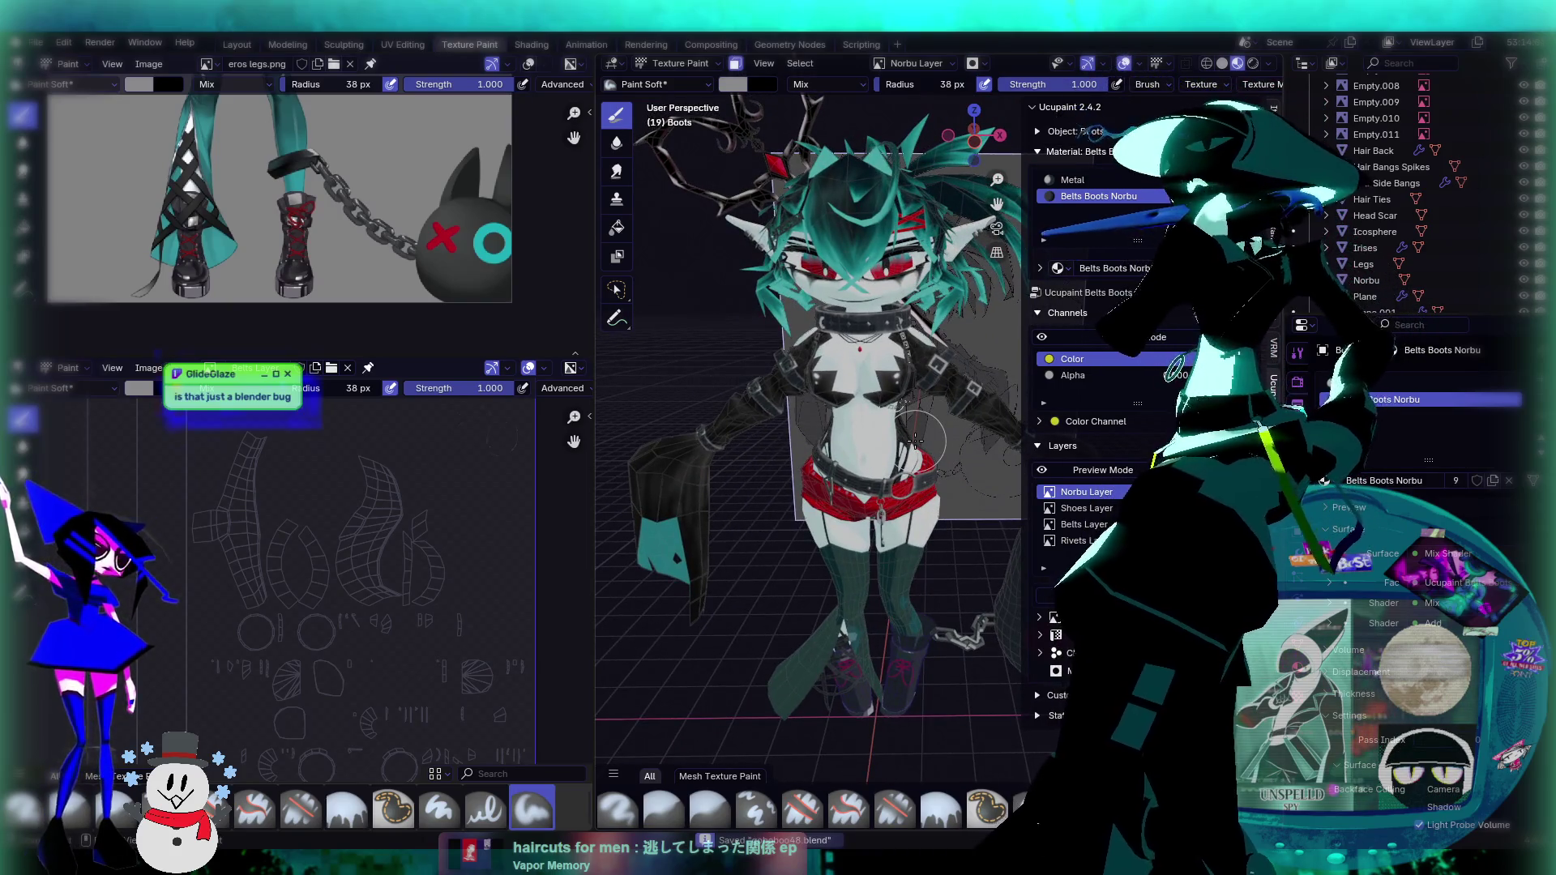
Step: Save the blend file and zoom in on the boots
key("ctrl+s")
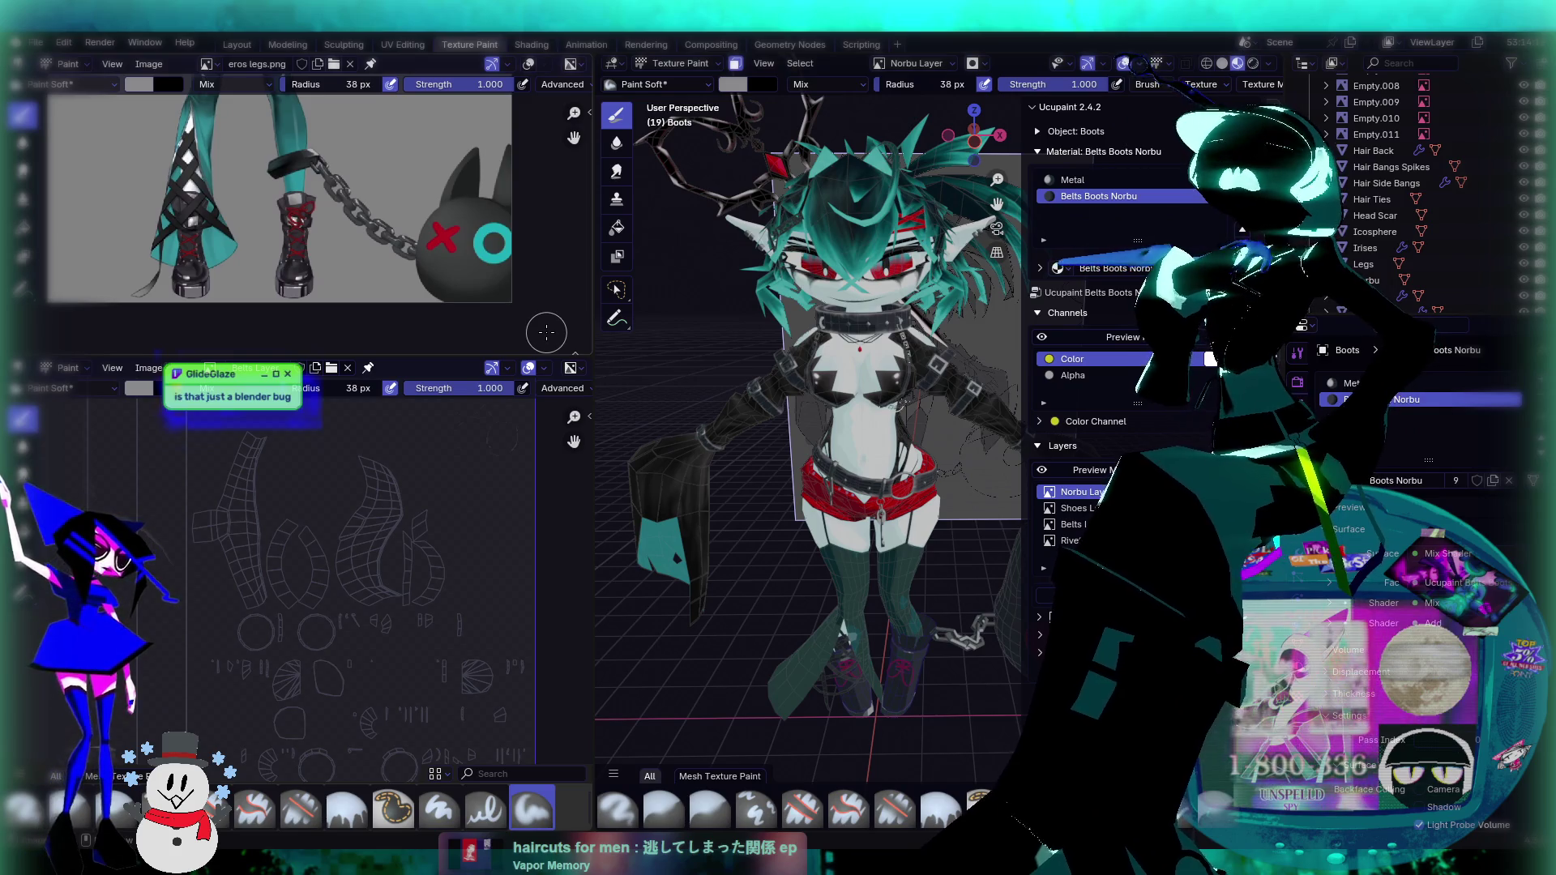
scroll(945, 329, "up", 6)
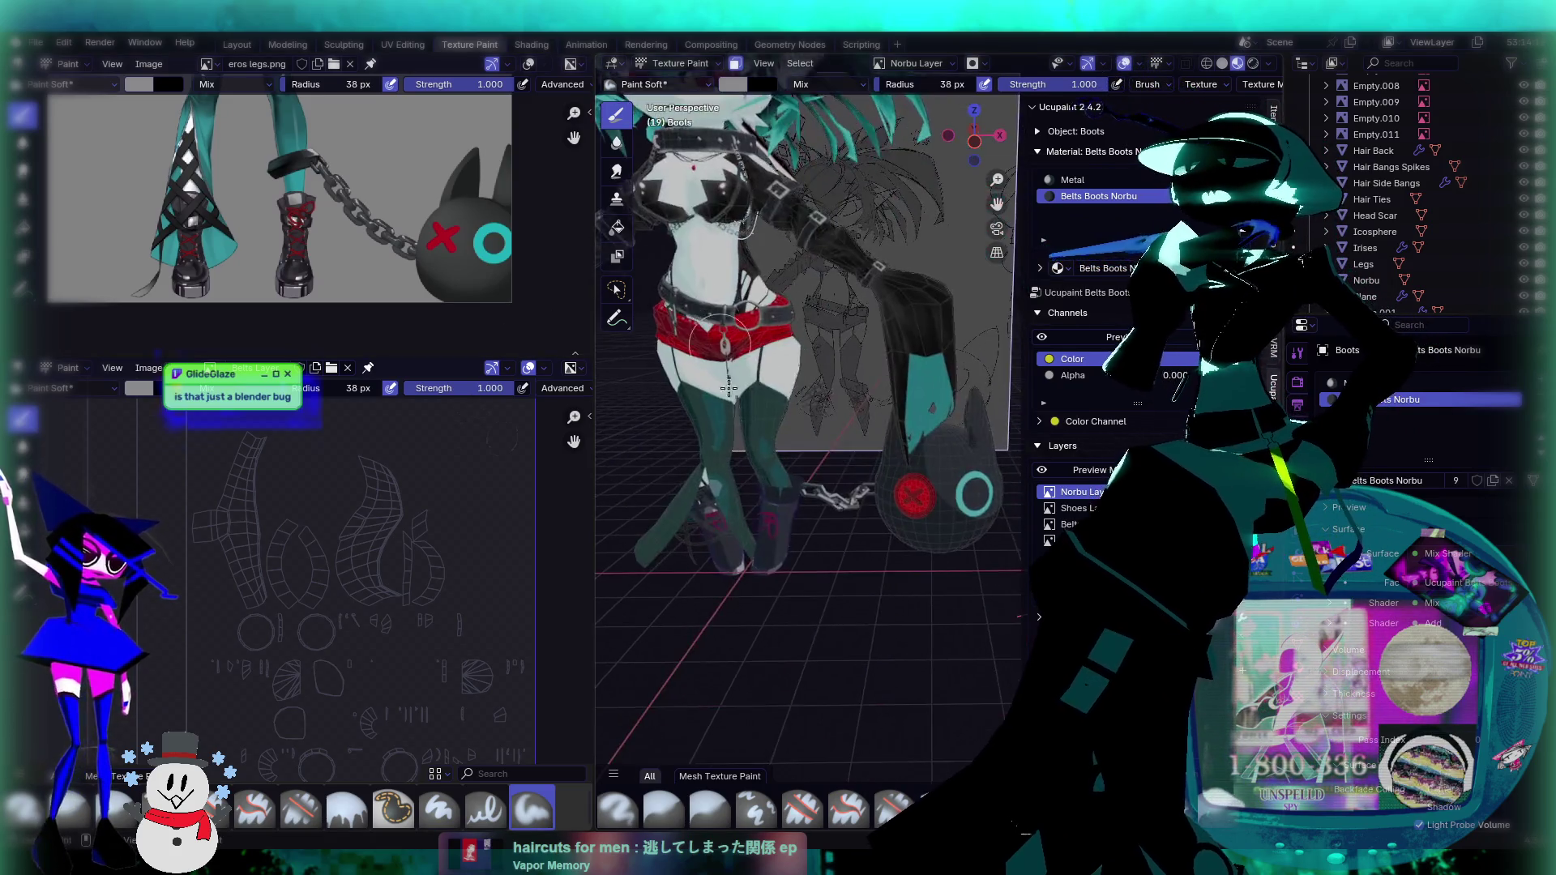
scroll(897, 395, "up", 5)
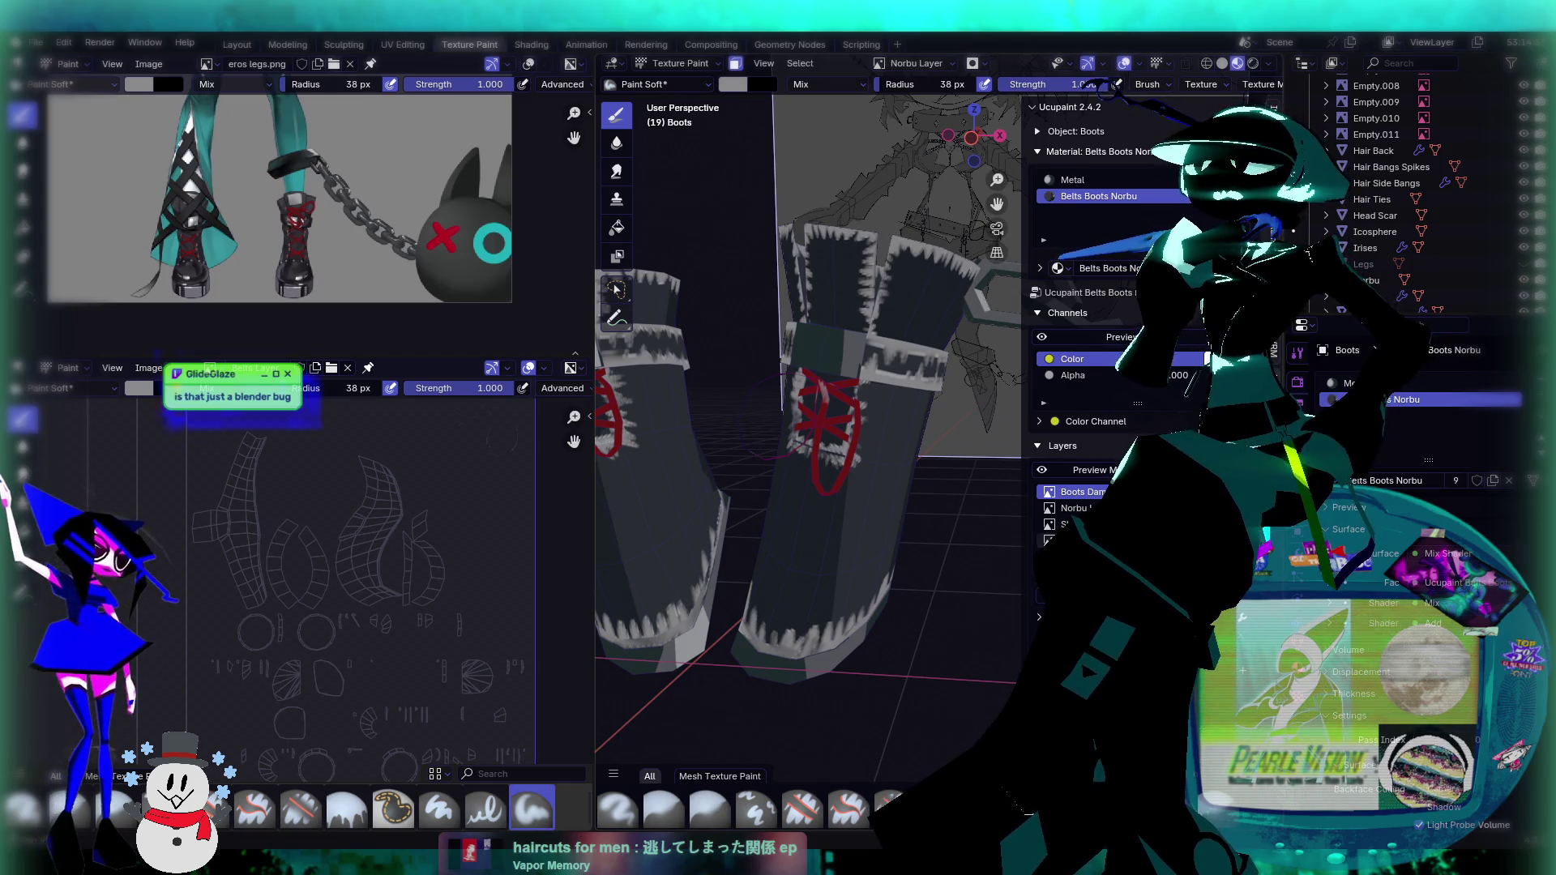
Step: Open the Boots Damage layer commands menu and orbit in close to the boot surface
right_click(953, 556)
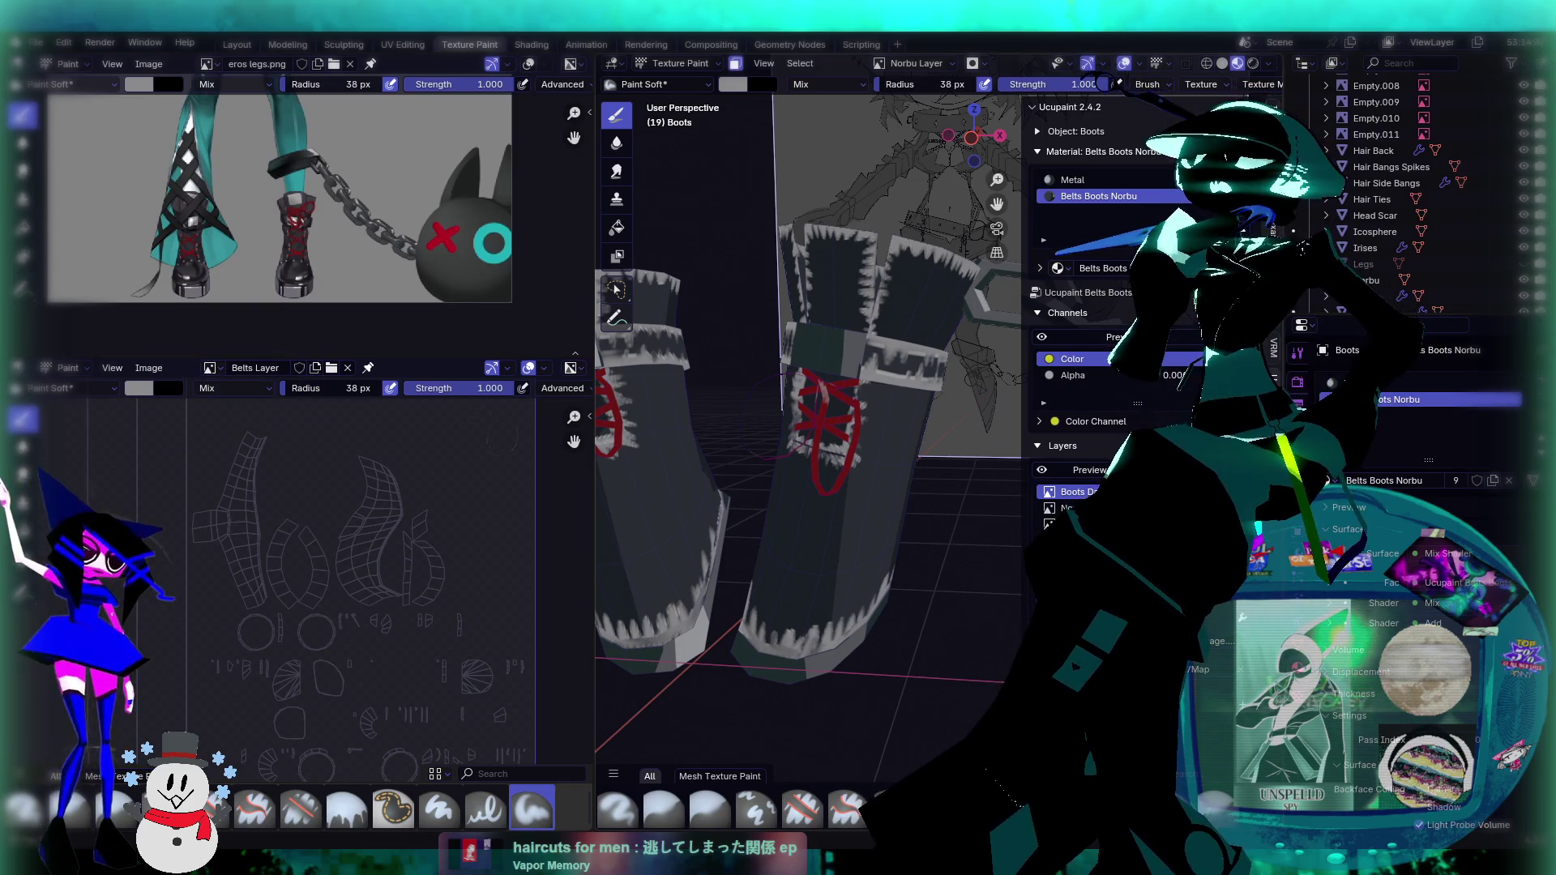
scroll(1110, 324, "down", 3)
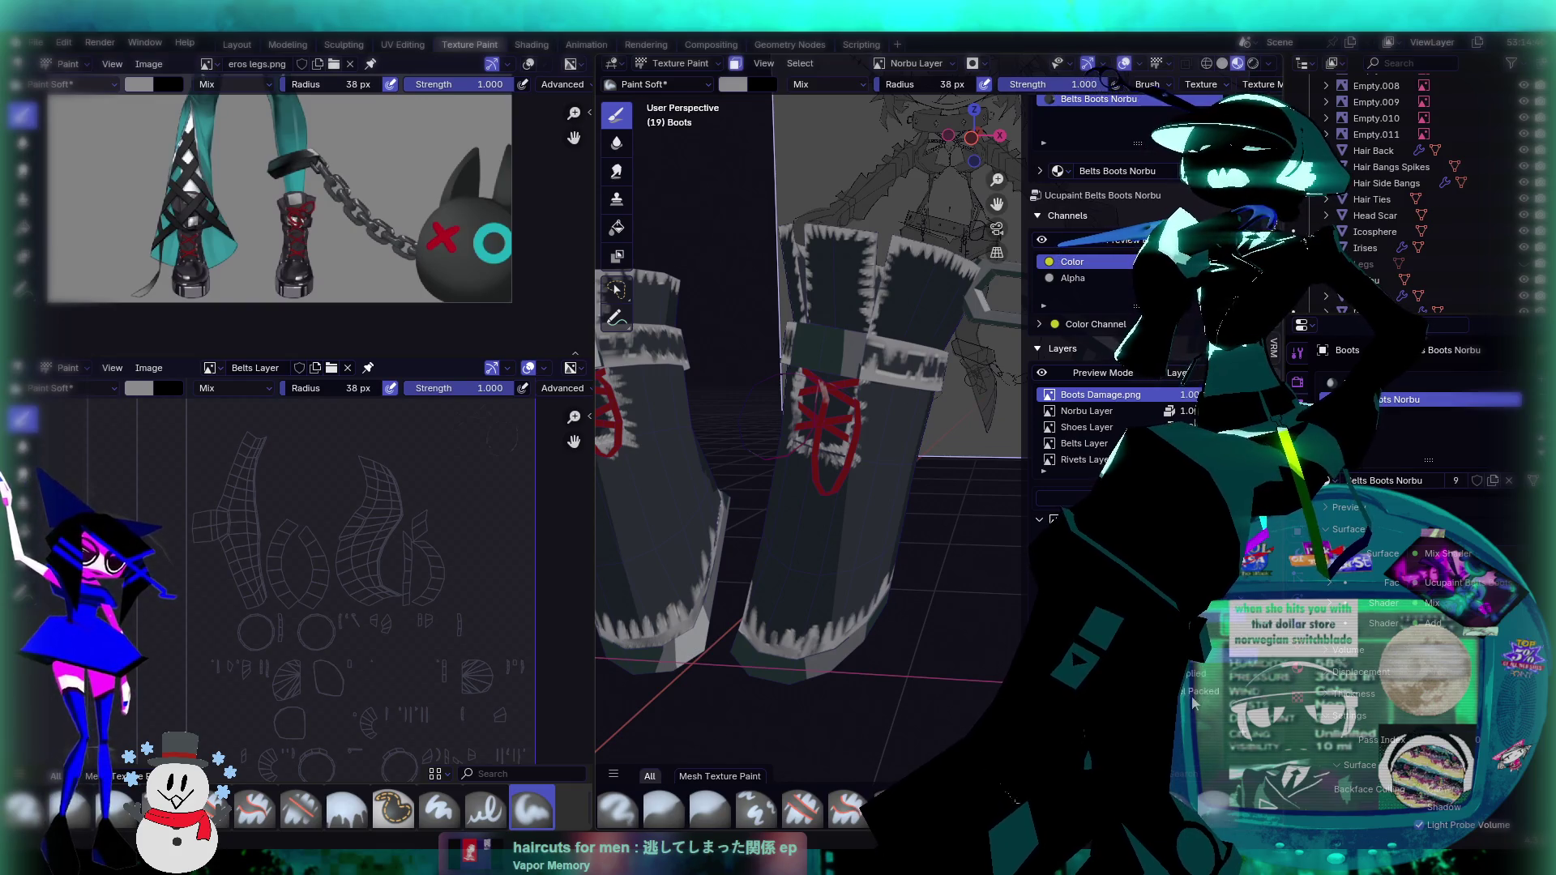
scroll(931, 430, "up", 6)
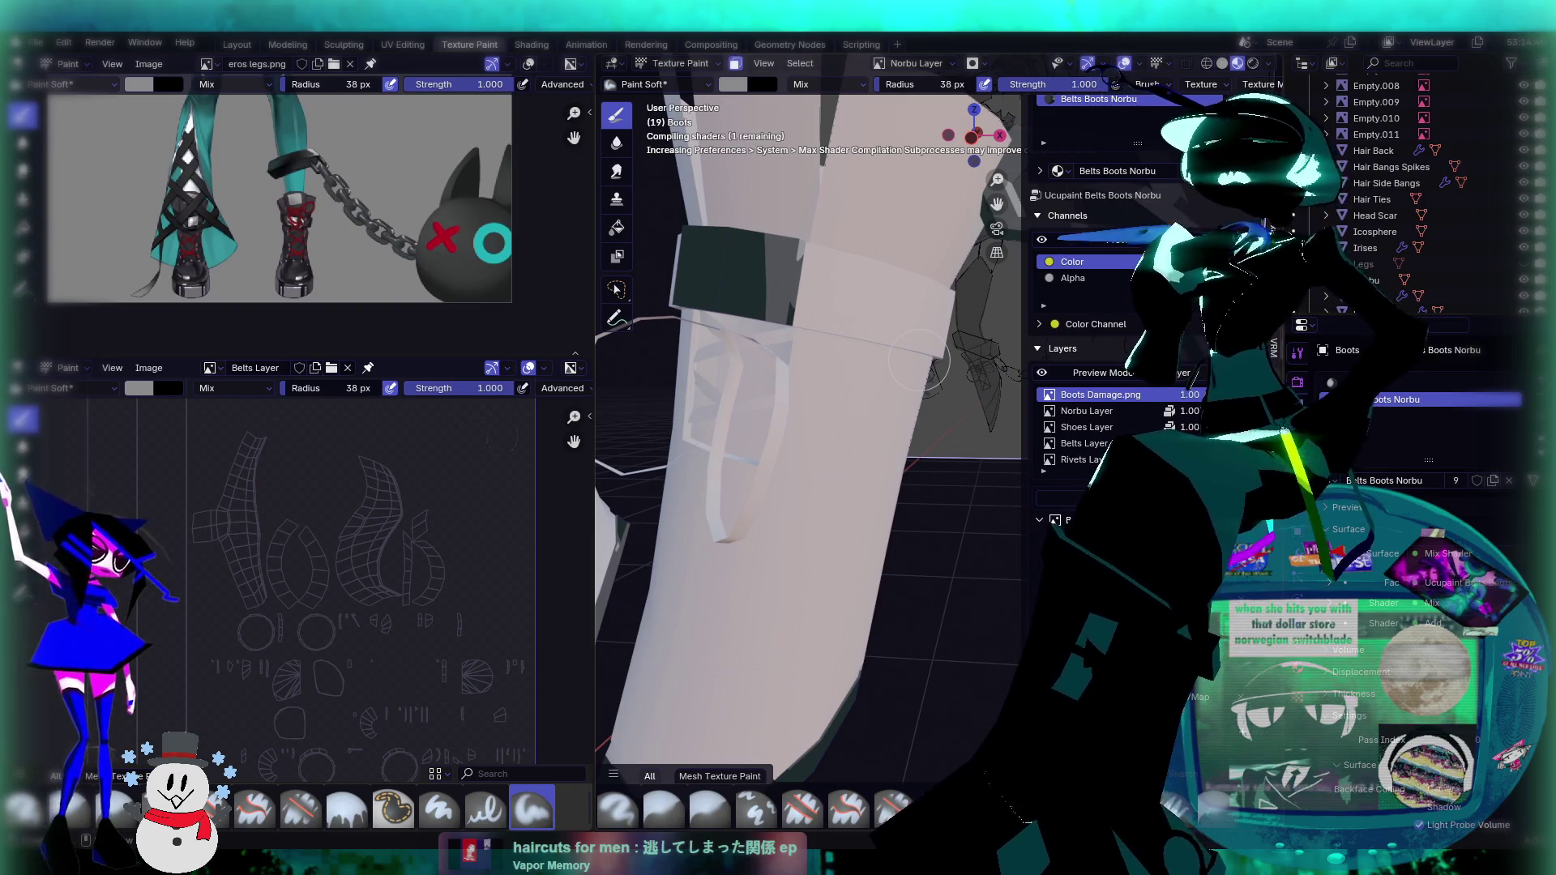
middle_click_drag(811, 325, 811, 429, "shift")
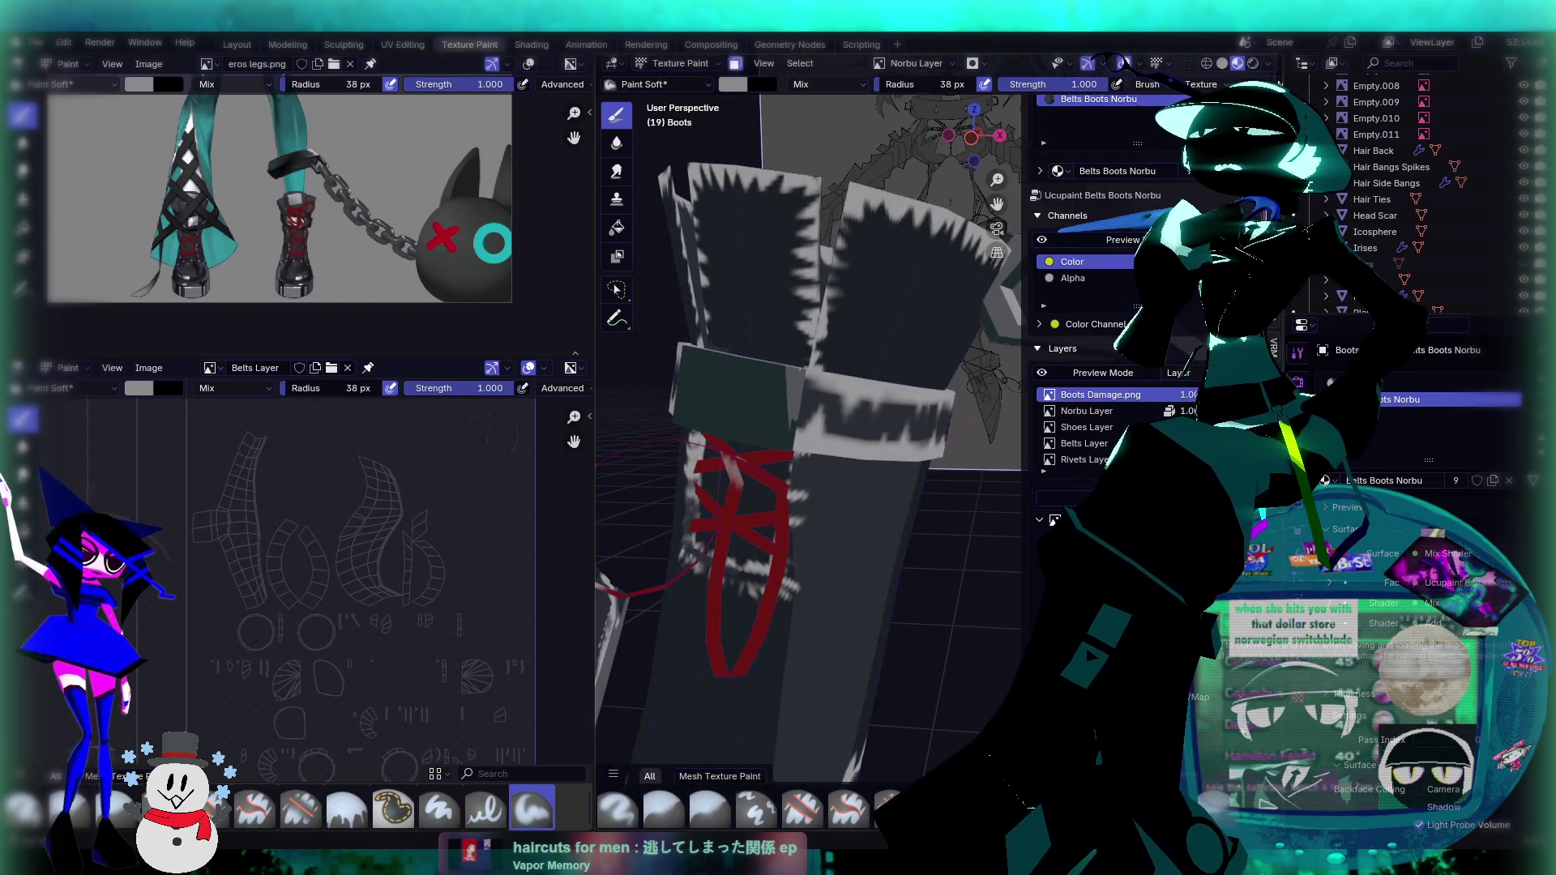
mouse_move(951, 500)
middle_mouse_down()
mouse_move(806, 452)
mouse_move(851, 434)
middle_mouse_up()
scroll(806, 452, "up", 5)
scroll(877, 469, "up", 3)
scroll(877, 469, "down", 5)
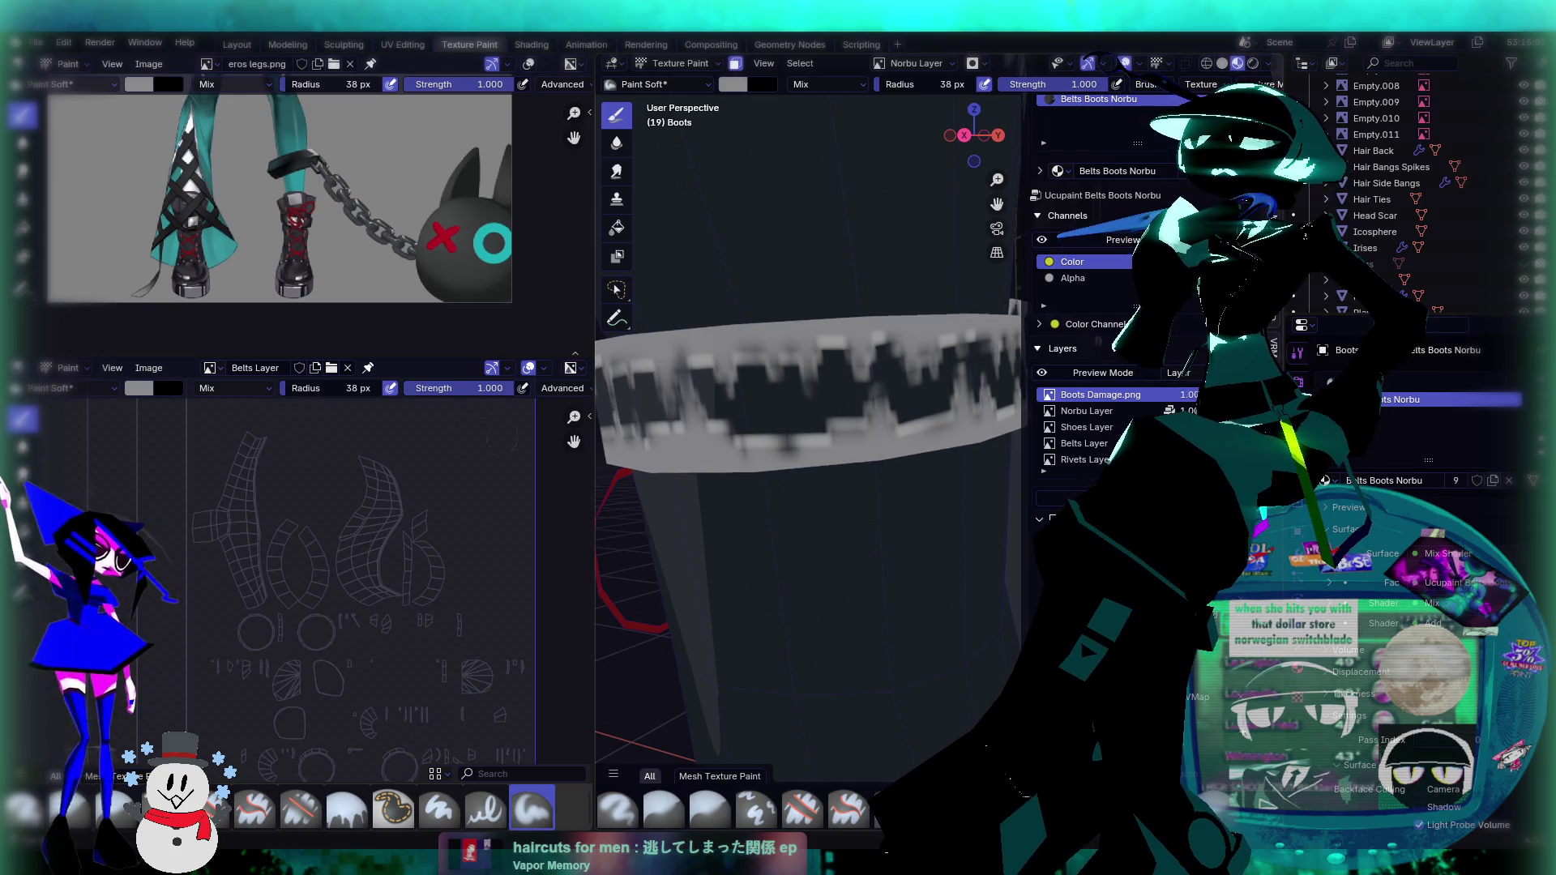
Step: Check the damage image's colour space choices without changing them, viewing both boots
left_click(1183, 713)
key("Escape")
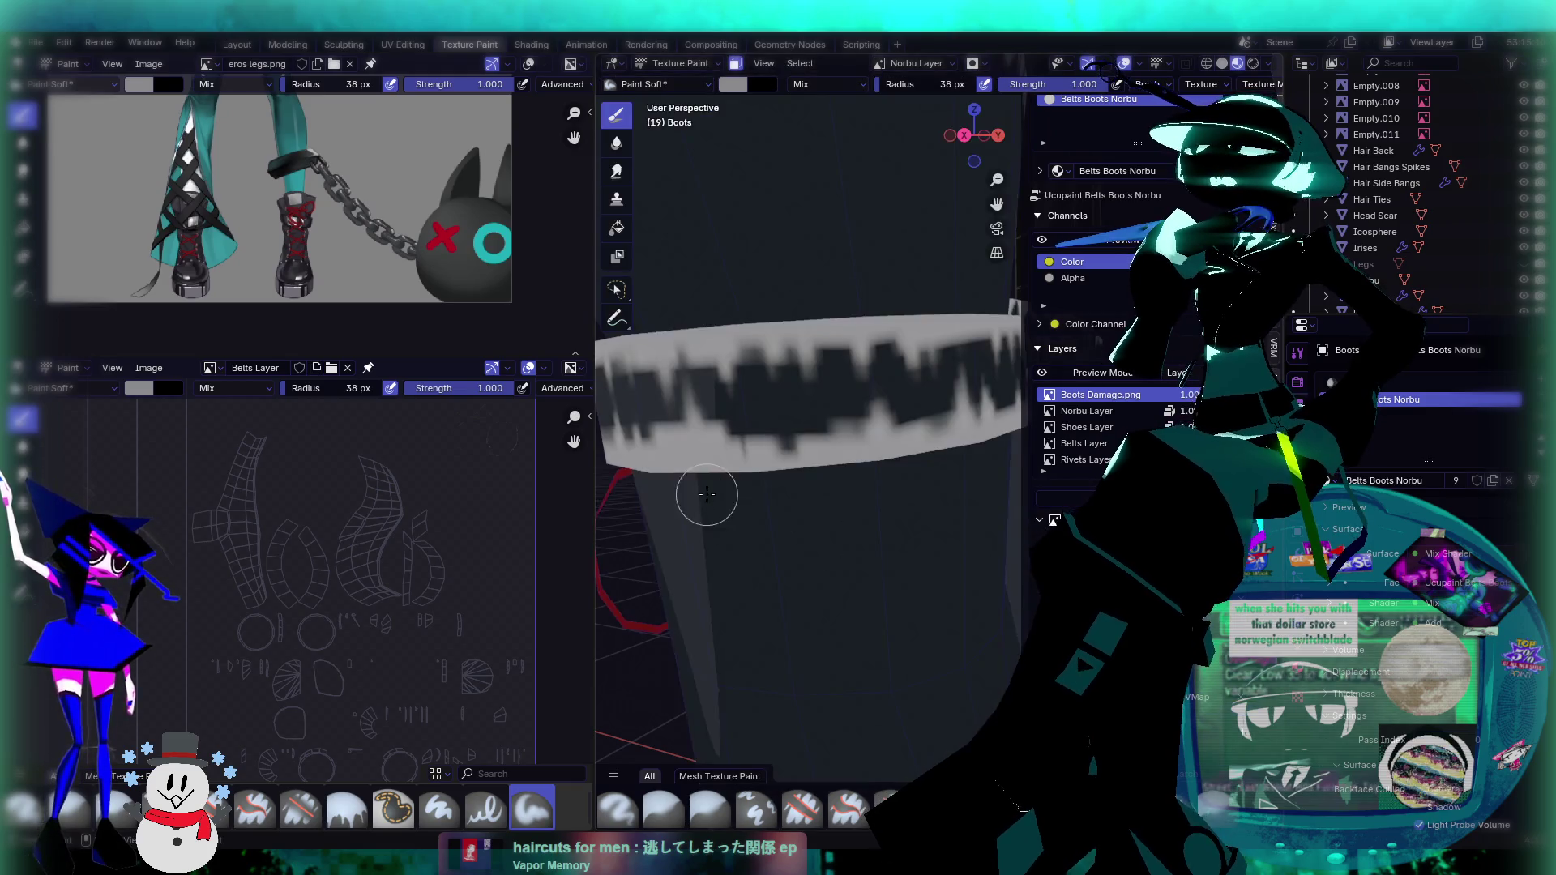
scroll(884, 542, "down", 5)
mouse_move(859, 519)
middle_mouse_down()
mouse_move(884, 541)
mouse_move(962, 473)
middle_mouse_up()
Step: Fade the Boots Damage layer opacity from 1.00 toward 0, orbiting closely around the boots
mouse_move(1198, 398)
left_mouse_down()
mouse_move(1151, 397)
mouse_move(1224, 395)
left_mouse_up()
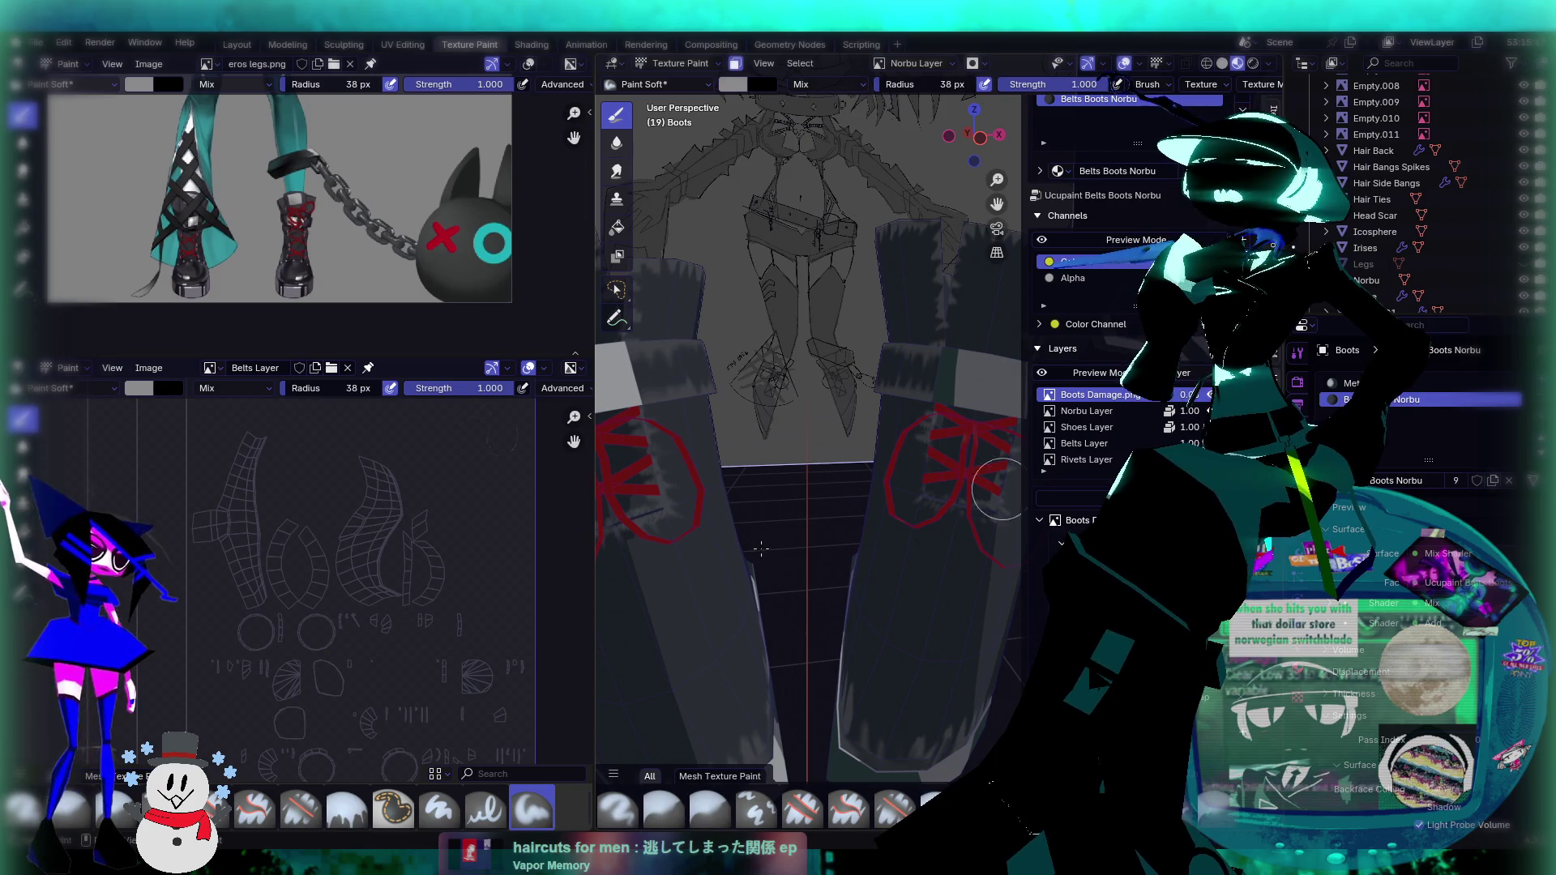
scroll(868, 399, "up", 3)
mouse_move(868, 399)
middle_mouse_down()
mouse_move(934, 435)
mouse_move(902, 446)
middle_mouse_up()
mouse_move(893, 512)
middle_mouse_down()
mouse_move(921, 590)
mouse_move(823, 492)
mouse_move(695, 609)
middle_mouse_up()
scroll(907, 458, "down", 8)
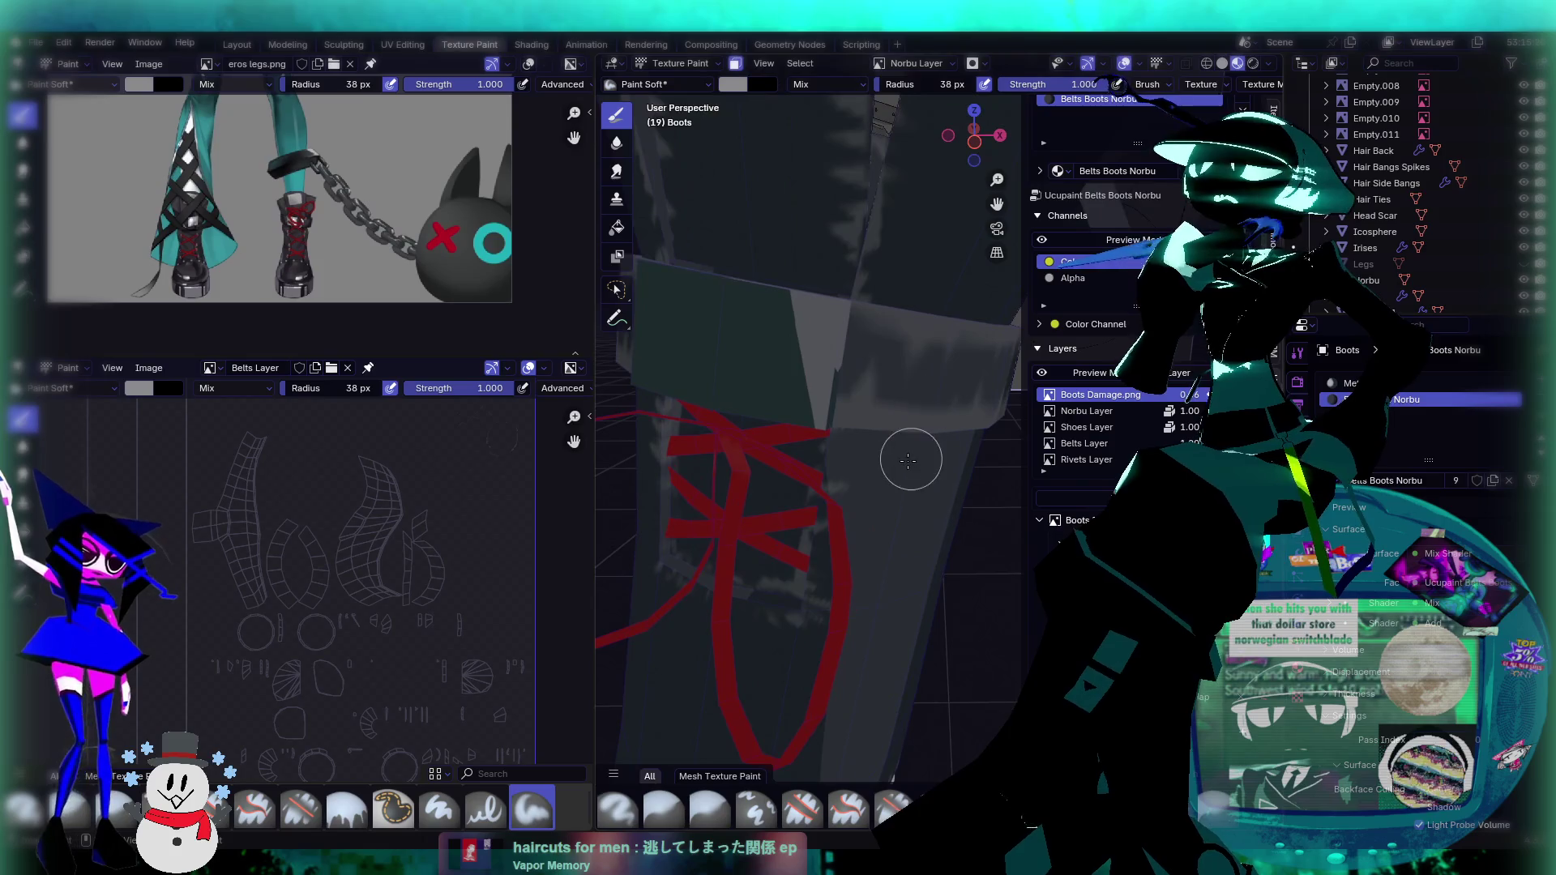
mouse_move(903, 462)
middle_mouse_down()
mouse_move(920, 544)
mouse_move(964, 483)
mouse_move(844, 577)
mouse_move(790, 582)
mouse_move(1014, 450)
middle_mouse_up()
scroll(920, 544, "up", 5)
scroll(845, 577, "down", 3)
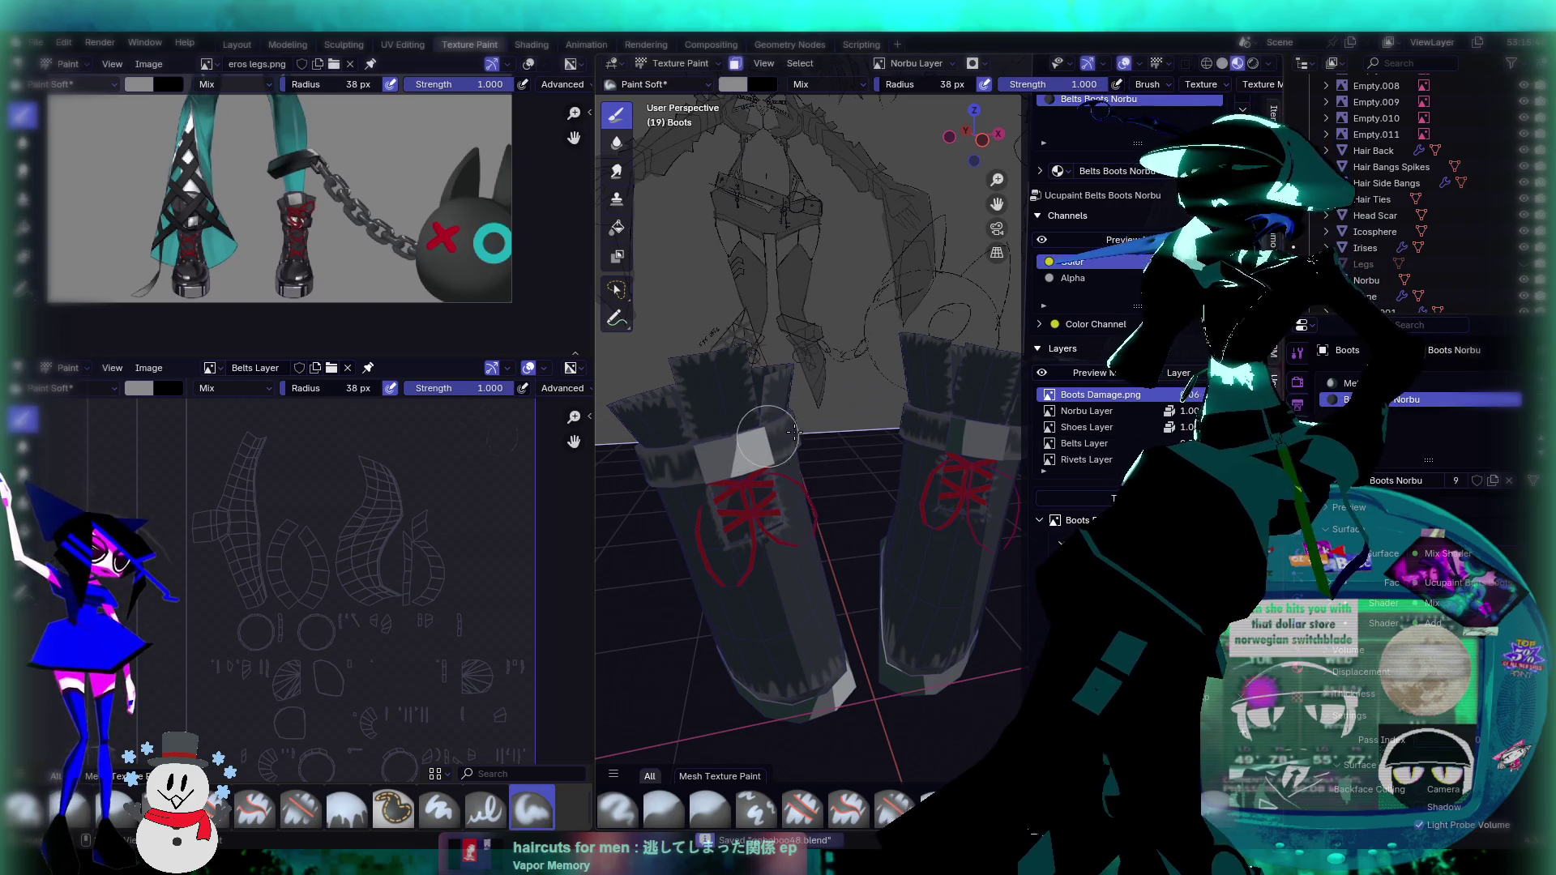
Step: Unhide the Legs object while viewing the whole model from below
scroll(787, 434, "down", 5)
mouse_move(787, 434)
middle_mouse_down()
mouse_move(795, 385)
mouse_move(826, 357)
mouse_move(819, 325)
middle_mouse_up()
left_click(1526, 265)
scroll(833, 394, "down", 3)
scroll(819, 324, "up", 1)
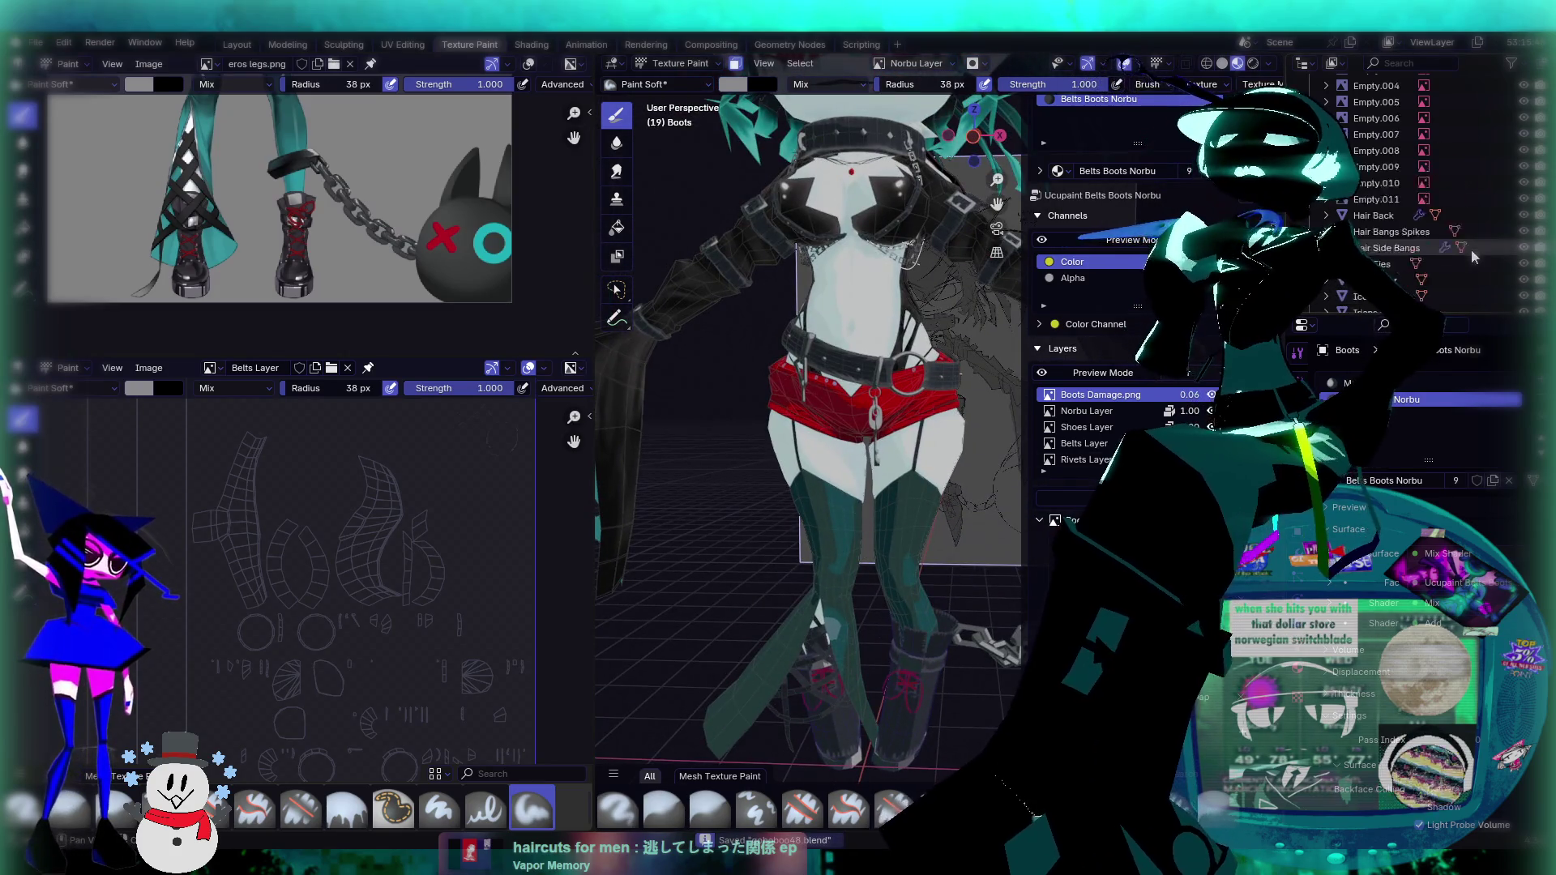
scroll(1471, 243, "up", 5)
scroll(1516, 139, "up", 3)
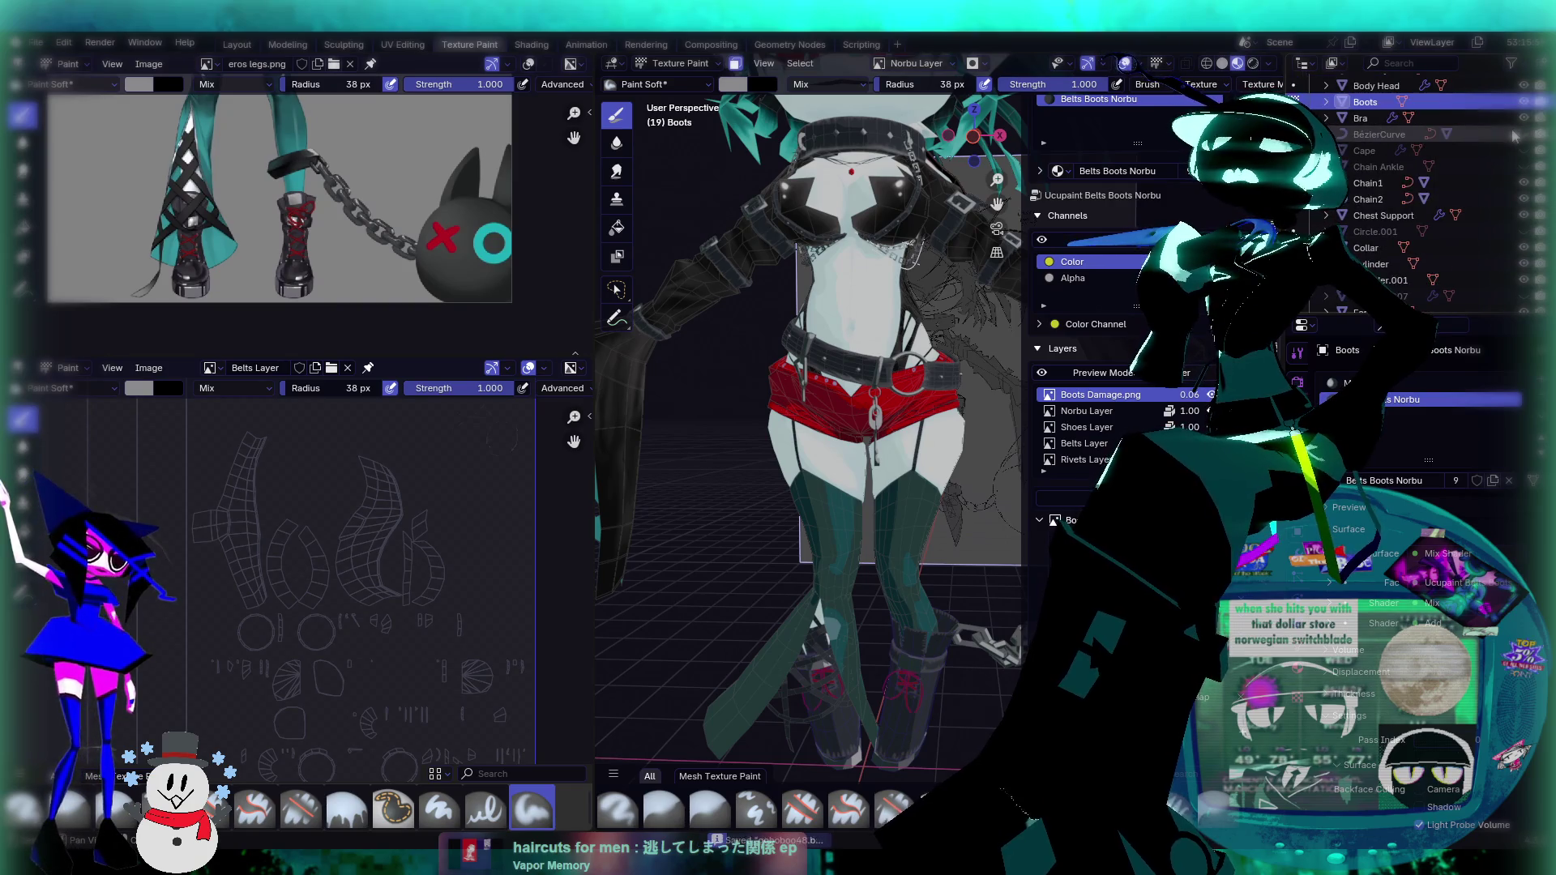
scroll(1514, 163, "up", 1)
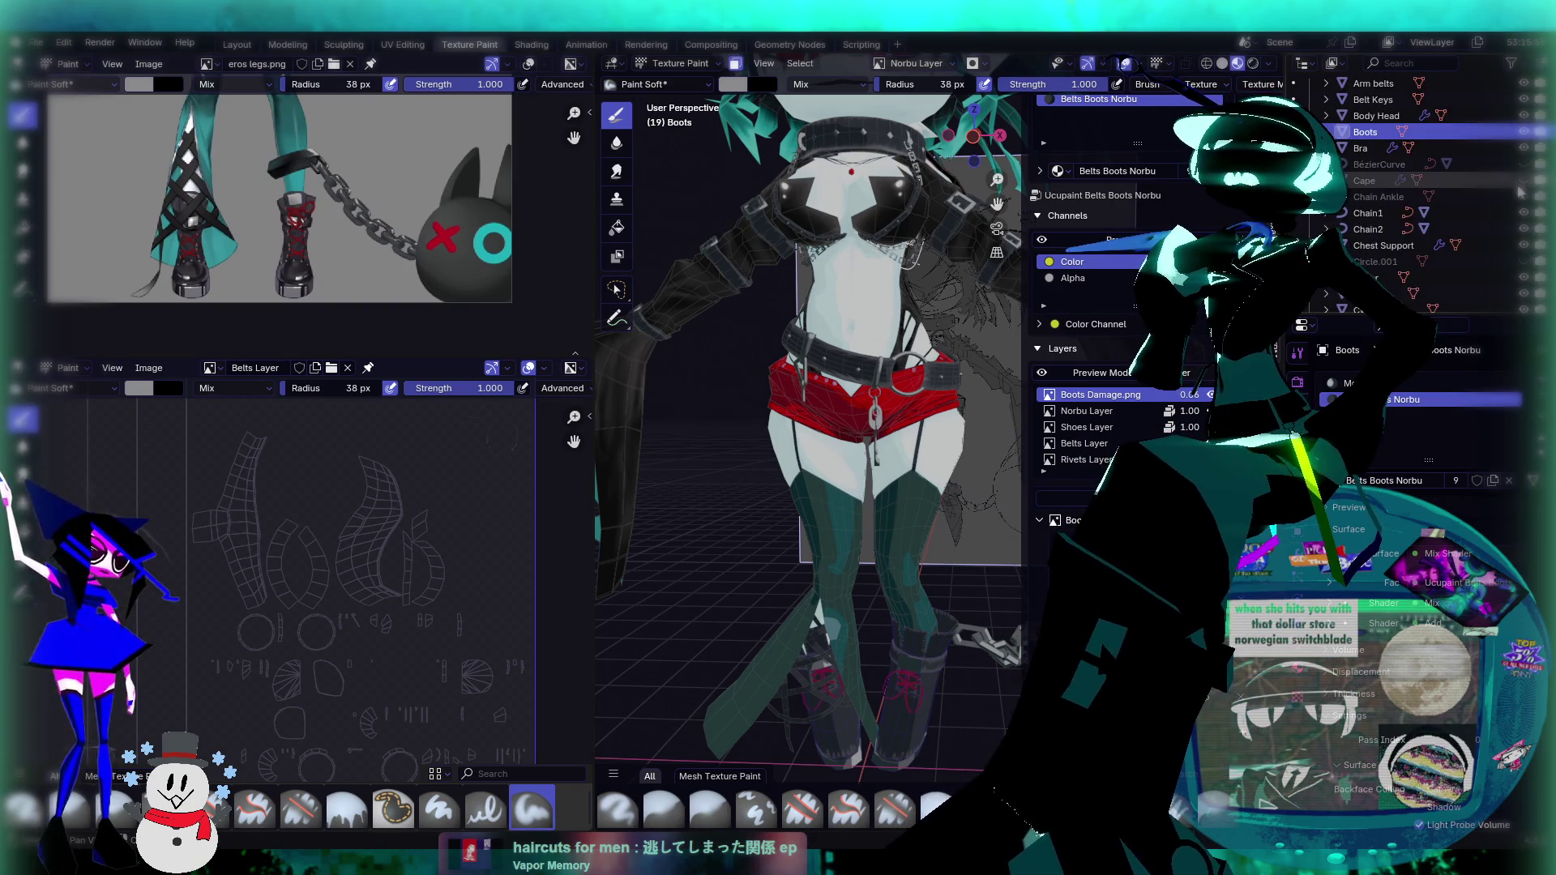
Step: Switch to the Layout workspace
scroll(1521, 198, "down", 4)
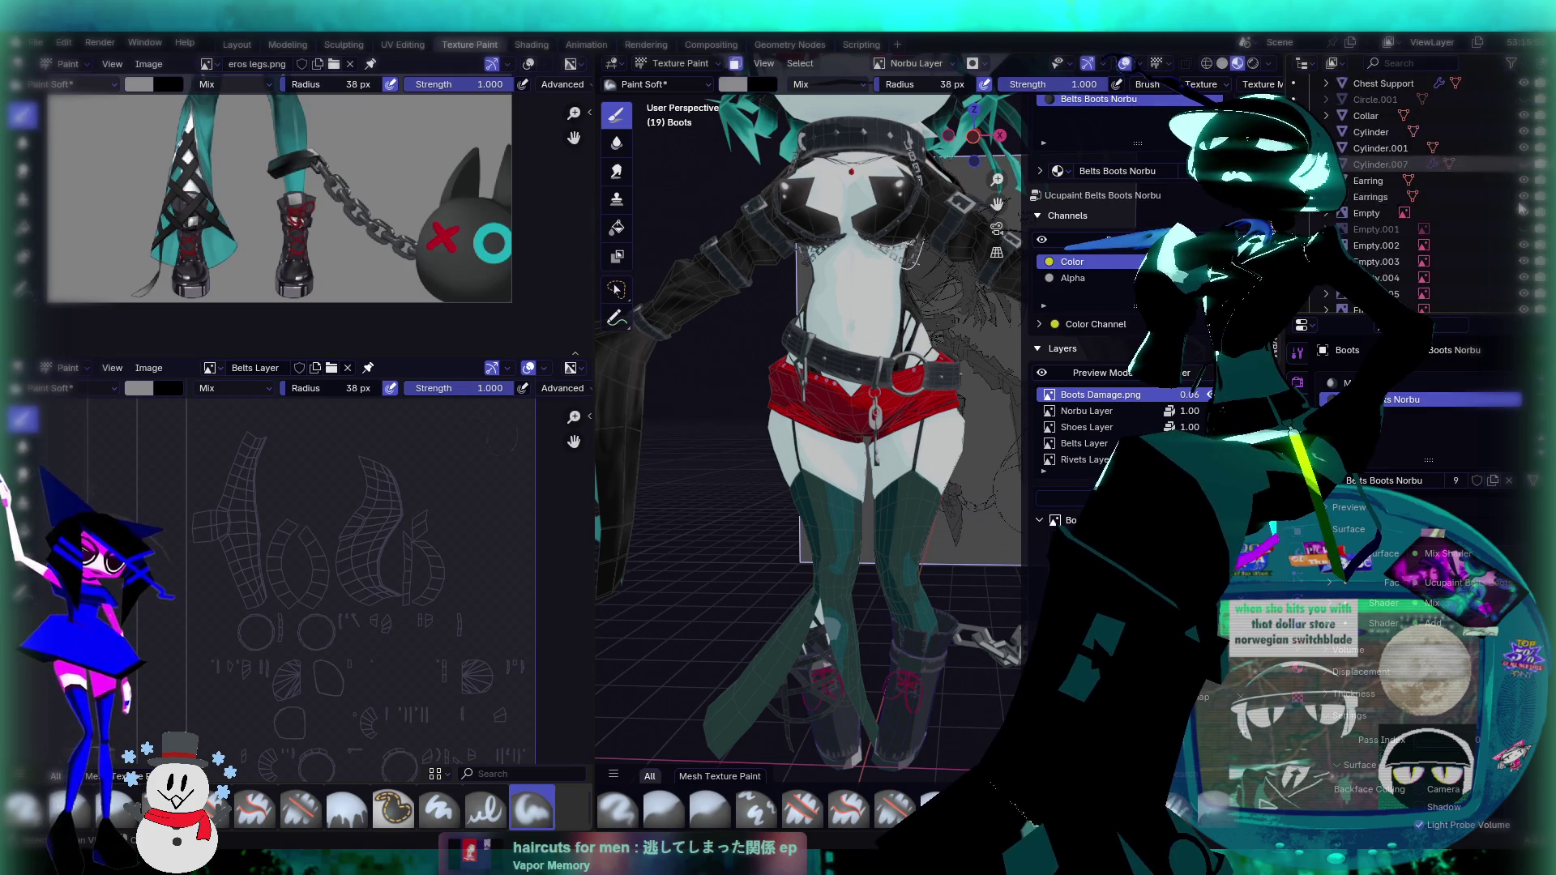
scroll(1523, 194, "up", 3)
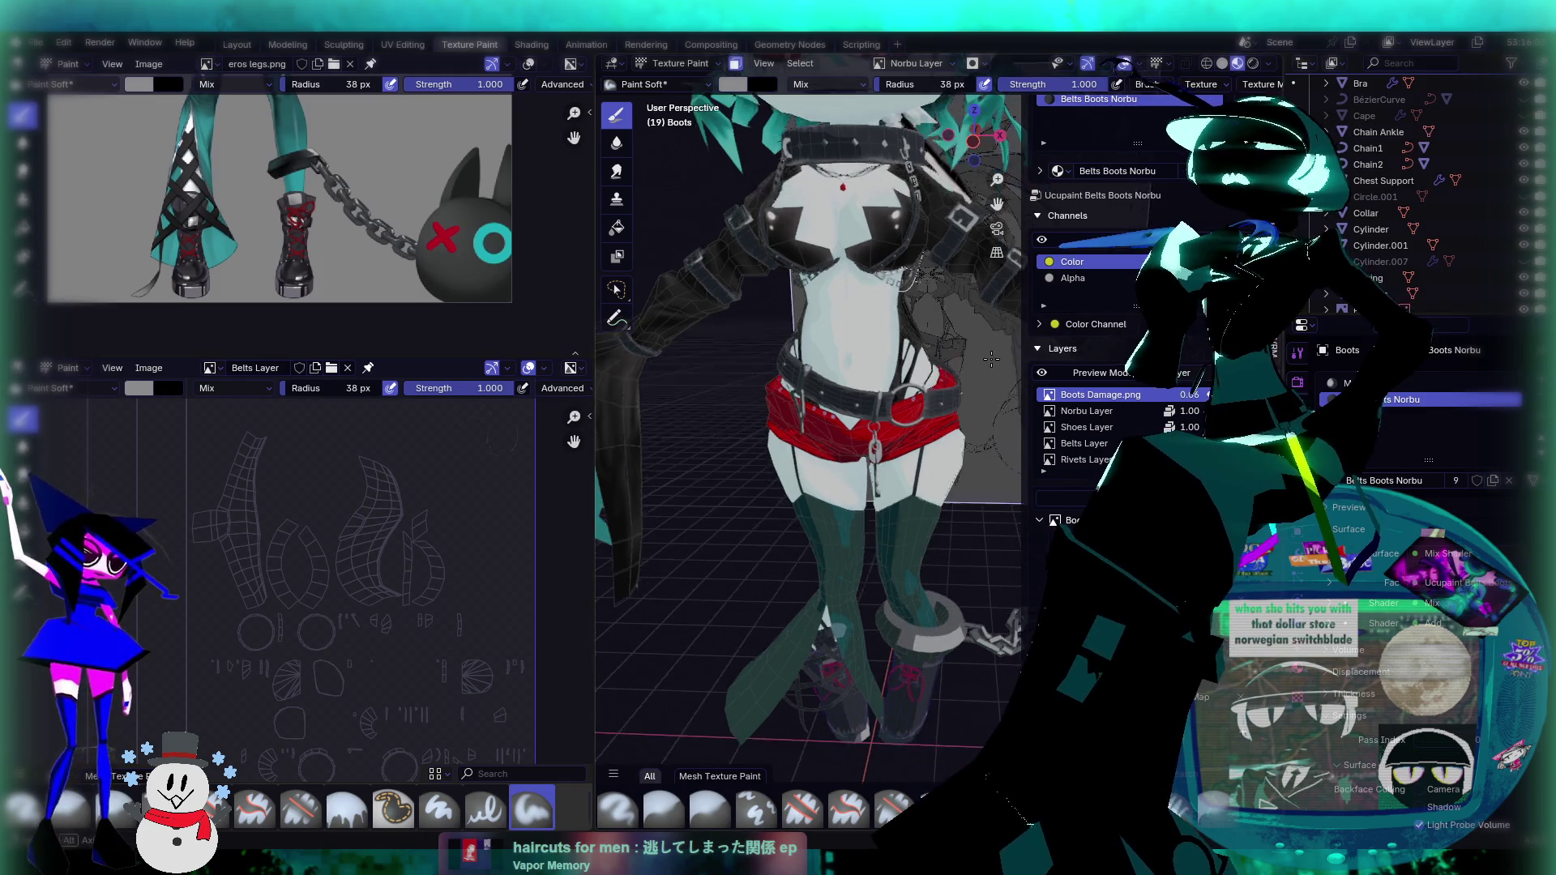
scroll(778, 203, "down", 3)
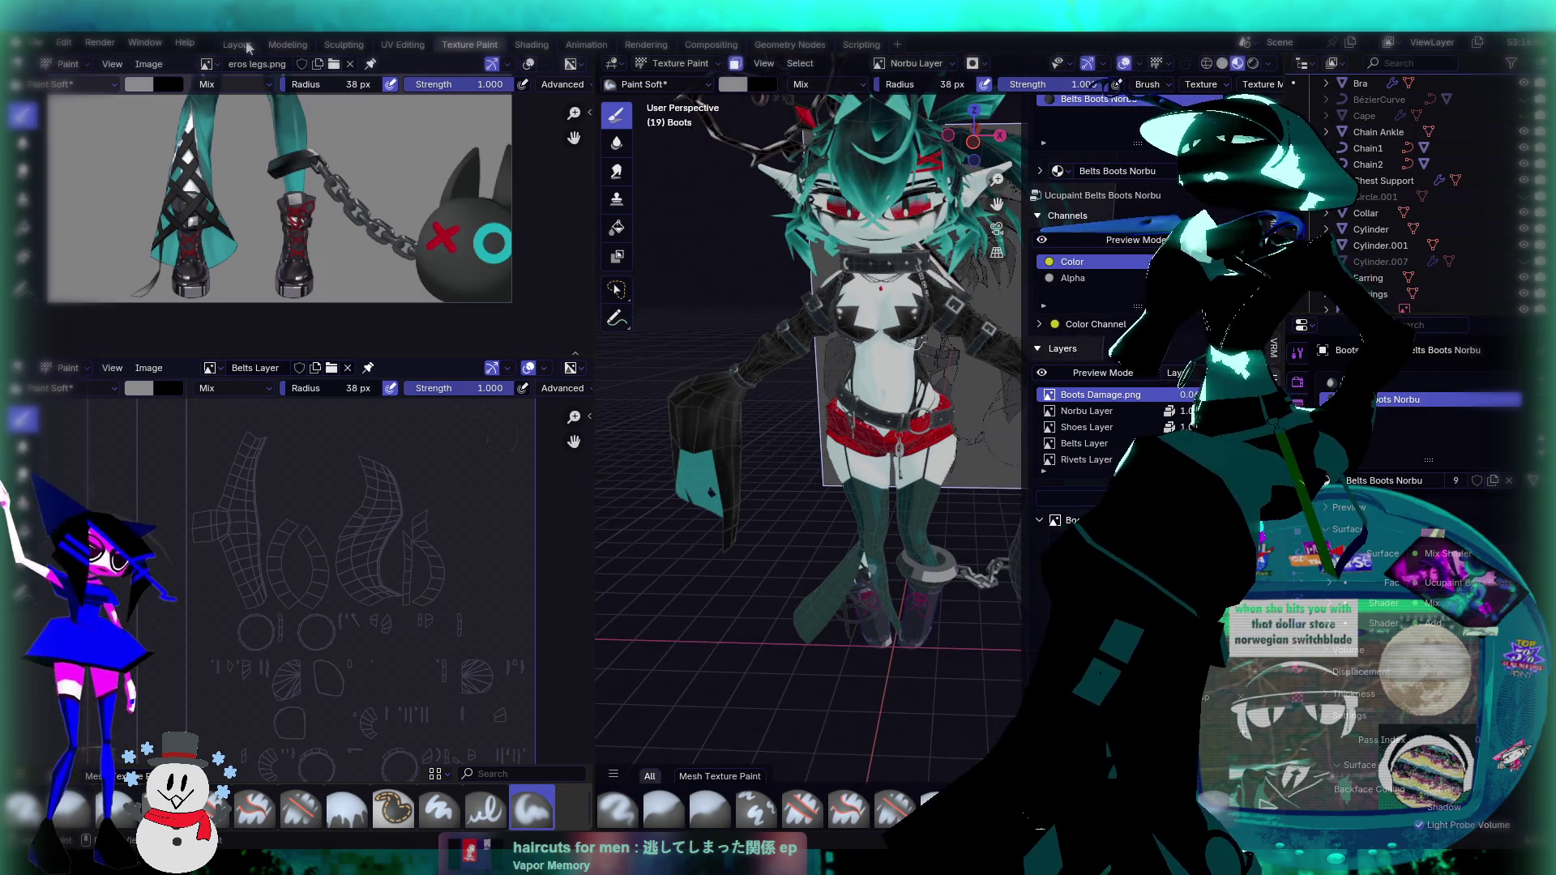
left_click(251, 44)
Step: Deselect the boots and orbit from the waist and chest down to a frontal boot view
left_click(965, 421)
scroll(965, 420, "down", 5)
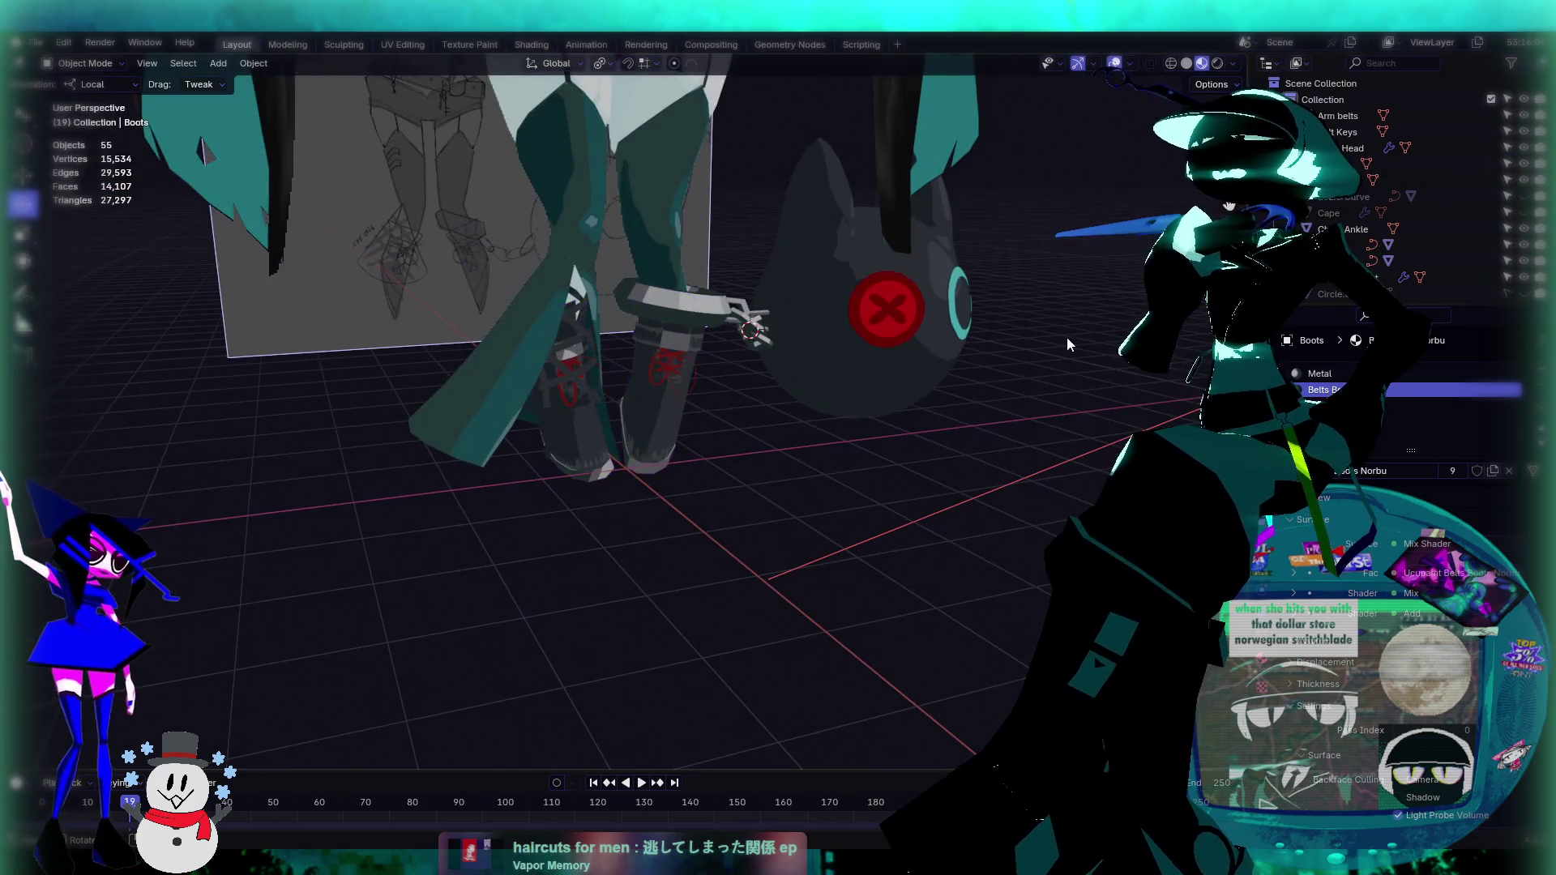
scroll(937, 348, "up", 4)
mouse_move(937, 347)
middle_mouse_down()
mouse_move(758, 530)
mouse_move(766, 477)
mouse_move(765, 495)
mouse_move(804, 446)
mouse_move(781, 336)
mouse_move(803, 275)
mouse_move(660, 384)
middle_mouse_up()
scroll(803, 247, "up", 5)
mouse_move(772, 394)
middle_mouse_down()
mouse_move(833, 383)
mouse_move(804, 358)
mouse_move(637, 435)
mouse_move(716, 381)
middle_mouse_up()
mouse_move(664, 556)
middle_mouse_down()
mouse_move(761, 498)
mouse_move(769, 263)
mouse_move(885, 602)
mouse_move(834, 348)
middle_mouse_up()
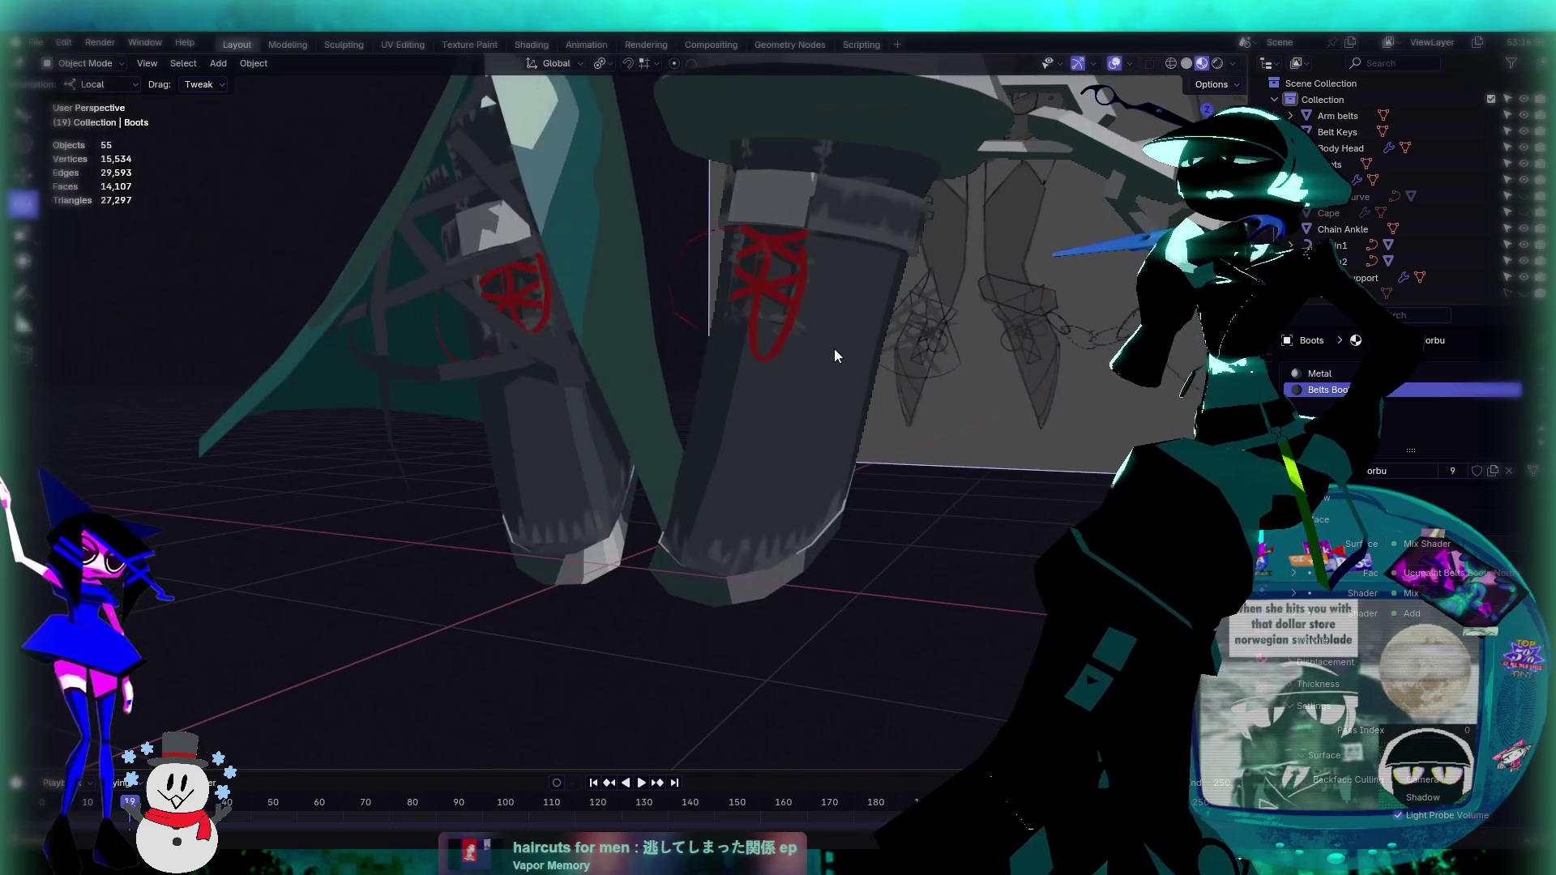
middle_click_drag(818, 462, 835, 470)
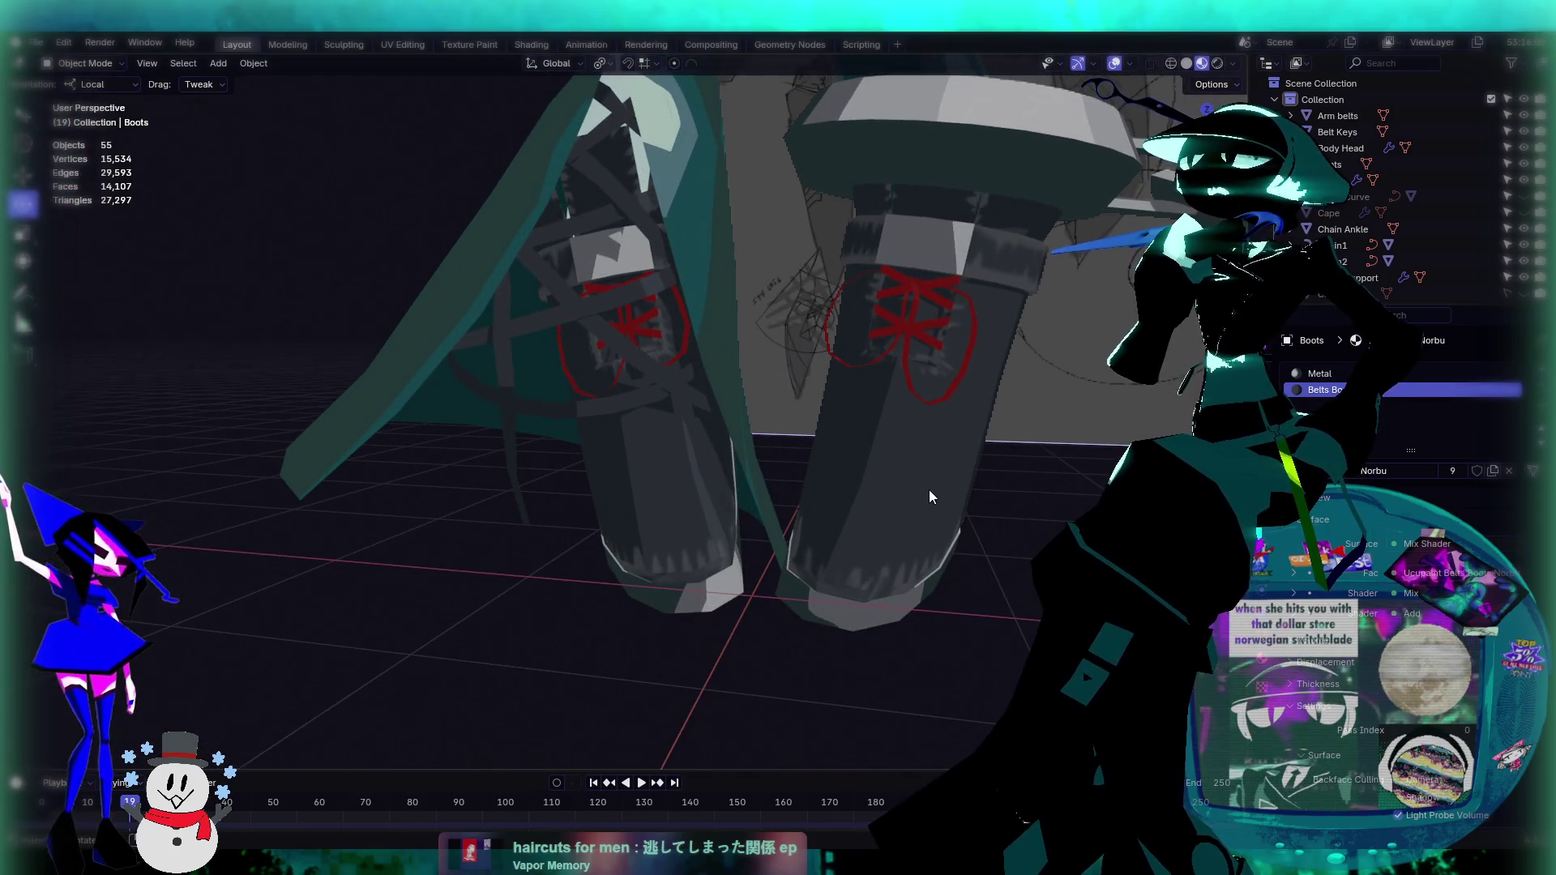
mouse_move(946, 381)
middle_mouse_down()
mouse_move(805, 442)
mouse_move(789, 492)
mouse_move(839, 545)
mouse_move(858, 495)
mouse_move(796, 337)
middle_mouse_up()
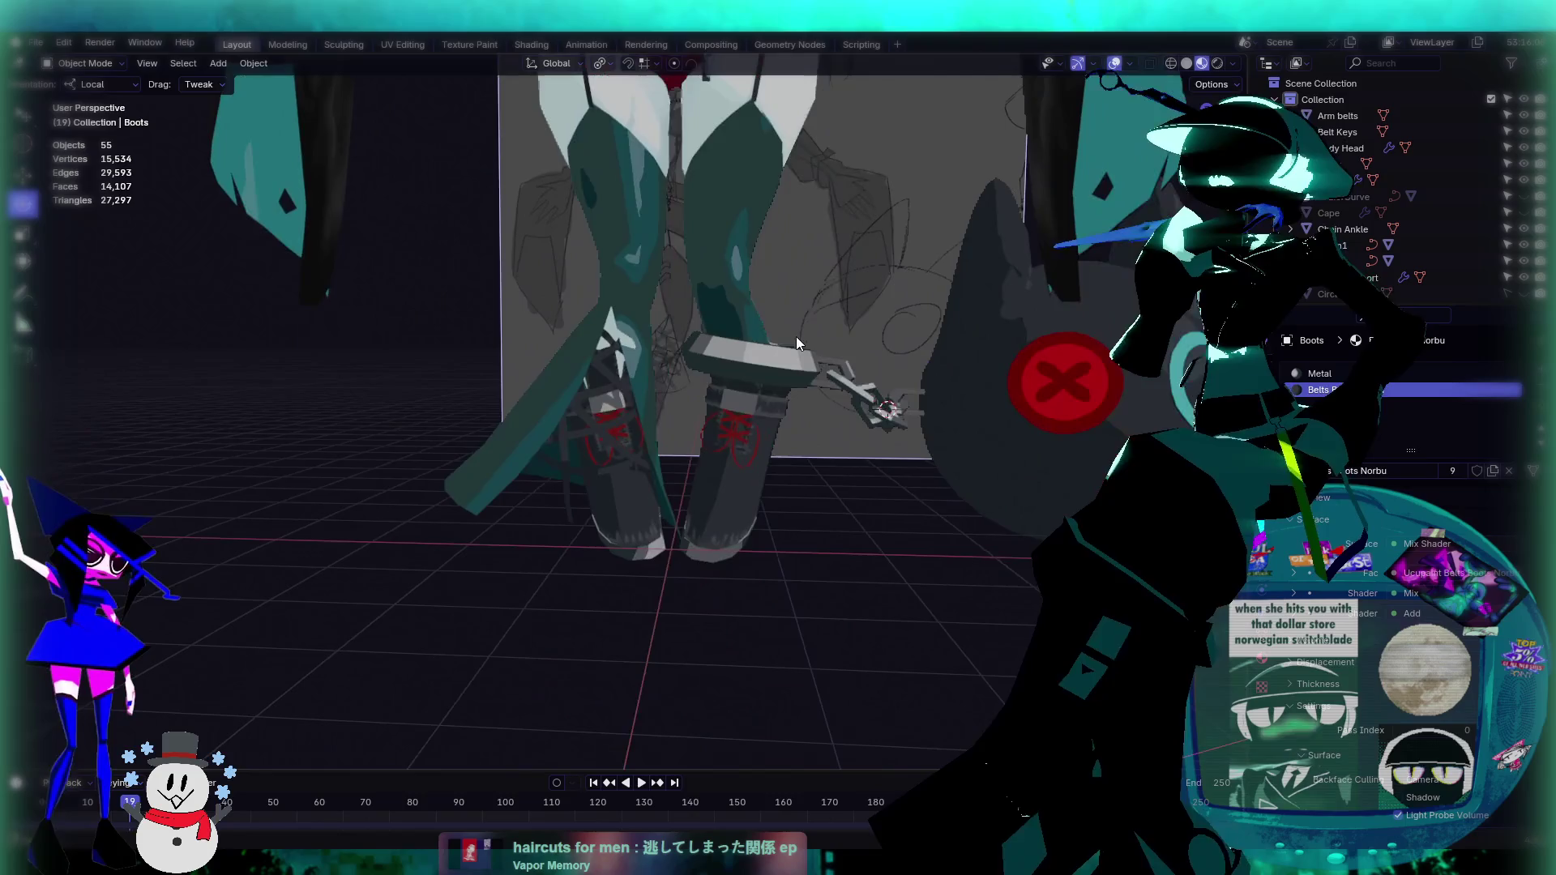
Step: Orbit around the lower body and back, then look down on the whole character
scroll(772, 530, "up", 5)
scroll(782, 524, "down", 2)
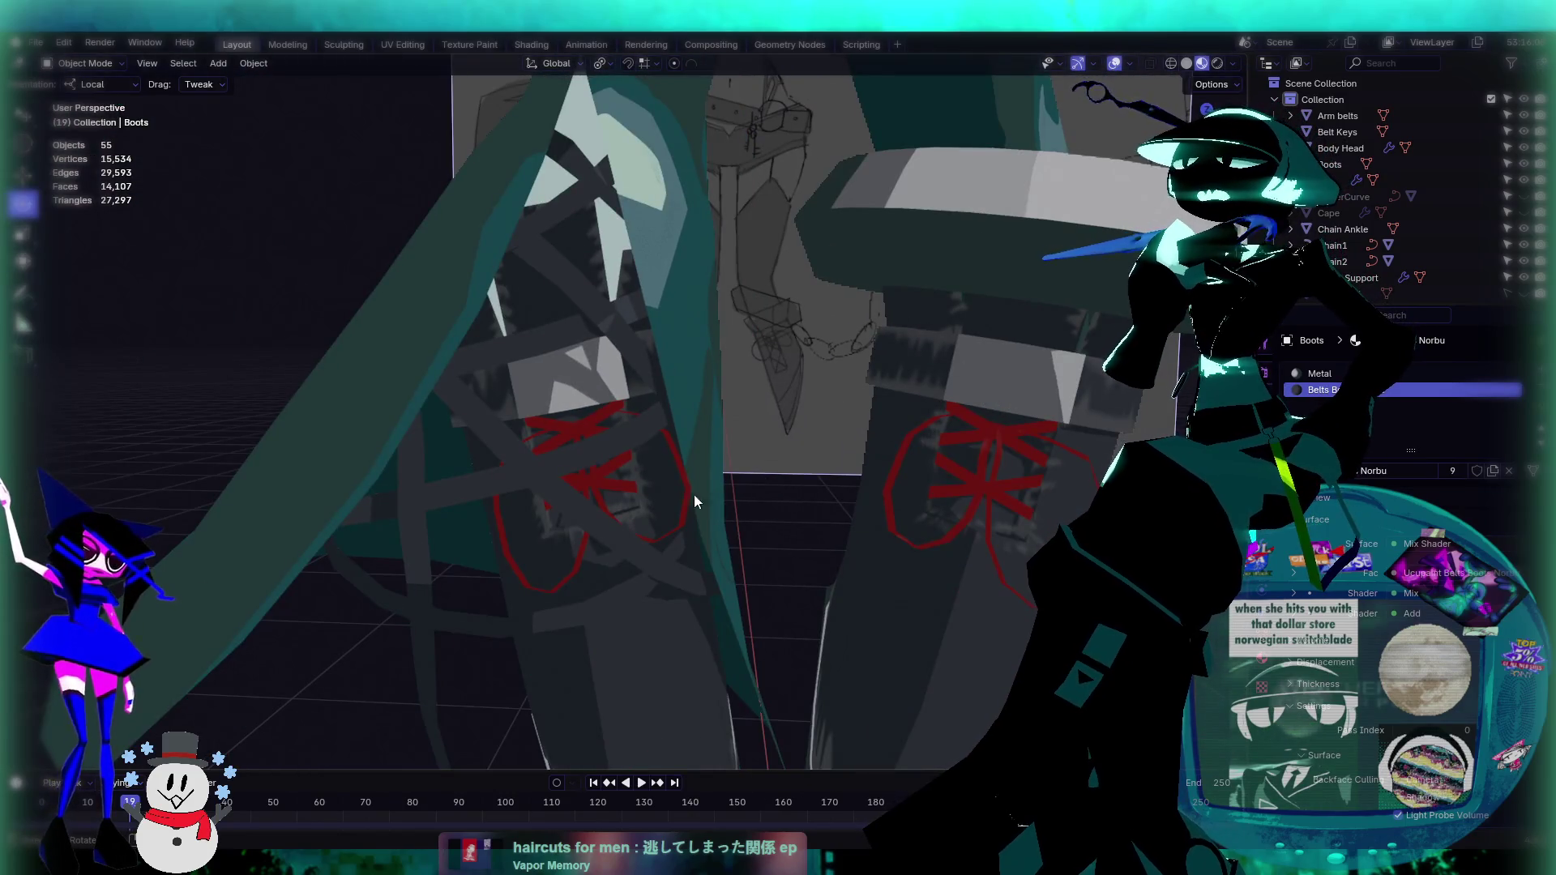
scroll(718, 507, "up", 2)
scroll(642, 446, "down", 4)
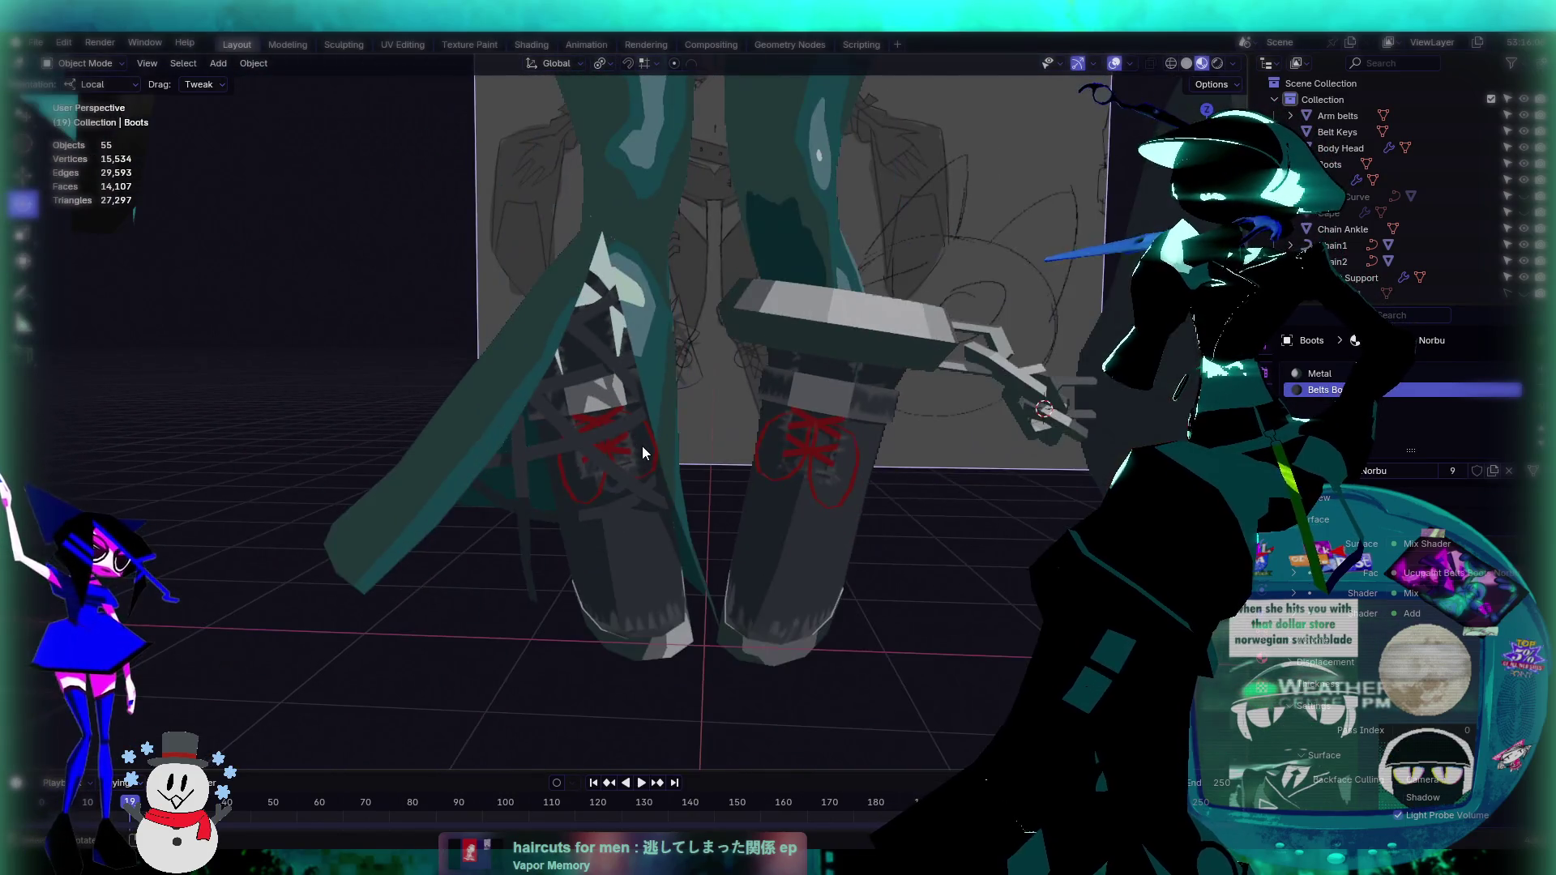
mouse_move(775, 443)
middle_mouse_down()
mouse_move(736, 431)
mouse_move(781, 469)
mouse_move(767, 439)
mouse_move(758, 585)
mouse_move(753, 503)
middle_mouse_up()
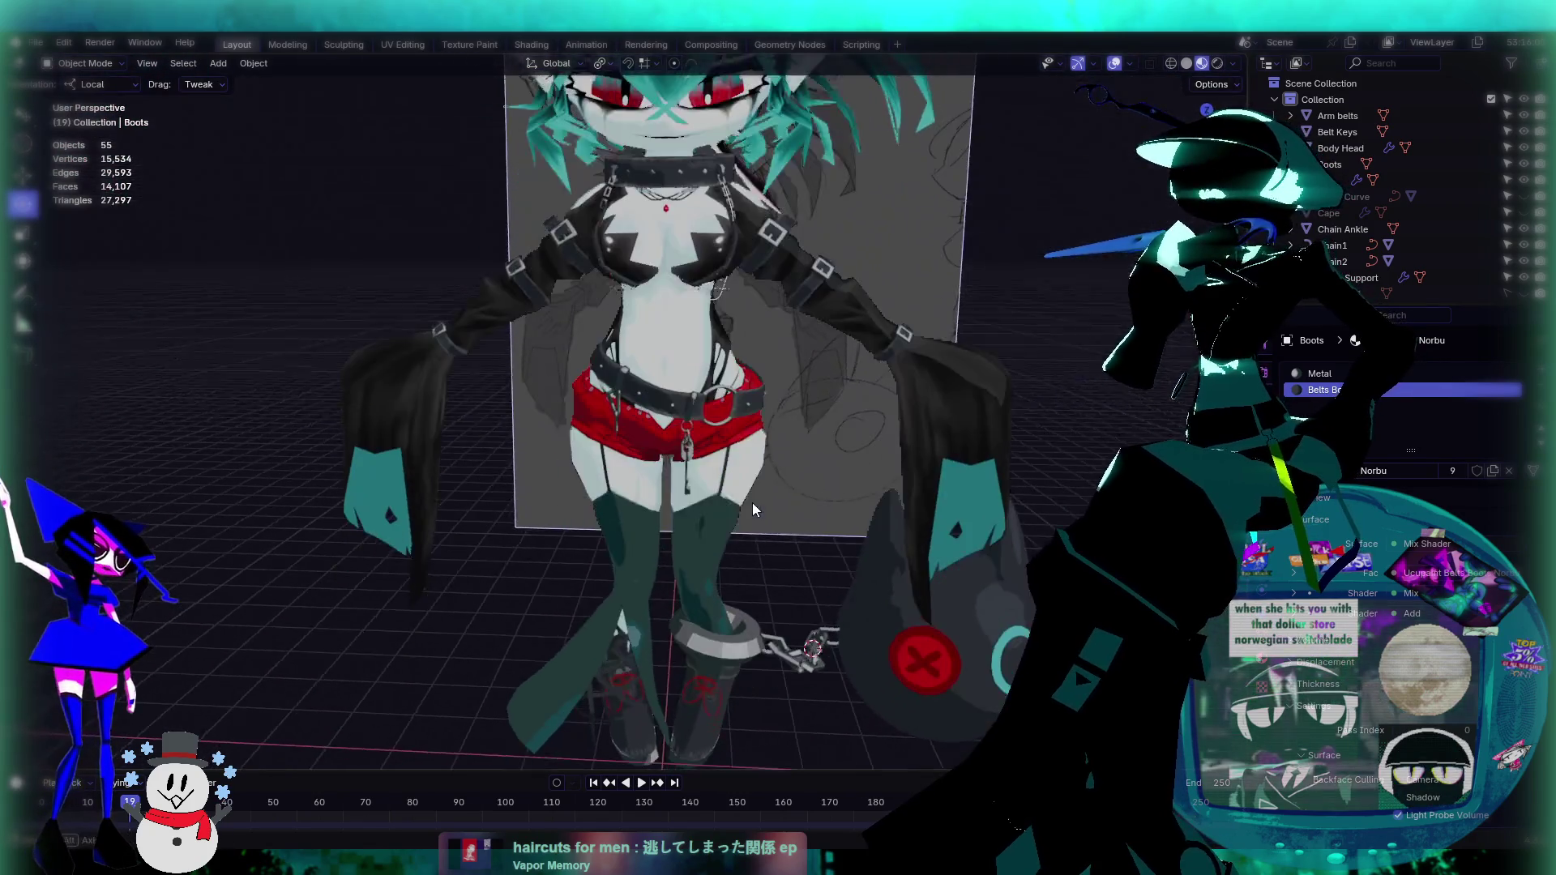
scroll(718, 296, "up", 3)
mouse_move(576, 546)
middle_mouse_down()
mouse_move(629, 396)
mouse_move(809, 397)
mouse_move(468, 403)
mouse_move(681, 415)
mouse_move(581, 441)
mouse_move(691, 565)
mouse_move(616, 559)
mouse_move(796, 412)
mouse_move(773, 489)
mouse_move(775, 466)
mouse_move(673, 610)
mouse_move(746, 399)
middle_mouse_up()
scroll(468, 403, "up", 3)
scroll(663, 417, "up", 3)
mouse_move(739, 502)
middle_mouse_down()
mouse_move(762, 662)
mouse_move(723, 567)
mouse_move(752, 582)
mouse_move(757, 517)
middle_mouse_up()
scroll(658, 465, "up", 3)
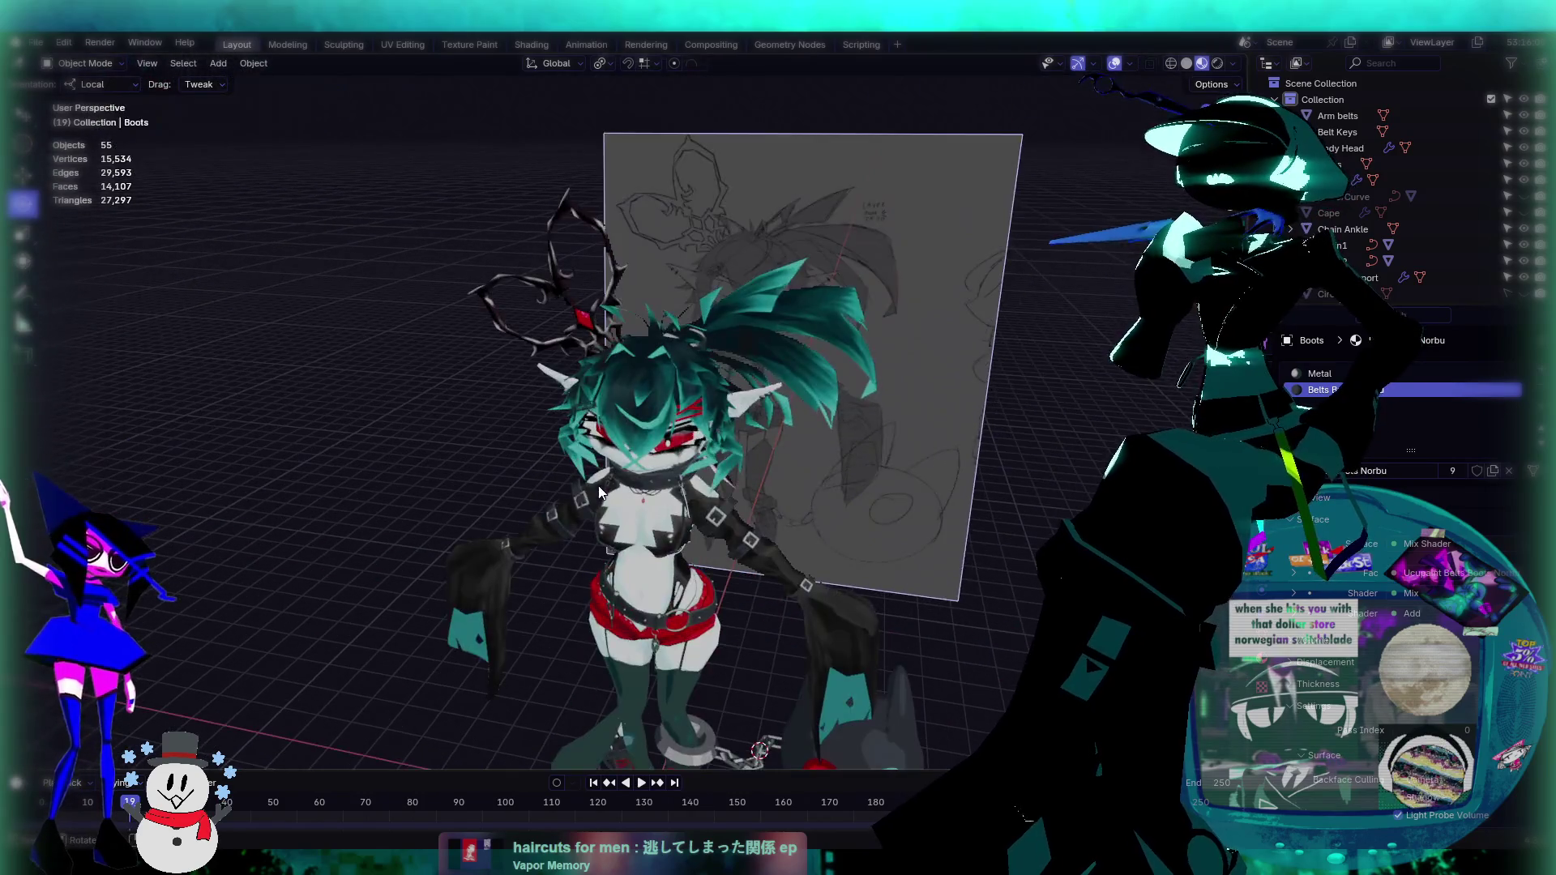
scroll(710, 494, "down", 3)
scroll(708, 493, "up", 3)
scroll(825, 525, "down", 2)
scroll(826, 529, "down", 2)
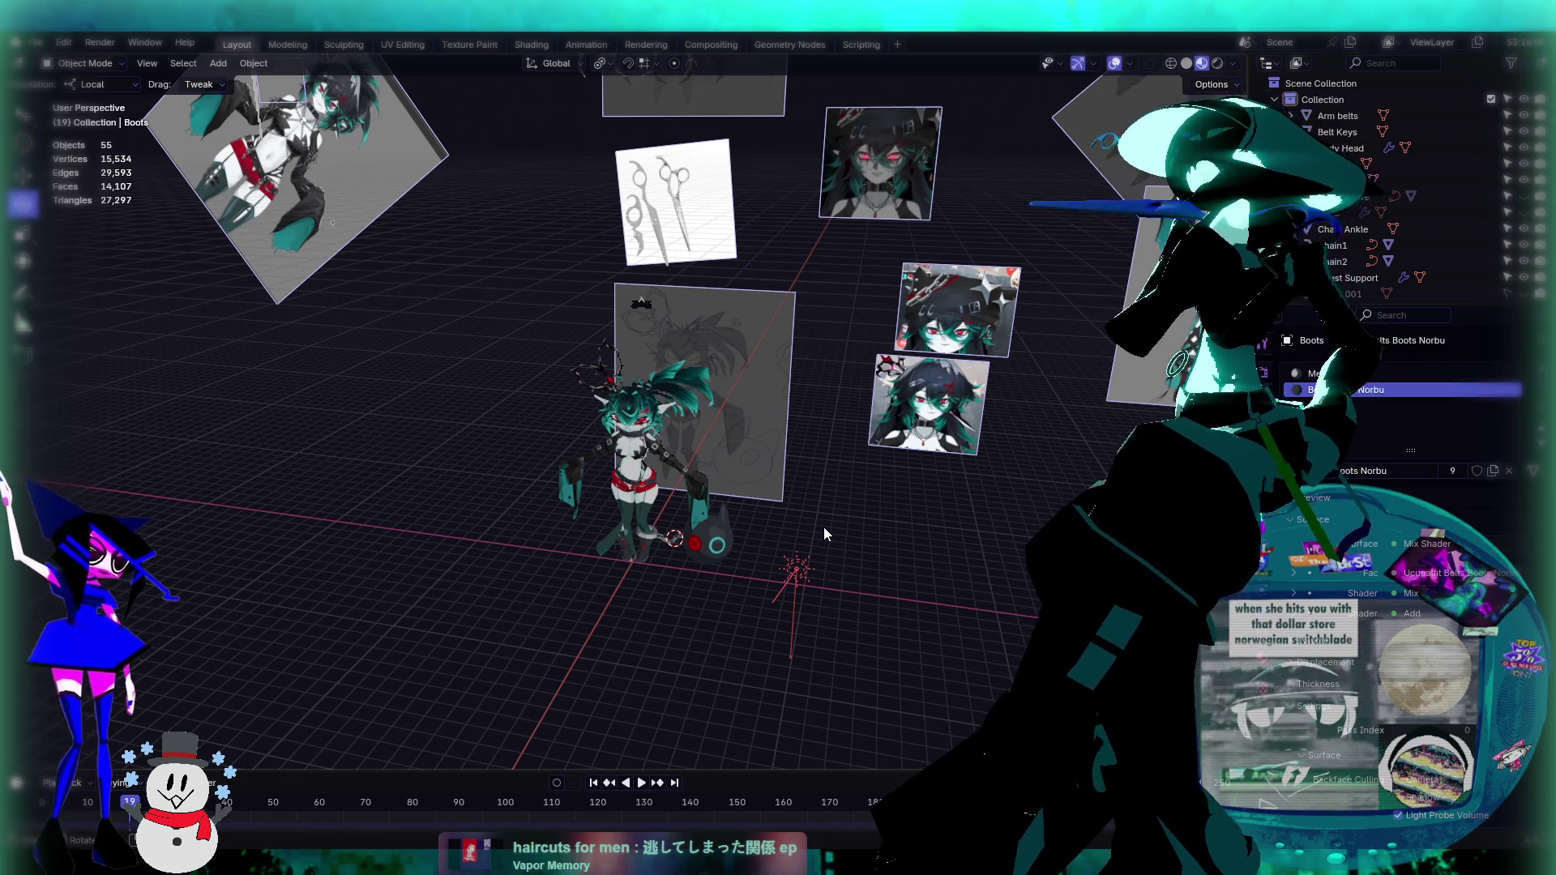
Step: Select the sphere covering the character's eyes and delete it
scroll(676, 382, "up", 3)
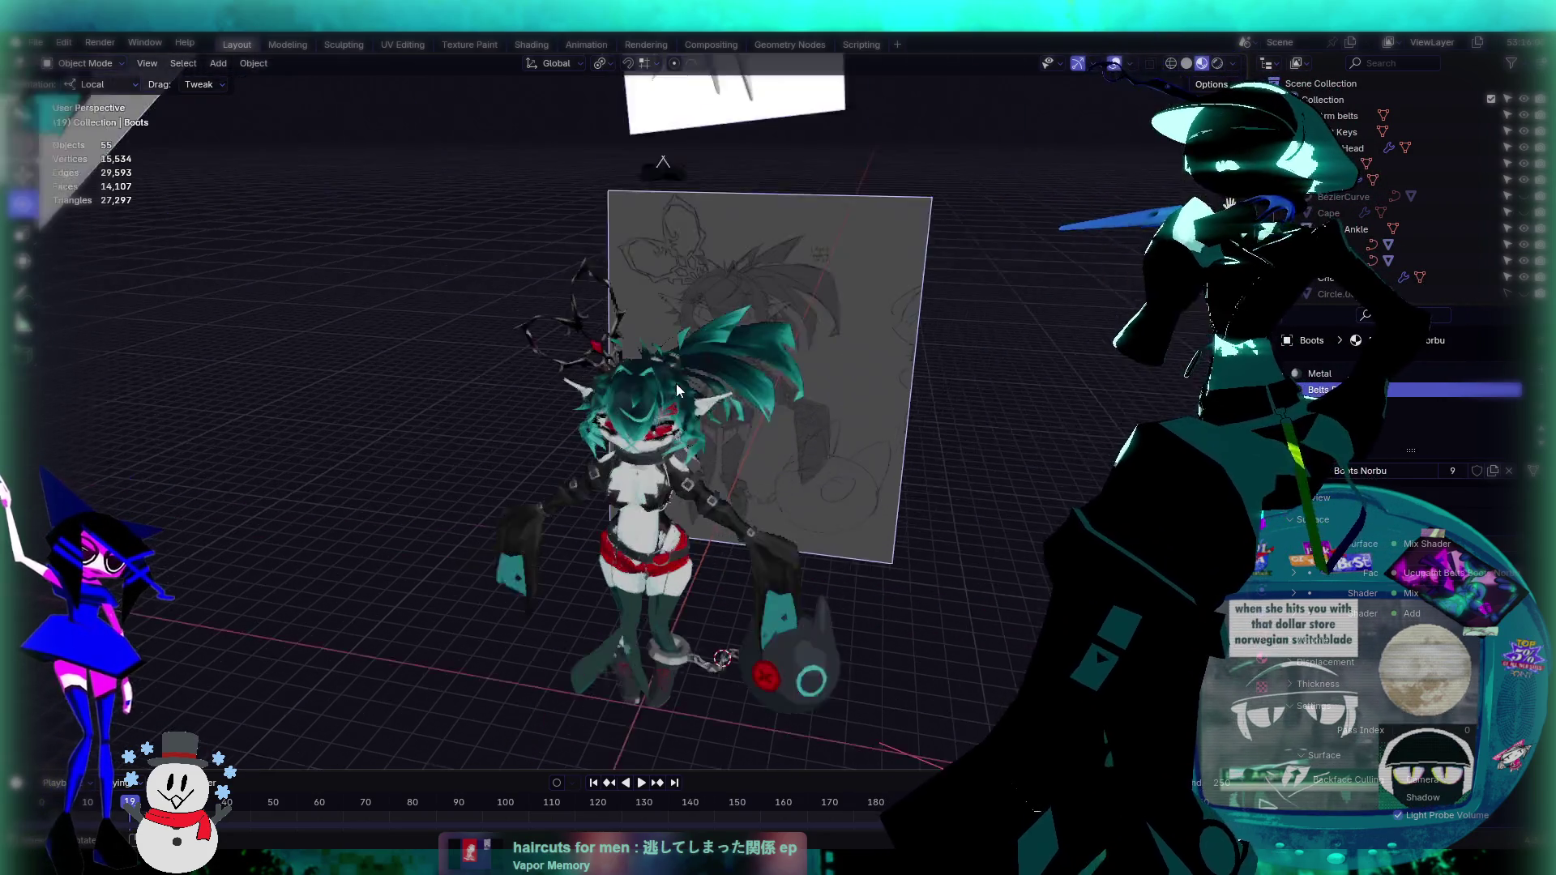
scroll(676, 383, "up", 5)
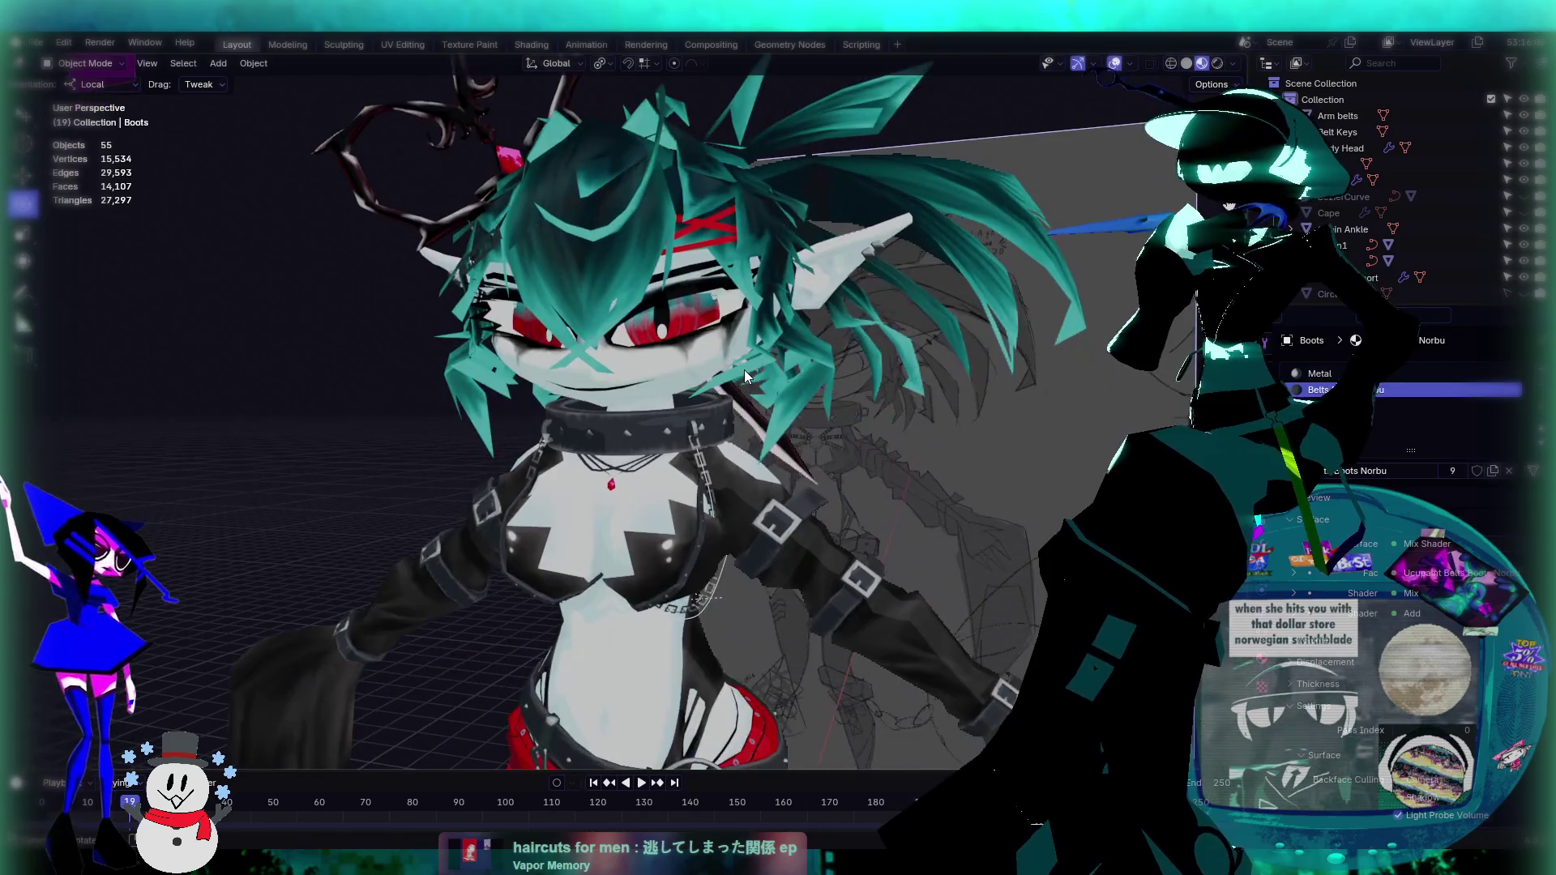
mouse_move(744, 370)
middle_mouse_down()
mouse_move(858, 335)
mouse_move(766, 344)
middle_mouse_up()
mouse_move(650, 321)
middle_mouse_down()
mouse_move(799, 443)
mouse_move(760, 415)
mouse_move(703, 411)
mouse_move(688, 278)
mouse_move(642, 308)
mouse_move(718, 333)
mouse_move(684, 265)
mouse_move(669, 586)
mouse_move(661, 421)
middle_mouse_up()
scroll(703, 411, "up", 3)
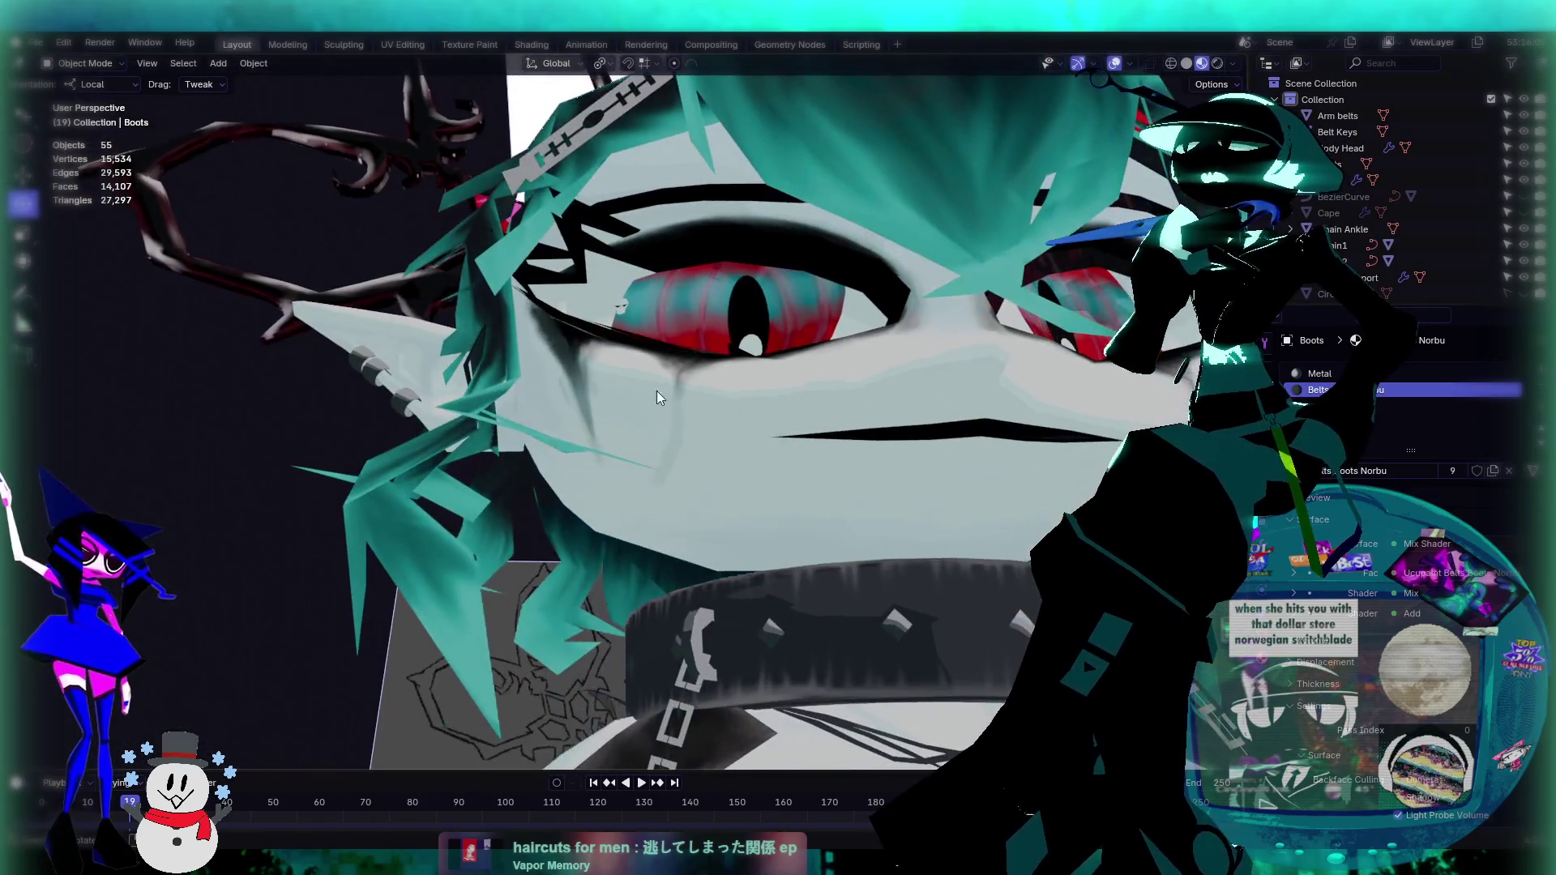
left_click(625, 233)
middle_click_drag(650, 280, 639, 328)
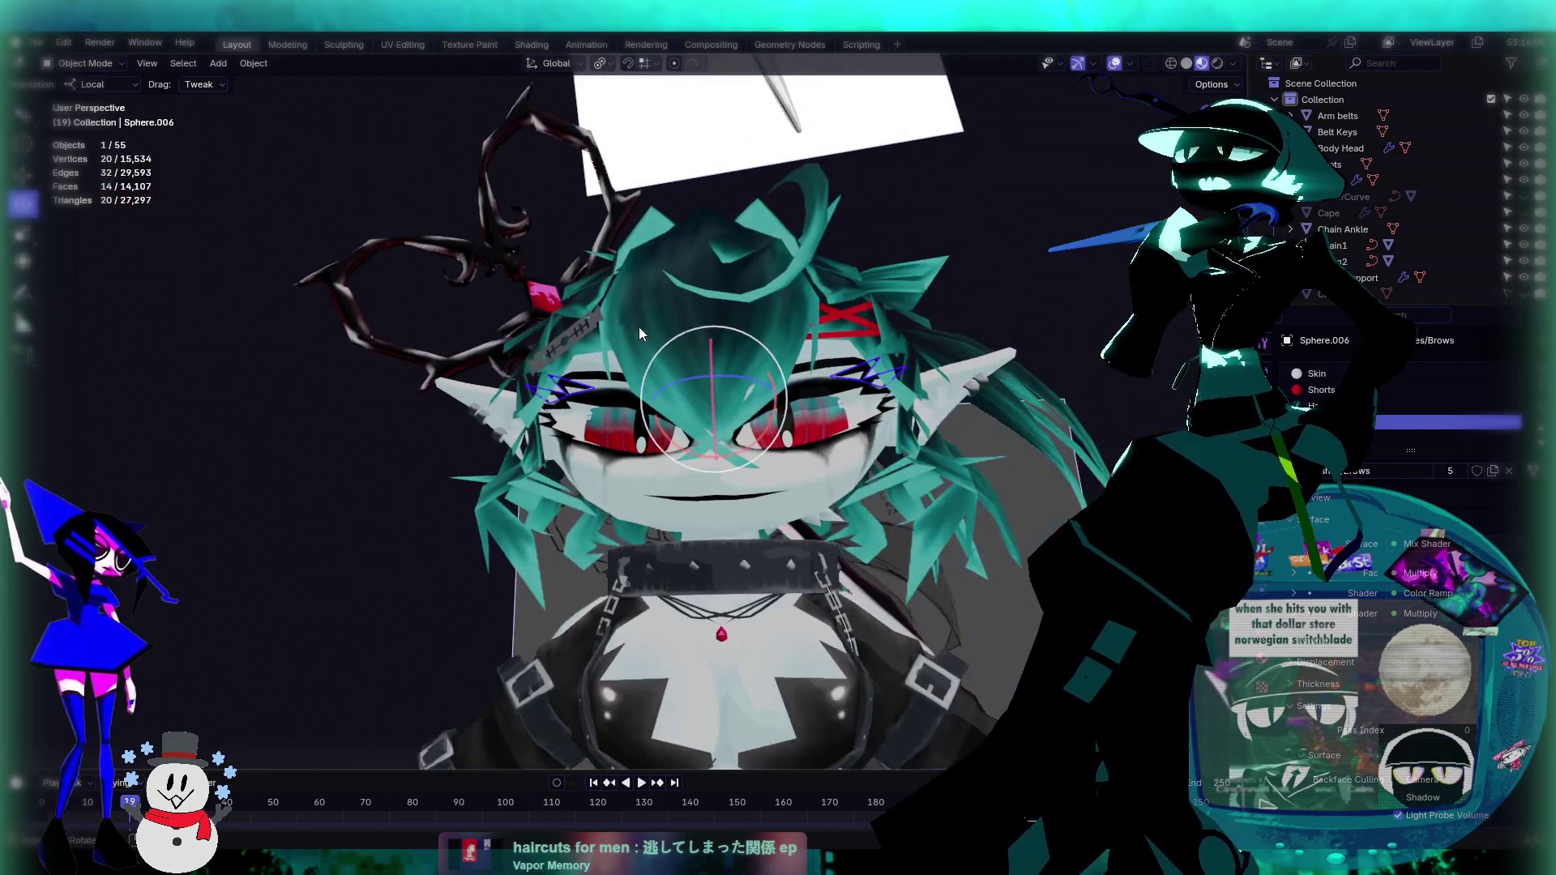
key("Delete")
Step: Reveal hidden objects with Alt+H, delete the leftover eye-covering object, and save the file
mouse_move(1054, 527)
middle_mouse_down()
mouse_move(1023, 574)
mouse_move(923, 585)
mouse_move(908, 431)
middle_mouse_up()
scroll(903, 429, "up", 3)
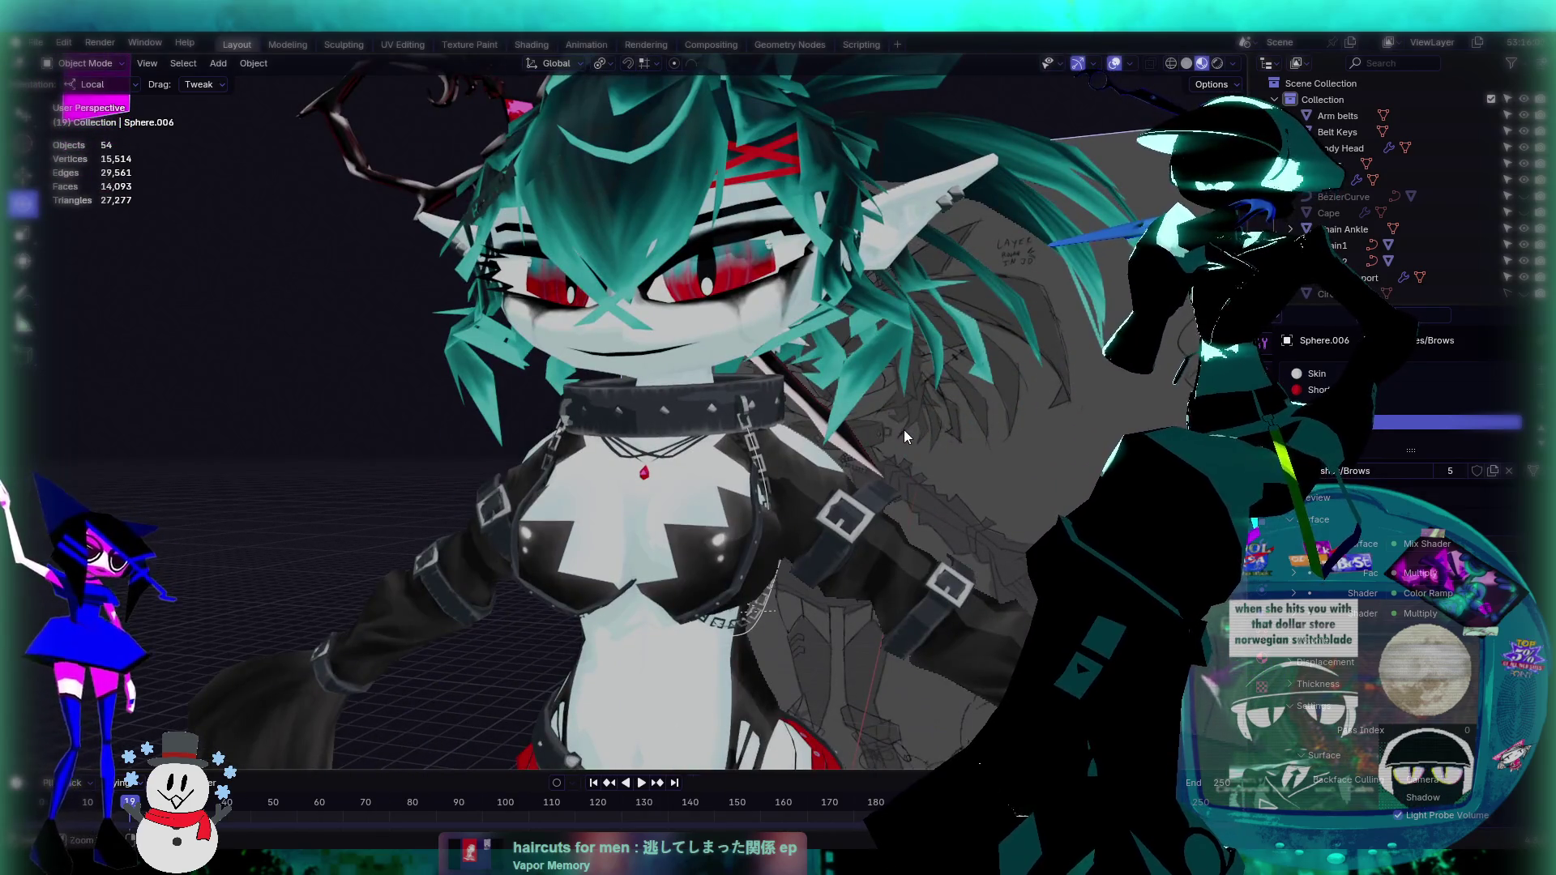
key("alt+h")
key("Delete")
mouse_move(812, 298)
middle_mouse_down()
mouse_move(843, 376)
mouse_move(946, 429)
mouse_move(884, 407)
mouse_move(874, 358)
mouse_move(914, 435)
mouse_move(1039, 422)
mouse_move(883, 438)
mouse_move(958, 437)
middle_mouse_up()
key("ctrl+s")
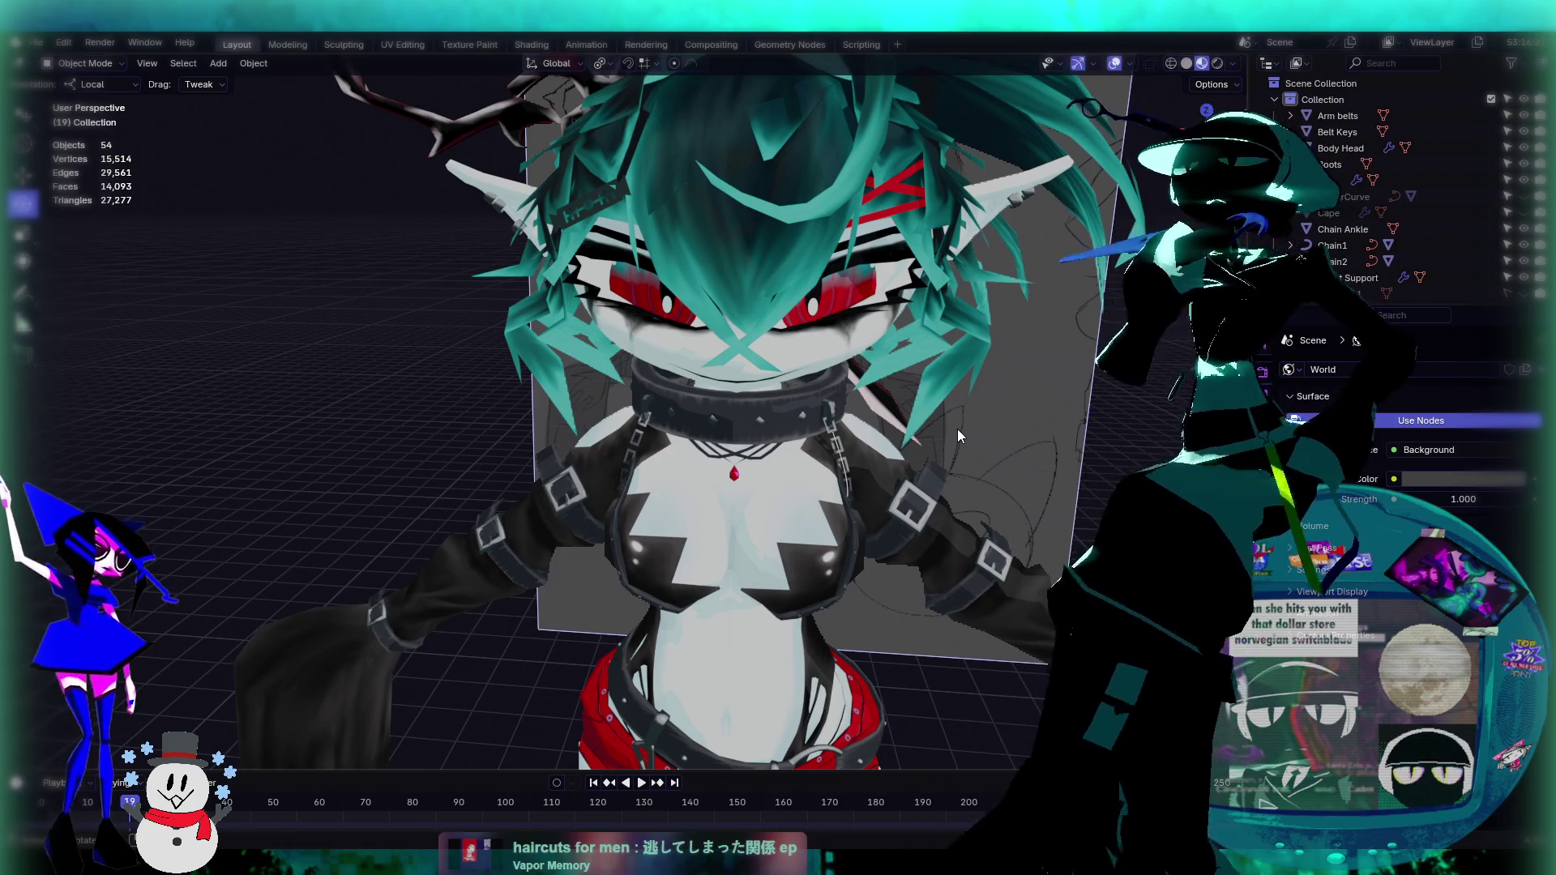
Step: Orbit down to the shorts and select the Legs object
mouse_move(882, 365)
middle_mouse_down()
mouse_move(764, 333)
mouse_move(713, 372)
mouse_move(795, 225)
mouse_move(734, 441)
mouse_move(775, 396)
mouse_move(747, 368)
middle_mouse_up()
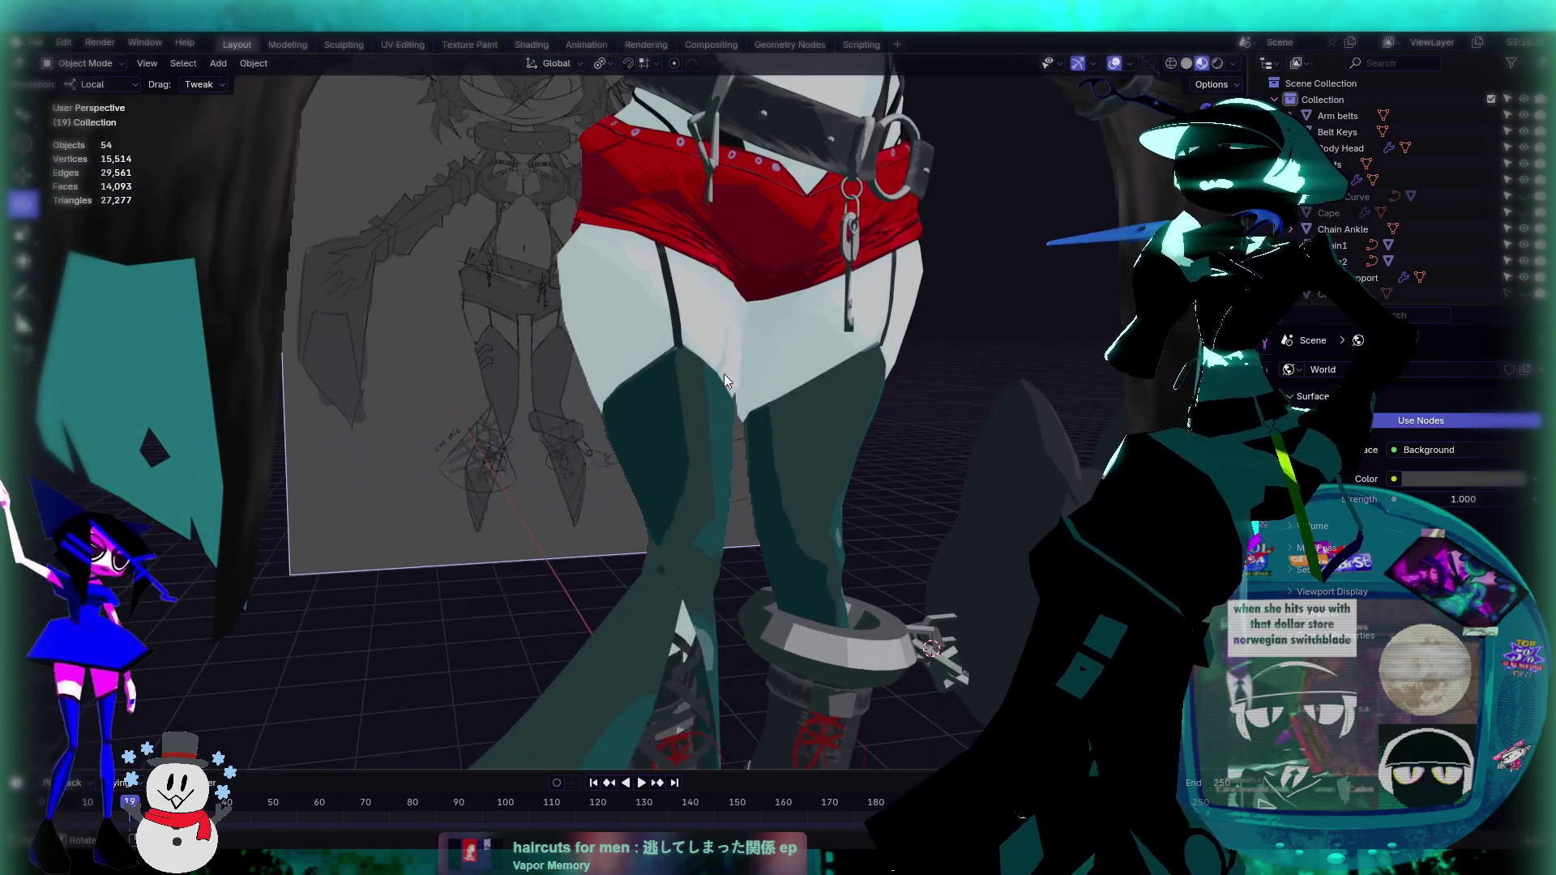
middle_click_drag(688, 410, 670, 402)
scroll(708, 394, "down", 1)
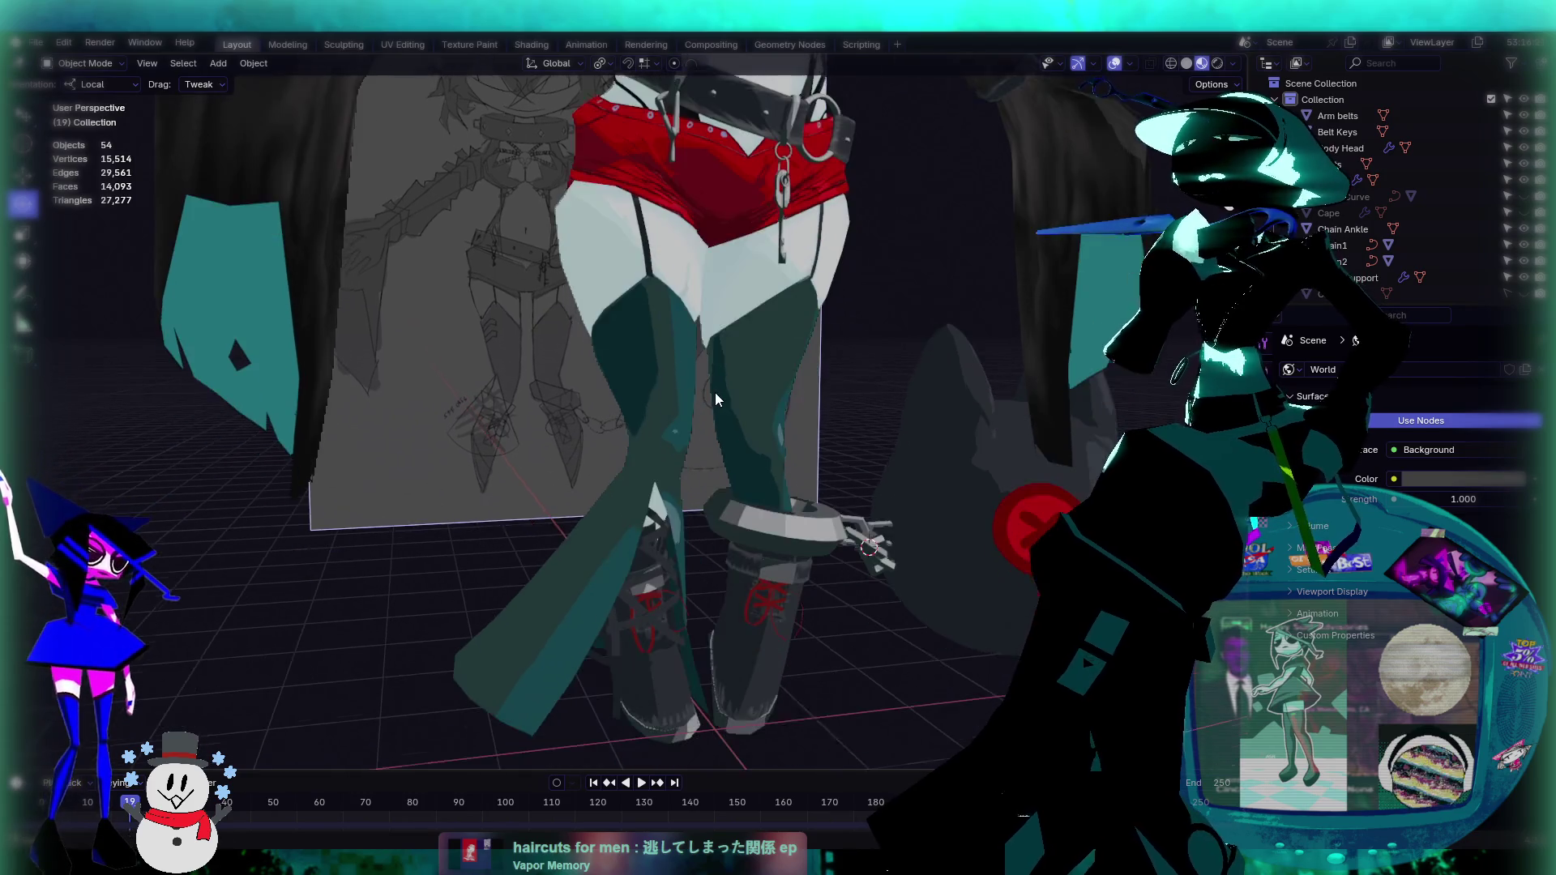
scroll(707, 385, "down", 2)
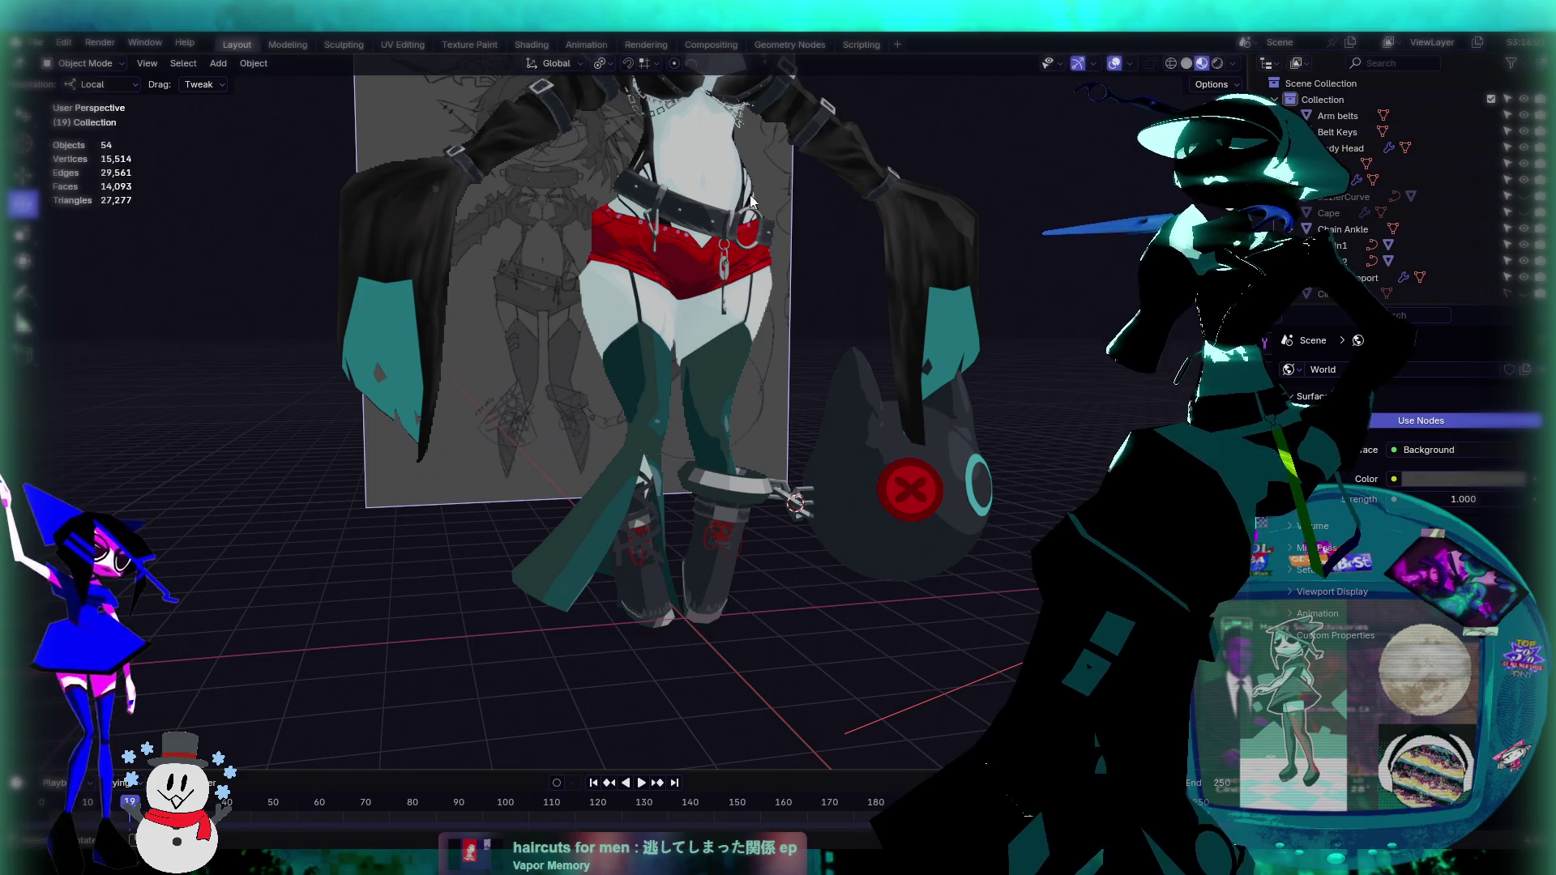
left_click(679, 351)
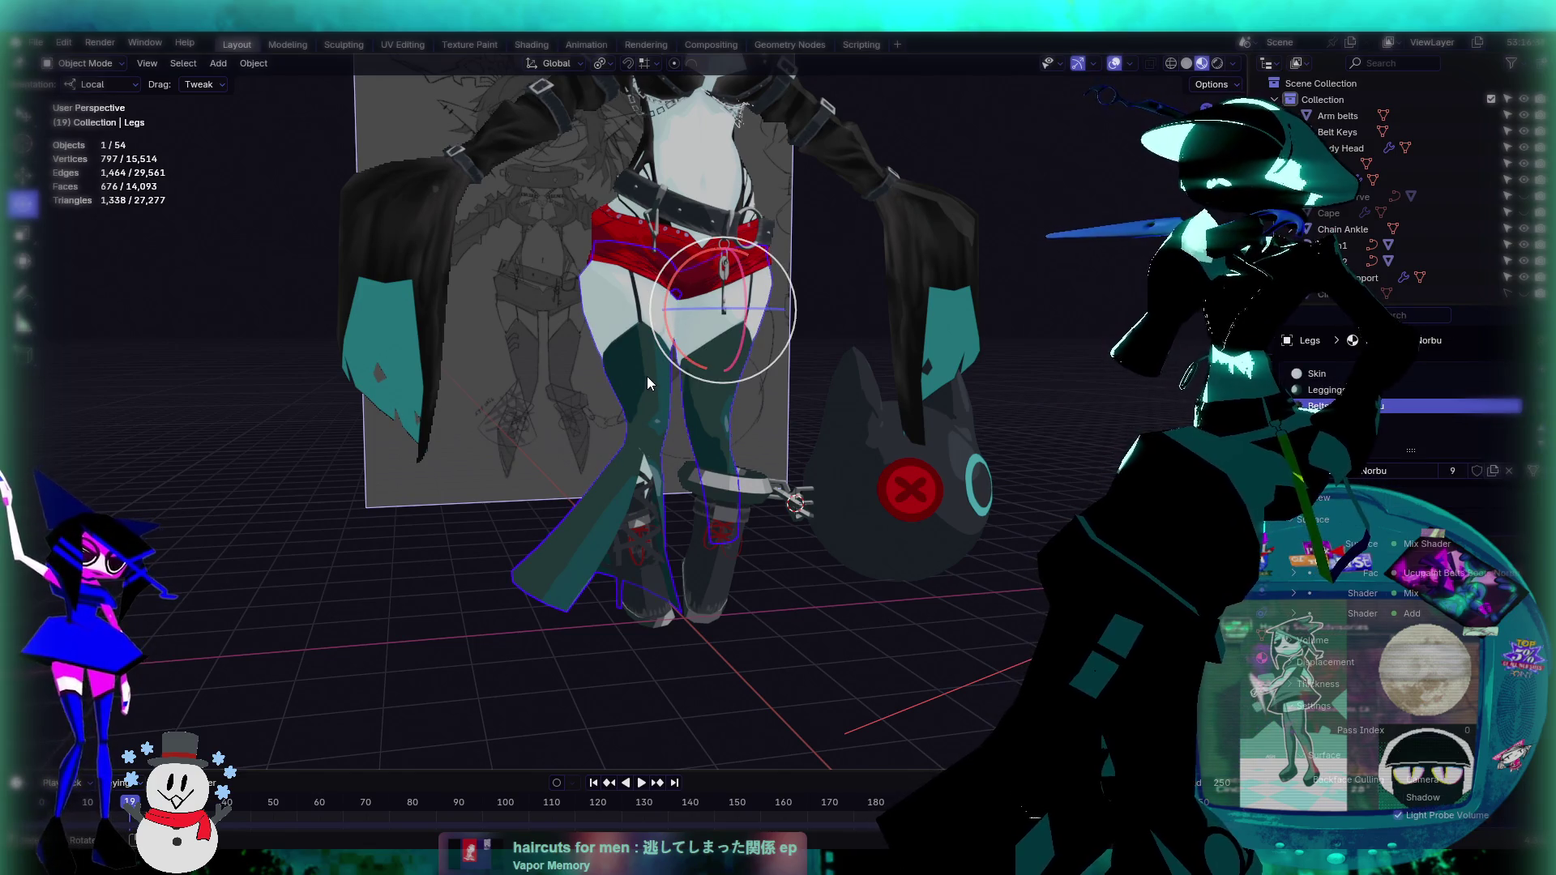
Step: Snap the 3D cursor to a selected face on the thigh
scroll(680, 413, "up", 4)
key("Tab")
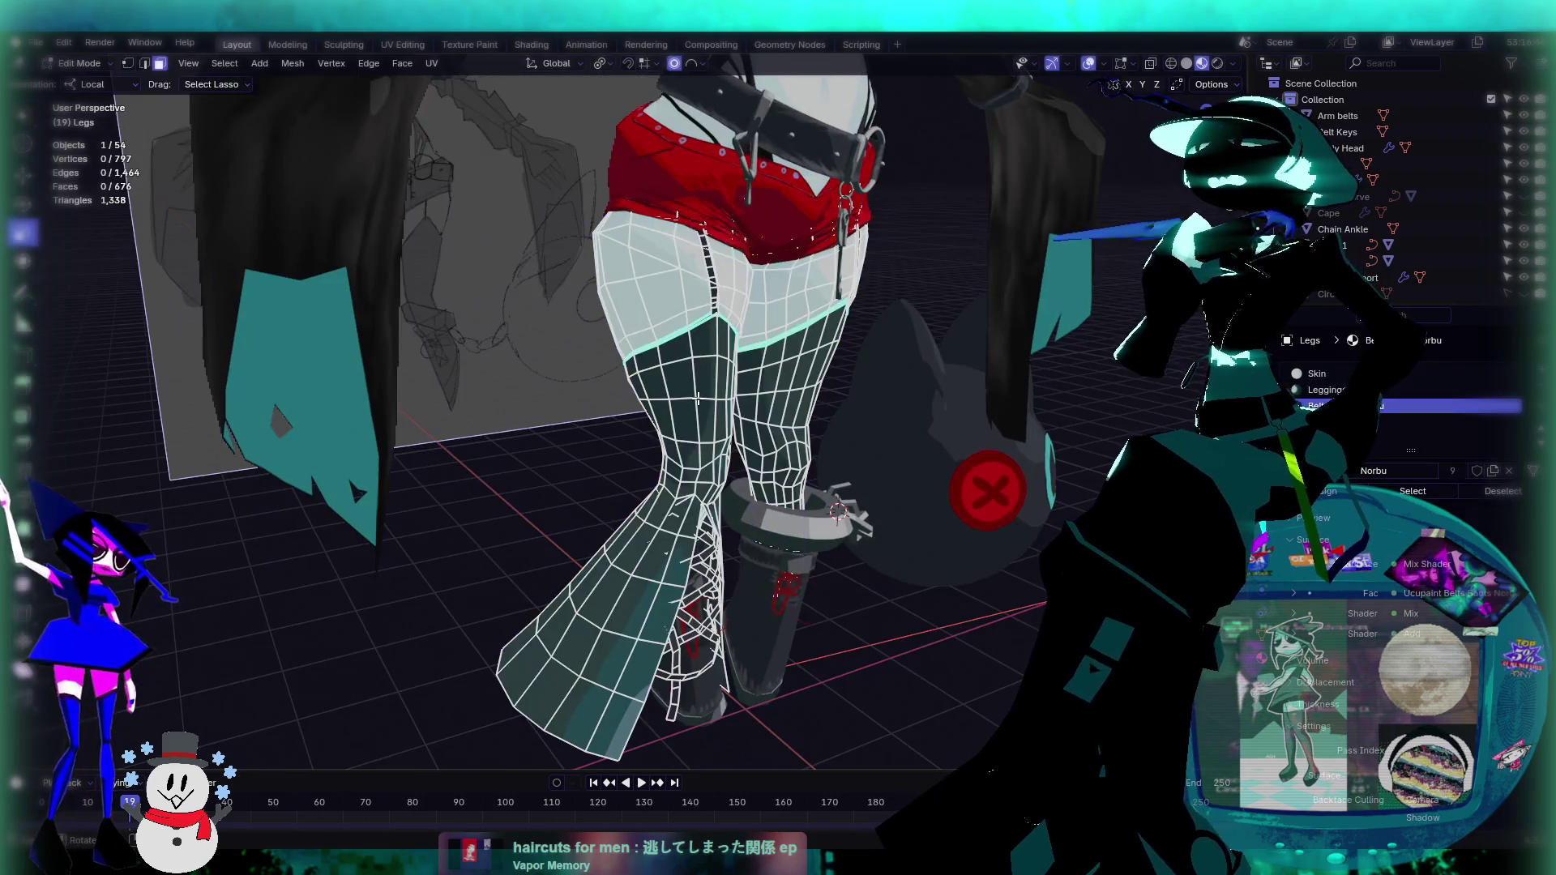
left_click(703, 419)
middle_click_drag(758, 415, 743, 414)
key("ctrl+Tab")
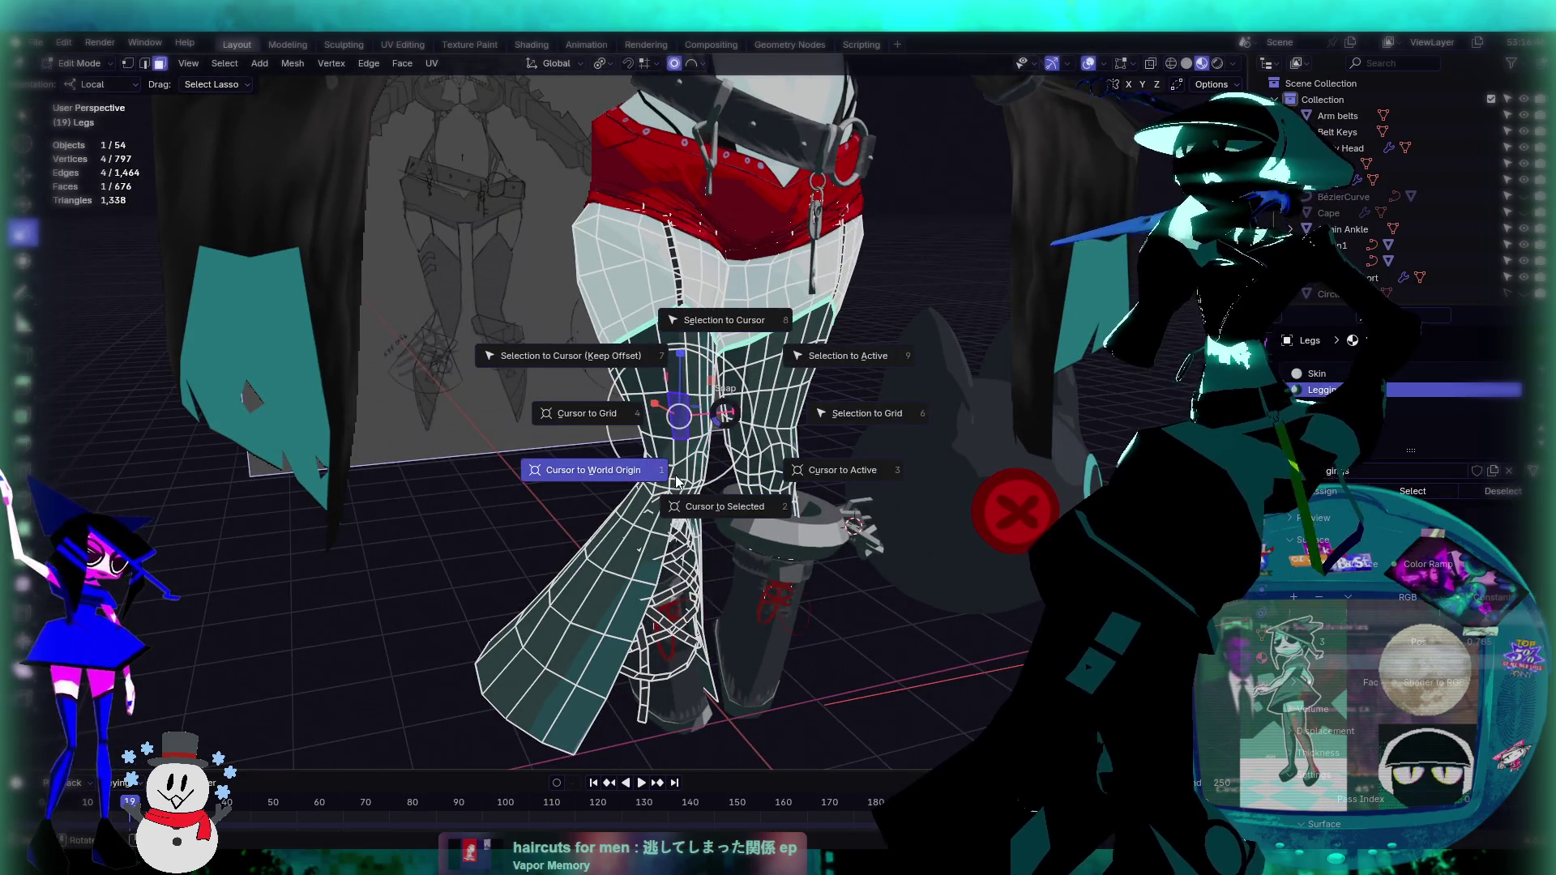
left_click(730, 508)
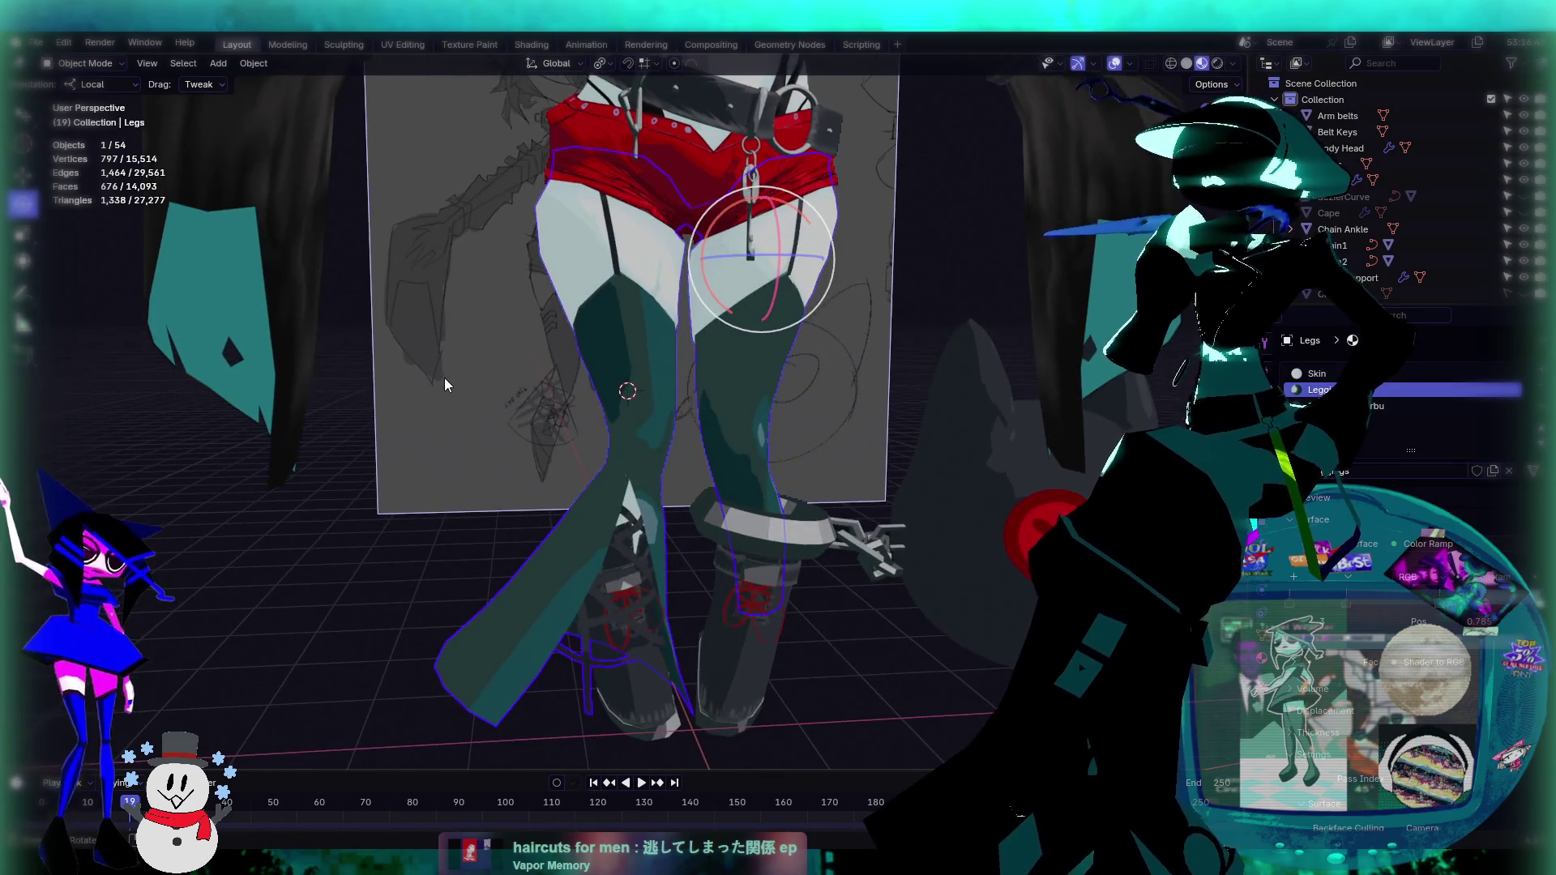
Step: Add a cube mesh at the cursor on the thigh
key("shift+a")
mouse_move(444, 378)
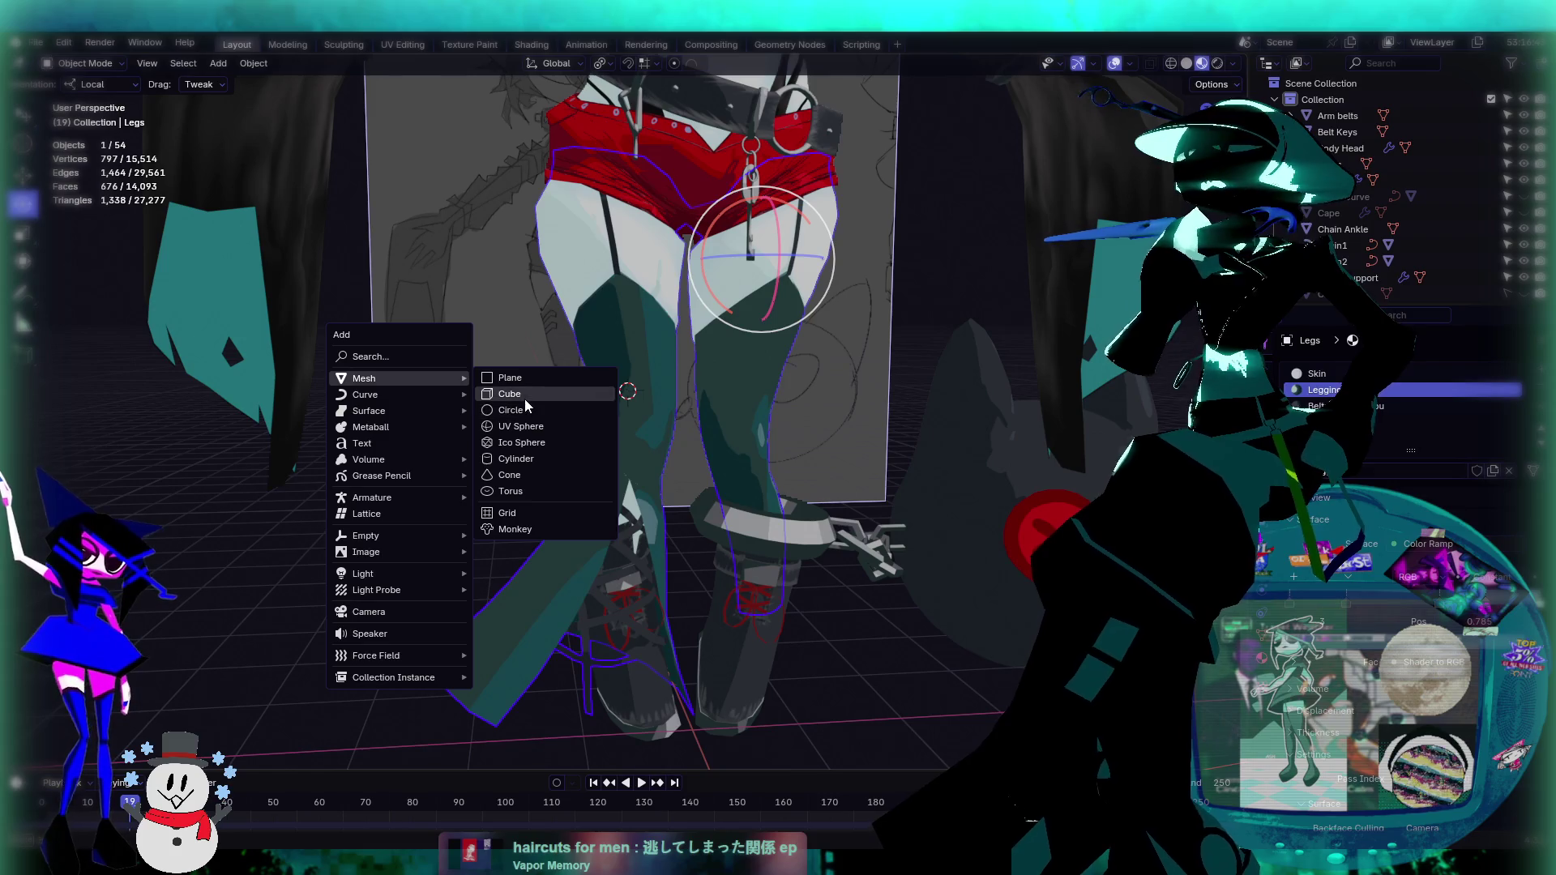
left_click(524, 397)
mouse_move(627, 419)
middle_mouse_down()
mouse_move(787, 465)
mouse_move(907, 425)
mouse_move(647, 442)
mouse_move(769, 470)
mouse_move(598, 463)
mouse_move(685, 502)
mouse_move(799, 496)
middle_mouse_up()
scroll(738, 465, "up", 5)
Step: Delete the cube's front face in face select mode, then return to Object Mode
key("Tab")
key("3")
left_click(689, 454)
key("x")
left_click(688, 470)
scroll(649, 500, "down", 3)
key("Tab")
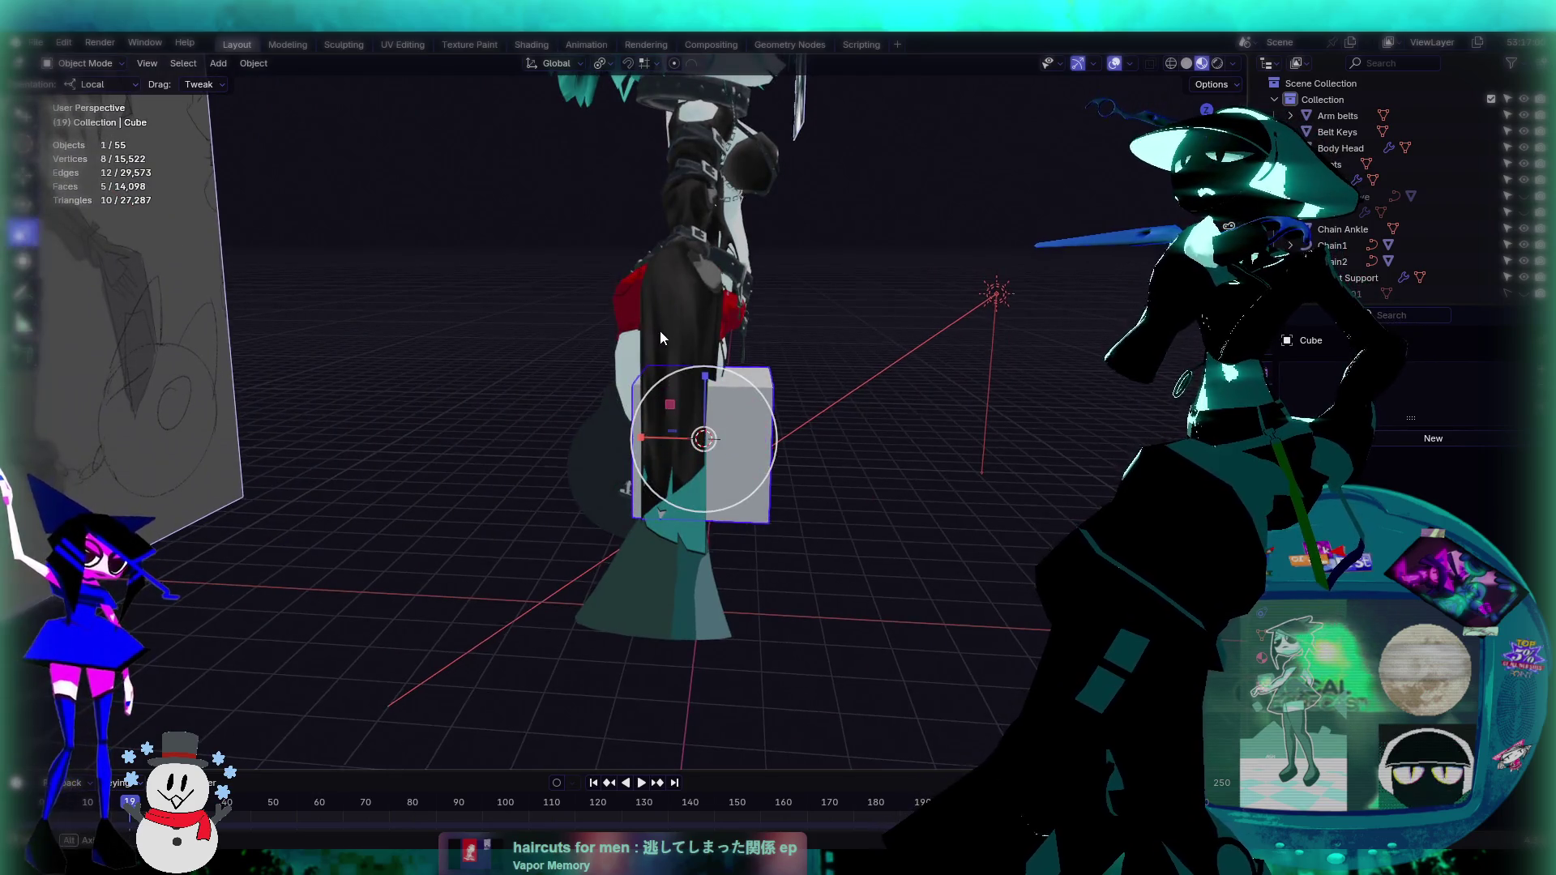
Step: Flatten the cube along its local X axis and shrink it to about an eighth its size
middle_click_drag(660, 338, 644, 397)
key("g")
key("x")
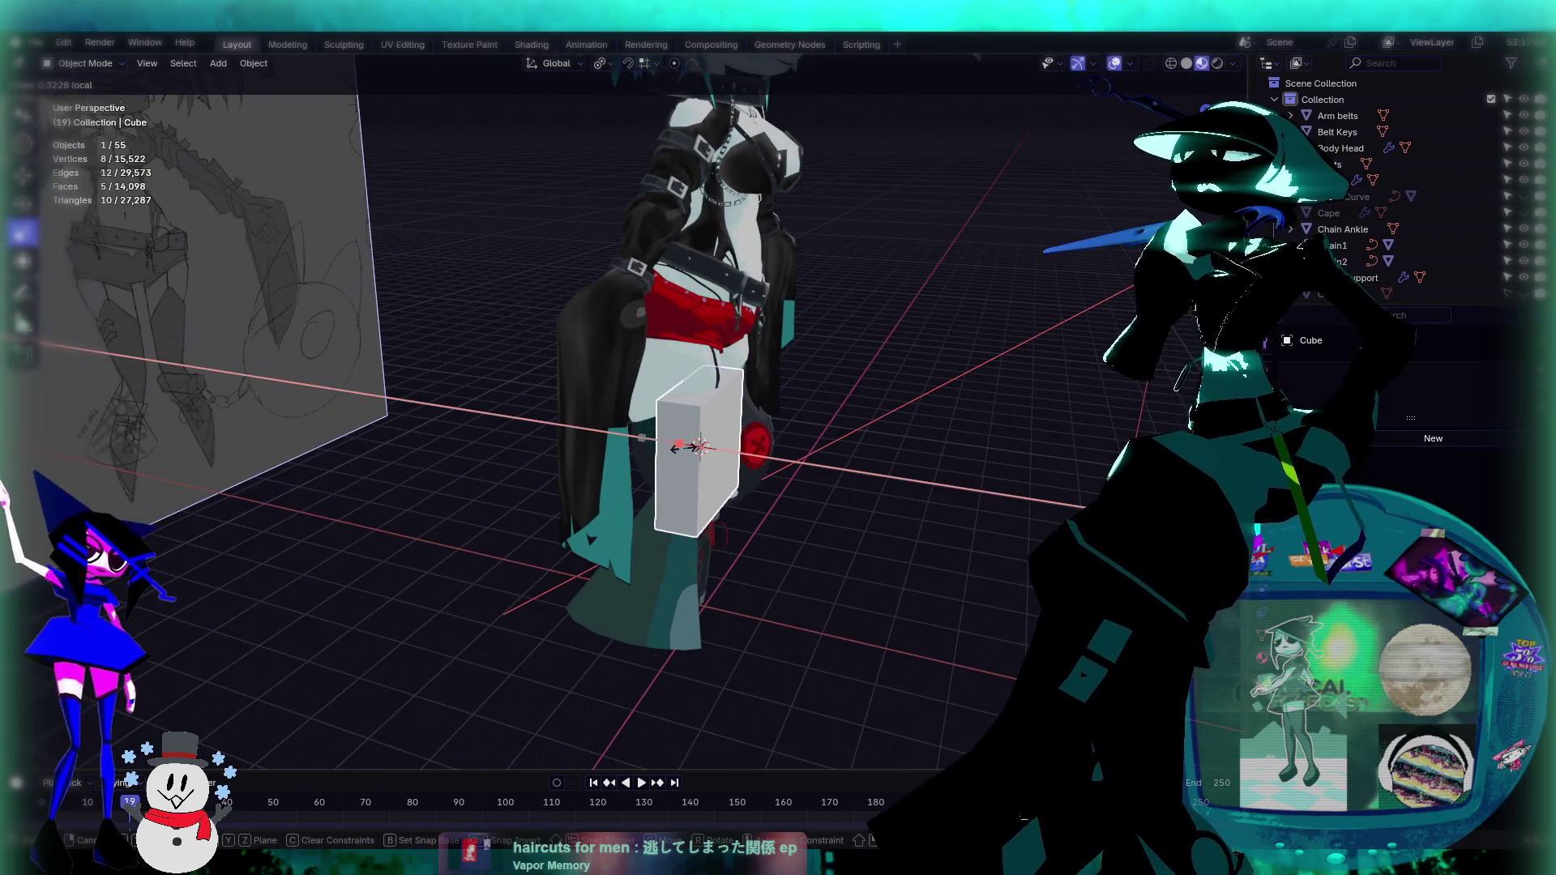
left_click(685, 452)
middle_click_drag(685, 452, 689, 420)
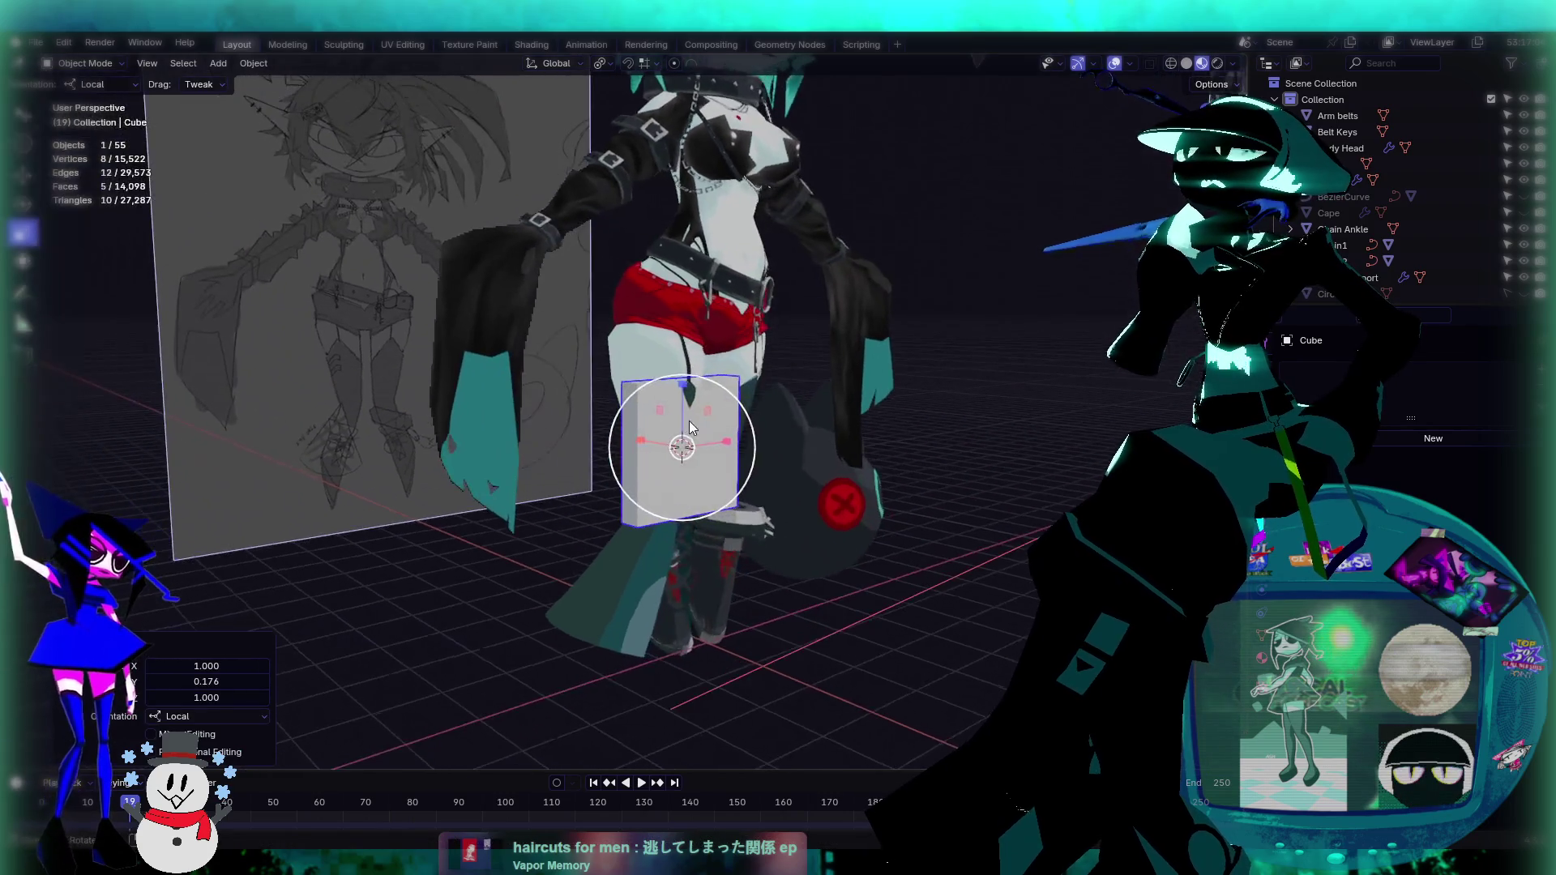
key("s")
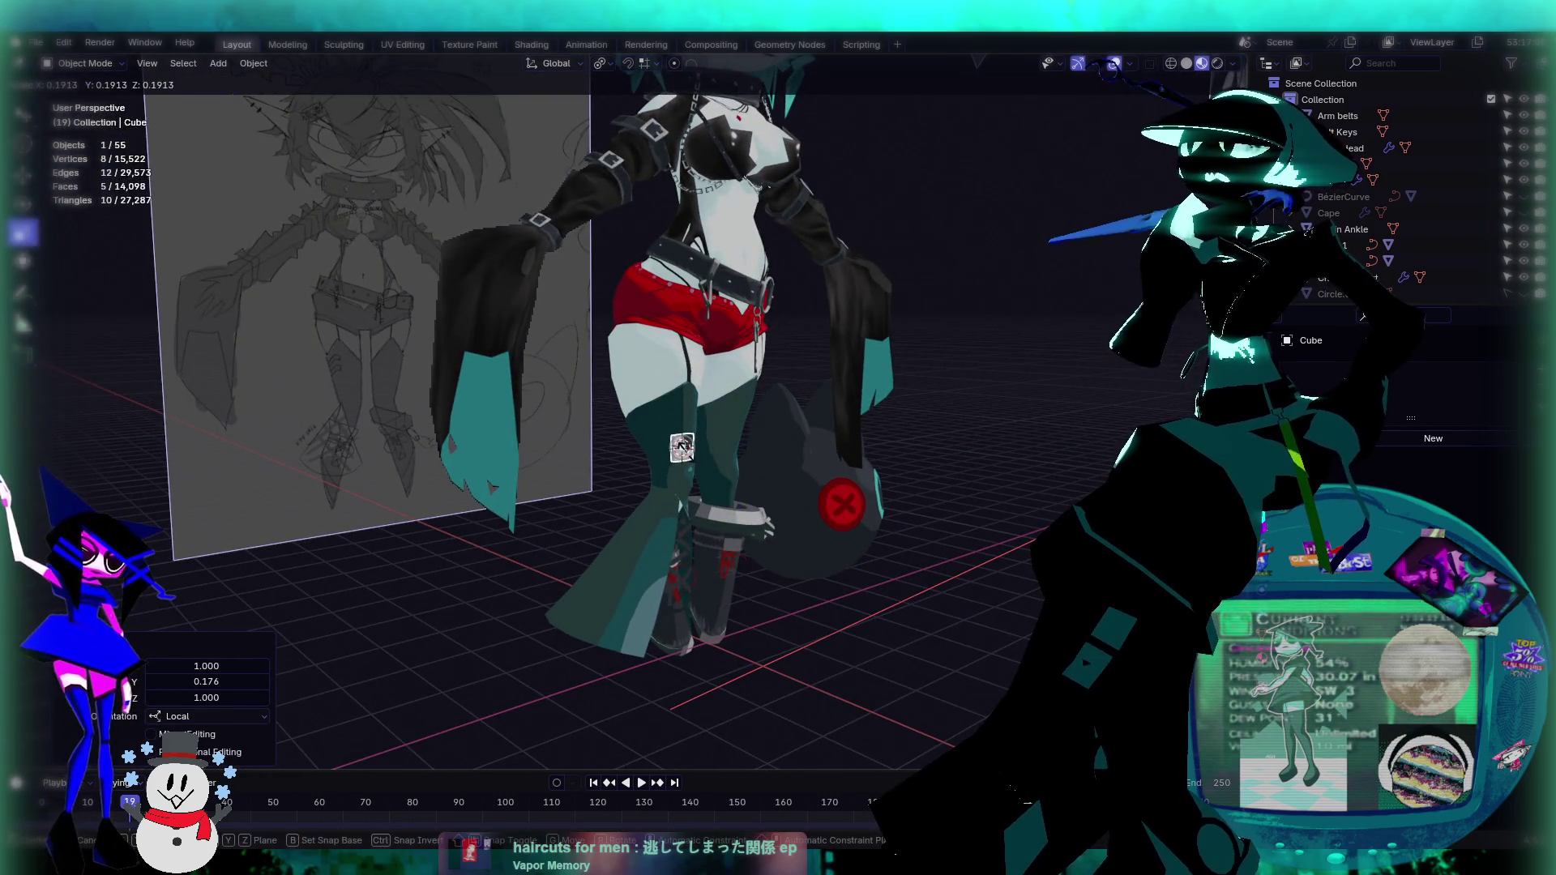
left_click(681, 448)
key("KP_Decimal")
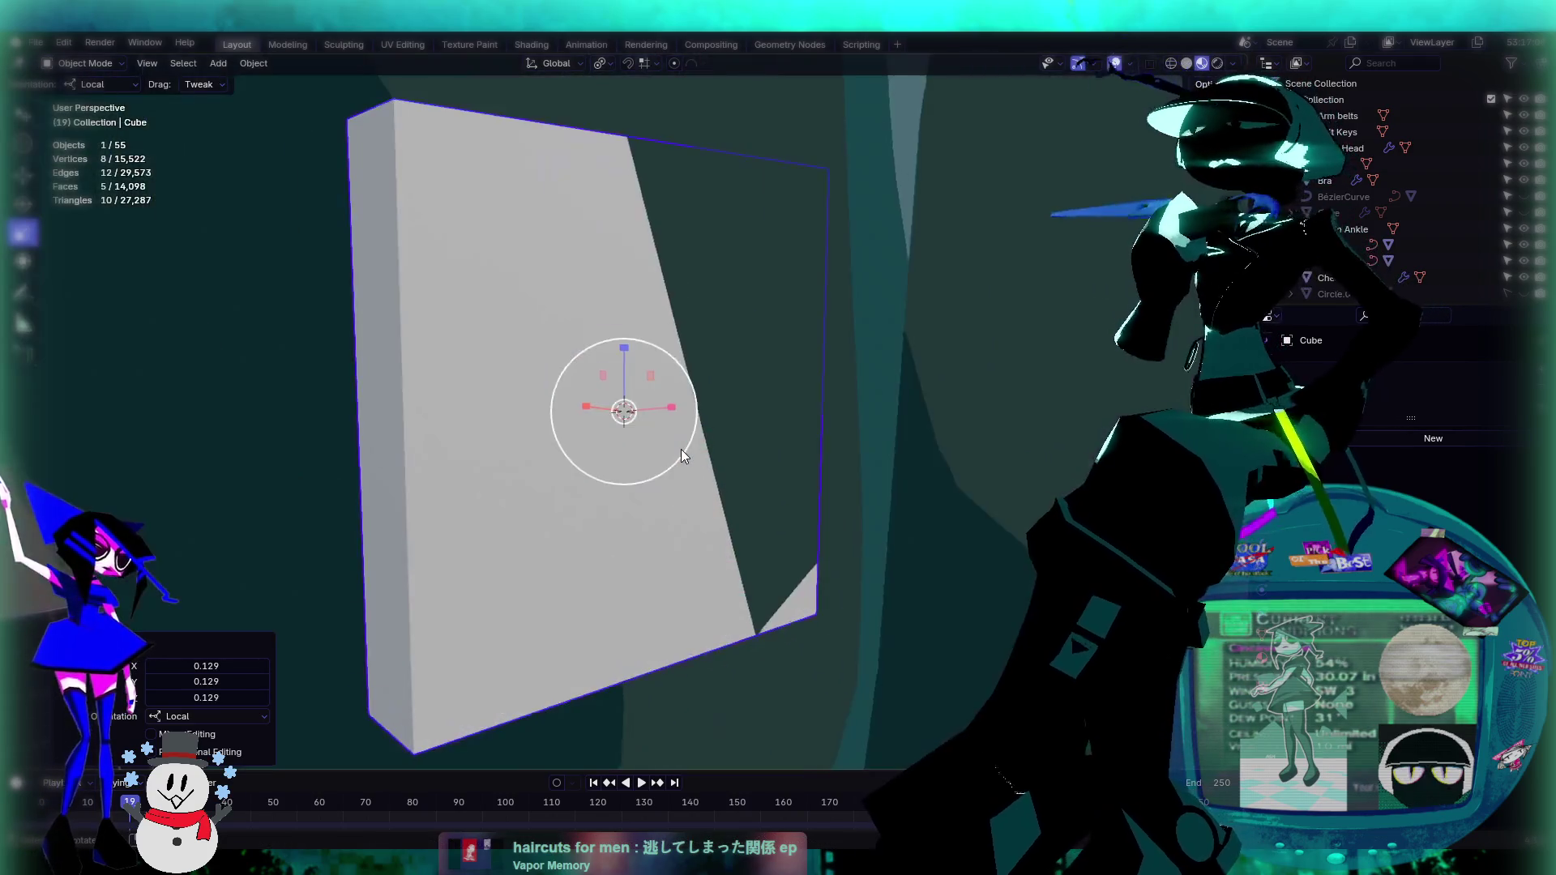
scroll(681, 449, "down", 5)
middle_click_drag(687, 447, 646, 417)
scroll(579, 373, "down", 5)
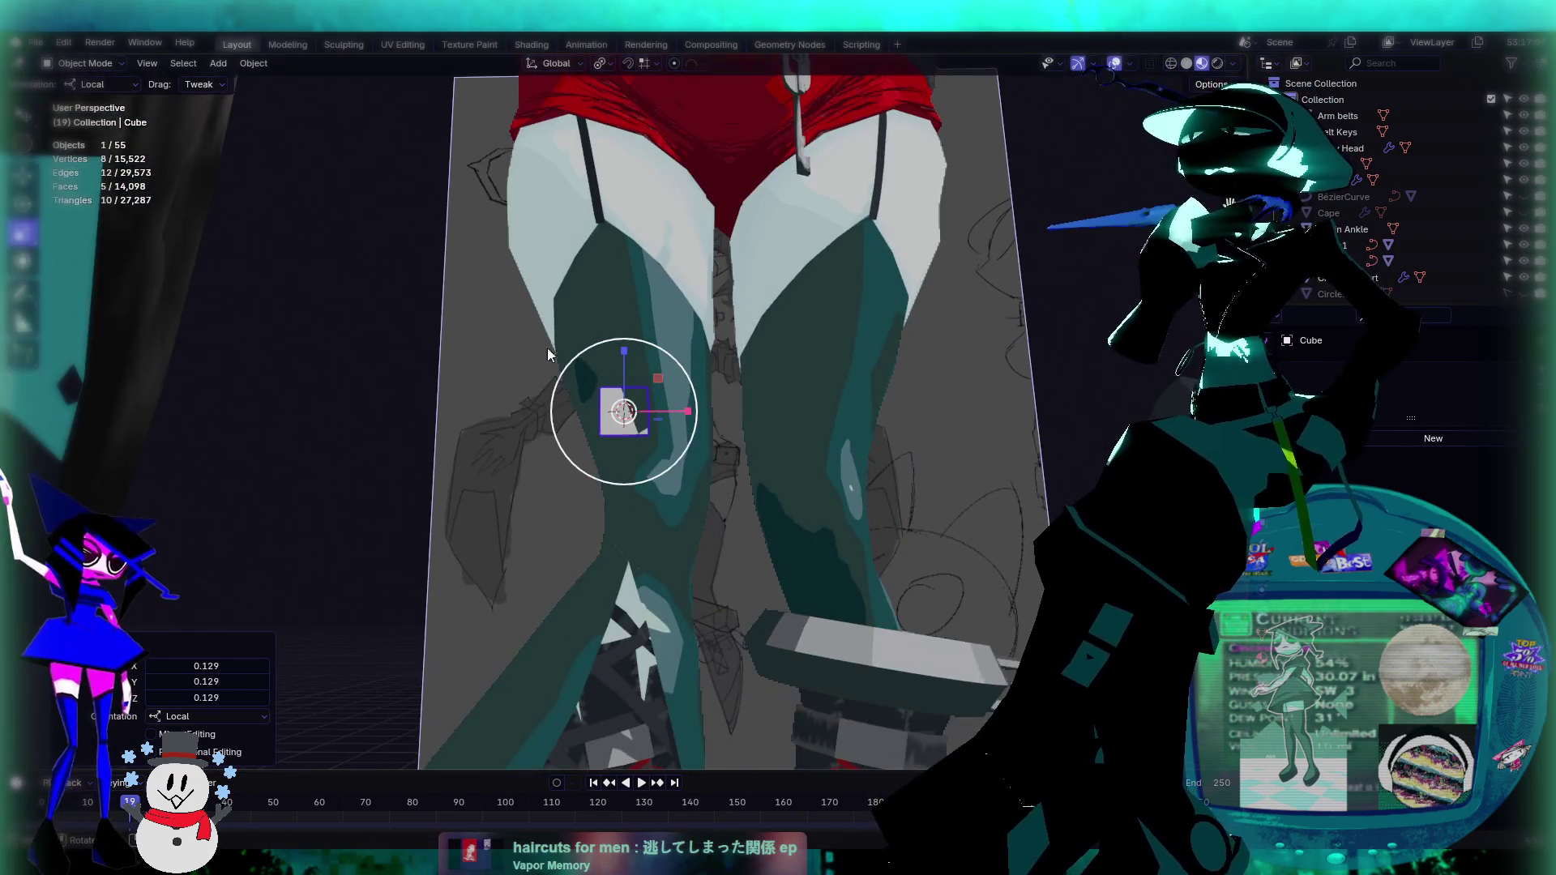
Step: Move the cube up onto the thigh and toward its front
mouse_move(578, 373)
middle_mouse_down()
mouse_move(523, 316)
mouse_move(597, 339)
middle_mouse_up()
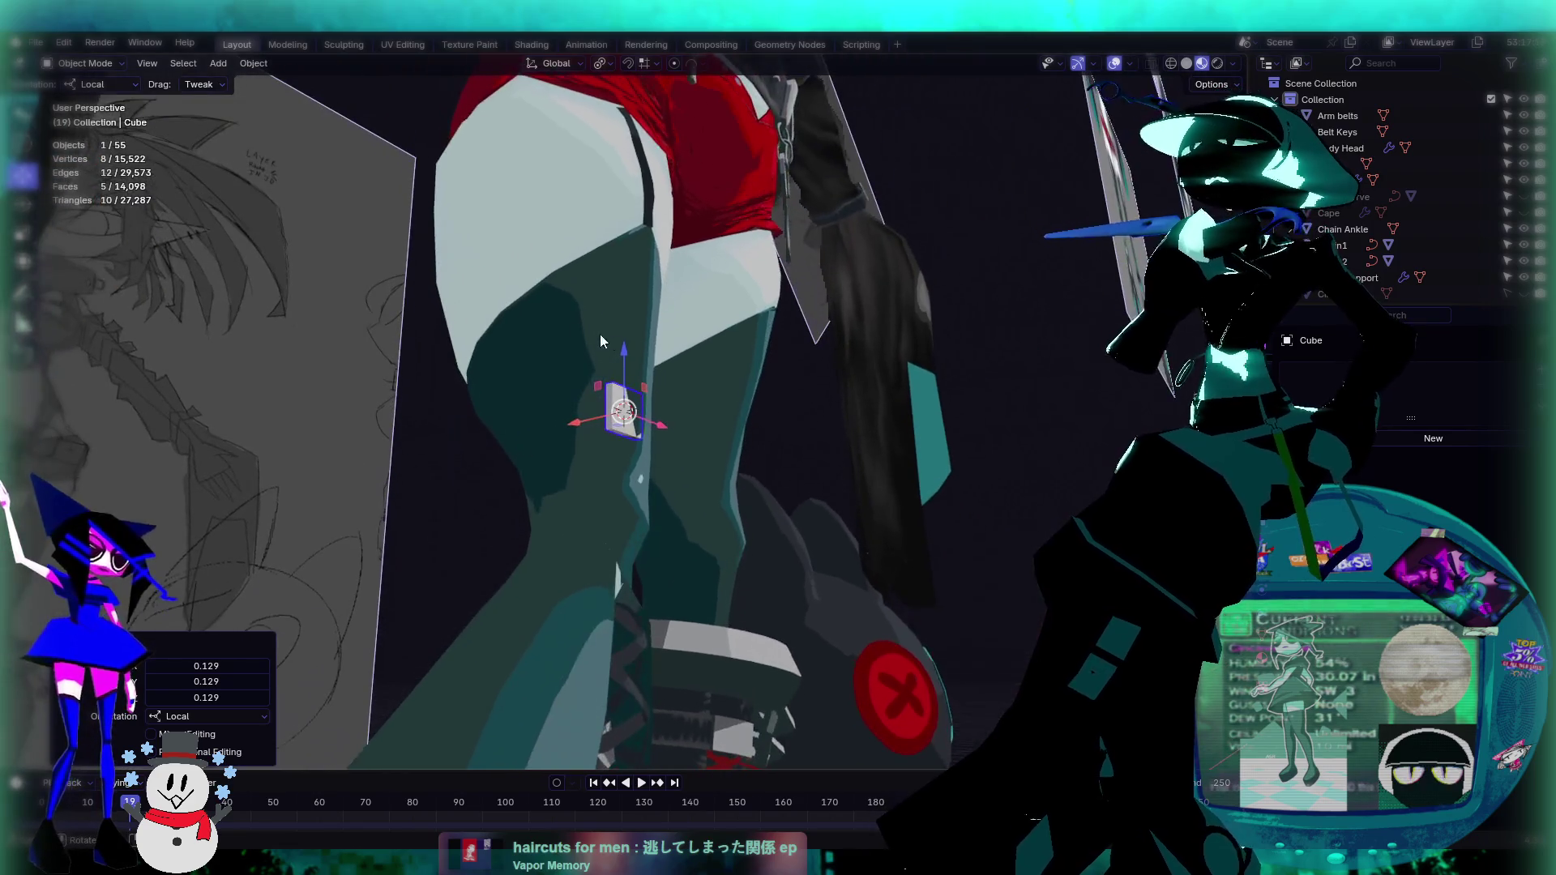
left_click_drag(627, 362, 638, 285)
scroll(542, 357, "down", 3)
mouse_move(541, 356)
middle_mouse_down()
mouse_move(507, 363)
mouse_move(590, 344)
mouse_move(578, 403)
mouse_move(712, 415)
mouse_move(681, 386)
middle_mouse_up()
scroll(508, 363, "up", 8)
scroll(521, 360, "down", 5)
mouse_move(681, 392)
left_mouse_down()
mouse_move(568, 409)
mouse_move(572, 429)
left_mouse_up()
scroll(819, 363, "up", 4)
middle_click_drag(819, 363, 902, 353)
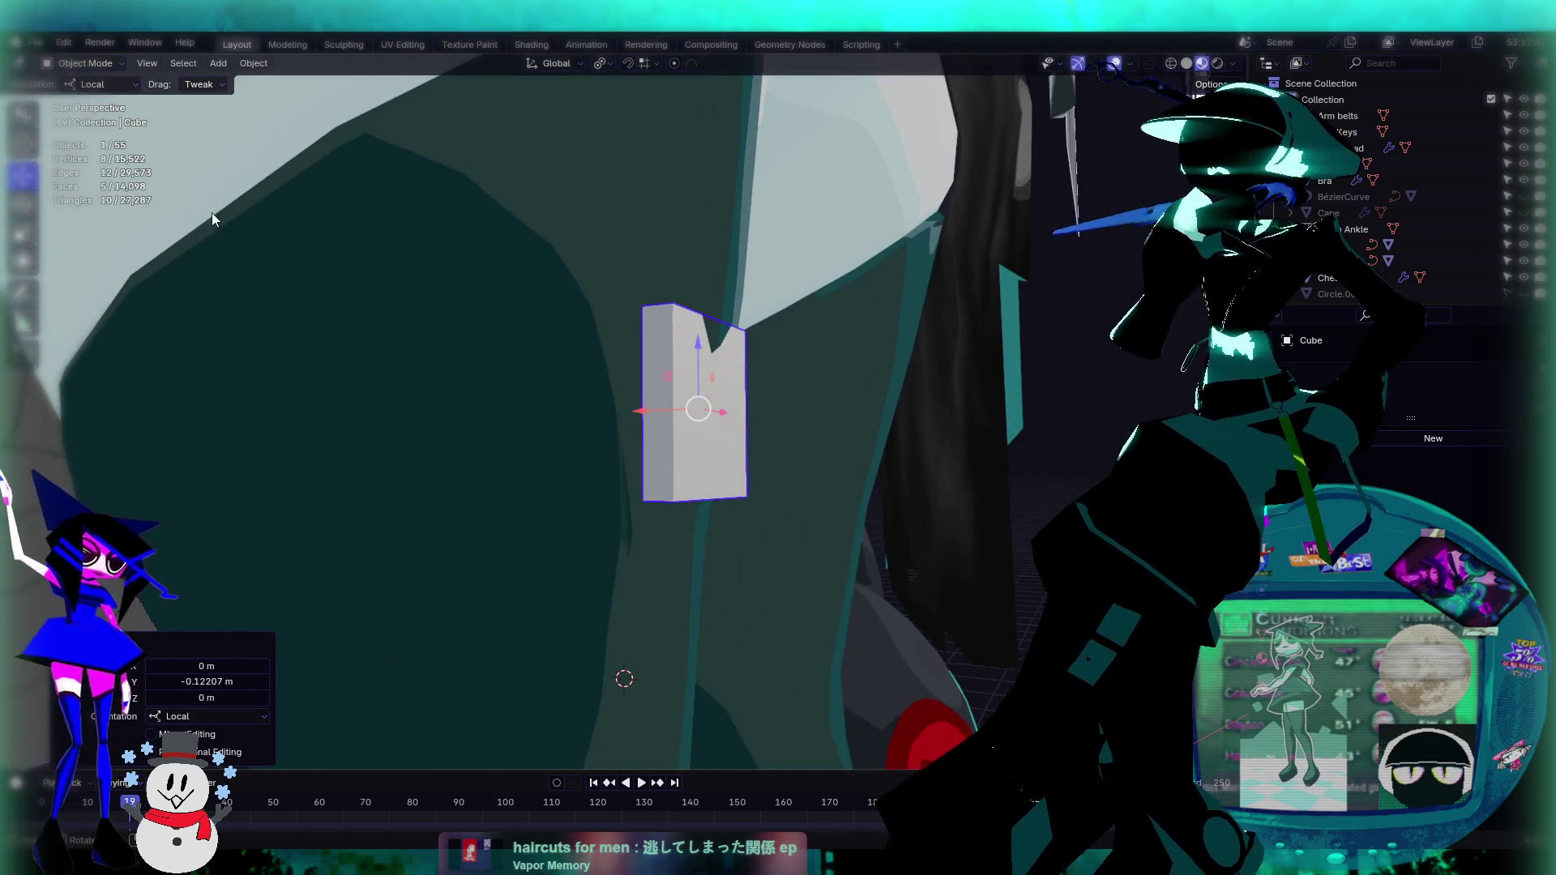
Step: Shrink the cube slightly with the Scale tool
left_click(24, 234)
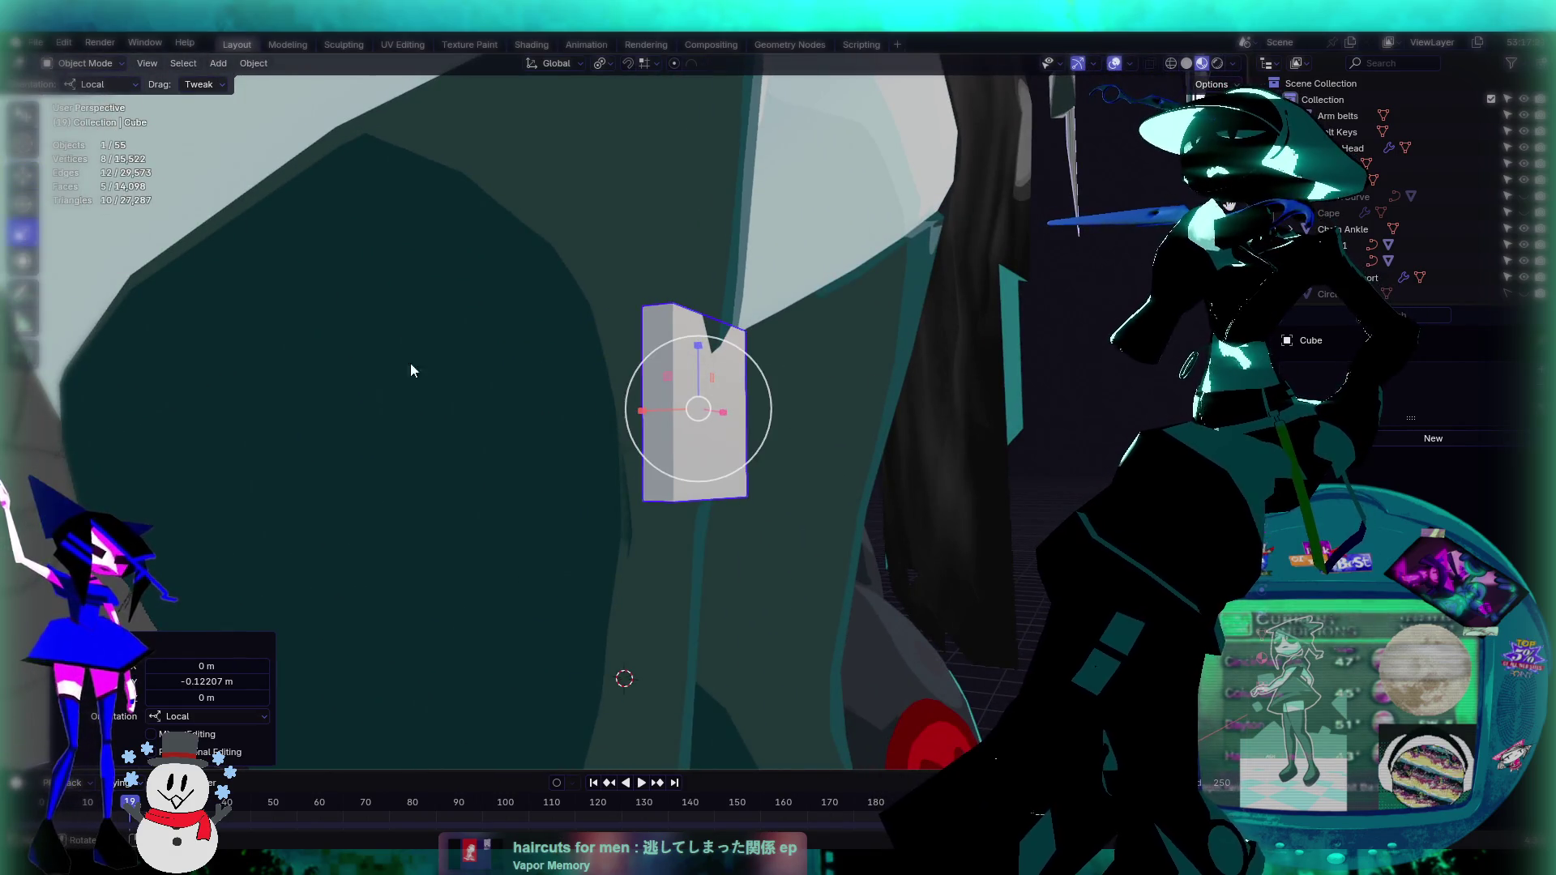
middle_click_drag(341, 349, 717, 435)
left_click_drag(760, 441, 742, 432)
mouse_move(743, 432)
middle_mouse_down()
mouse_move(616, 397)
mouse_move(566, 412)
middle_mouse_up()
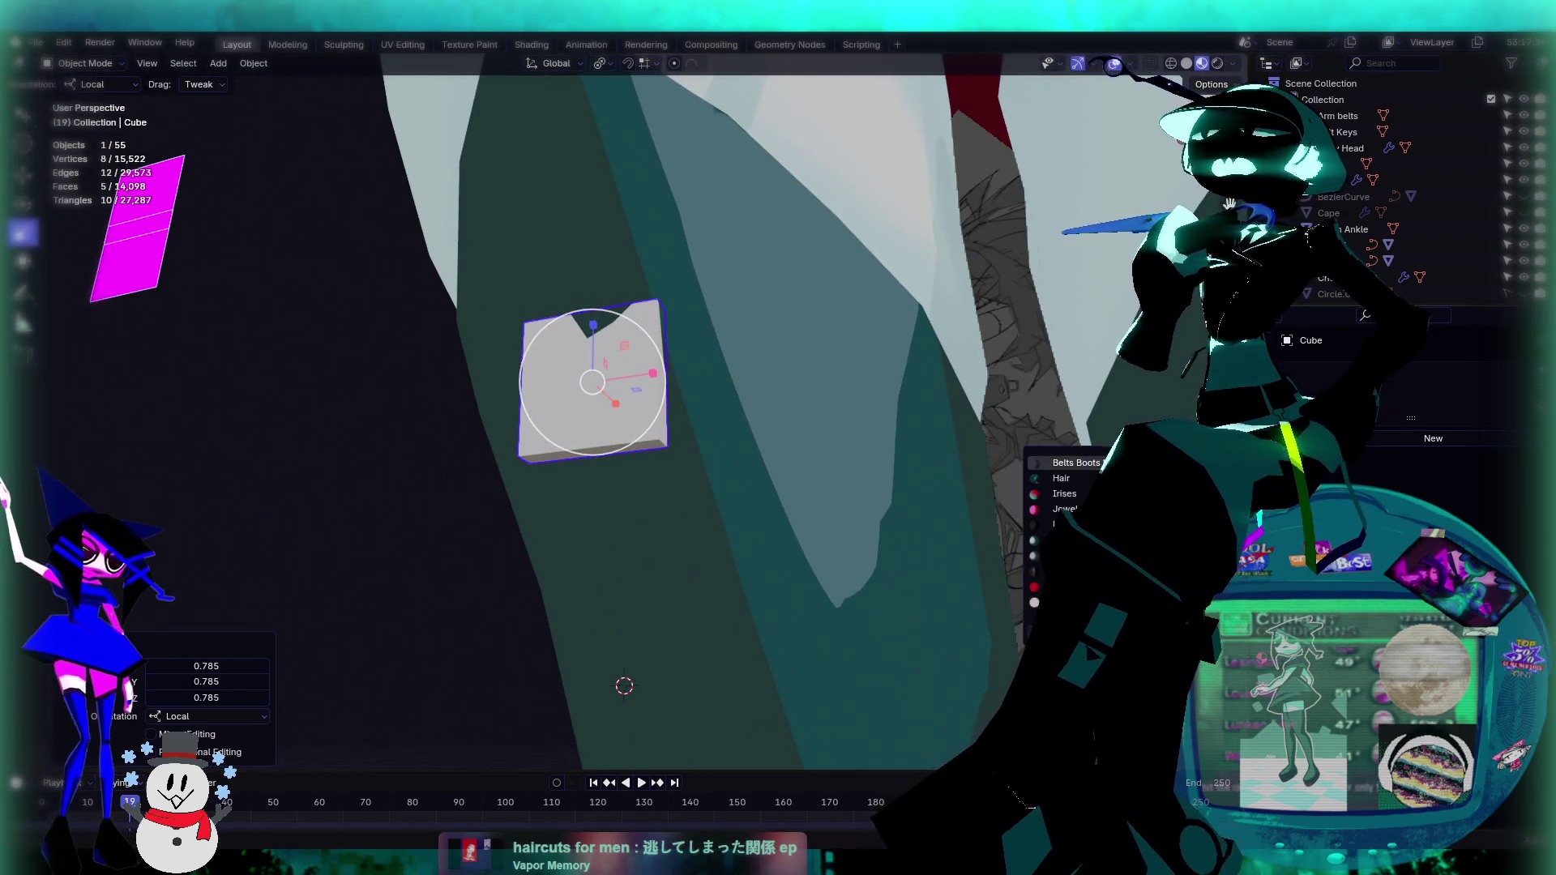
Step: Assign the Belts Boots material to the cube
left_click(1070, 463)
mouse_move(737, 400)
middle_mouse_down()
mouse_move(764, 386)
mouse_move(747, 366)
mouse_move(712, 371)
mouse_move(802, 417)
mouse_move(740, 360)
mouse_move(645, 362)
middle_mouse_up()
middle_click_drag(509, 304, 627, 381)
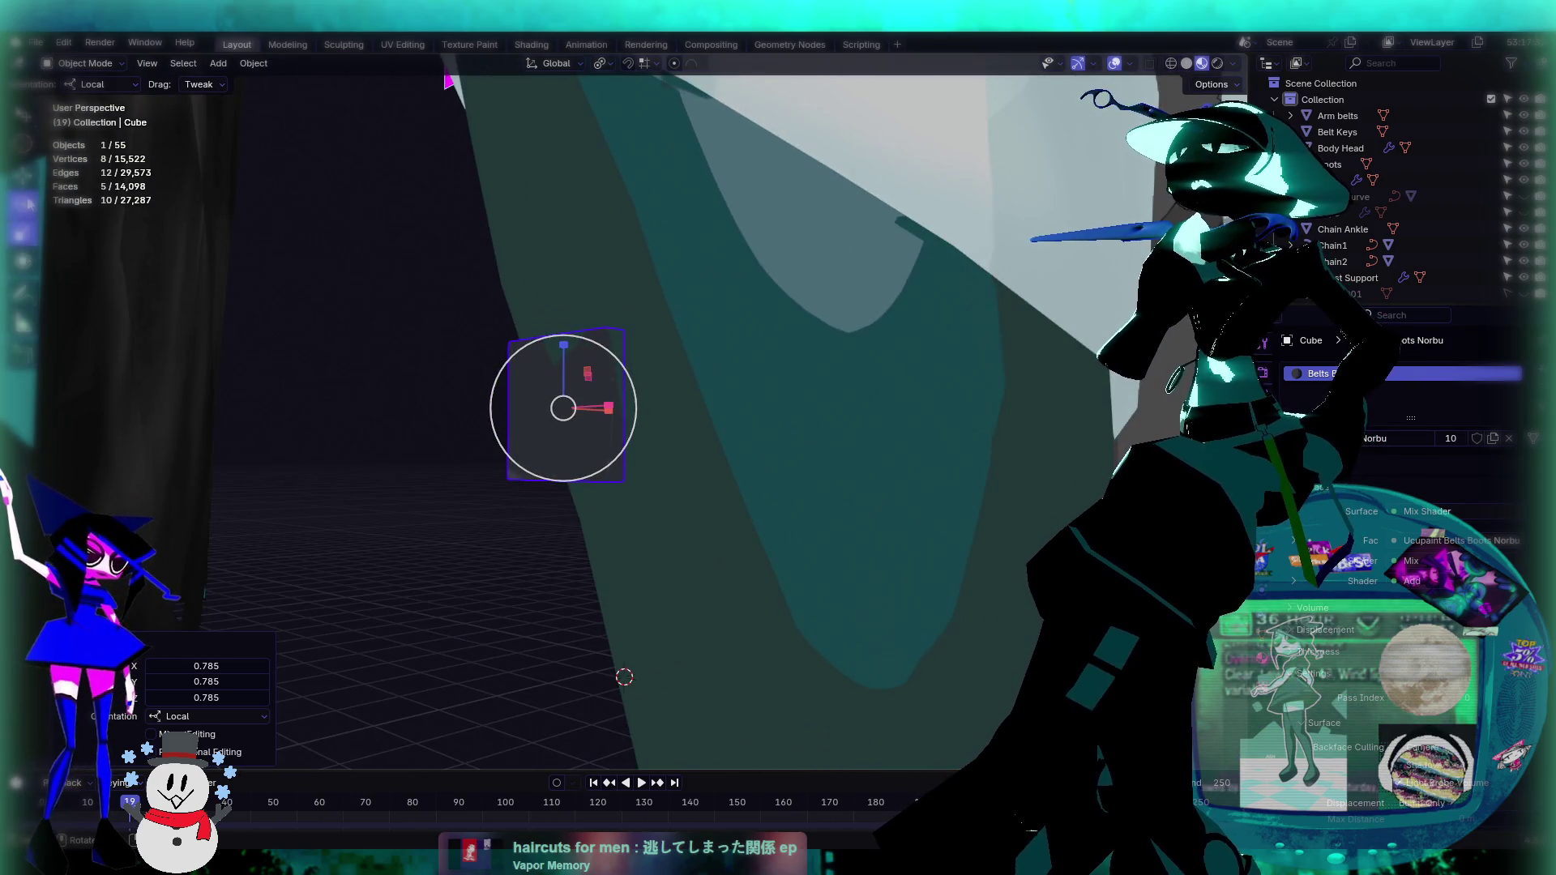
Step: Tilt the cube about 12.5° on its local X axis and shrink it a little more
key("shift+space")
key("r")
middle_click_drag(629, 379, 481, 445)
left_click_drag(500, 443, 507, 441)
mouse_move(508, 441)
middle_mouse_down()
mouse_move(834, 463)
mouse_move(684, 507)
mouse_move(669, 431)
mouse_move(715, 503)
mouse_move(681, 421)
mouse_move(716, 401)
mouse_move(587, 421)
mouse_move(605, 455)
mouse_move(770, 492)
mouse_move(699, 438)
mouse_move(736, 476)
middle_mouse_up()
scroll(670, 432, "down", 5)
key("s")
left_click(718, 459)
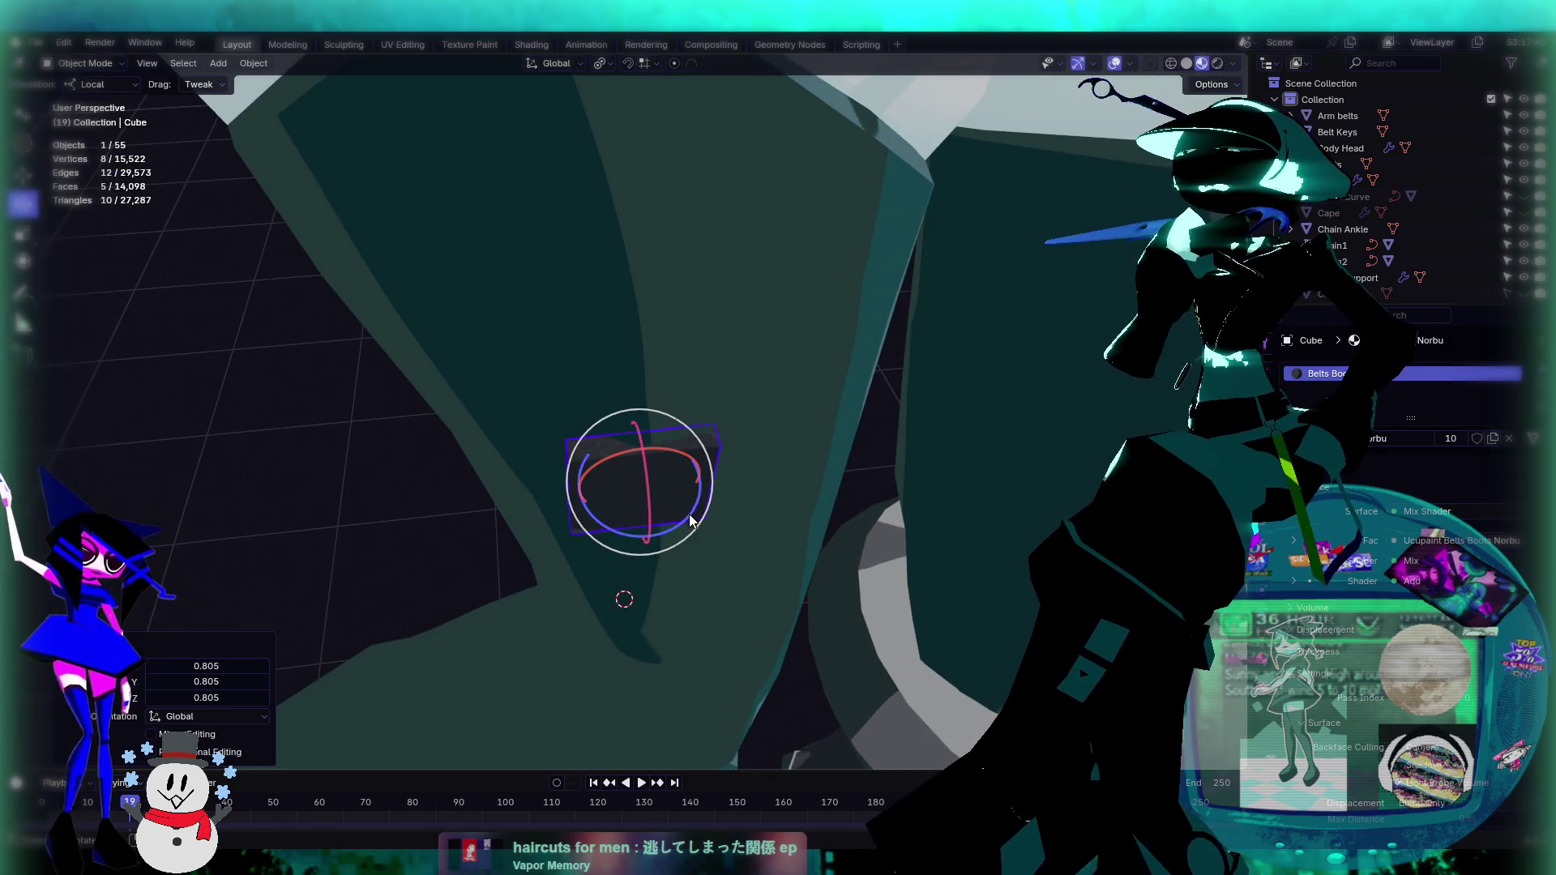
Step: Rotate the cube -6.73° about Z and -4.67° about its local X axis
key("r")
key("z")
key("z")
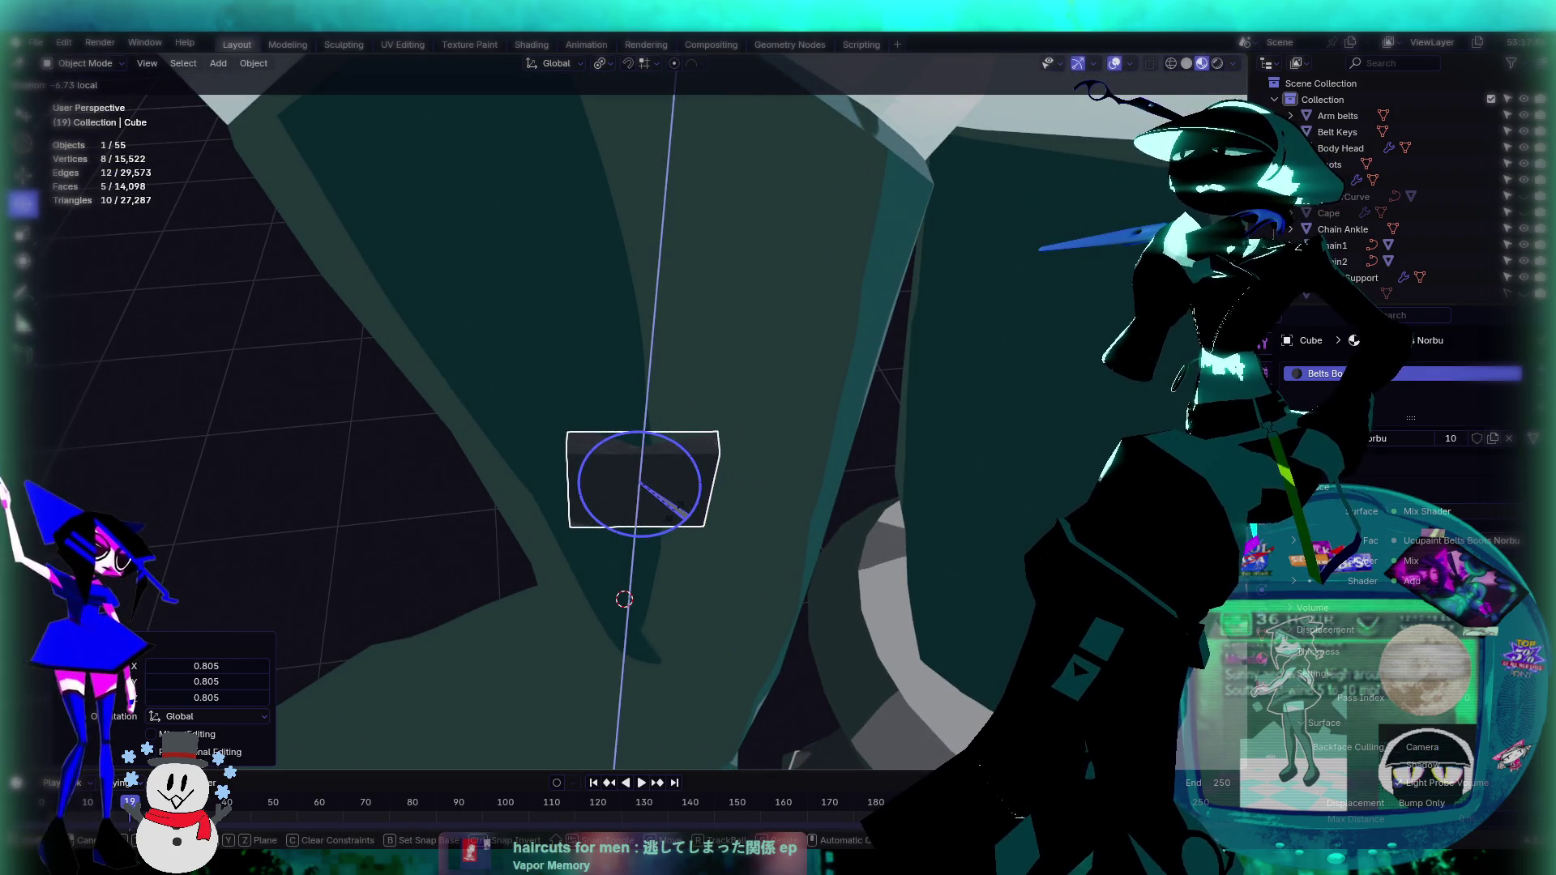
left_click(625, 466)
mouse_move(624, 466)
middle_mouse_down()
mouse_move(611, 433)
mouse_move(708, 251)
mouse_move(674, 376)
middle_mouse_up()
key("r")
key("x")
key("x")
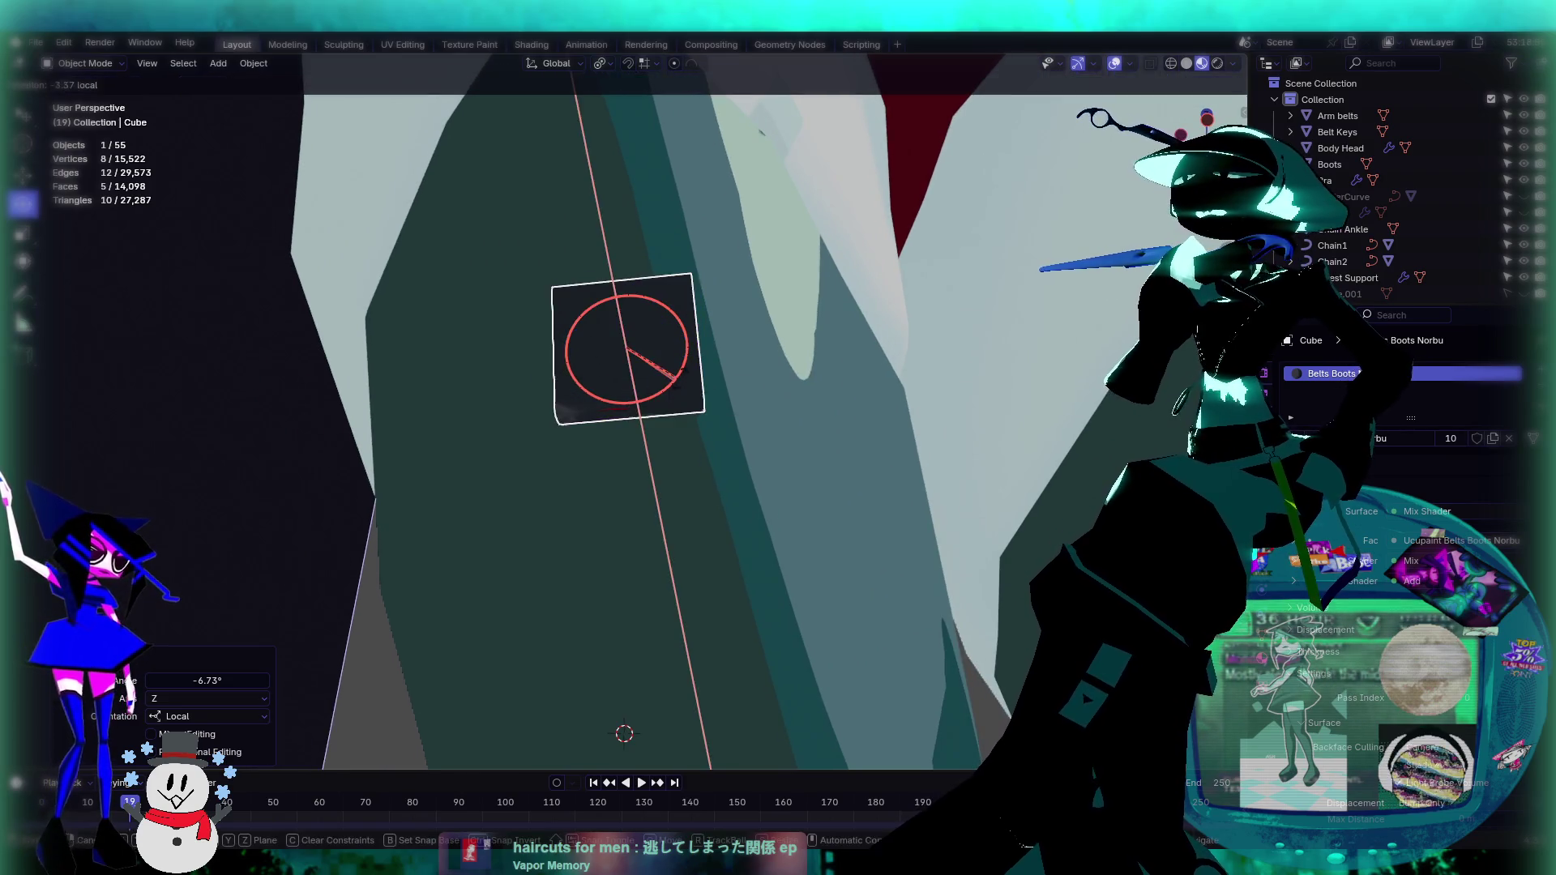
left_click(679, 376)
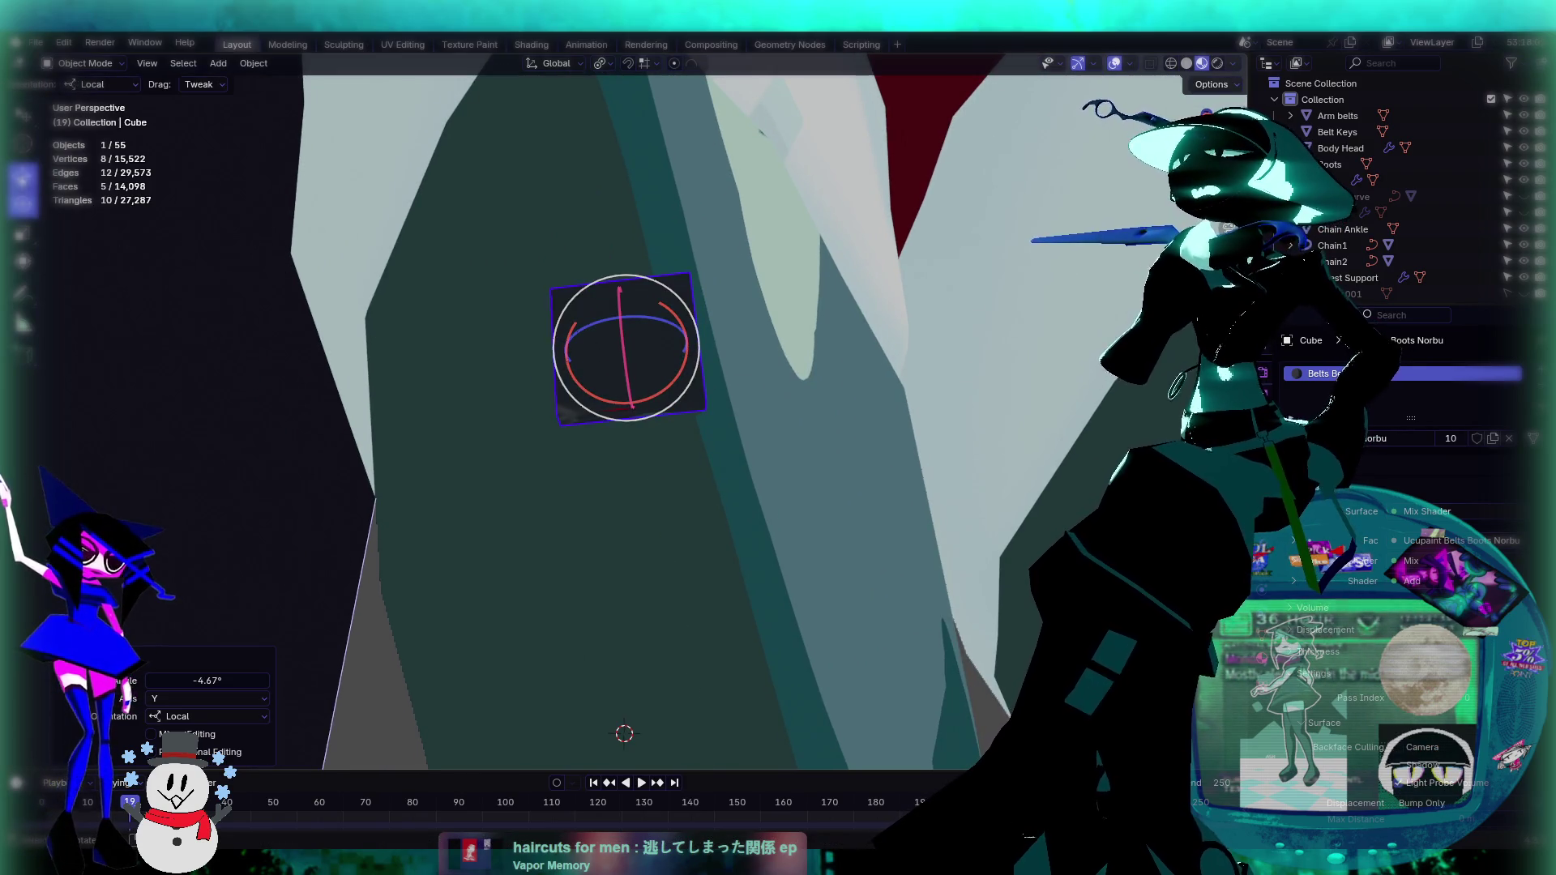
Step: Slide the cube left along its X axis against the thigh
key("shift+space")
key("g")
left_click_drag(683, 358, 616, 353)
mouse_move(616, 354)
middle_mouse_down()
mouse_move(687, 318)
mouse_move(677, 290)
mouse_move(610, 376)
mouse_move(693, 350)
mouse_move(670, 341)
middle_mouse_up()
middle_click_drag(647, 268, 643, 300)
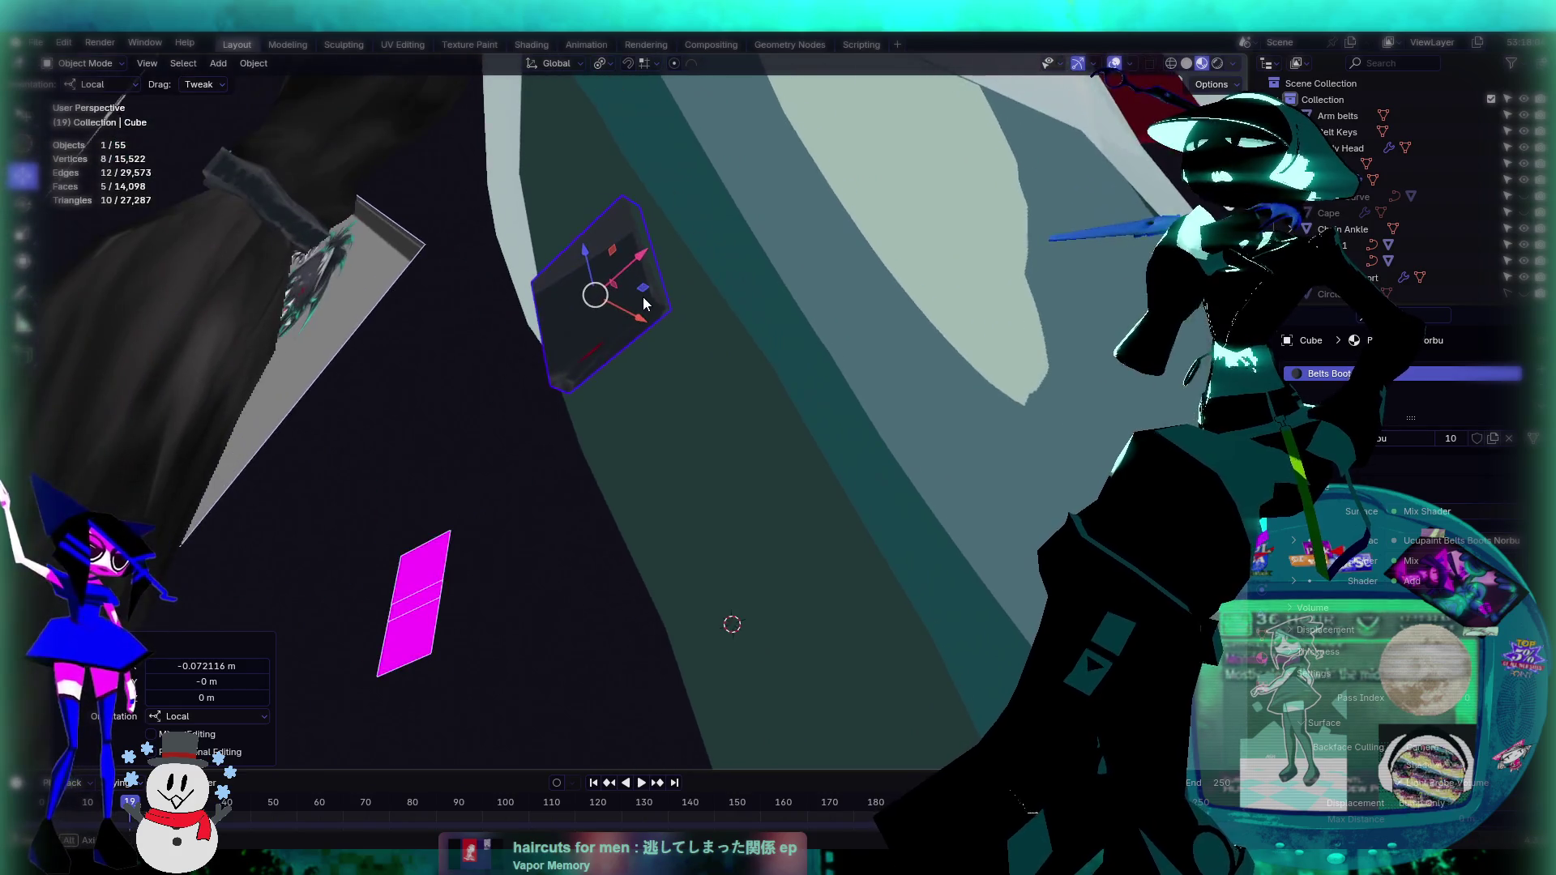
Step: Nudge the cube along Y and turn it -13.8° about its local Z axis
left_click_drag(637, 322, 644, 317)
middle_click_drag(644, 316, 727, 275)
mouse_move(726, 275)
left_mouse_down()
mouse_move(654, 333)
mouse_move(653, 371)
mouse_move(654, 267)
mouse_move(630, 269)
left_mouse_up()
left_click(24, 203)
mouse_move(665, 293)
middle_mouse_down()
mouse_move(655, 247)
mouse_move(637, 332)
mouse_move(739, 547)
mouse_move(873, 522)
mouse_move(908, 430)
mouse_move(58, 201)
middle_mouse_up()
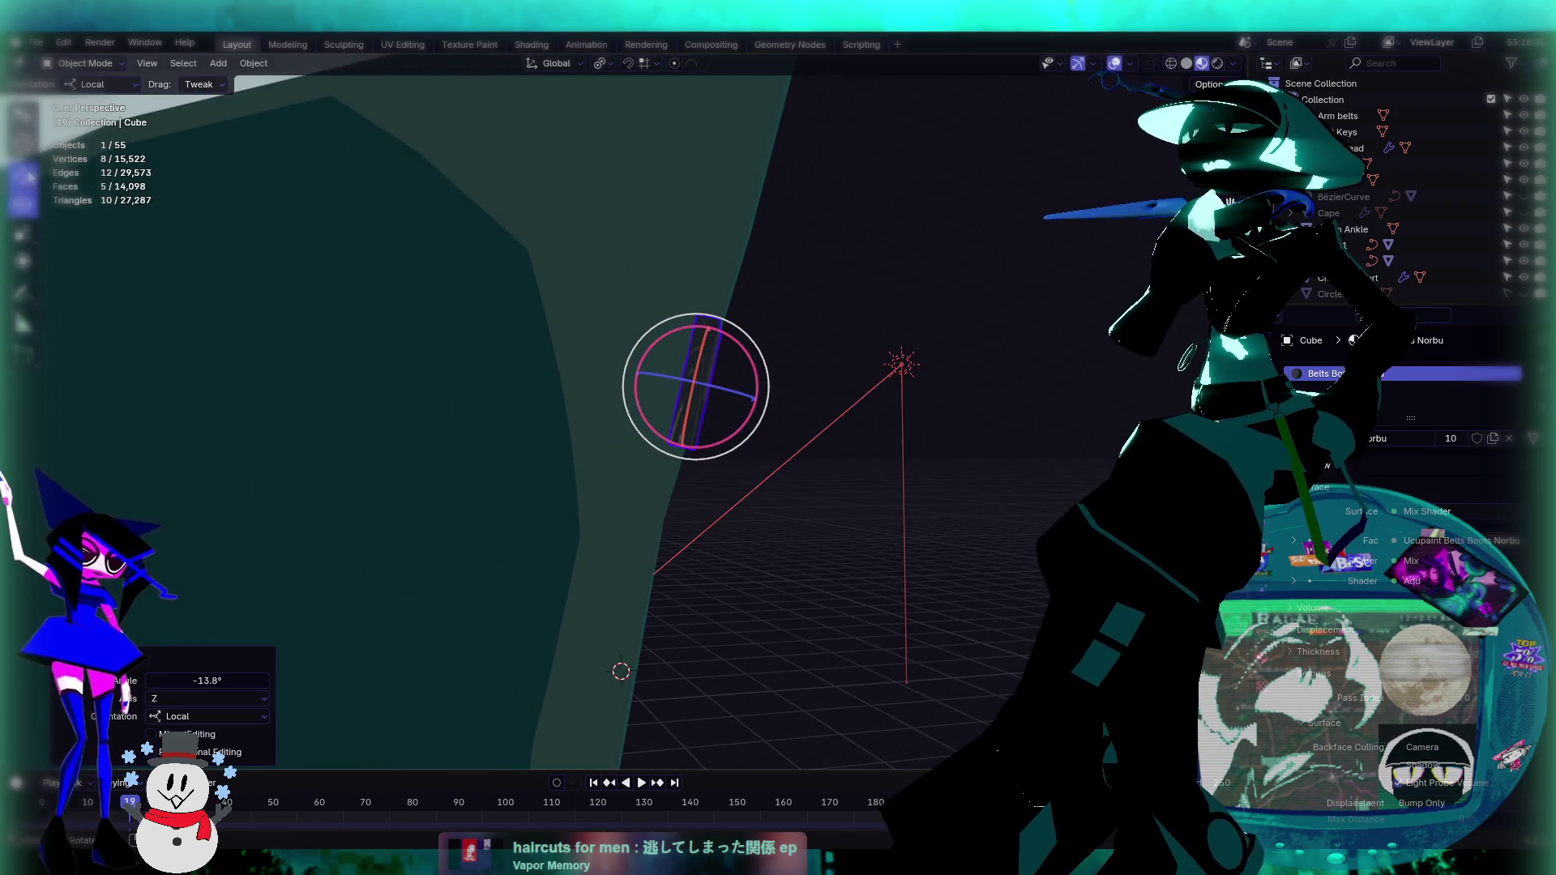
Step: Slide the cube left along its local X axis and frame it in view
left_click(29, 177)
mouse_move(667, 367)
left_mouse_down()
mouse_move(609, 337)
mouse_move(640, 349)
left_mouse_up()
key("KP_Decimal")
middle_click_drag(799, 367, 411, 254)
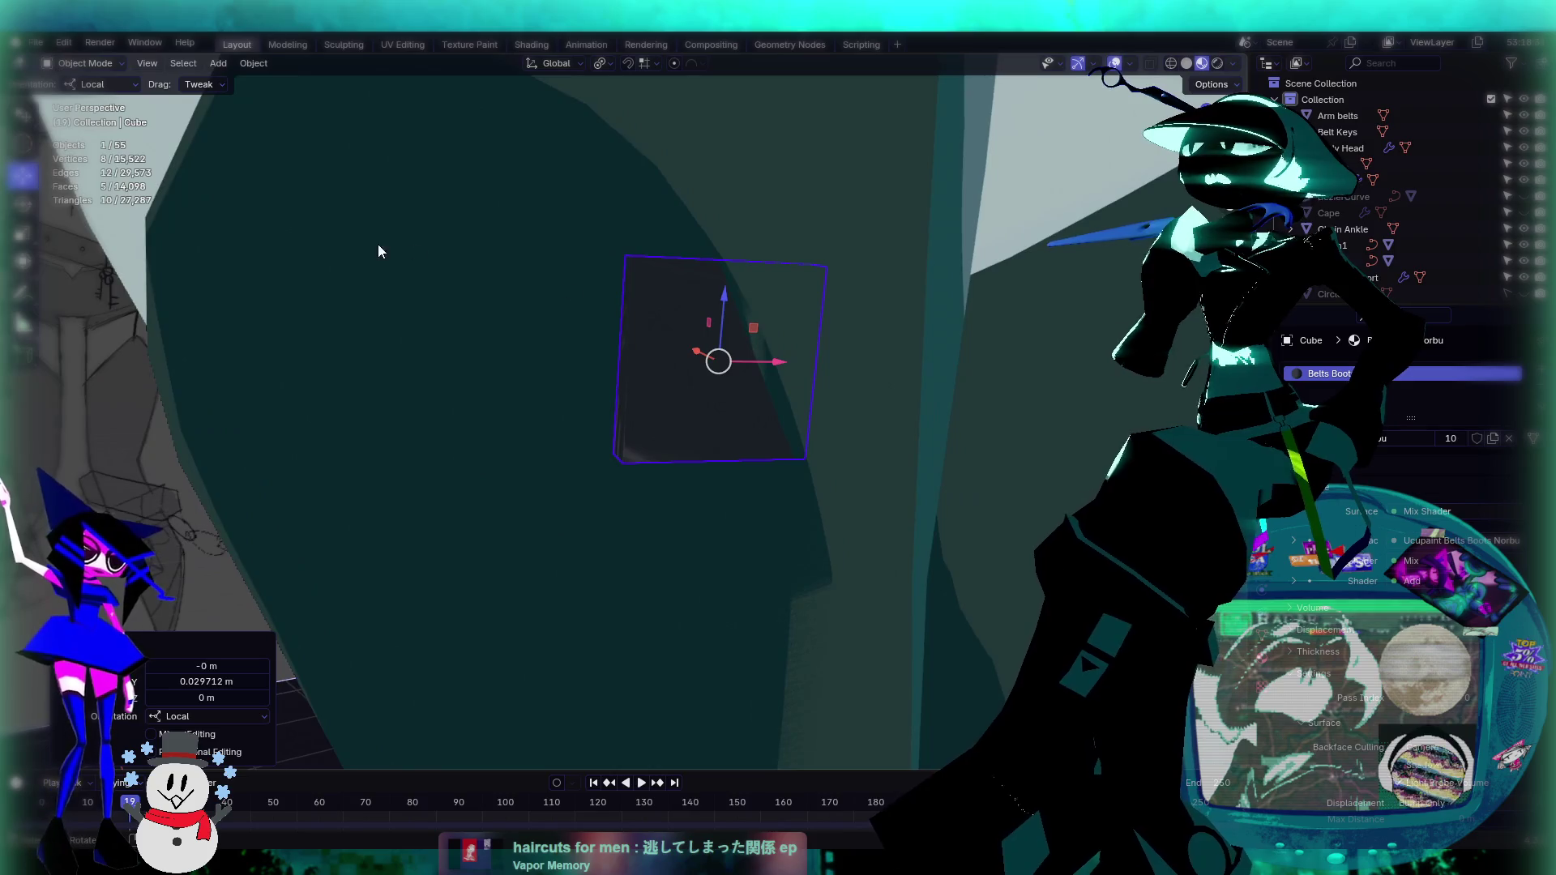
Step: Set the cube's Z turn to -11.6° and tilt it 4.36° about X
left_click(23, 203)
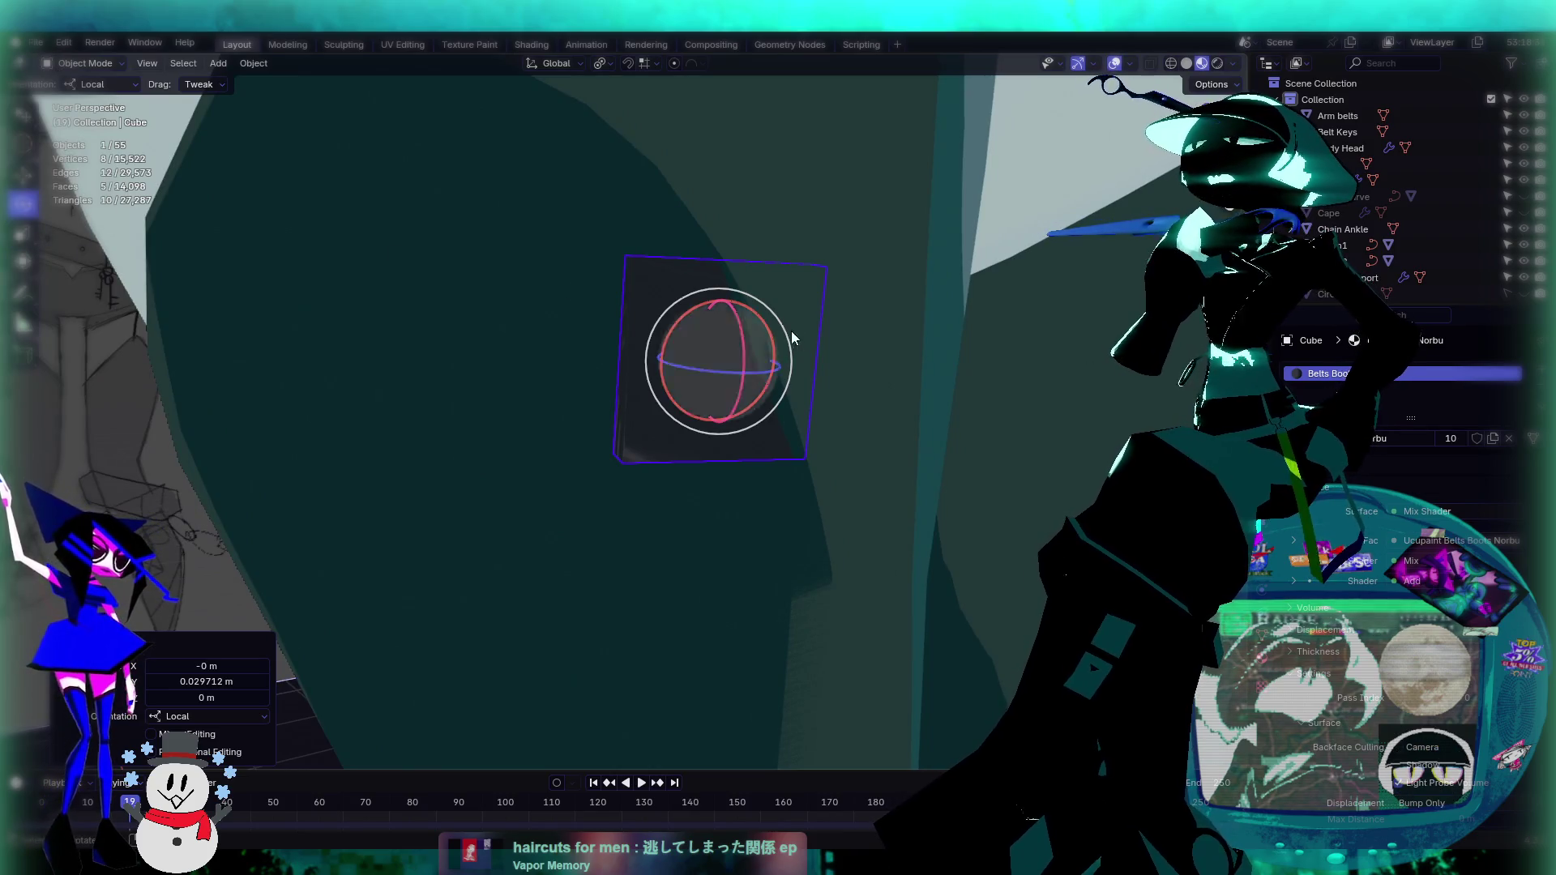
left_click_drag(762, 376, 744, 376)
middle_click_drag(744, 376, 852, 397)
left_click_drag(769, 344, 772, 361)
mouse_move(772, 360)
middle_mouse_down()
mouse_move(815, 366)
mouse_move(739, 381)
mouse_move(743, 415)
mouse_move(757, 382)
mouse_move(760, 407)
mouse_move(742, 420)
mouse_move(765, 376)
mouse_move(838, 365)
mouse_move(828, 332)
middle_mouse_up()
scroll(738, 382, "up", 3)
Step: Nudge the cube slightly along Y, then enter Edit Mode with circle select
left_click(23, 176)
left_click_drag(756, 307, 761, 310)
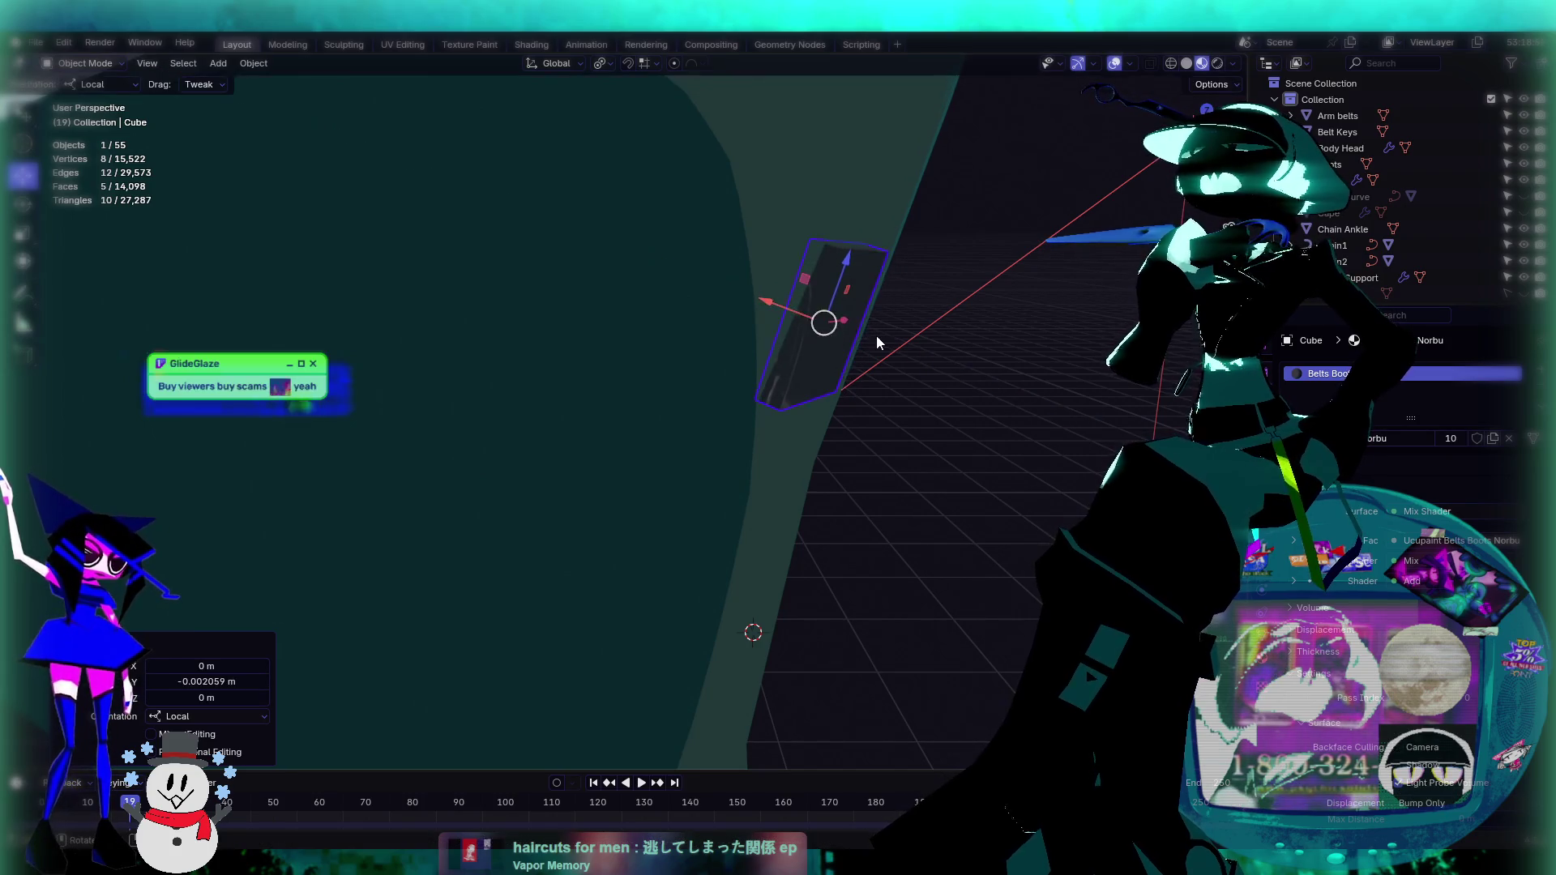
middle_click_drag(877, 336, 817, 279)
key("Tab")
key("c")
mouse_move(807, 353)
middle_mouse_down()
mouse_move(787, 385)
mouse_move(749, 377)
middle_mouse_up()
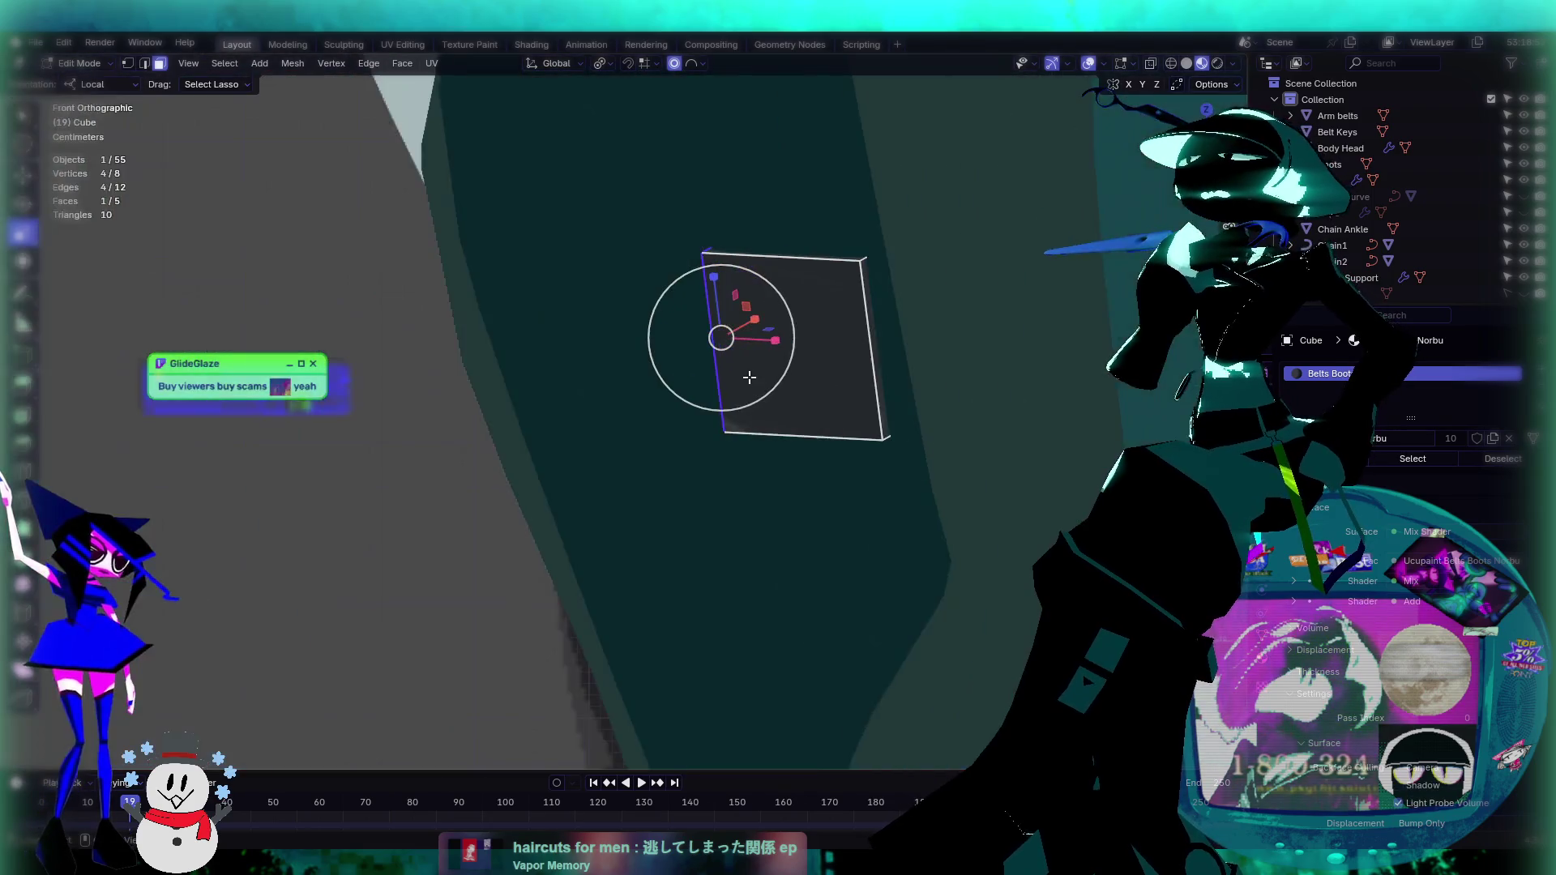
Step: Extrude the strap face and slide the new section along its local X axis
key("Escape")
key("e")
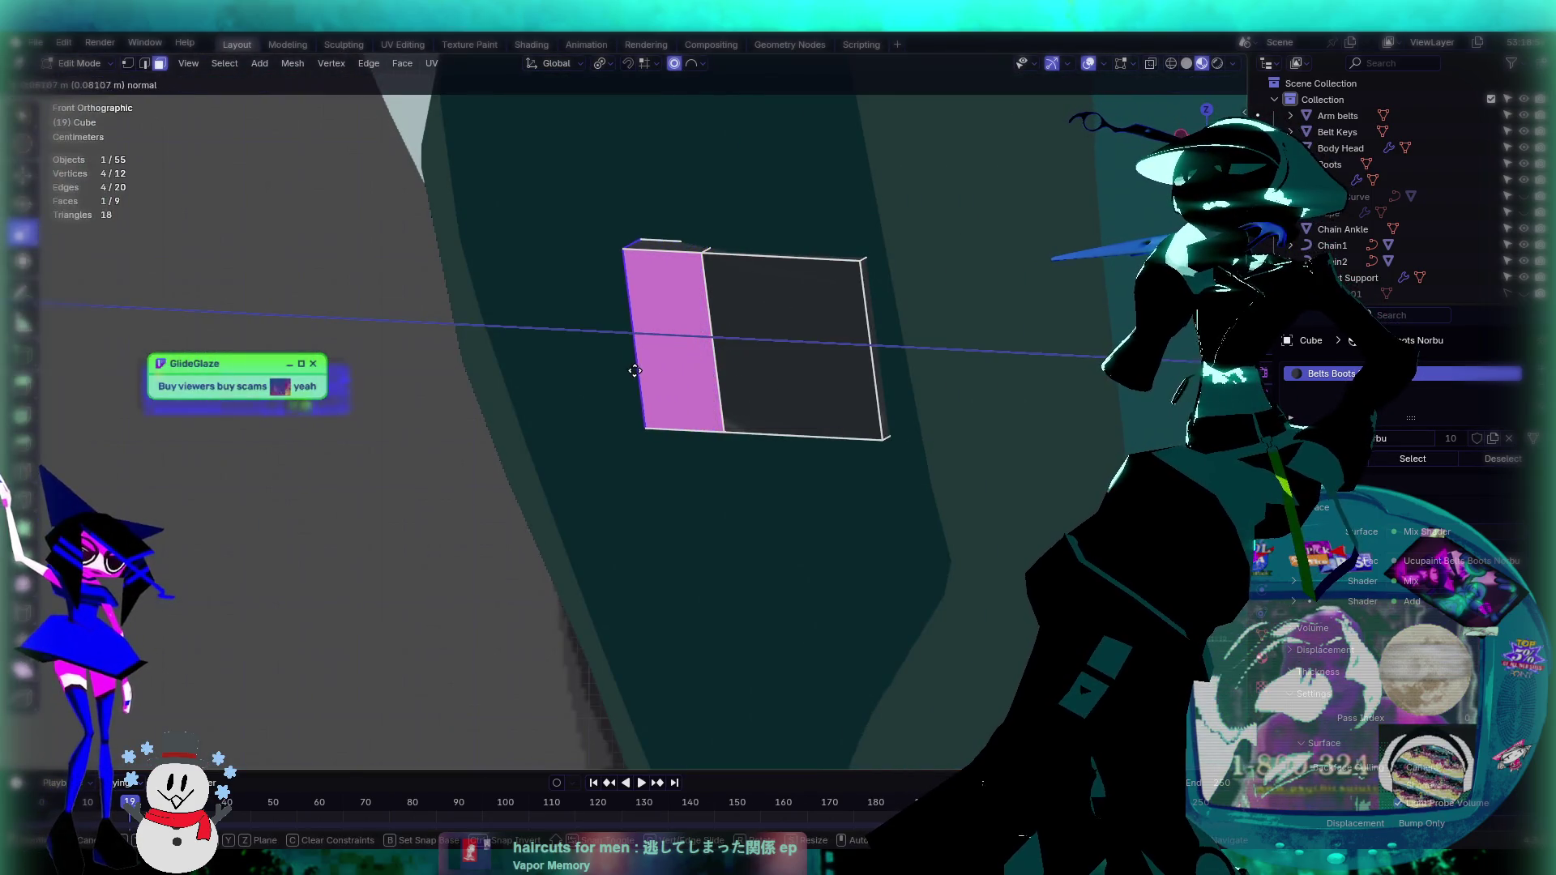
left_click(608, 366)
mouse_move(607, 366)
middle_mouse_down()
mouse_move(779, 374)
mouse_move(722, 319)
middle_mouse_up()
key("g")
key("x")
key("x")
left_click(720, 323)
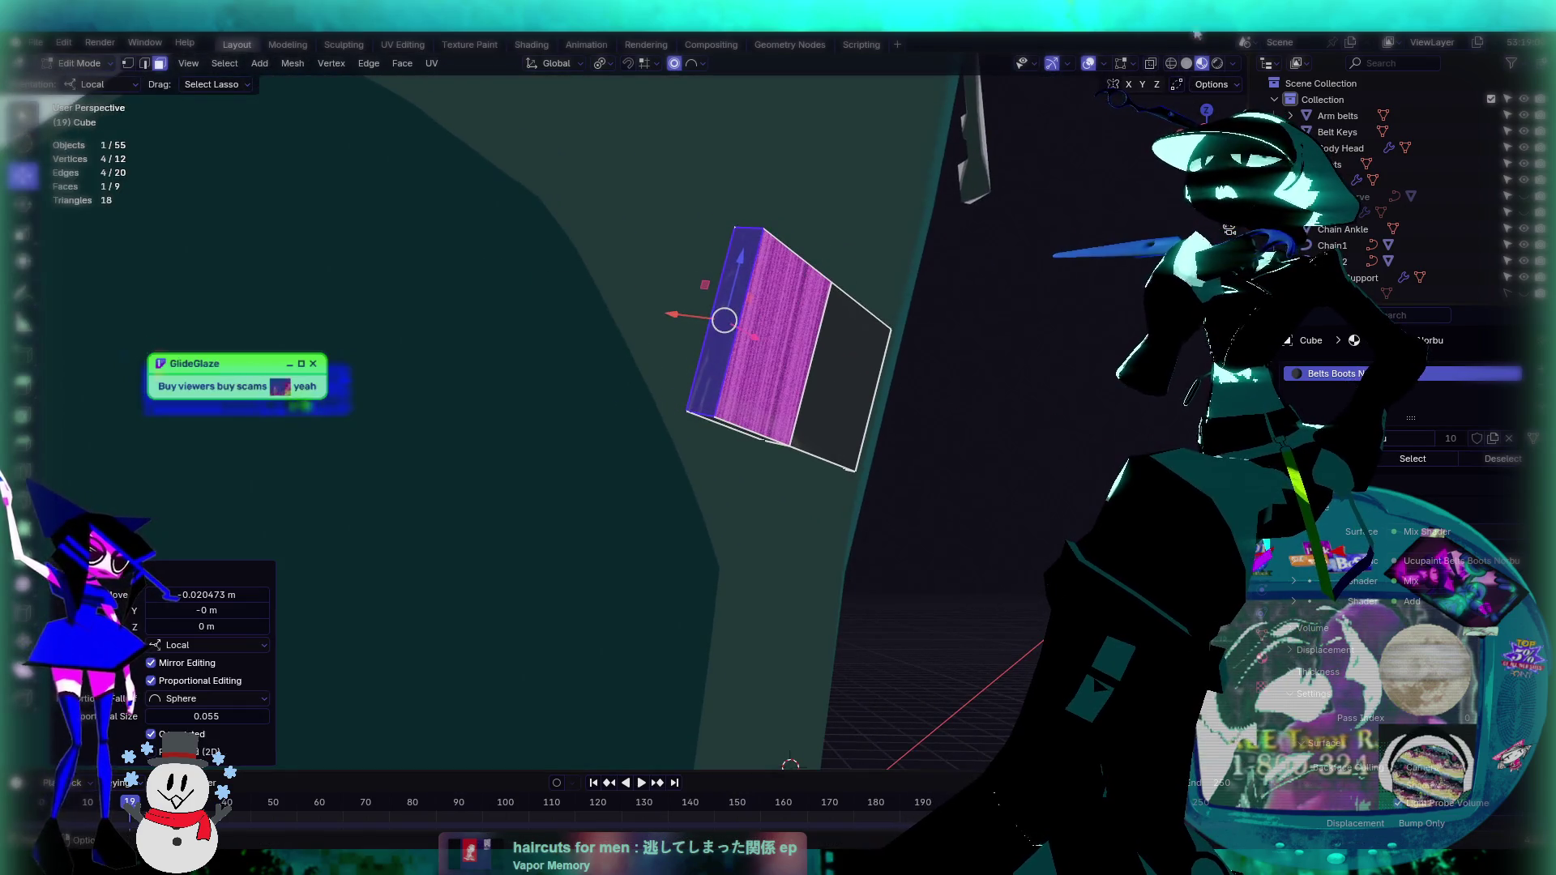
key("z")
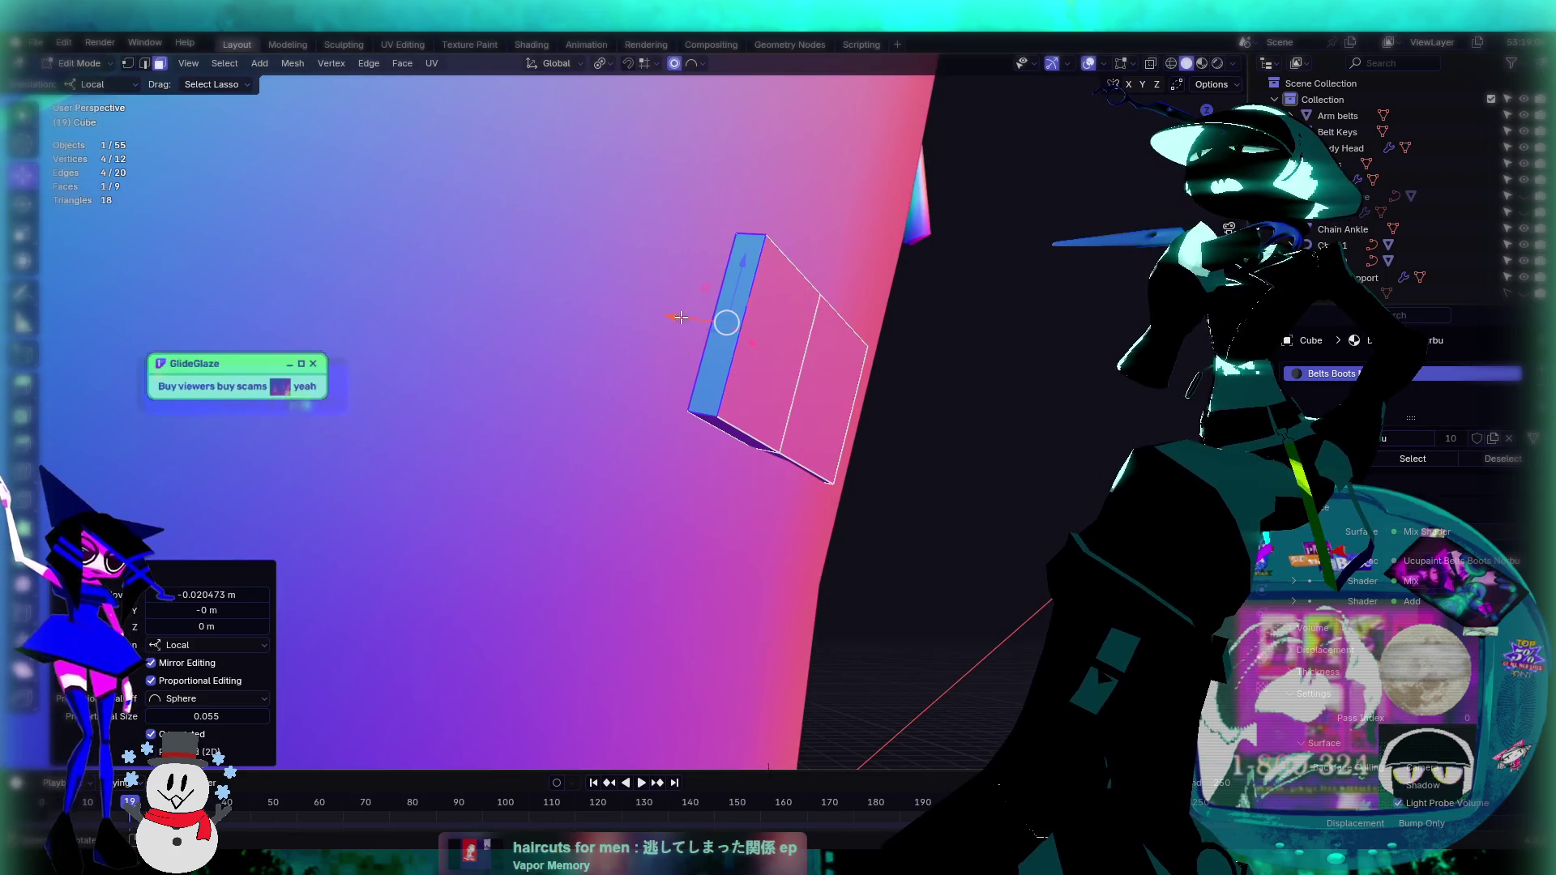
Step: Readjust the end face along local X and extrude a third strap section
key("g")
key("x")
key("x")
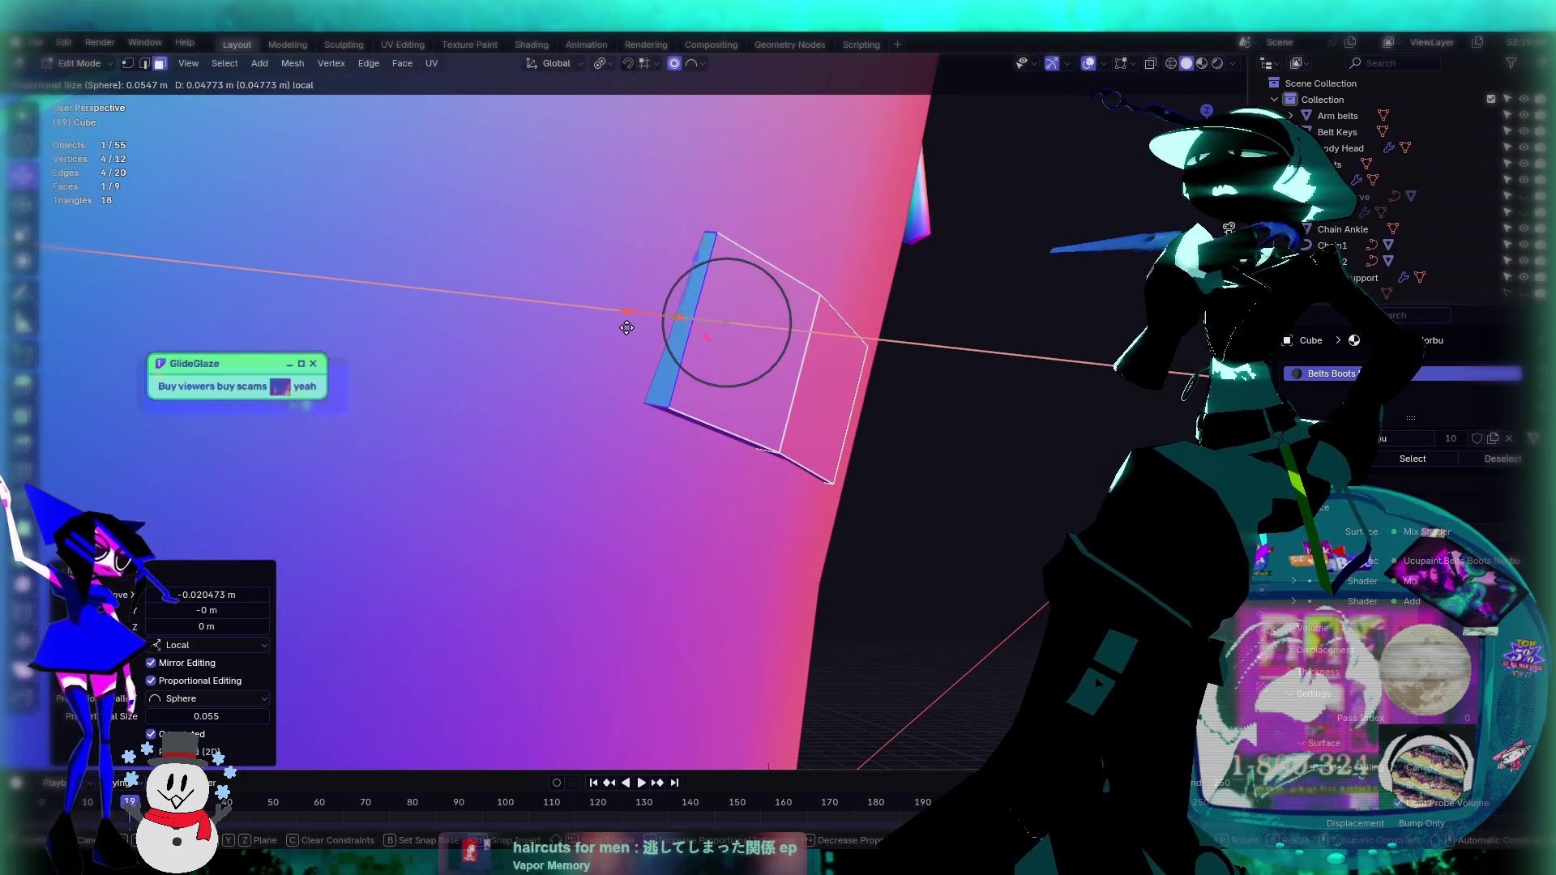
left_click(626, 328)
mouse_move(969, 326)
middle_mouse_down()
mouse_move(912, 377)
mouse_move(883, 342)
middle_mouse_up()
key("e")
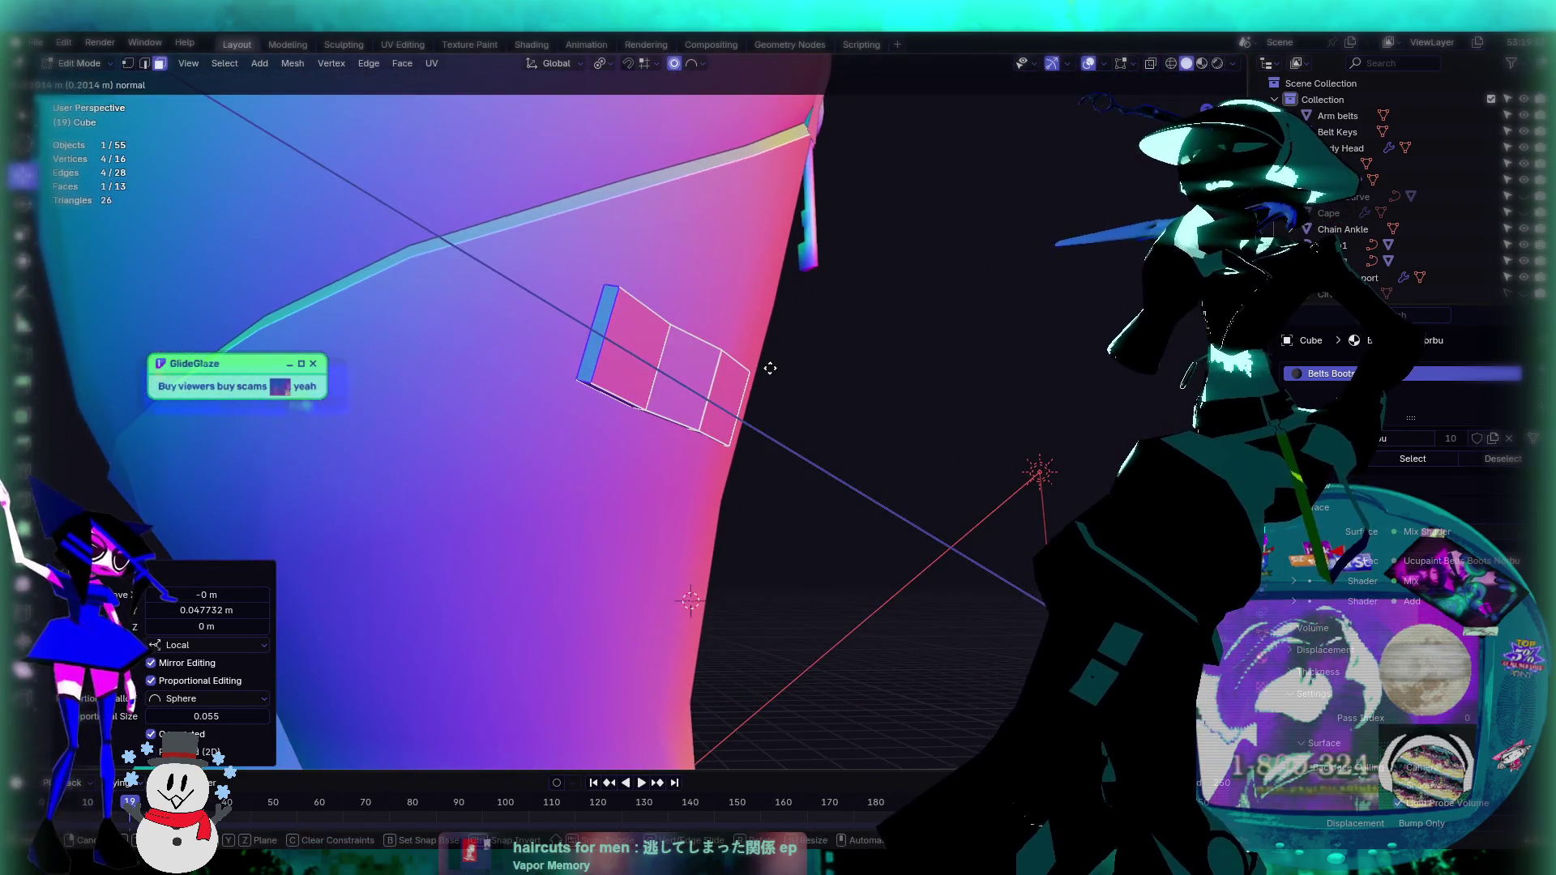
left_click(767, 365)
scroll(767, 365, "up", 5)
mouse_move(766, 365)
middle_mouse_down()
mouse_move(608, 319)
mouse_move(598, 343)
mouse_move(606, 325)
middle_mouse_up()
Step: Move the end face along local X with proportional falloff to sit against the leg
key("g")
key("x")
key("x")
left_click(589, 361)
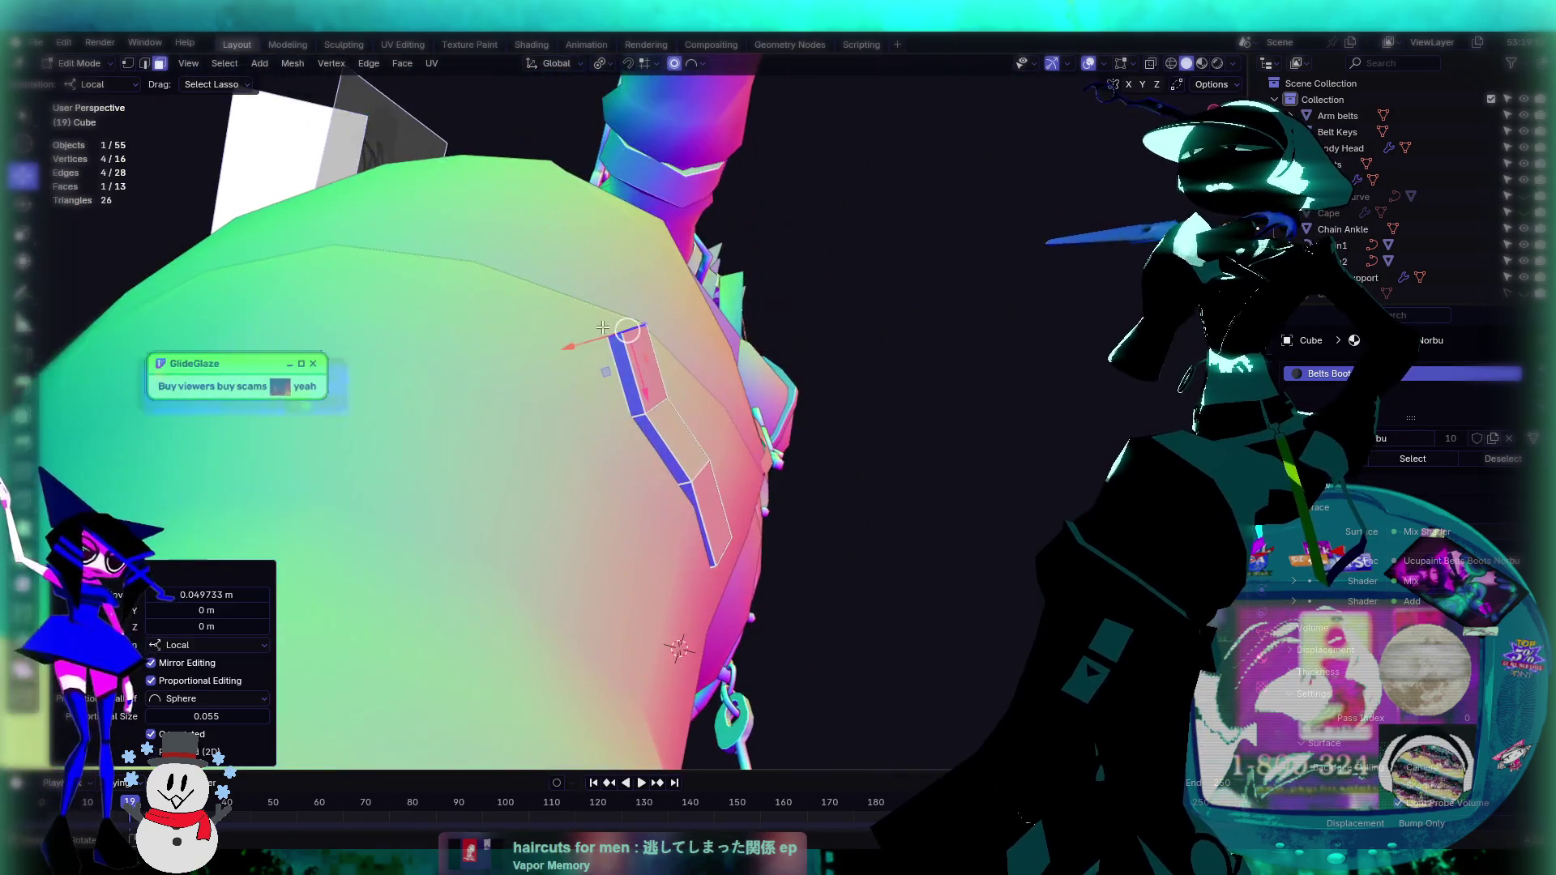
key("g")
key("x")
key("x")
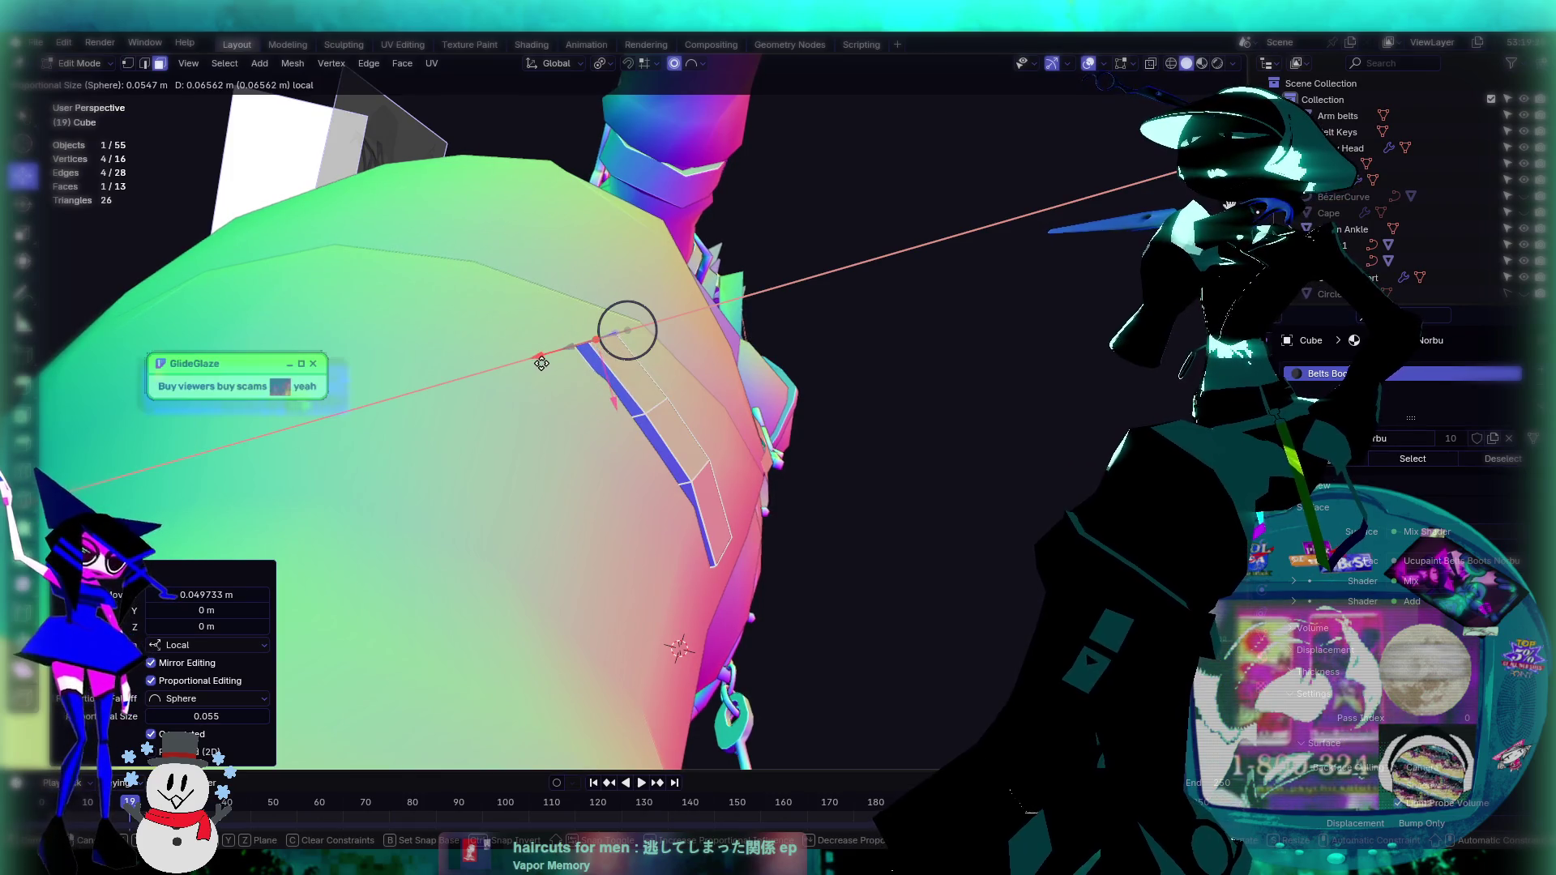
left_click(534, 367)
middle_click_drag(535, 367, 663, 382)
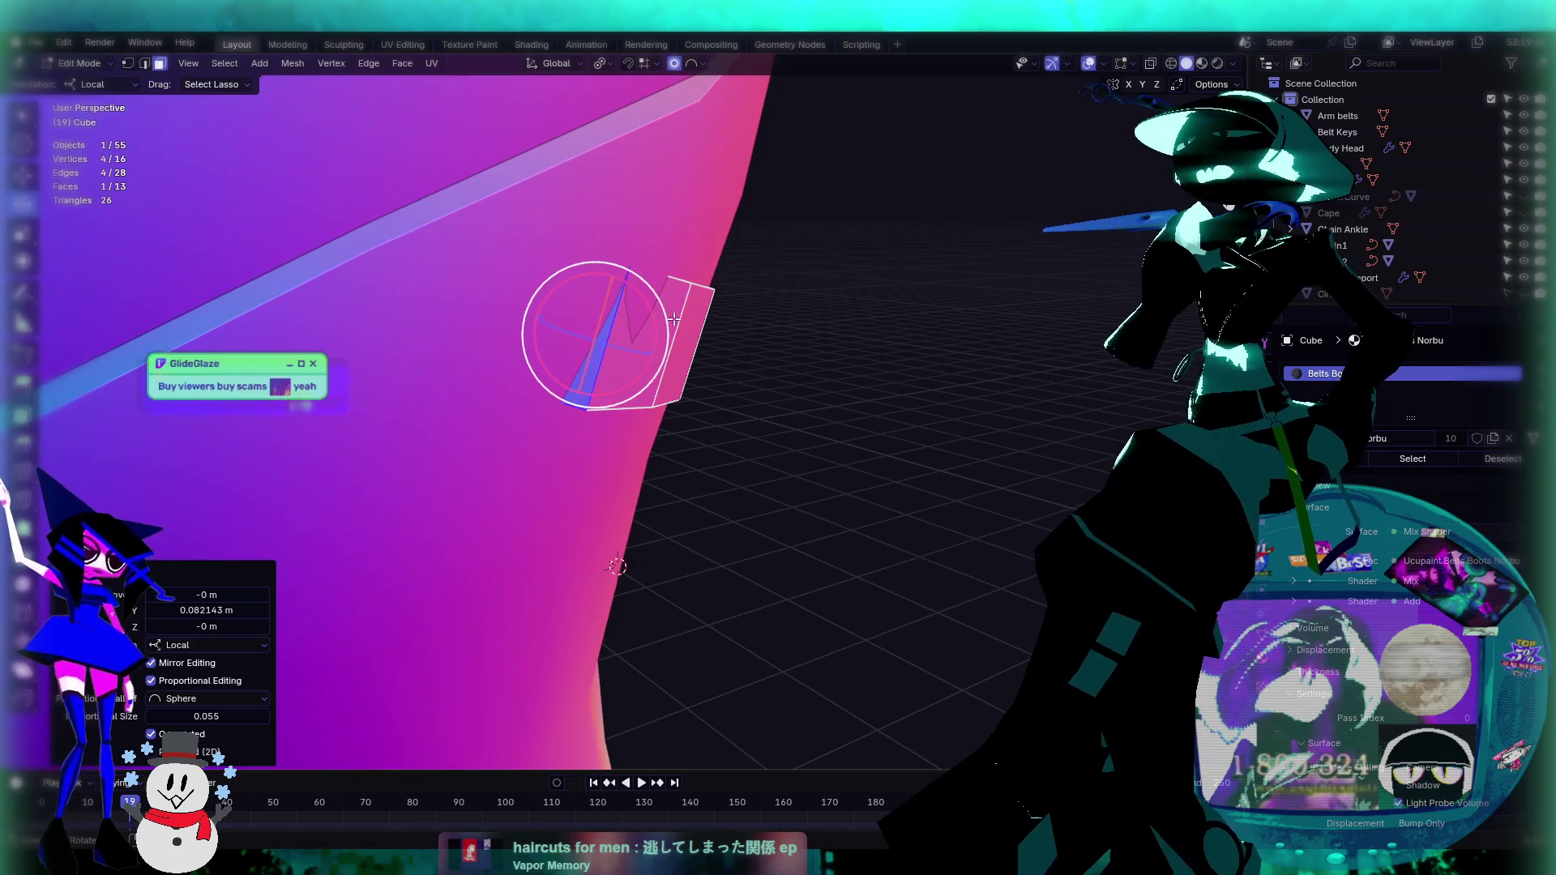
mouse_move(672, 401)
middle_mouse_down()
mouse_move(594, 387)
mouse_move(631, 413)
middle_mouse_up()
Step: Tilt the selected end, then switch to edge select and pick a strap edge
key("r")
key("r")
left_click(610, 396)
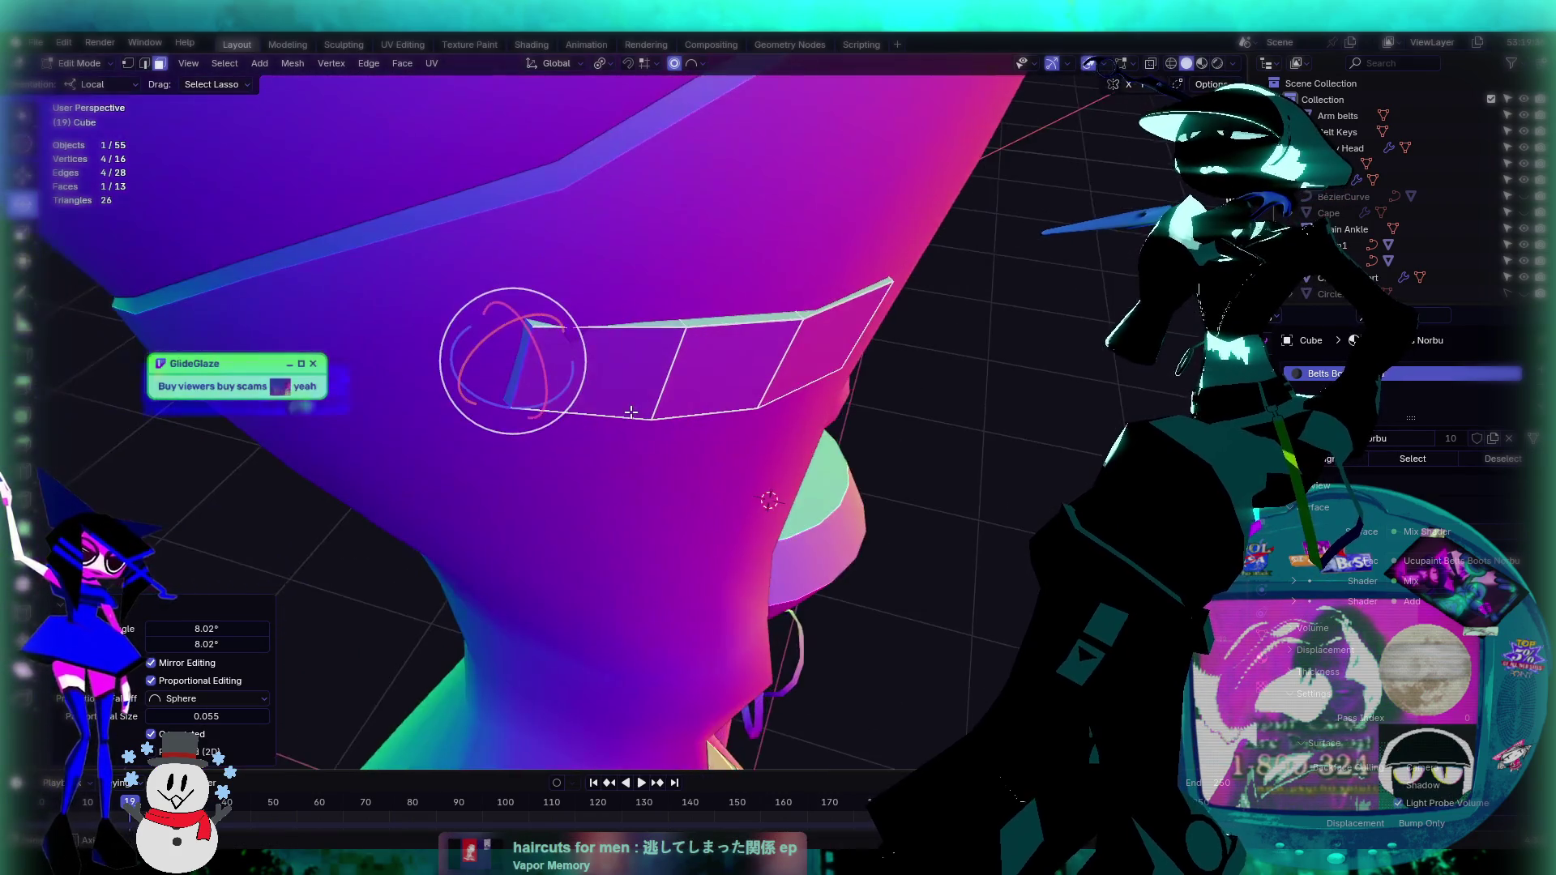
key("a")
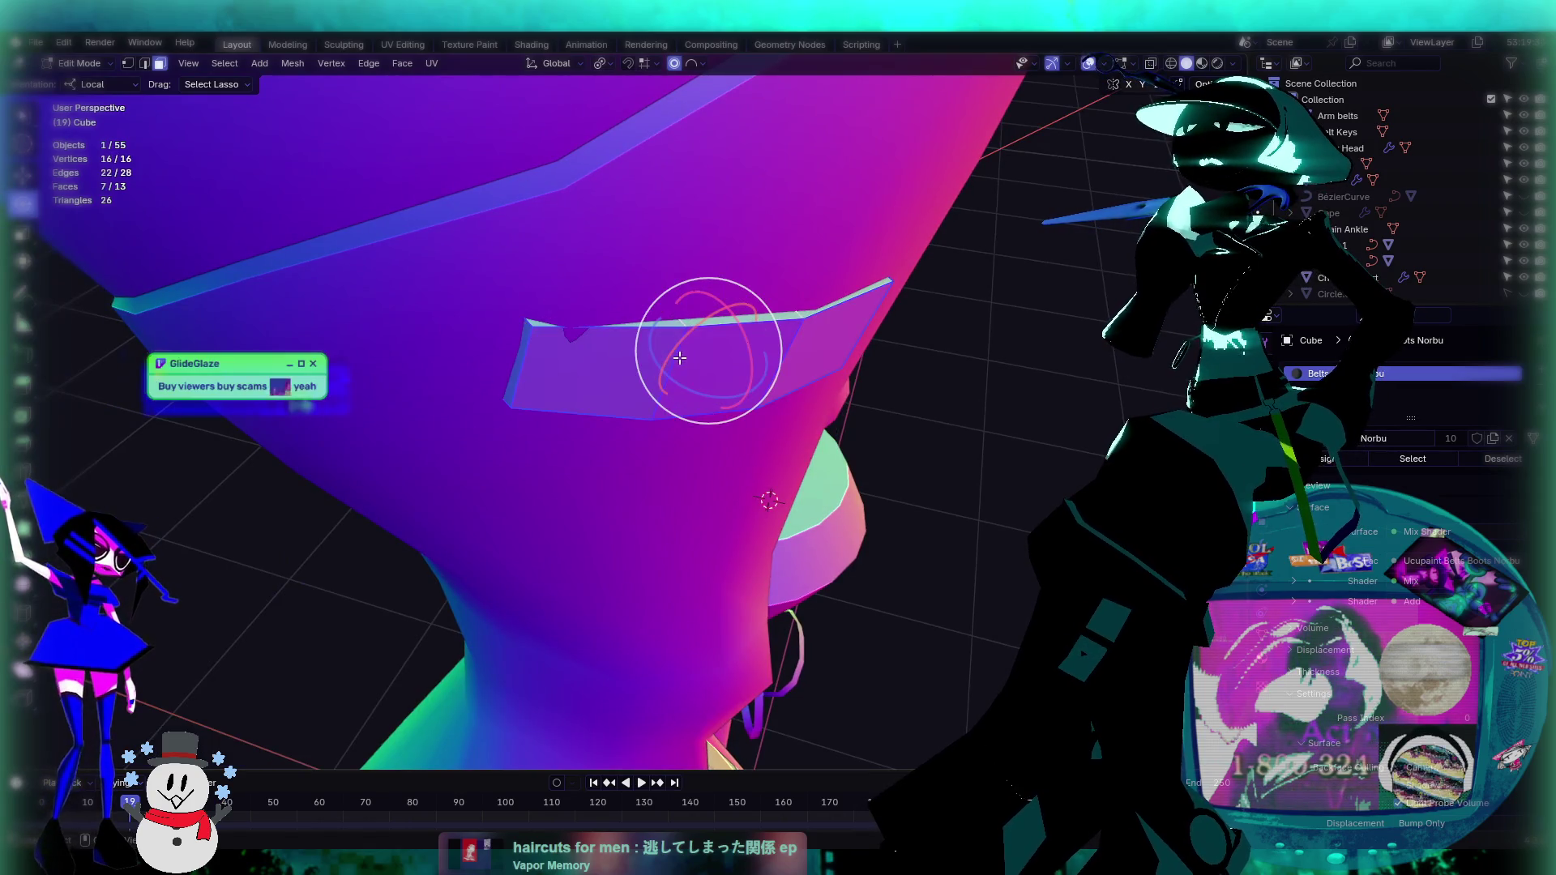
left_click(144, 63)
left_click(669, 360)
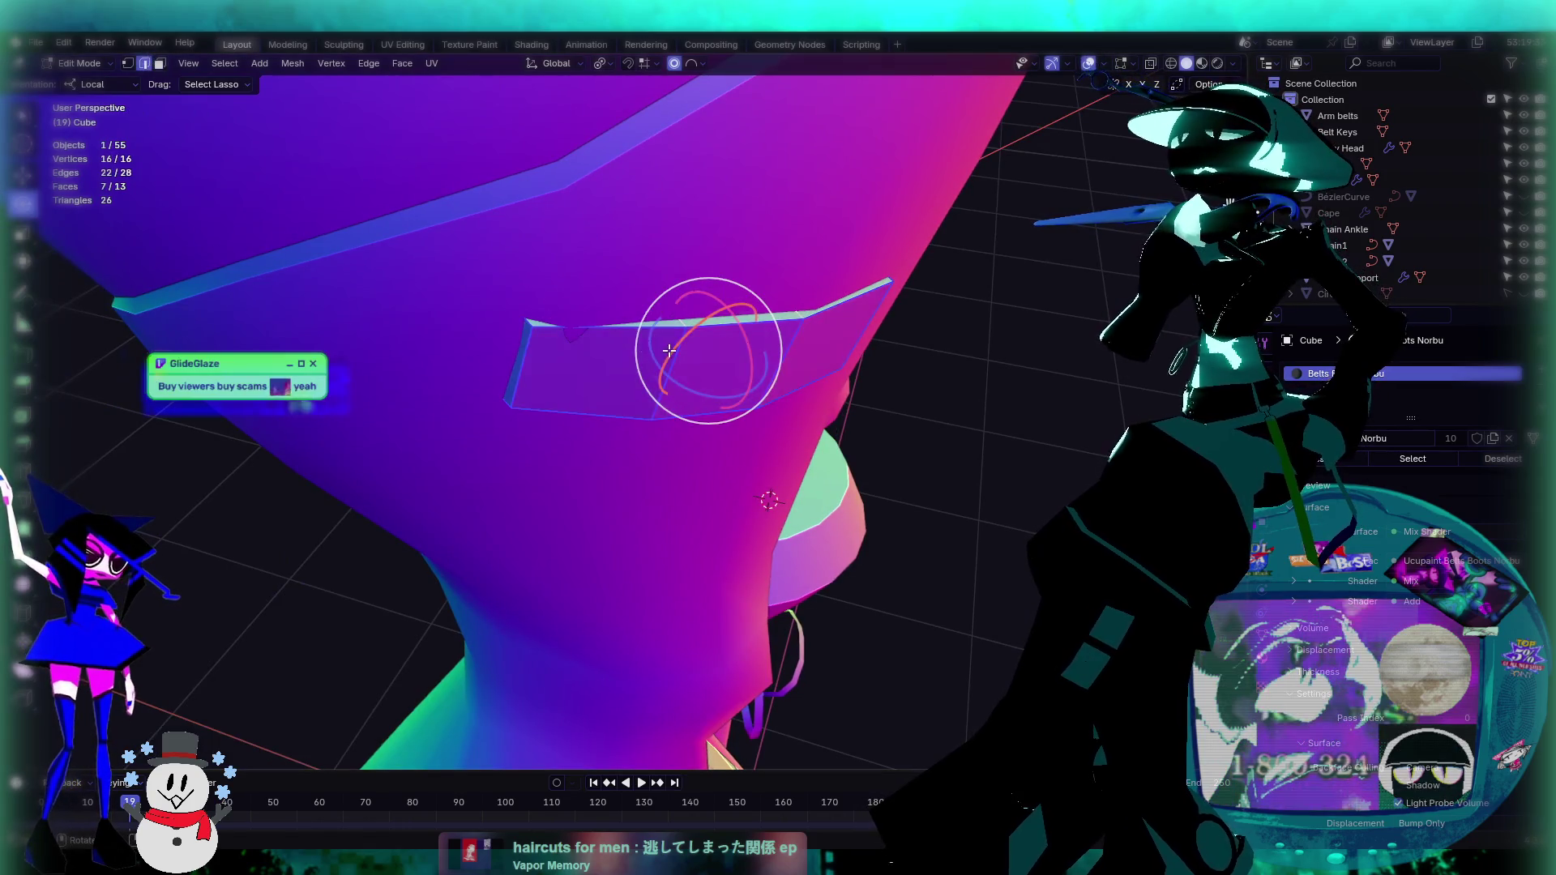
middle_click_drag(684, 367, 722, 363)
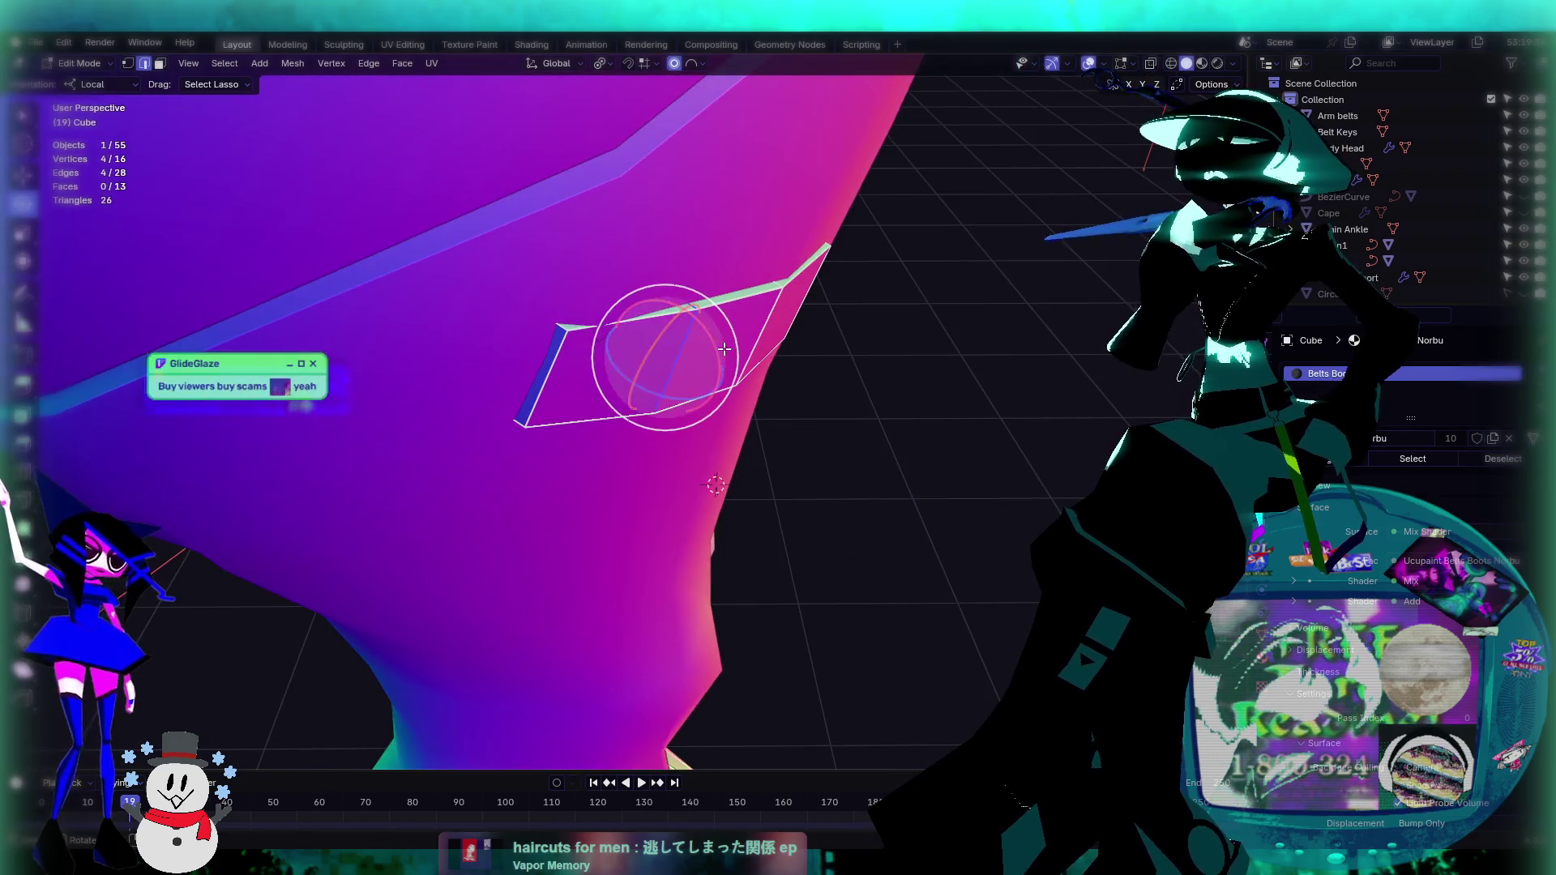
Step: Trackball-rotate the strap's end edge so the tip bends to an angle
key("g")
key("Escape")
mouse_move(681, 348)
middle_mouse_down()
mouse_move(653, 308)
mouse_move(616, 340)
middle_mouse_up()
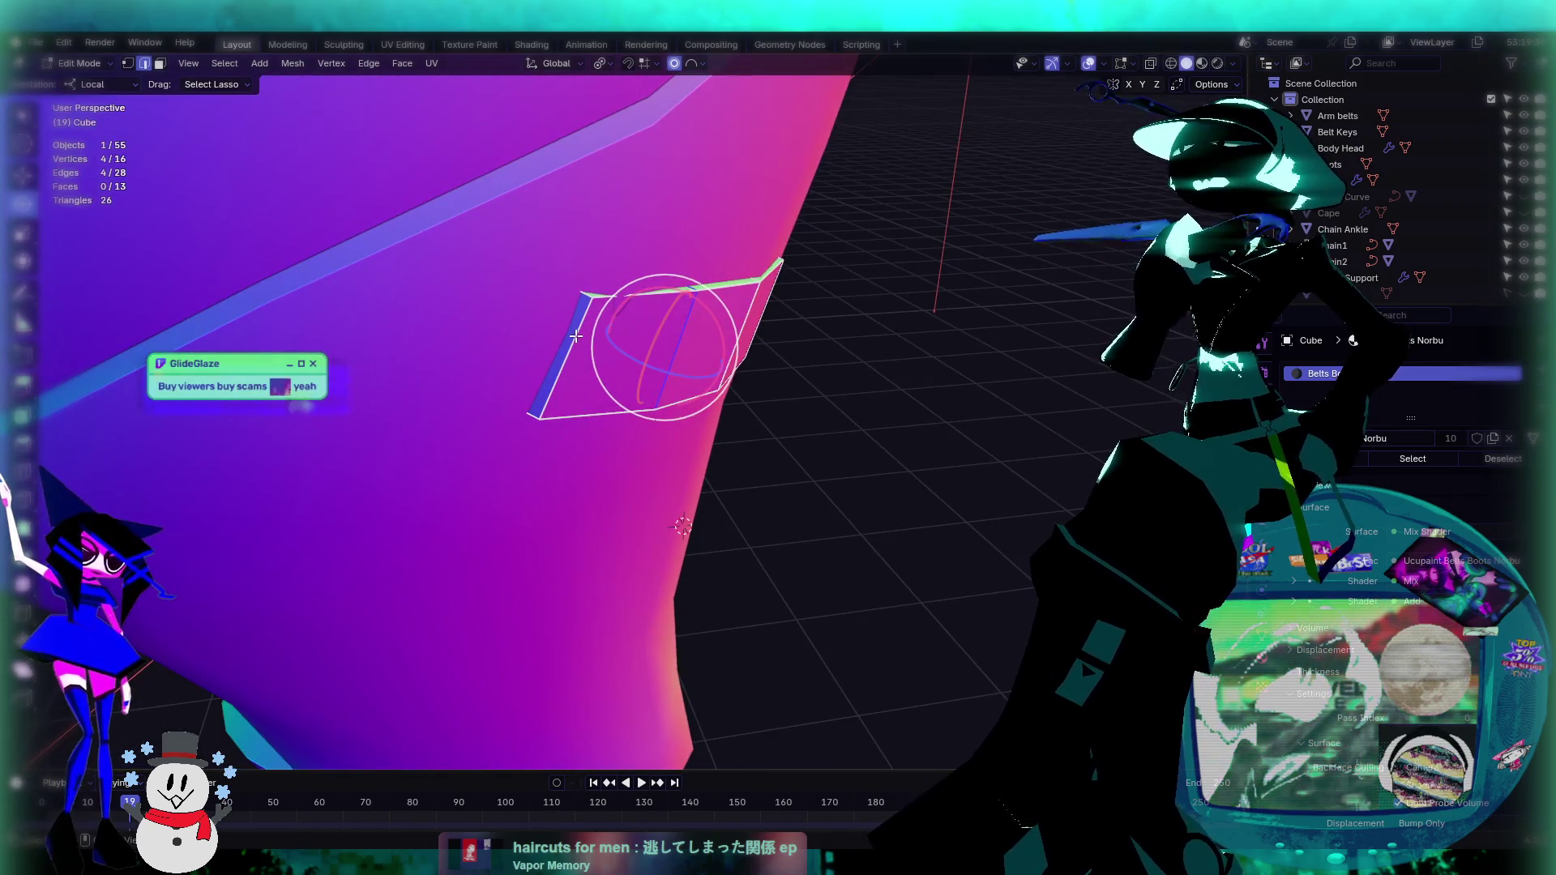
left_click(600, 347)
key("g")
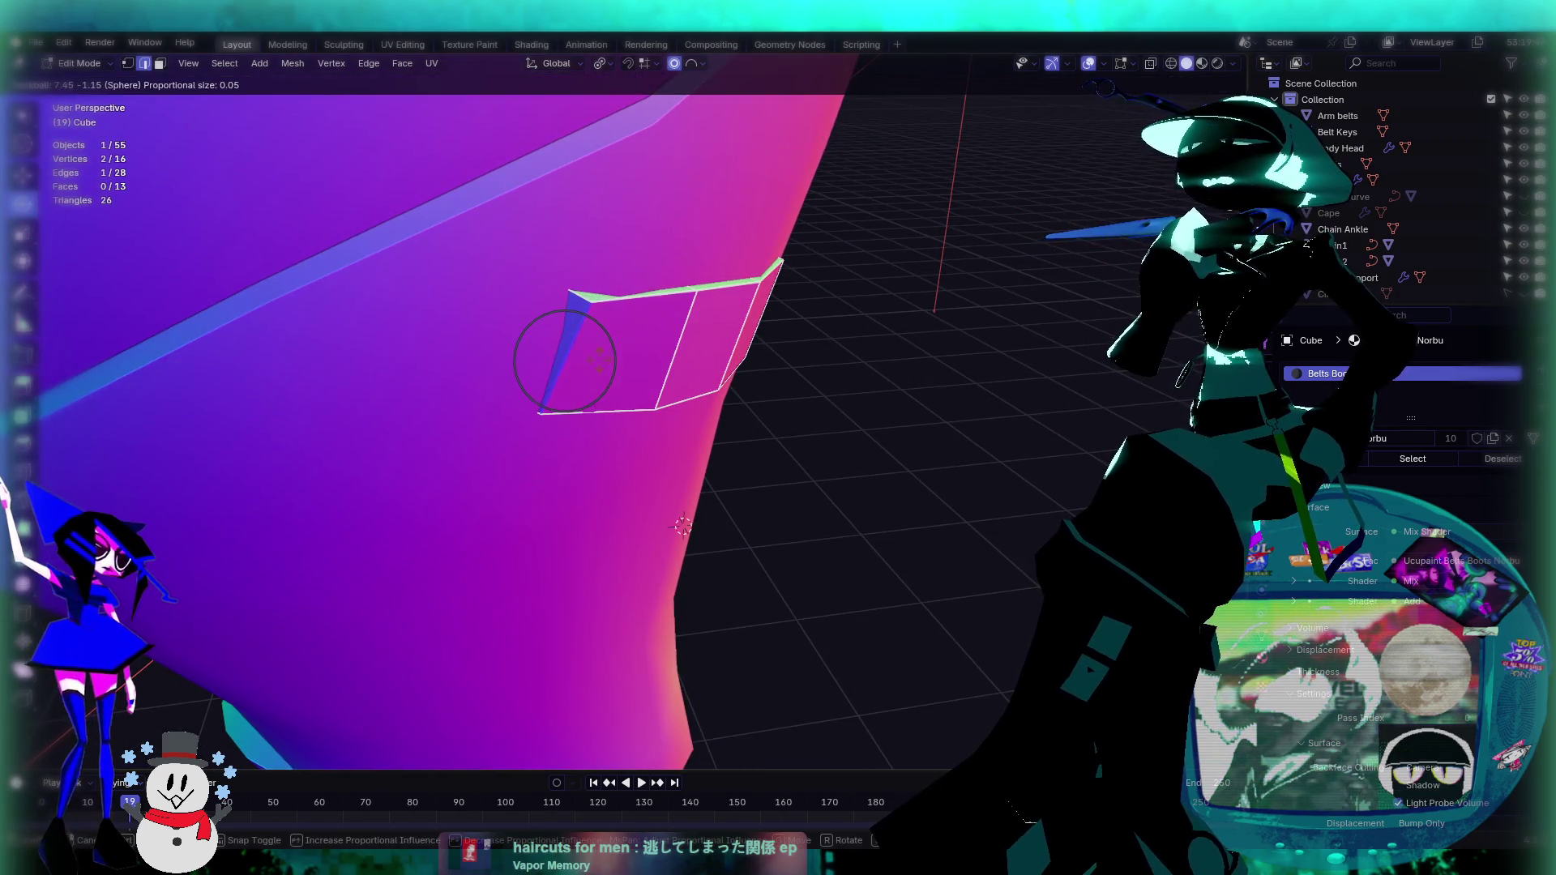
left_click(600, 359)
mouse_move(600, 359)
middle_mouse_down()
mouse_move(848, 657)
mouse_move(813, 353)
mouse_move(785, 322)
middle_mouse_up()
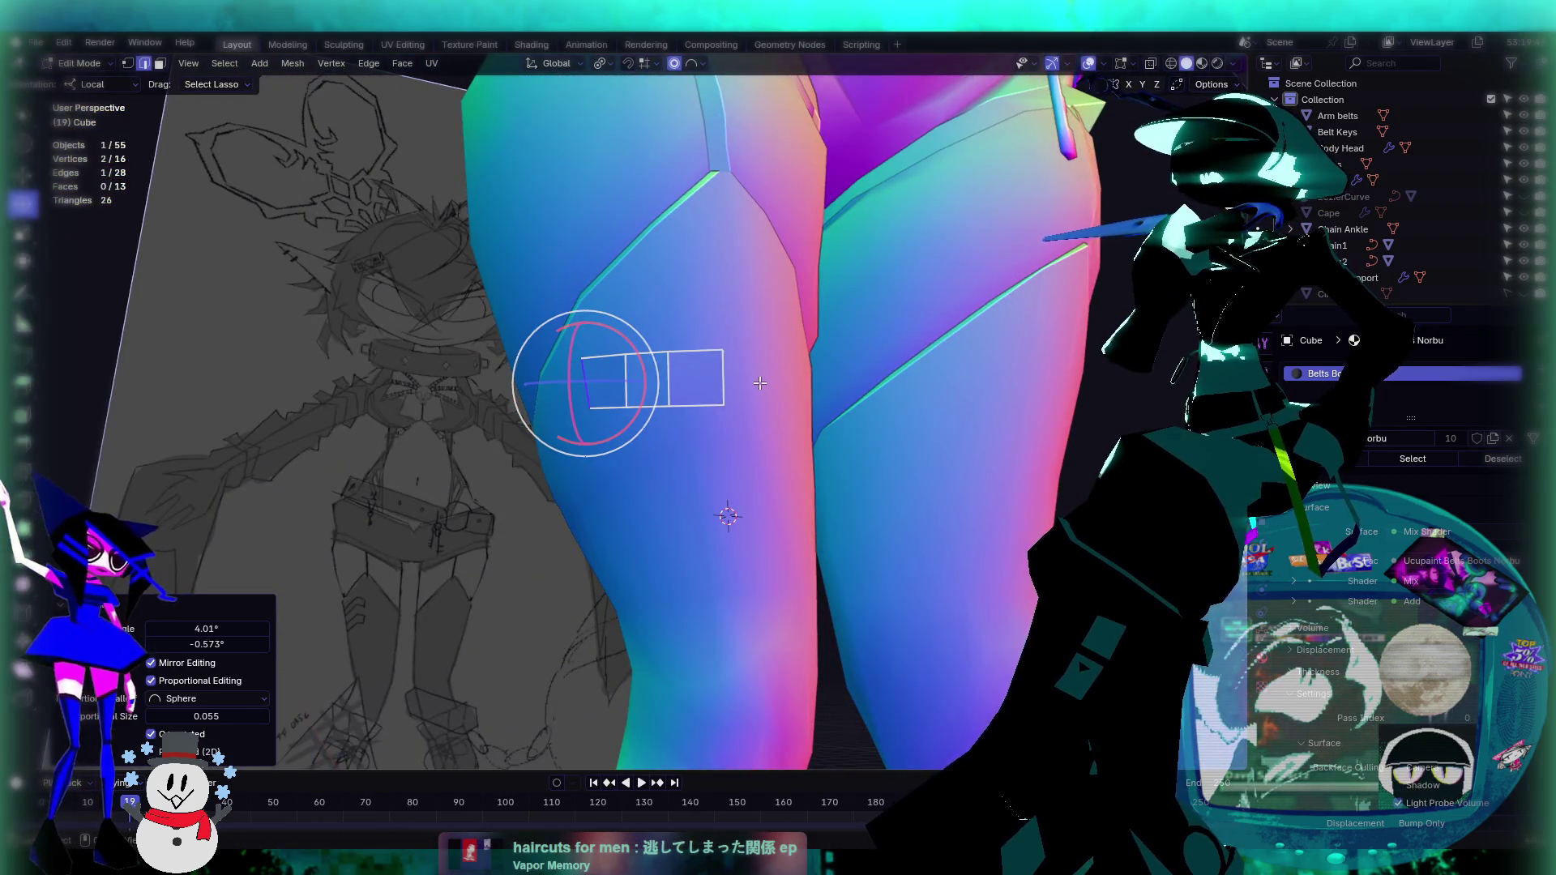
Step: Frame the front view and orbit around the thigh to compare the strap with the reference sketch
scroll(760, 383, "down", 8)
key("KP_1")
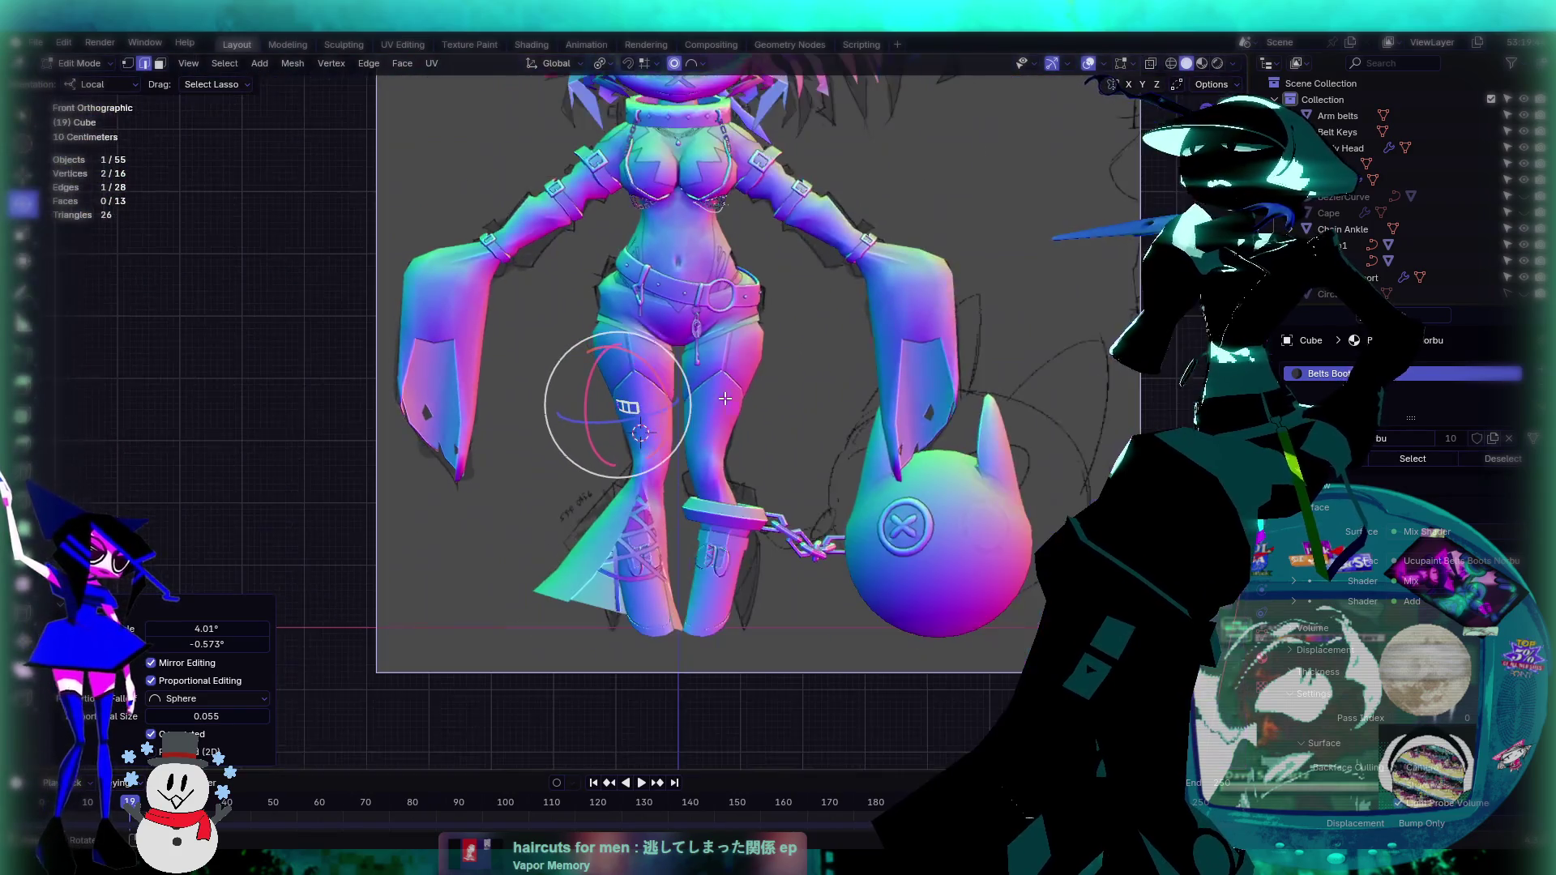
scroll(725, 399, "up", 5)
scroll(718, 422, "up", 3)
middle_click_drag(729, 417, 781, 398)
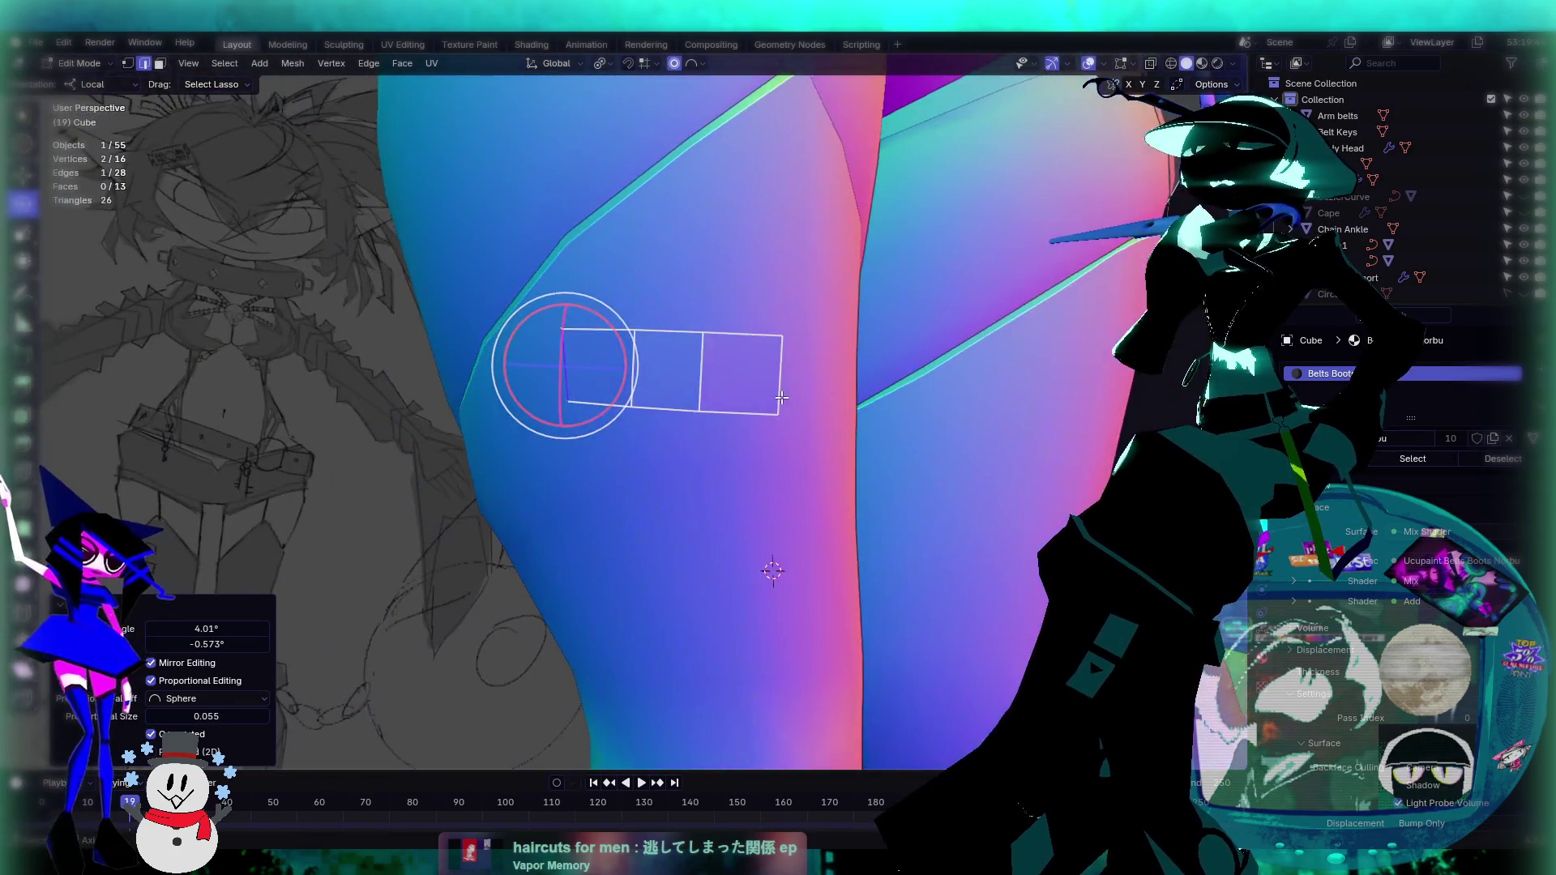
mouse_move(367, 515)
middle_mouse_down()
mouse_move(608, 399)
mouse_move(511, 365)
middle_mouse_up()
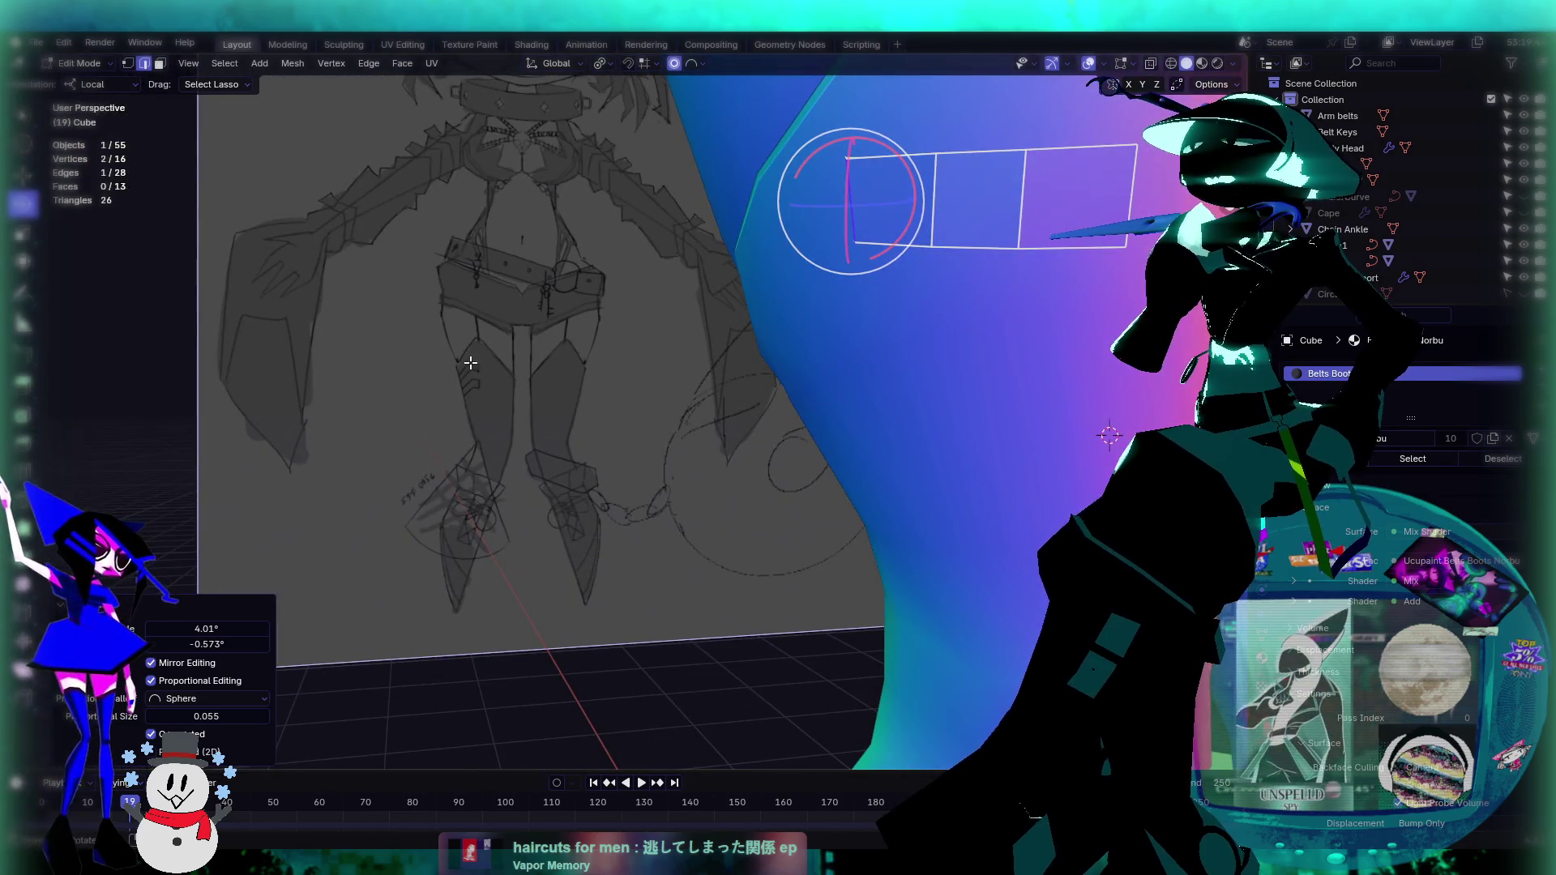
middle_click_drag(698, 349, 909, 317)
mouse_move(553, 335)
middle_mouse_down()
mouse_move(857, 324)
mouse_move(590, 353)
middle_mouse_up()
Step: In Object Mode, tilt the whole strap piece -31.7° around its local Y axis
key("Tab")
mouse_move(386, 192)
middle_mouse_down()
mouse_move(770, 345)
mouse_move(155, 221)
middle_mouse_up()
left_click(32, 235)
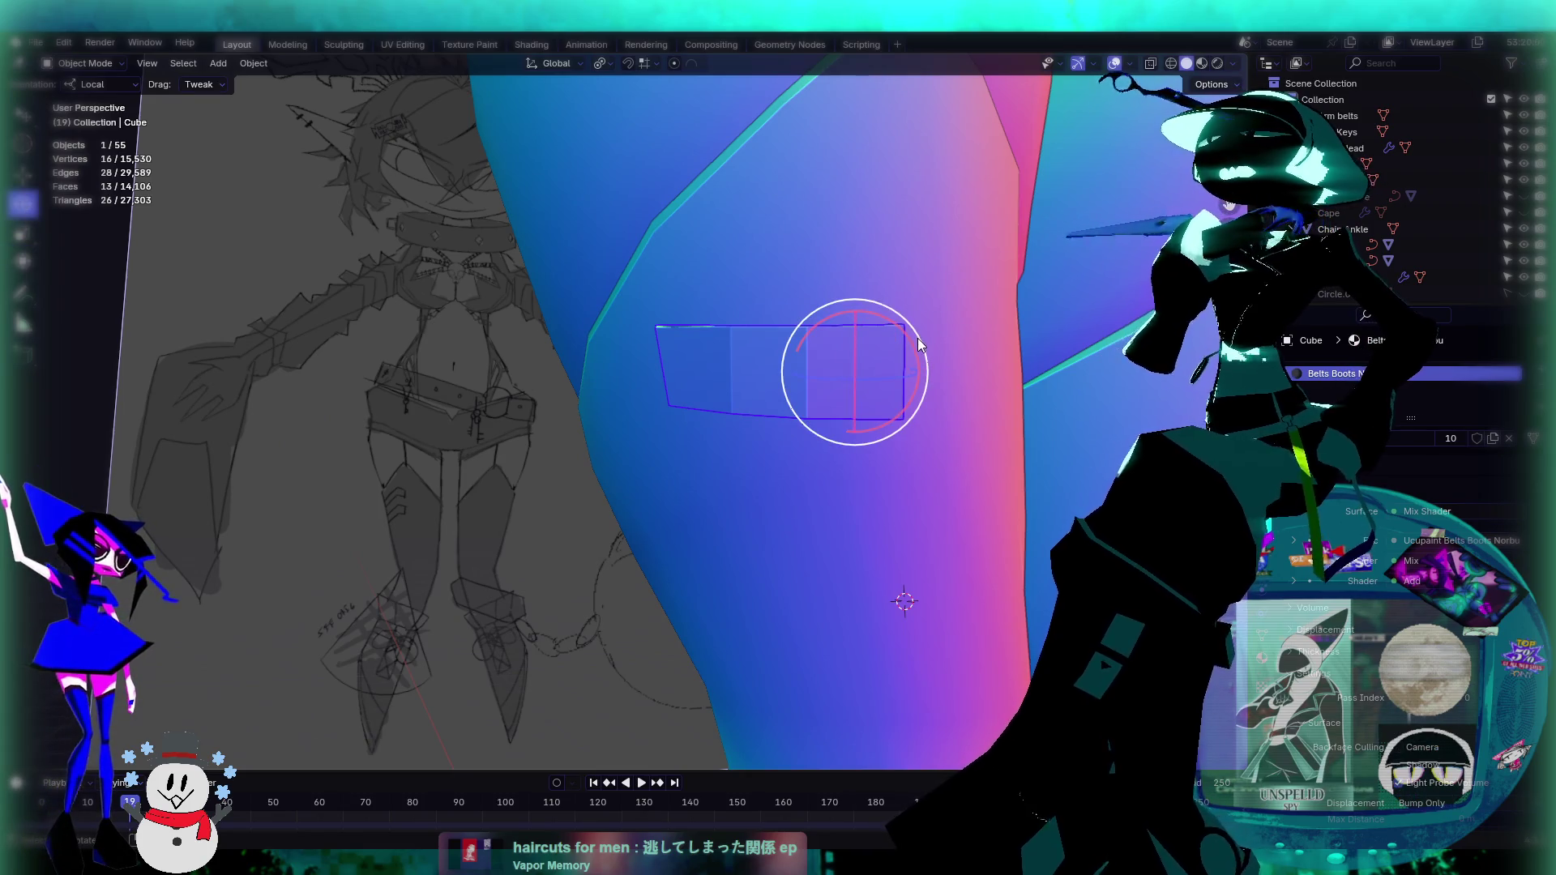
left_click_drag(918, 338, 906, 318)
mouse_move(908, 318)
middle_mouse_down()
mouse_move(1062, 383)
mouse_move(1044, 352)
mouse_move(921, 313)
mouse_move(792, 313)
mouse_move(890, 355)
mouse_move(879, 365)
mouse_move(1032, 368)
middle_mouse_up()
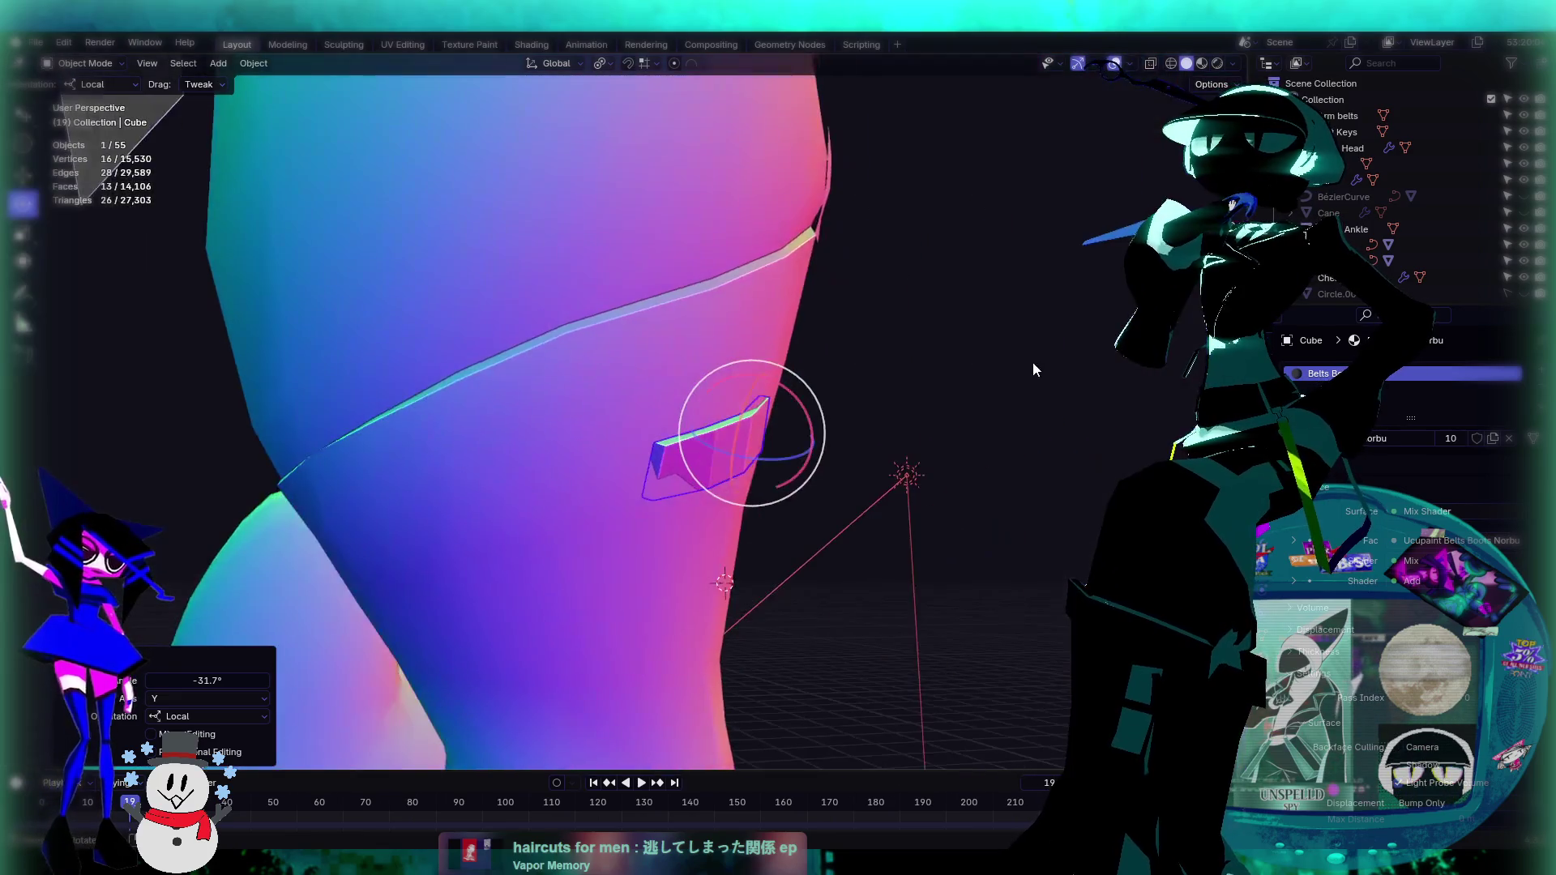
Step: Back in Edit Mode, twist the strap's end vertices -16.6°/-29.8° to hug the thigh
key("Tab")
mouse_move(796, 514)
middle_mouse_down()
mouse_move(740, 405)
mouse_move(691, 358)
middle_mouse_up()
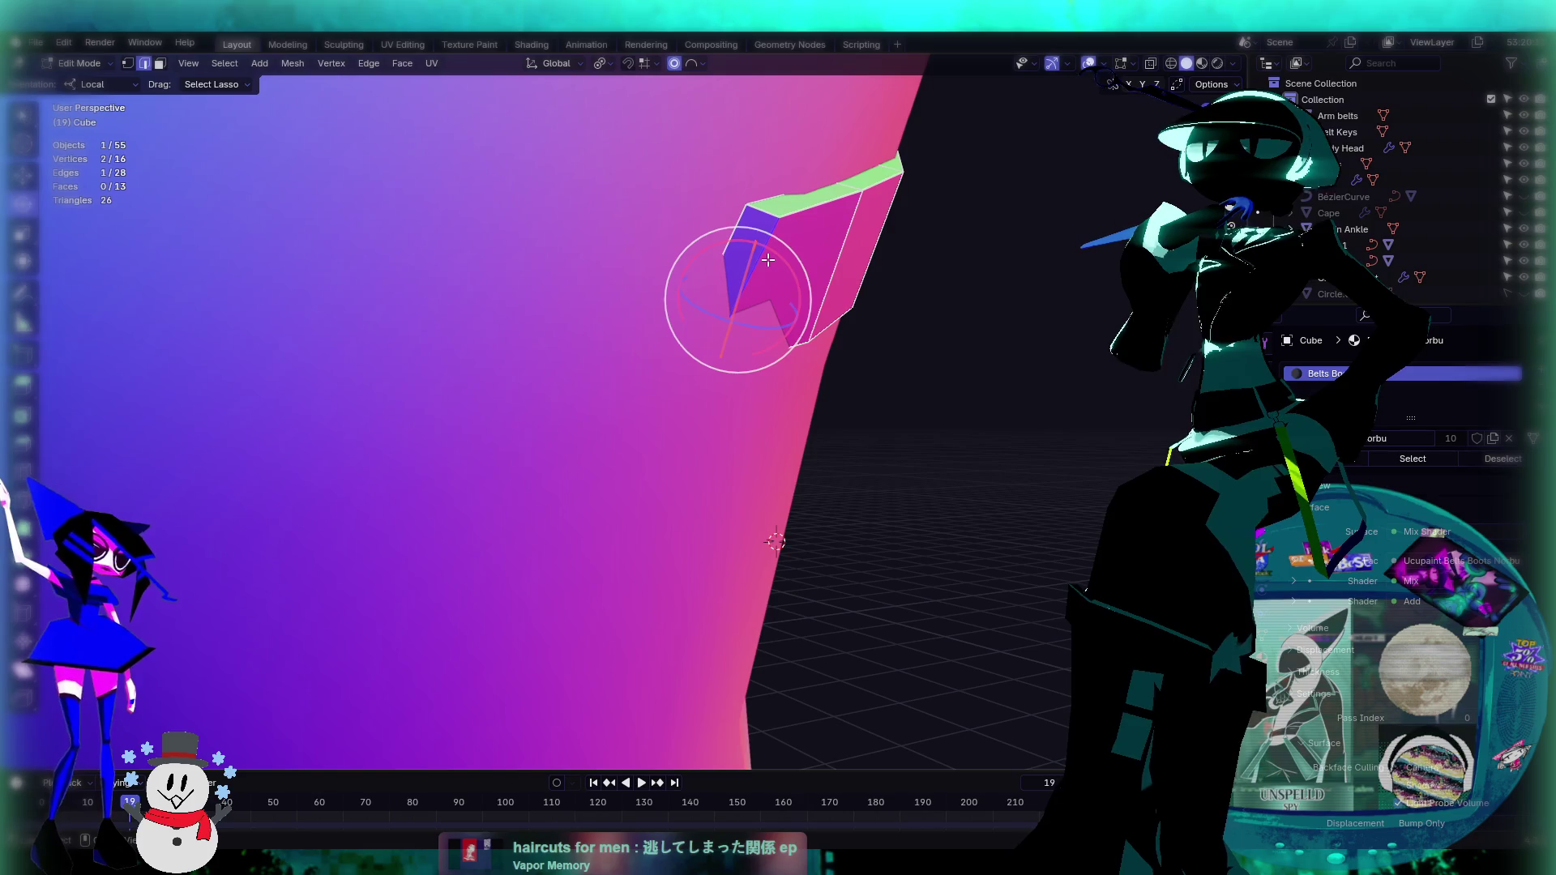
mouse_move(754, 261)
left_mouse_down()
mouse_move(759, 280)
mouse_move(738, 268)
left_mouse_up()
middle_click_drag(98, 228, 57, 194)
left_click(29, 173)
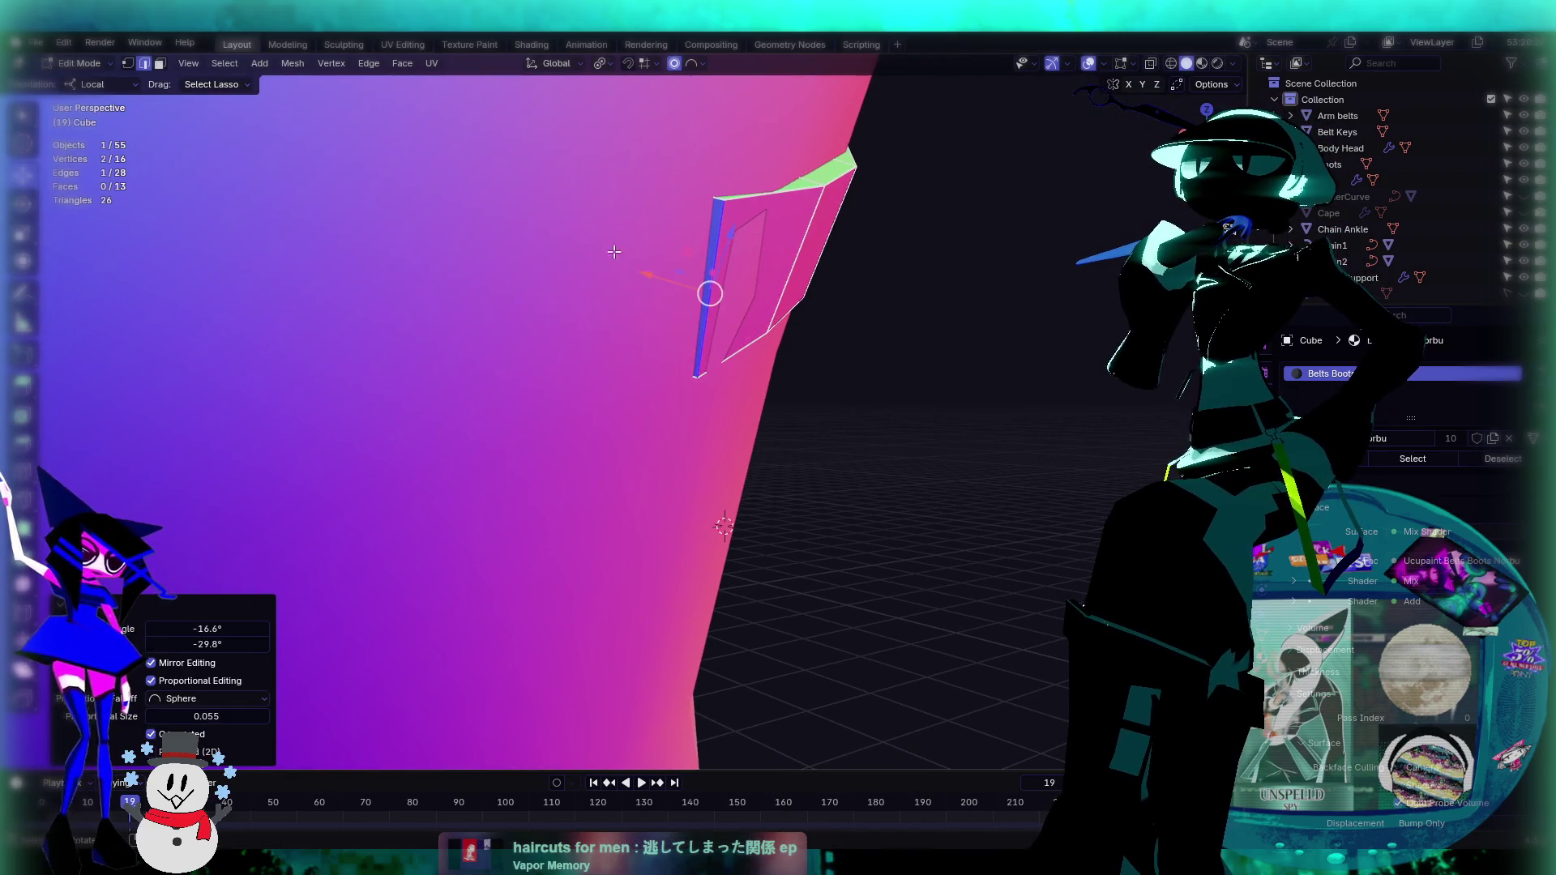
Step: Nudge the selected strap edge along one axis, checking the strip against the sketch
middle_click_drag(490, 192, 723, 343)
mouse_move(624, 256)
left_mouse_down()
mouse_move(1146, 496)
mouse_move(688, 268)
left_mouse_up()
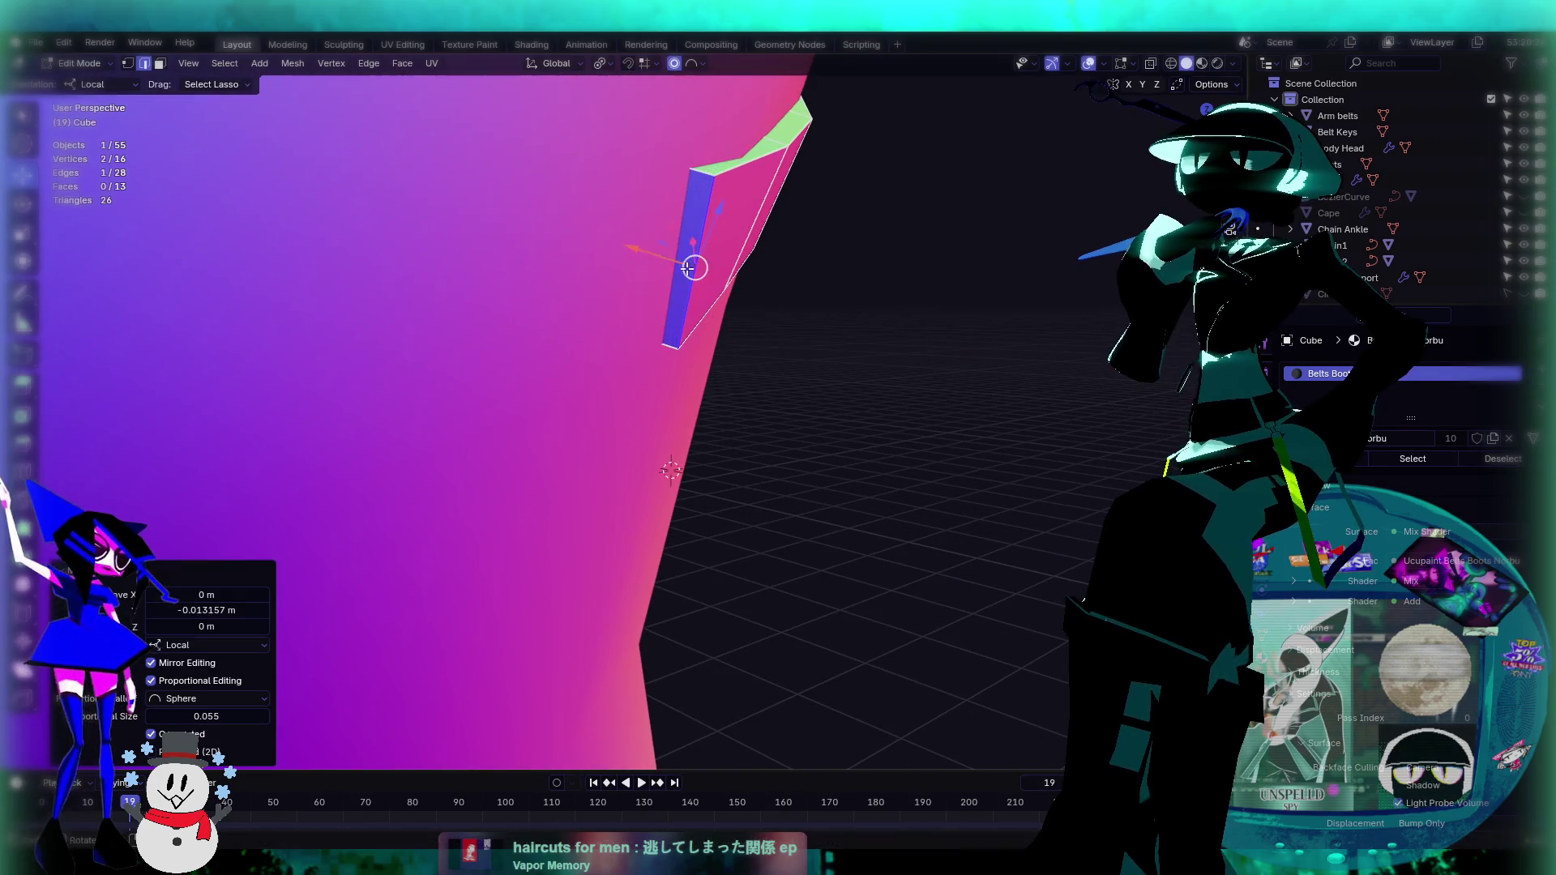
mouse_move(850, 259)
middle_mouse_down()
mouse_move(737, 316)
mouse_move(622, 288)
mouse_move(1076, 312)
mouse_move(786, 408)
middle_mouse_up()
mouse_move(887, 359)
middle_mouse_down()
mouse_move(765, 375)
mouse_move(772, 390)
middle_mouse_up()
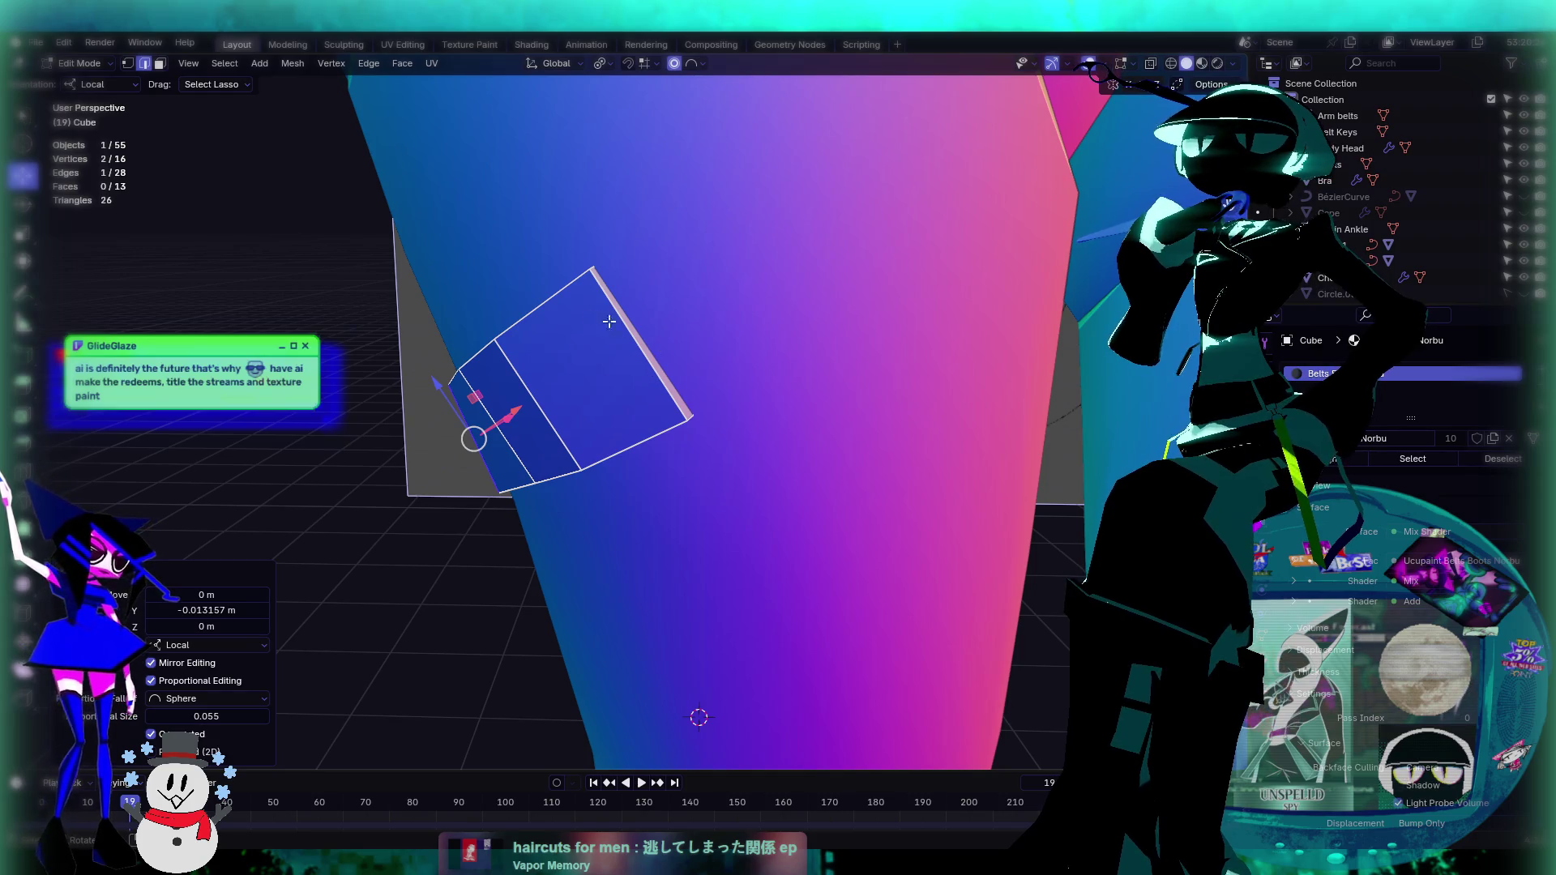
mouse_move(616, 300)
middle_mouse_down()
mouse_move(628, 340)
mouse_move(538, 286)
middle_mouse_up()
Step: Rotate the selected strap face about 30° and shift its vertices with proportional falloff
left_click(160, 66)
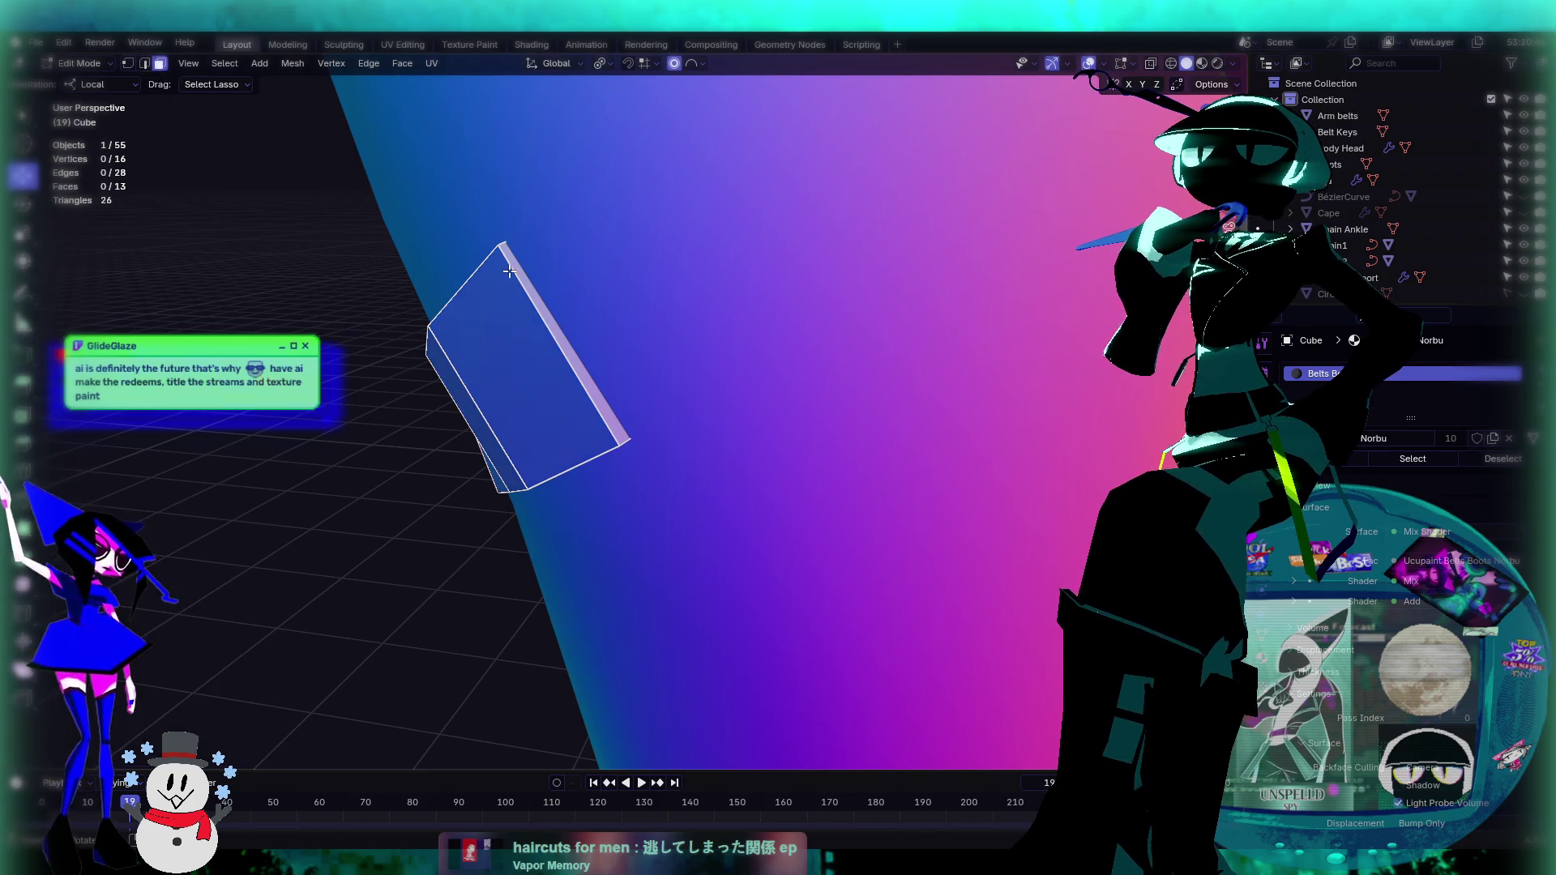
middle_click_drag(573, 337, 789, 332)
mouse_move(748, 301)
left_mouse_down()
mouse_move(755, 318)
mouse_move(729, 341)
left_mouse_up()
mouse_move(730, 340)
middle_mouse_down()
mouse_move(795, 322)
mouse_move(188, 253)
middle_mouse_up()
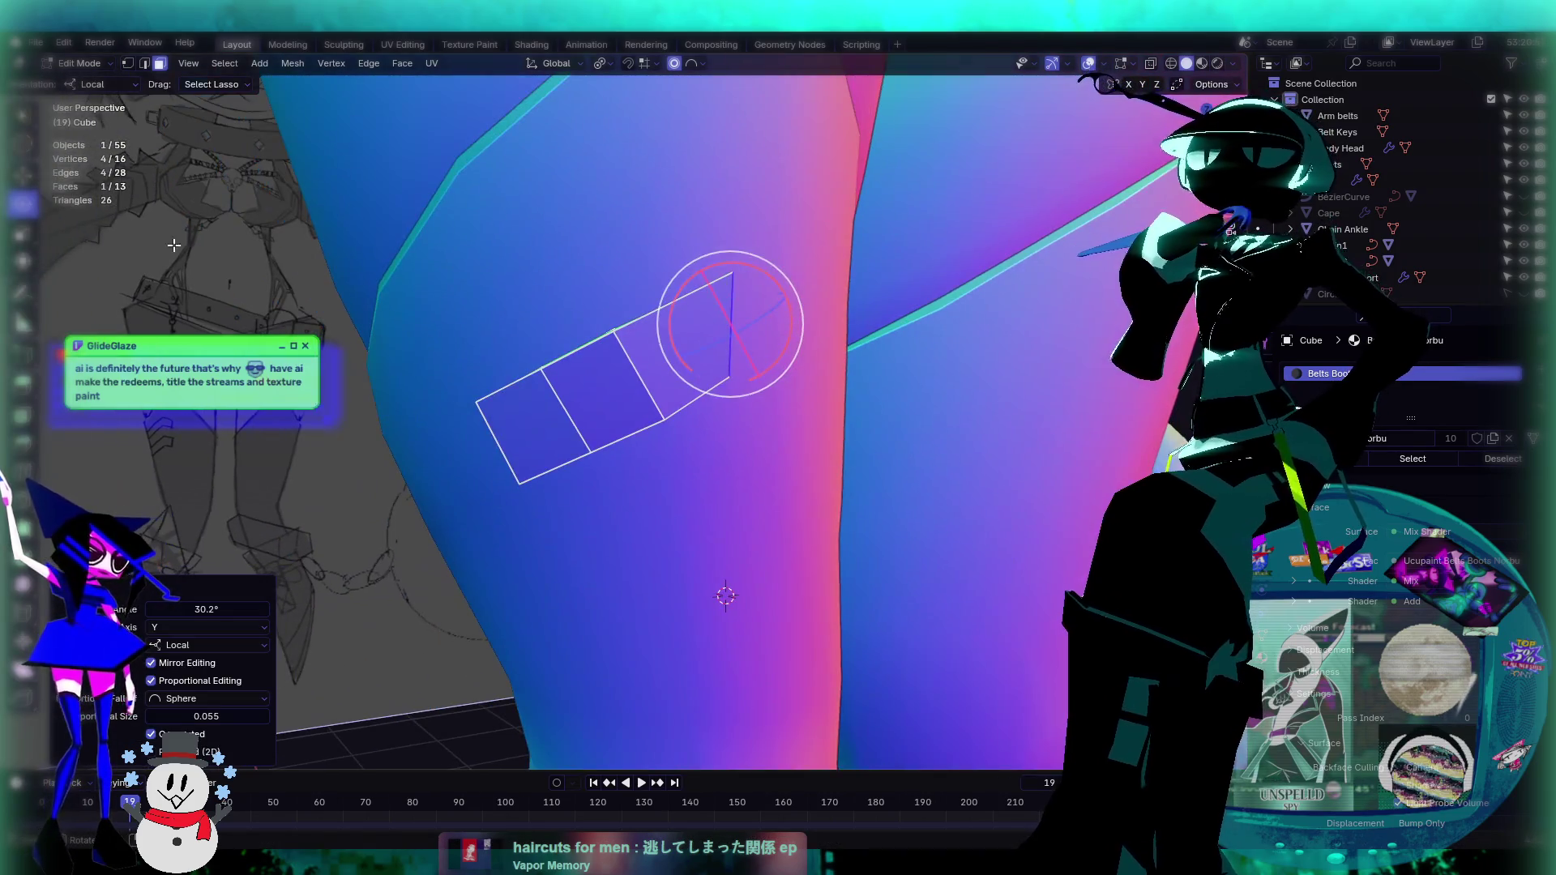
left_click(30, 176)
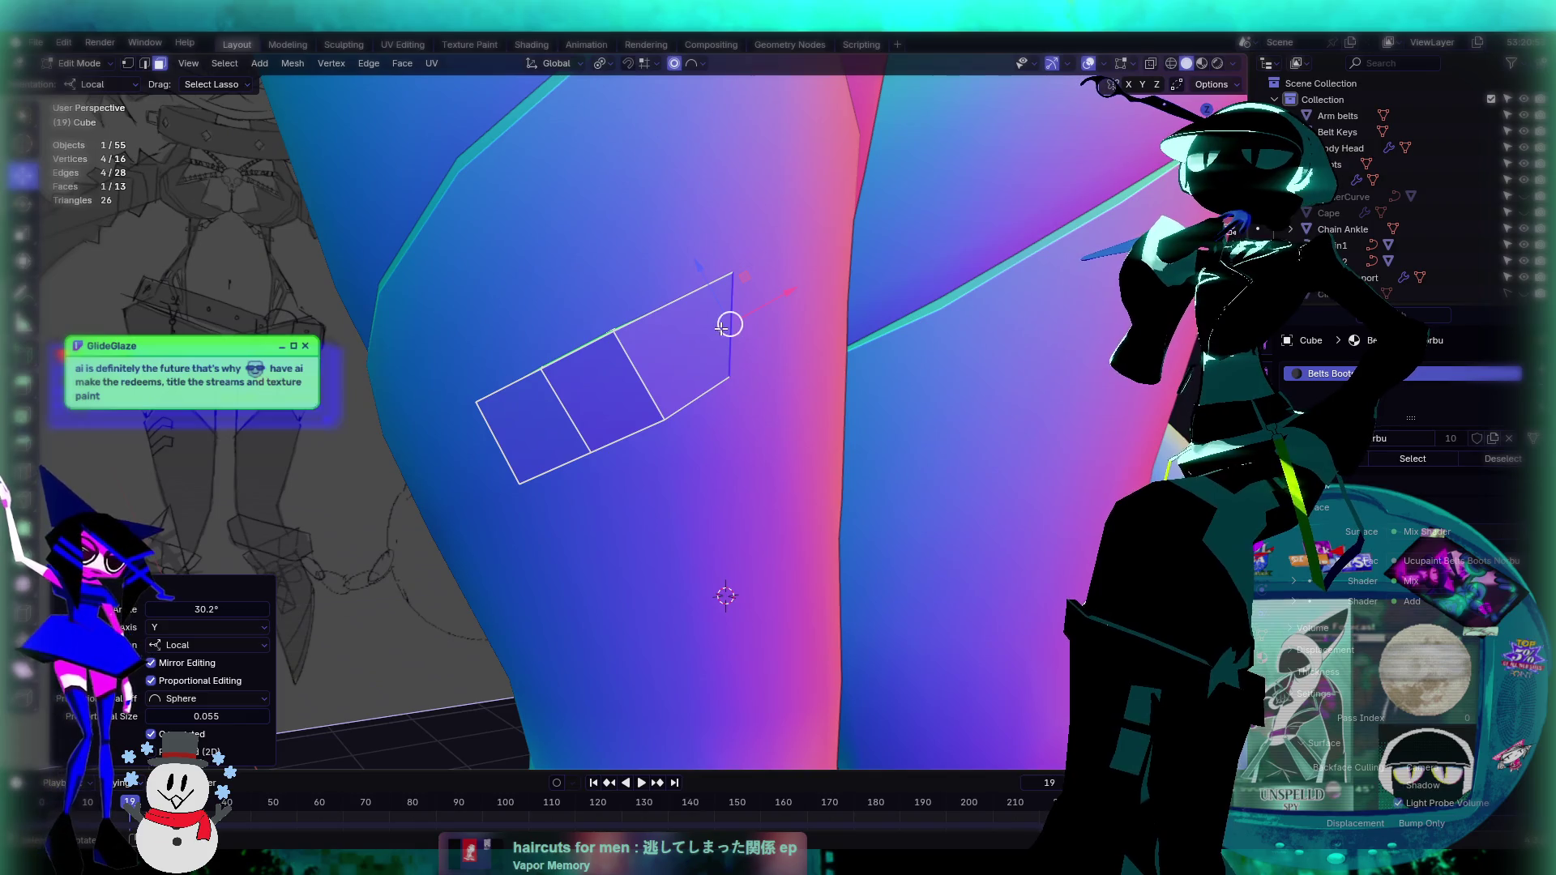
key("g")
left_click(719, 352)
middle_click_drag(719, 352, 711, 401)
Step: Bend the strip by rotating its end edge 19.9° on one local axis with falloff
key("a")
key("alt+a")
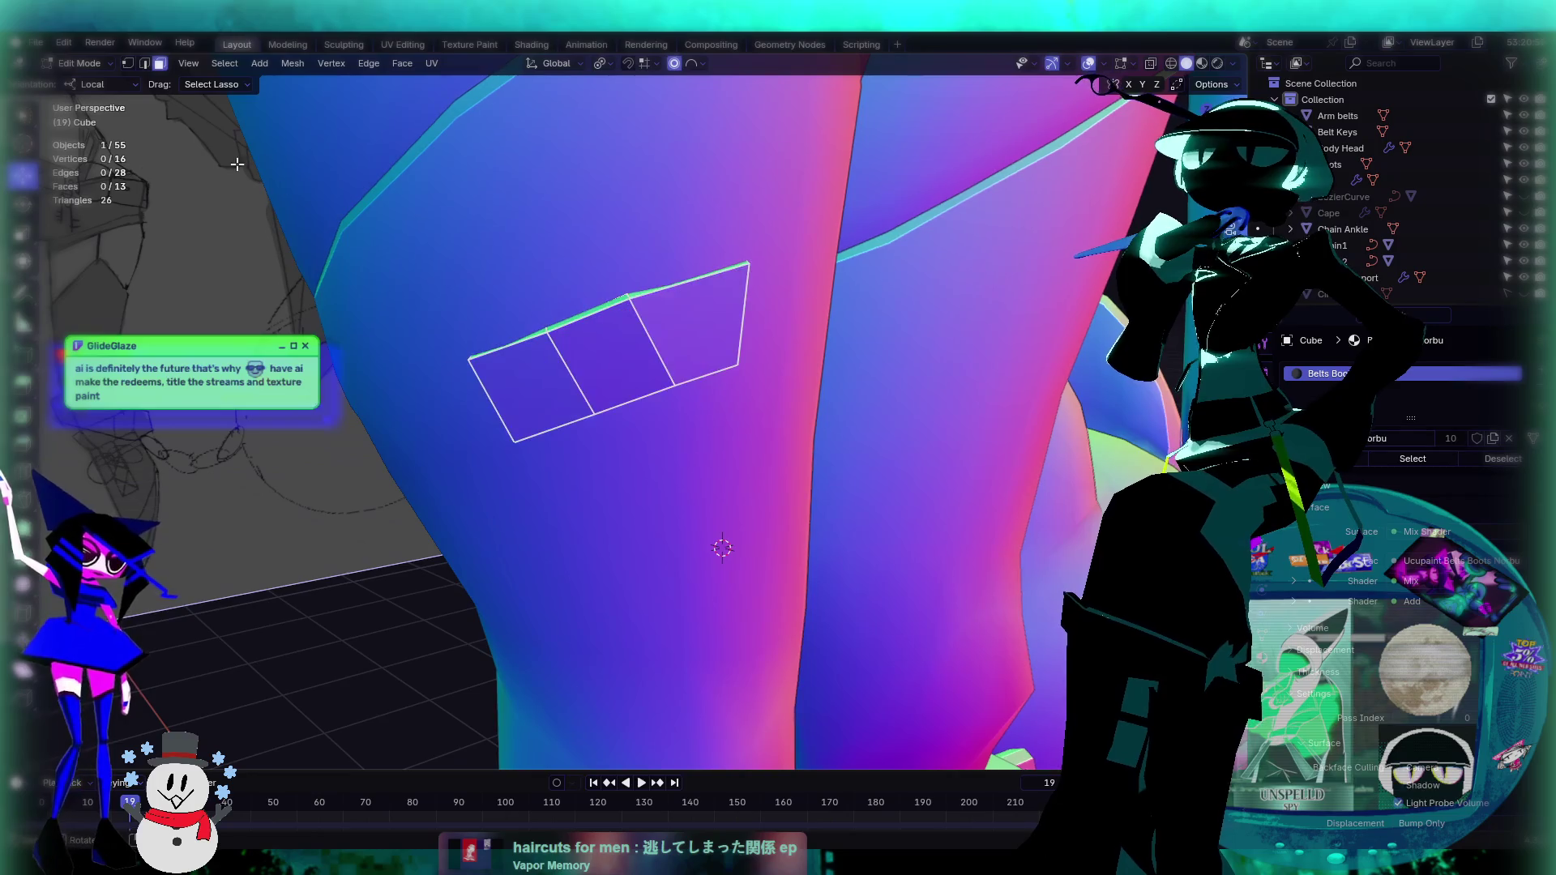
left_click(145, 63)
middle_click_drag(629, 347, 634, 343)
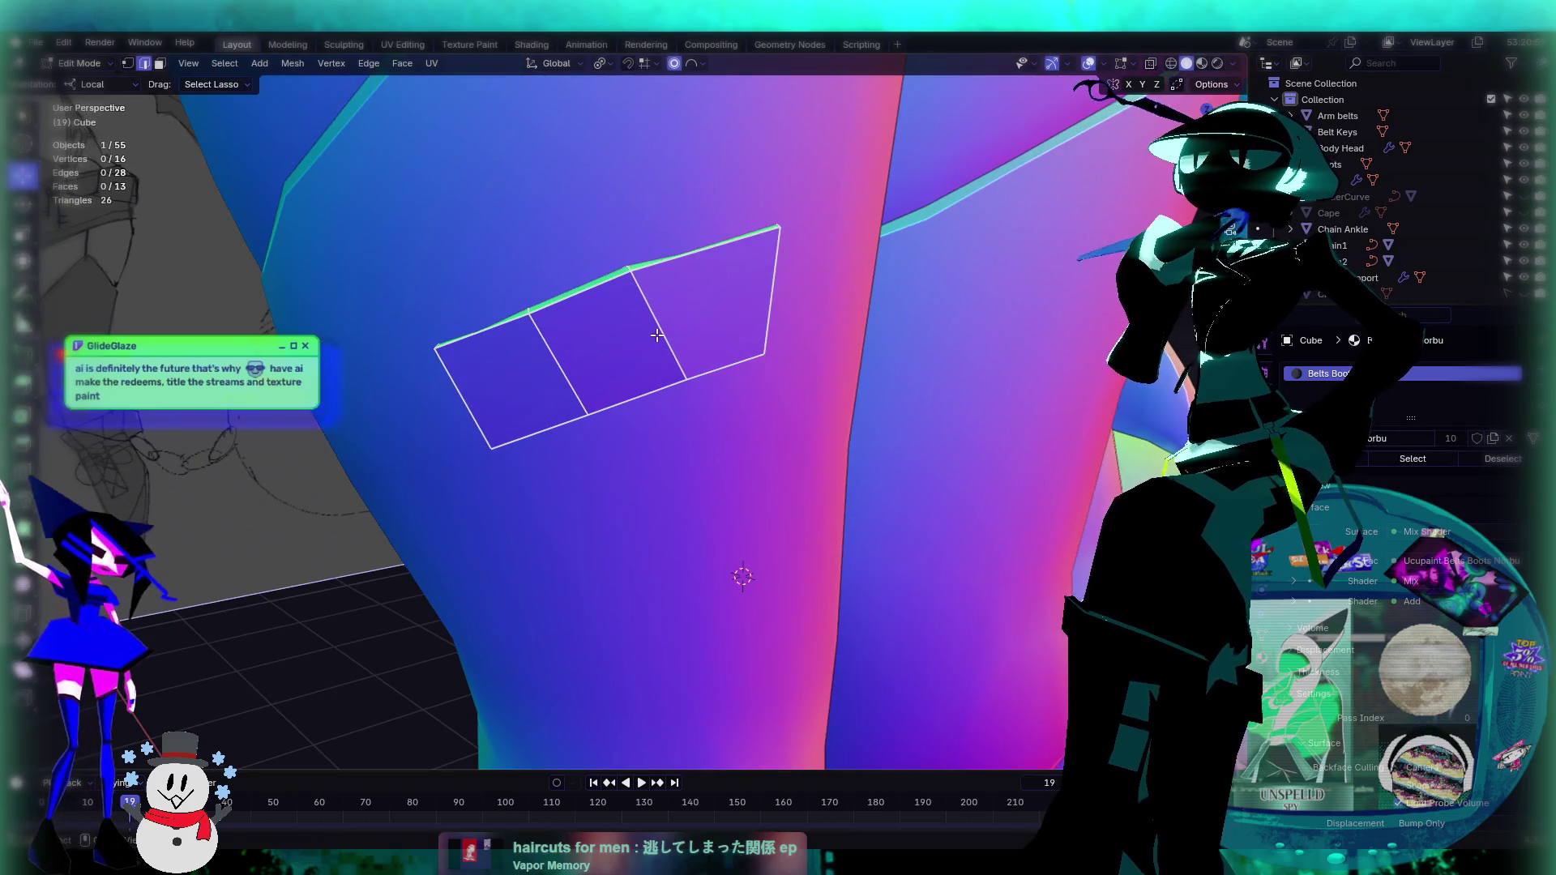
key("r")
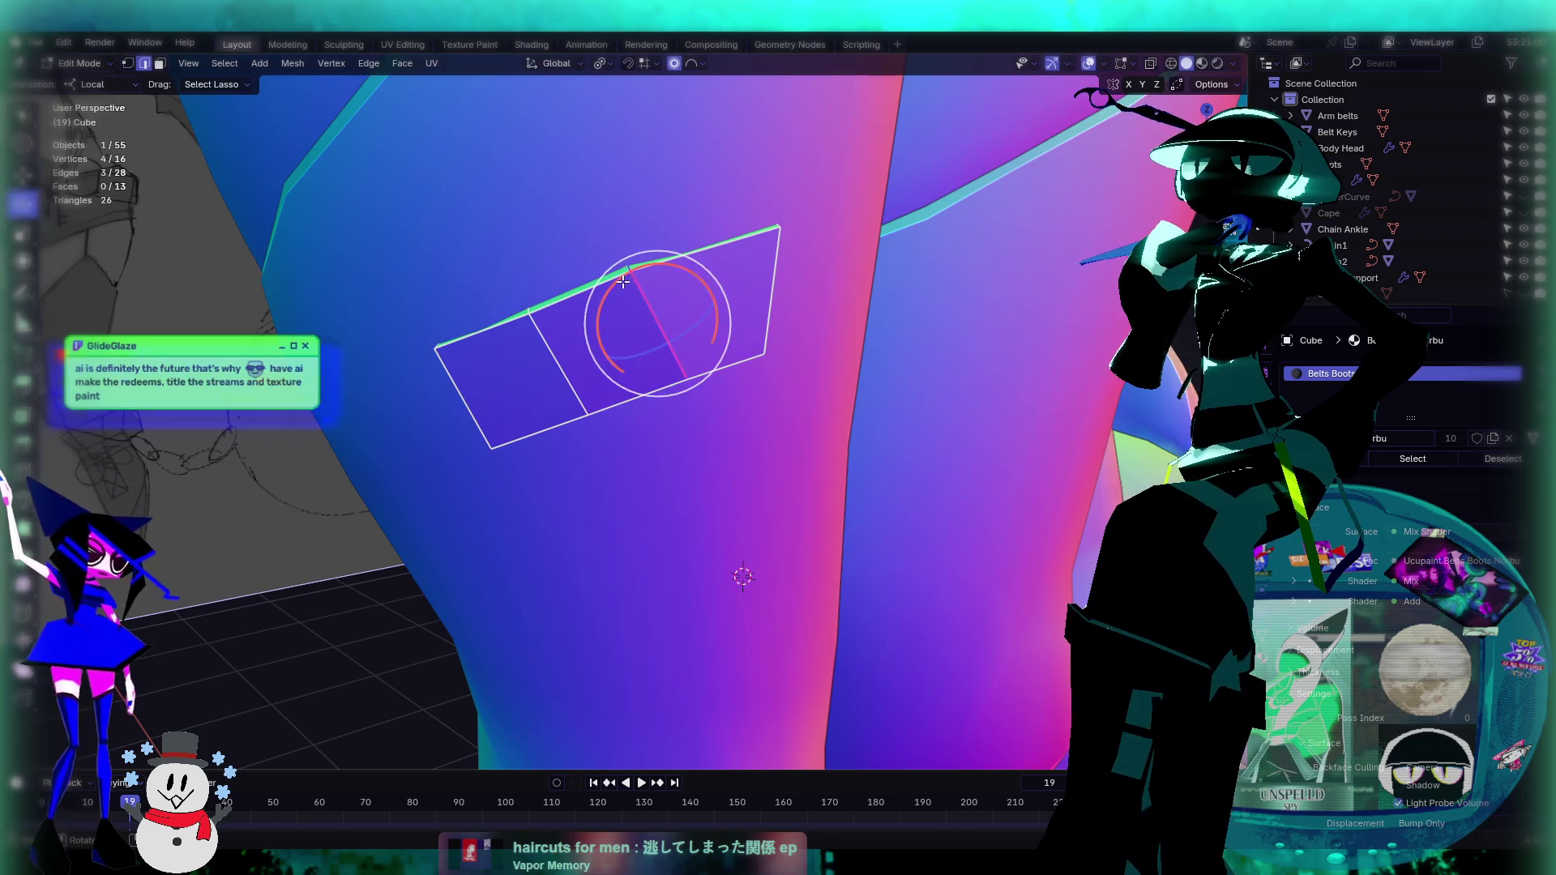
key("x")
key("x")
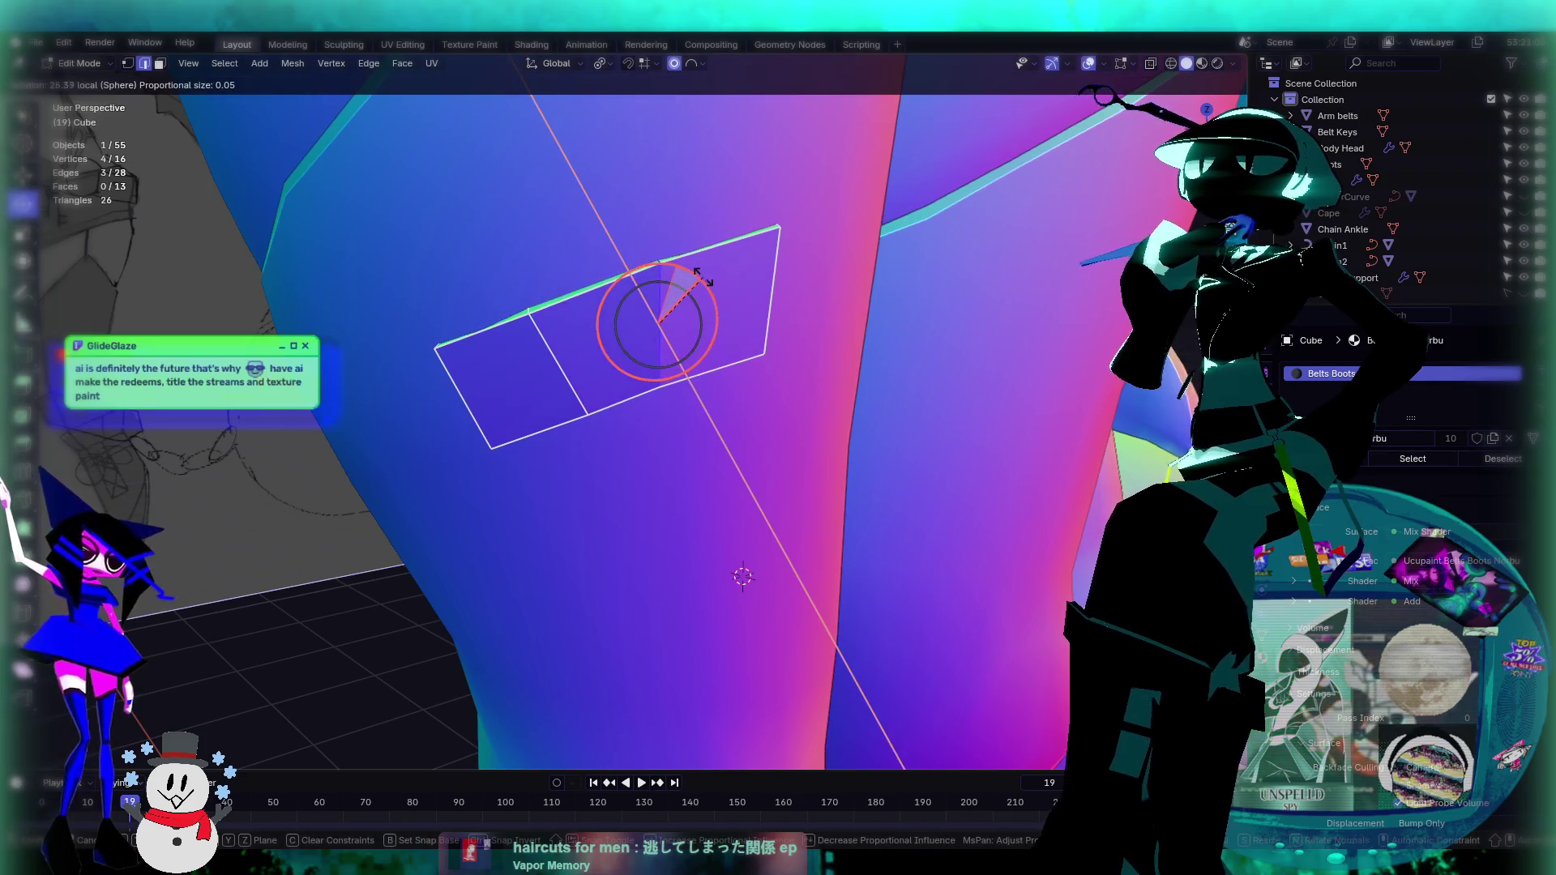
left_click(705, 284)
mouse_move(806, 372)
middle_mouse_down()
mouse_move(683, 344)
mouse_move(608, 246)
middle_mouse_up()
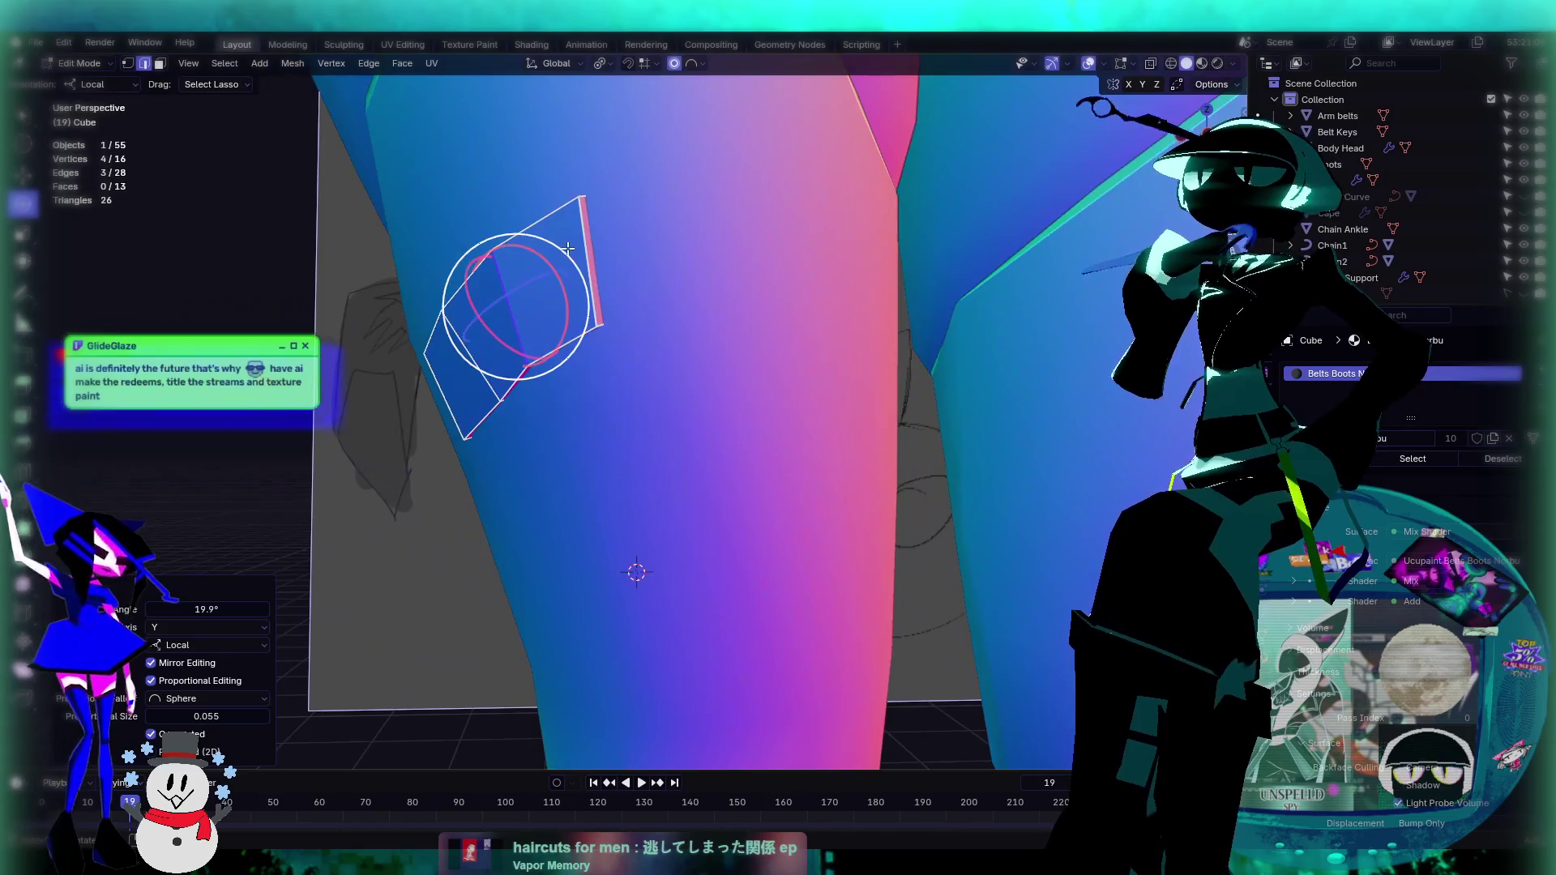
Step: Extrude the strip's end face to add a new section
key("3")
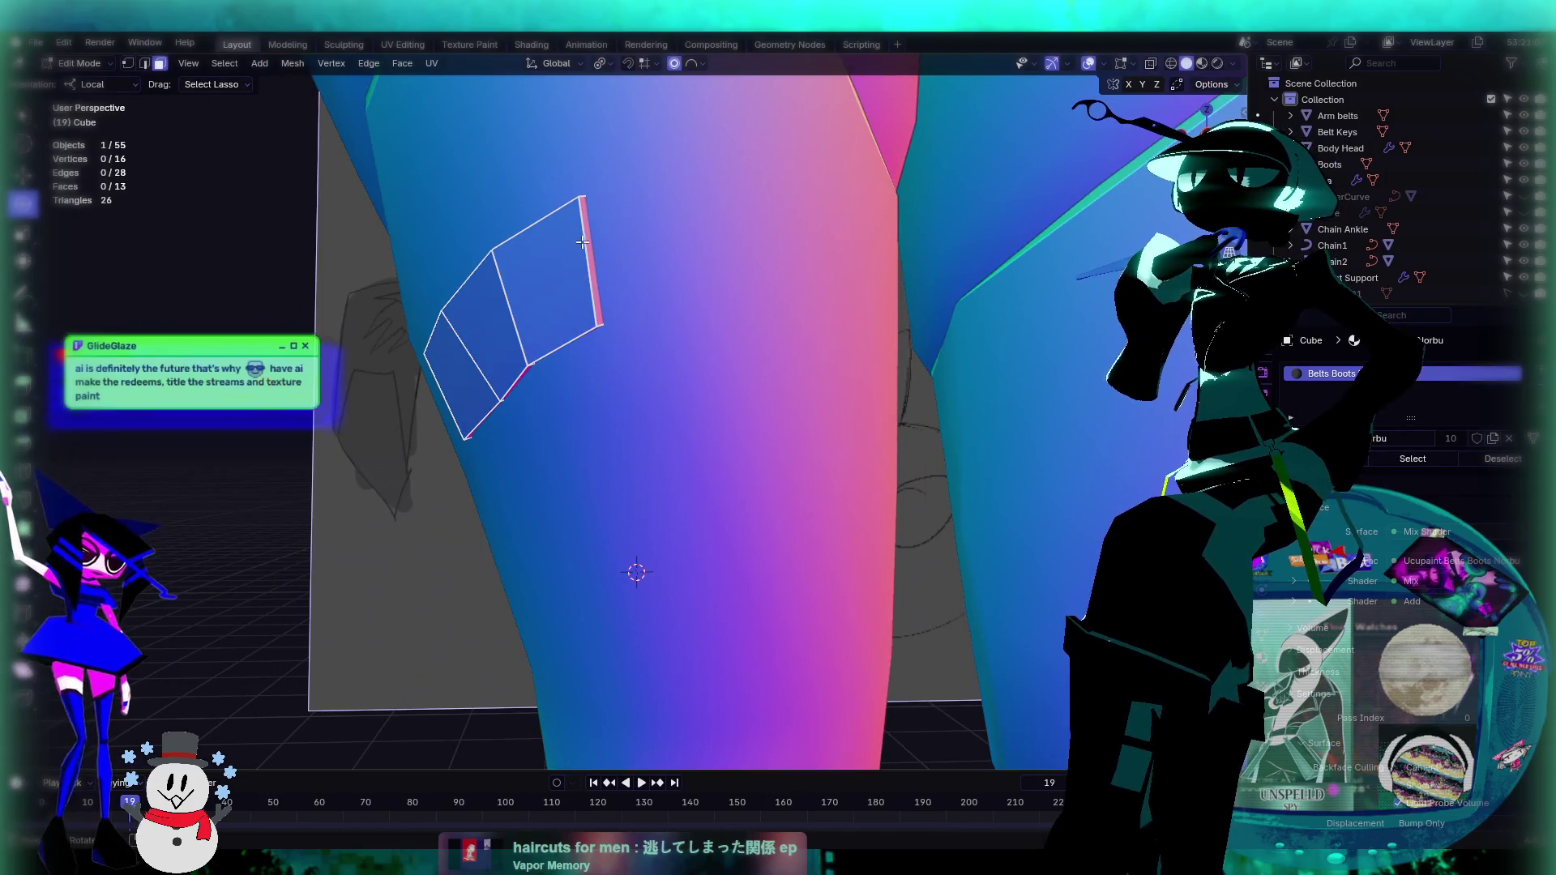
left_click(582, 242)
key("e")
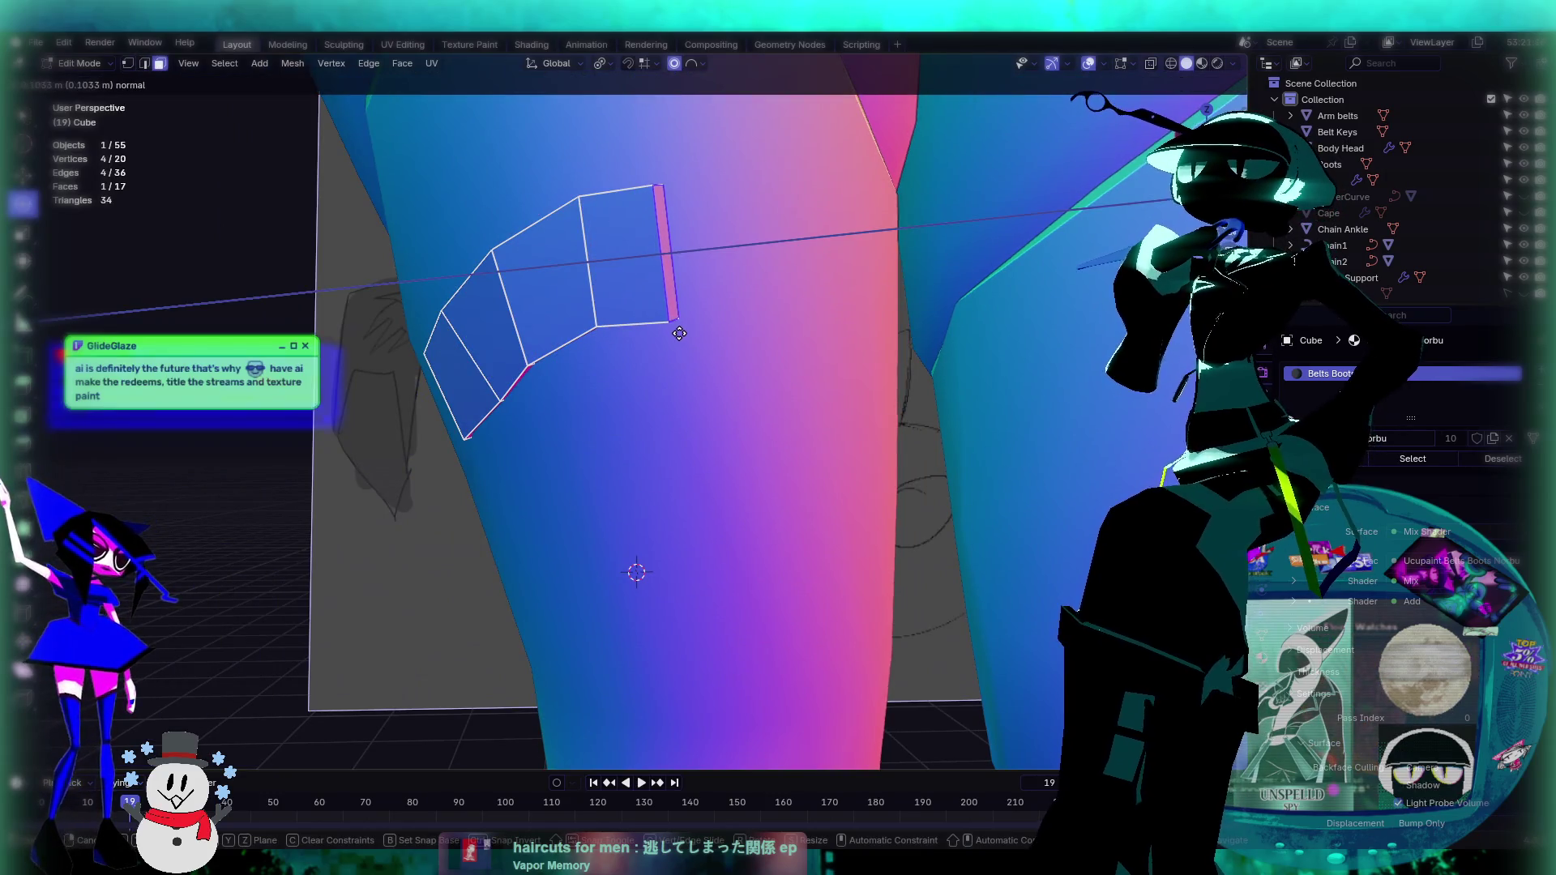
left_click(705, 336)
left_click(23, 174)
middle_click_drag(487, 259, 593, 244)
Step: Position the extruded end face by pushing it along Z and sliding it along its local axis
left_click_drag(528, 212, 531, 243)
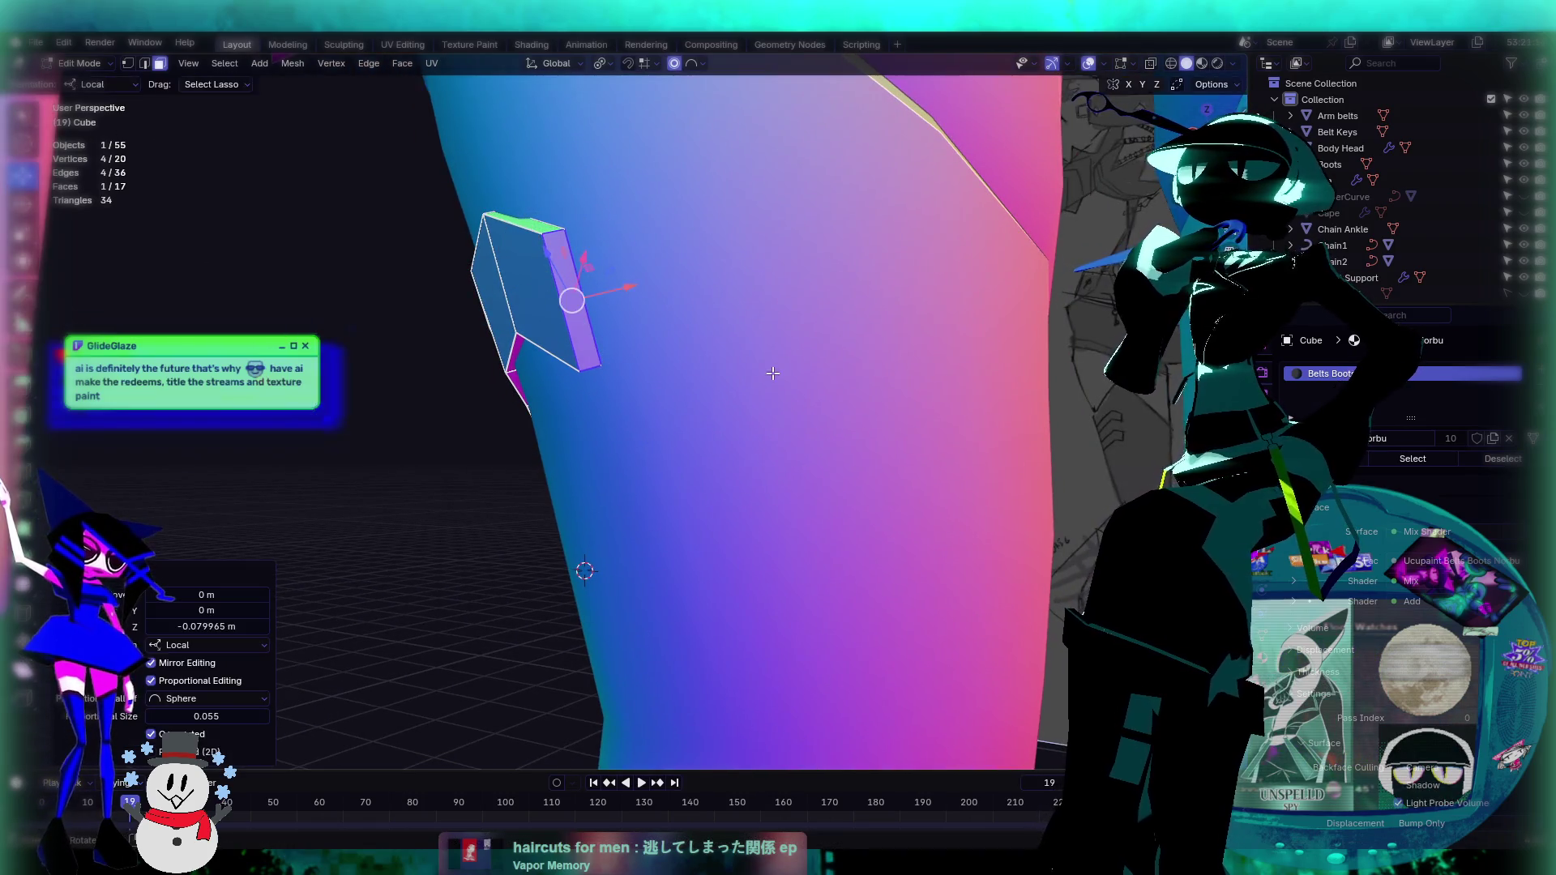
middle_click_drag(616, 341, 685, 383)
mouse_move(524, 317)
middle_mouse_down()
mouse_move(568, 365)
mouse_move(642, 382)
mouse_move(462, 305)
mouse_move(501, 268)
middle_mouse_up()
left_click_drag(538, 246, 587, 247)
middle_click_drag(588, 247, 685, 240)
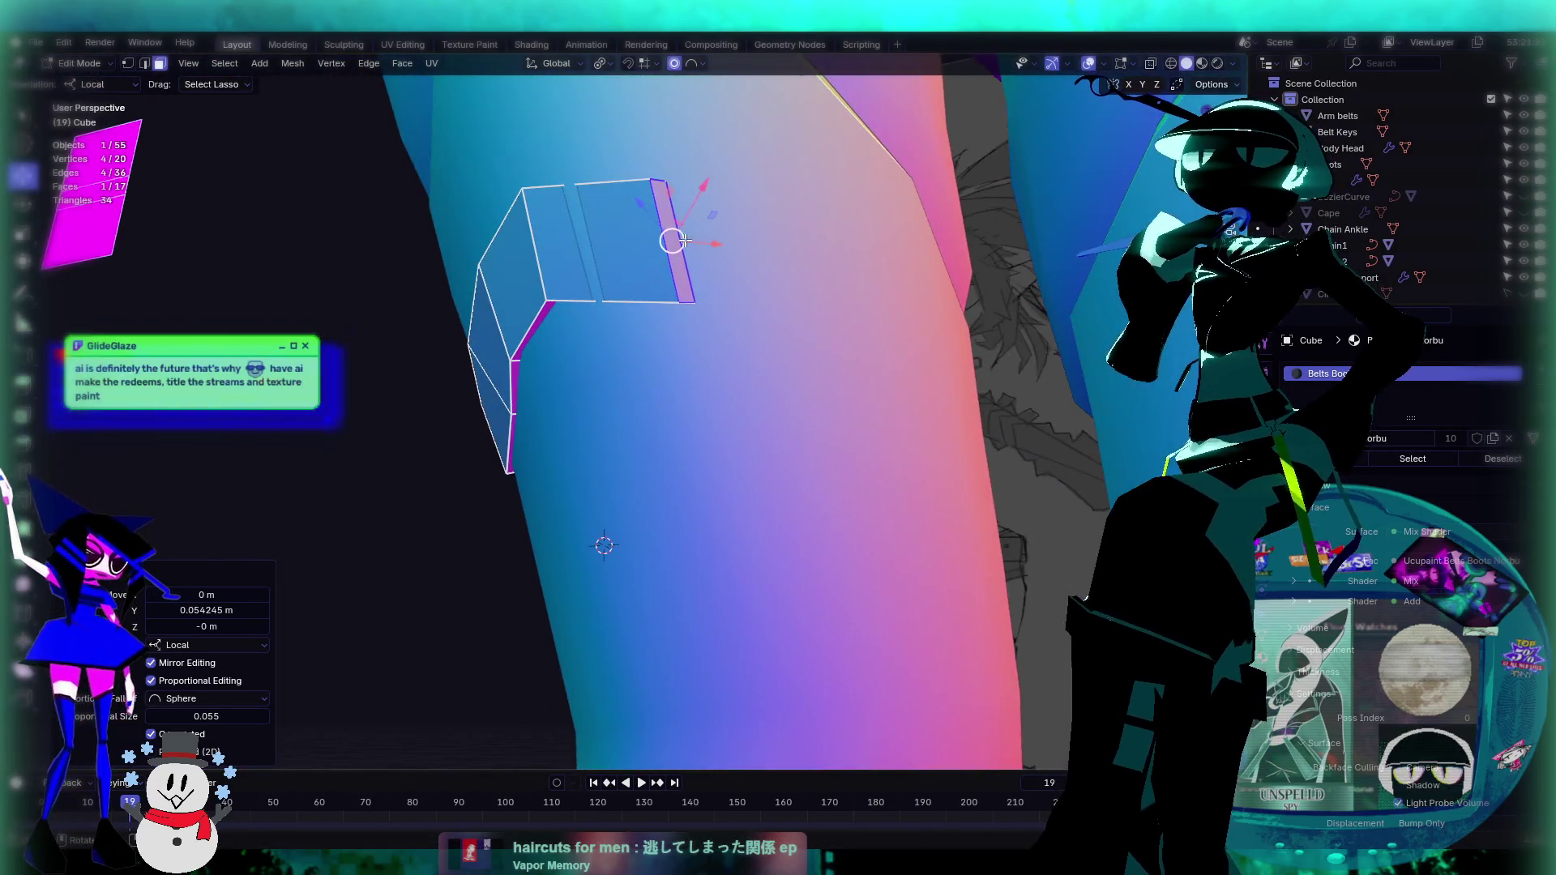
left_click_drag(719, 247, 702, 244)
middle_click_drag(702, 244, 744, 223)
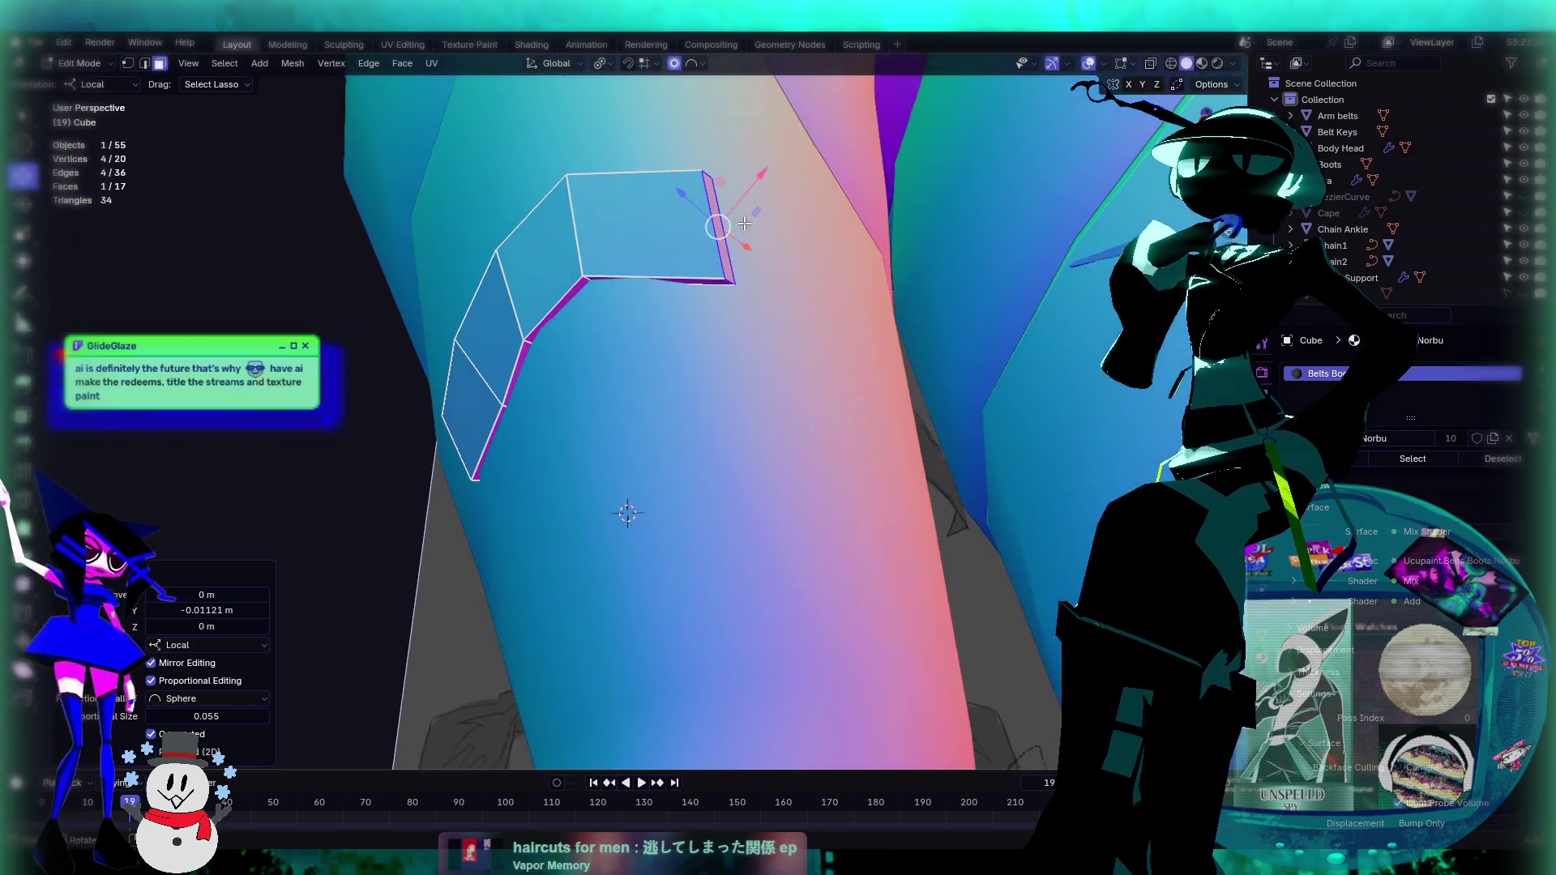
left_click_drag(759, 168, 742, 187)
middle_click_drag(741, 186, 832, 253)
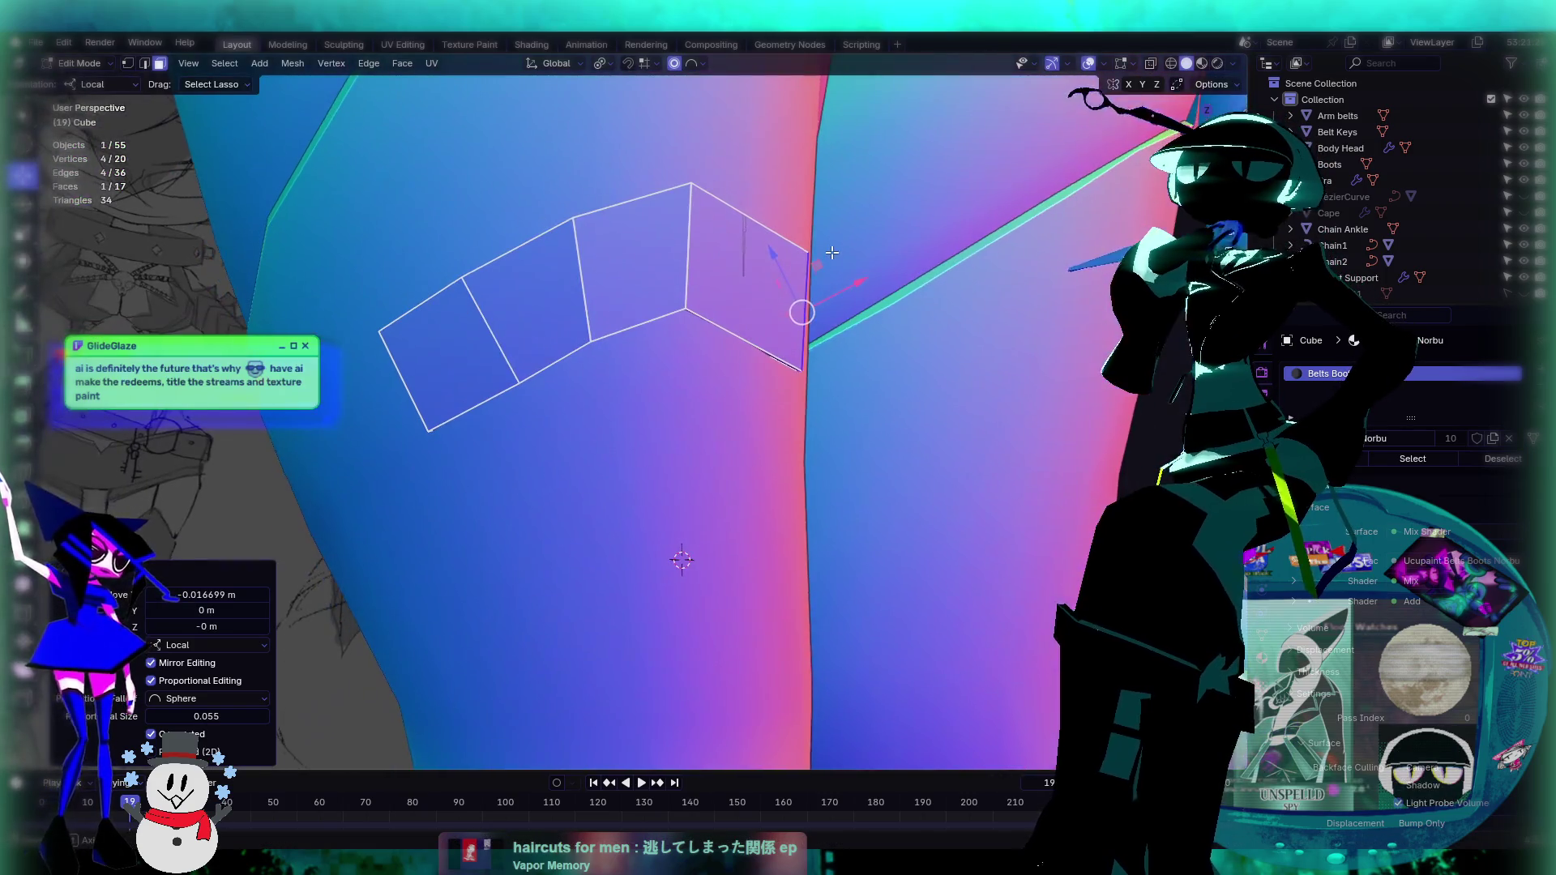
Step: Rotate a middle strap edge -17° with proportional falloff to curve the strip around the thigh
left_click(577, 265)
middle_click_drag(576, 265, 670, 395)
left_click(629, 350)
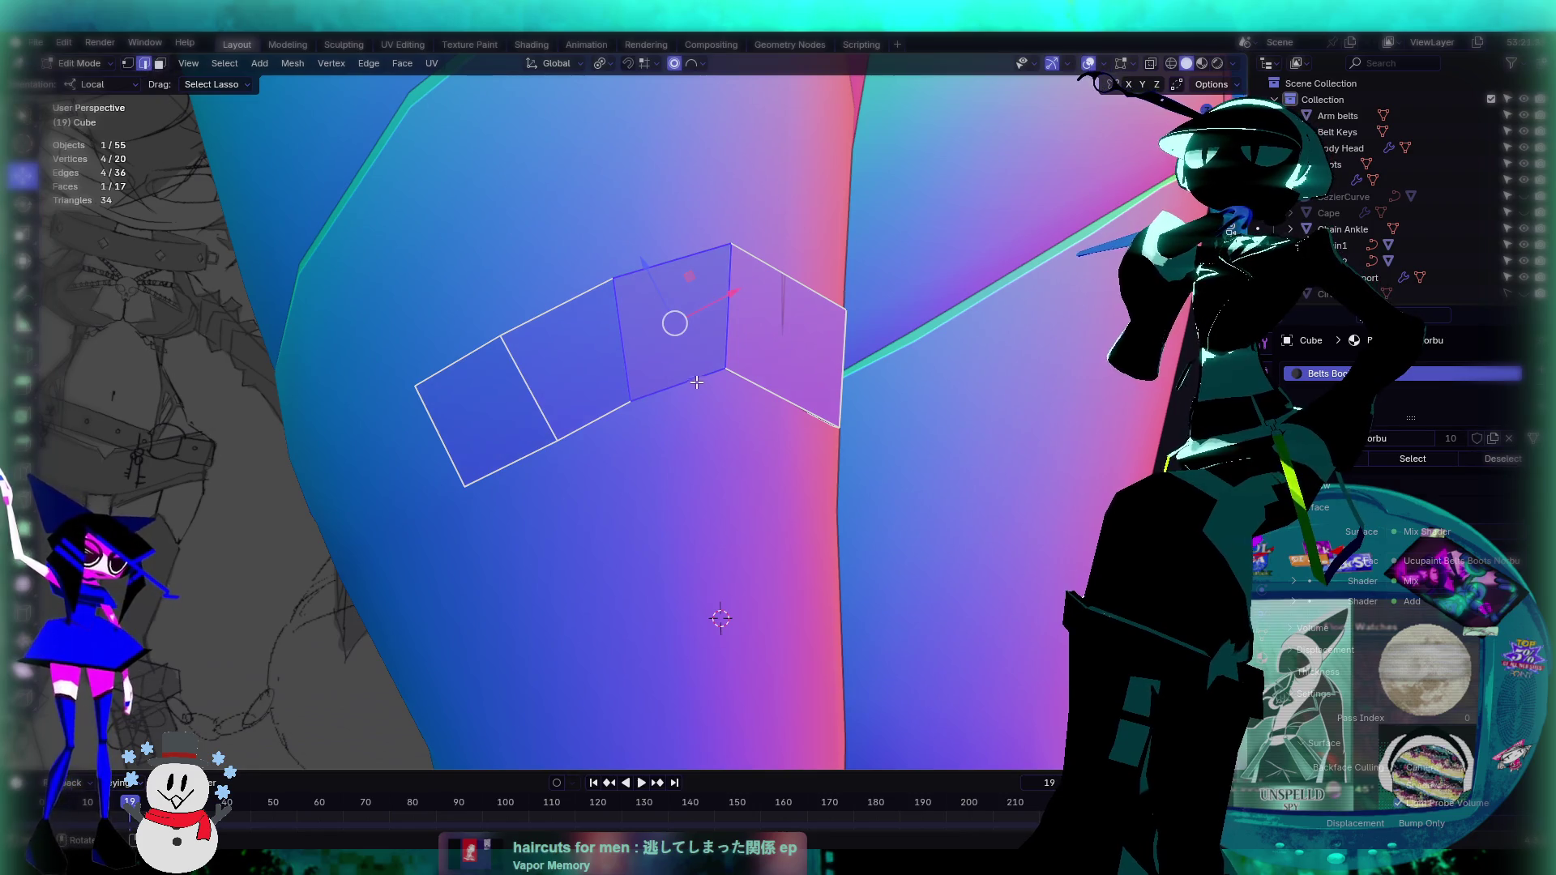
left_click(625, 369)
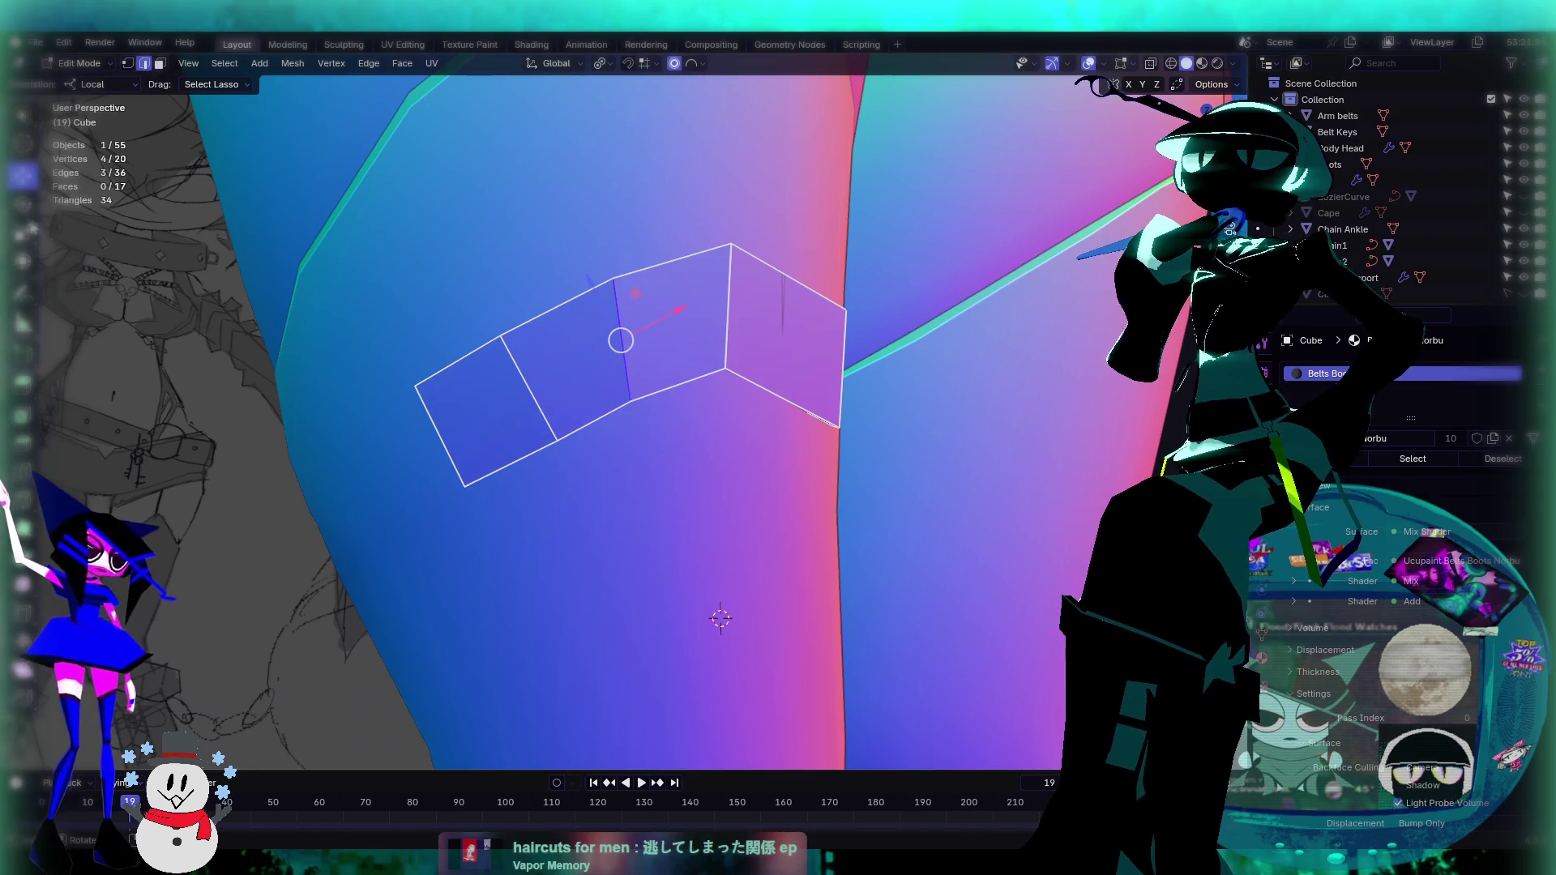
mouse_move(680, 310)
left_mouse_down()
mouse_move(673, 355)
mouse_move(686, 333)
left_mouse_up()
mouse_move(685, 332)
middle_mouse_down()
mouse_move(757, 452)
mouse_move(660, 507)
mouse_move(637, 471)
mouse_move(592, 510)
mouse_move(851, 427)
middle_mouse_up()
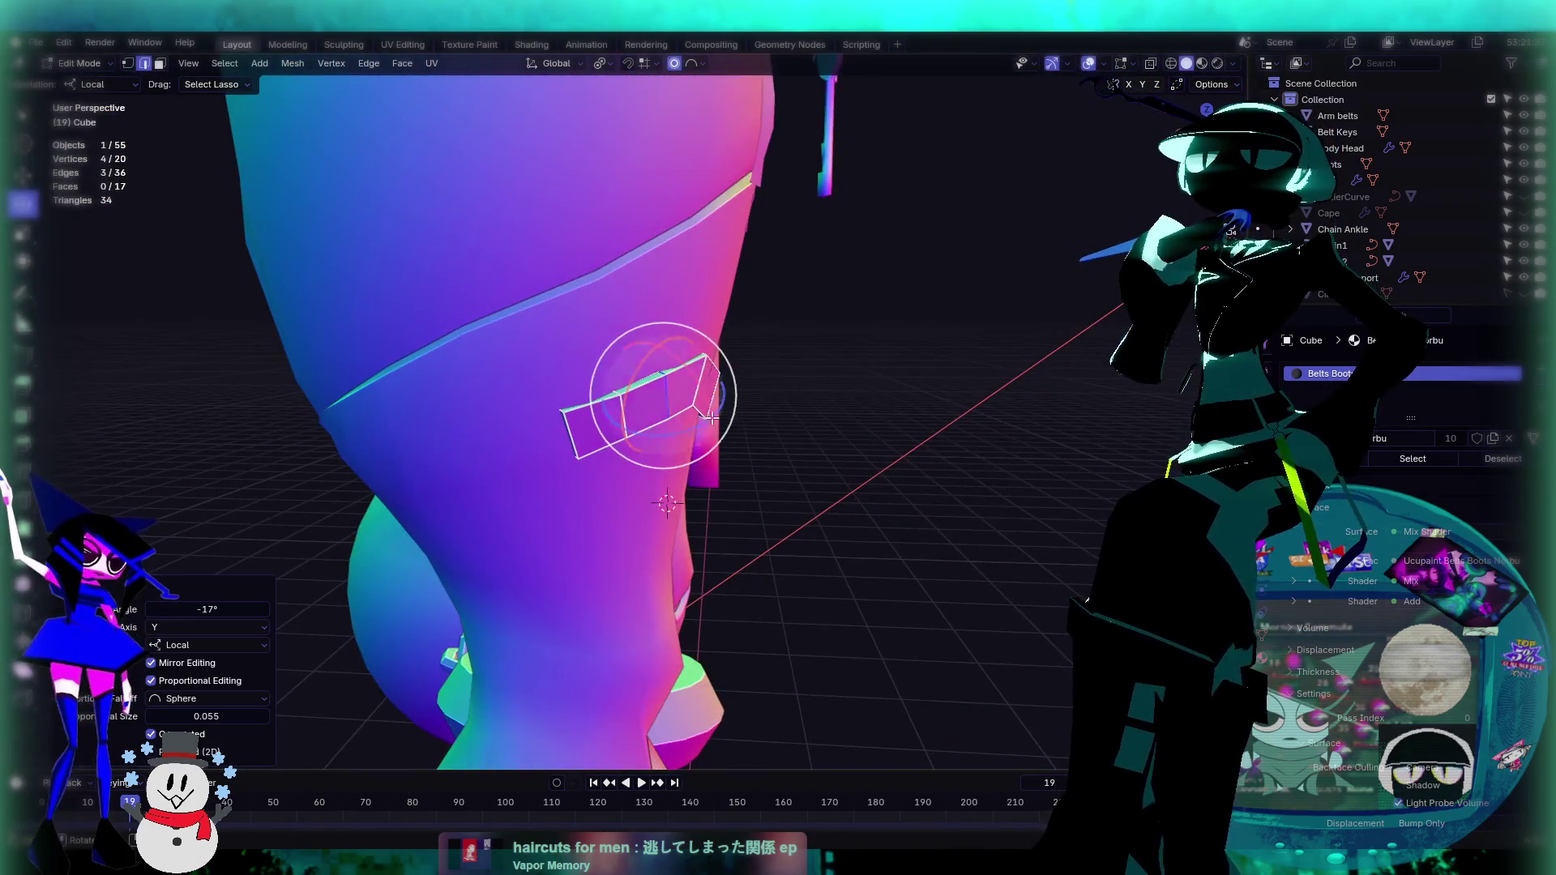
Step: Move the strap piece off the leg along its local Y axis in Object Mode
key("Tab")
left_click(23, 175)
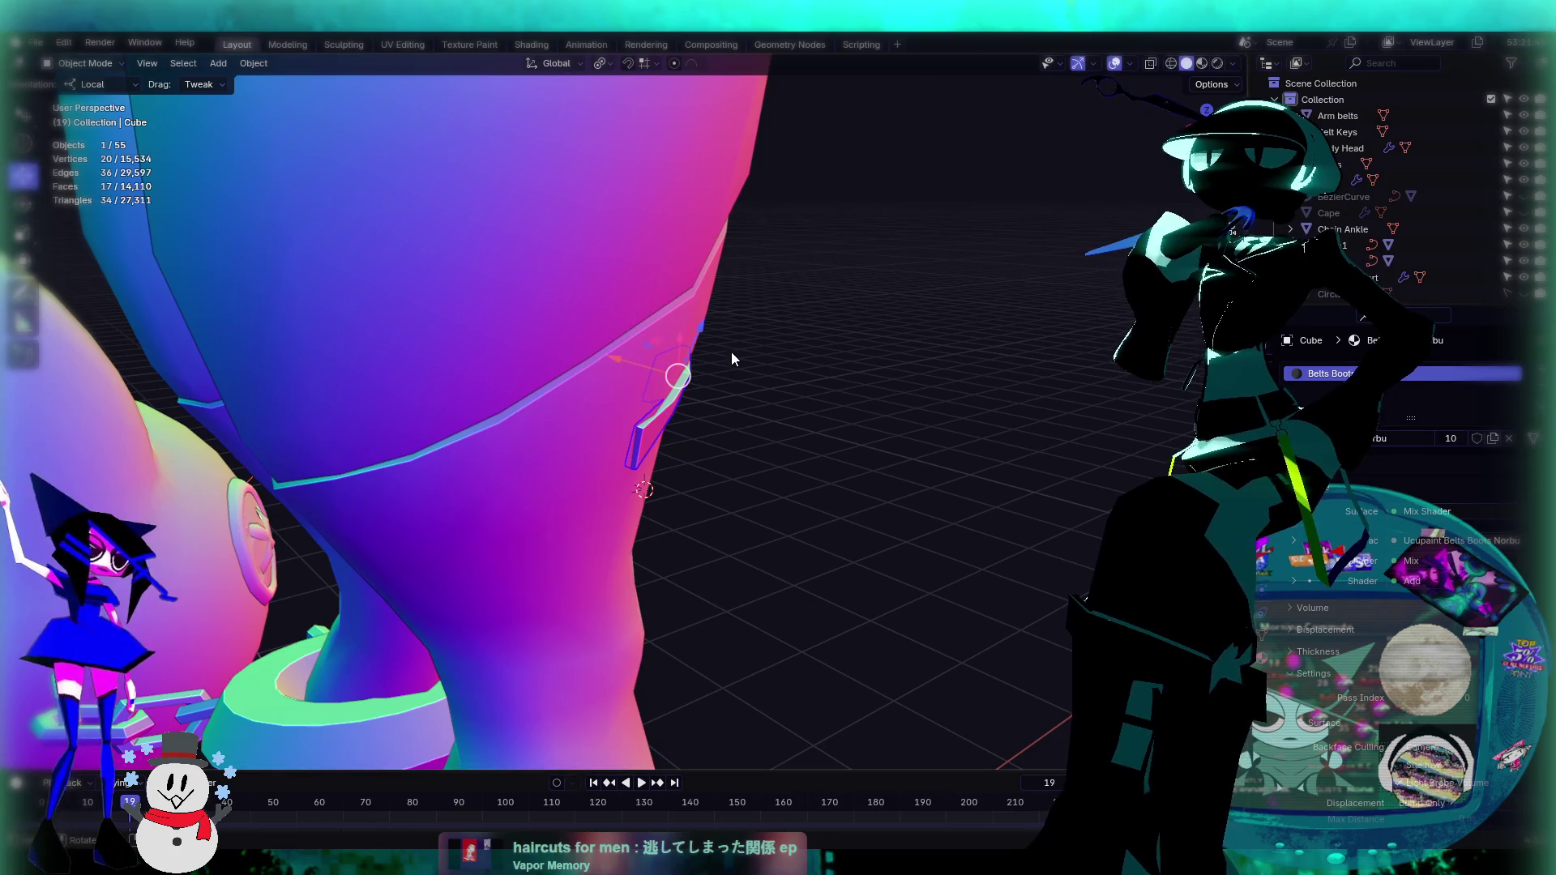
left_click_drag(616, 359, 705, 373)
scroll(861, 440, "up", 5)
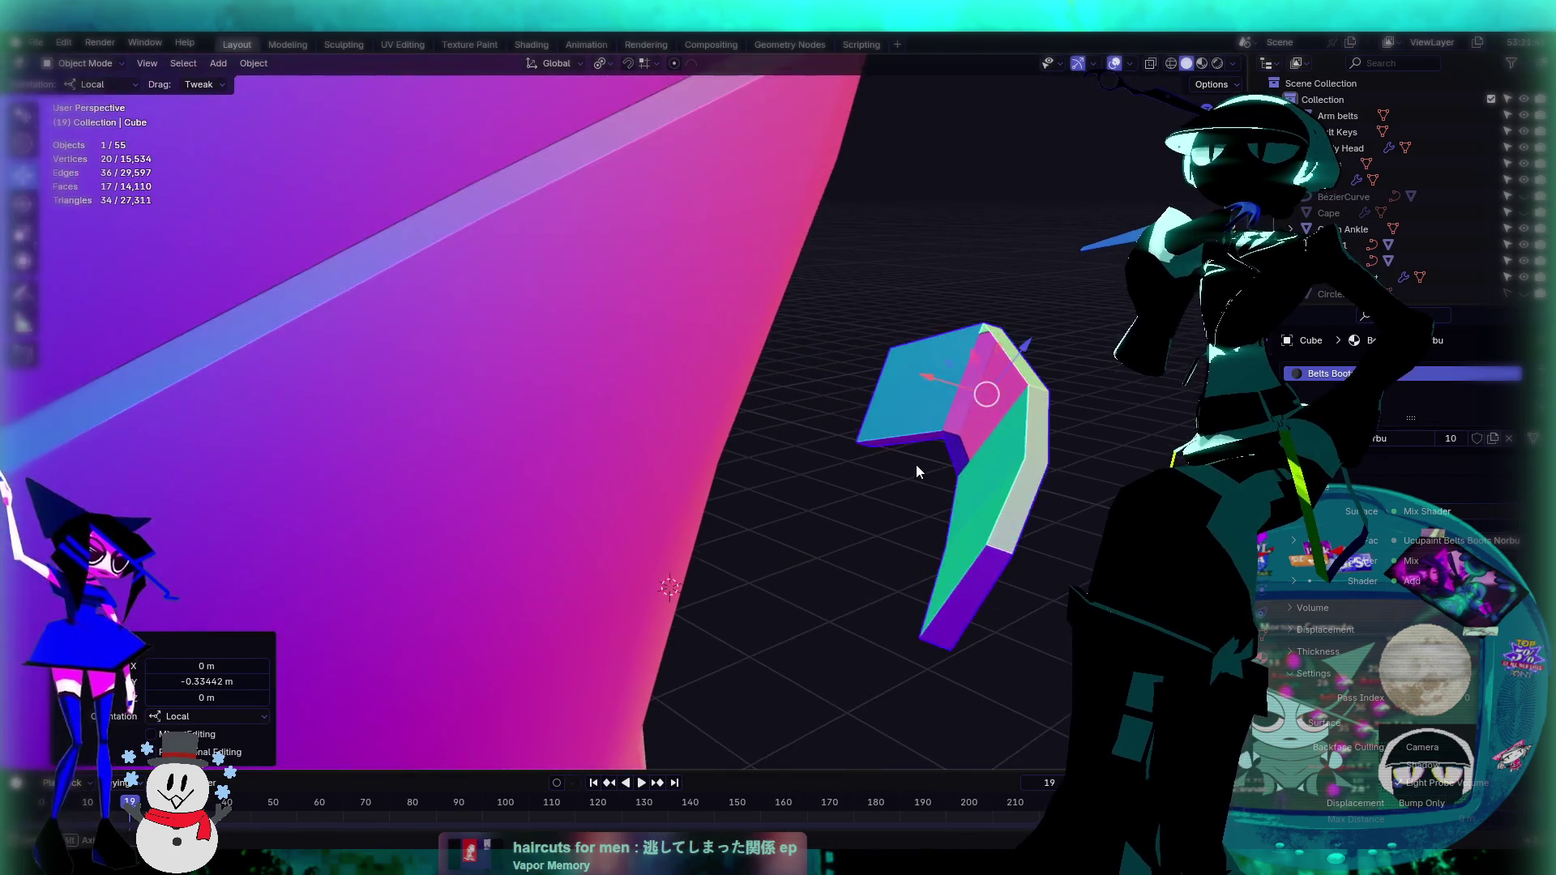
Step: In Edit Mode, delete three of the strap's faces, including the end face, leaving an open shell
key("Tab")
left_click(888, 353)
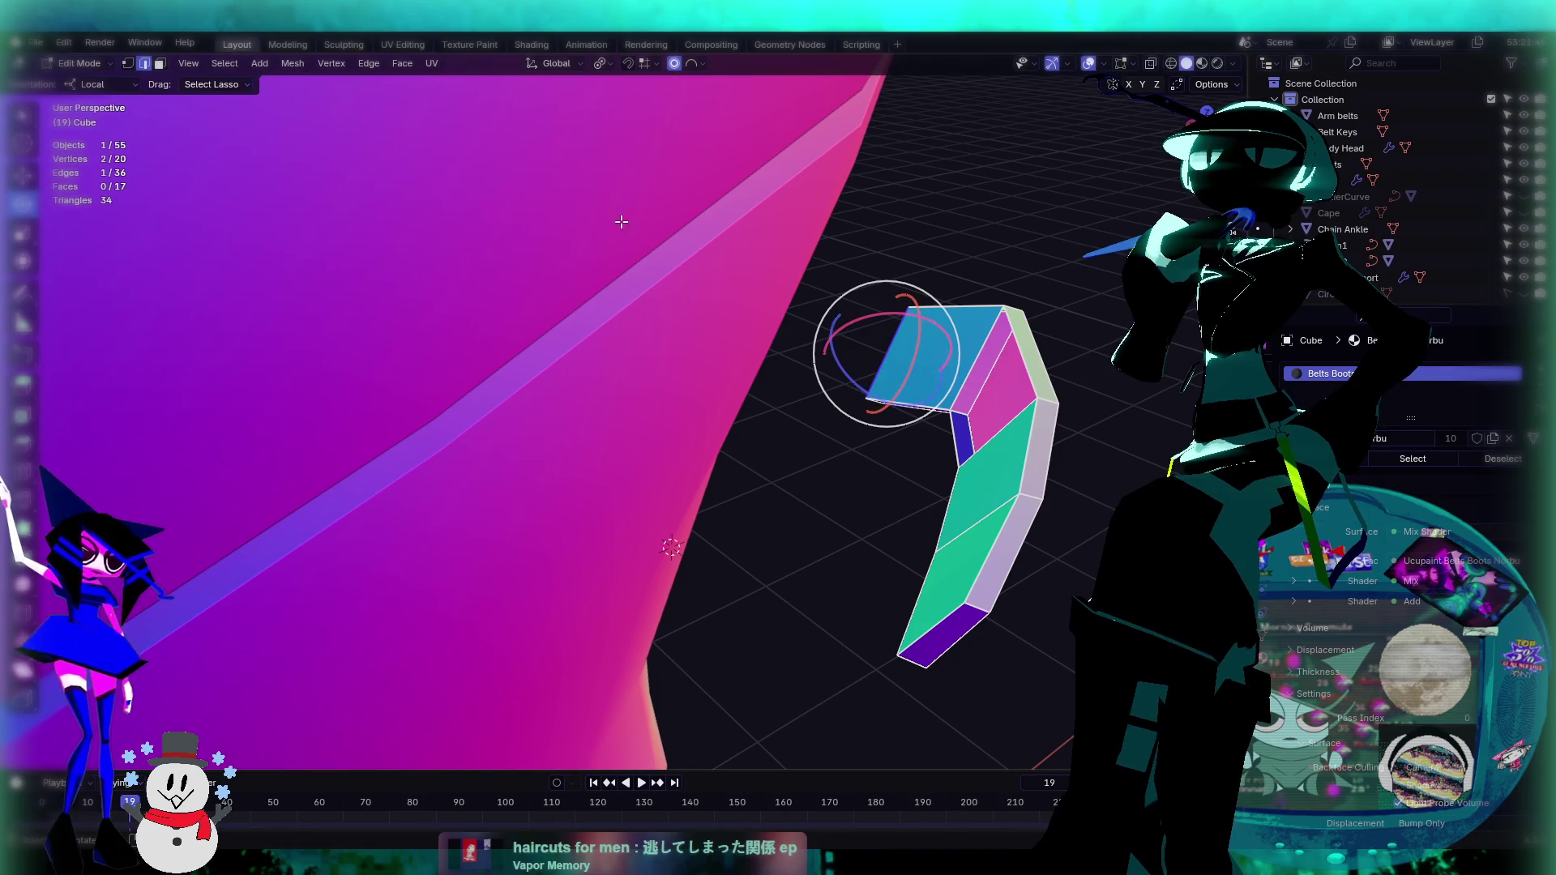
left_click(160, 63)
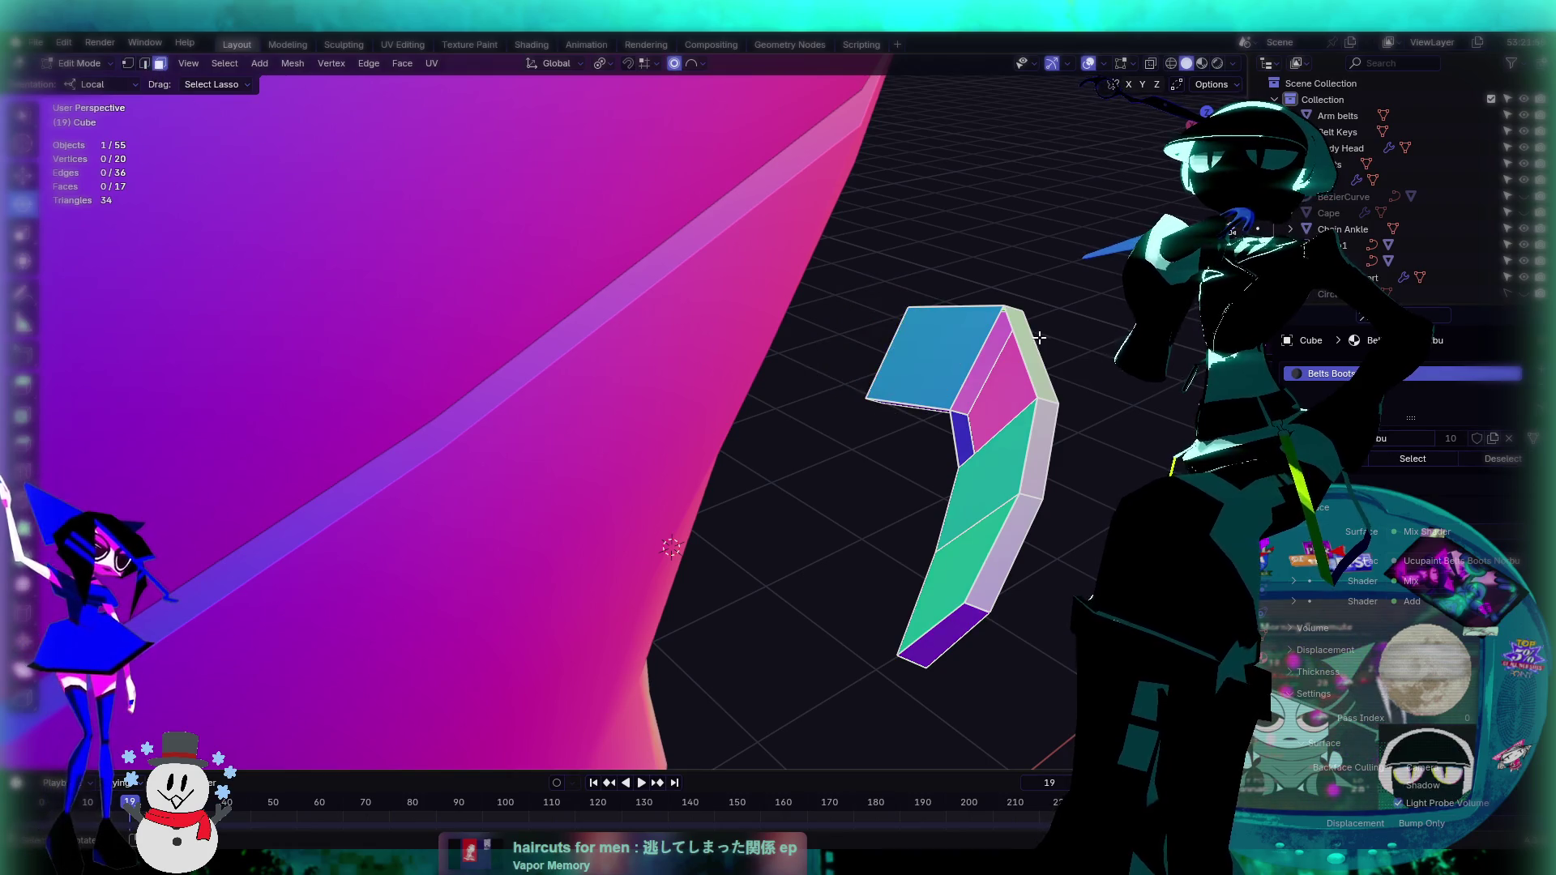
left_click(906, 356)
key("x")
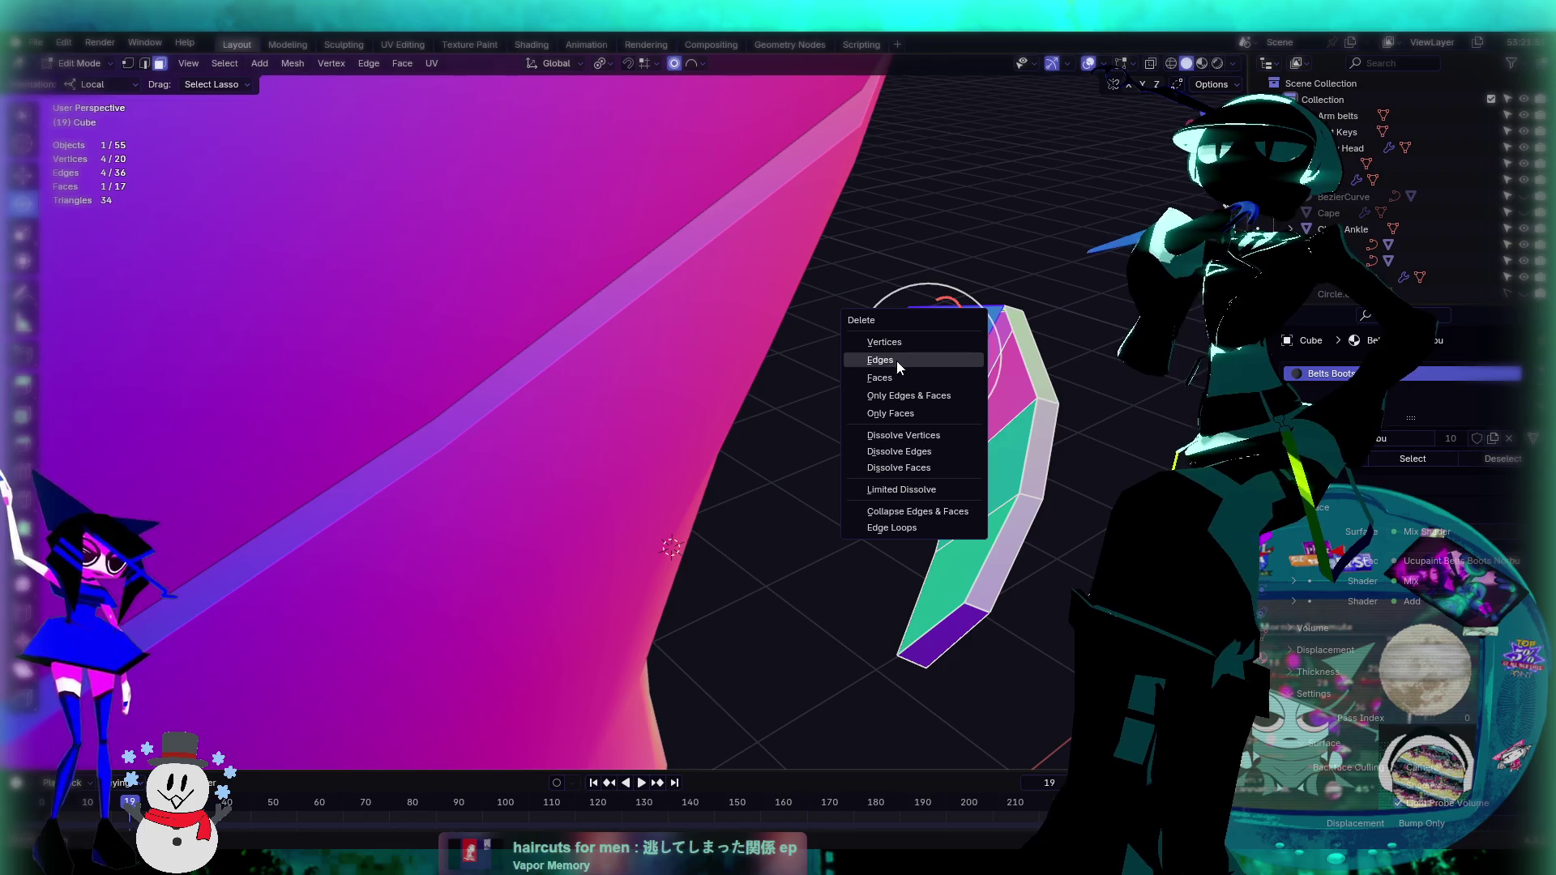
left_click(897, 378)
left_click(970, 518)
key("x")
left_click(970, 547)
left_click(979, 542)
key("x")
left_click(979, 542)
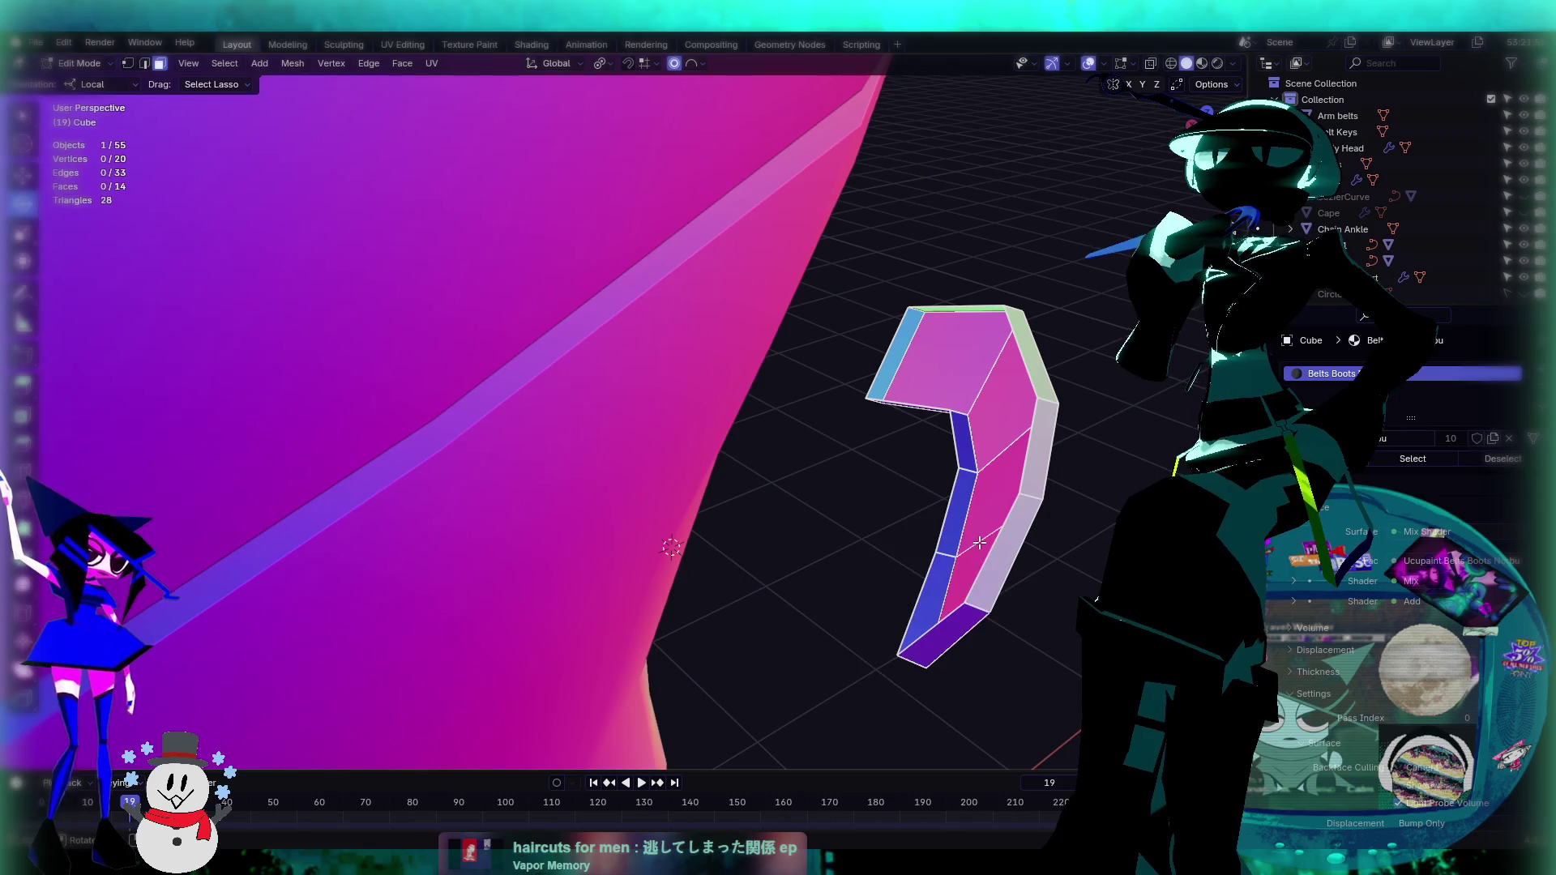
mouse_move(1079, 529)
middle_mouse_down()
mouse_move(700, 448)
mouse_move(75, 206)
middle_mouse_up()
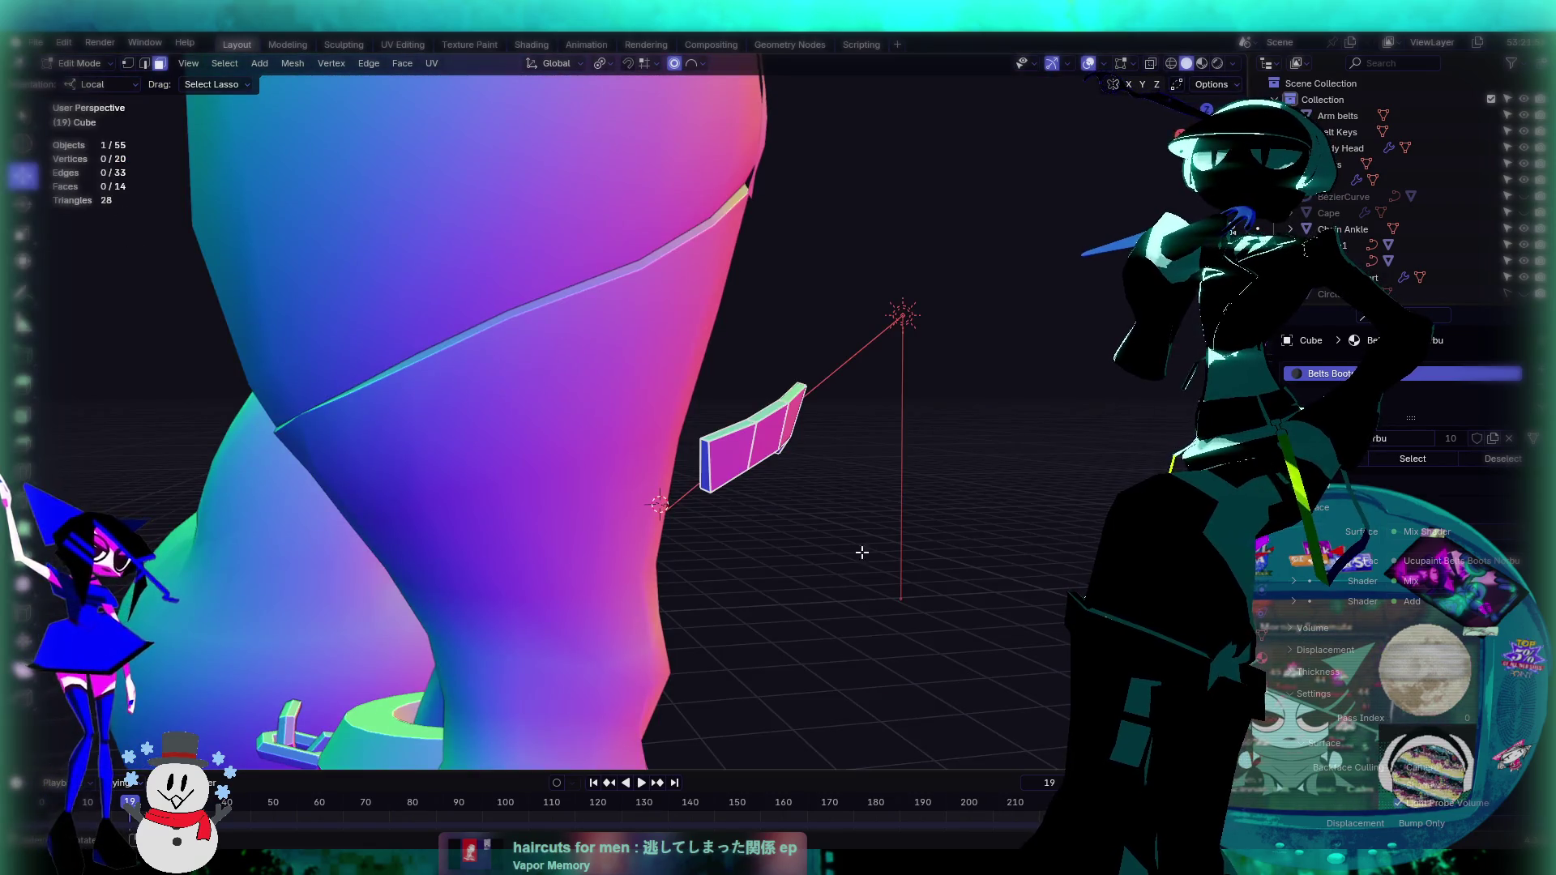
Step: Move the strap piece back against the leg along its local axis
middle_click_drag(862, 552, 702, 451)
key("Tab")
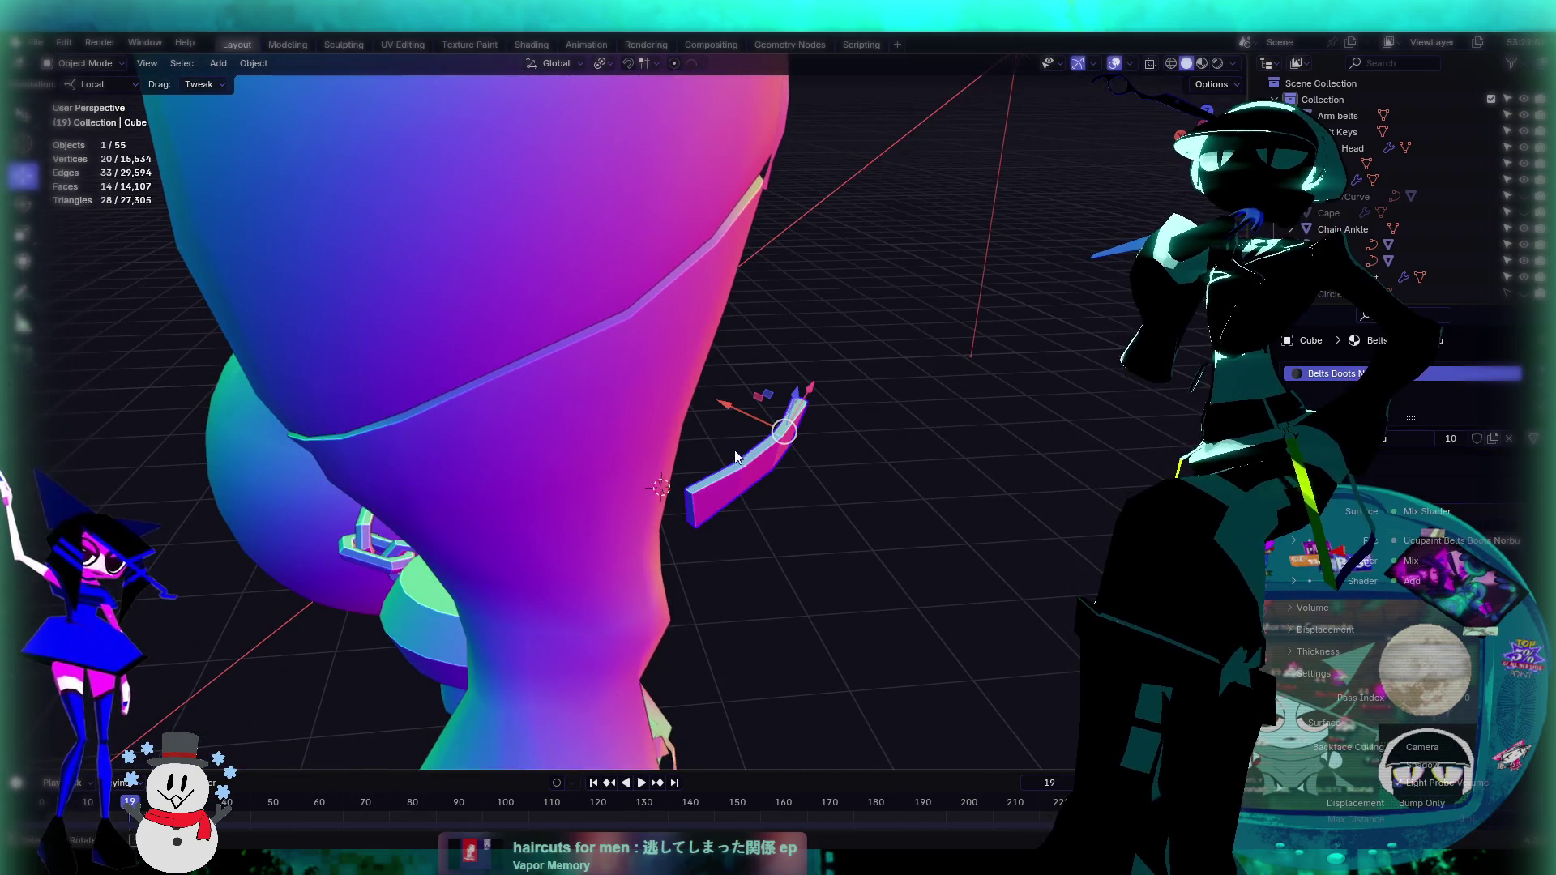
key("g")
key("x")
key("x")
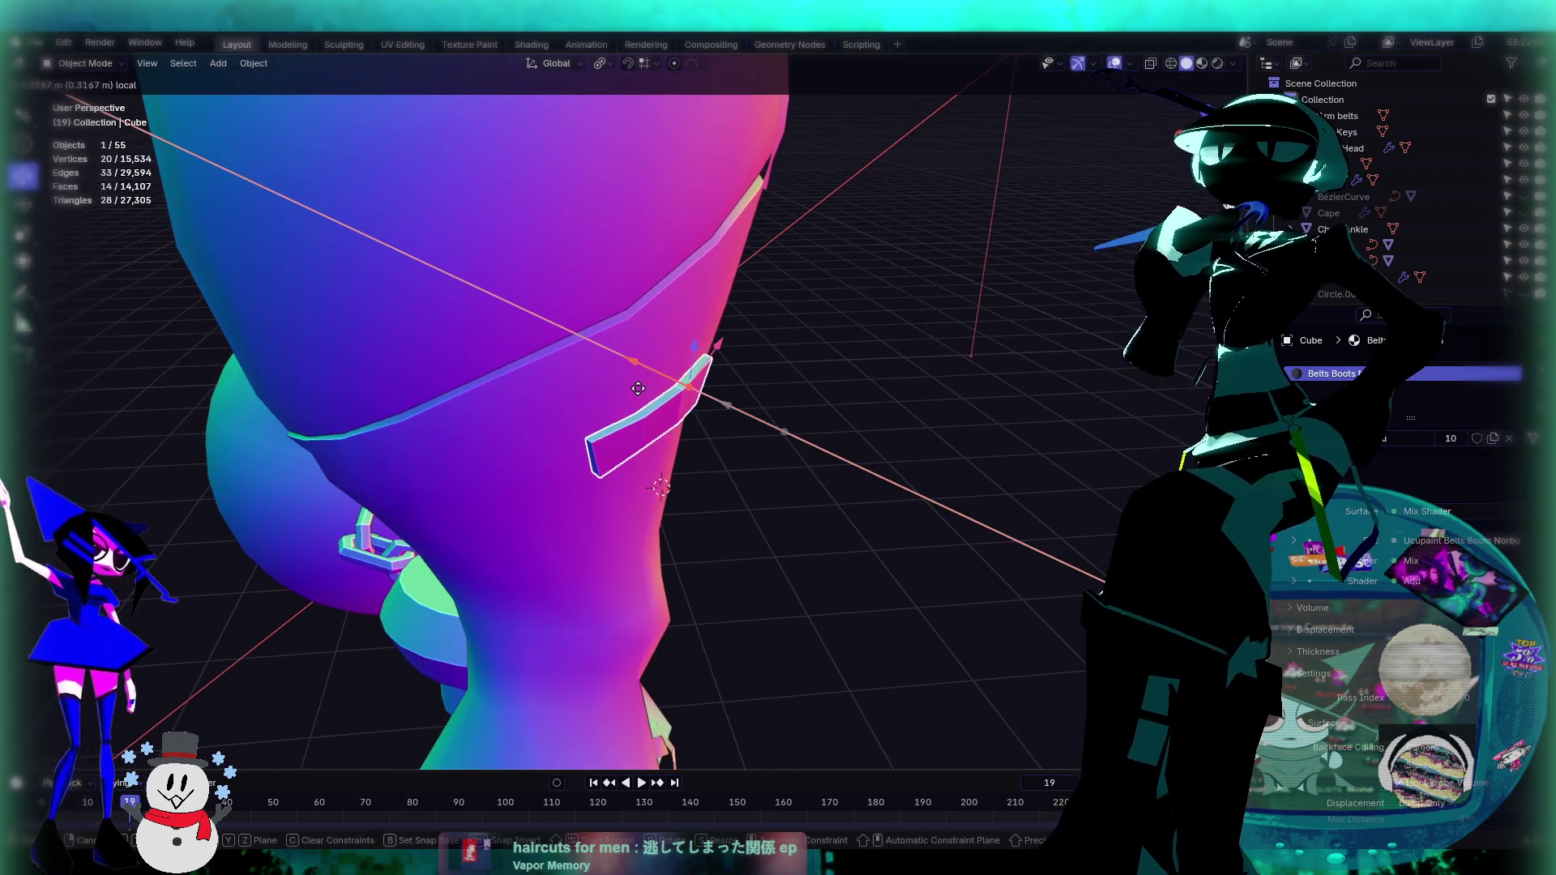
left_click(632, 386)
mouse_move(898, 498)
middle_mouse_down()
mouse_move(765, 449)
mouse_move(662, 441)
mouse_move(680, 407)
mouse_move(543, 394)
mouse_move(756, 246)
mouse_move(776, 393)
mouse_move(776, 450)
mouse_move(757, 449)
middle_mouse_up()
Step: Duplicate the chevron as Cube.001 and place the copy just below the original
key("shift+d")
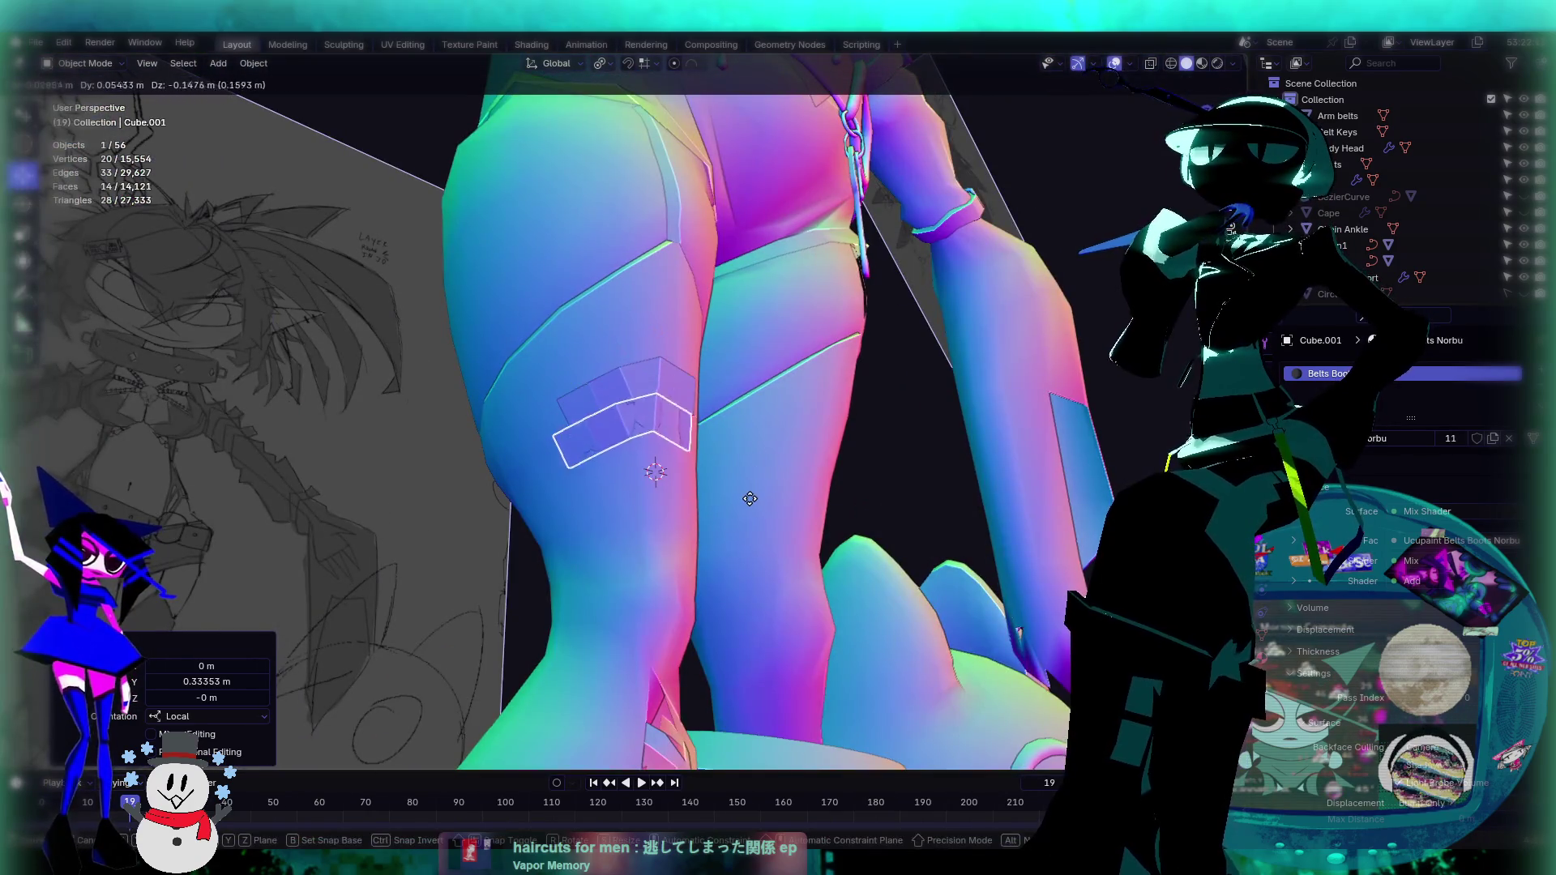
left_click(755, 511)
mouse_move(766, 513)
middle_mouse_down()
mouse_move(668, 461)
mouse_move(678, 413)
mouse_move(664, 436)
middle_mouse_up()
key("g")
key("x")
key("x")
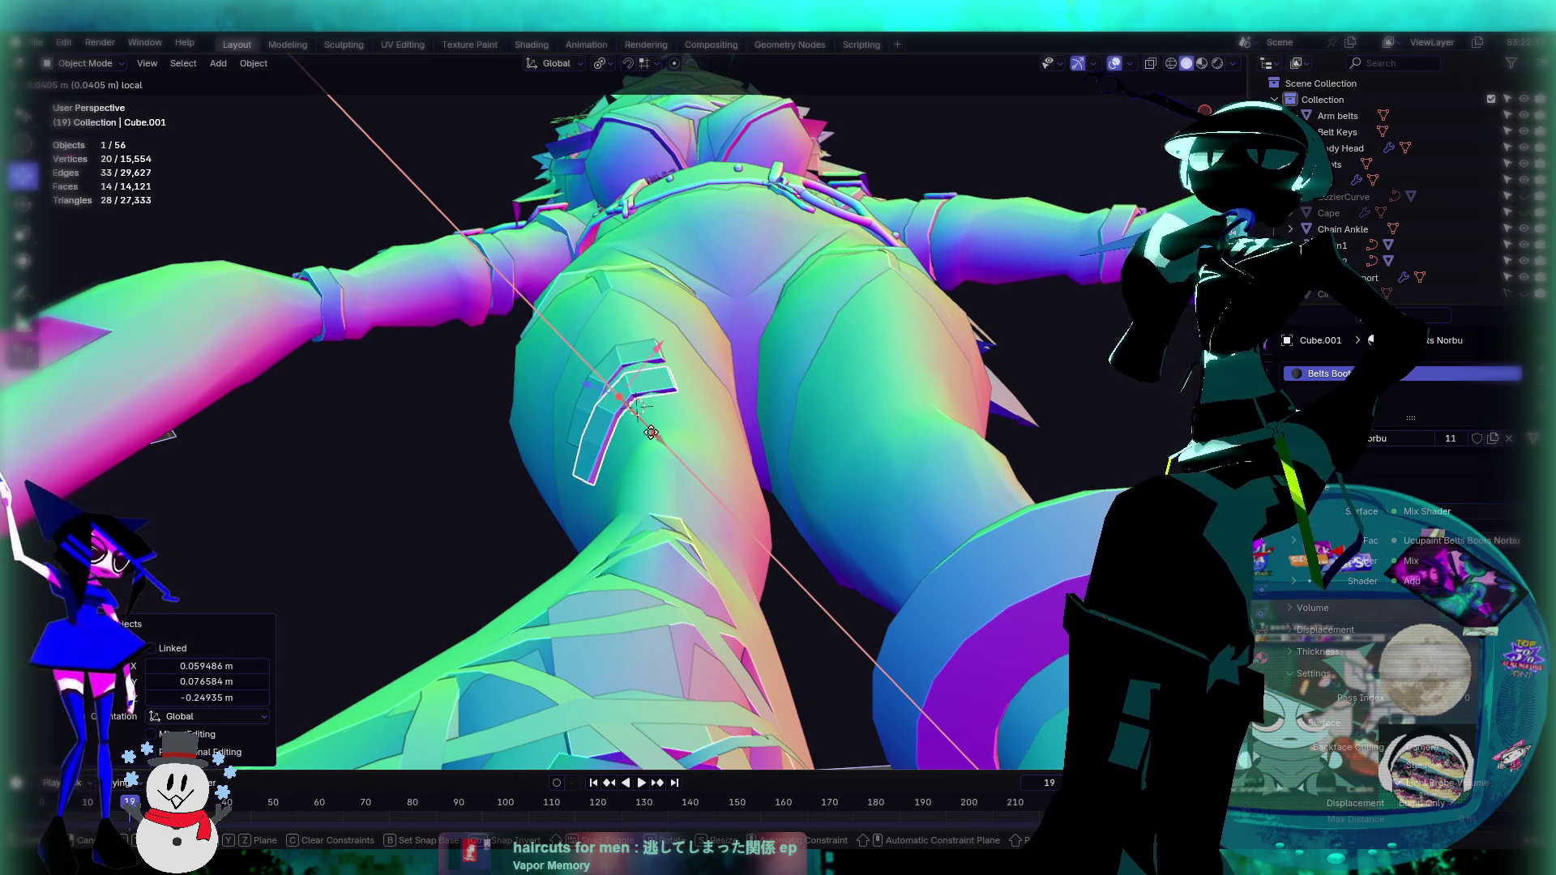
left_click(655, 436)
mouse_move(655, 436)
middle_mouse_down()
mouse_move(820, 522)
mouse_move(912, 607)
mouse_move(912, 551)
mouse_move(686, 527)
middle_mouse_up()
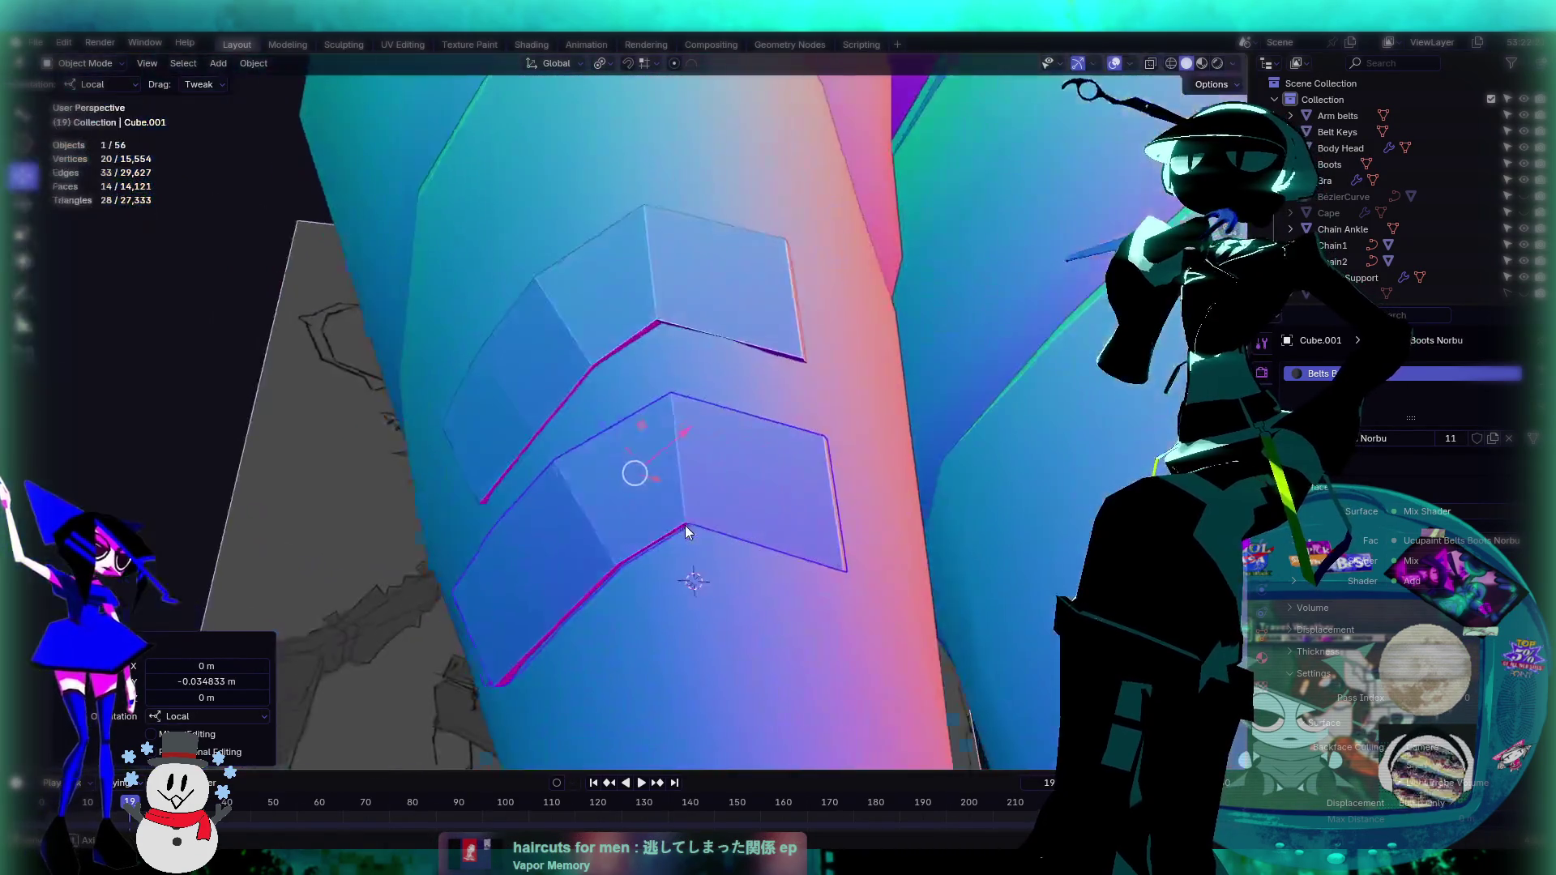
Step: Remove the duplicate lower chevron so only the original strap piece remains
scroll(686, 527, "down", 6)
scroll(684, 525, "down", 5)
scroll(684, 525, "up", 5)
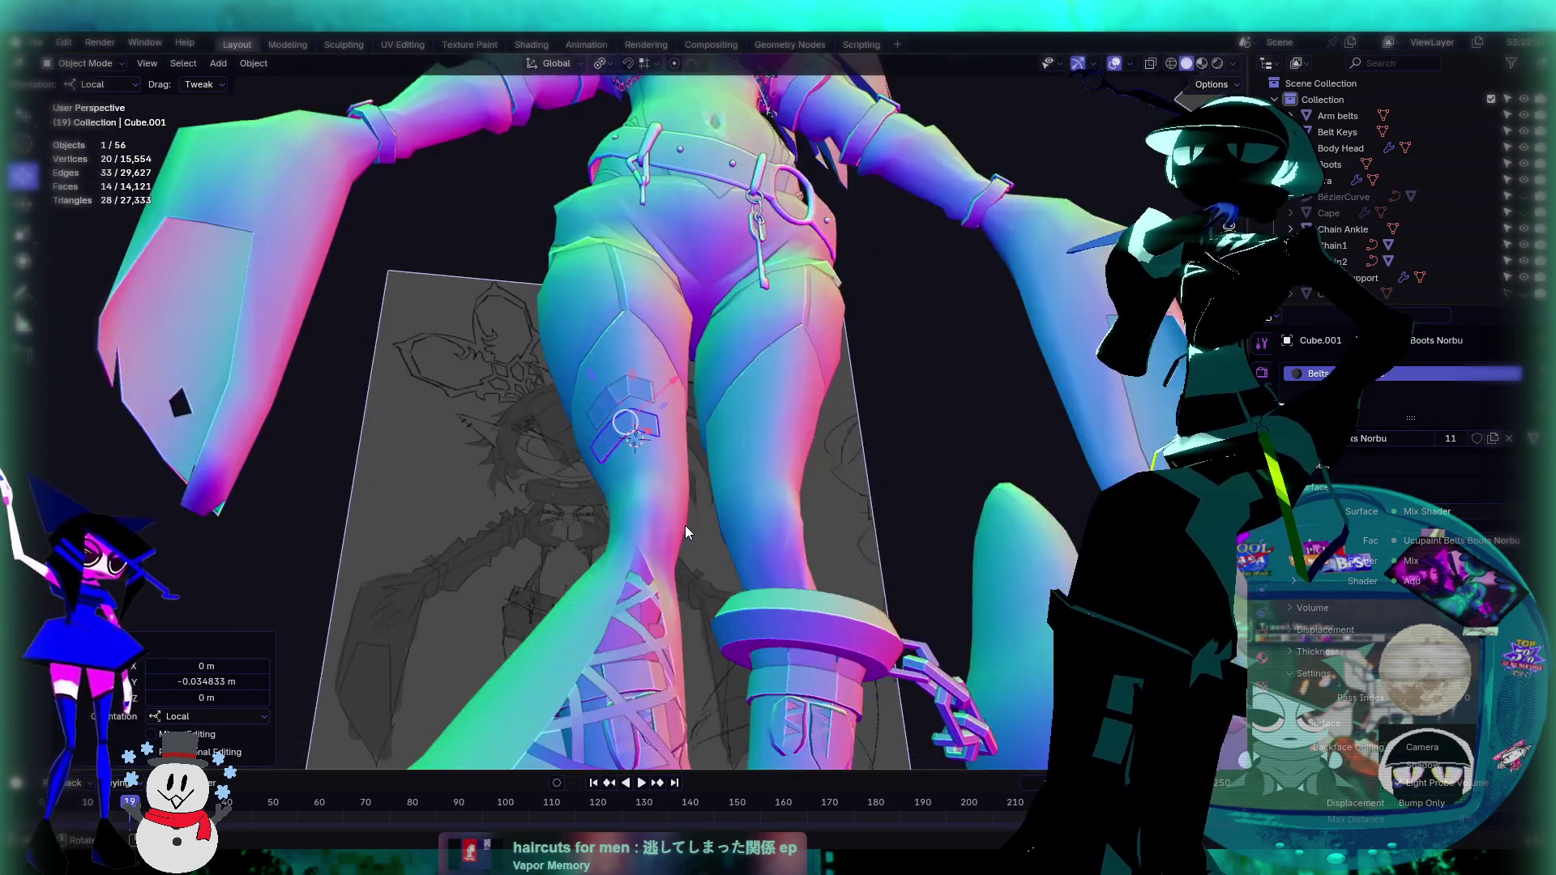
scroll(684, 525, "down", 5)
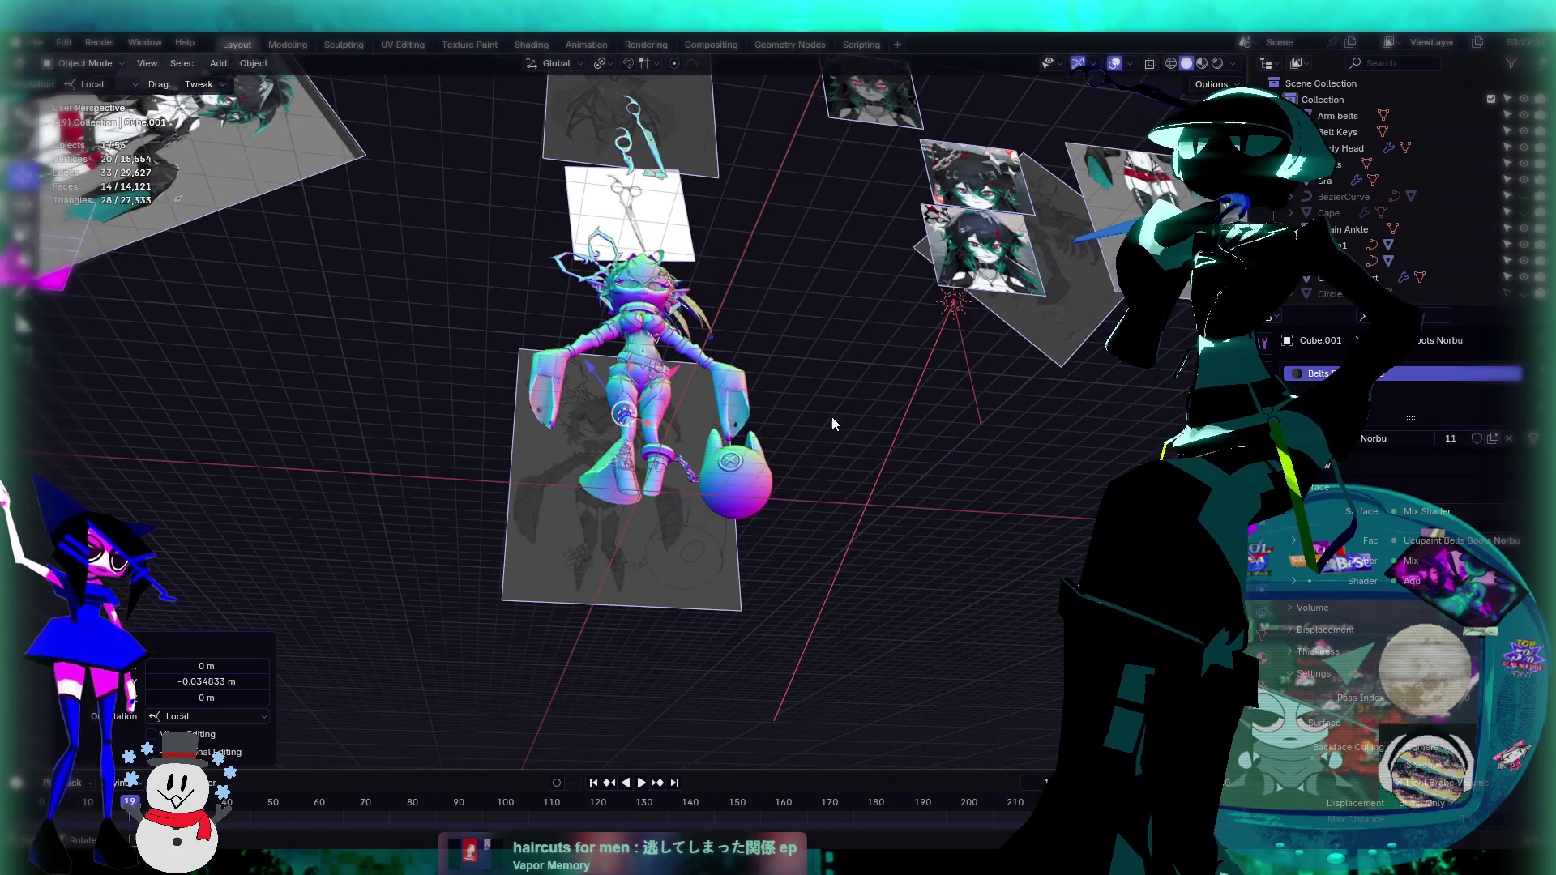
middle_click_drag(843, 417, 561, 582)
scroll(951, 455, "up", 4)
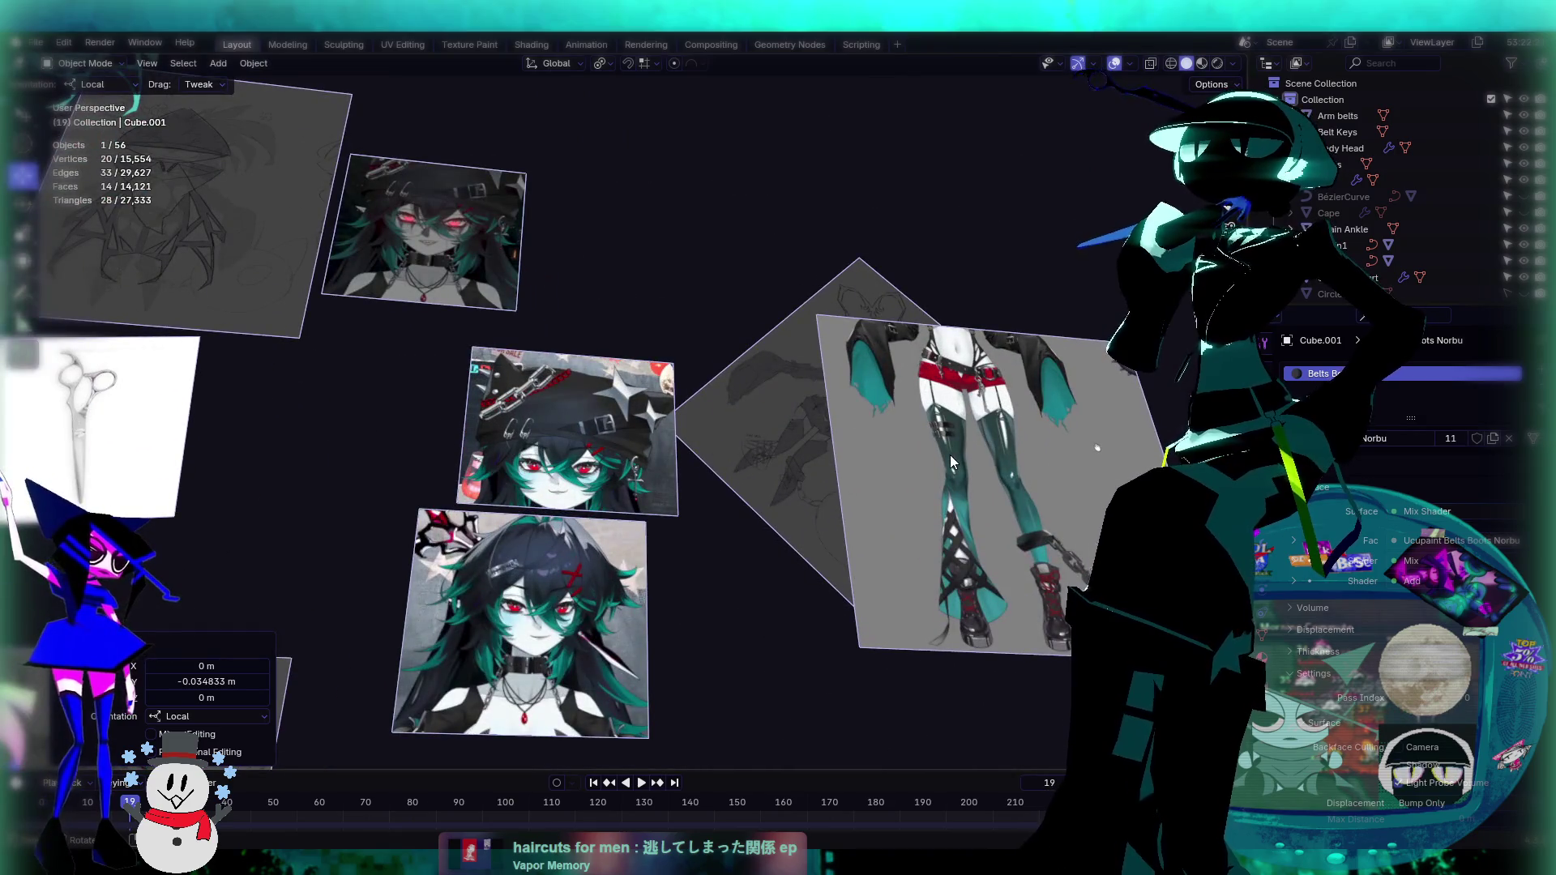
scroll(950, 455, "down", 5)
middle_click_drag(950, 455, 859, 364)
scroll(681, 505, "up", 4)
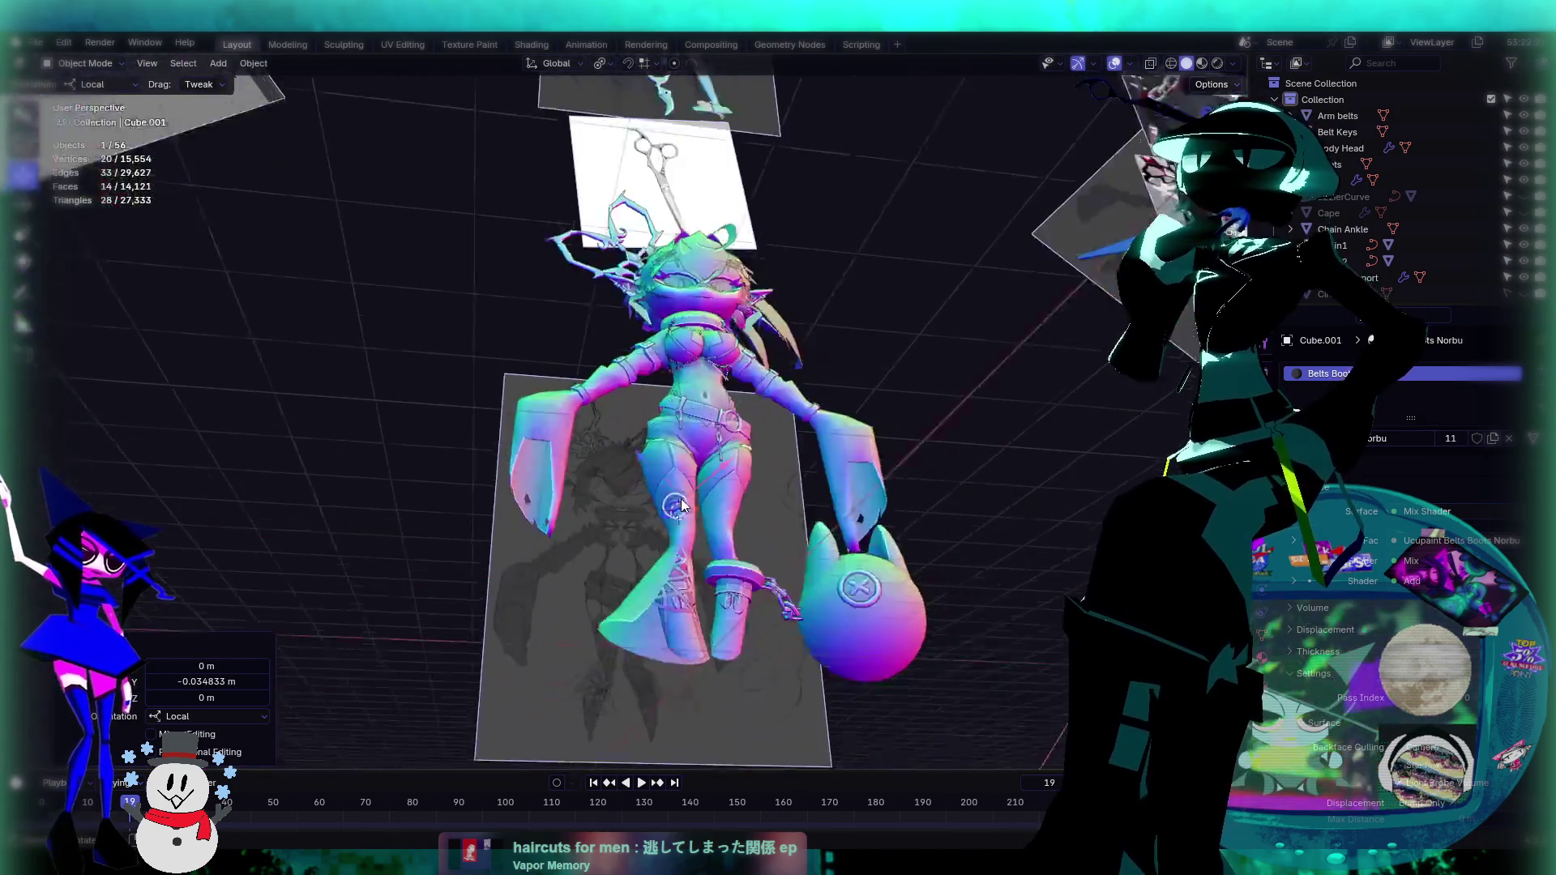
scroll(681, 504, "up", 8)
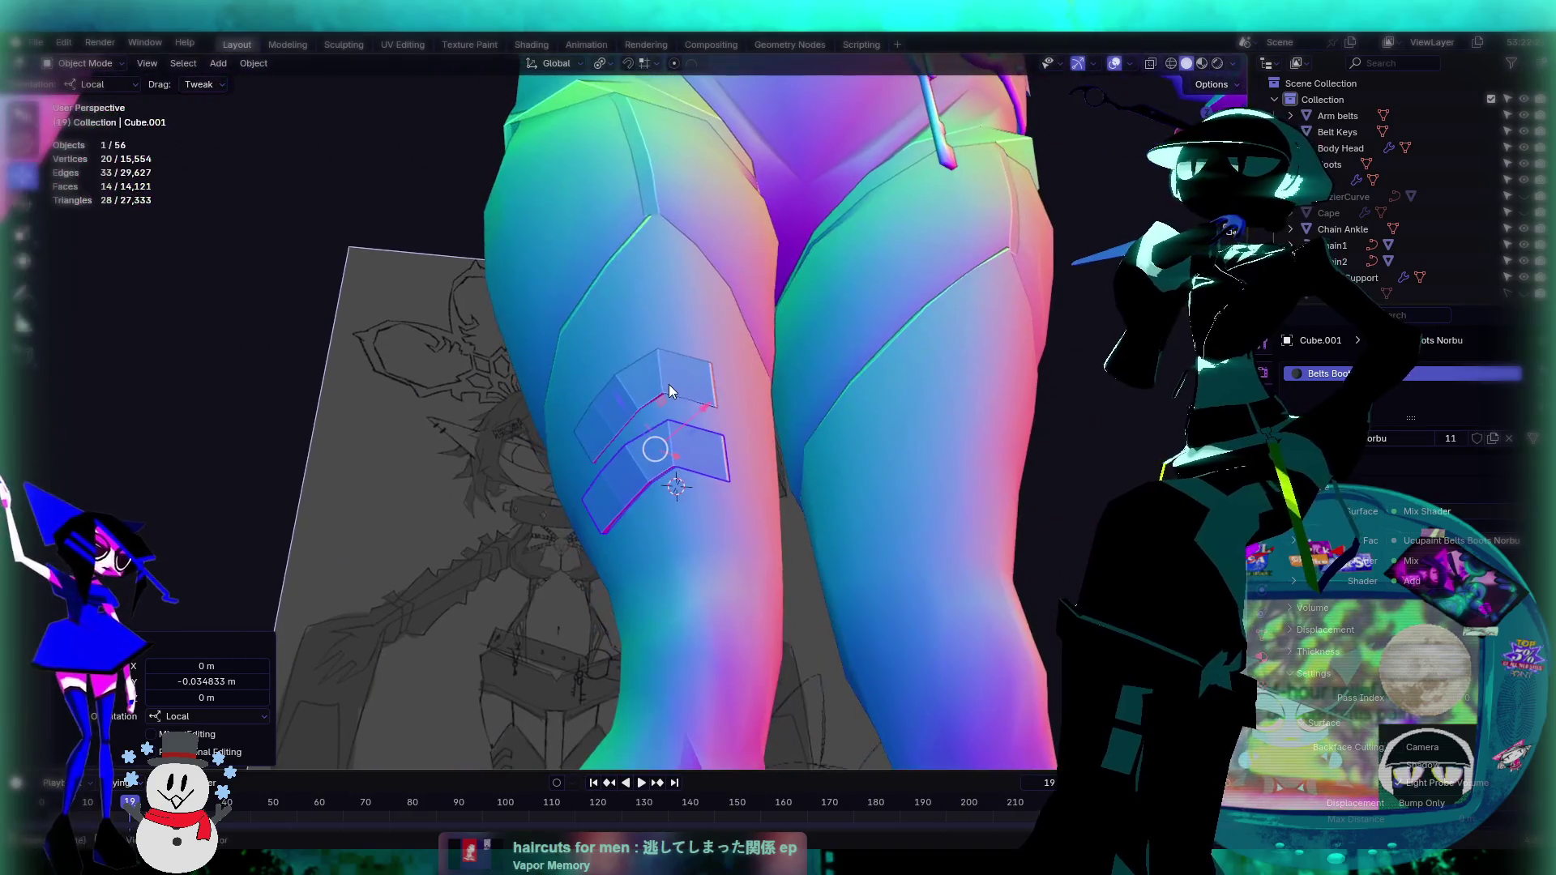
left_click(664, 377, "shift")
key("ctrl+z")
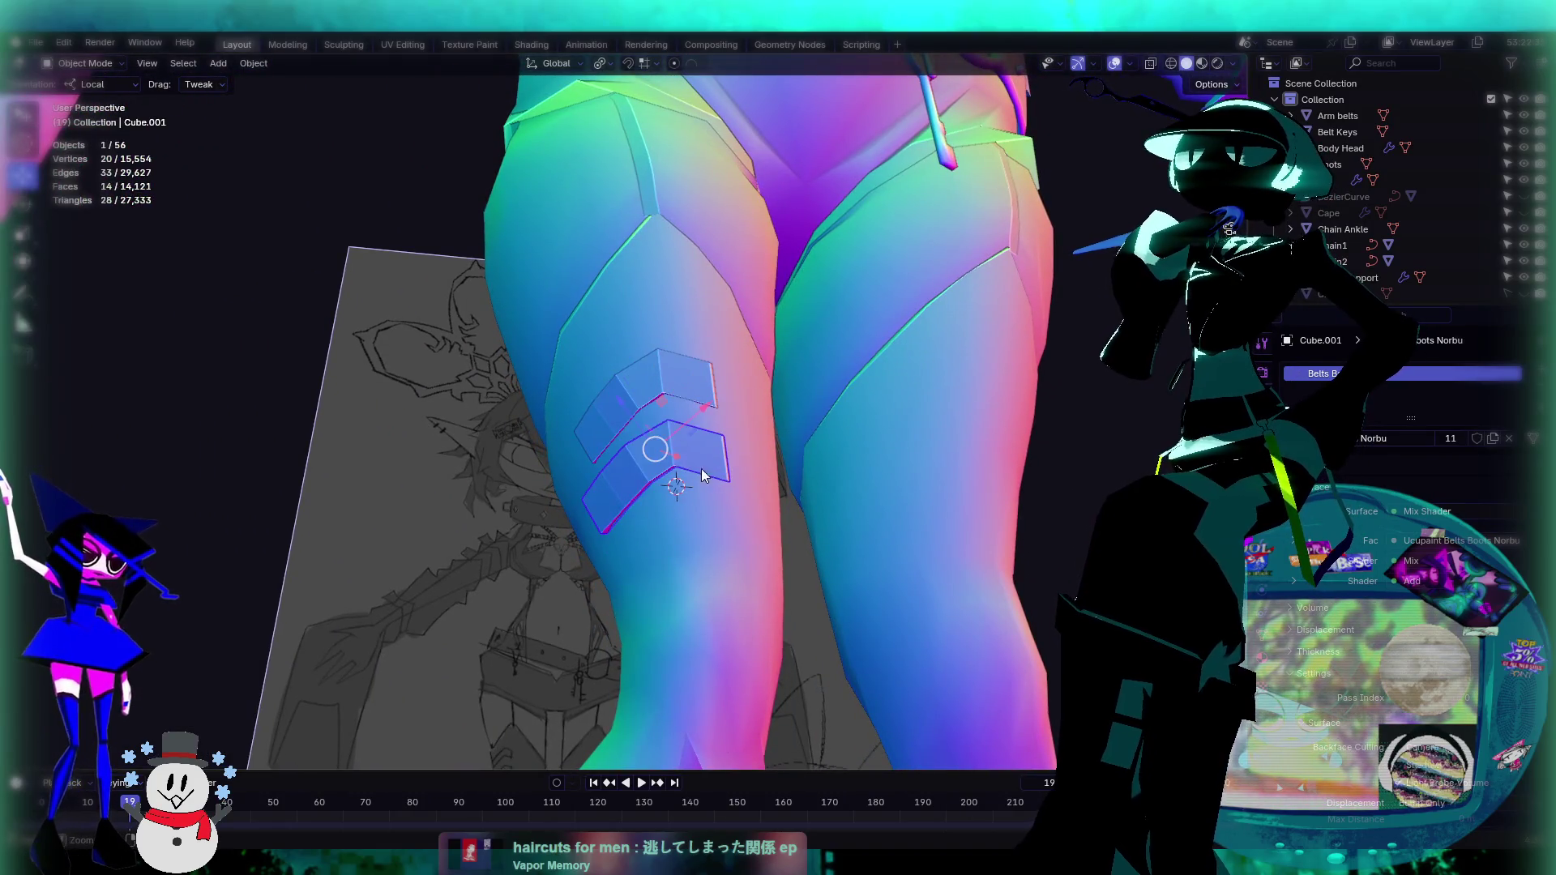
key("g")
Step: Shift the chevron along its own axis and tilt it -6.08° on local Z
key("z")
key("z")
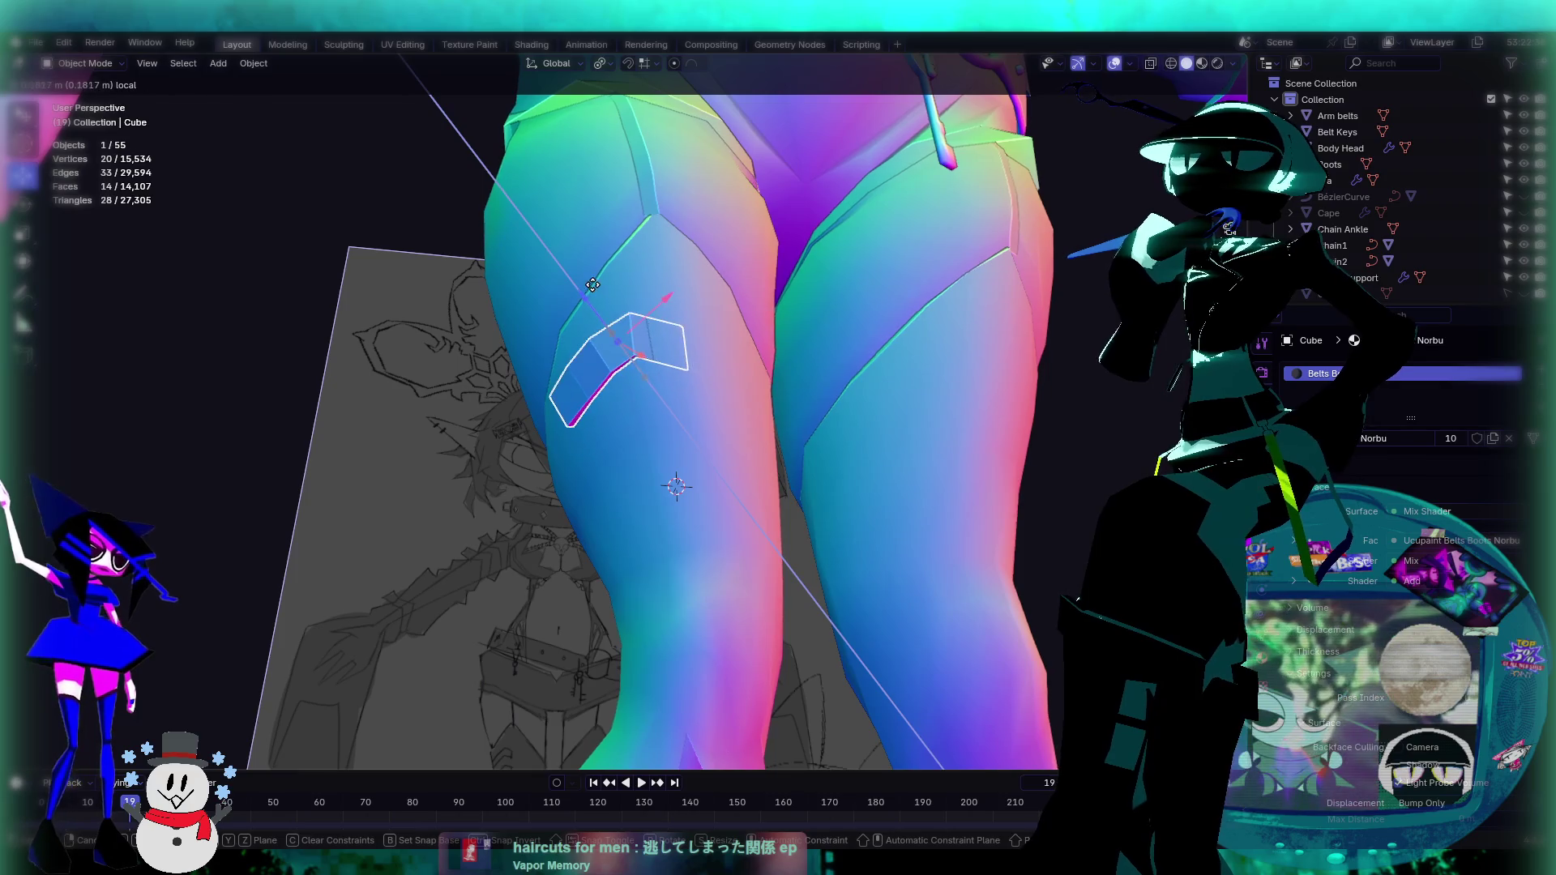
left_click(589, 298)
mouse_move(590, 297)
middle_mouse_down()
mouse_move(817, 365)
mouse_move(827, 327)
mouse_move(708, 324)
middle_mouse_up()
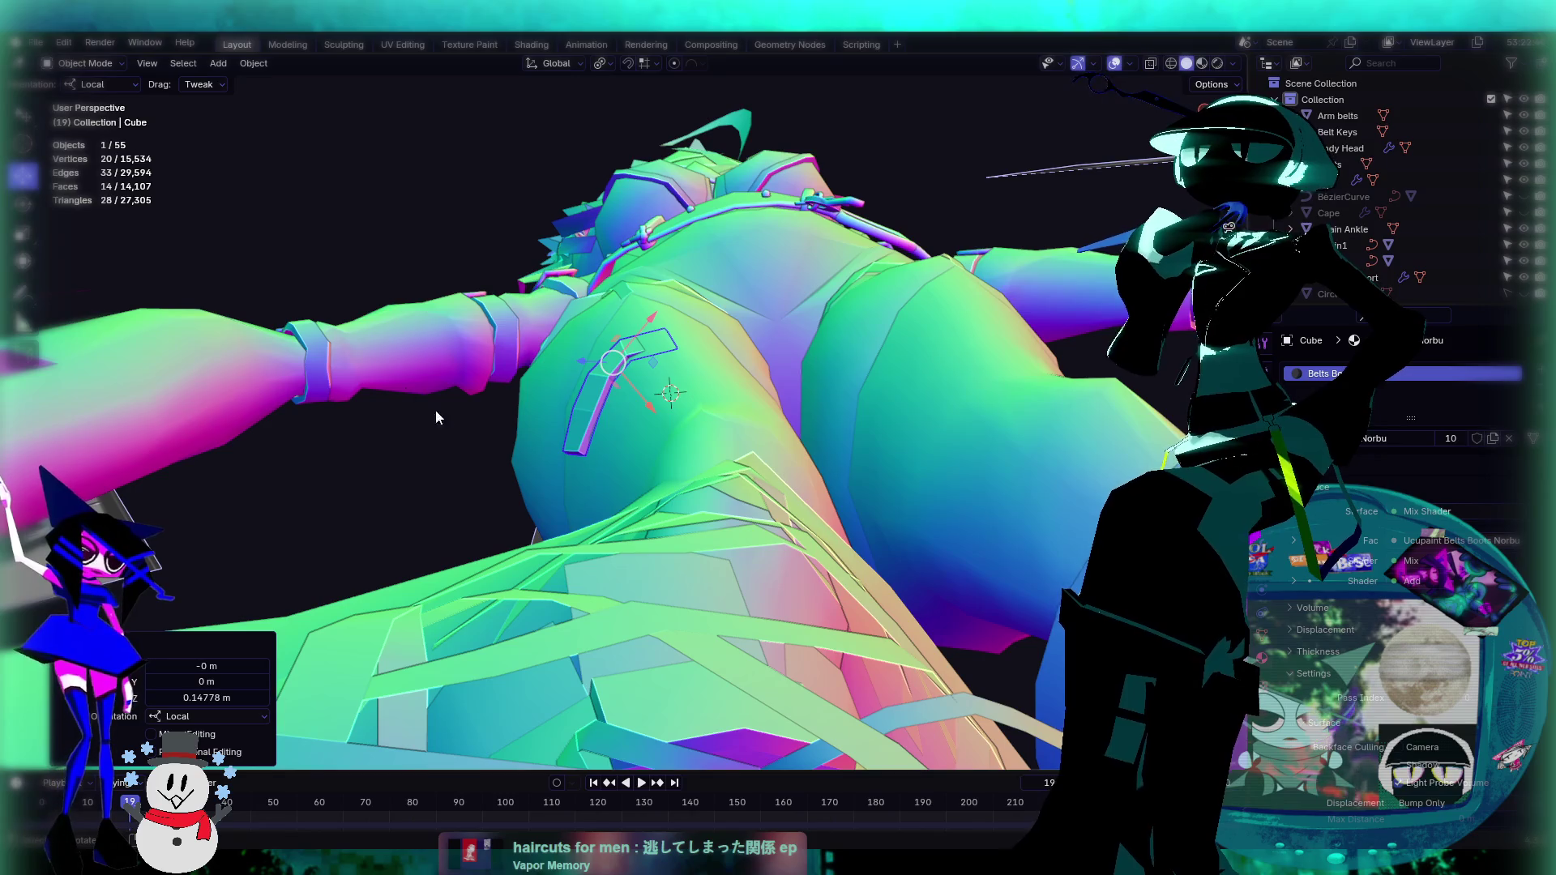
key("r")
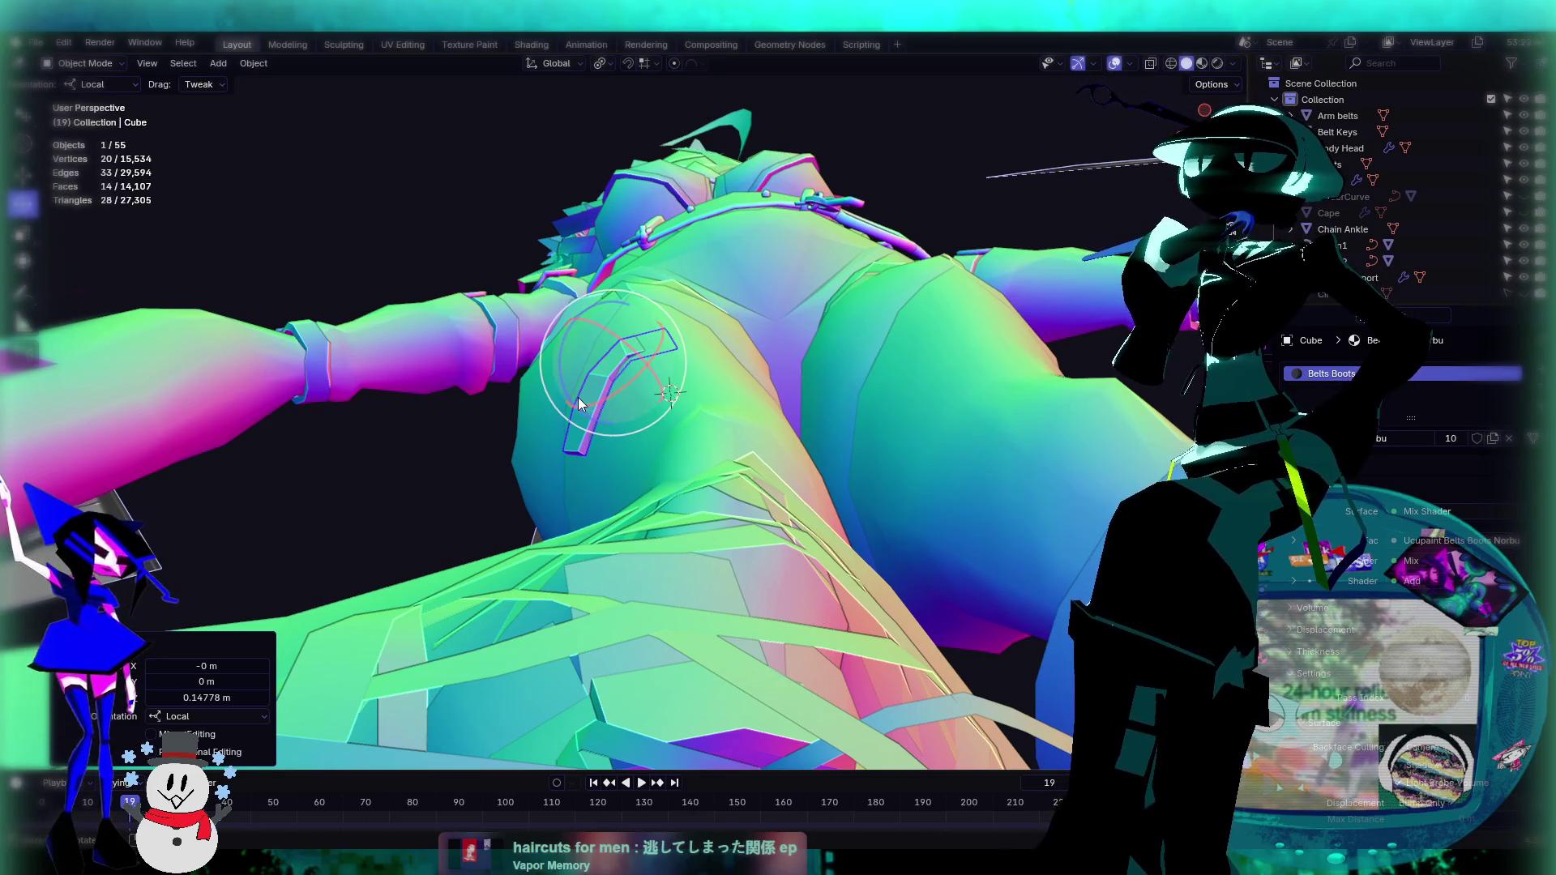
key("z")
key("z")
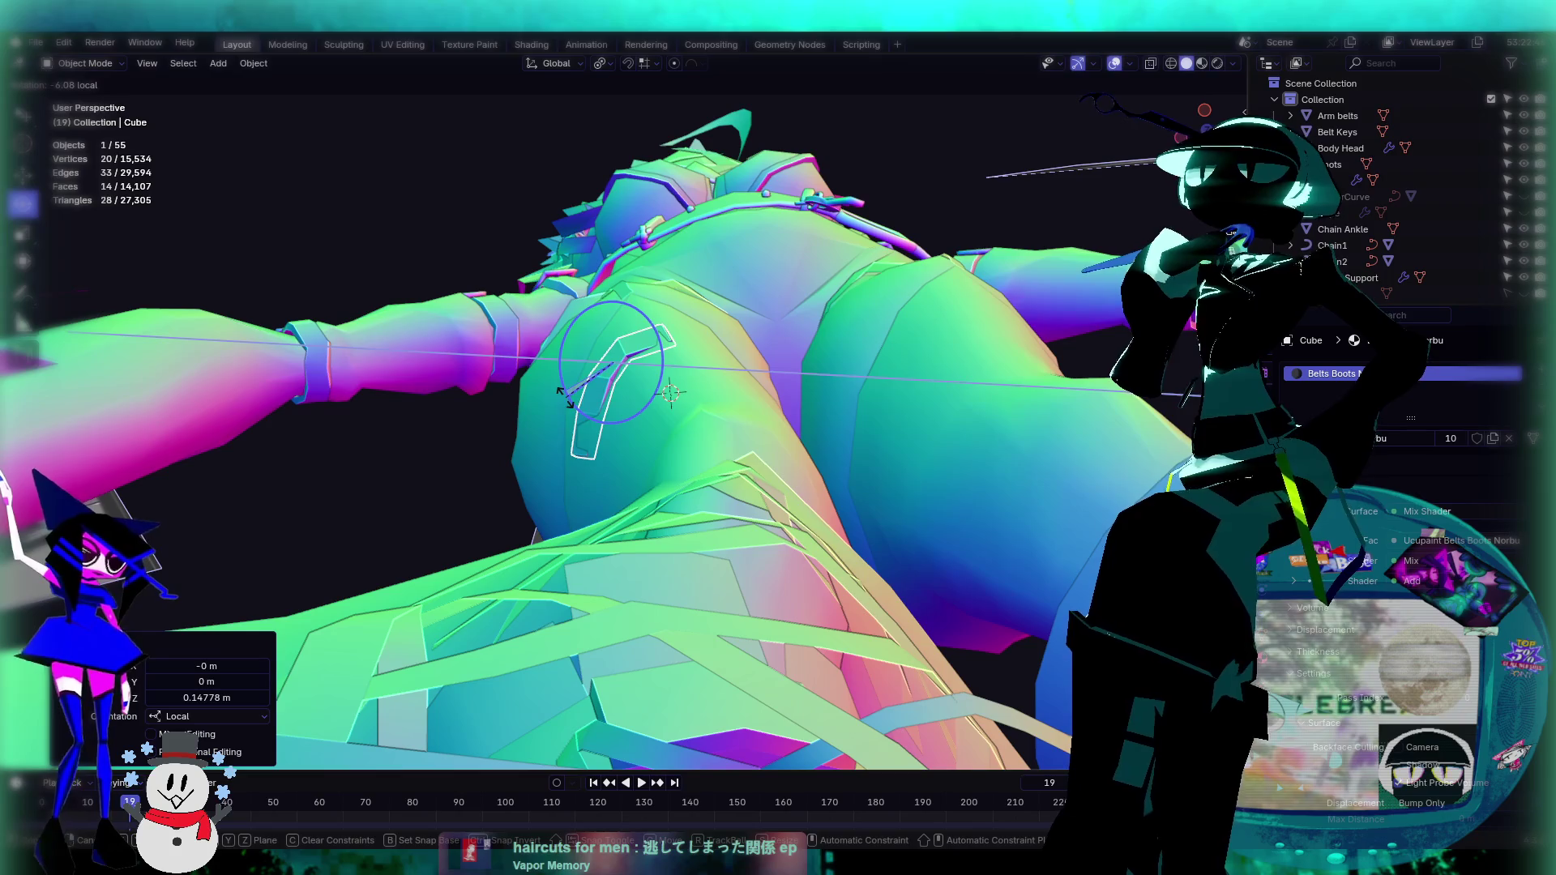
left_click(560, 386)
Step: Nudge the chevron -0.01755 m along local Y against the thigh
key("shift+space")
key("g")
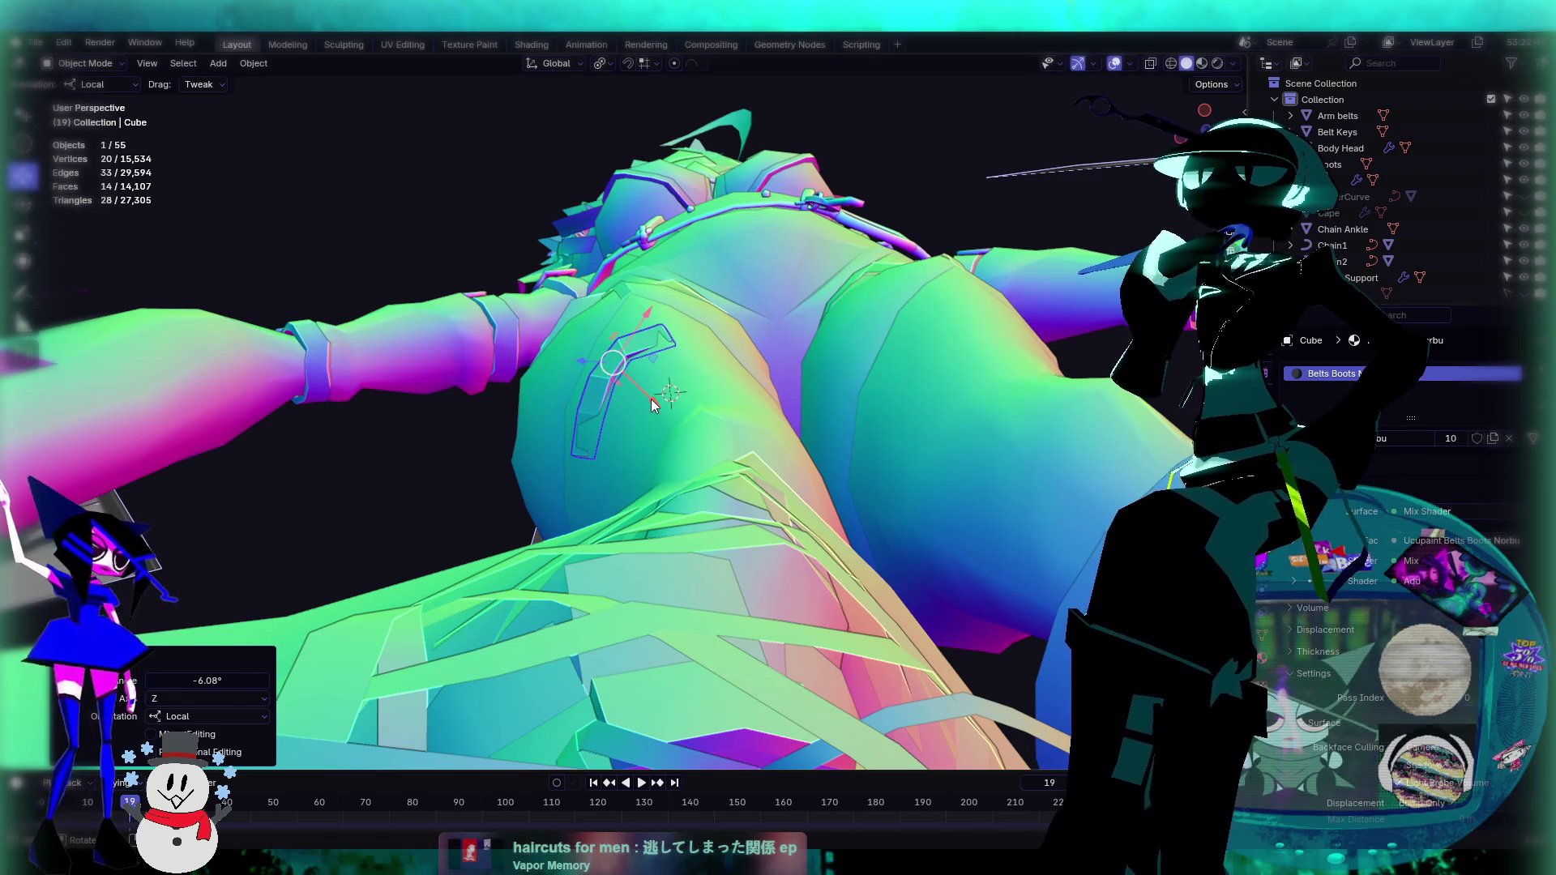
left_click_drag(653, 405, 658, 413)
mouse_move(658, 414)
middle_mouse_down()
mouse_move(726, 528)
mouse_move(730, 445)
mouse_move(747, 546)
mouse_move(681, 608)
mouse_move(574, 606)
mouse_move(707, 517)
mouse_move(879, 514)
mouse_move(939, 614)
mouse_move(898, 623)
mouse_move(823, 499)
middle_mouse_up()
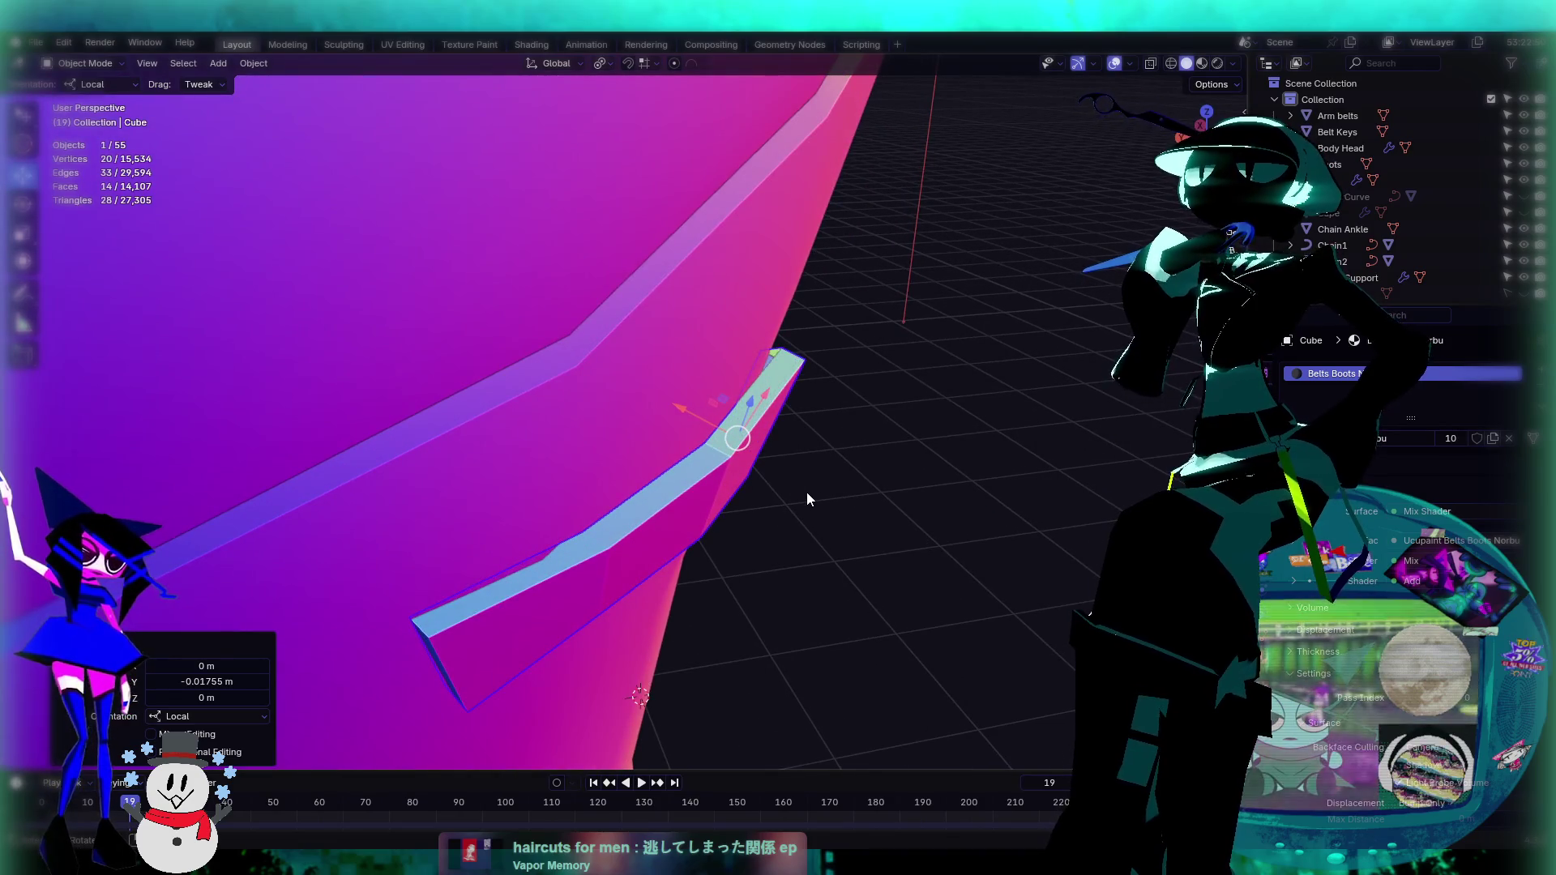
Step: In Edit Mode, select an edge loop along the strap and move it along X
key("Tab")
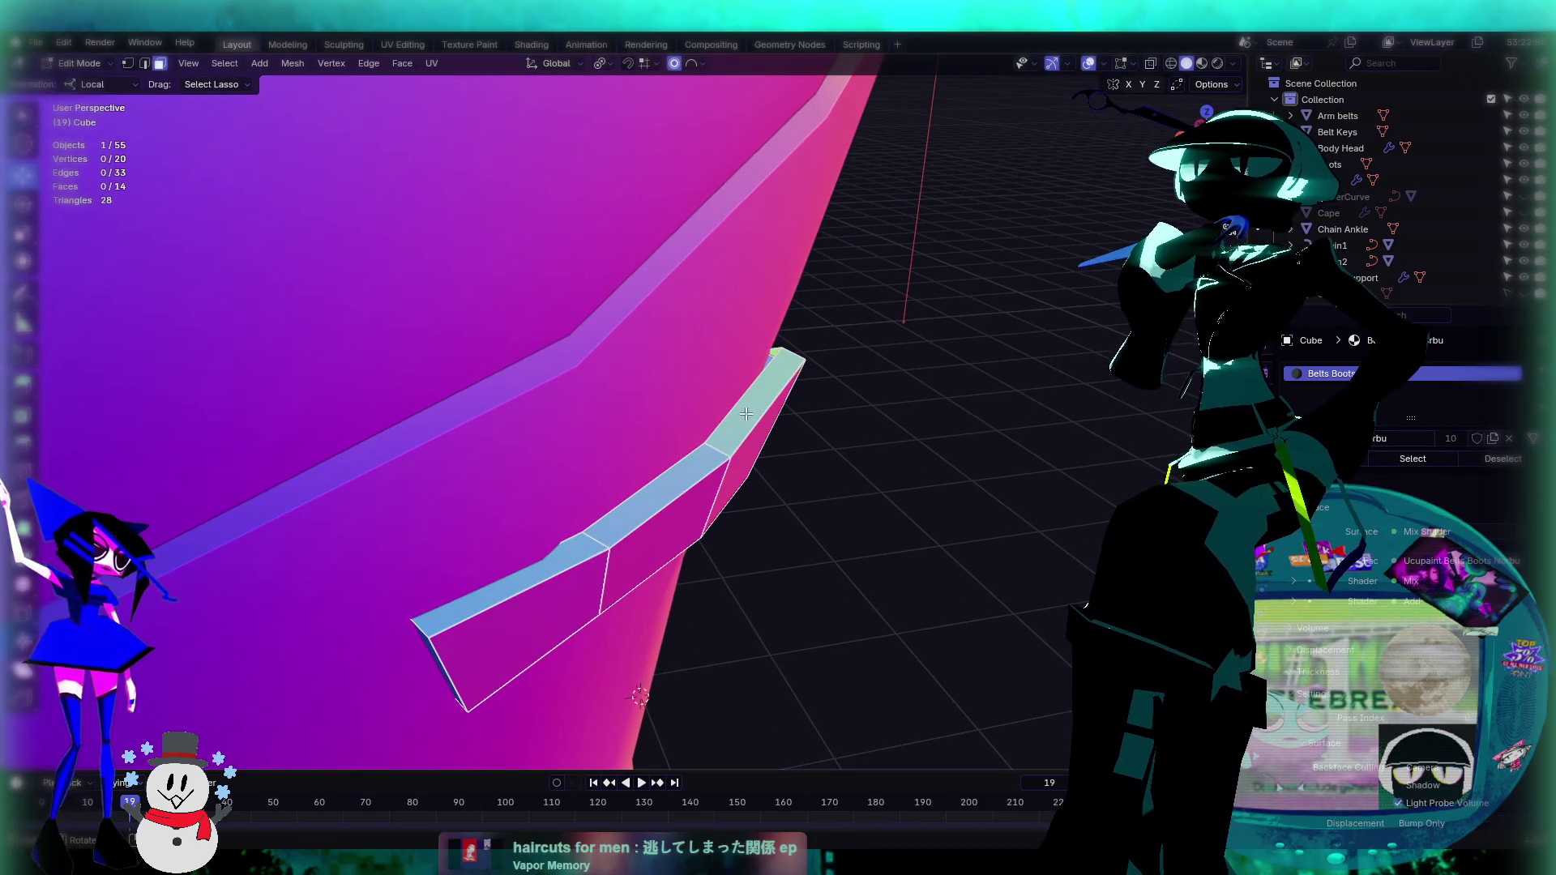
middle_click_drag(727, 417, 706, 381)
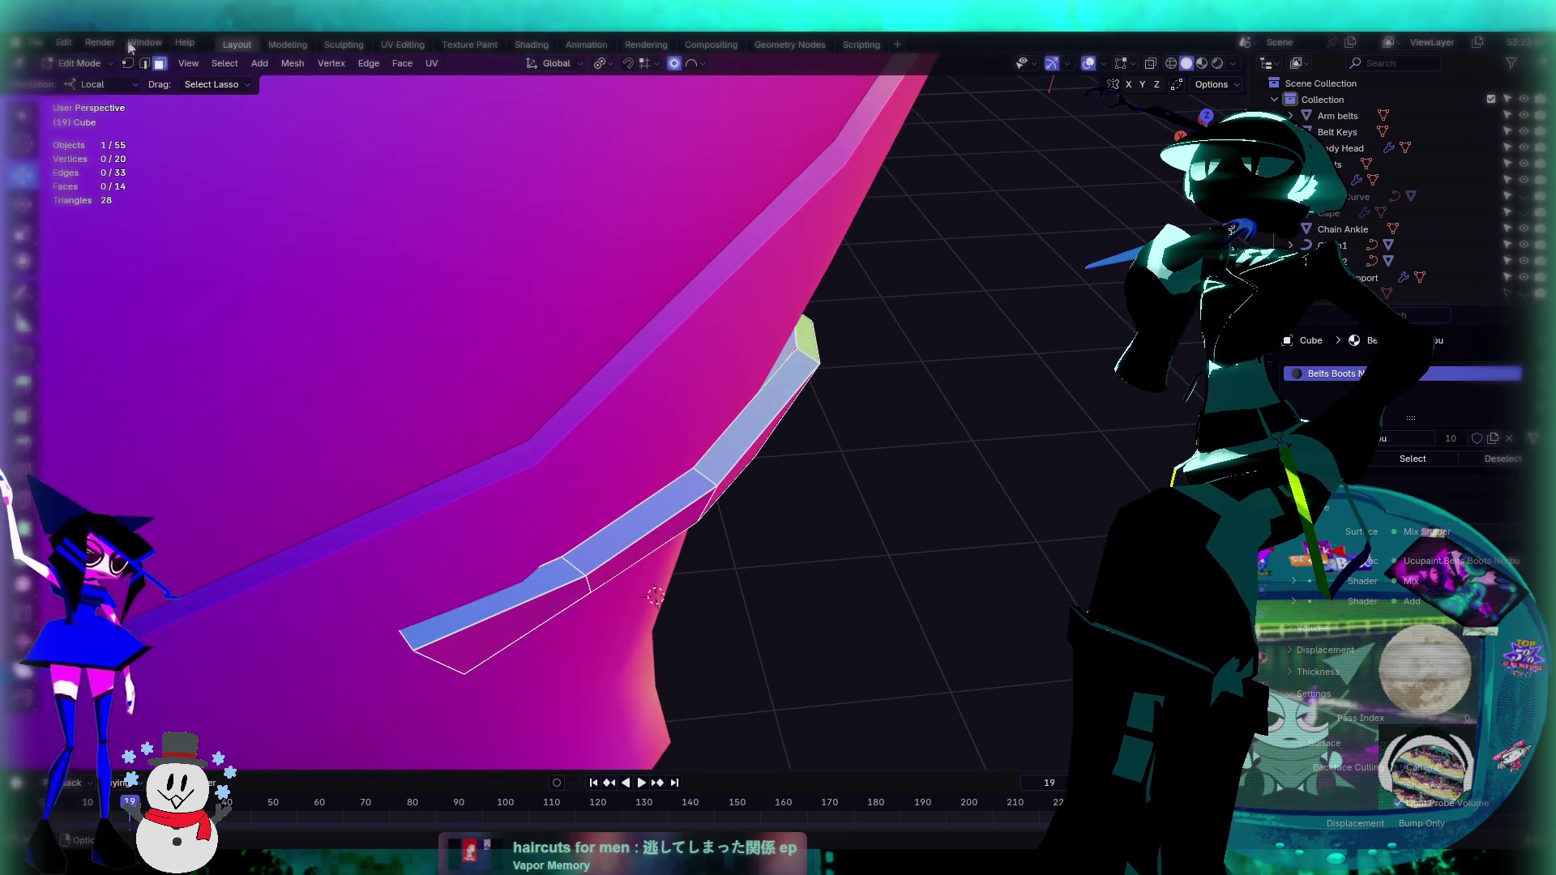
key("2")
left_click(762, 390, "alt")
mouse_move(900, 418)
middle_mouse_down()
mouse_move(869, 379)
mouse_move(892, 378)
middle_mouse_up()
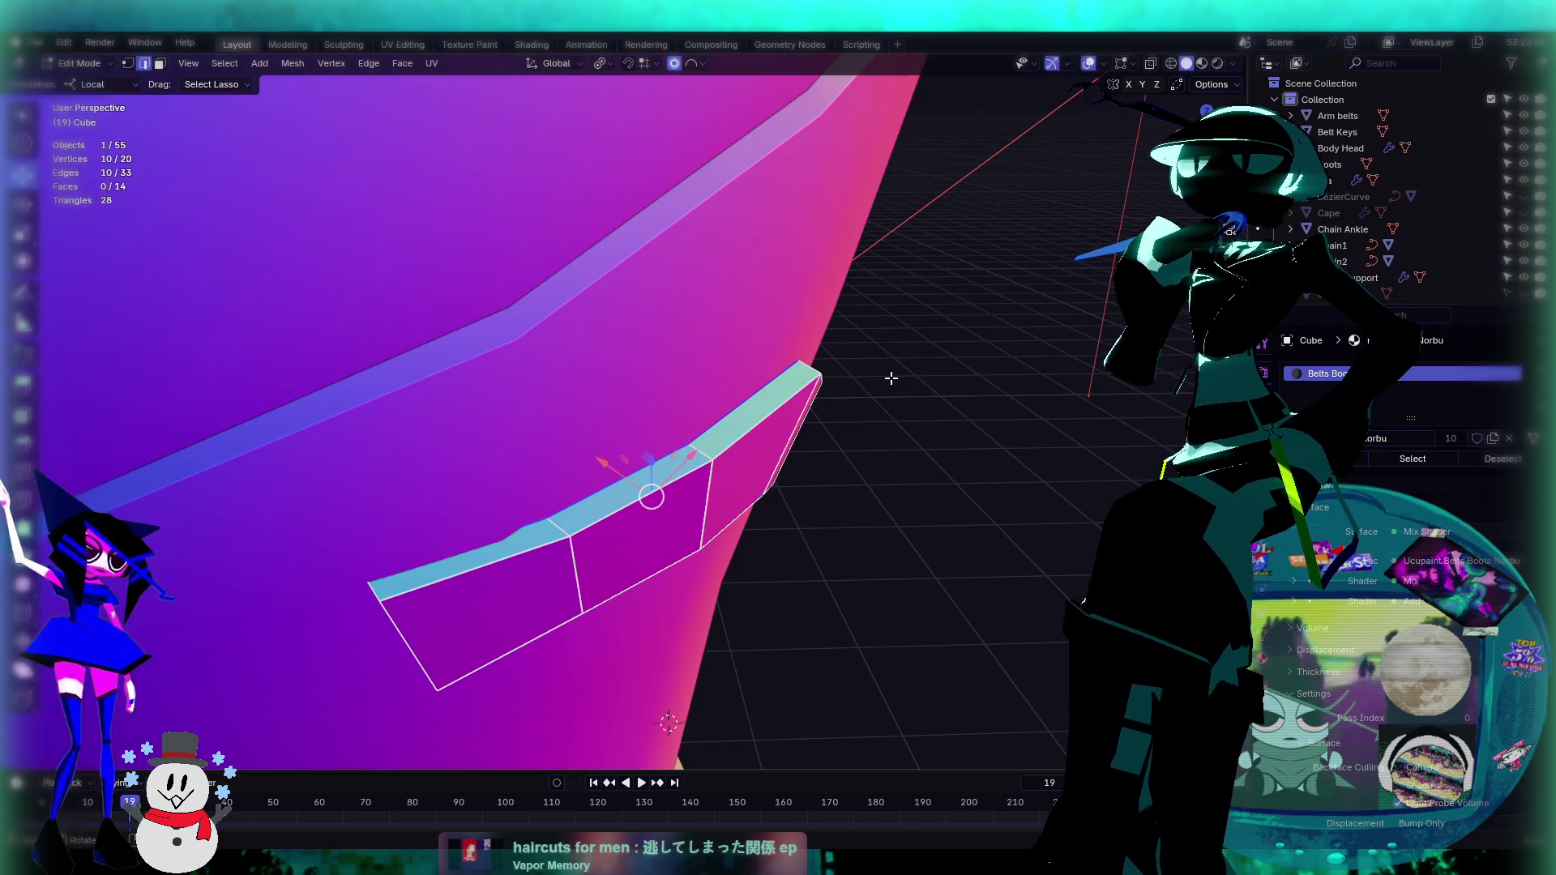
key("g")
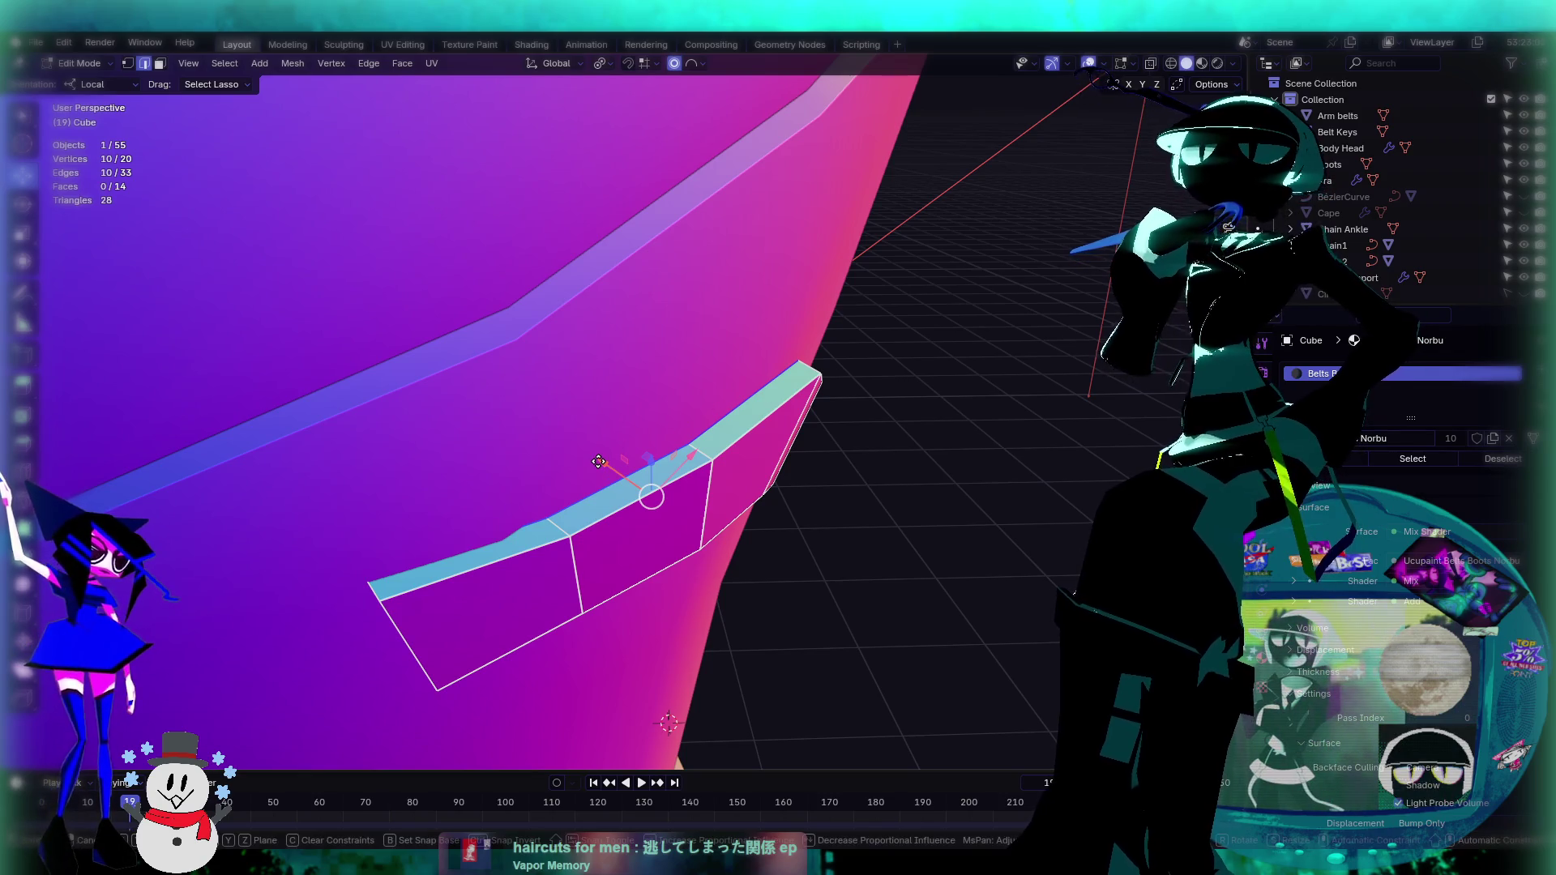
key("x")
left_click(594, 459)
Step: With proportional editing off, move the selected edges 0.023565 m along Y
left_click(674, 63)
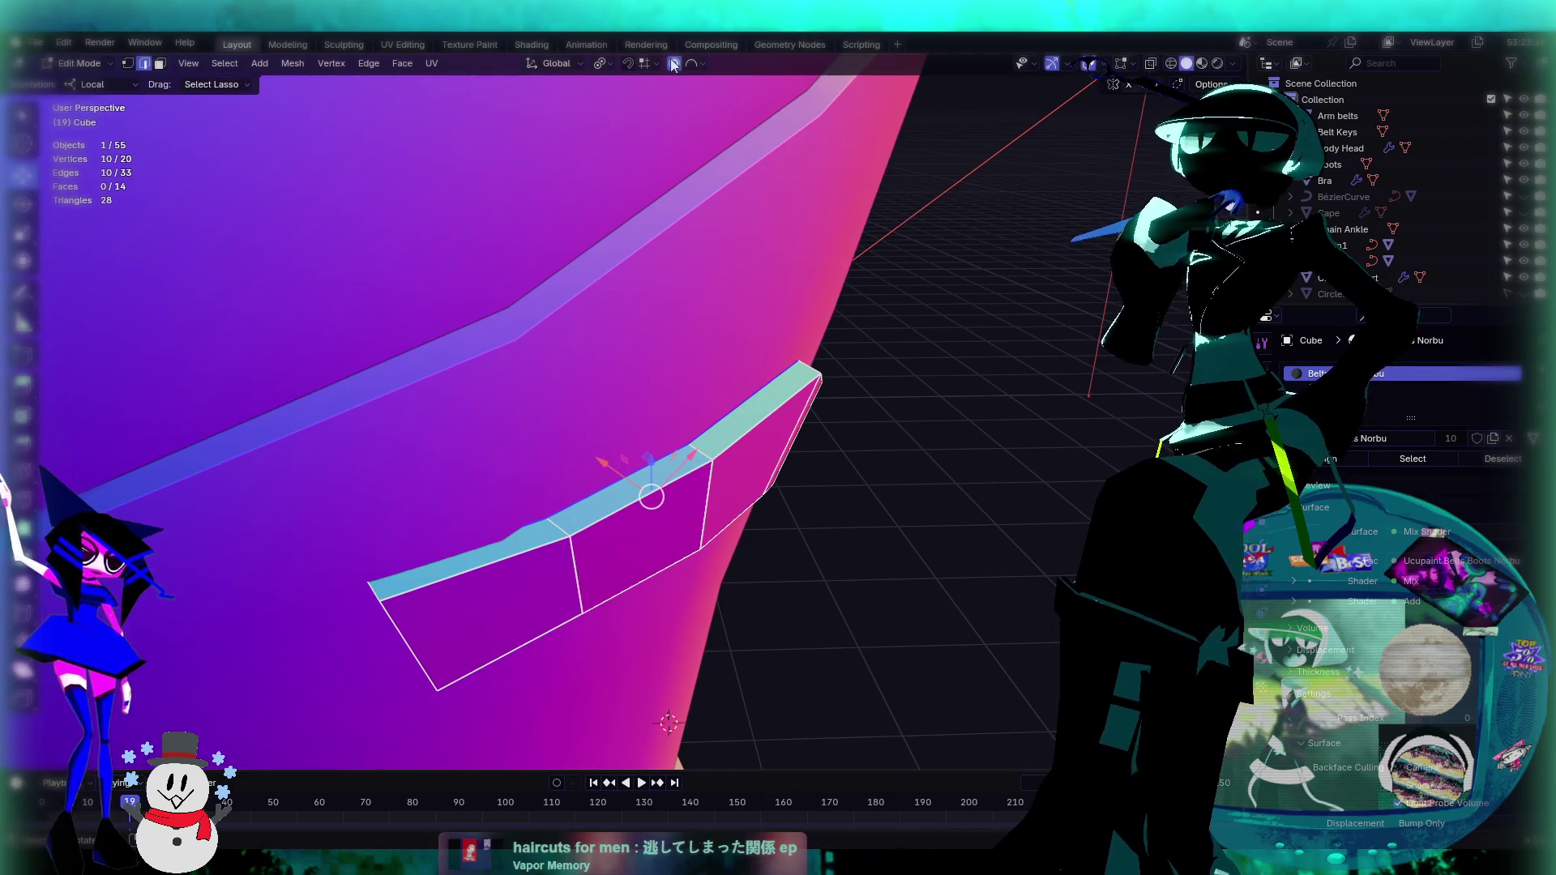
key("g")
key("y")
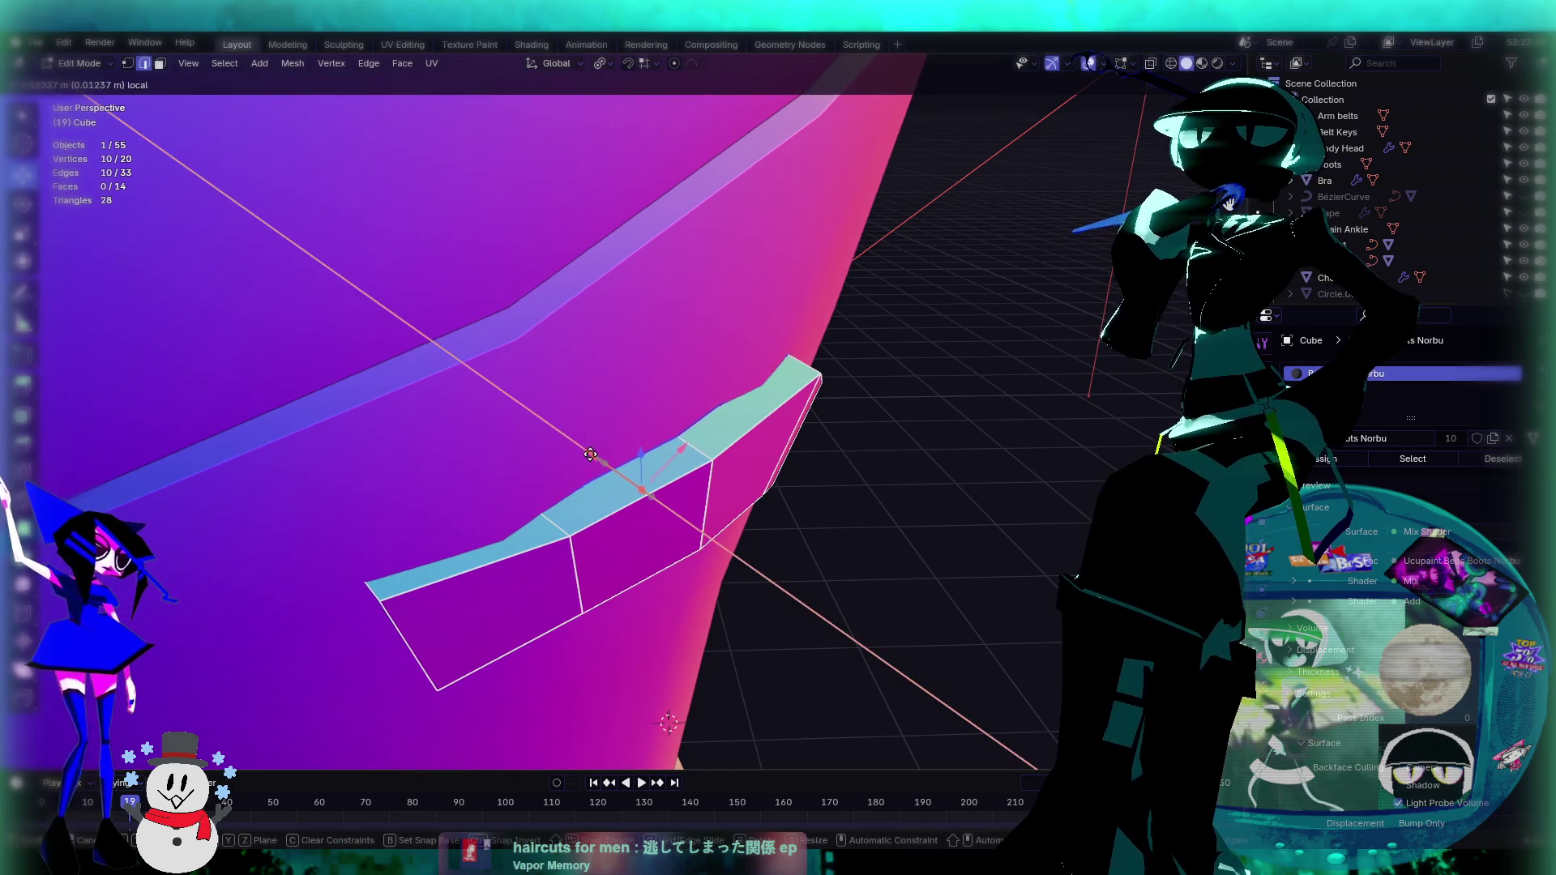
left_click(588, 451)
mouse_move(588, 451)
middle_mouse_down()
mouse_move(688, 444)
mouse_move(672, 438)
mouse_move(854, 380)
mouse_move(797, 423)
middle_mouse_up()
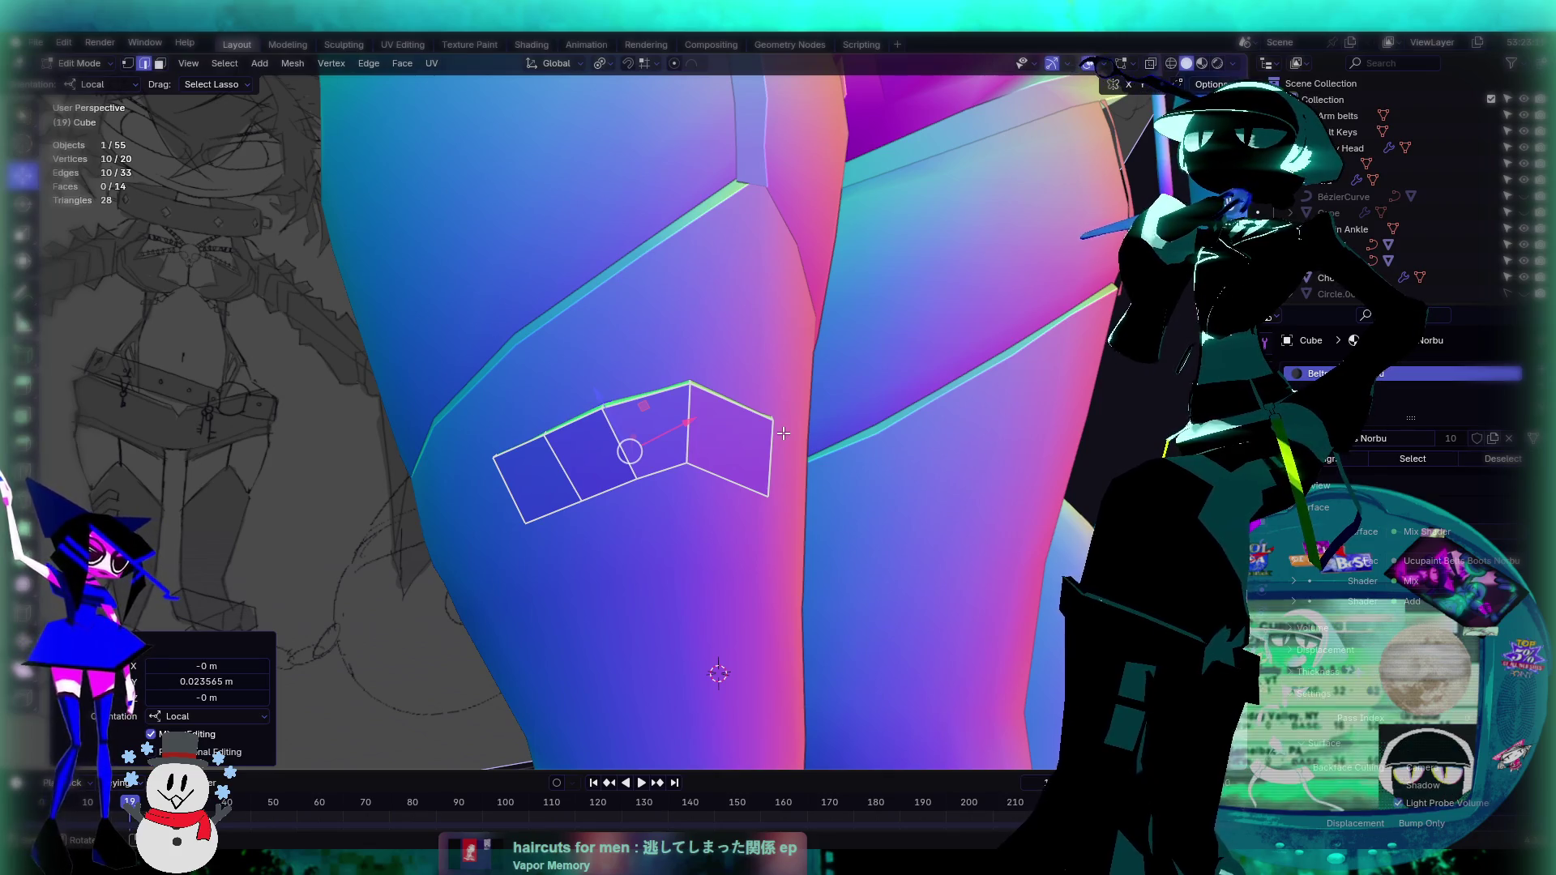
mouse_move(764, 463)
middle_mouse_down()
mouse_move(743, 434)
mouse_move(771, 413)
mouse_move(638, 503)
mouse_move(753, 502)
middle_mouse_up()
scroll(754, 503, "up", 5)
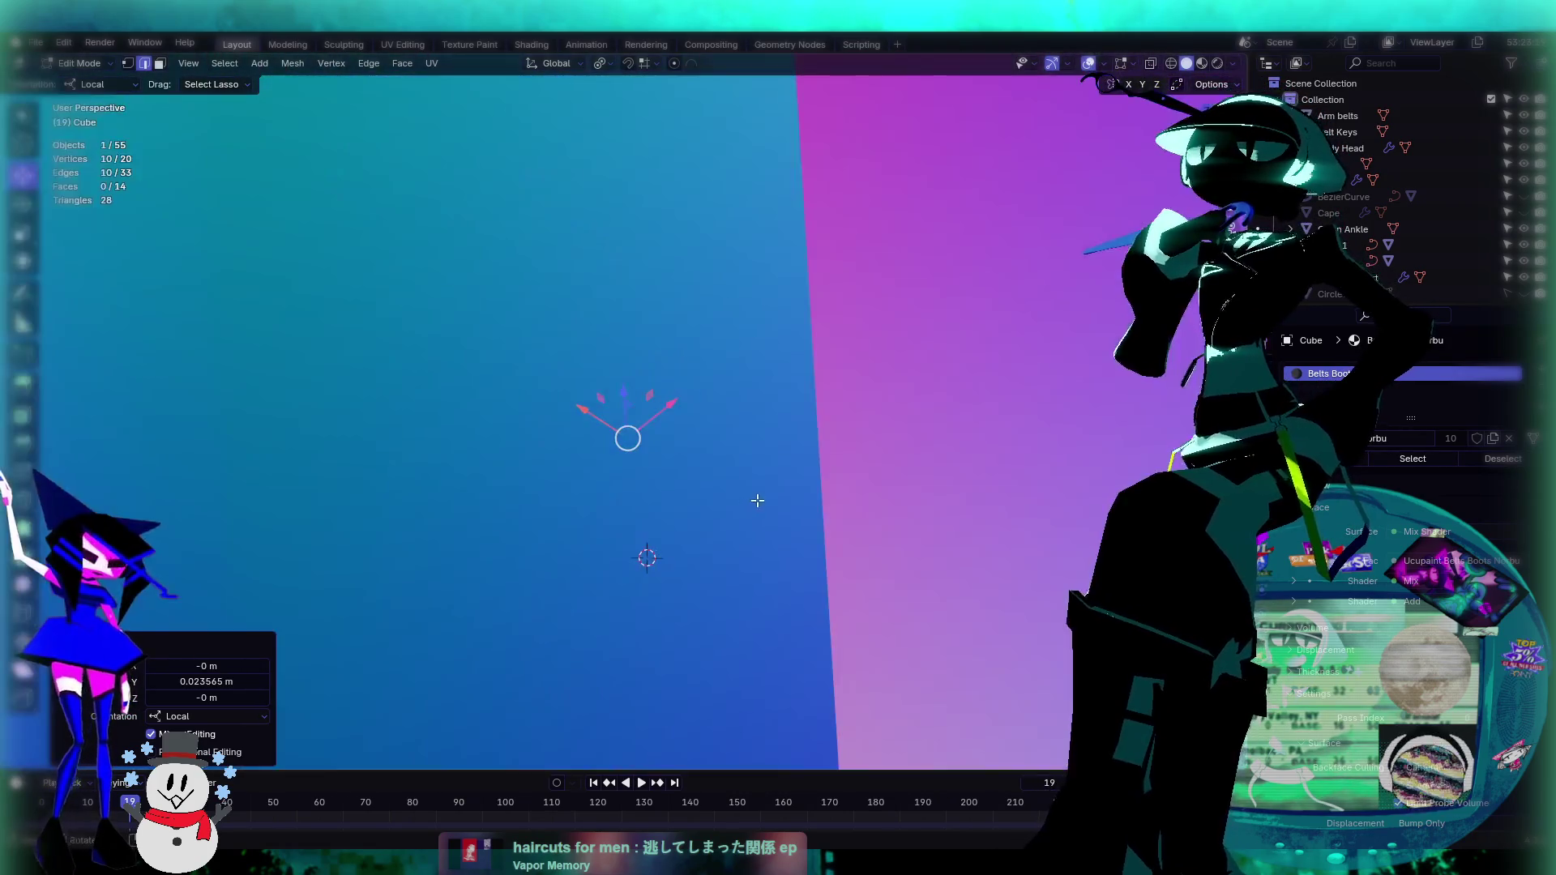
scroll(754, 503, "down", 5)
scroll(737, 484, "down", 4)
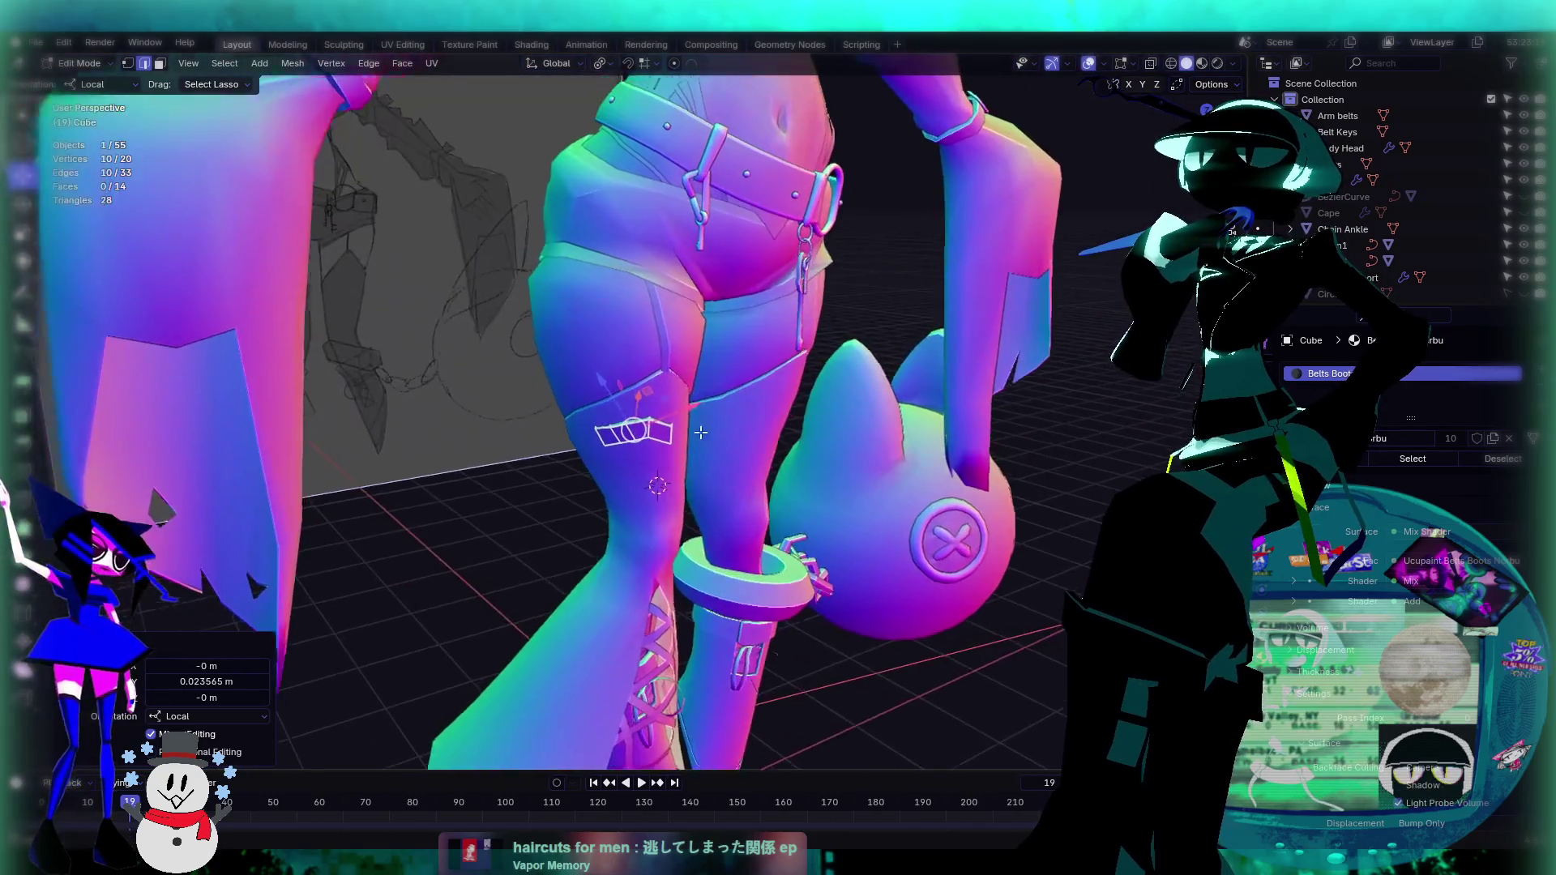
middle_click_drag(737, 484, 717, 640)
mouse_move(718, 582)
middle_mouse_down()
mouse_move(809, 476)
mouse_move(798, 453)
middle_mouse_up()
scroll(778, 511, "up", 4)
scroll(798, 452, "down", 3)
scroll(814, 452, "down", 5)
mouse_move(897, 372)
middle_mouse_down()
mouse_move(876, 389)
mouse_move(899, 405)
mouse_move(576, 445)
middle_mouse_up()
scroll(577, 445, "up", 8)
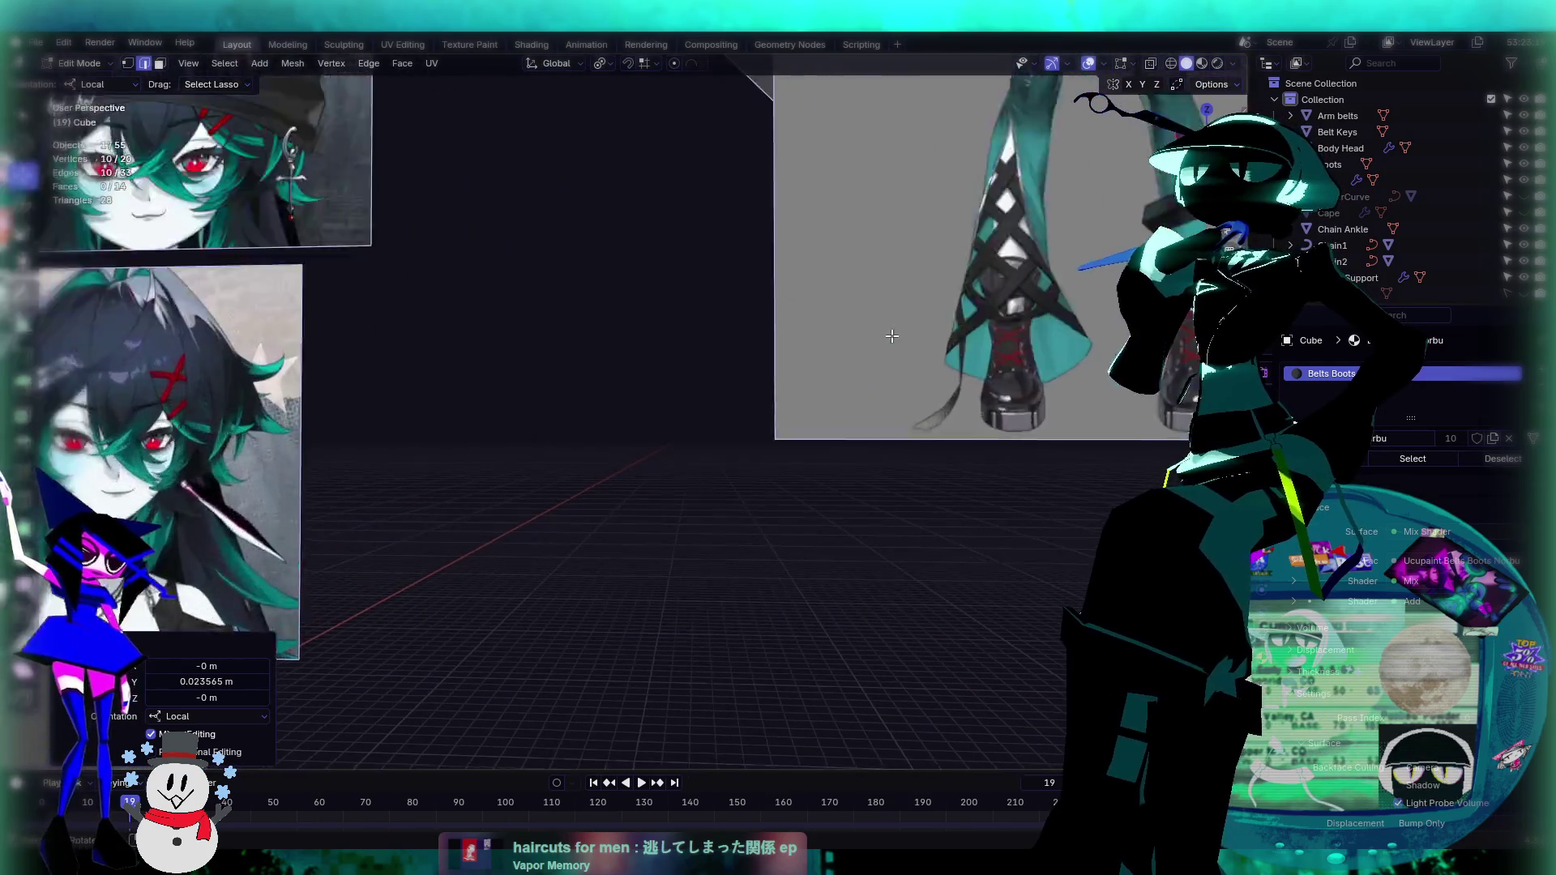
scroll(556, 480, "up", 2)
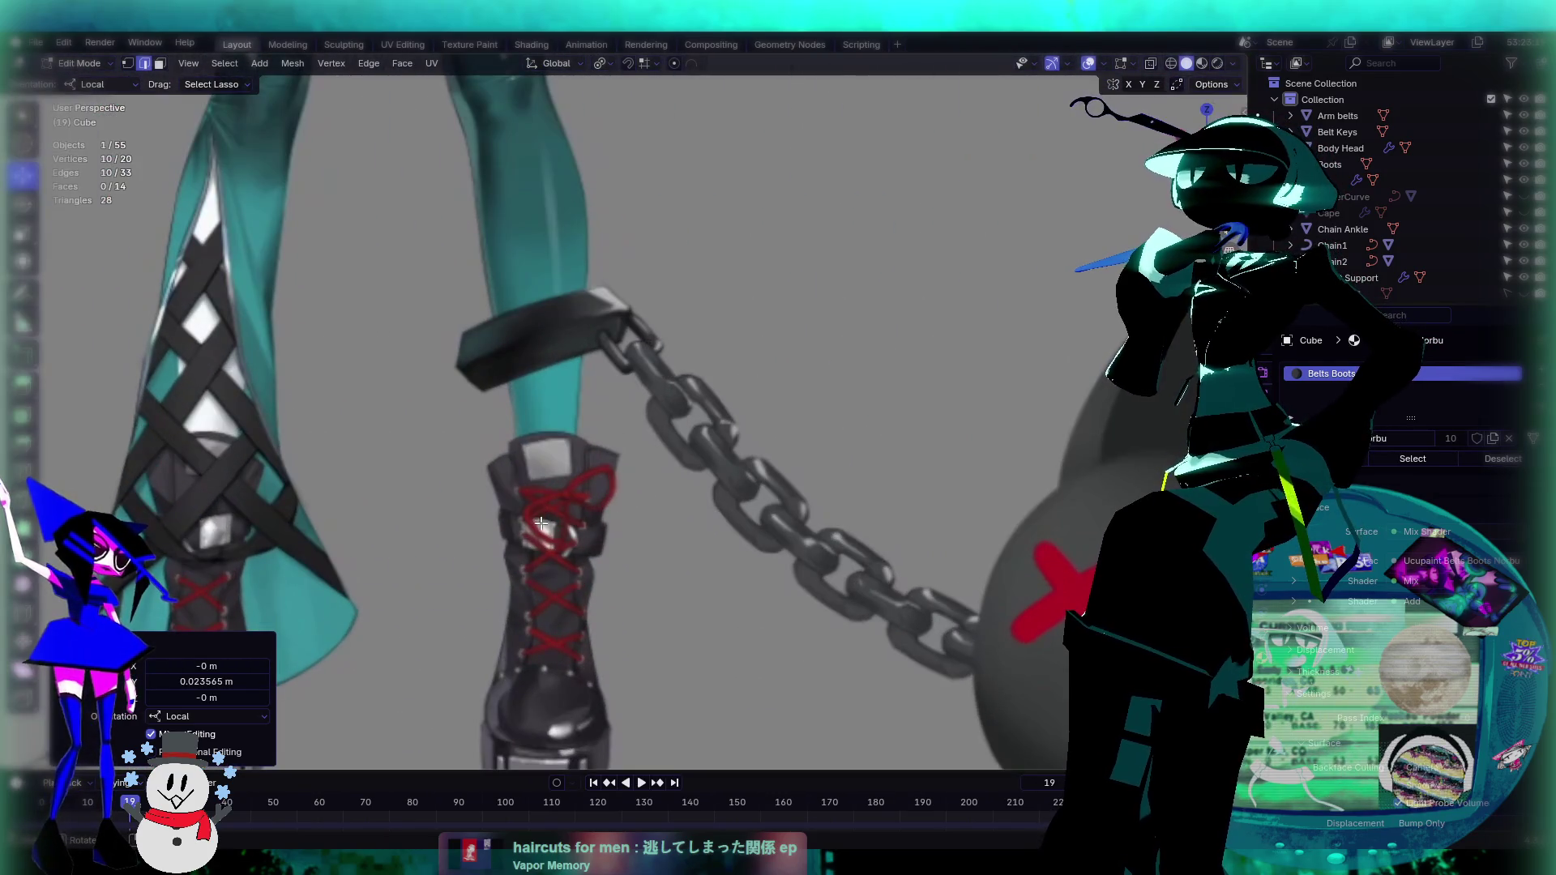
scroll(549, 521, "down", 4)
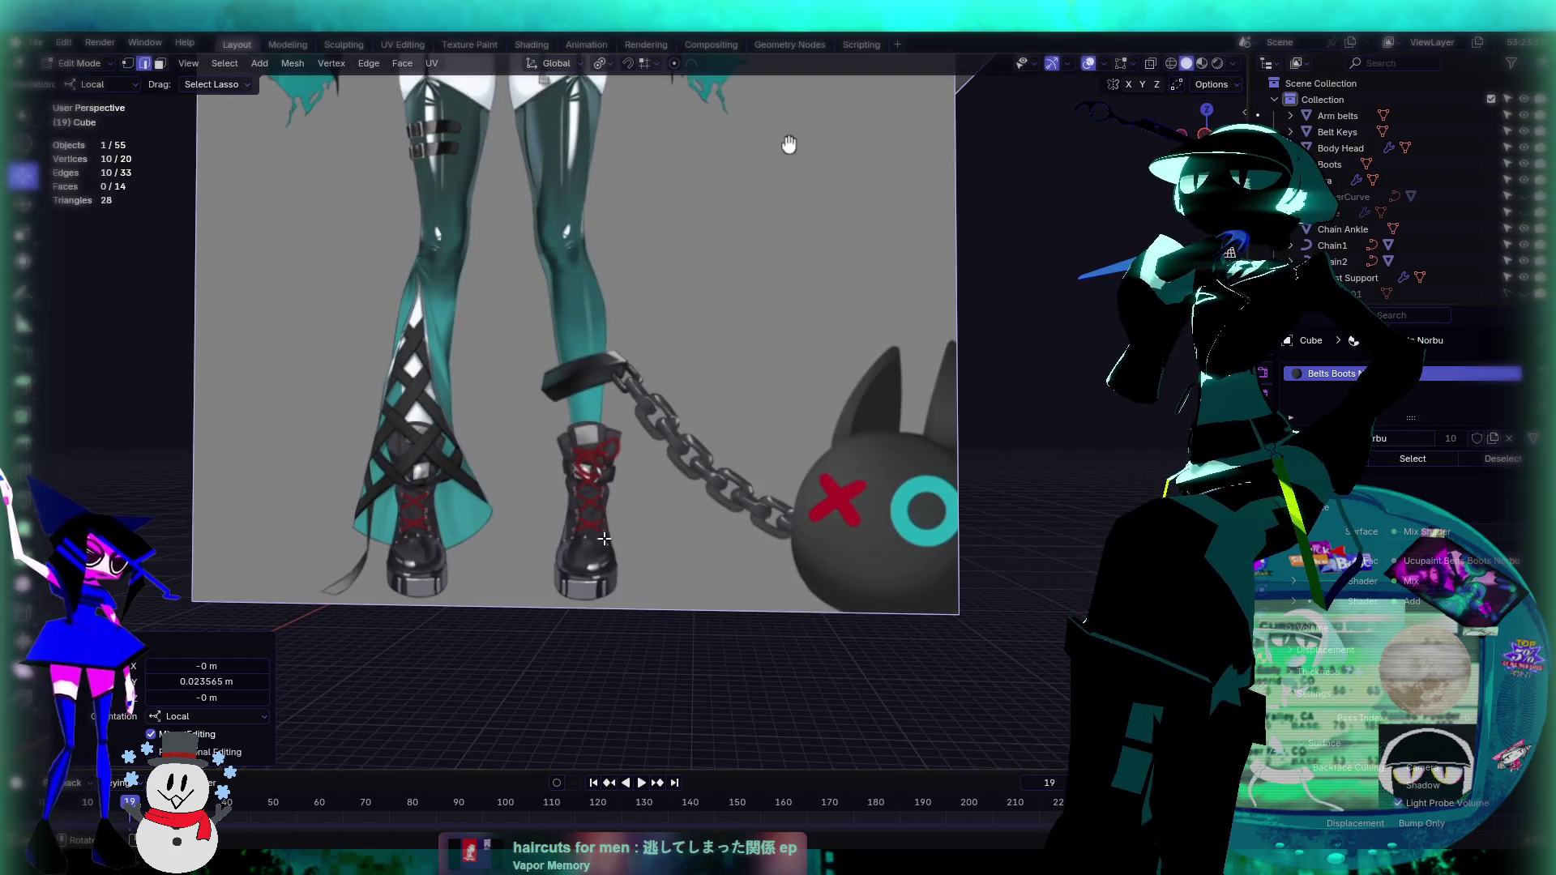
middle_click_drag(611, 539, 847, 429, "shift")
scroll(847, 429, "down", 6)
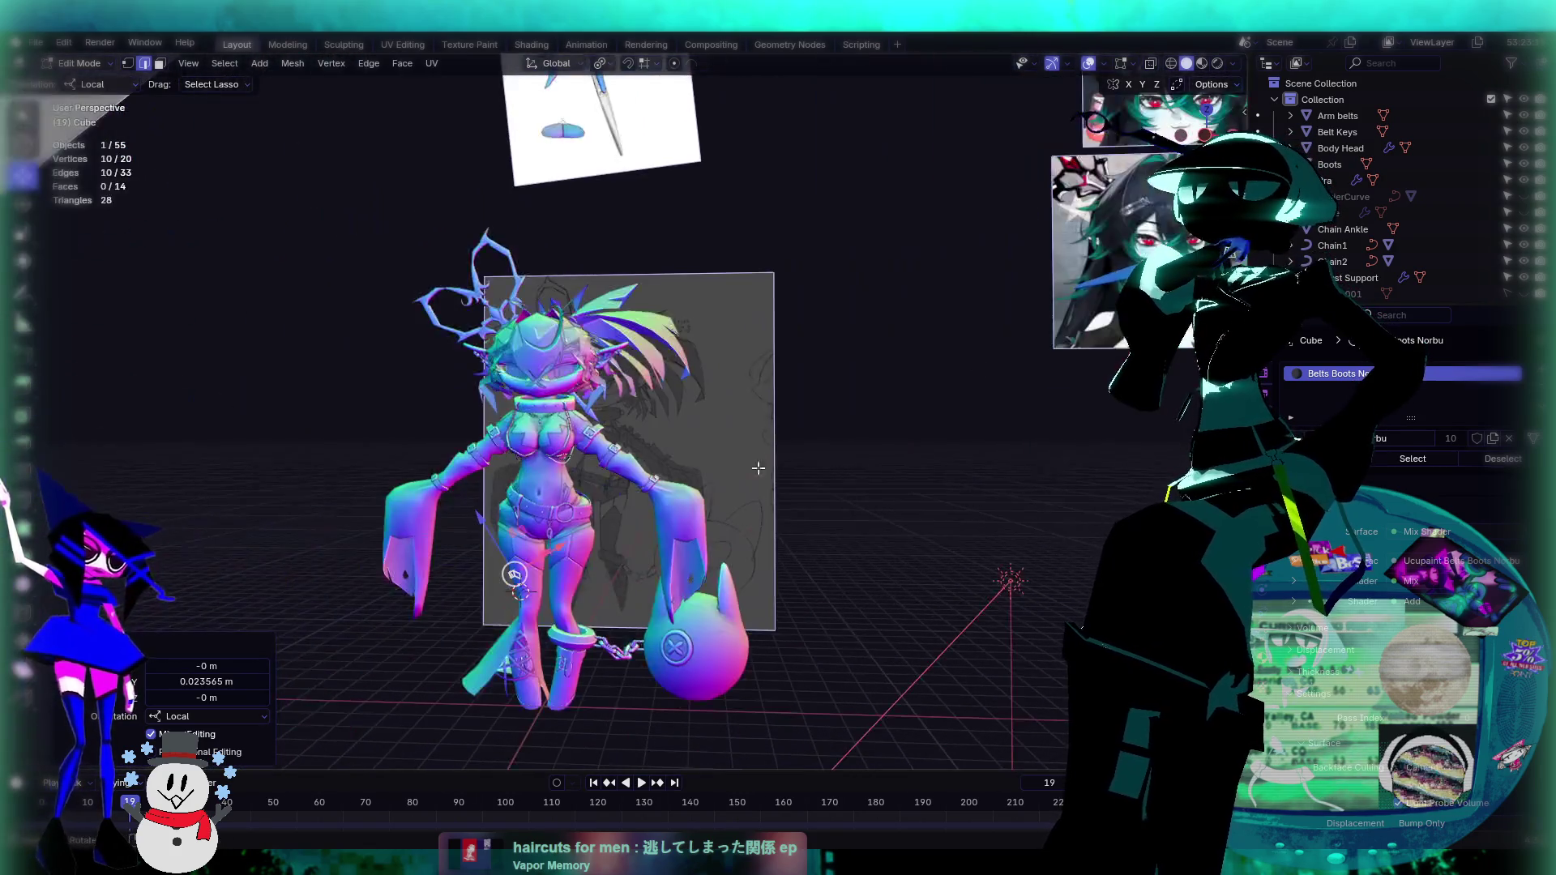
scroll(784, 536, "up", 5)
mouse_move(817, 461)
middle_mouse_down("shift")
mouse_move(734, 594)
mouse_move(904, 625)
mouse_move(612, 410)
mouse_move(546, 479)
mouse_move(768, 252)
mouse_move(730, 381)
middle_mouse_up("shift")
scroll(657, 620, "down", 6)
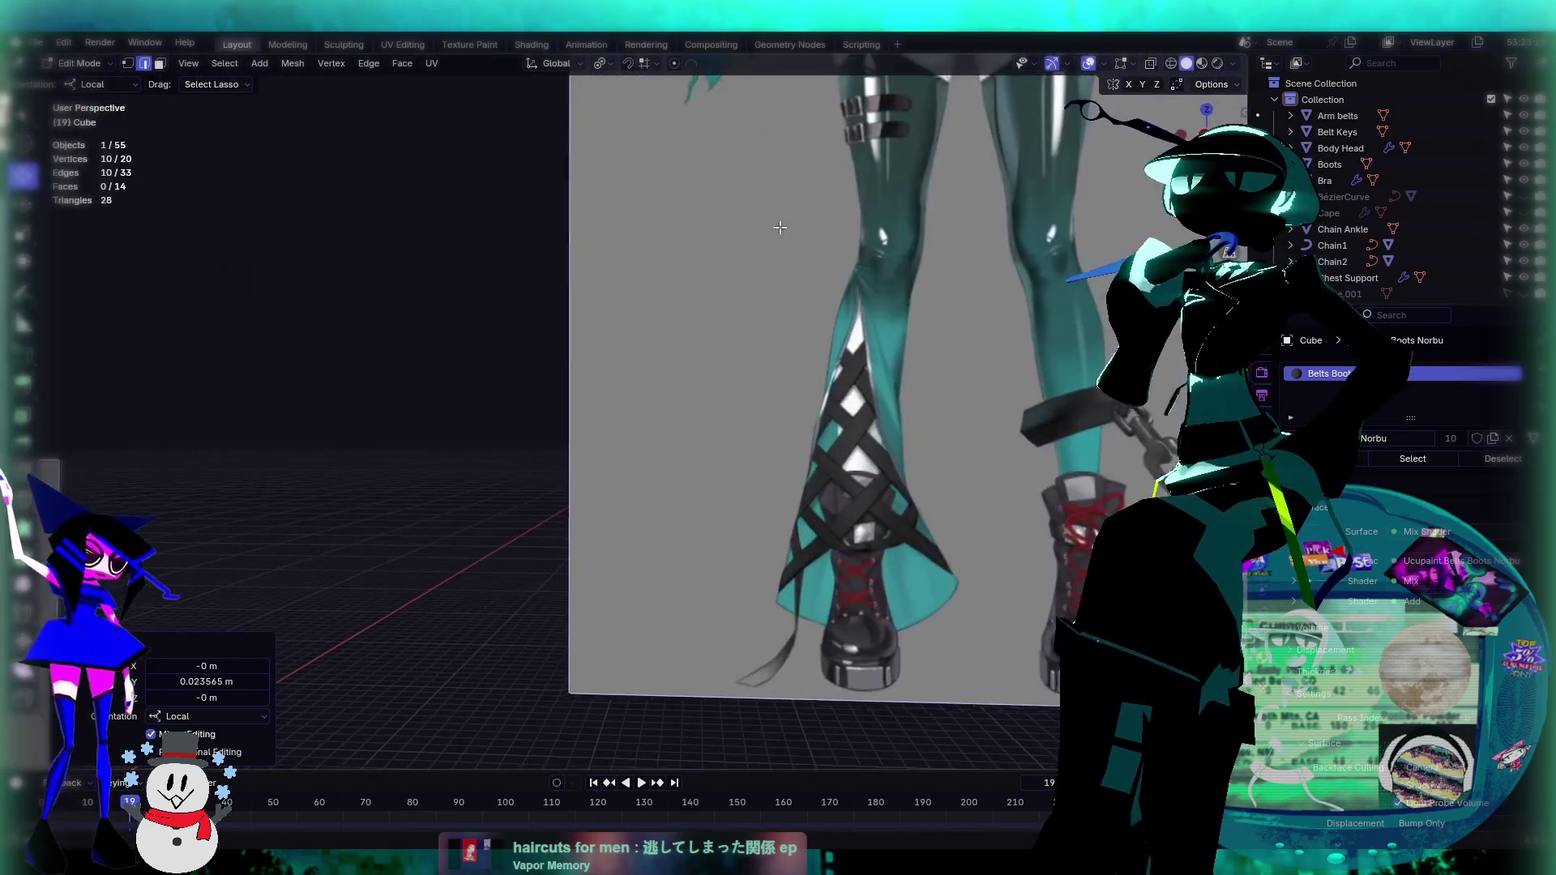
scroll(704, 424, "up", 2)
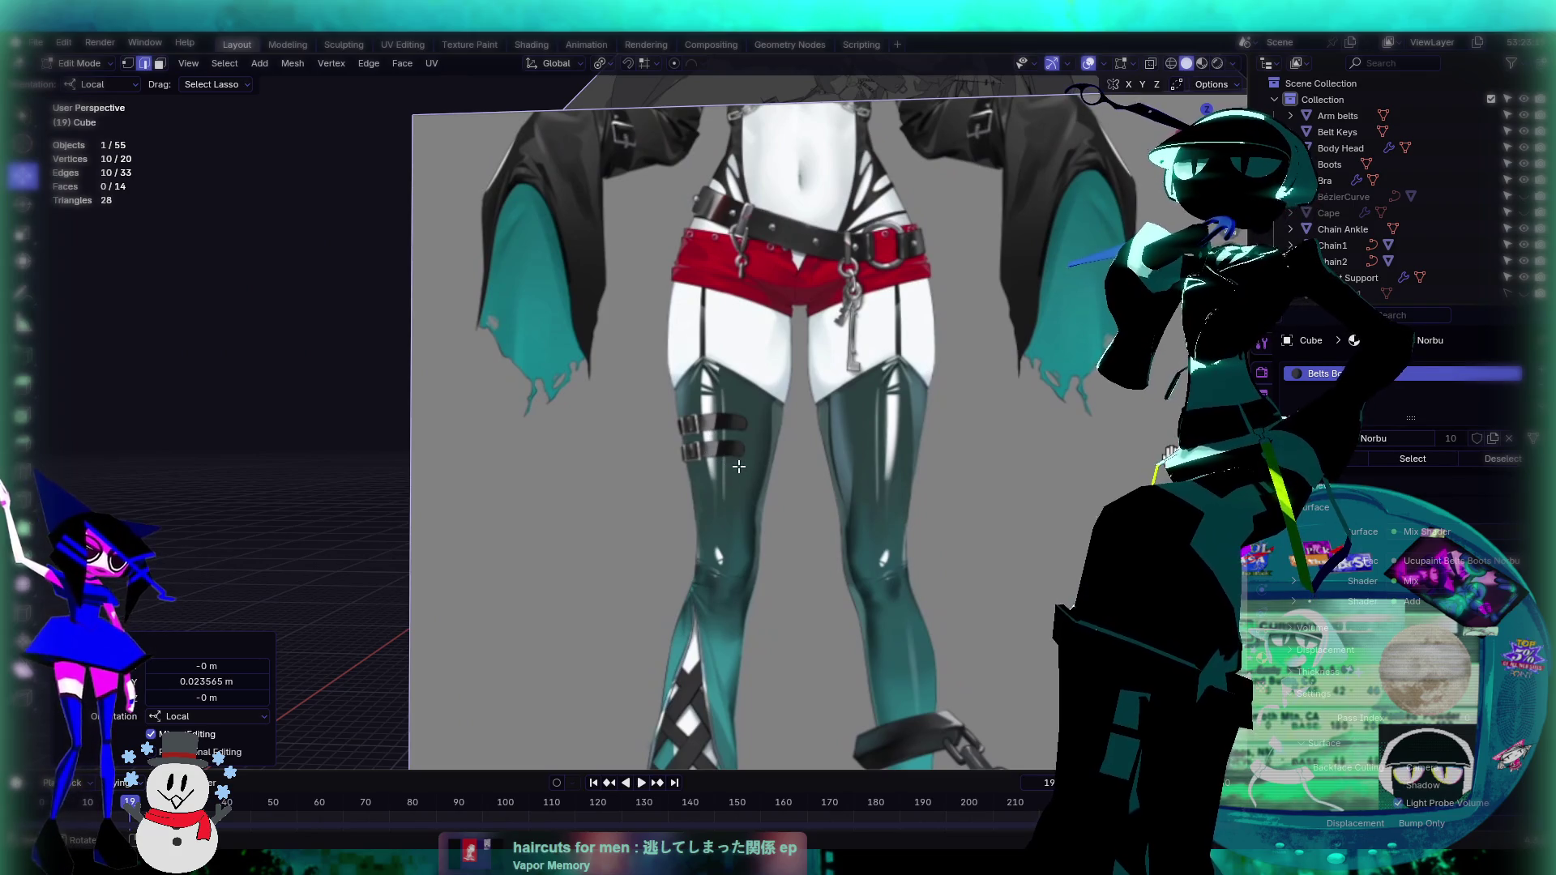
scroll(903, 434, "down", 5)
mouse_move(903, 435)
middle_mouse_down()
mouse_move(848, 430)
mouse_move(916, 362)
mouse_move(559, 484)
mouse_move(700, 436)
middle_mouse_up()
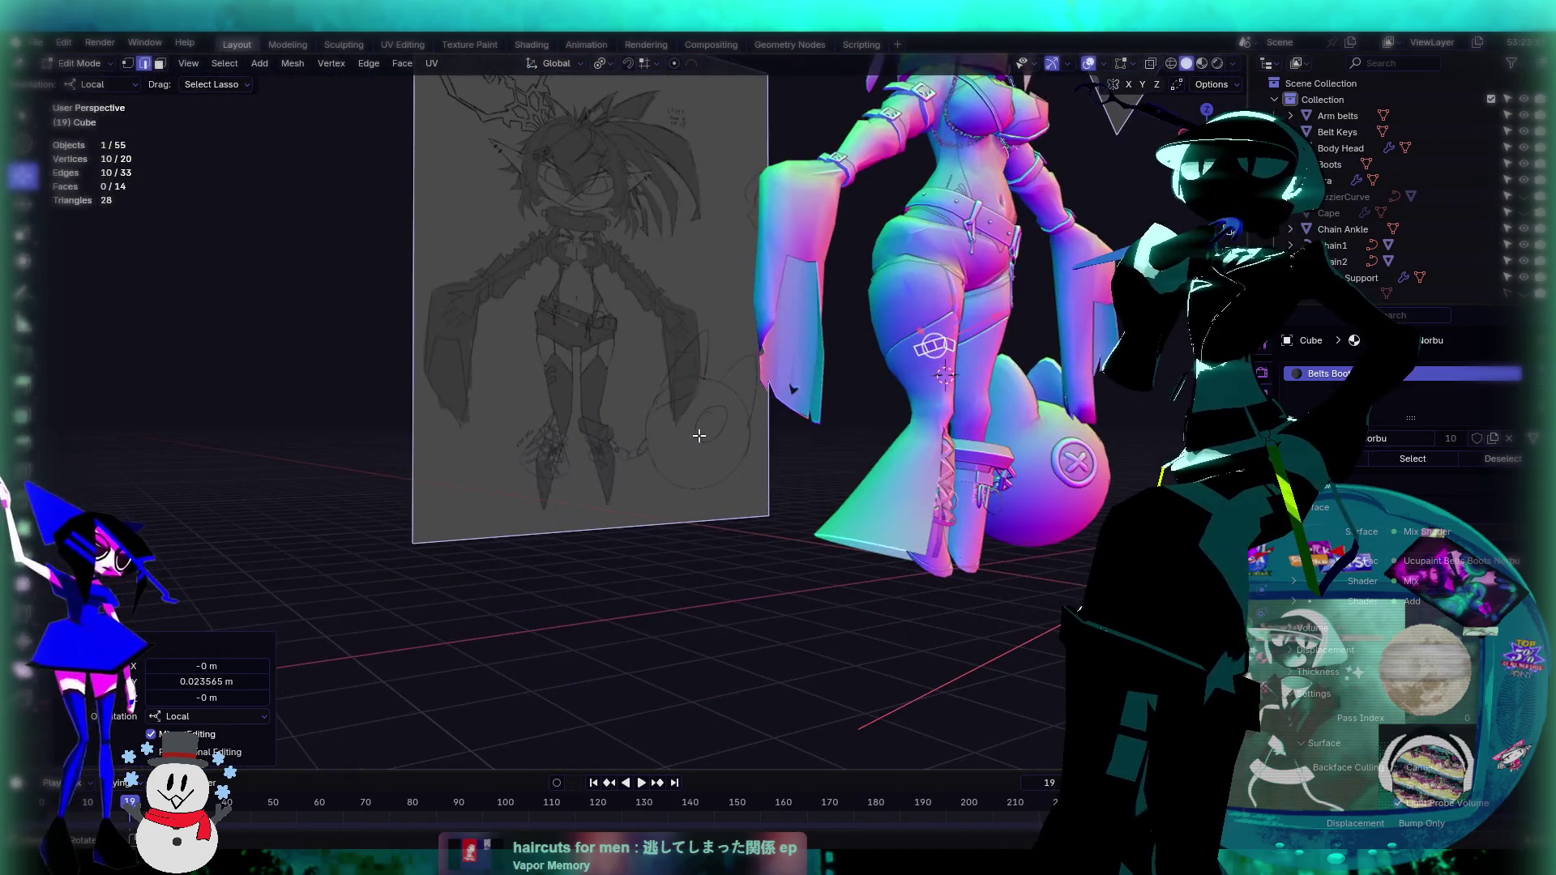
key("KP_Decimal")
Step: In face mode, extrude the strap's end face and move it along its local Z axis
scroll(709, 428, "down", 3)
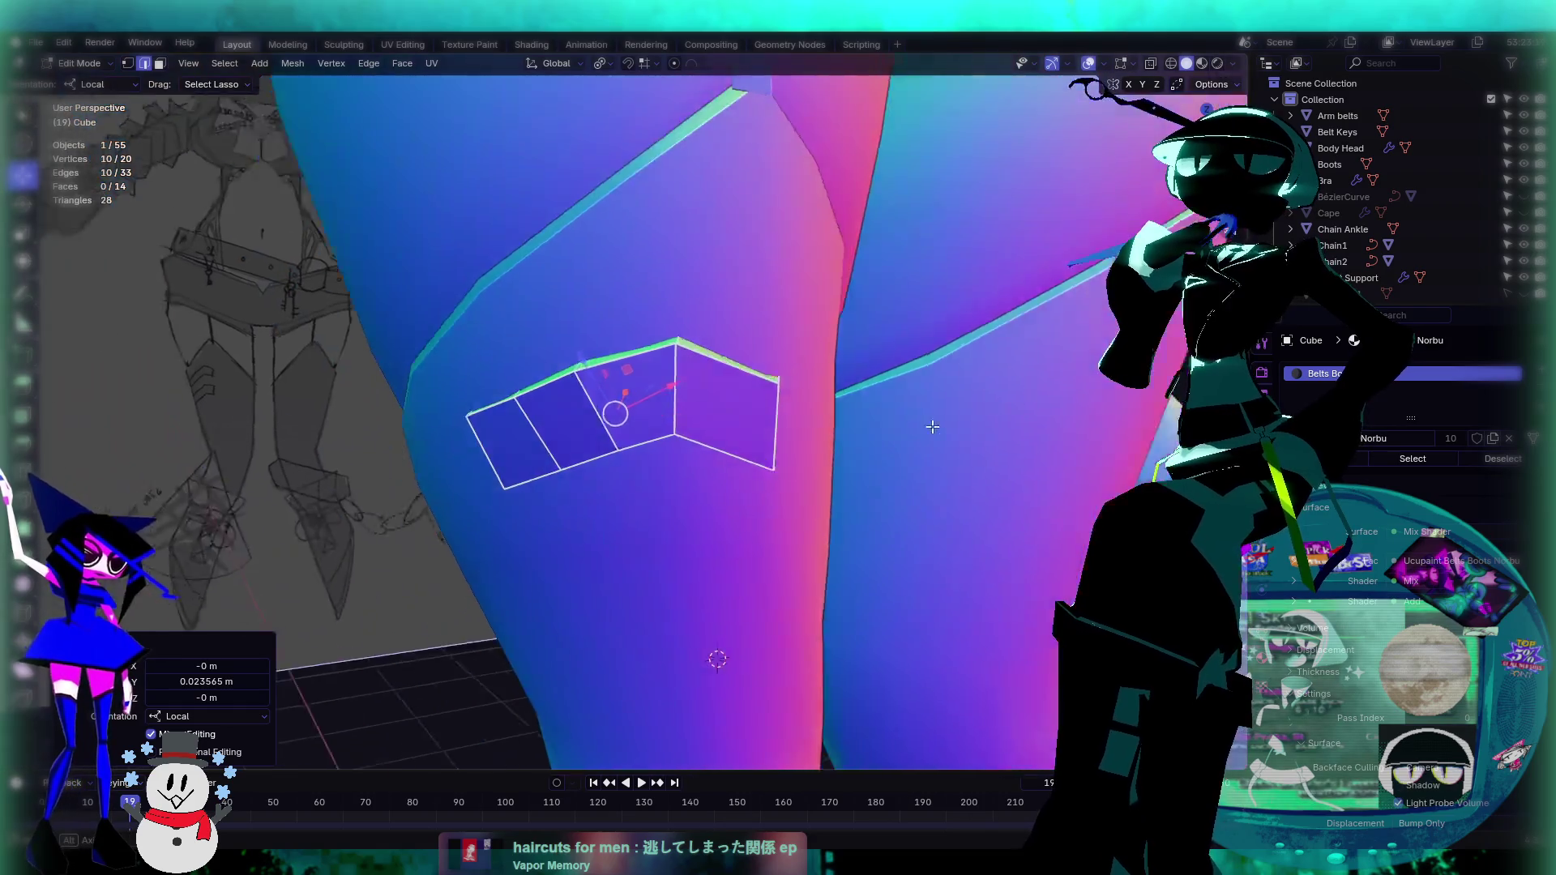
middle_click_drag(708, 428, 813, 430)
key("3")
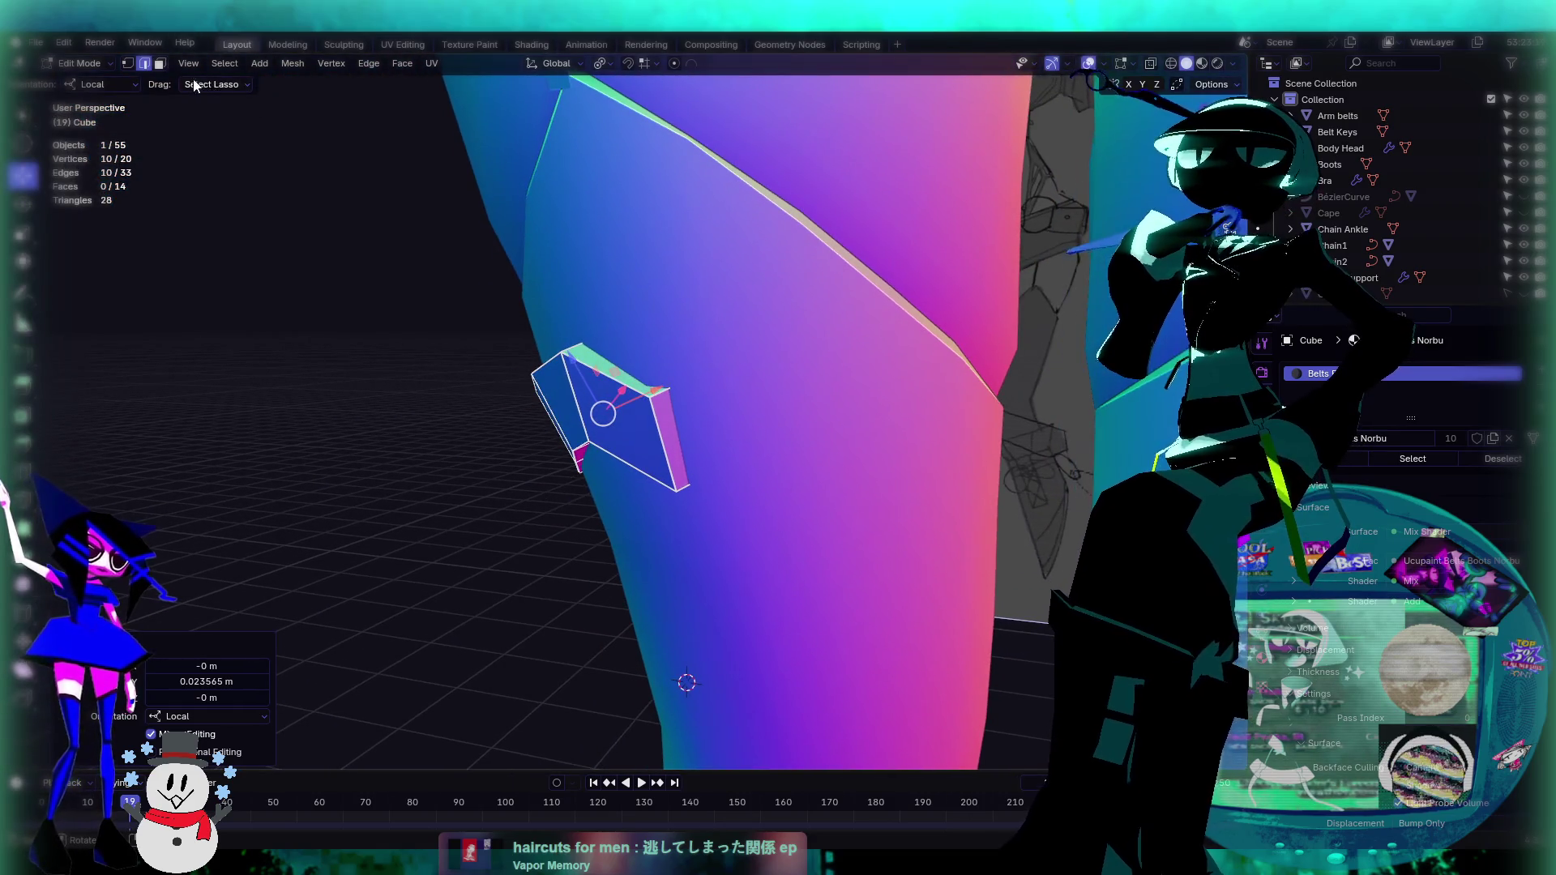
mouse_move(732, 367)
middle_mouse_down()
mouse_move(680, 426)
mouse_move(733, 427)
middle_mouse_up()
left_click(680, 426)
key("e")
left_click(835, 516)
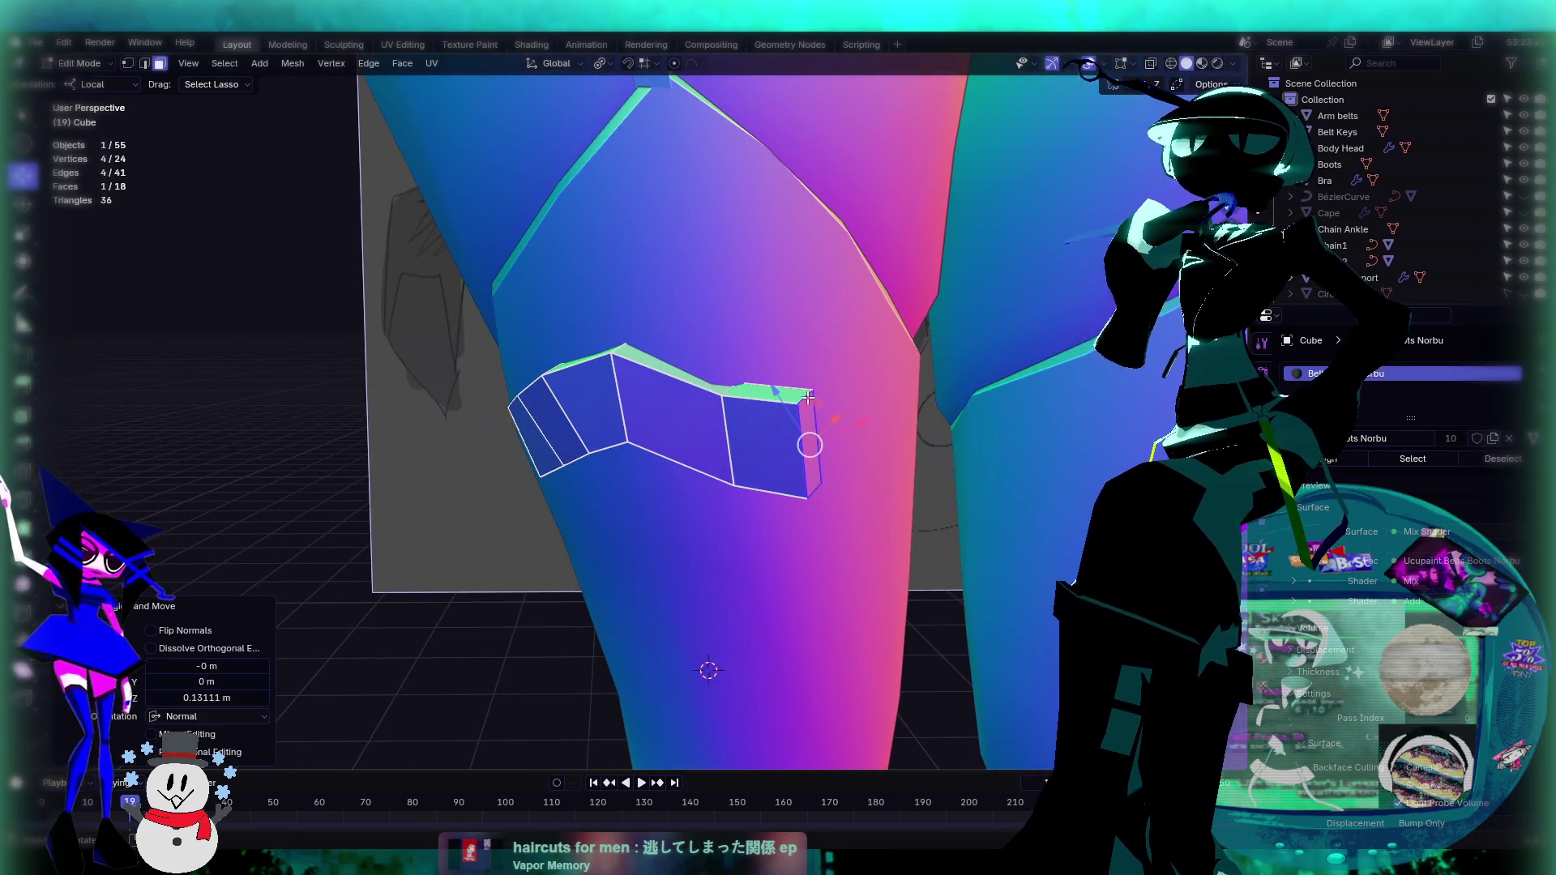
key("g")
key("z")
key("z")
left_click(799, 459)
Step: Reposition the extruded end face, shifting it up and right toward the thigh
middle_click_drag(799, 459, 689, 436)
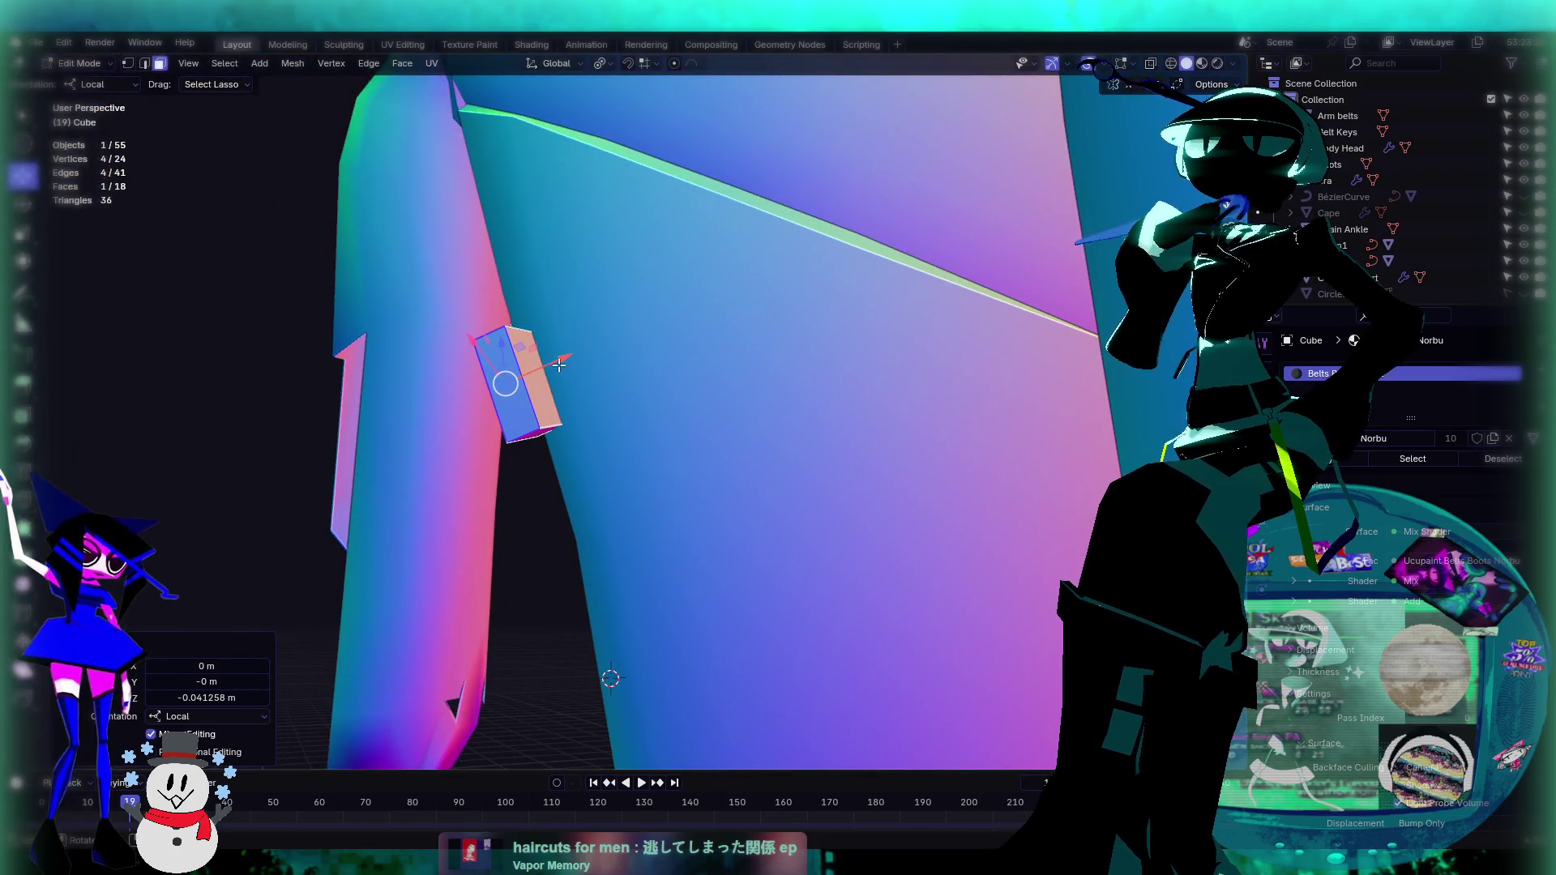
left_click_drag(573, 365, 625, 357)
mouse_move(625, 358)
middle_mouse_down()
mouse_move(795, 447)
mouse_move(857, 432)
middle_mouse_up()
left_click_drag(858, 432, 857, 438)
mouse_move(858, 437)
middle_mouse_down()
mouse_move(629, 410)
mouse_move(649, 437)
mouse_move(511, 374)
mouse_move(594, 457)
mouse_move(742, 544)
mouse_move(776, 513)
middle_mouse_up()
left_click_drag(791, 547, 806, 514)
mouse_move(806, 514)
middle_mouse_down()
mouse_move(719, 522)
mouse_move(564, 198)
middle_mouse_up()
left_click_drag(477, 208, 518, 225)
left_click(23, 203)
Step: With Normal transform orientation, tilt the end face -54.7° around X
mouse_move(615, 239)
middle_mouse_down()
mouse_move(372, 130)
mouse_move(321, 85)
middle_mouse_up()
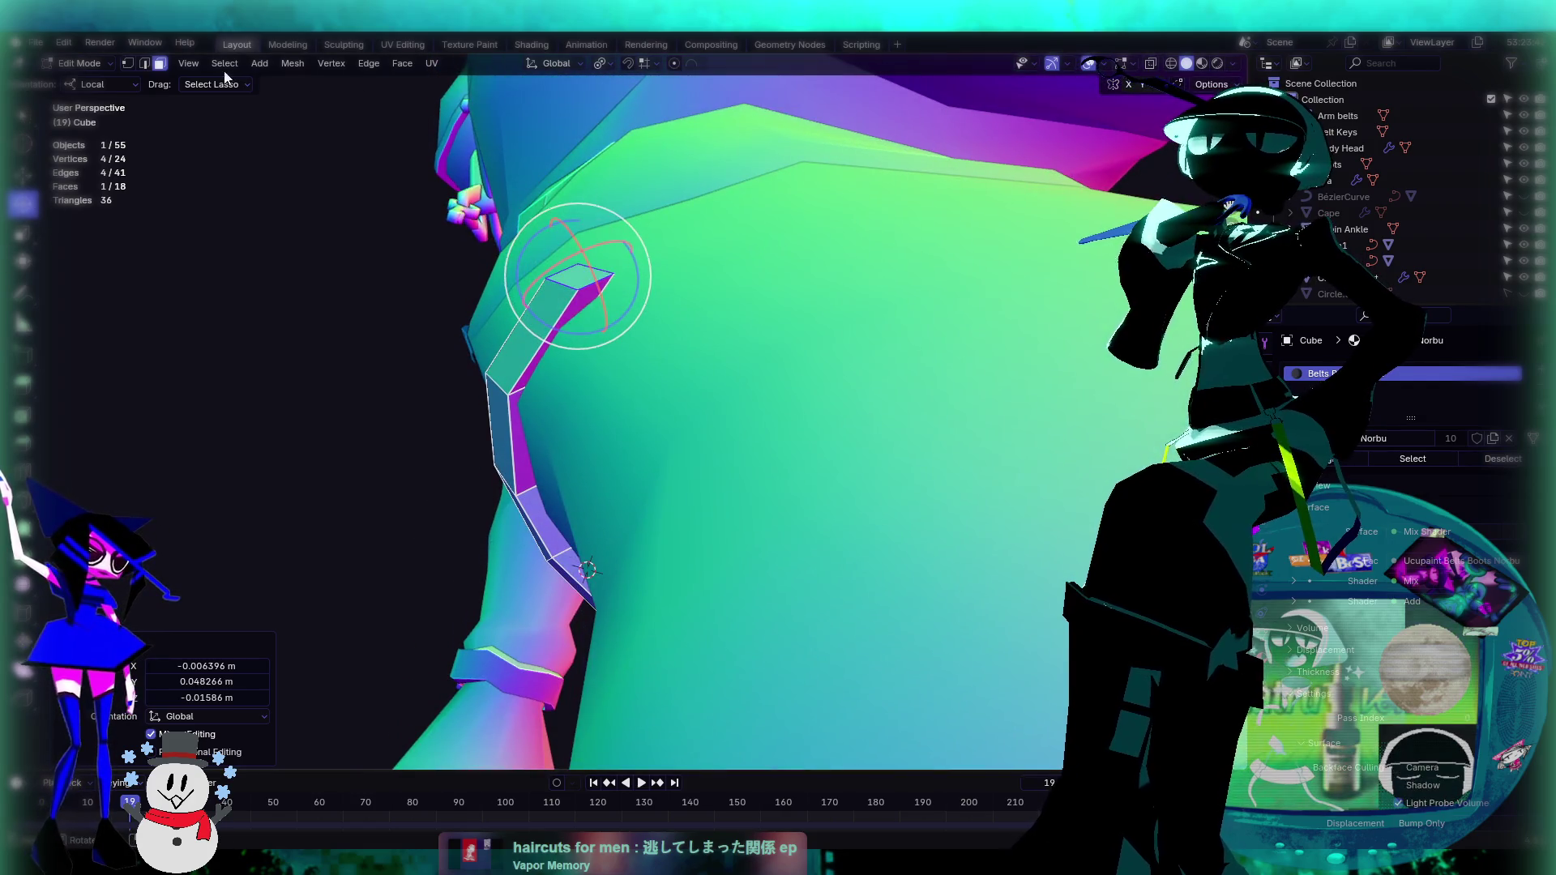
left_click(86, 87)
left_click(93, 170)
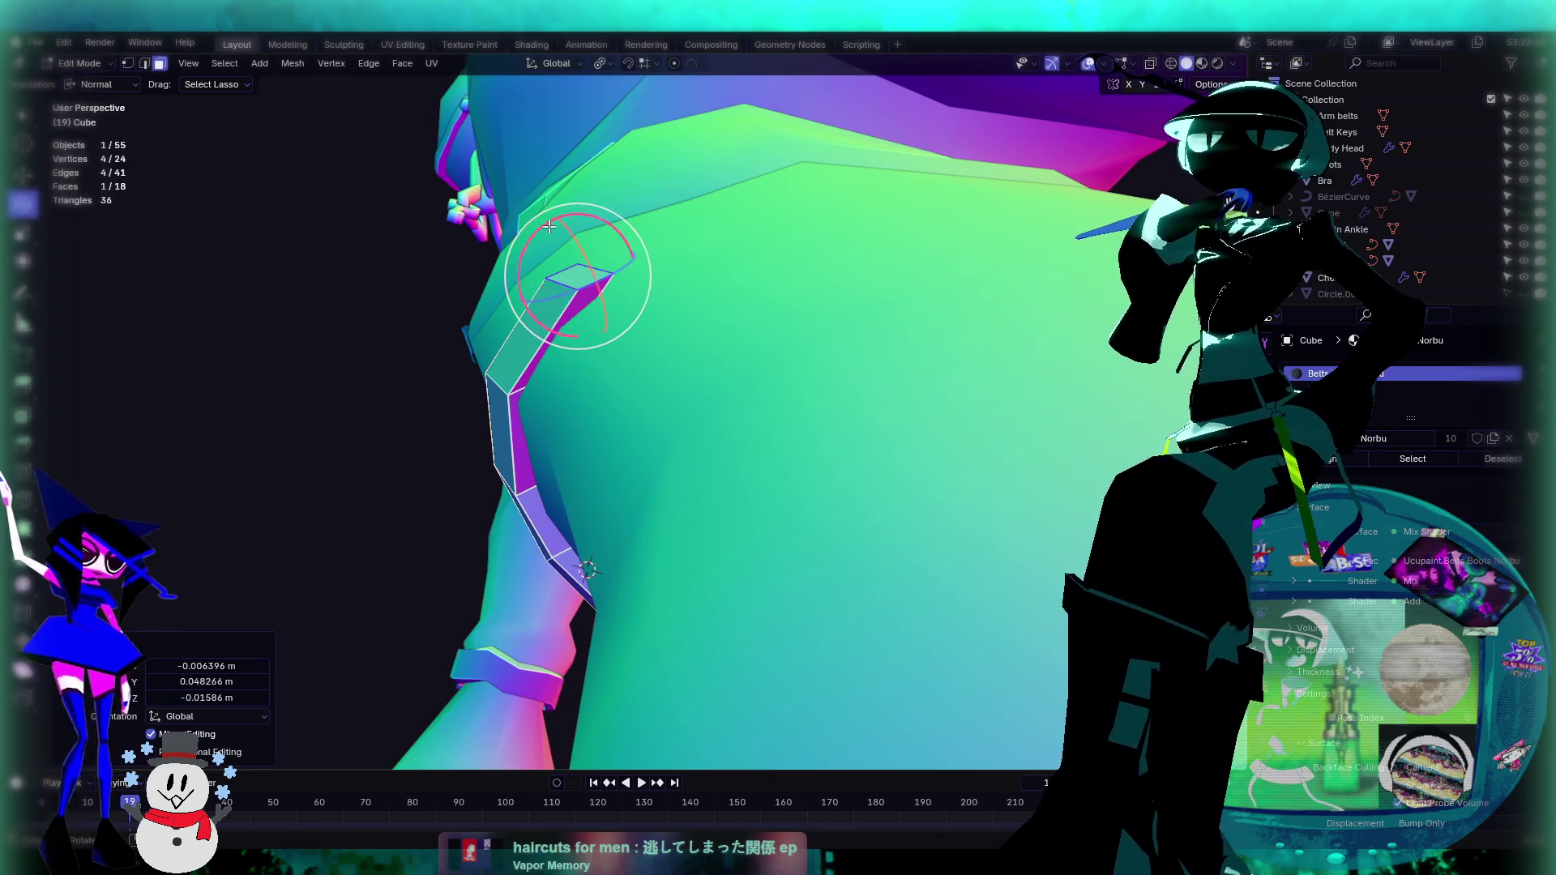
mouse_move(546, 229)
left_mouse_down()
mouse_move(636, 243)
mouse_move(653, 263)
mouse_move(608, 298)
left_mouse_up()
mouse_move(608, 298)
middle_mouse_down()
mouse_move(750, 397)
mouse_move(785, 395)
mouse_move(262, 193)
middle_mouse_up()
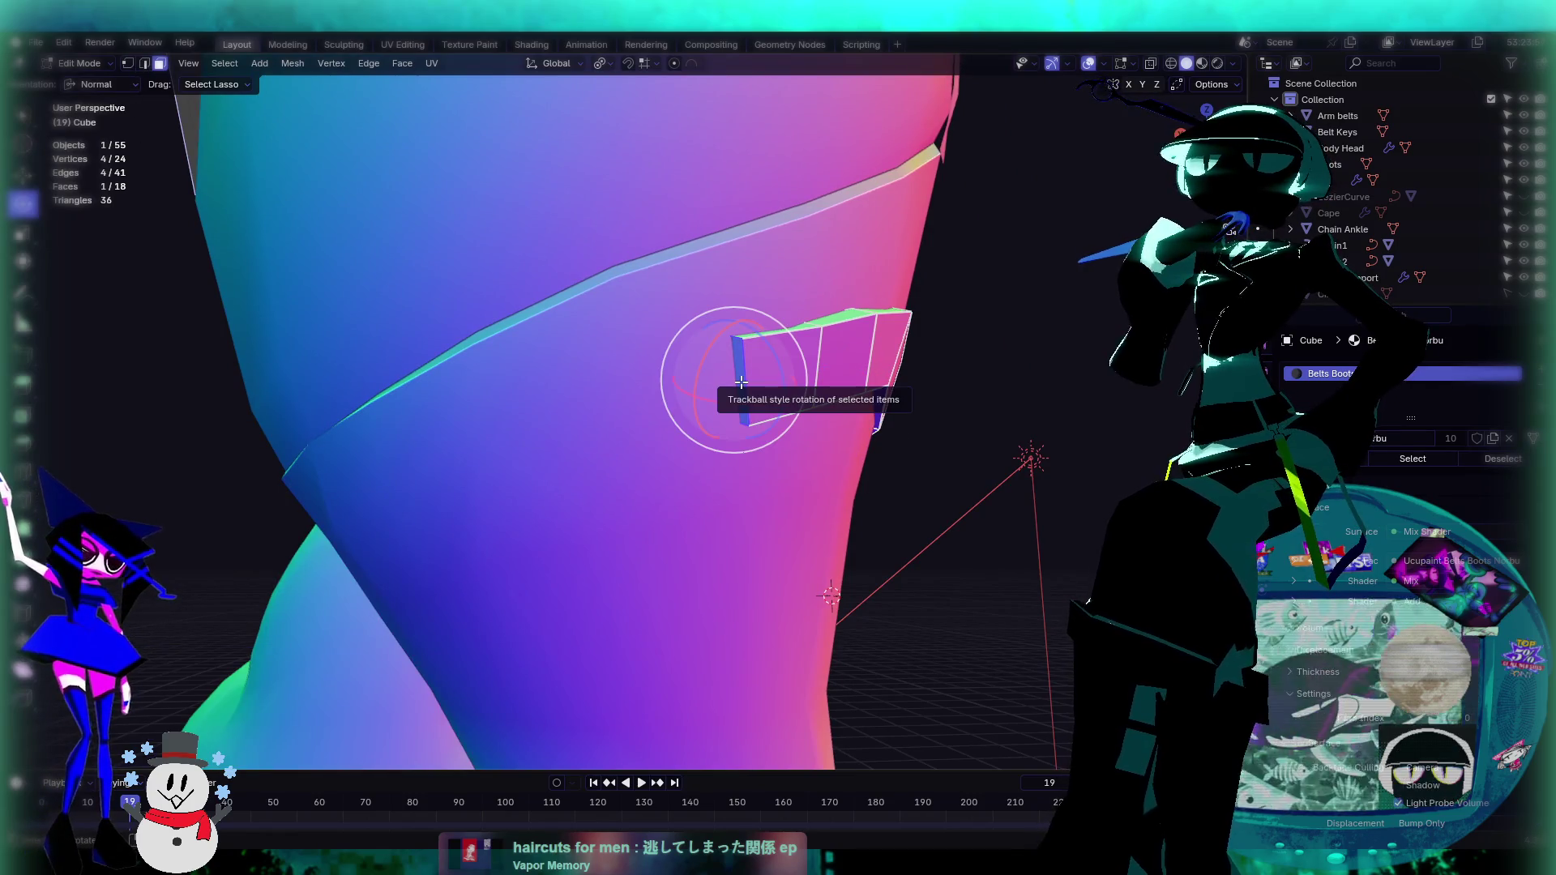
Step: Extrude a new strap section and slide it along local X onto the leg
key("e")
left_click(670, 401)
middle_click_drag(669, 401, 146, 214)
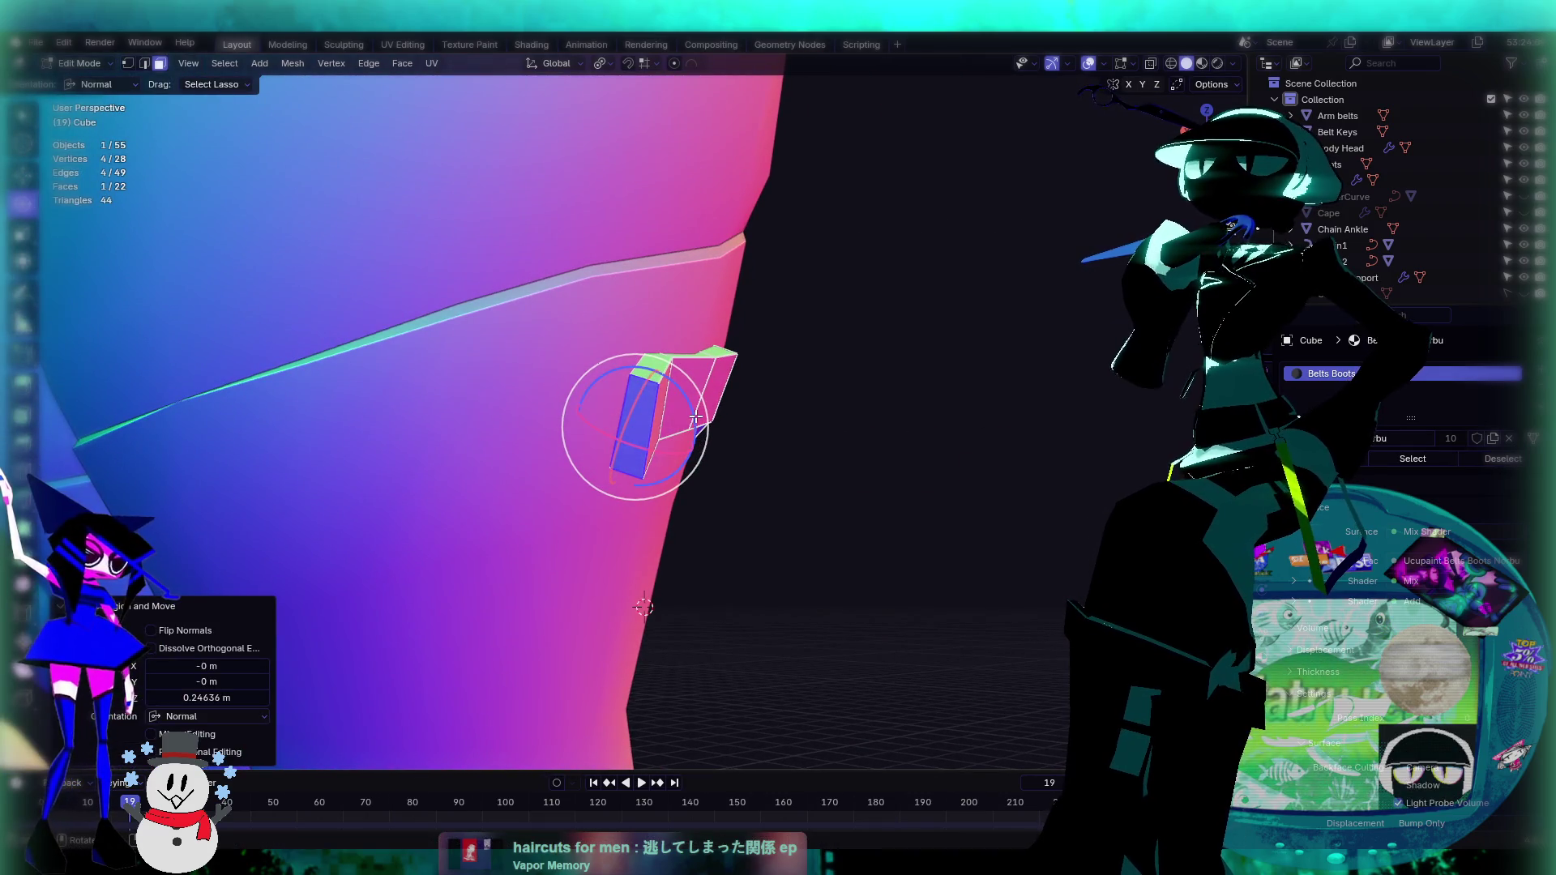
left_click_drag(695, 421, 691, 405)
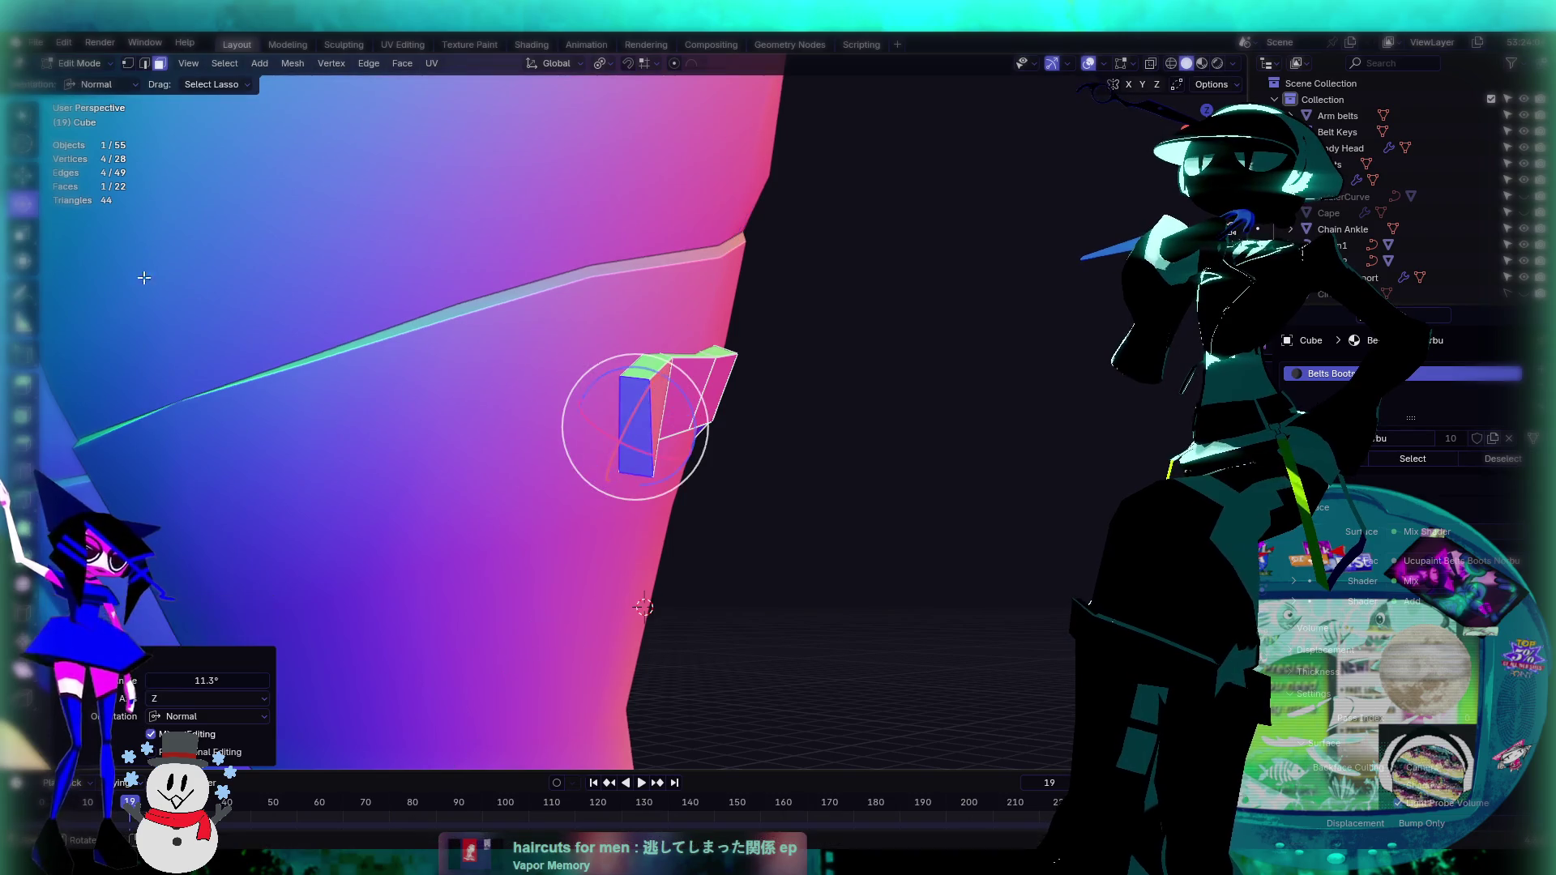
key("shift+space")
key("g")
middle_click_drag(690, 405, 474, 331)
left_click_drag(572, 406, 470, 385)
middle_click_drag(737, 421, 638, 392)
left_click_drag(618, 394, 642, 415)
mouse_move(643, 414)
middle_mouse_down()
mouse_move(875, 448)
mouse_move(653, 416)
mouse_move(359, 314)
middle_mouse_up()
Step: Rotate the face -9.52° about its normal Z, then return to Object Mode
left_click(33, 207)
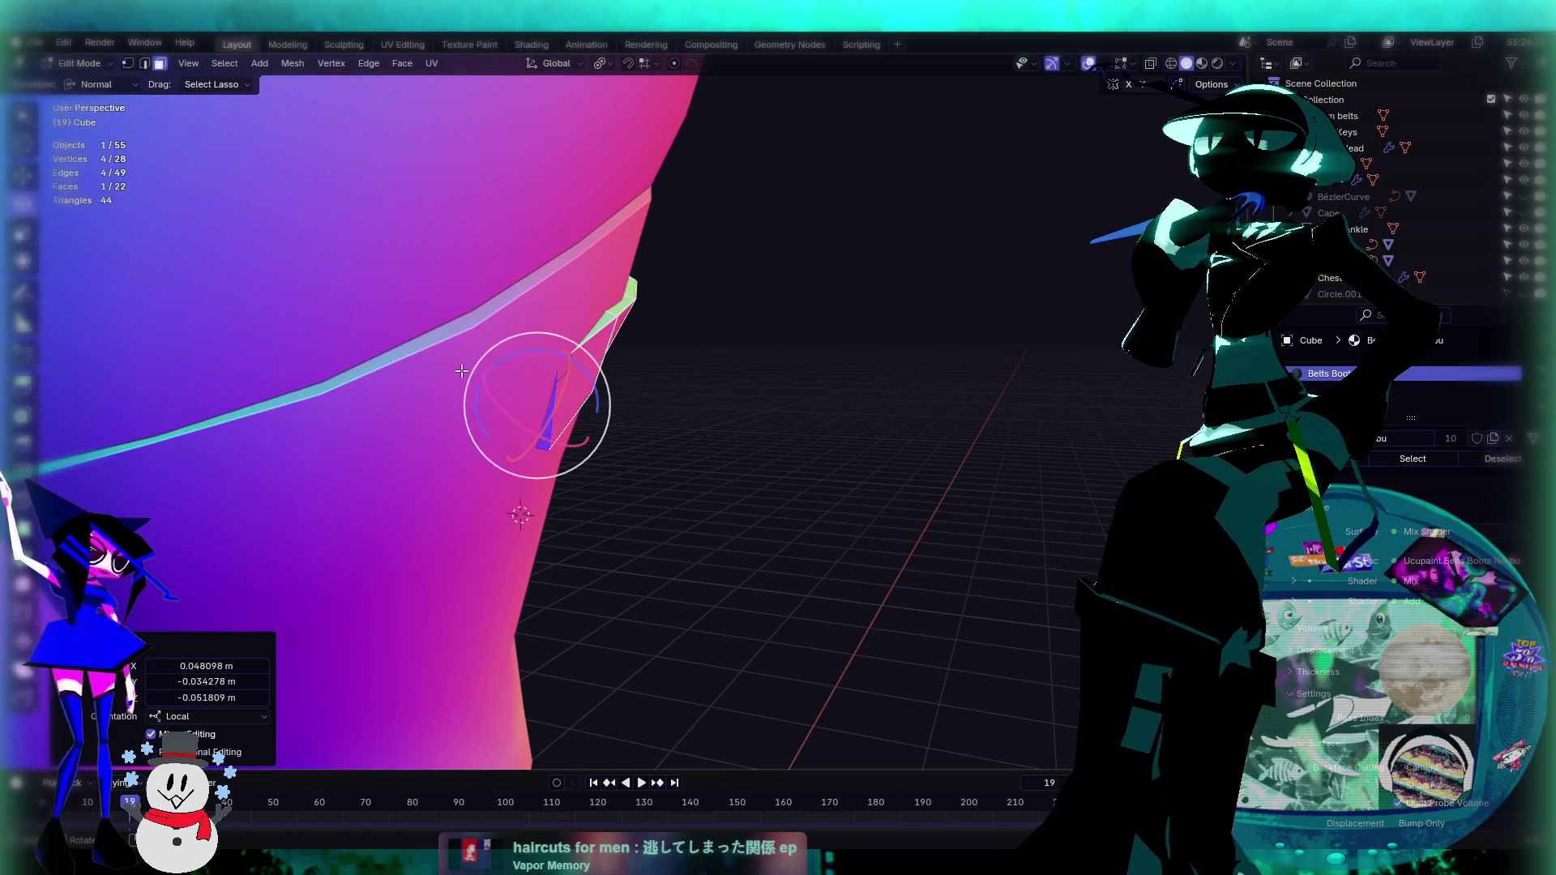
left_click_drag(599, 370, 596, 393)
mouse_move(837, 417)
middle_mouse_down()
mouse_move(573, 435)
mouse_move(662, 364)
mouse_move(854, 551)
mouse_move(774, 429)
middle_mouse_up()
key("Tab")
Step: Apply Shade Smooth to the strap object, then undo it
scroll(663, 390, "up", 4)
left_click(657, 370)
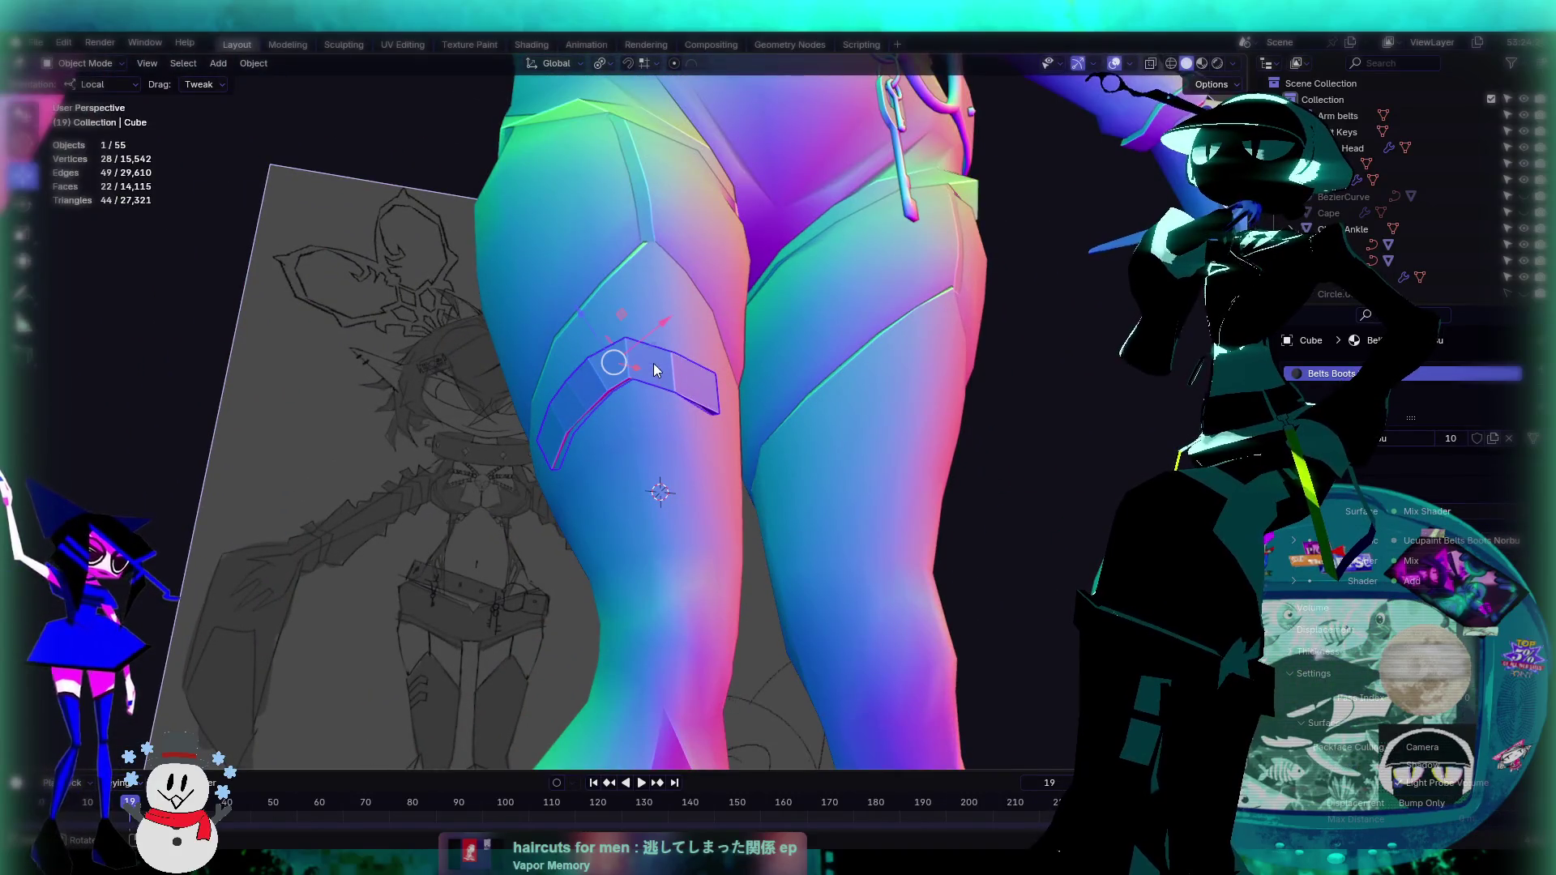
left_click(256, 64)
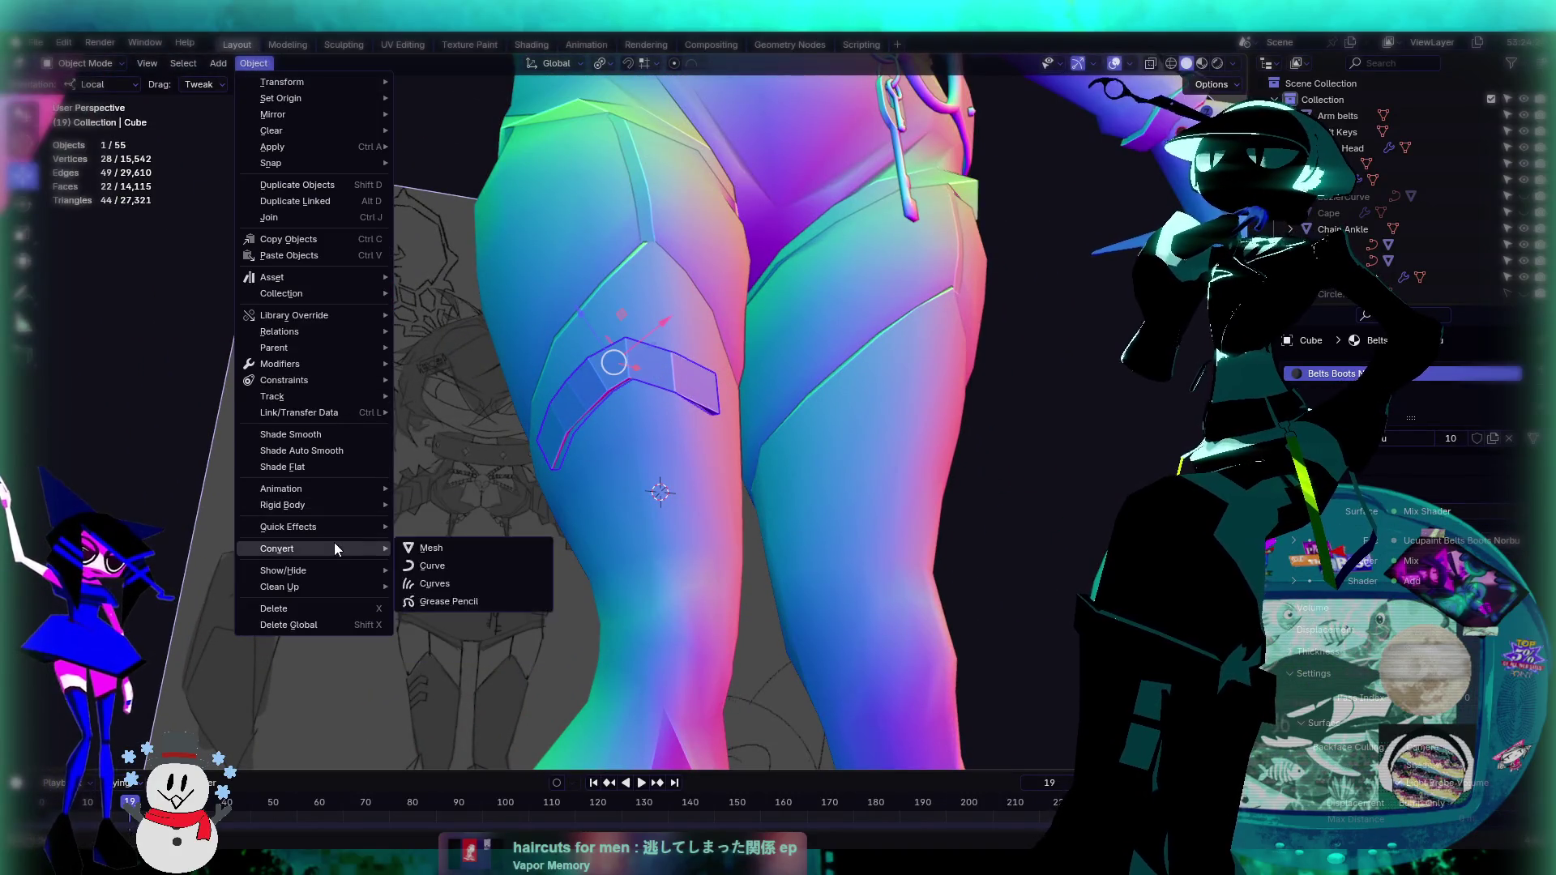
left_click(308, 434)
mouse_move(308, 428)
middle_mouse_down()
mouse_move(498, 487)
mouse_move(416, 442)
middle_mouse_up()
scroll(549, 385, "up", 4)
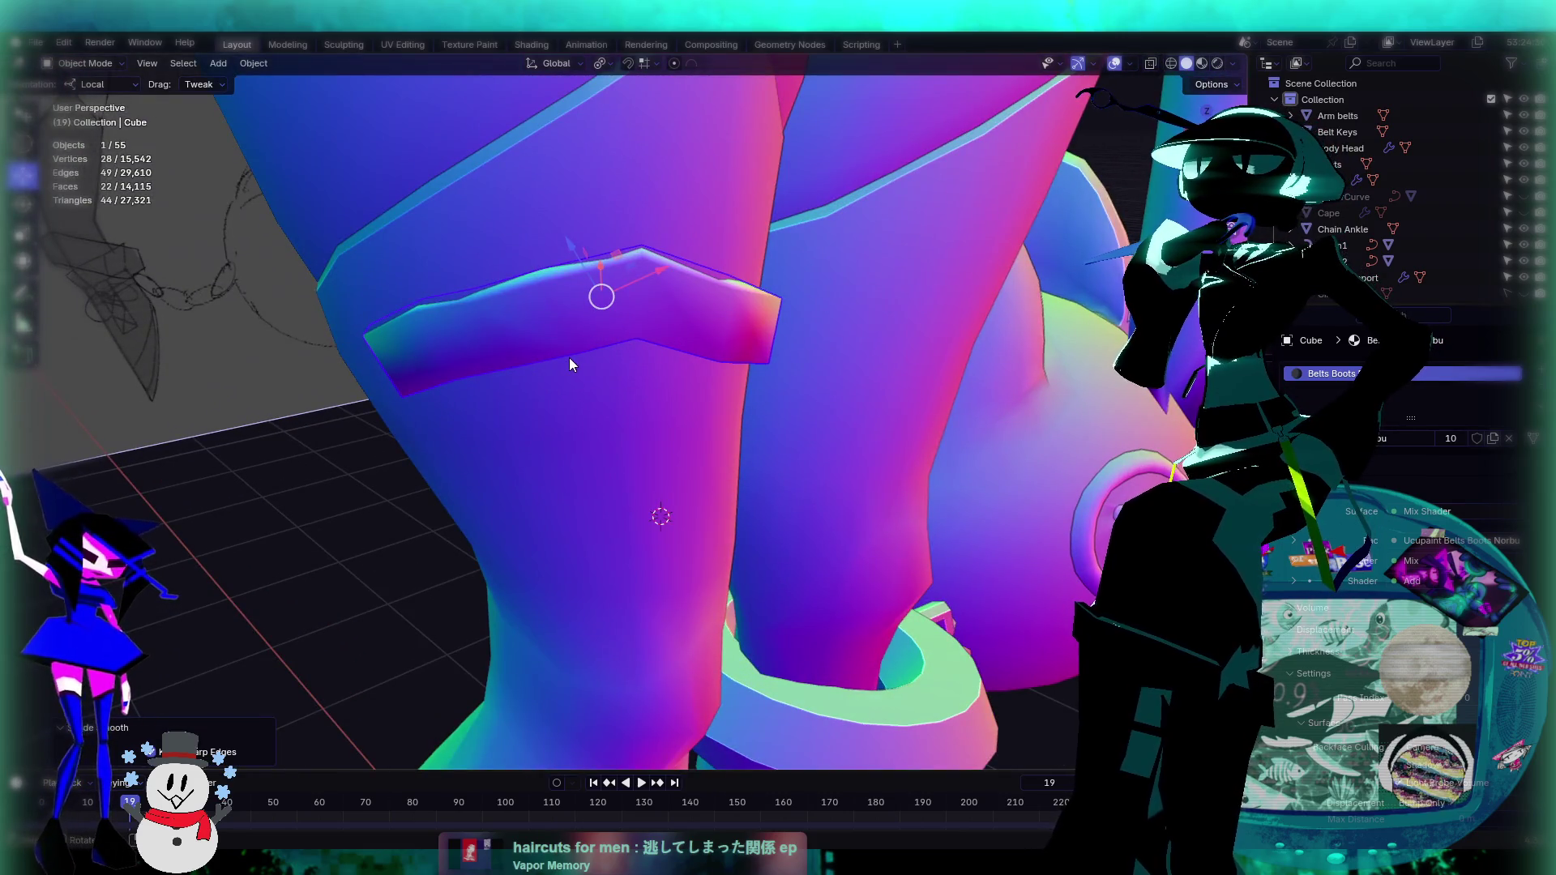
key("ctrl+z")
Step: Enter Edit Mode on the strap and select its first outline edge strip in edge mode
middle_click_drag(572, 357, 705, 296)
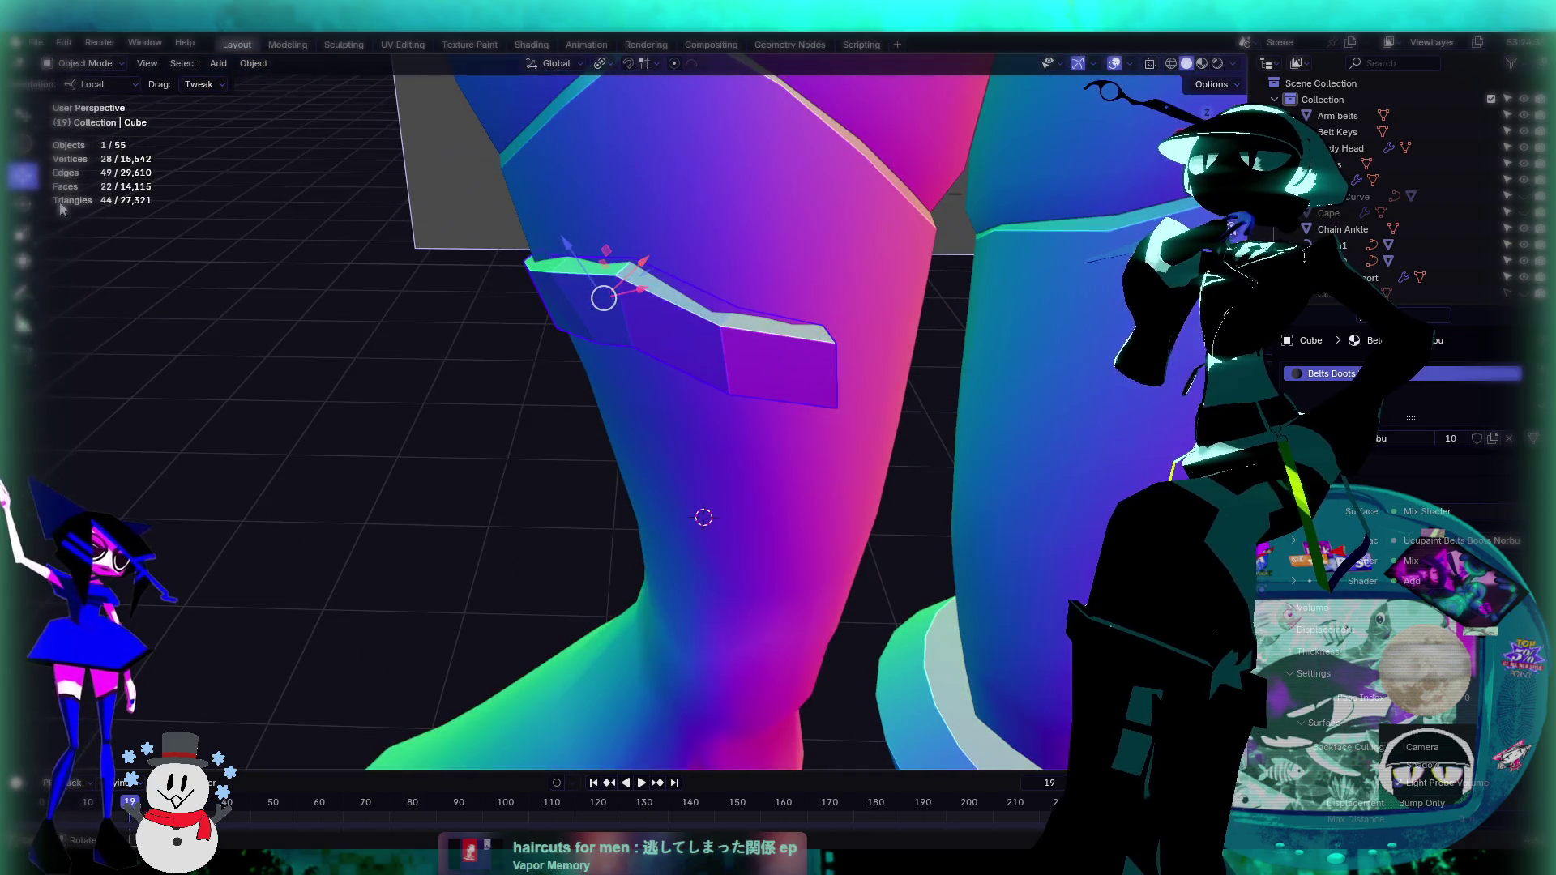
left_click(707, 307)
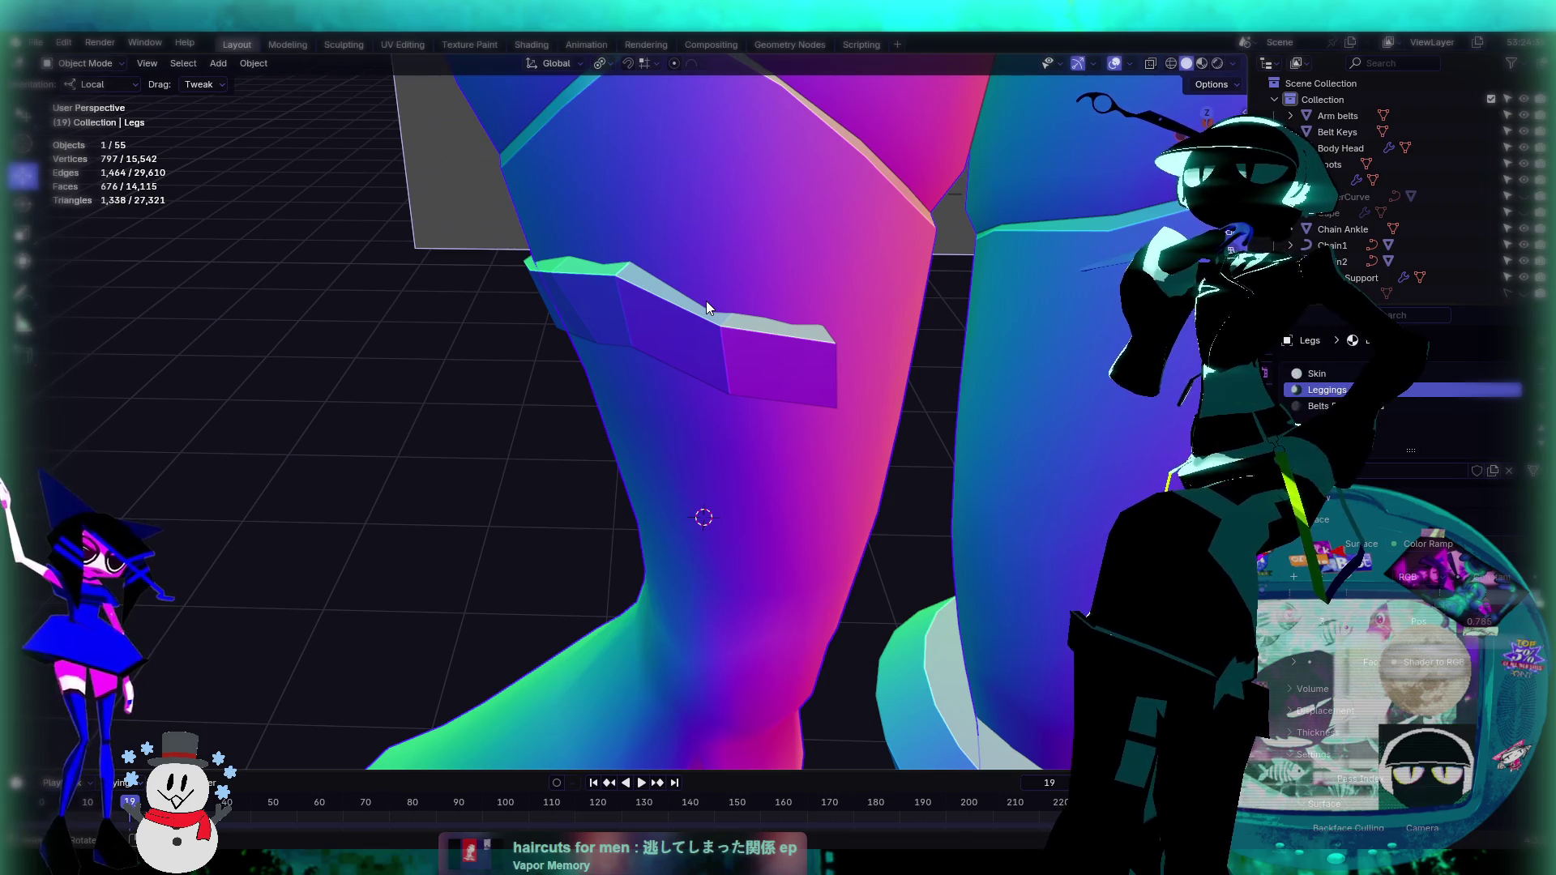
left_click(742, 349)
key("Tab")
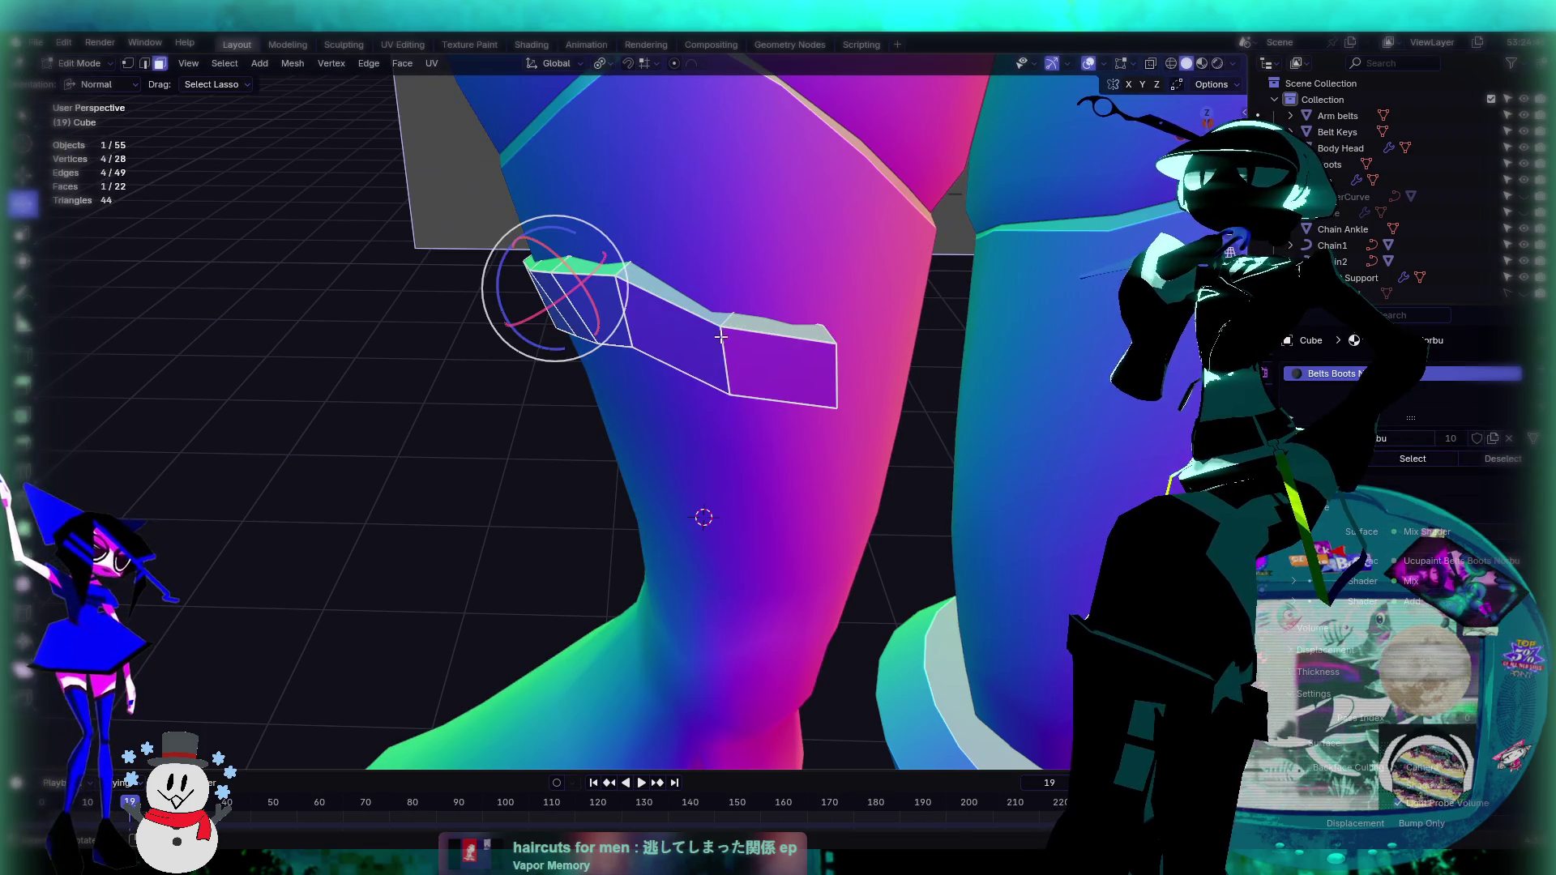
left_click(696, 323, "ctrl")
middle_click_drag(702, 328, 681, 308)
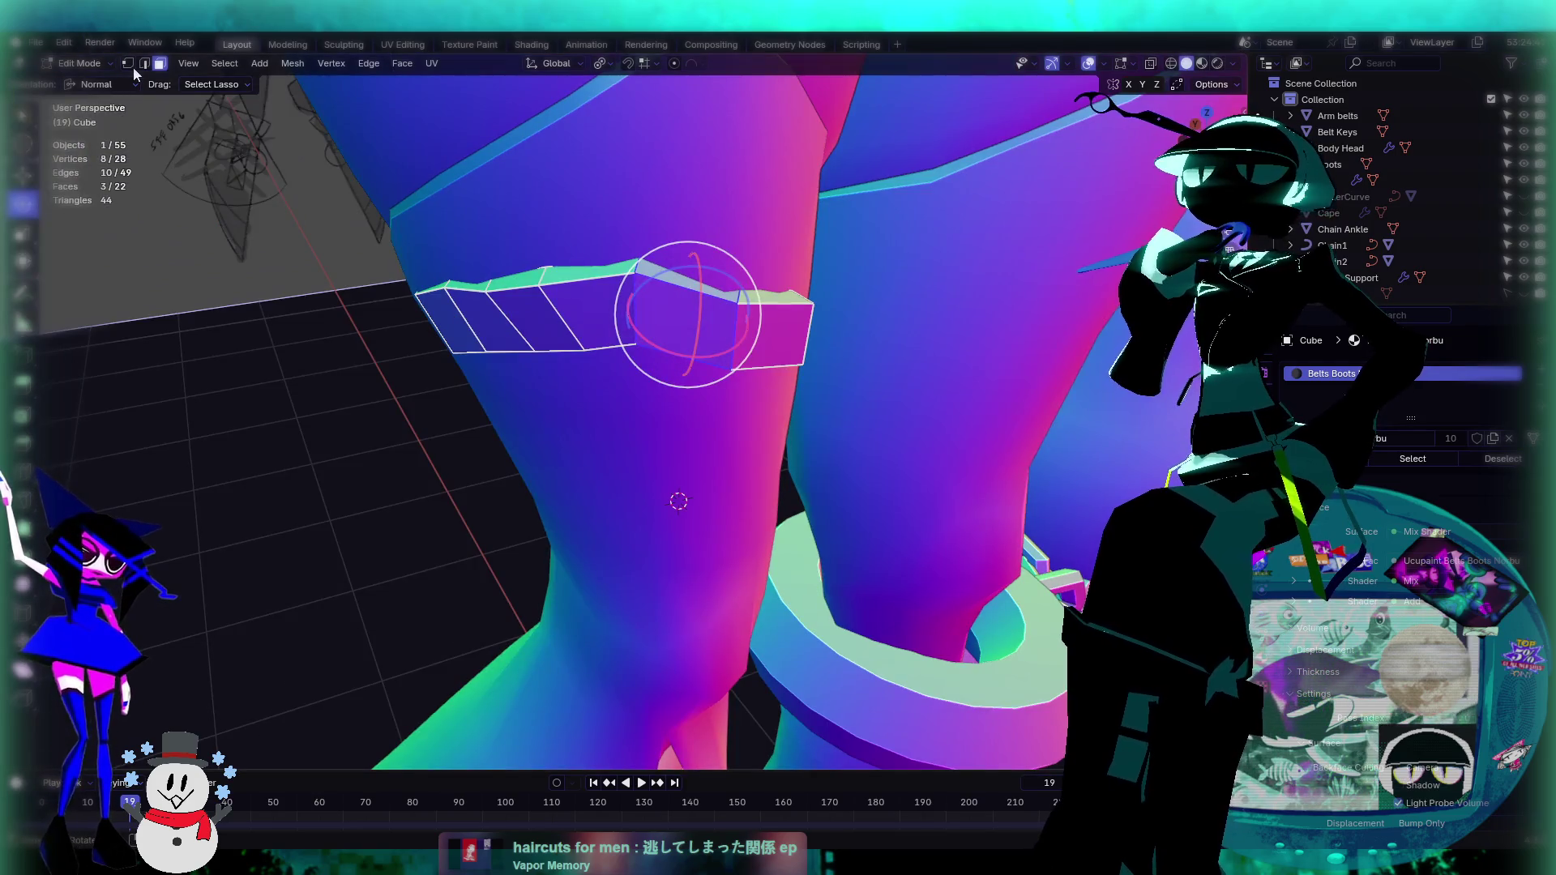
key("2")
left_click(580, 282)
left_click(576, 283, "alt")
Step: Add the second edge loop and the remaining corner and outline edges to the selection
mouse_move(717, 398)
middle_mouse_down()
mouse_move(712, 360)
mouse_move(715, 399)
mouse_move(751, 267)
middle_mouse_up()
left_click(713, 360, "alt+shift")
left_click(718, 353, "shift")
left_click(734, 277, "shift")
middle_click_drag(487, 340, 773, 446)
middle_click_drag(374, 445, 433, 422)
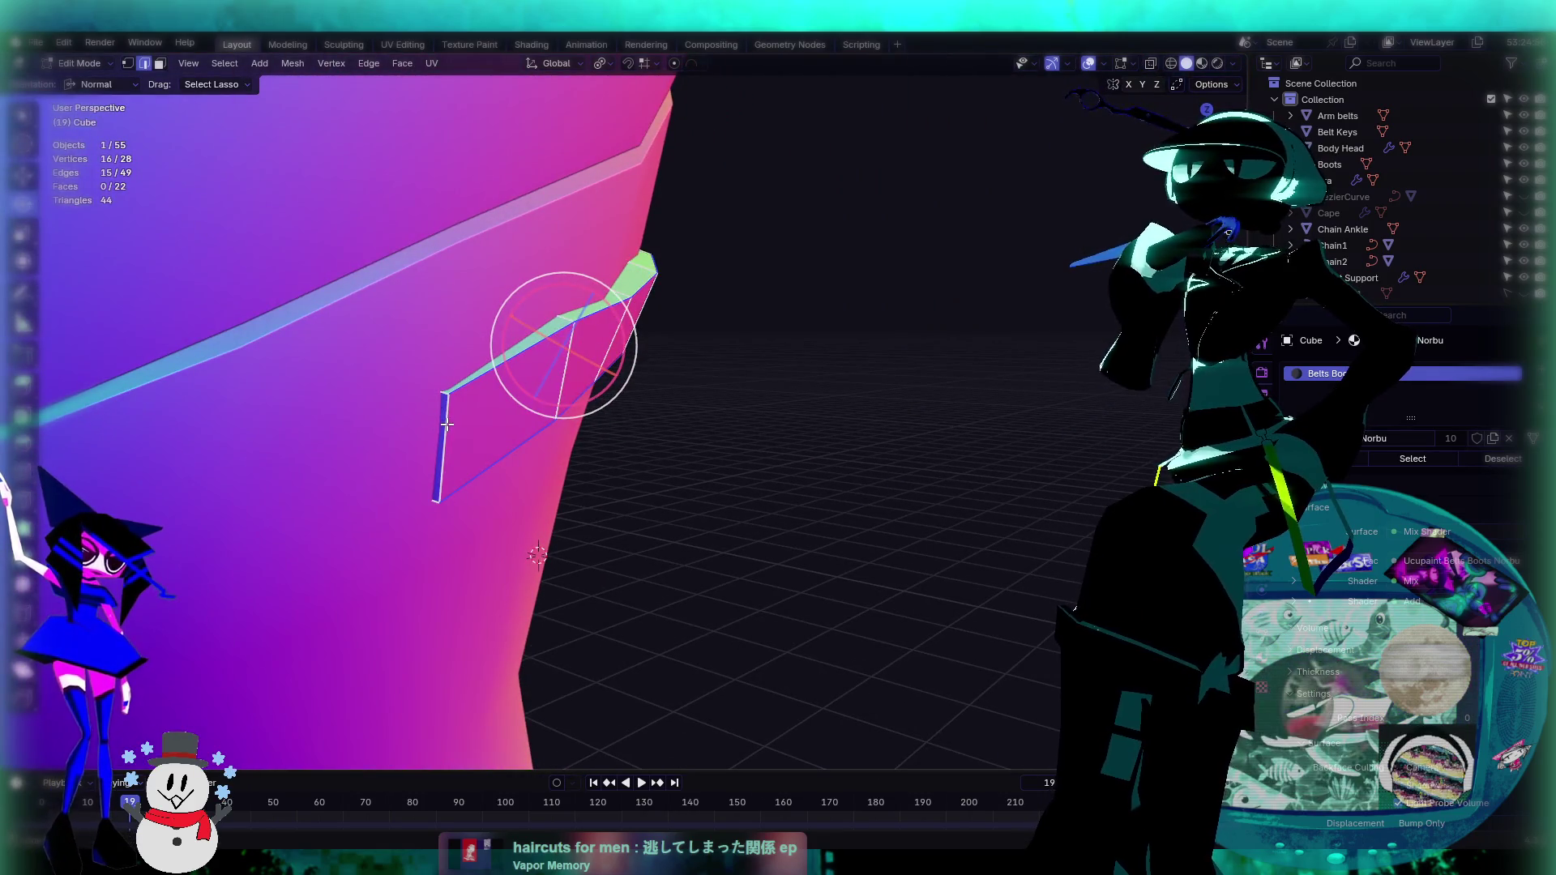
left_click(445, 395, "shift")
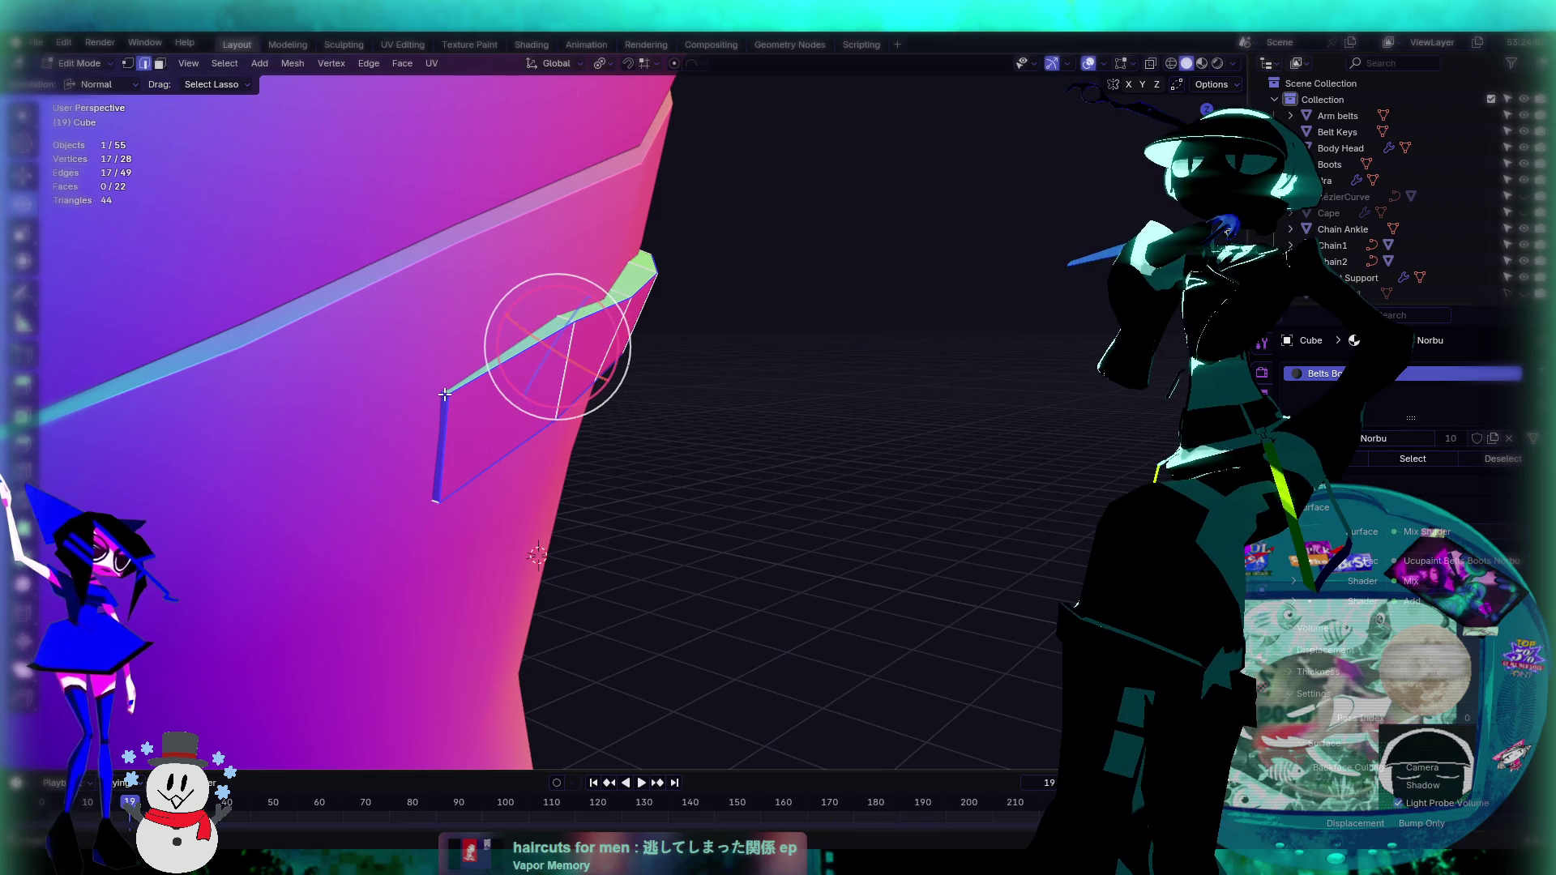
left_click(431, 500, "shift")
Step: Mark the selected edges sharp, then shade the strap smooth in Object Mode
key("ctrl+e")
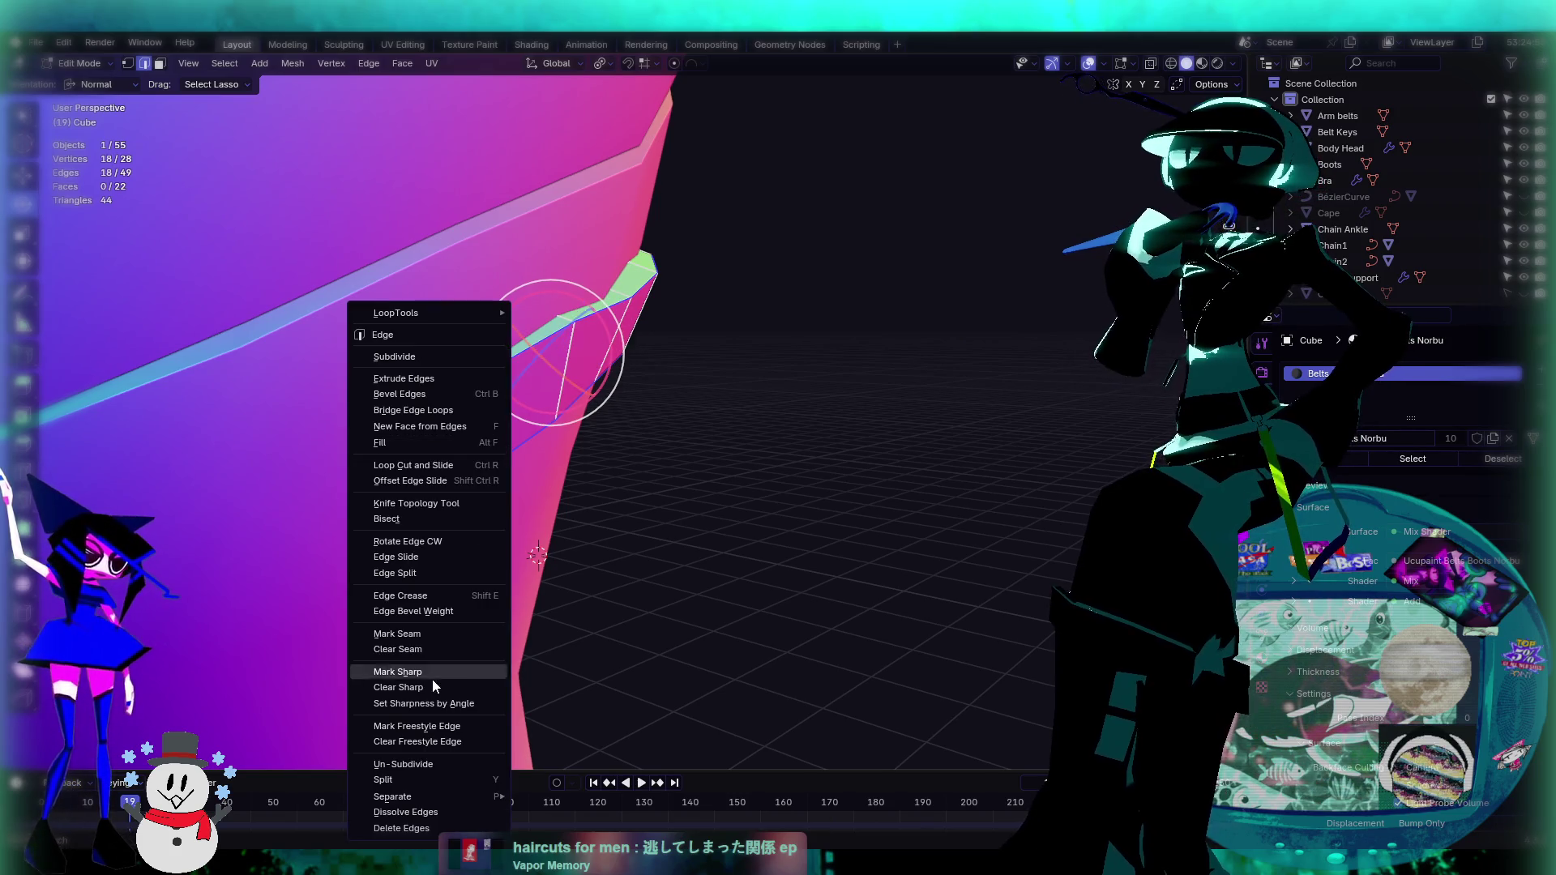
left_click(430, 674)
middle_click_drag(429, 674, 762, 447)
key("Tab")
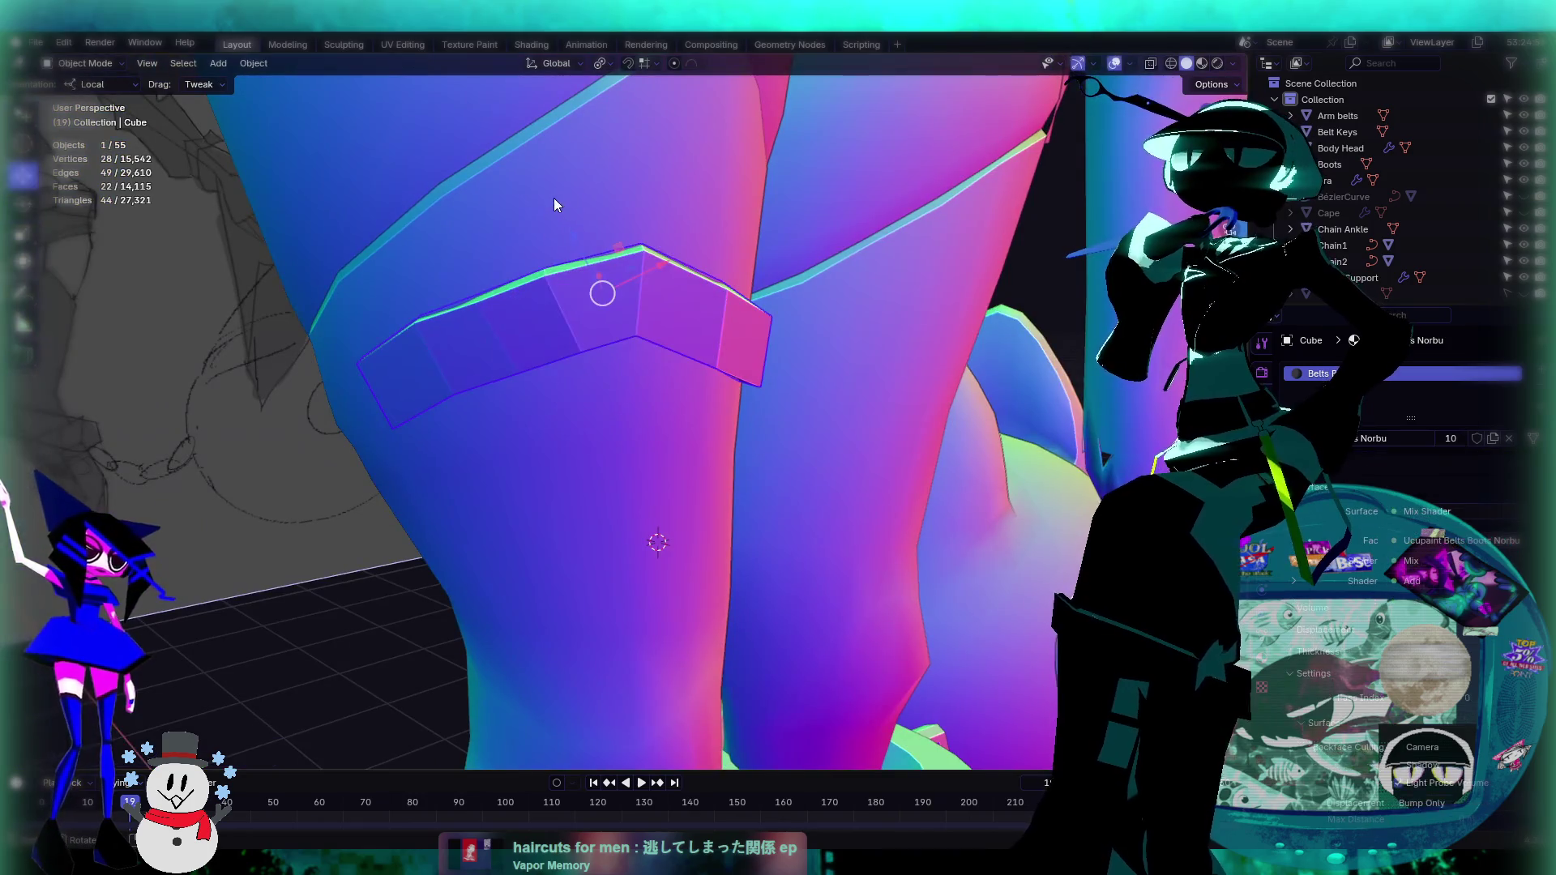
left_click(253, 64)
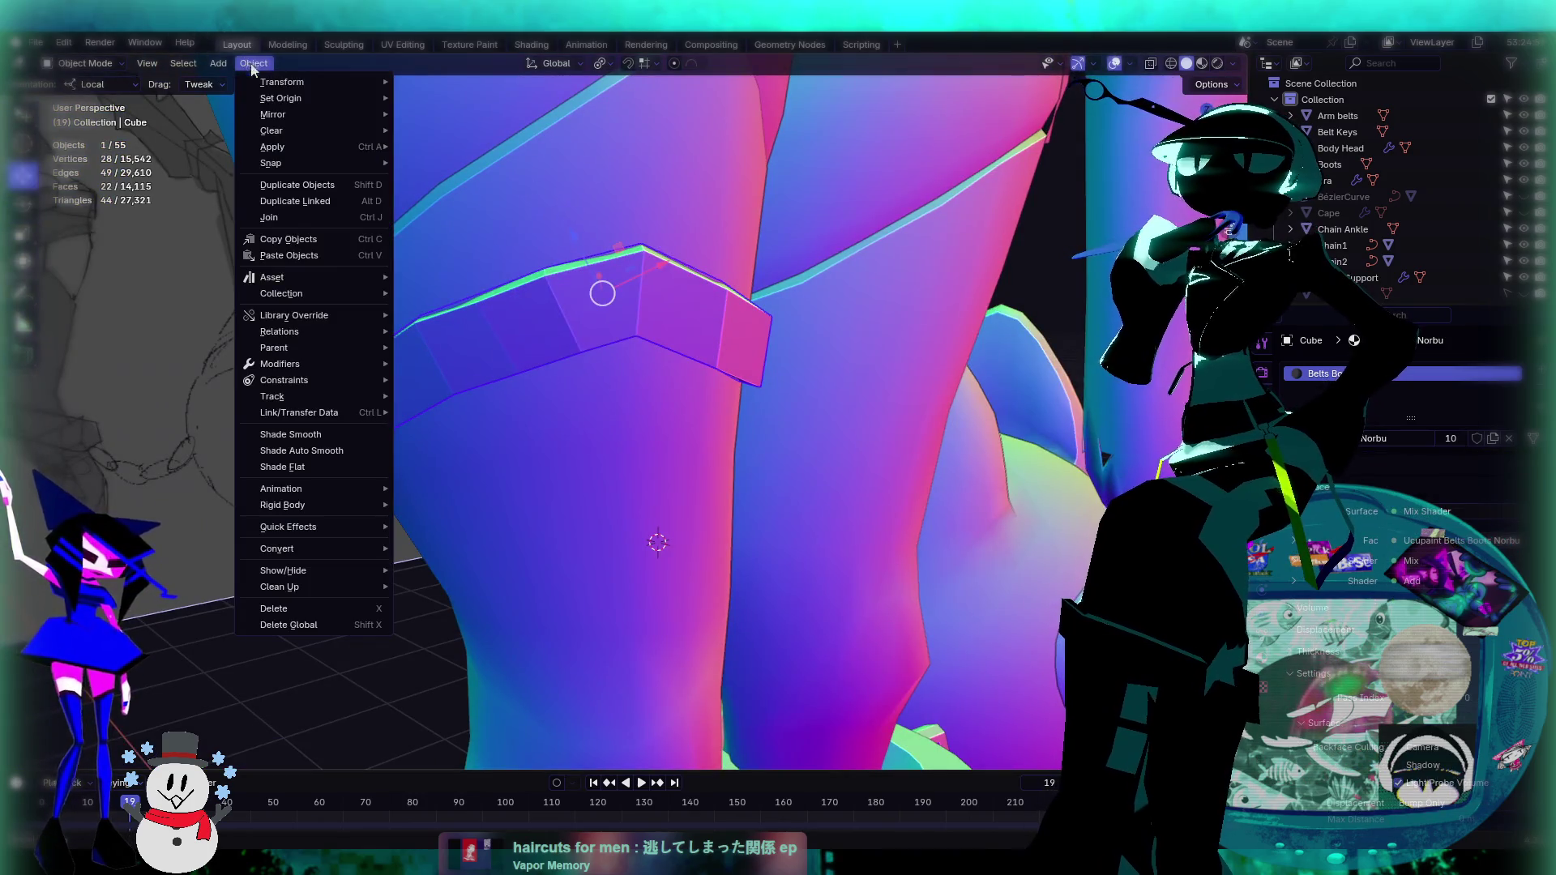
left_click(310, 440)
mouse_move(820, 422)
middle_mouse_down()
mouse_move(642, 474)
mouse_move(809, 334)
mouse_move(811, 281)
mouse_move(659, 300)
mouse_move(815, 338)
mouse_move(676, 456)
mouse_move(698, 506)
mouse_move(733, 508)
mouse_move(729, 434)
mouse_move(894, 405)
mouse_move(751, 391)
middle_mouse_up()
Step: Move the strap 0.224 m along local Y, then delete its first end cap face
left_click_drag(595, 357, 725, 499)
mouse_move(724, 500)
middle_mouse_down()
mouse_move(728, 532)
mouse_move(729, 487)
middle_mouse_up()
key("Tab")
key("c")
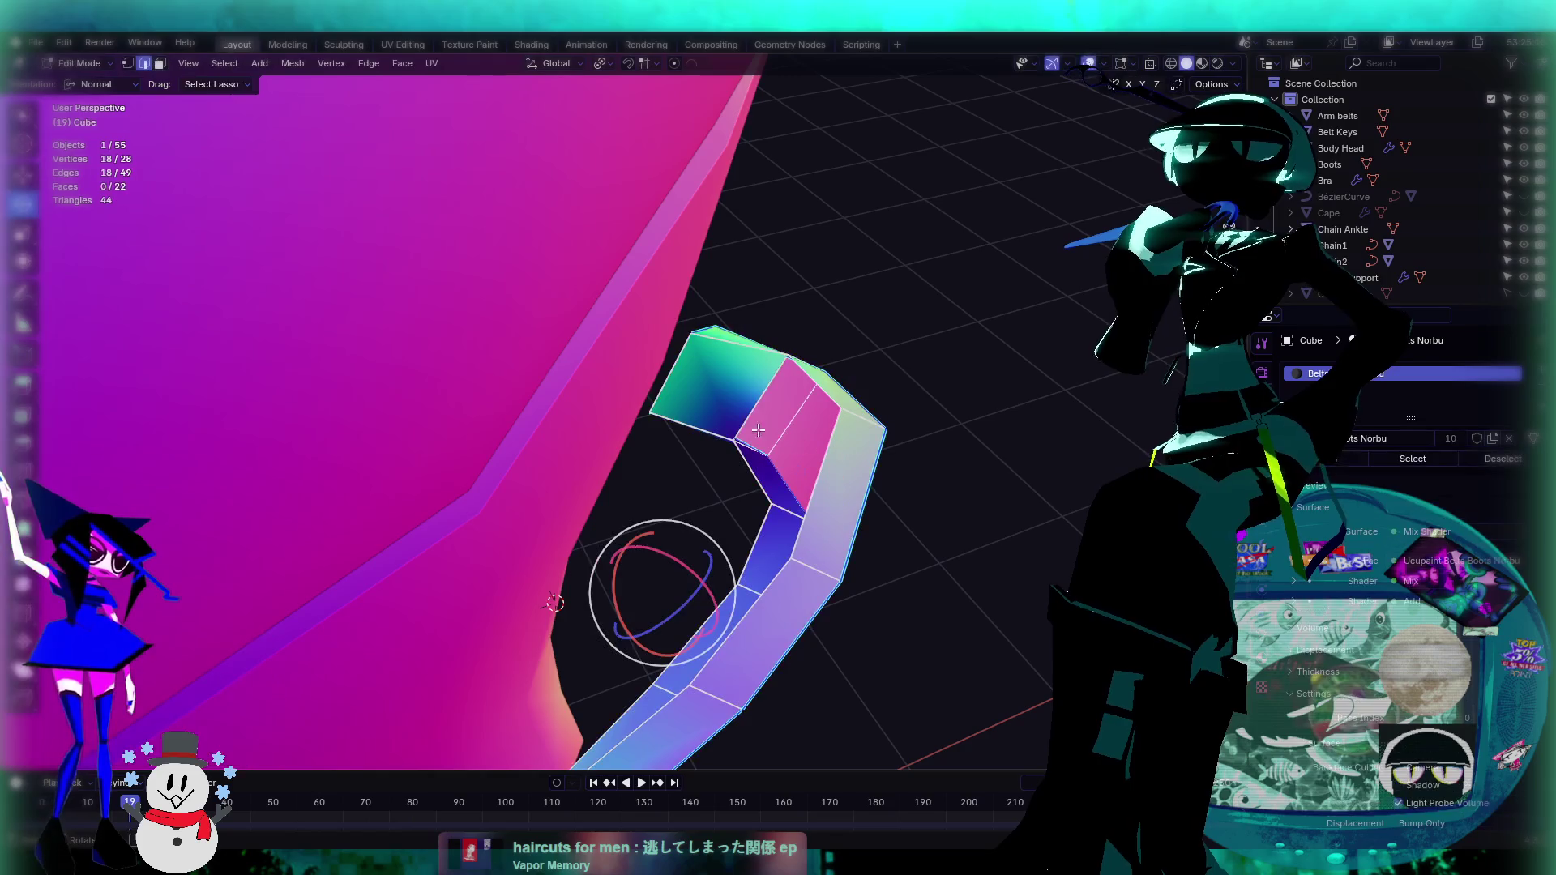
left_click(681, 420)
left_click(159, 63)
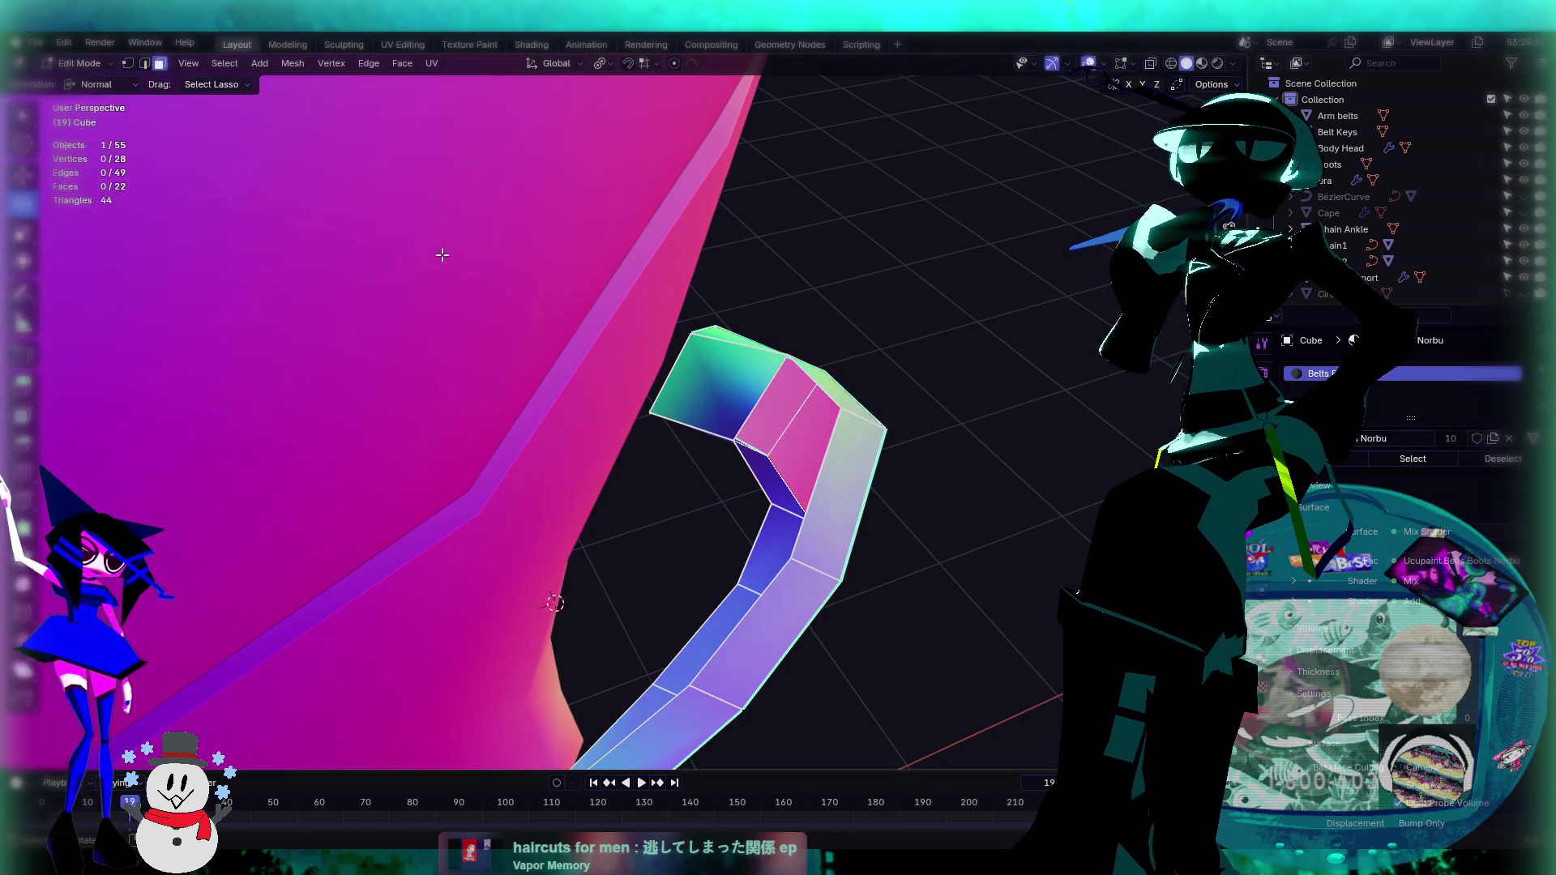
left_click(731, 392)
key("x")
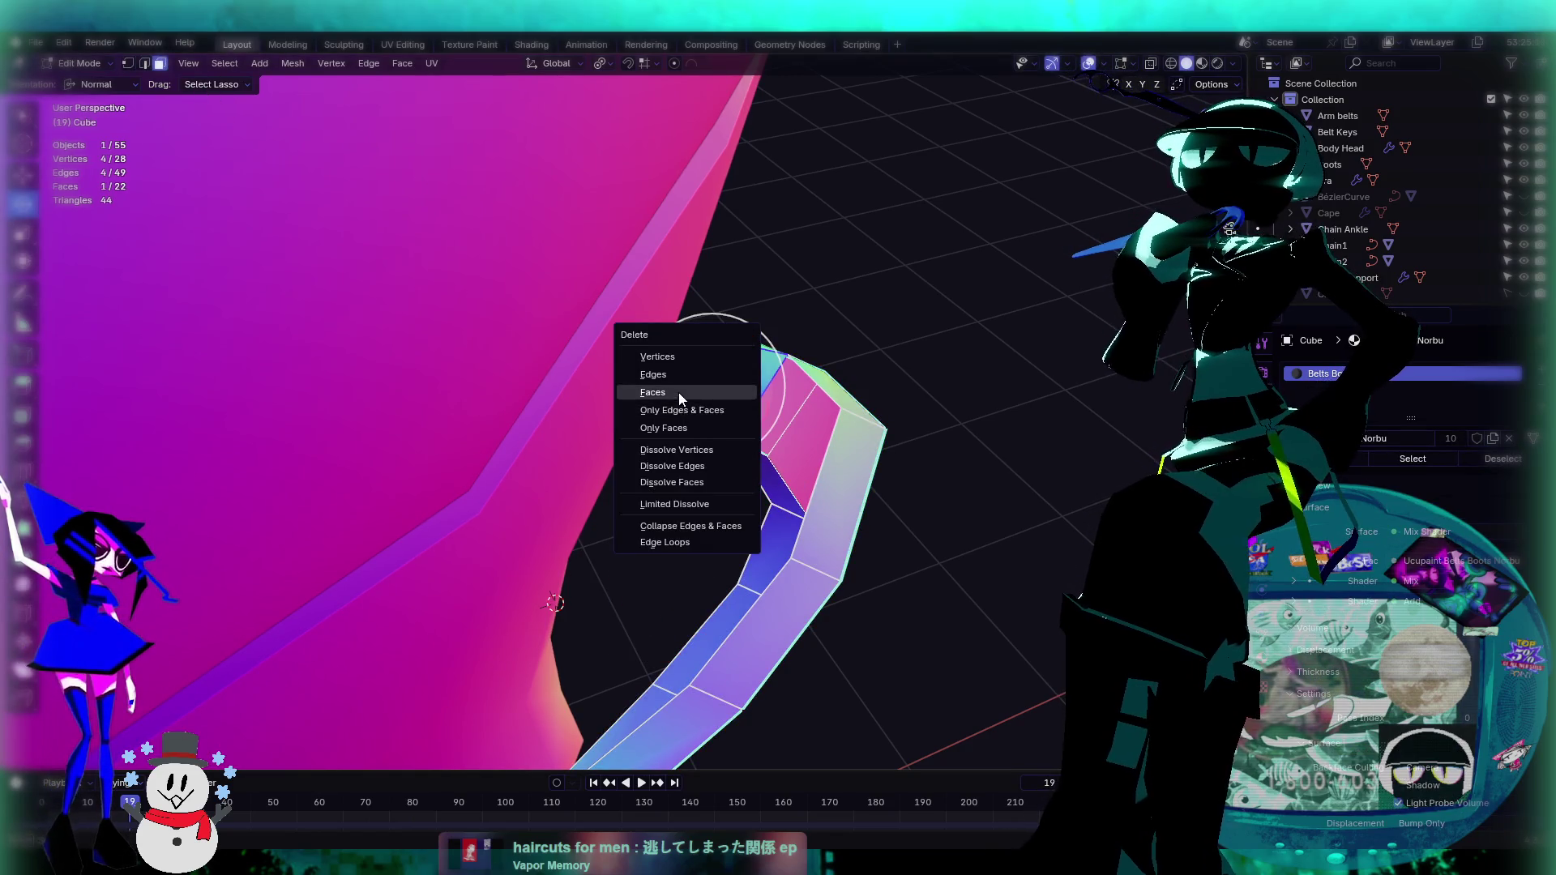
left_click(678, 392)
Step: Delete the strap's other end cap face and leave Edit Mode
mouse_move(928, 556)
middle_mouse_down()
mouse_move(640, 451)
mouse_move(682, 536)
middle_mouse_up()
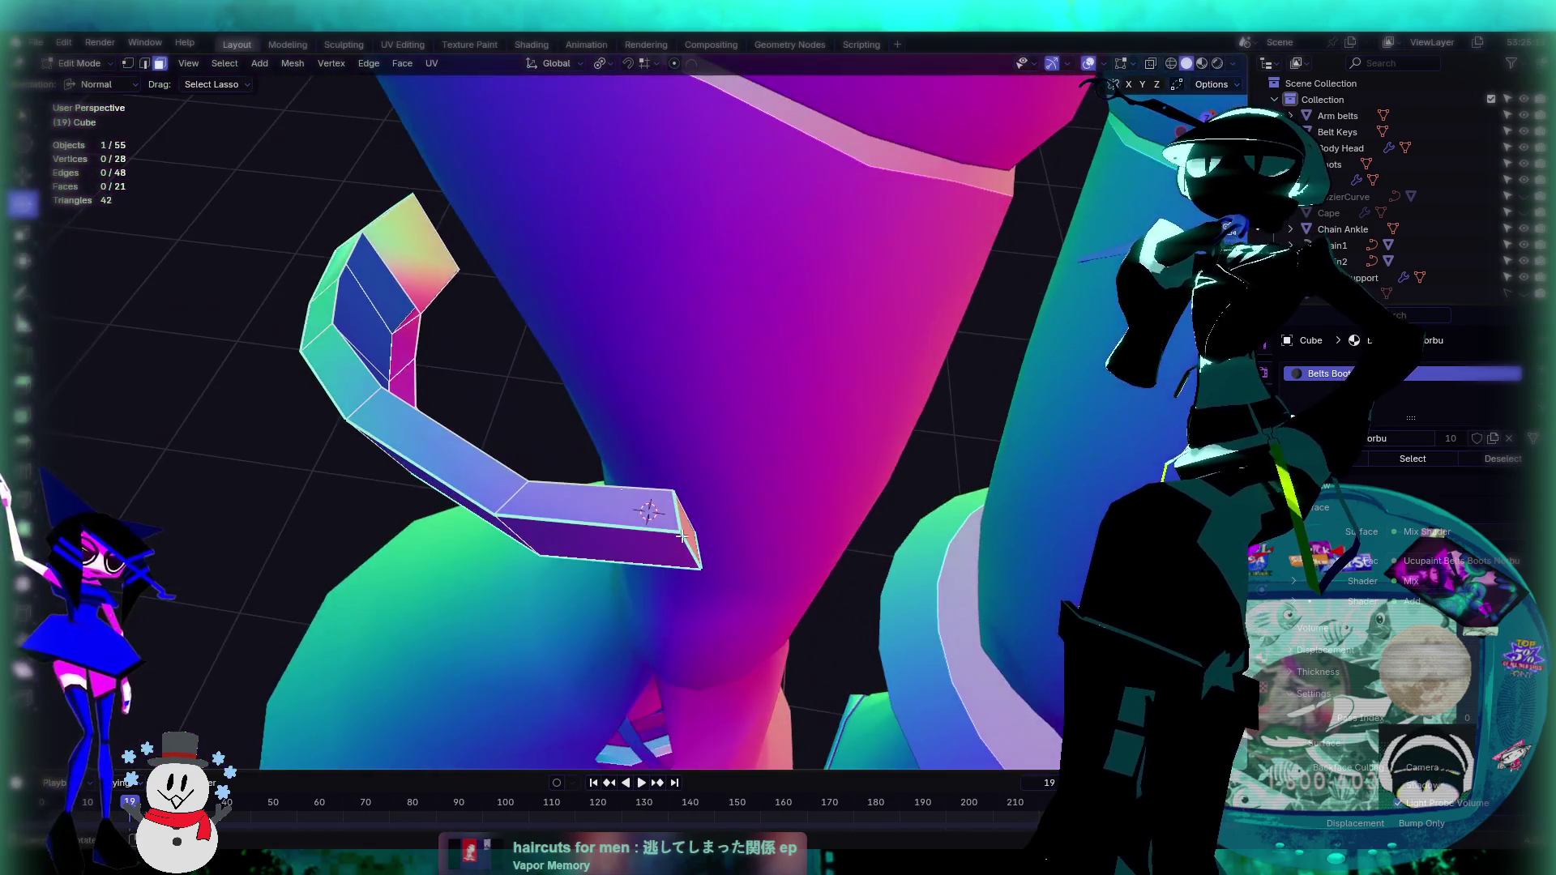
left_click(439, 246)
key("x")
left_click(391, 254)
middle_click_drag(488, 314, 792, 386)
key("Tab")
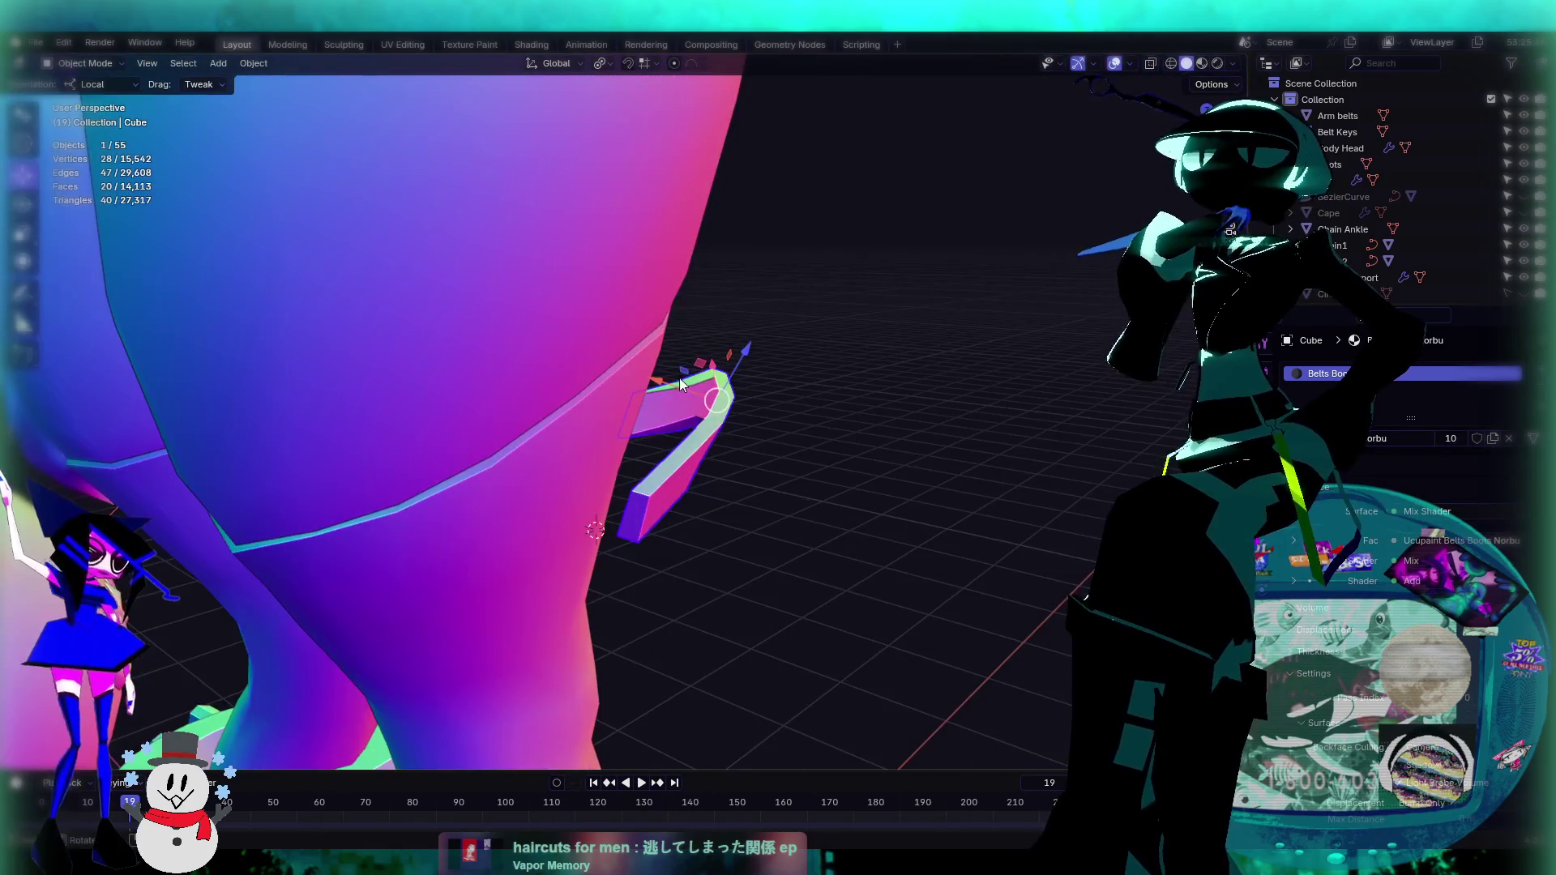
Step: Move the strap along its local X back onto the left thigh, nudging it -0.0045 m
key("g")
key("x")
key("x")
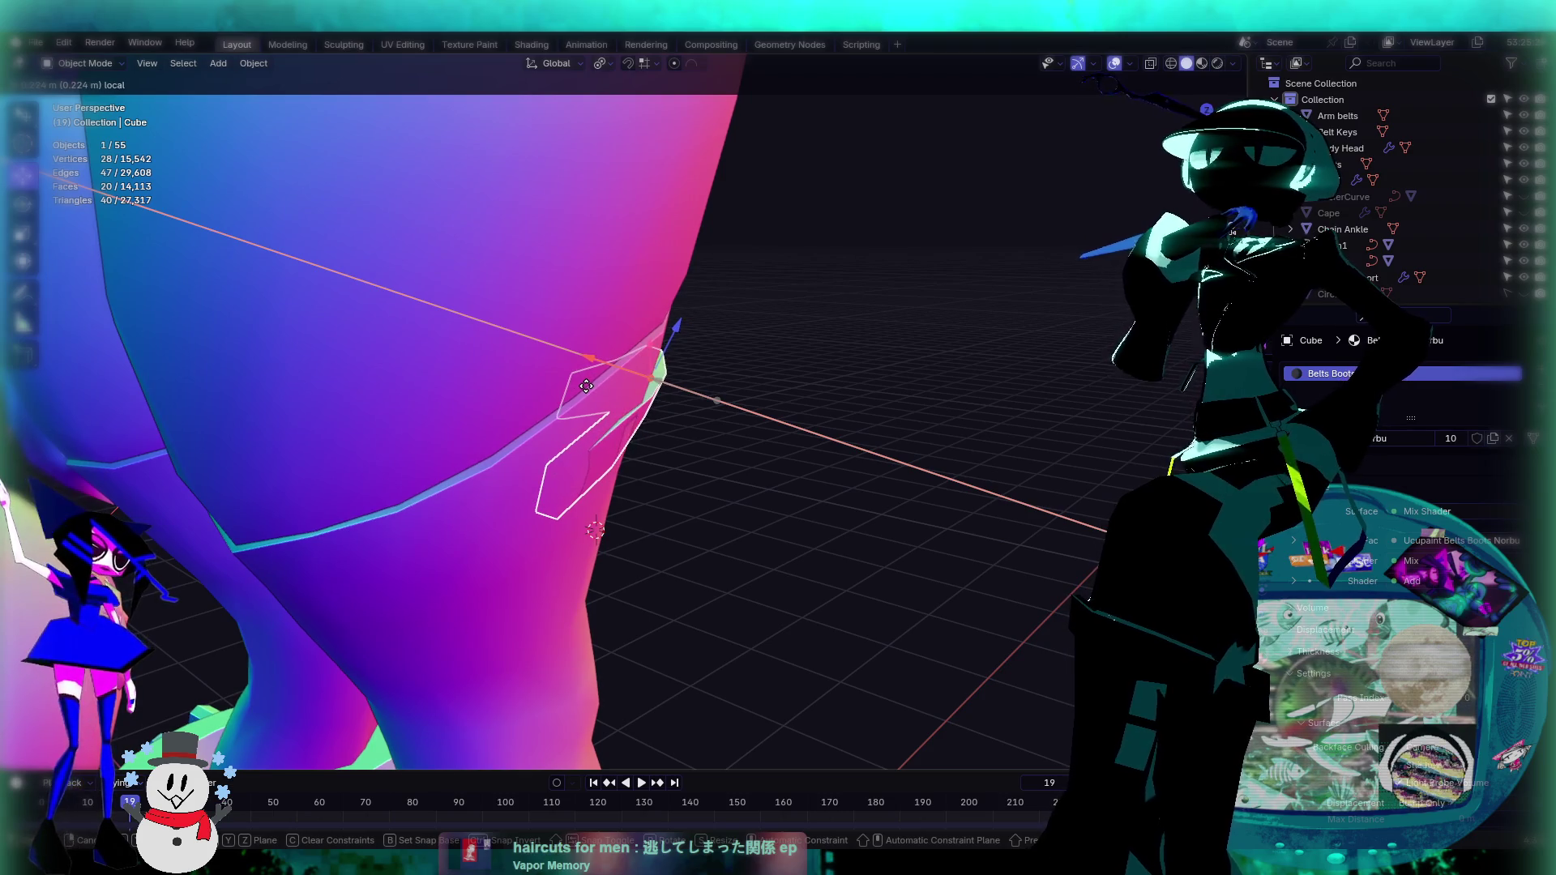
left_click(591, 384)
mouse_move(908, 449)
middle_mouse_down()
mouse_move(679, 494)
mouse_move(746, 477)
mouse_move(634, 316)
middle_mouse_up()
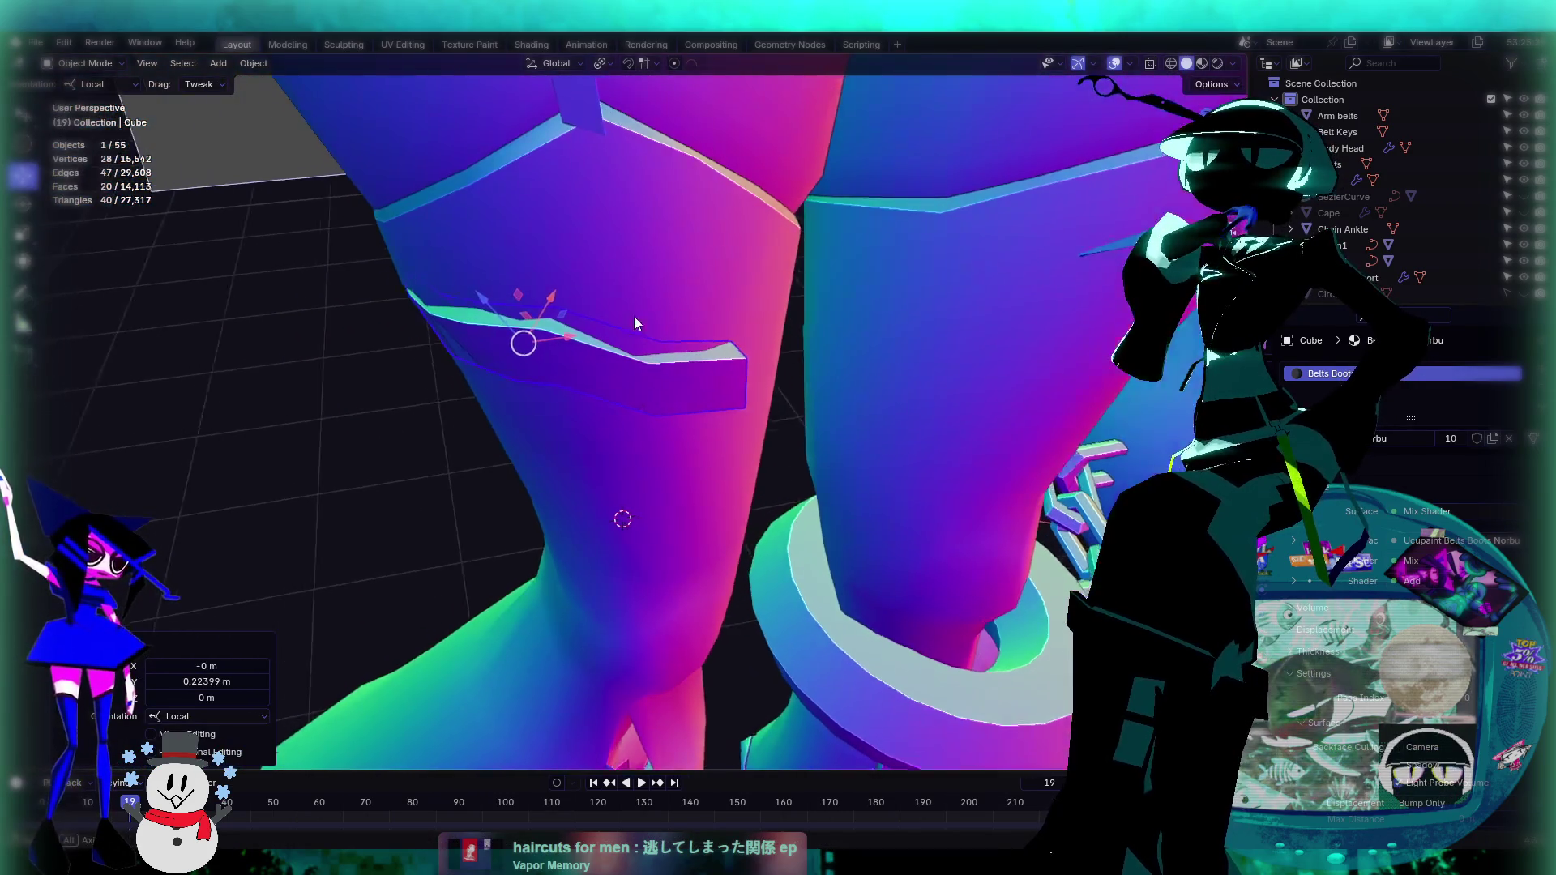
scroll(634, 316, "up", 5)
mouse_move(623, 295)
left_mouse_down()
mouse_move(713, 340)
mouse_move(621, 297)
left_mouse_up()
mouse_move(621, 297)
middle_mouse_down()
mouse_move(559, 369)
mouse_move(574, 361)
middle_mouse_up()
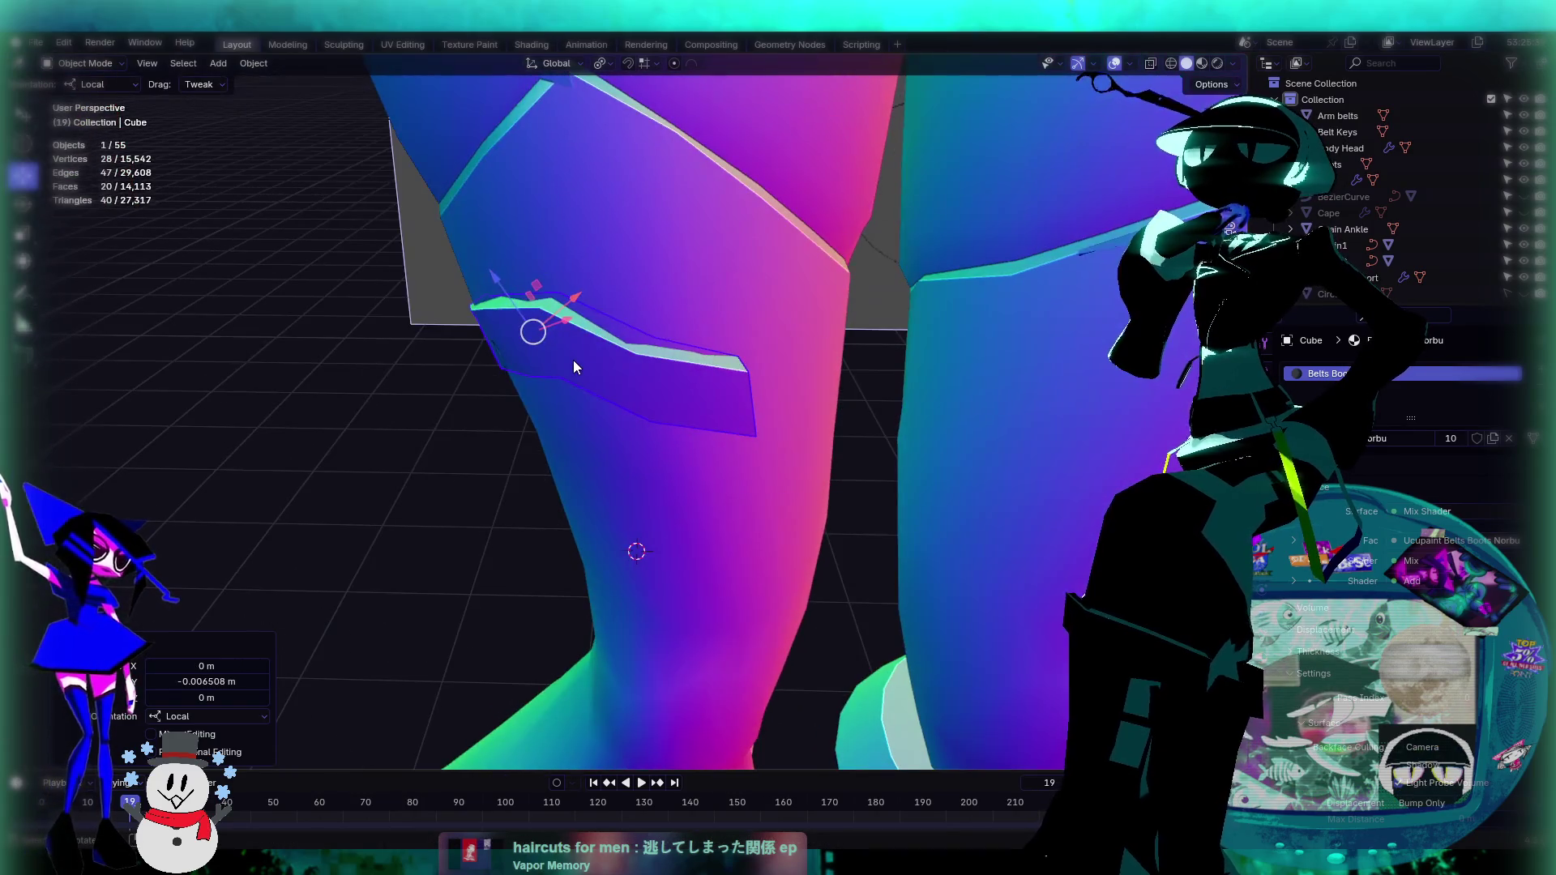
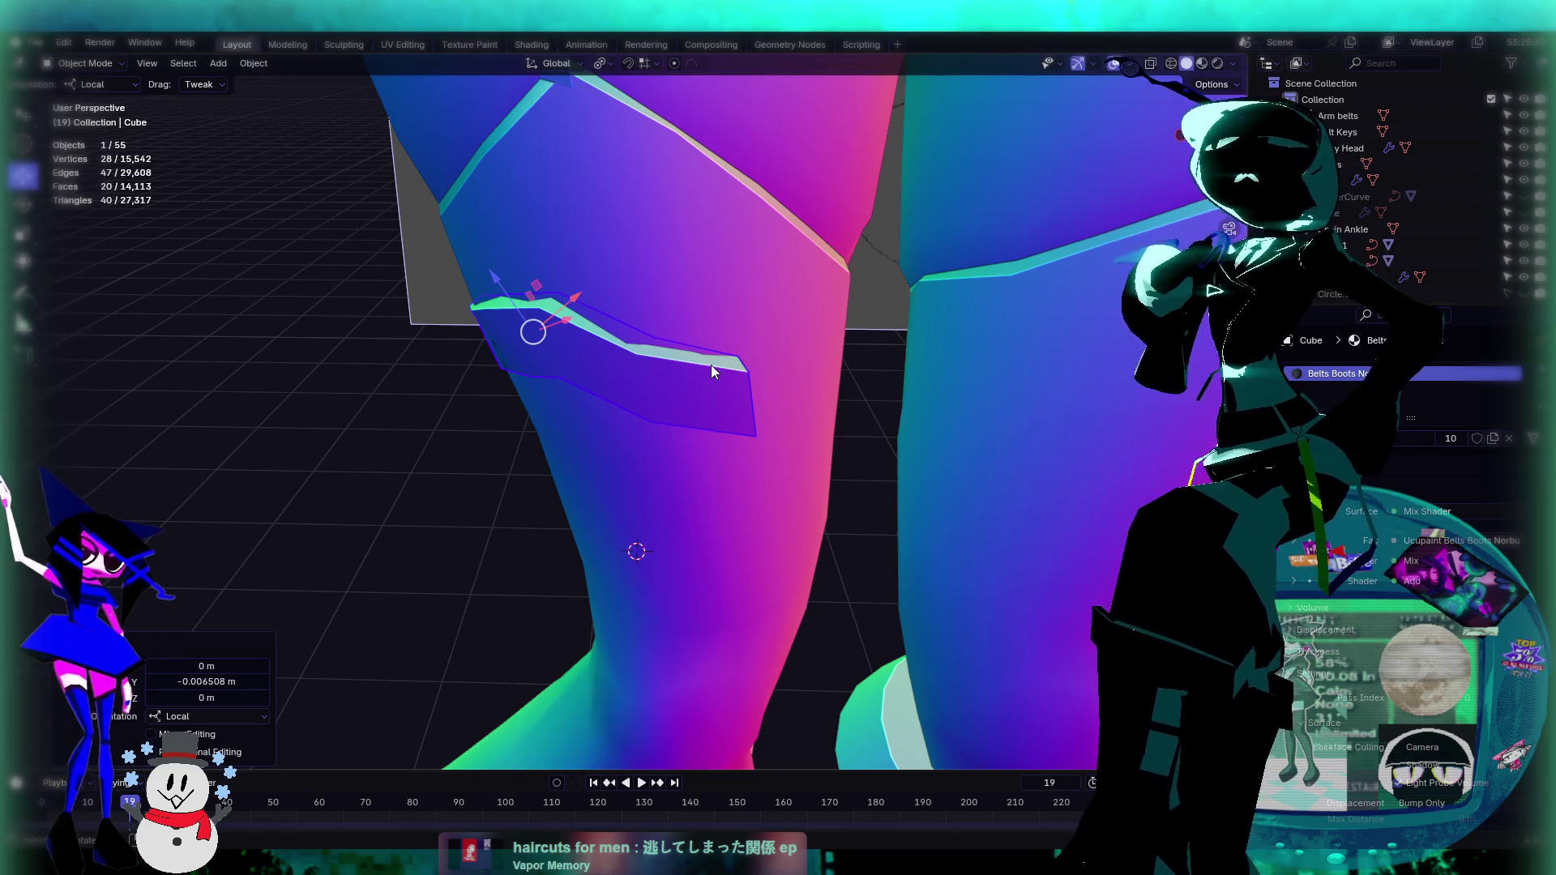
Step: Extrude the thigh strap's end face outward by about 0.0155 m
mouse_move(718, 362)
middle_mouse_down()
mouse_move(772, 305)
mouse_move(722, 266)
mouse_move(457, 398)
mouse_move(740, 455)
mouse_move(702, 441)
mouse_move(743, 418)
middle_mouse_up()
key("Tab")
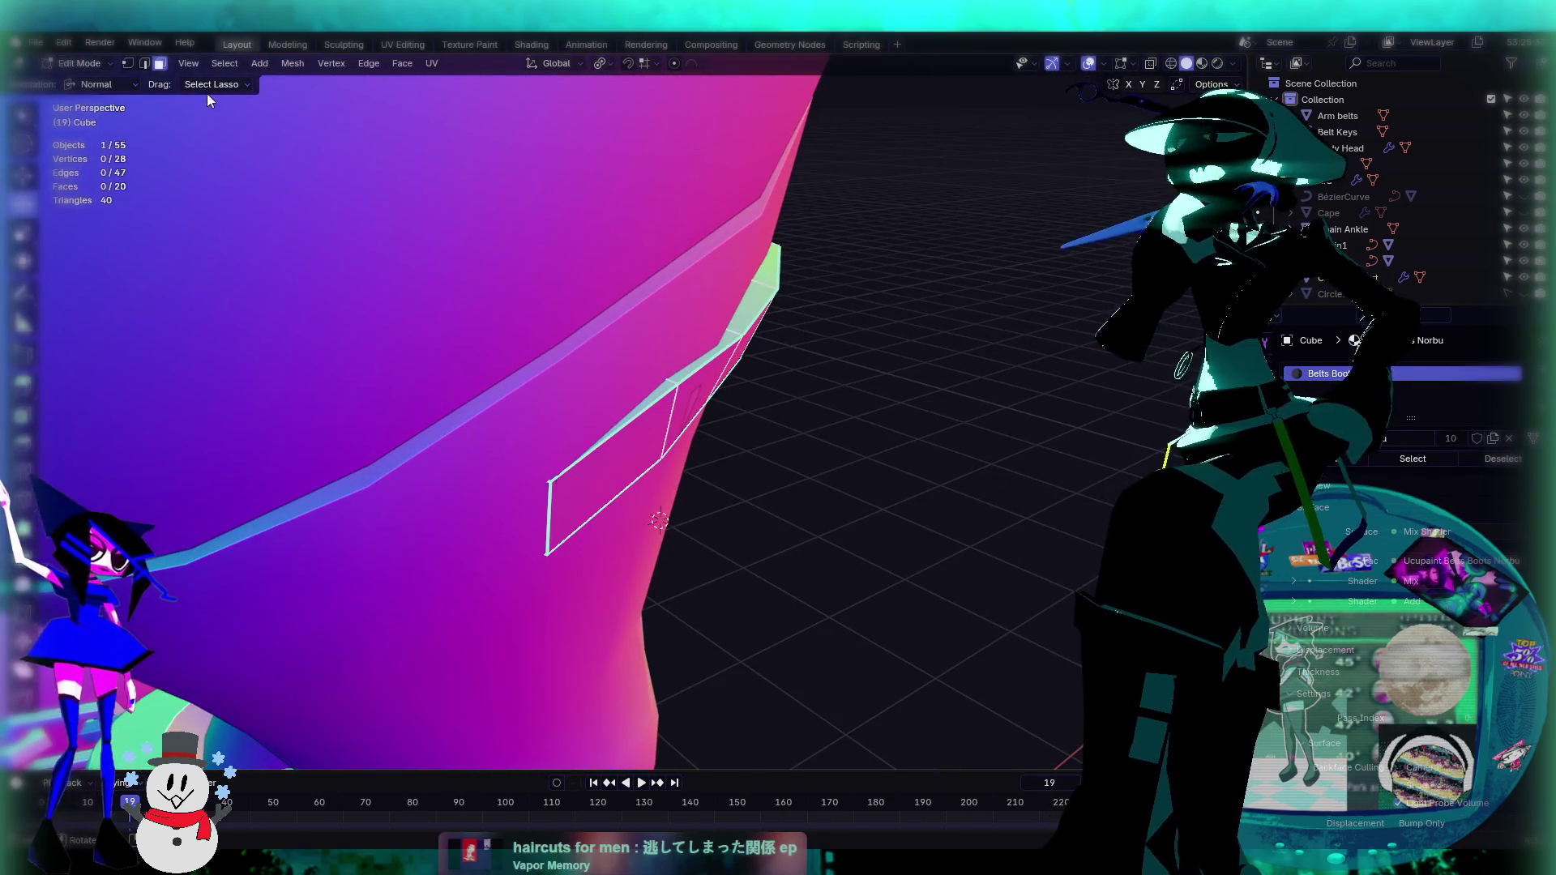
left_click(689, 386)
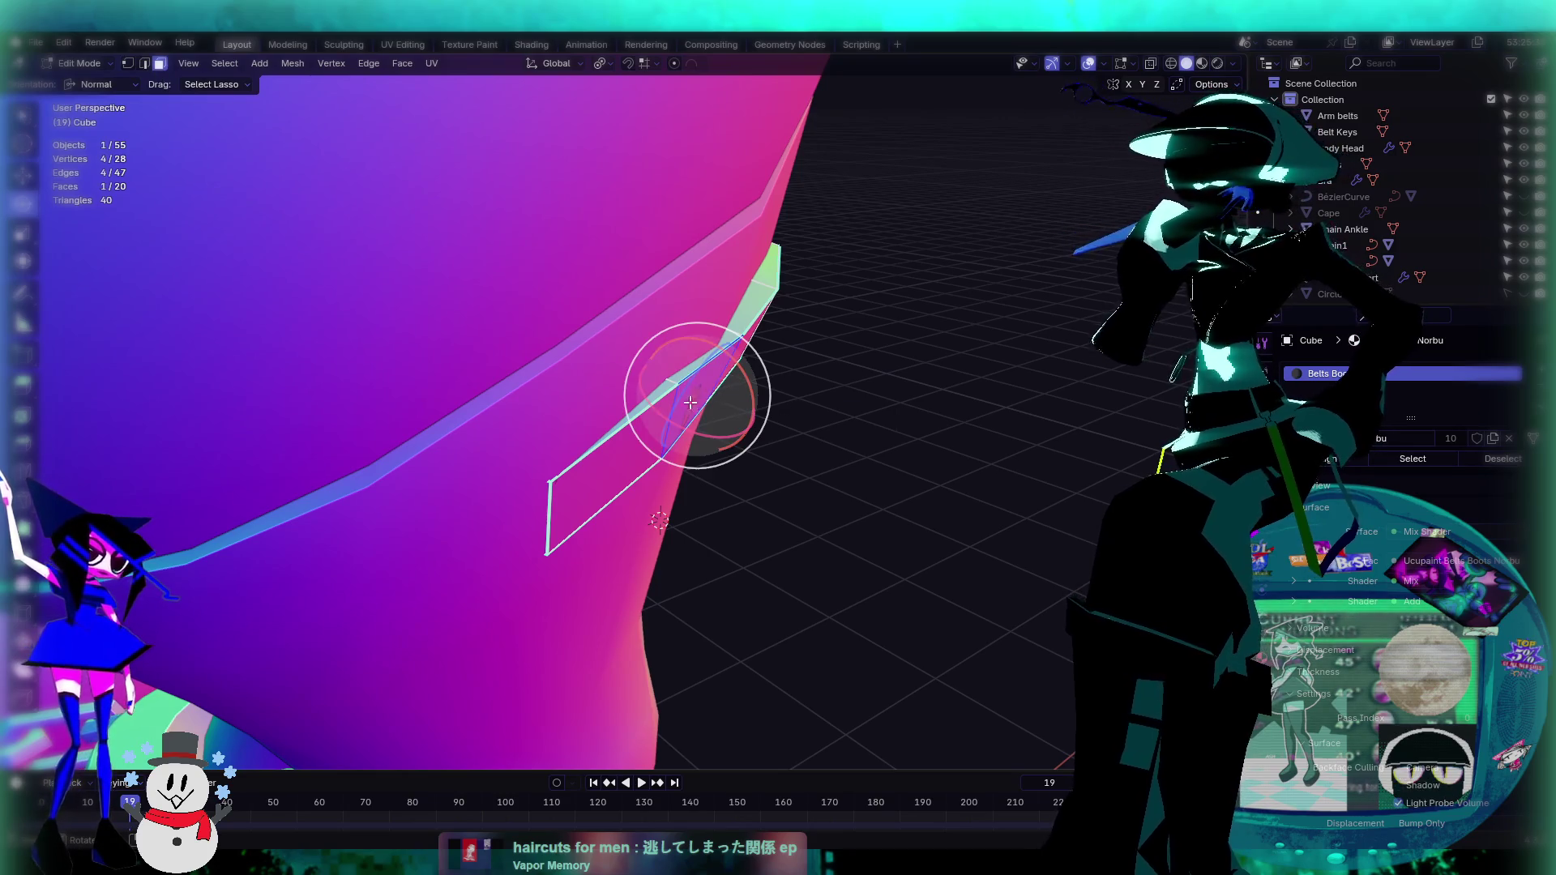
key("g")
key("x")
key("x")
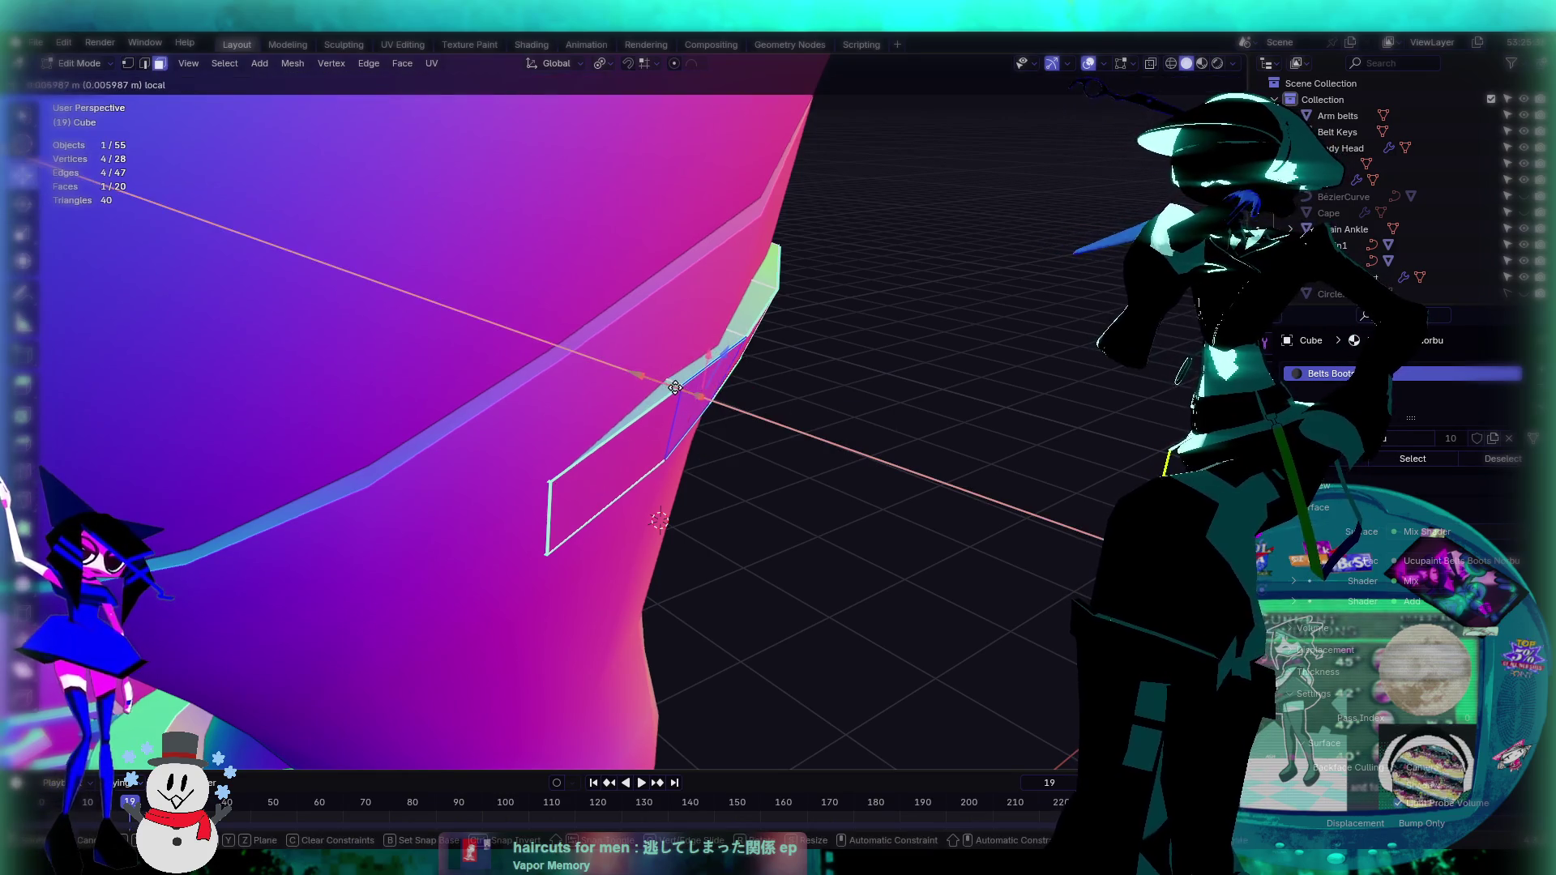
key("Escape")
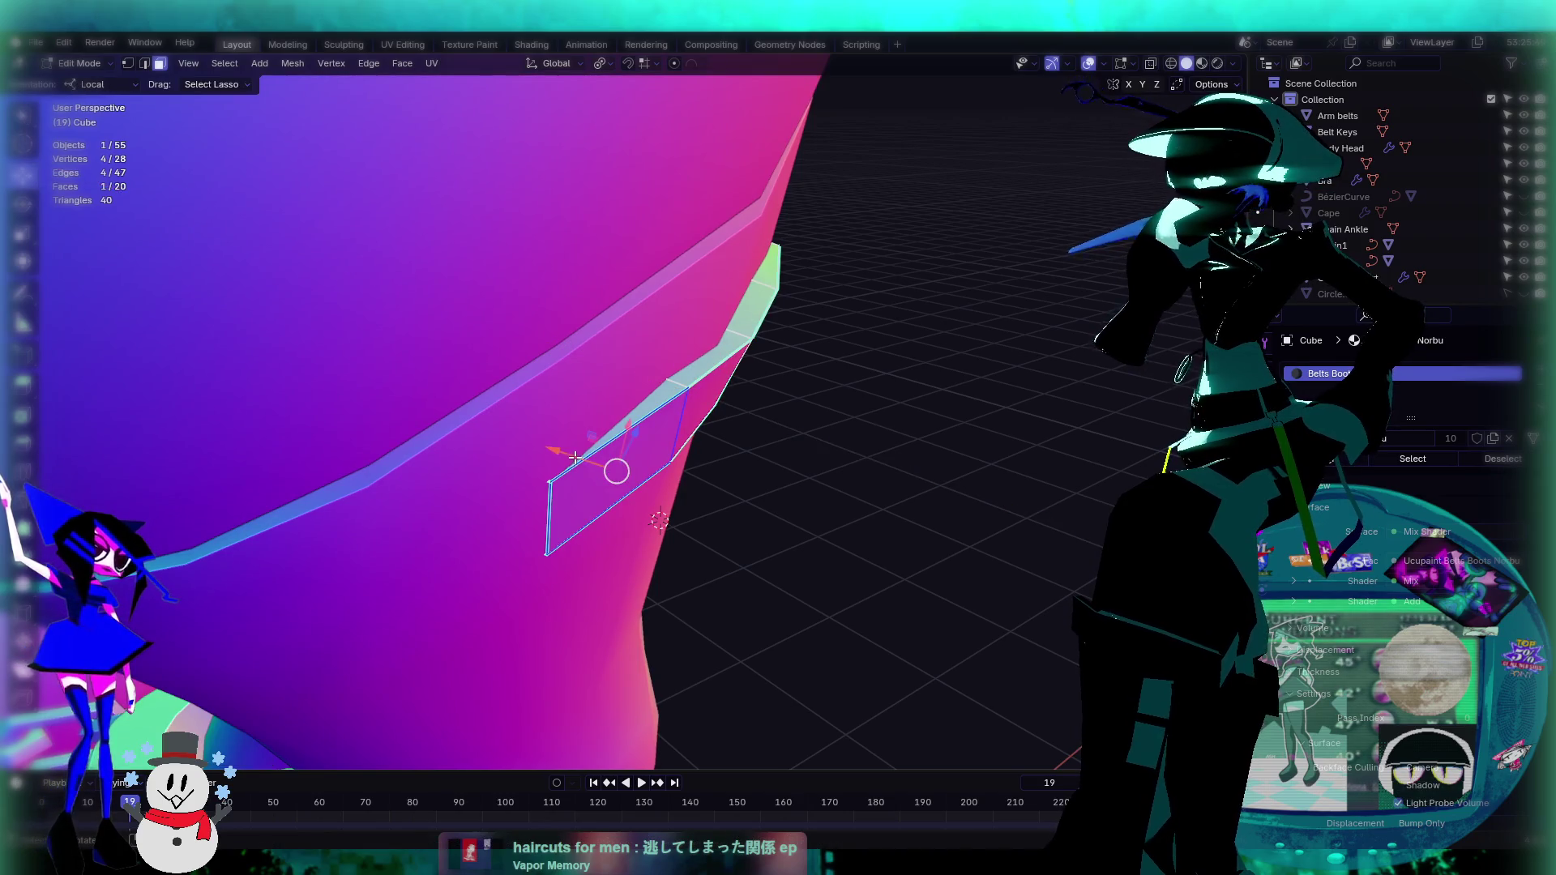
key("e")
left_click(830, 461)
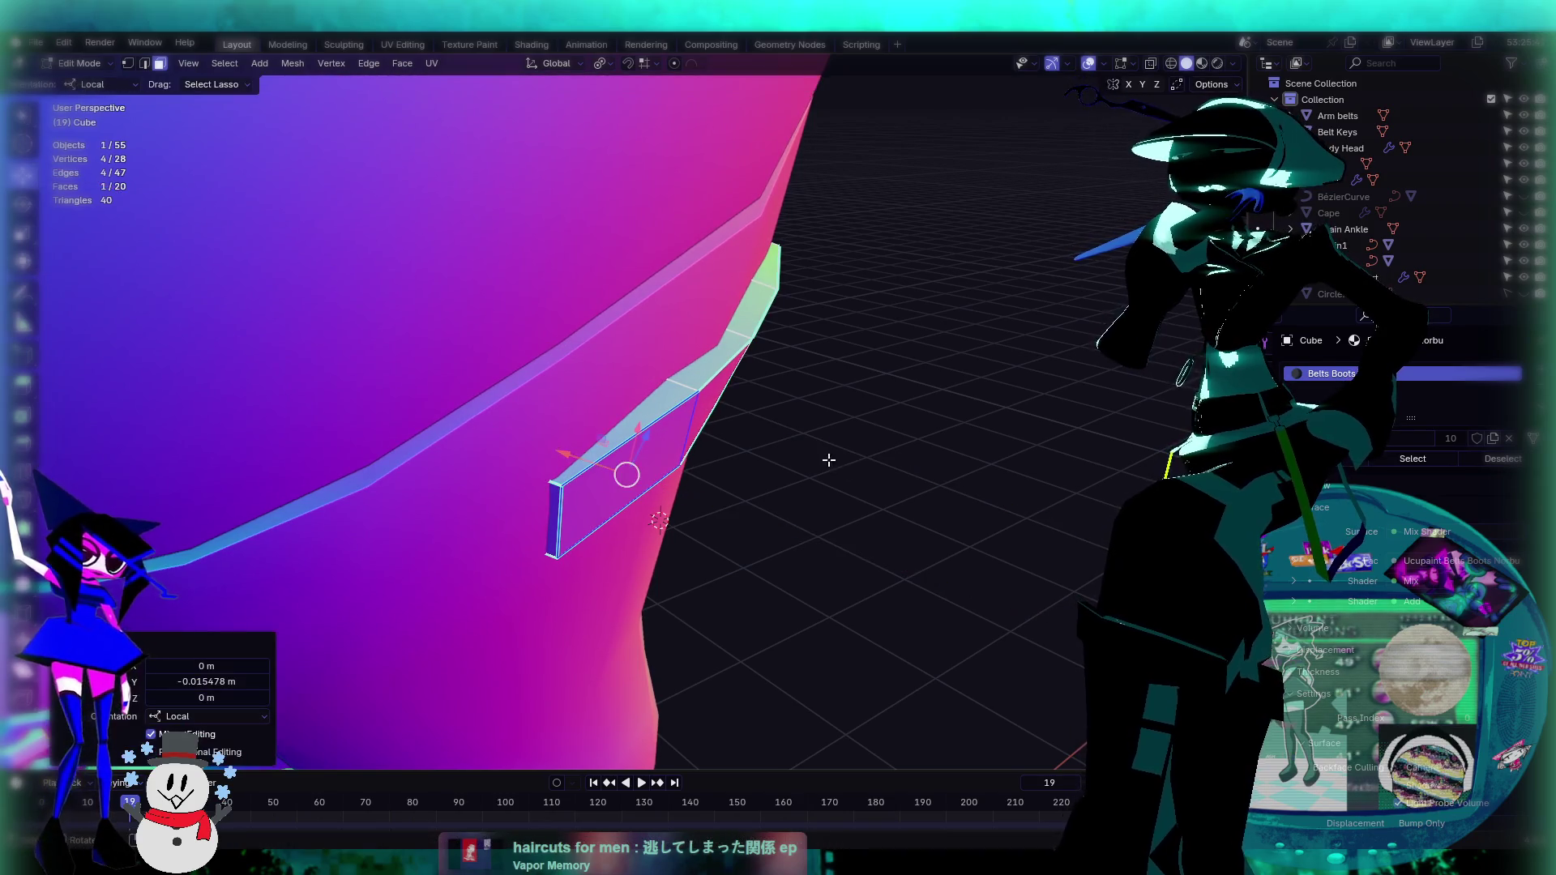
key("Tab")
Step: Reselect only the strap's end face in Edit Mode from a low view of the legs
middle_click_drag(830, 460, 819, 455)
scroll(819, 456, "down", 3)
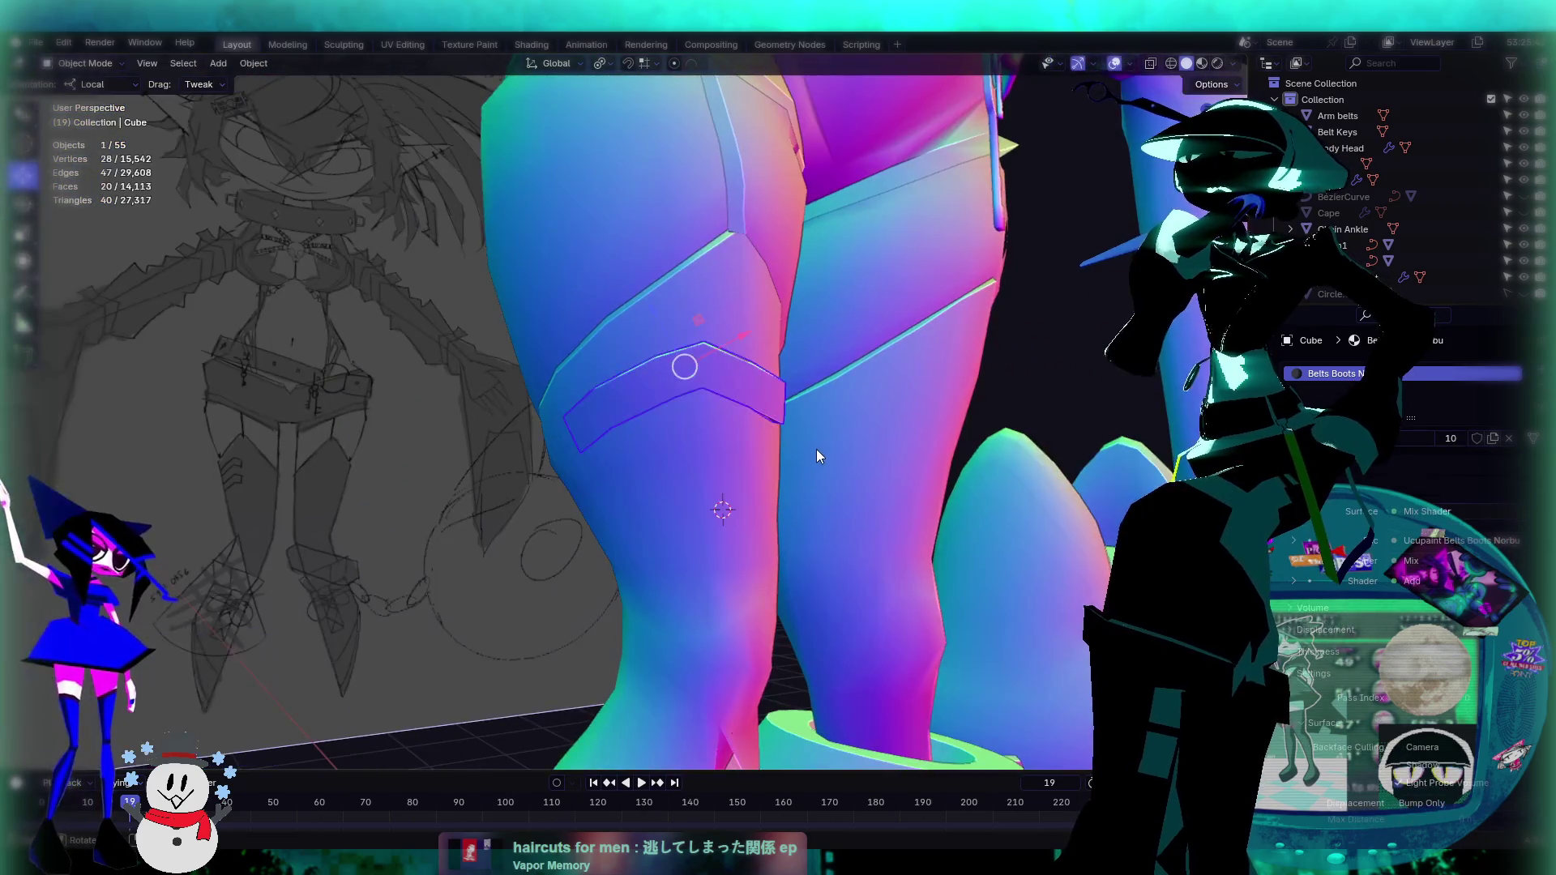
scroll(816, 449, "down", 6)
scroll(809, 433, "up", 6)
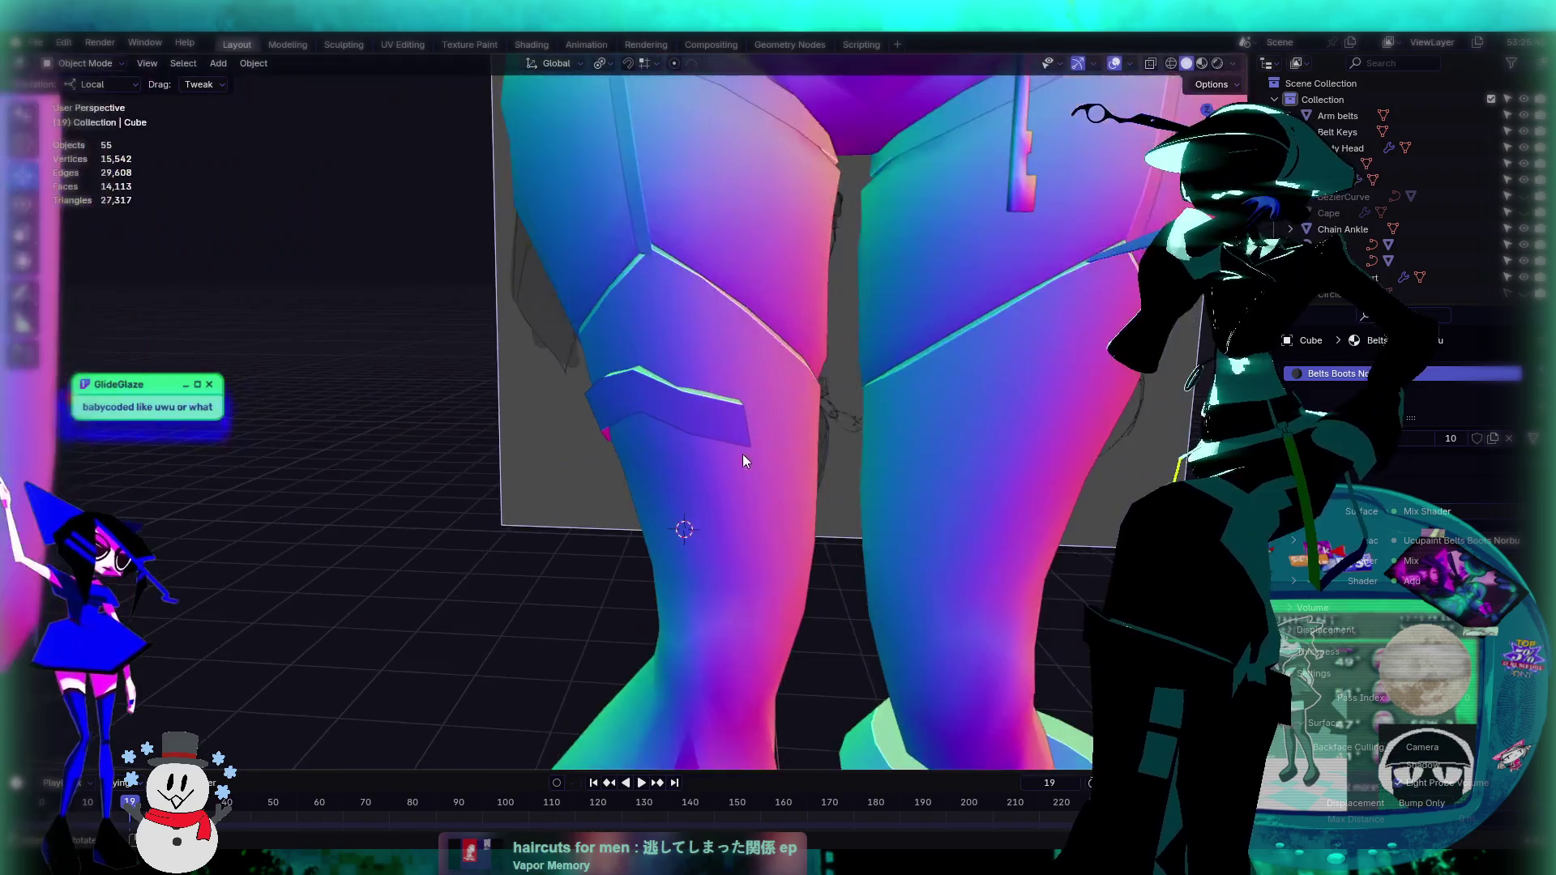
mouse_move(743, 454)
middle_mouse_down()
mouse_move(890, 434)
mouse_move(786, 412)
mouse_move(648, 340)
mouse_move(669, 333)
middle_mouse_up()
scroll(702, 421, "up", 3)
key("Tab")
scroll(715, 384, "up", 2)
key("alt+a")
left_click(627, 327)
middle_click_drag(747, 377, 802, 357)
left_click(94, 84)
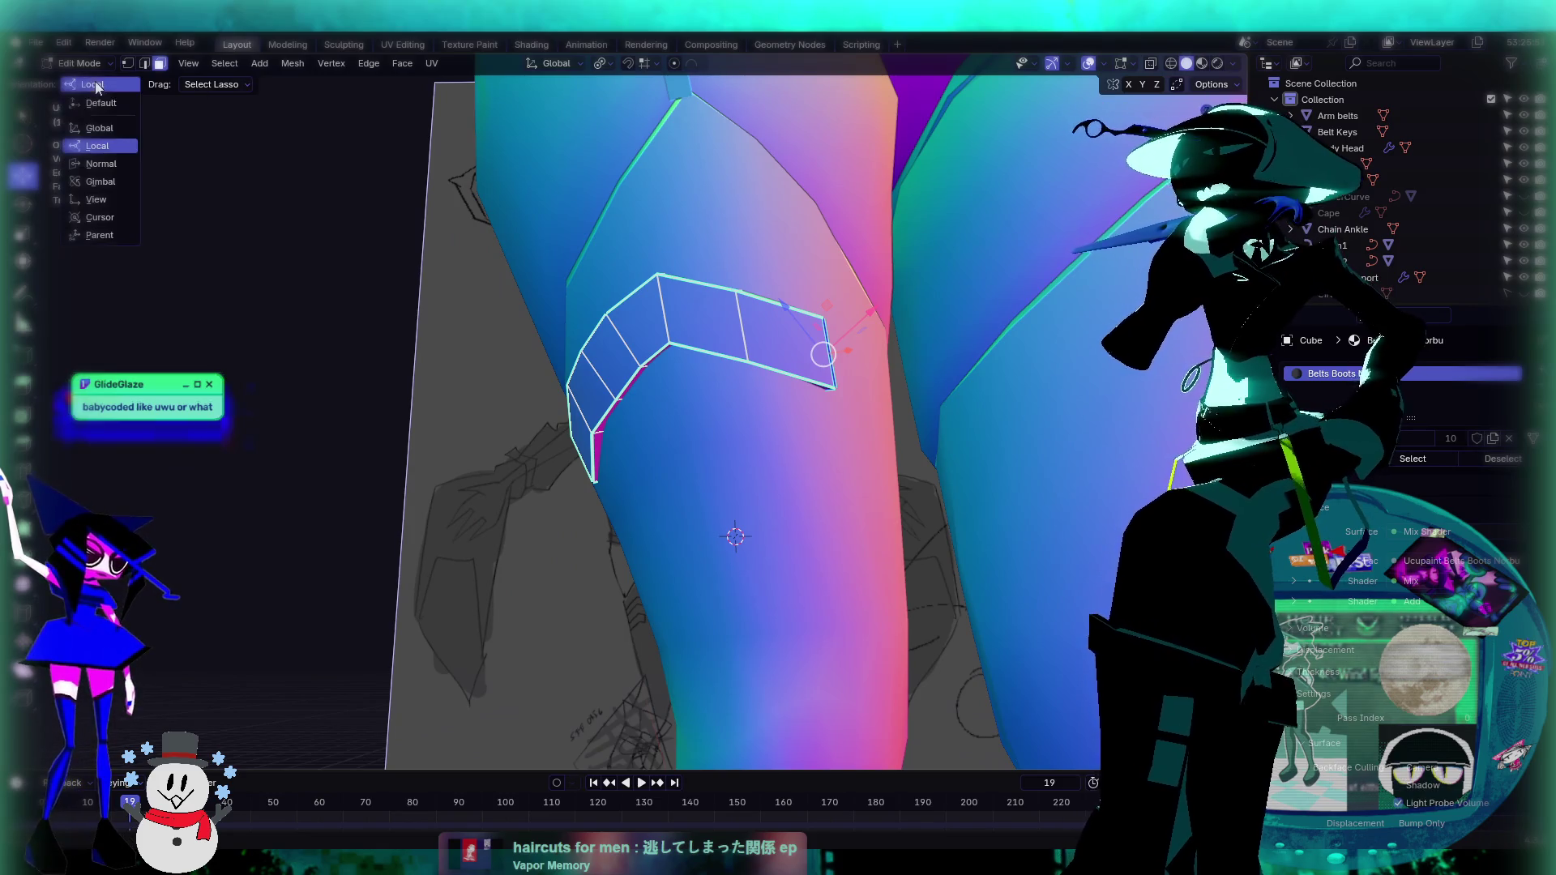
Step: Push the strap's end 0.0205 m along its normal using Normal orientation
left_click(107, 163)
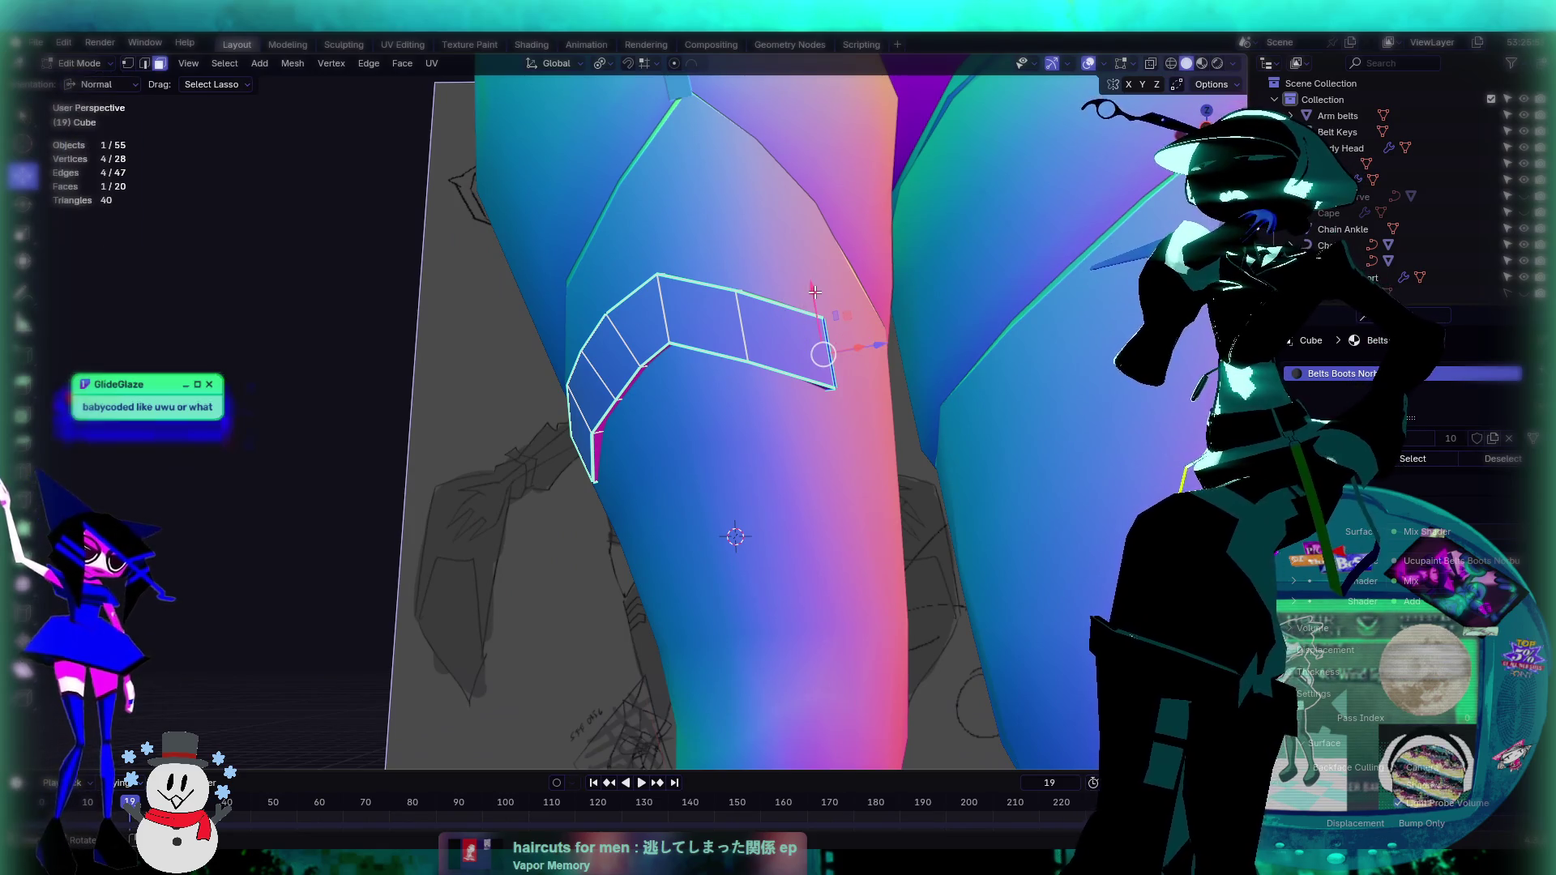
left_click_drag(815, 291, 824, 302)
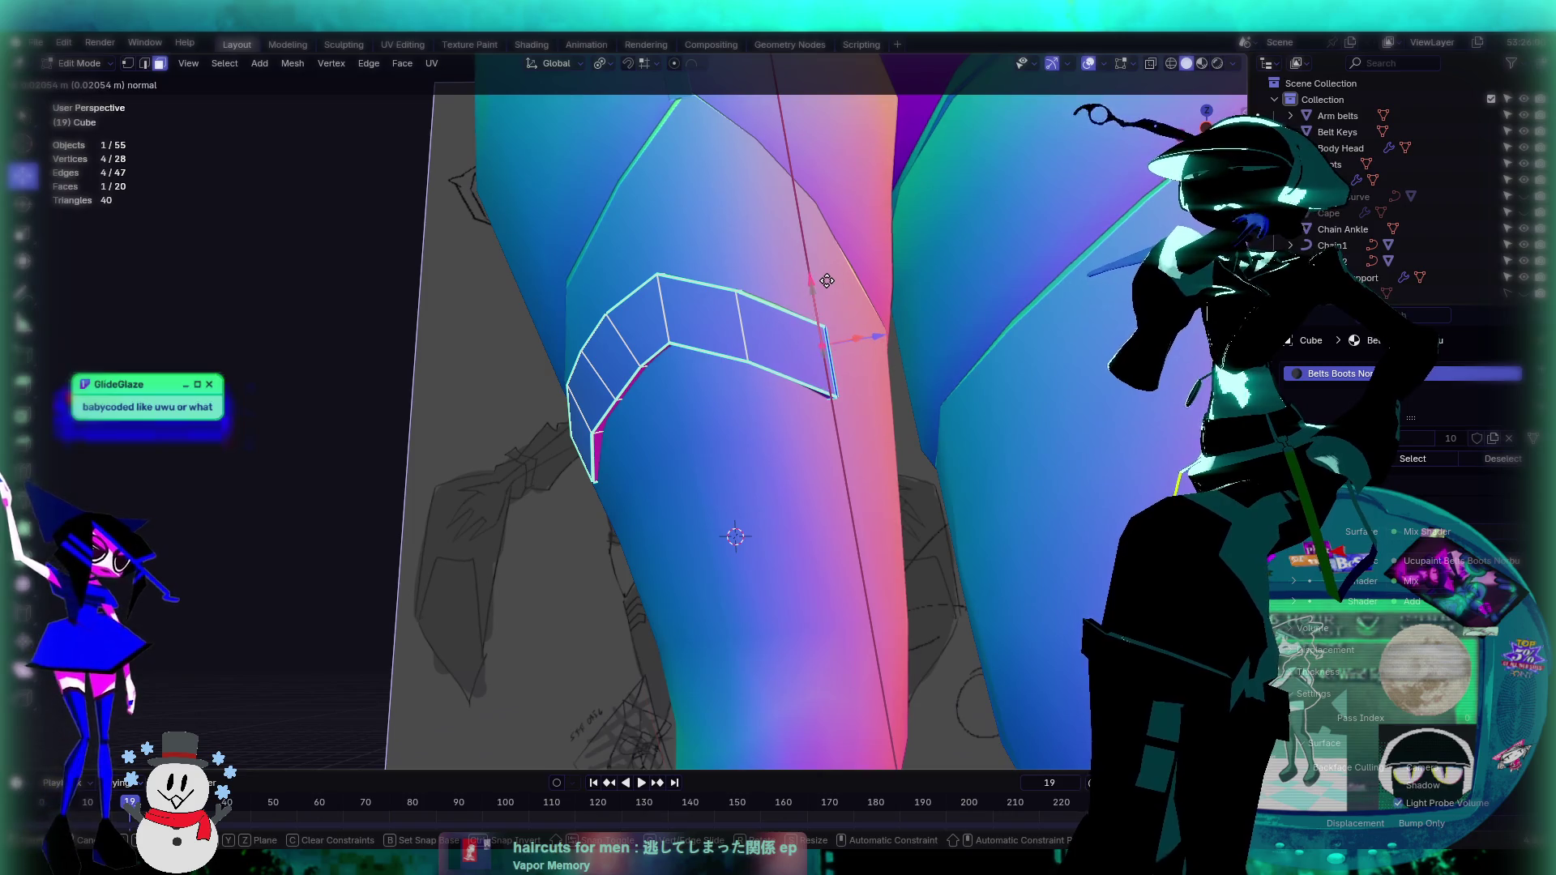
left_click(827, 281)
scroll(827, 281, "down", 2)
mouse_move(827, 281)
middle_mouse_down()
mouse_move(832, 367)
mouse_move(1043, 513)
mouse_move(918, 352)
mouse_move(847, 363)
mouse_move(809, 329)
mouse_move(518, 508)
mouse_move(745, 231)
mouse_move(681, 308)
mouse_move(720, 341)
middle_mouse_up()
Step: Leave Edit Mode, select the Arm belts object and enter its Edit Mode
key("Tab")
scroll(1043, 512, "down", 3)
scroll(848, 363, "up", 3)
scroll(844, 245, "up", 4)
scroll(784, 444, "down", 5)
scroll(782, 439, "down", 2)
scroll(519, 507, "up", 2)
left_click(580, 451)
key("Tab")
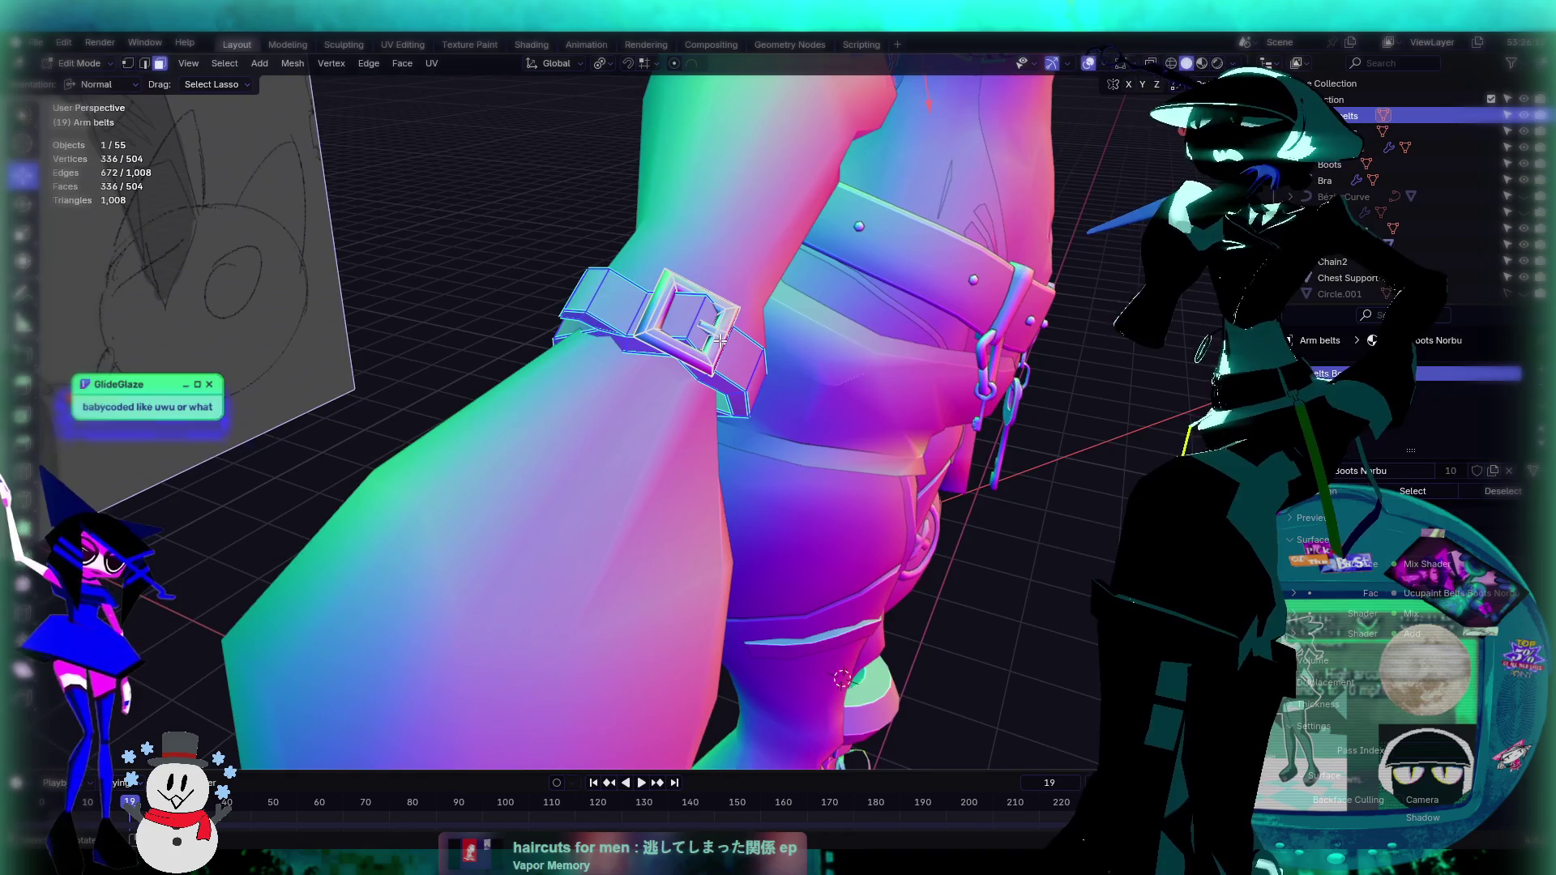
Step: Duplicate the linked forearm buckle, separate the copy, and select the new Arm belts.001 object
left_click(720, 341)
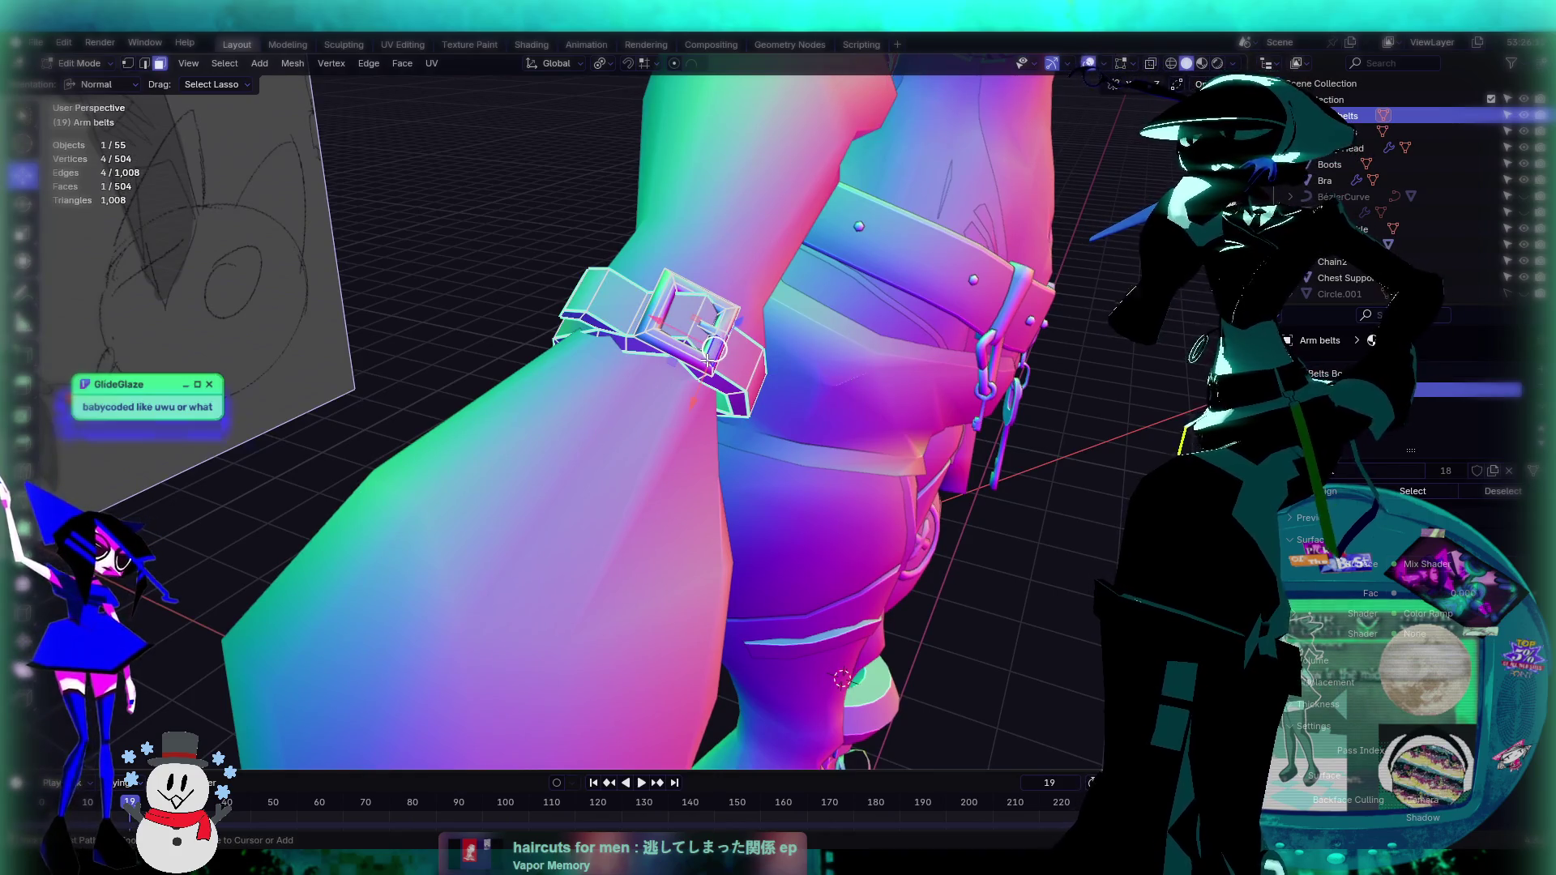
key("ctrl+l")
key("shift+d")
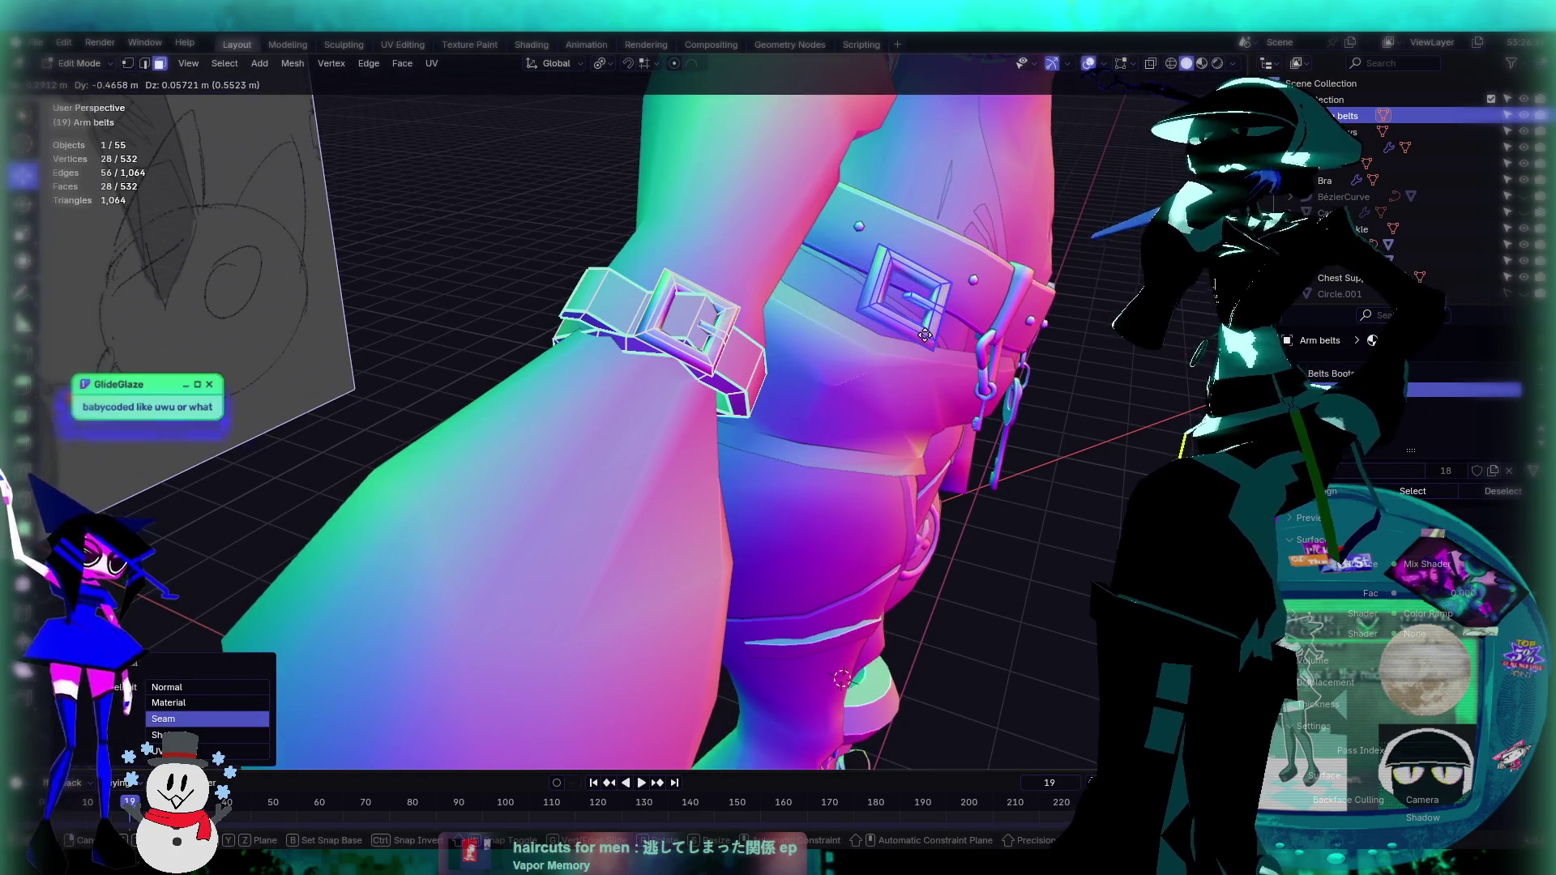
left_click(925, 334)
right_click(926, 334)
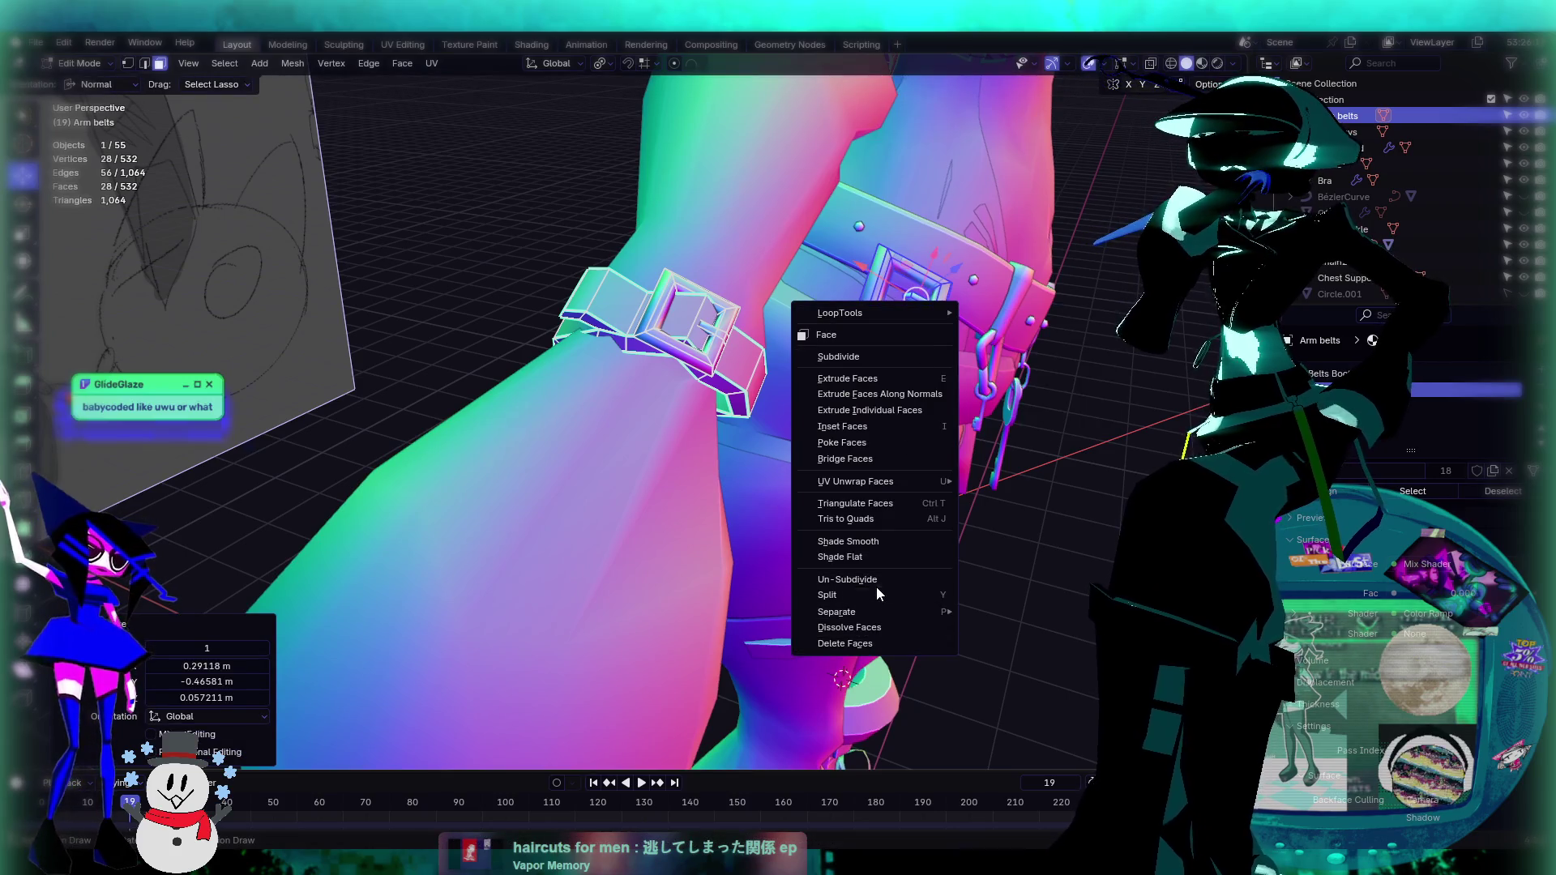
left_click(988, 612)
middle_click_drag(988, 612, 724, 355)
key("Tab")
left_click(687, 254)
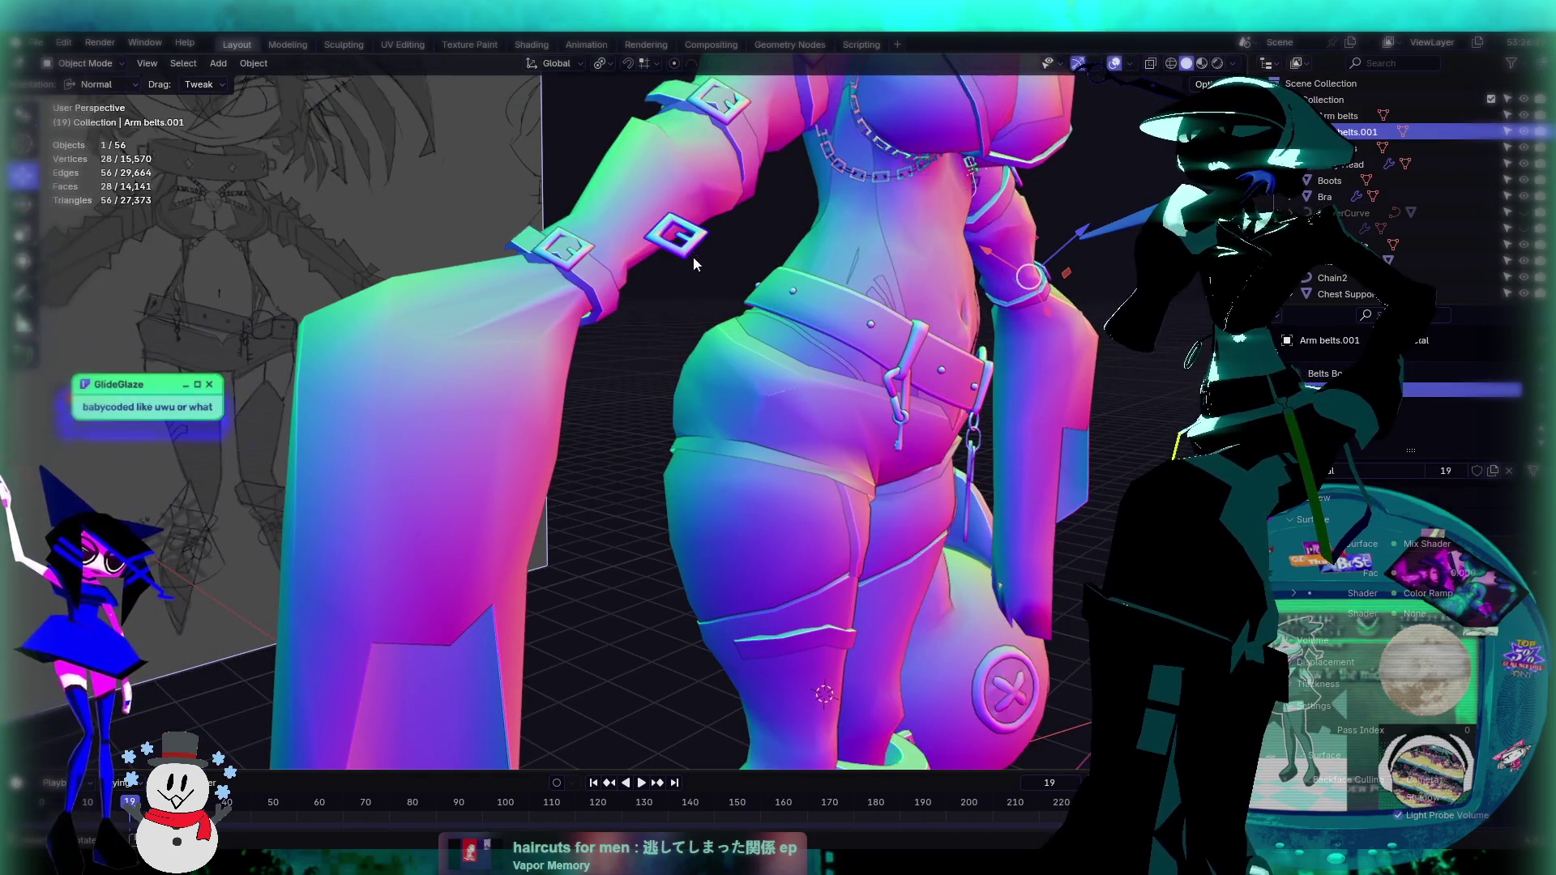
Step: Set the duplicated buckle's origin to its geometry
middle_click_drag(803, 225, 713, 243)
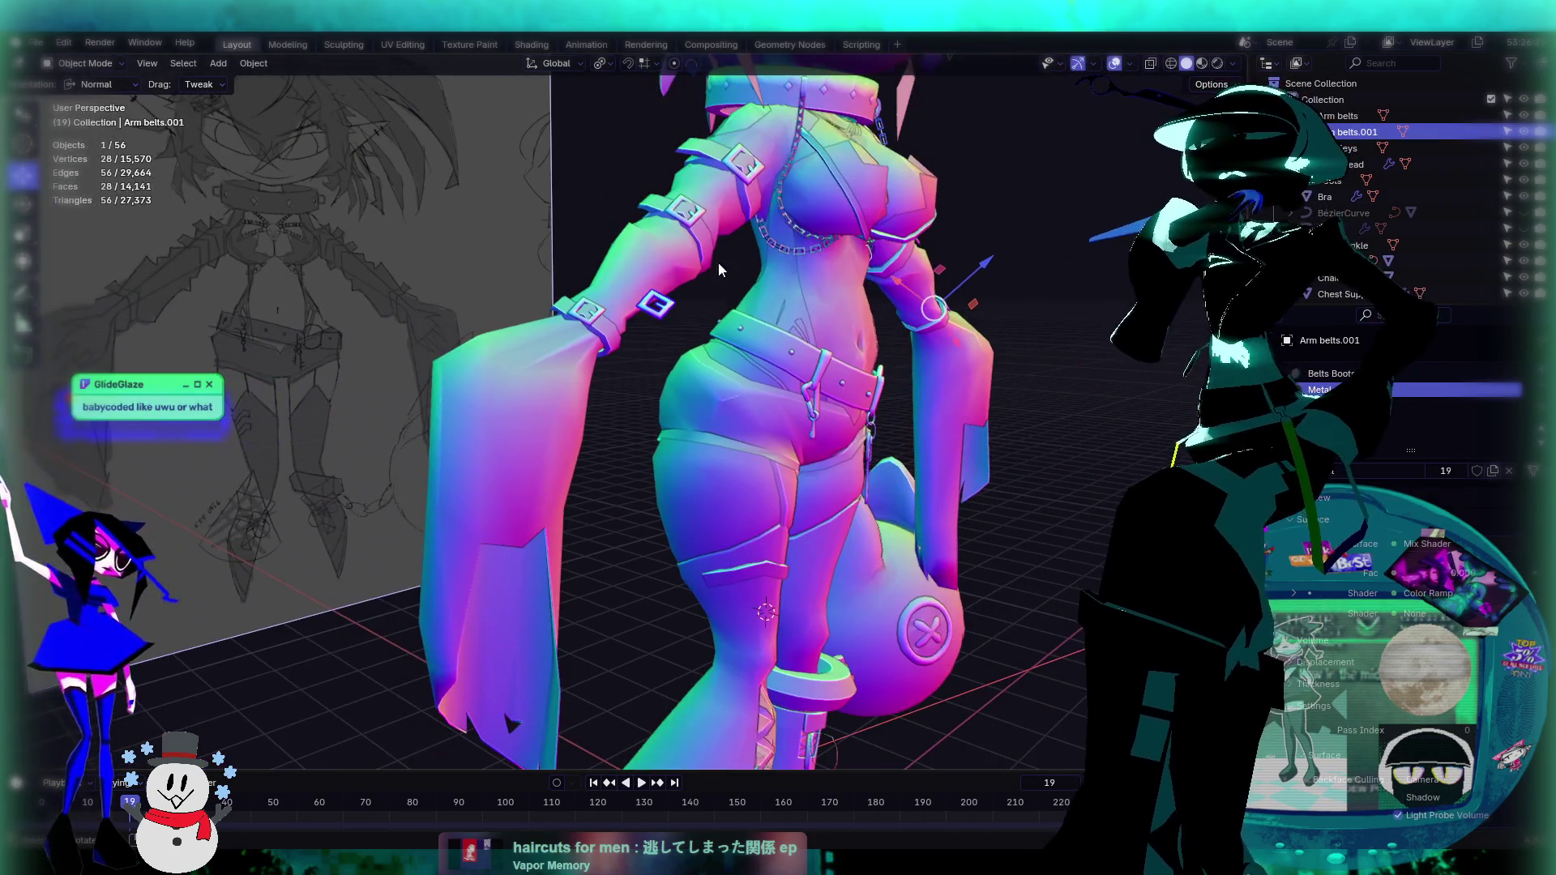
left_click(253, 63)
mouse_move(314, 101)
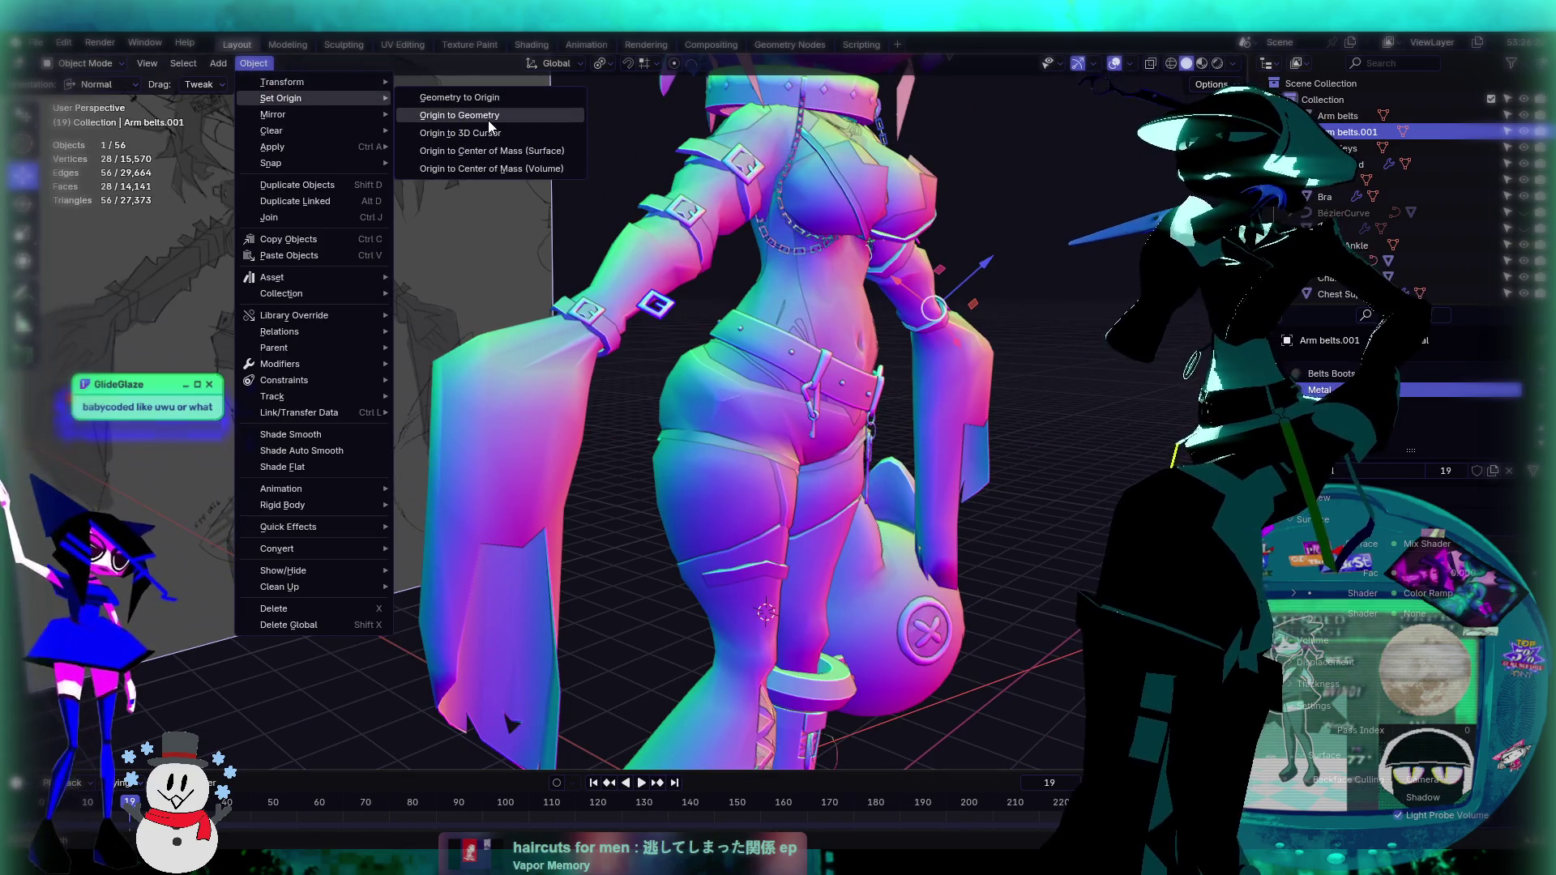
left_click(489, 116)
Step: Move Arm belts.001 from the forearm down onto the thigh strap and frame it
mouse_move(659, 309)
left_mouse_down()
mouse_move(750, 585)
mouse_move(788, 641)
left_mouse_up()
mouse_move(788, 640)
middle_mouse_down()
mouse_move(739, 572)
mouse_move(629, 567)
mouse_move(512, 533)
middle_mouse_up()
left_click_drag(455, 507, 587, 512)
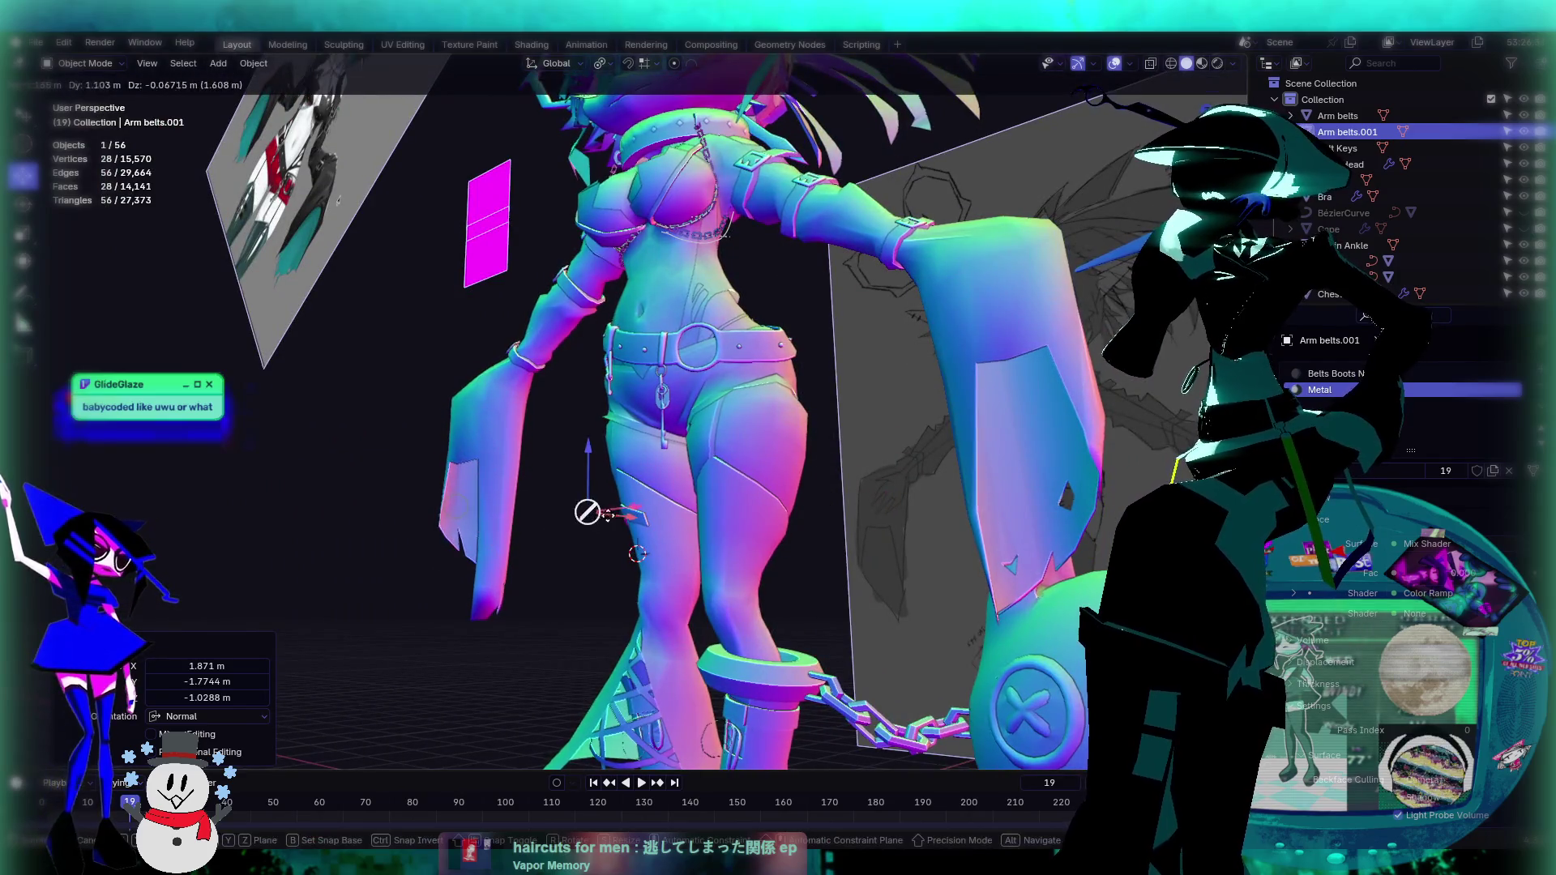
left_click(620, 515)
key("KP_Decimal")
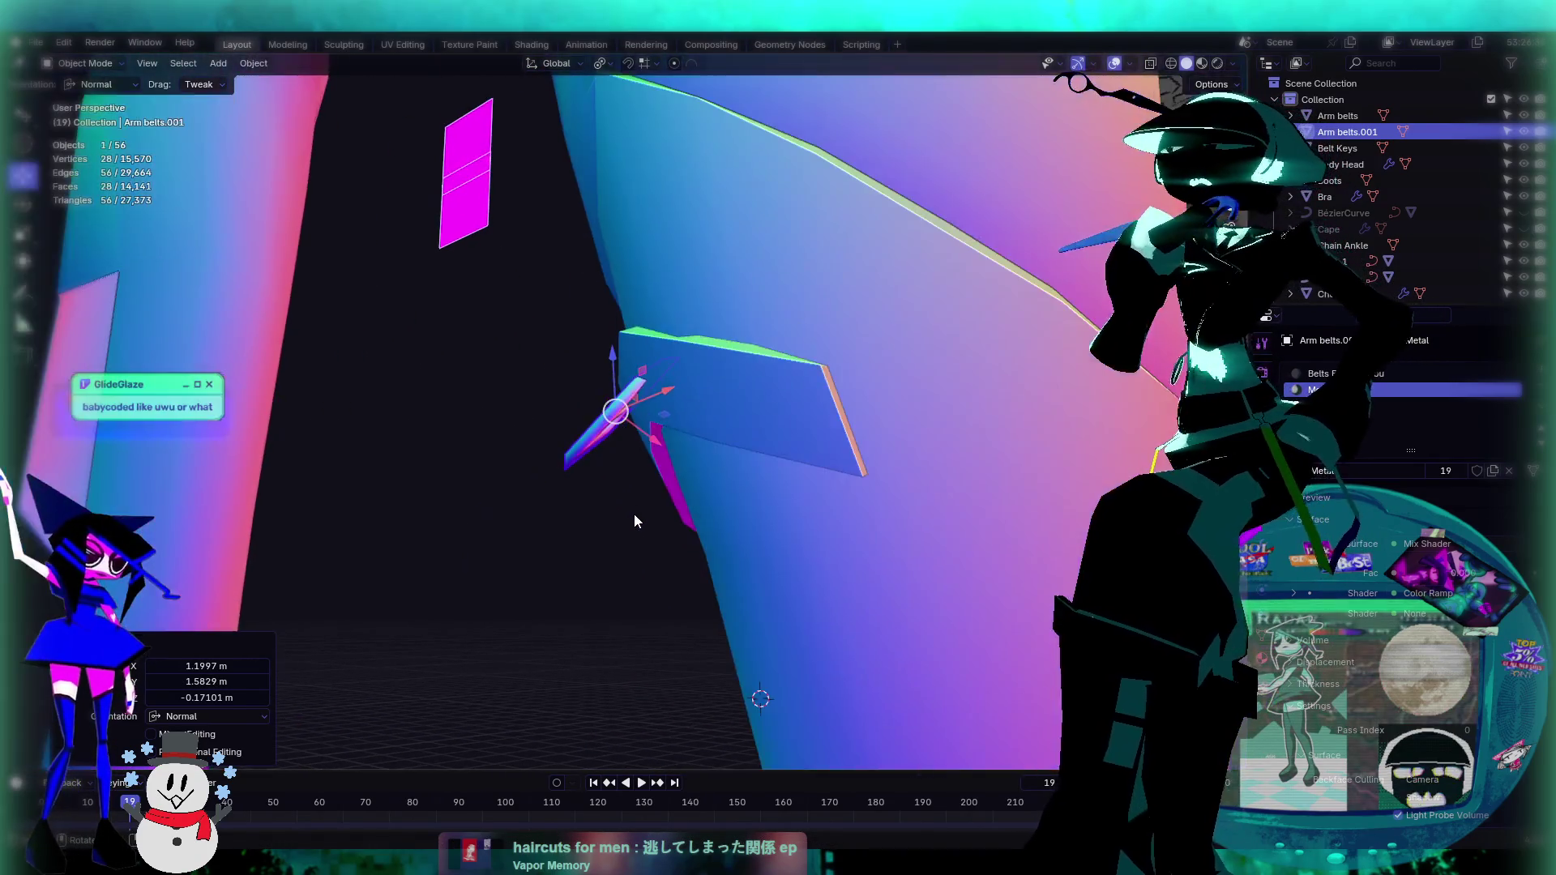
mouse_move(634, 514)
middle_mouse_down()
mouse_move(815, 518)
mouse_move(663, 489)
middle_mouse_up()
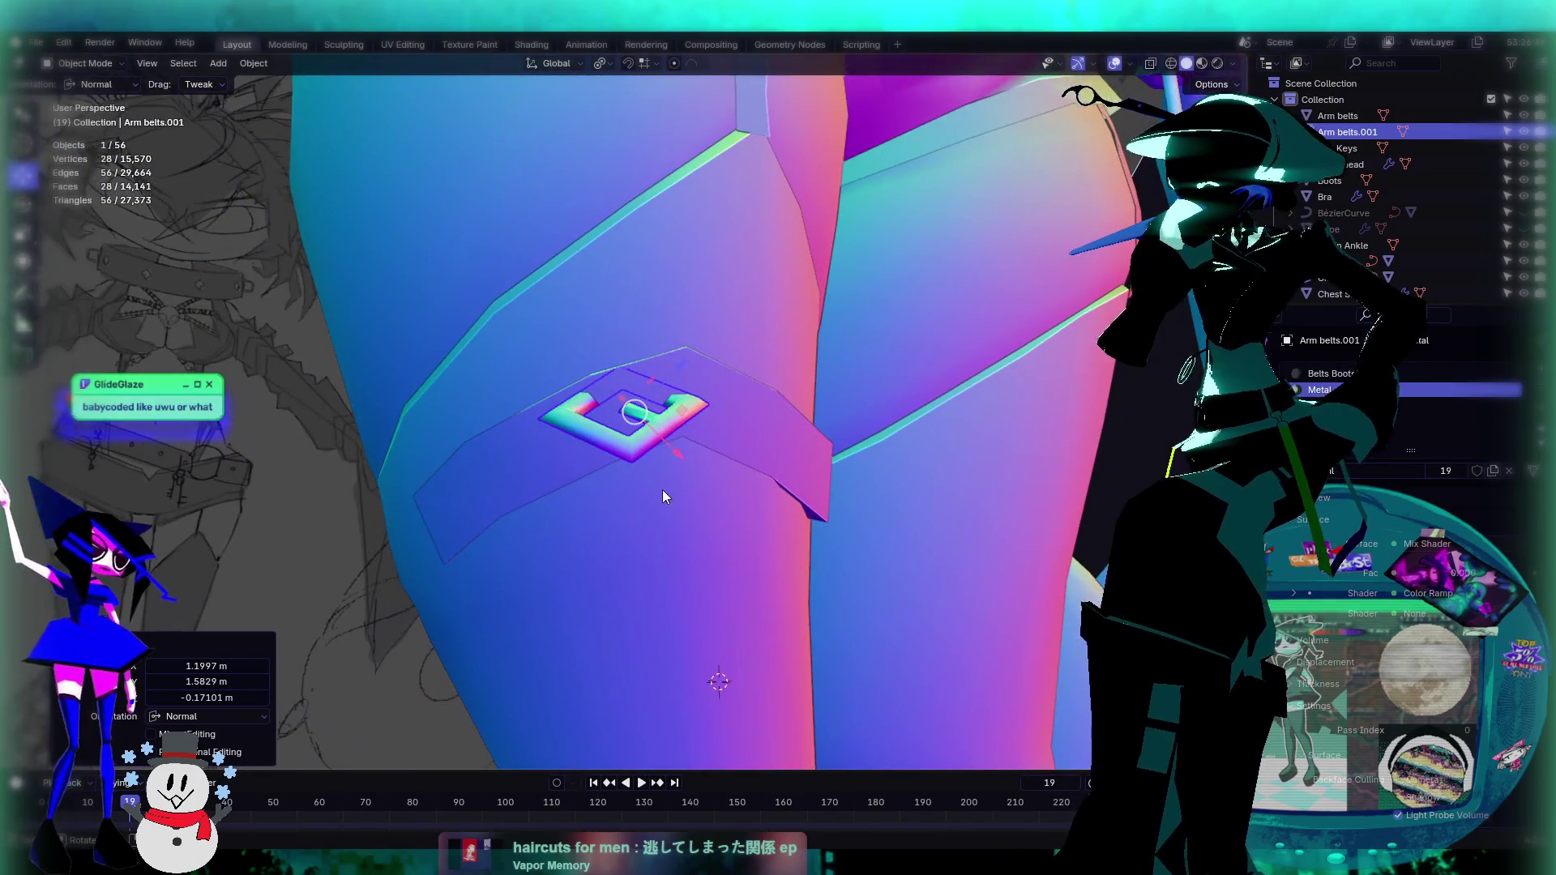
scroll(527, 354, "down", 5)
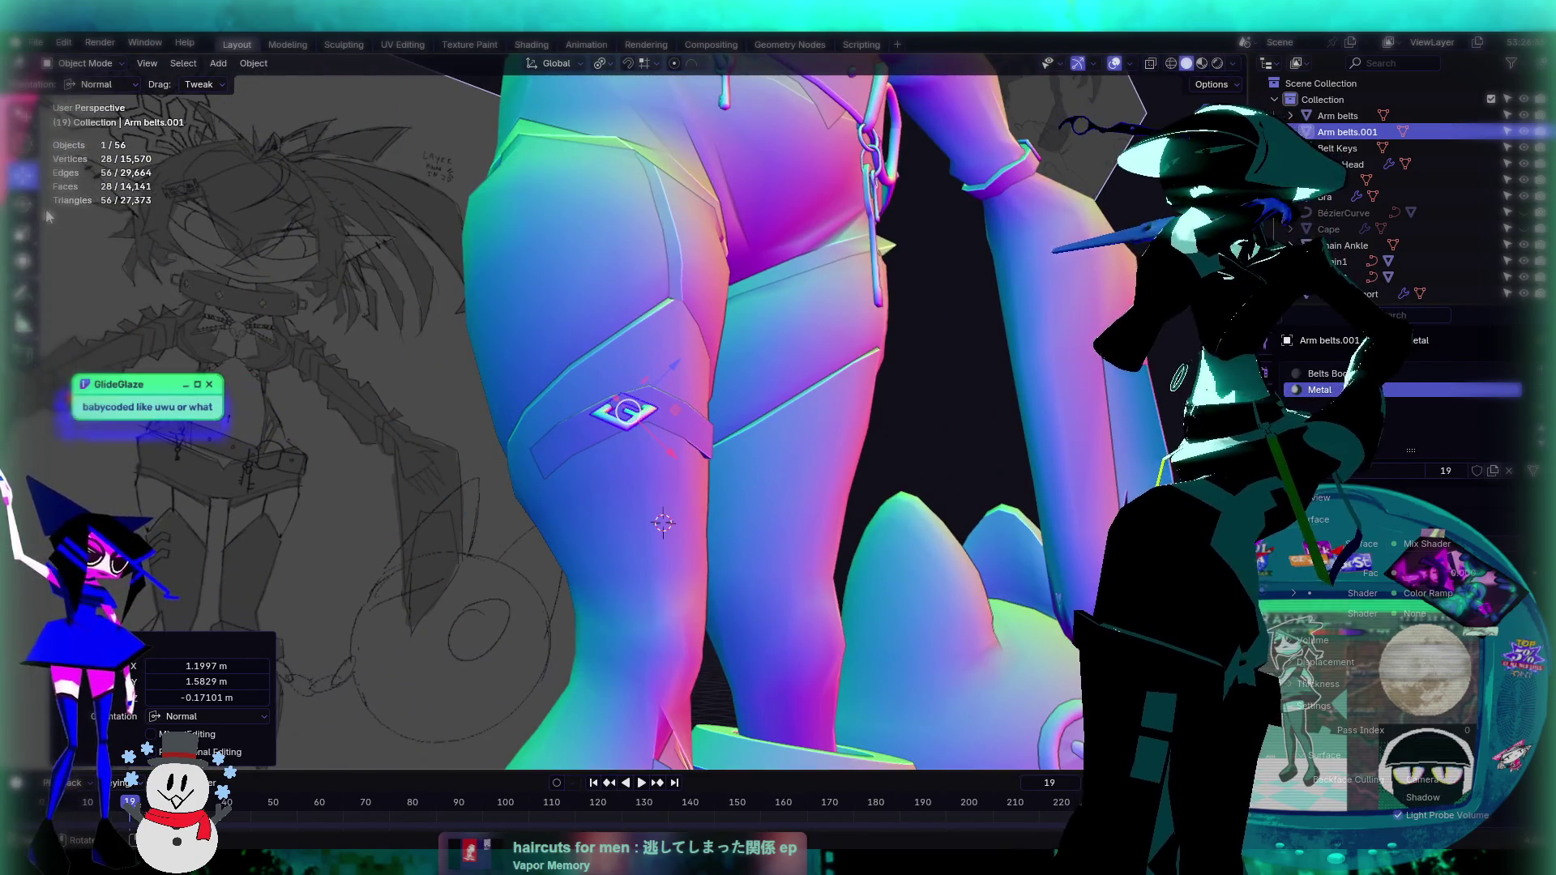
left_click(23, 202)
scroll(682, 483, "up", 3)
Step: Rotate the buckle to lie flat along the strap, ending at 17.5° on Z
mouse_move(609, 352)
left_mouse_down()
mouse_move(590, 357)
mouse_move(626, 402)
left_mouse_up()
middle_click_drag(625, 402, 668, 455)
mouse_move(668, 456)
left_mouse_down()
mouse_move(659, 424)
mouse_move(607, 405)
mouse_move(626, 397)
left_mouse_up()
left_click(606, 368)
mouse_move(626, 397)
middle_mouse_down()
mouse_move(680, 386)
mouse_move(670, 338)
middle_mouse_up()
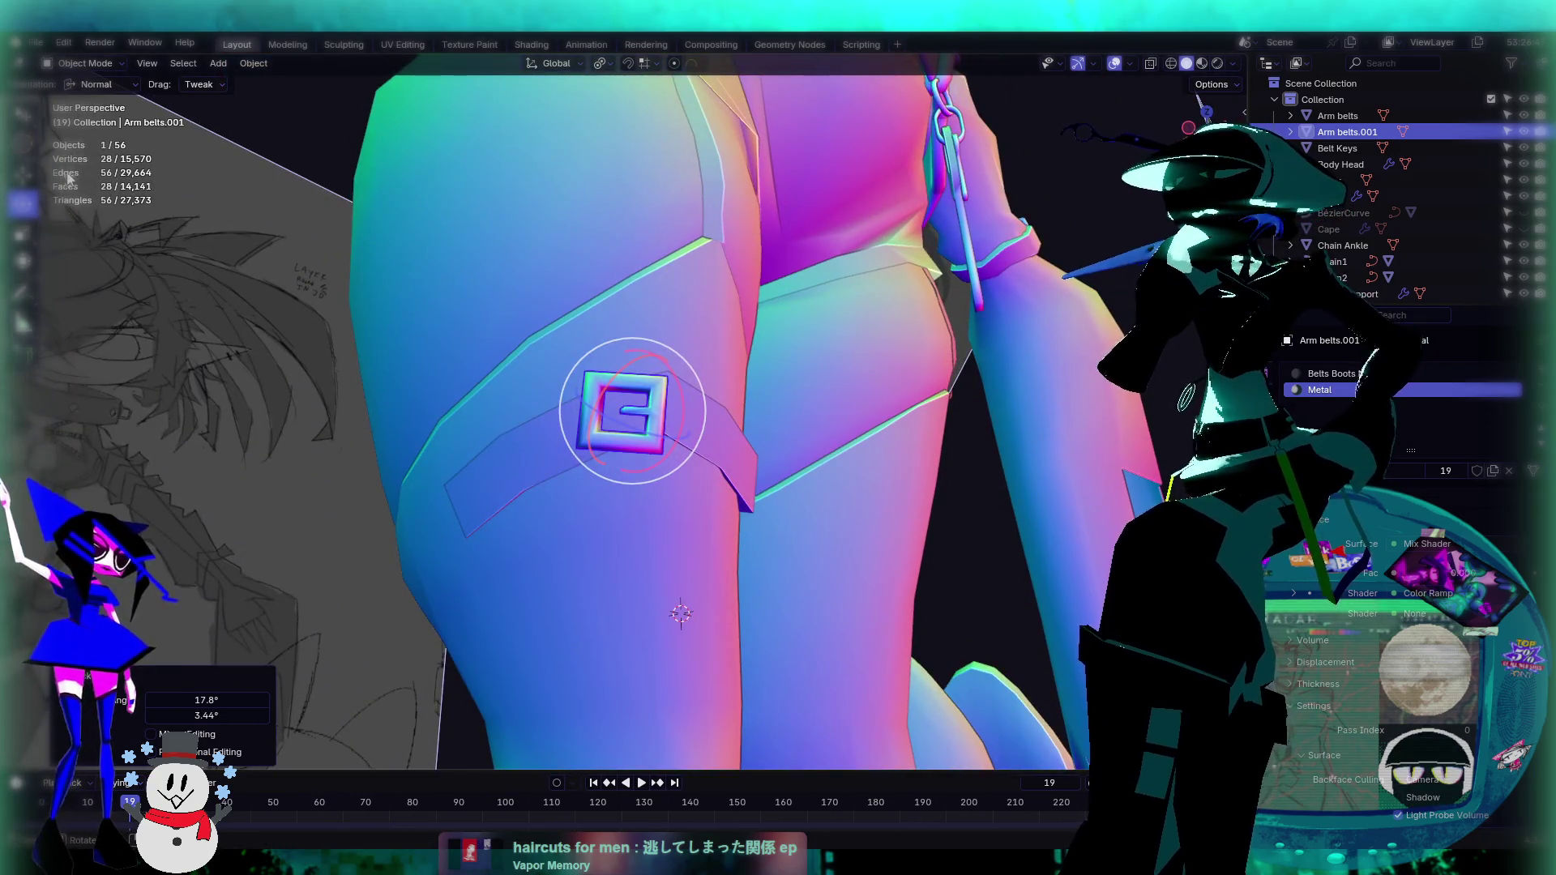
mouse_move(702, 381)
left_mouse_down()
mouse_move(681, 339)
mouse_move(687, 353)
left_mouse_up()
left_click(687, 354)
mouse_move(687, 354)
middle_mouse_down()
mouse_move(660, 329)
mouse_move(823, 284)
mouse_move(914, 413)
middle_mouse_up()
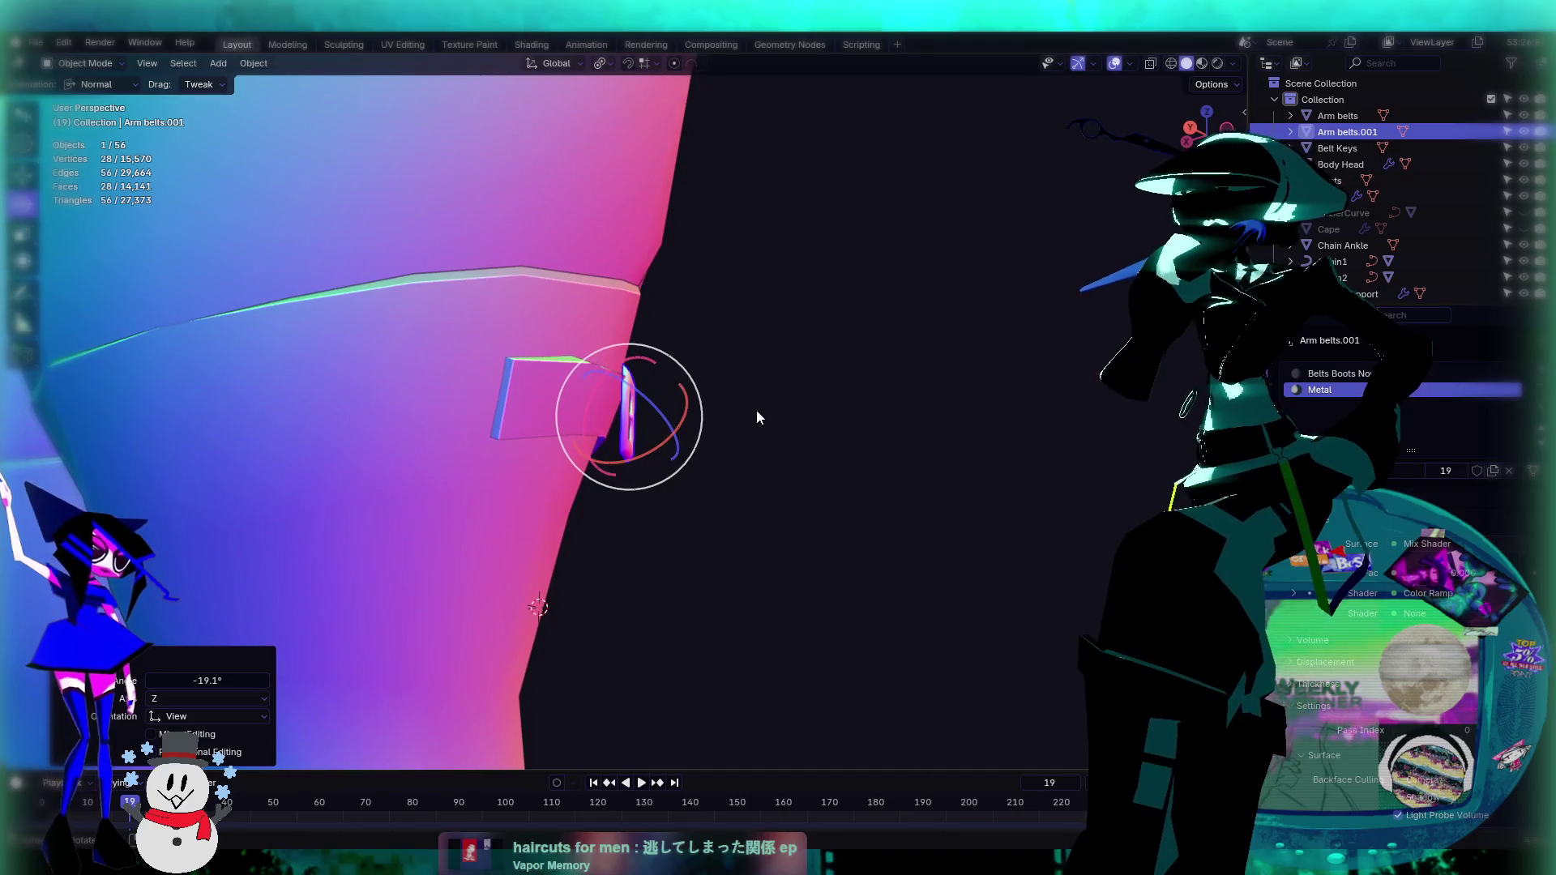
left_click_drag(702, 415, 700, 443)
mouse_move(745, 420)
middle_mouse_down()
mouse_move(527, 439)
mouse_move(551, 445)
middle_mouse_up()
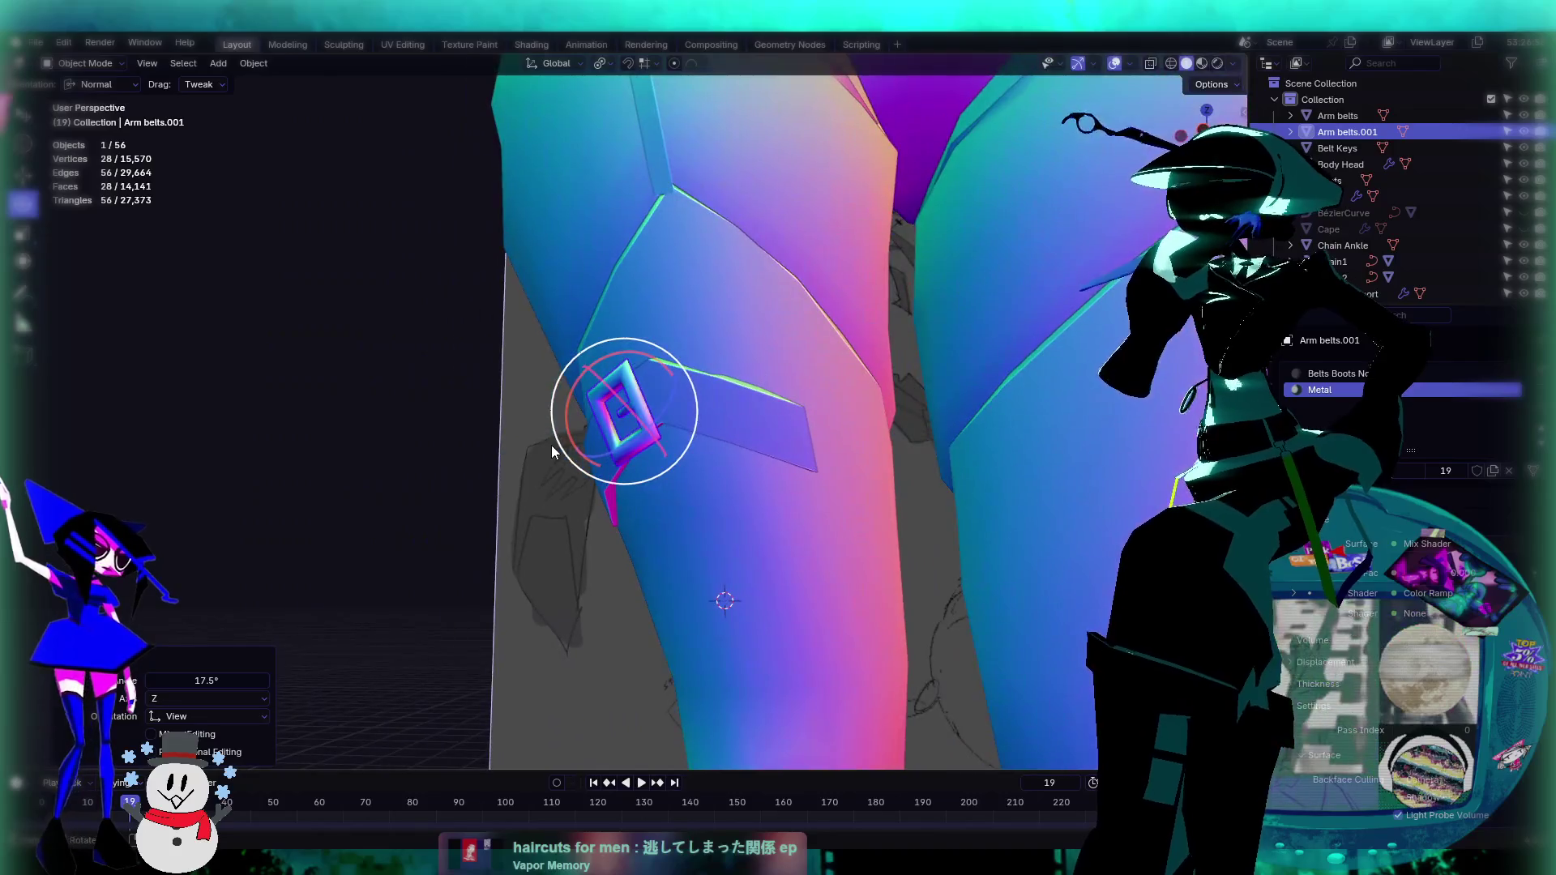
middle_click_drag(393, 351, 476, 356)
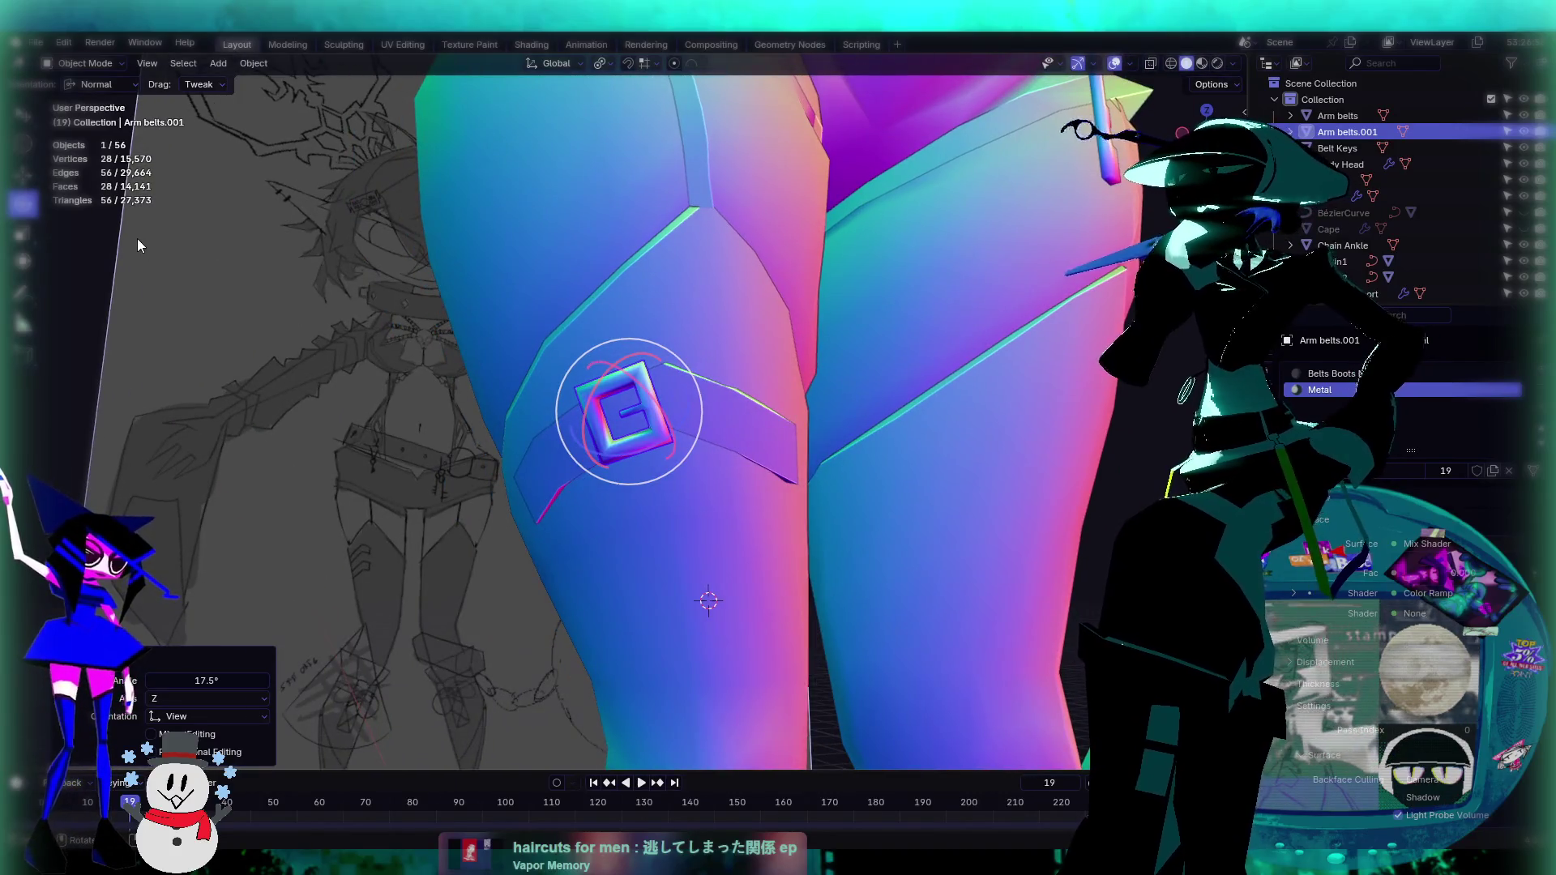
Step: Scale the buckle down to about 0.72 in Normal orientation, then enter Edit Mode
left_click(22, 234)
middle_click_drag(567, 405, 280, 164)
left_click(101, 84)
left_click(104, 150)
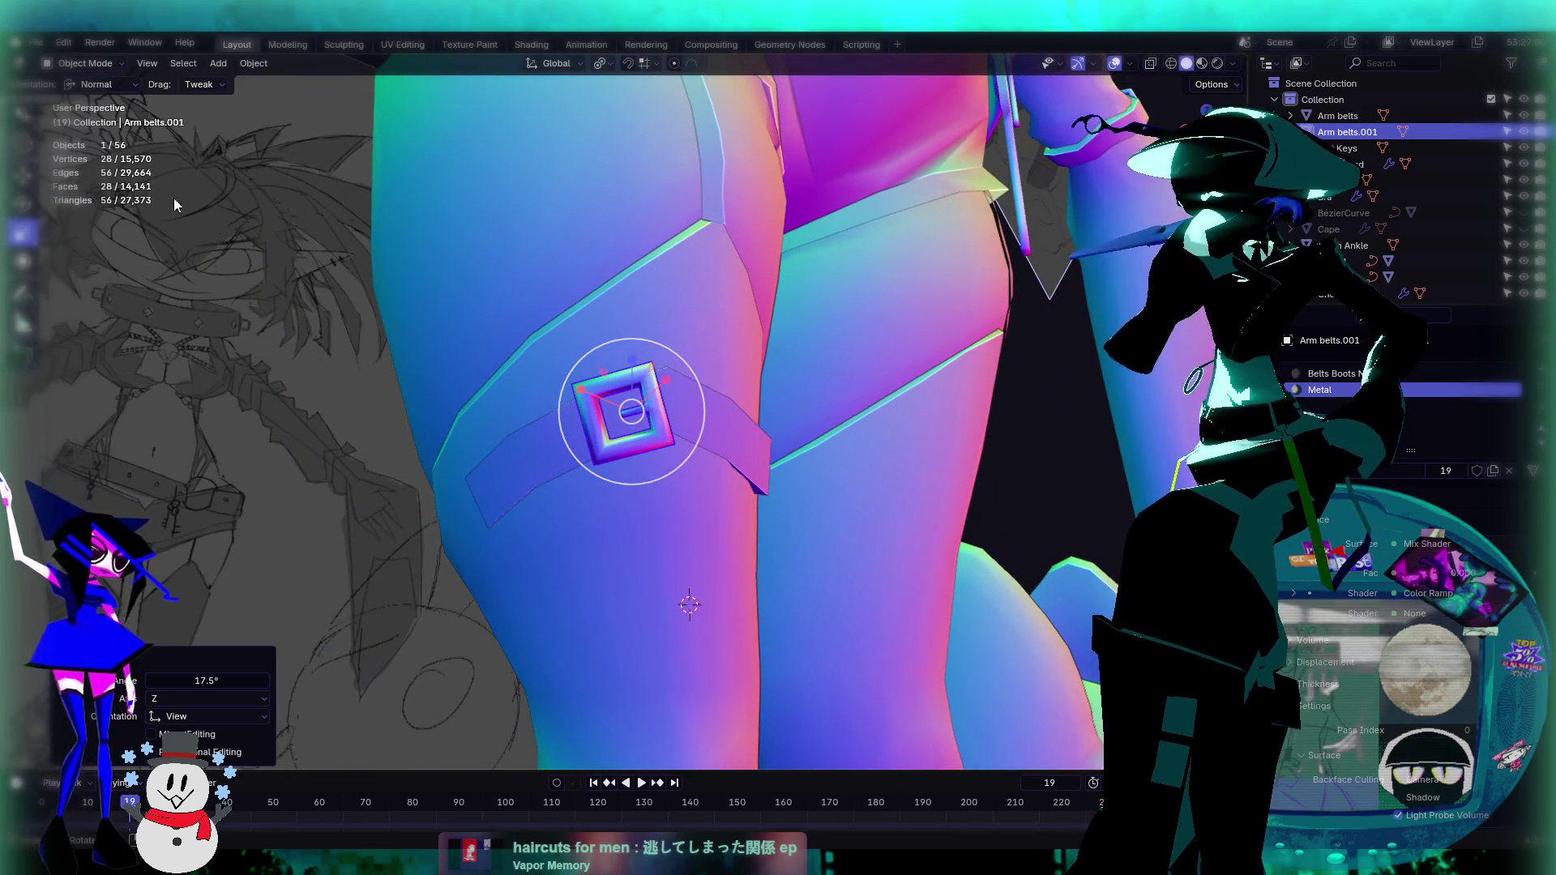
mouse_move(519, 454)
middle_mouse_down()
mouse_move(616, 568)
mouse_move(733, 446)
mouse_move(753, 516)
mouse_move(755, 417)
mouse_move(692, 397)
middle_mouse_up()
key("s")
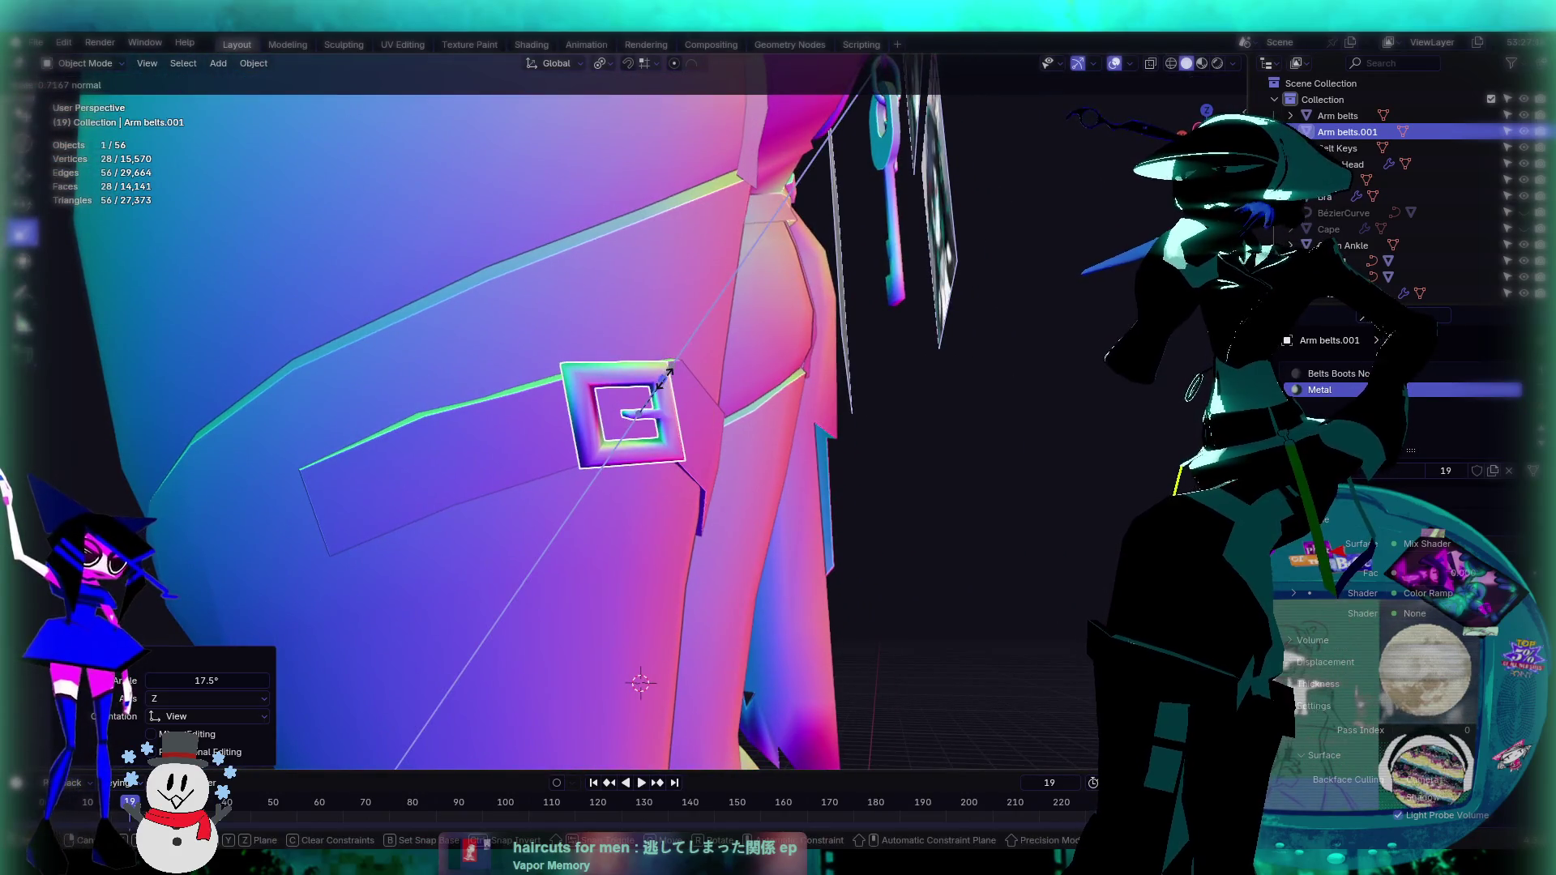
left_click(668, 375)
key("Tab")
mouse_move(625, 406)
middle_mouse_down()
mouse_move(629, 424)
mouse_move(629, 410)
mouse_move(695, 403)
mouse_move(599, 377)
mouse_move(601, 347)
mouse_move(642, 387)
mouse_move(657, 339)
middle_mouse_up()
scroll(599, 376, "up", 2)
Step: Add three buckle faces to the selection and set the pivot to Median Point
left_click(614, 357, "shift")
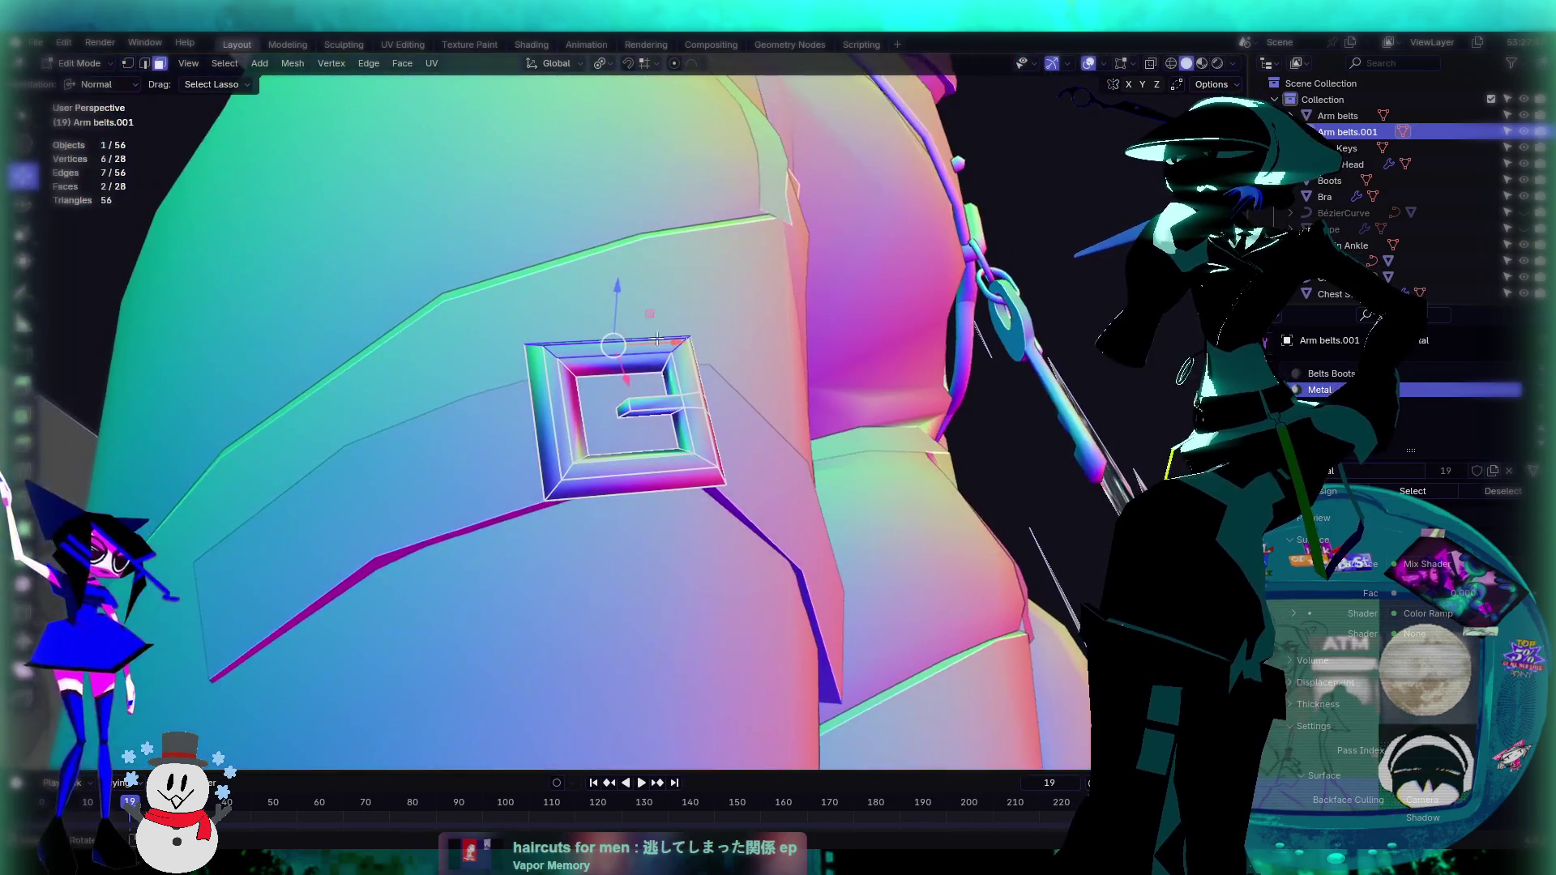
left_click(651, 470, "shift")
left_click(637, 491, "shift")
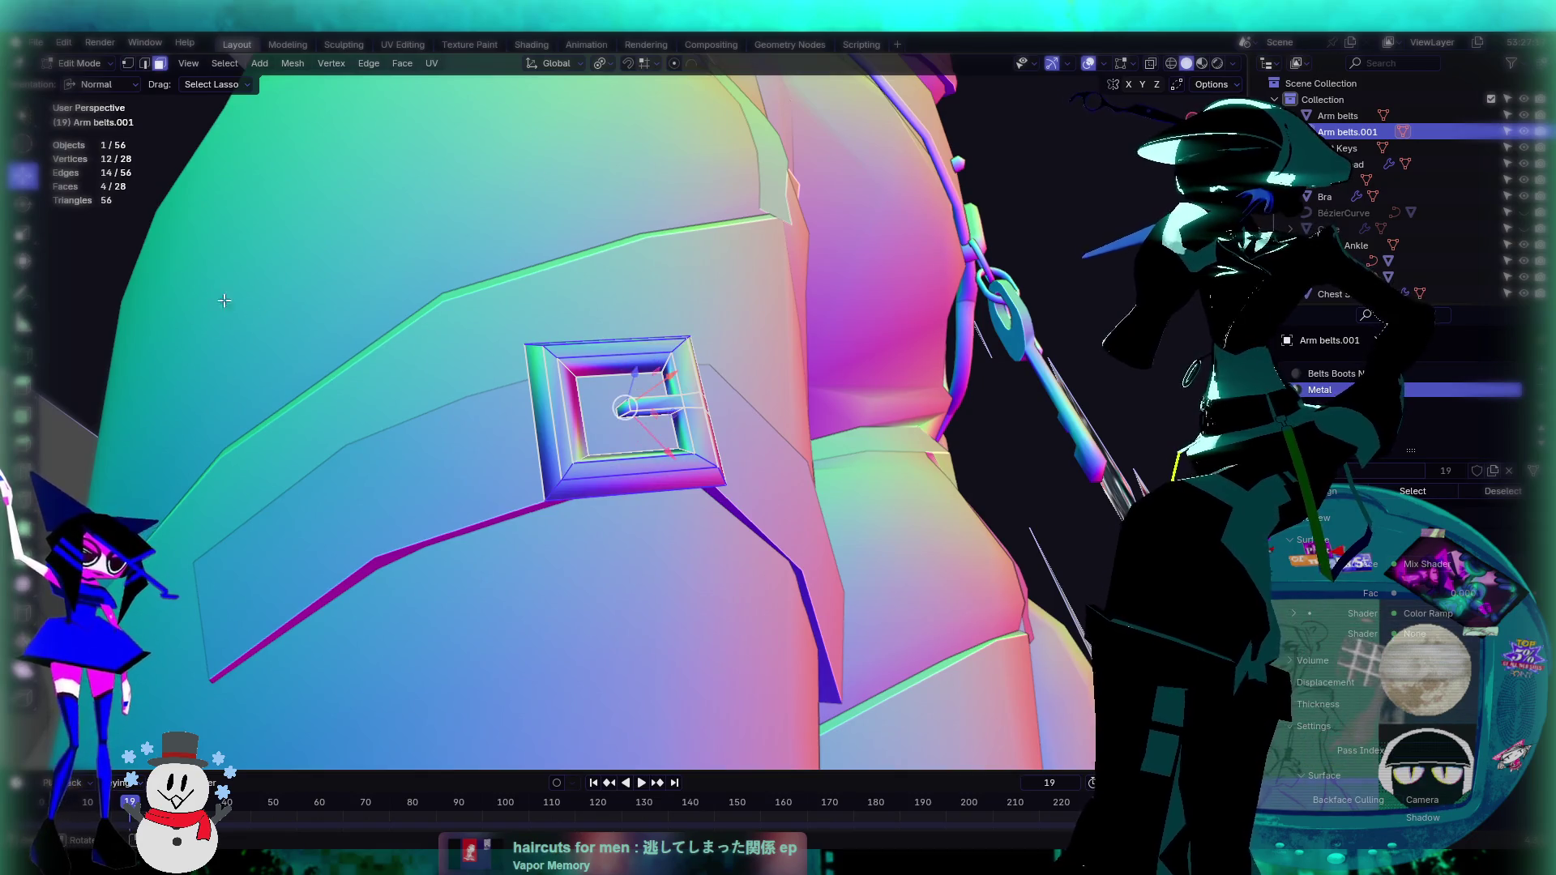
left_click(119, 86)
left_click(104, 144)
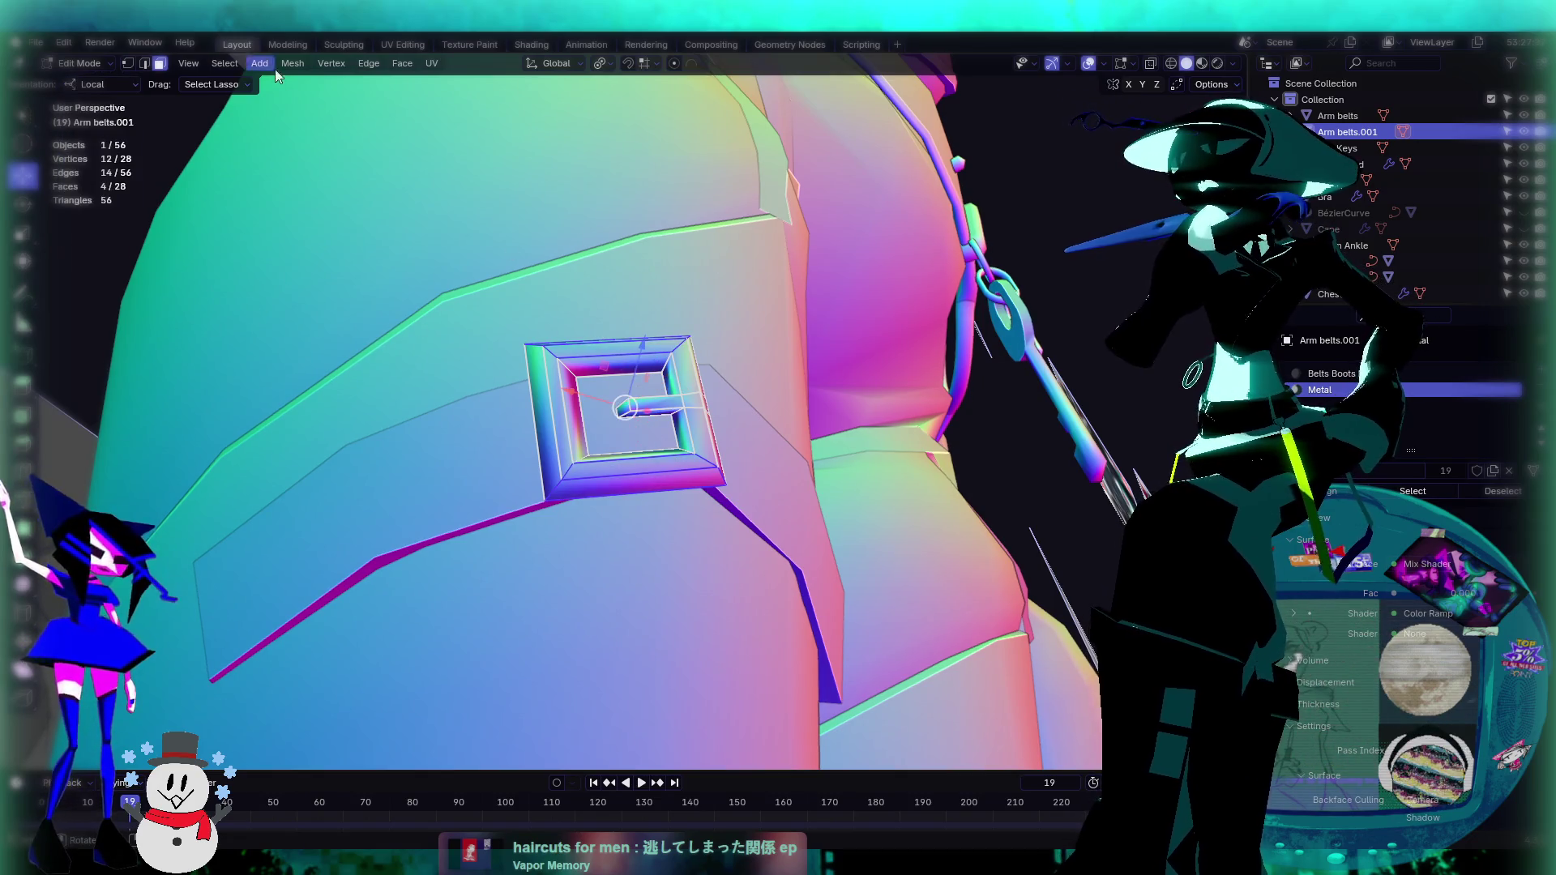
left_click(602, 64)
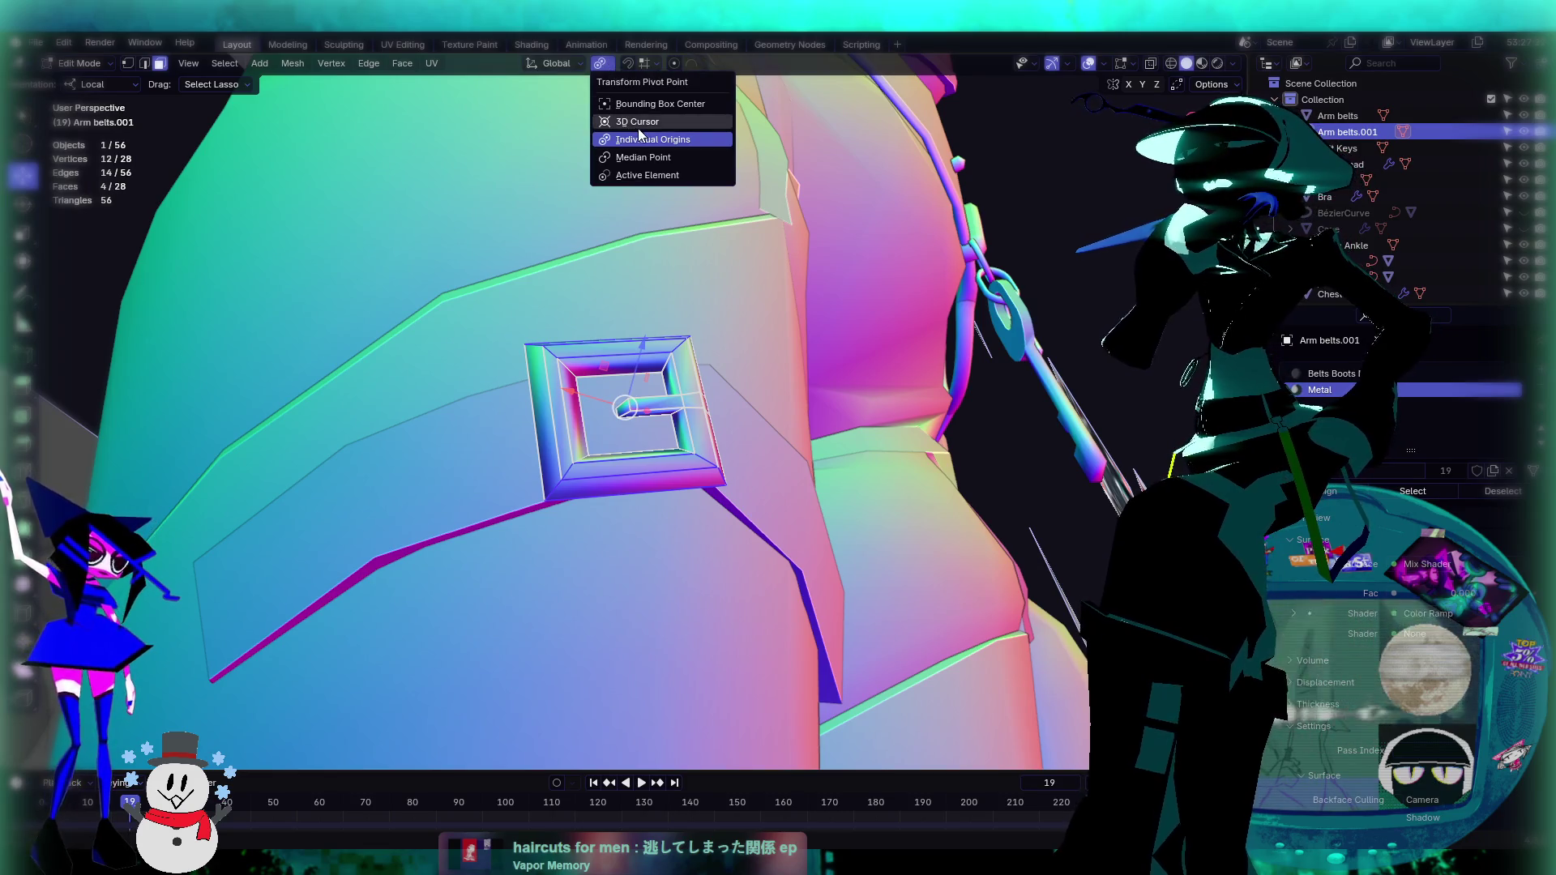
left_click(656, 159)
Step: Set the transform orientation to Global and the tool orientation to Default
middle_click_drag(560, 306, 514, 336)
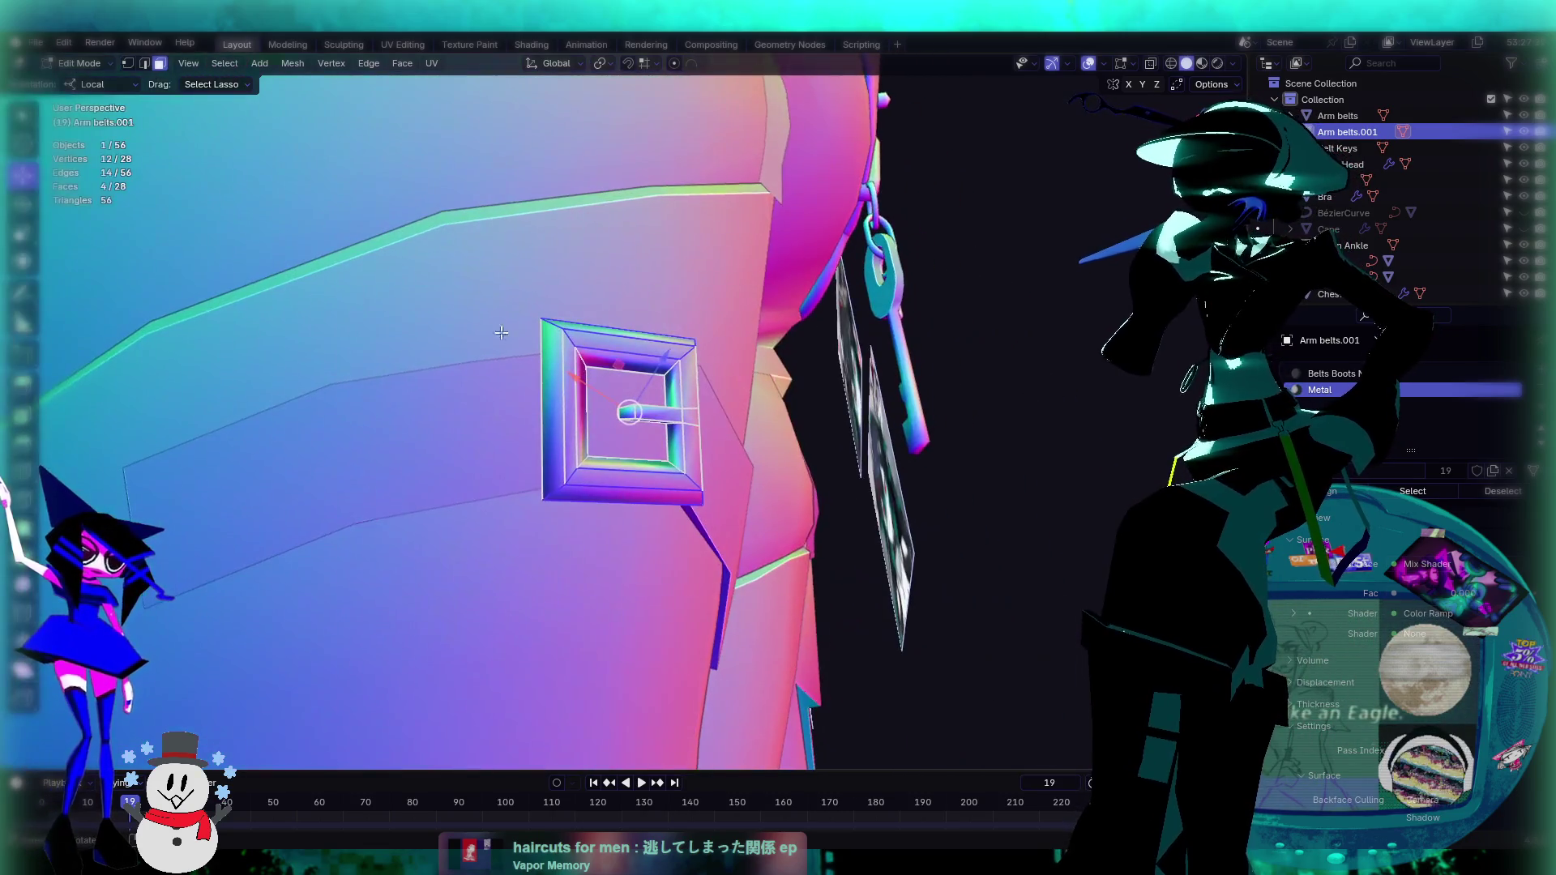
left_click(556, 64)
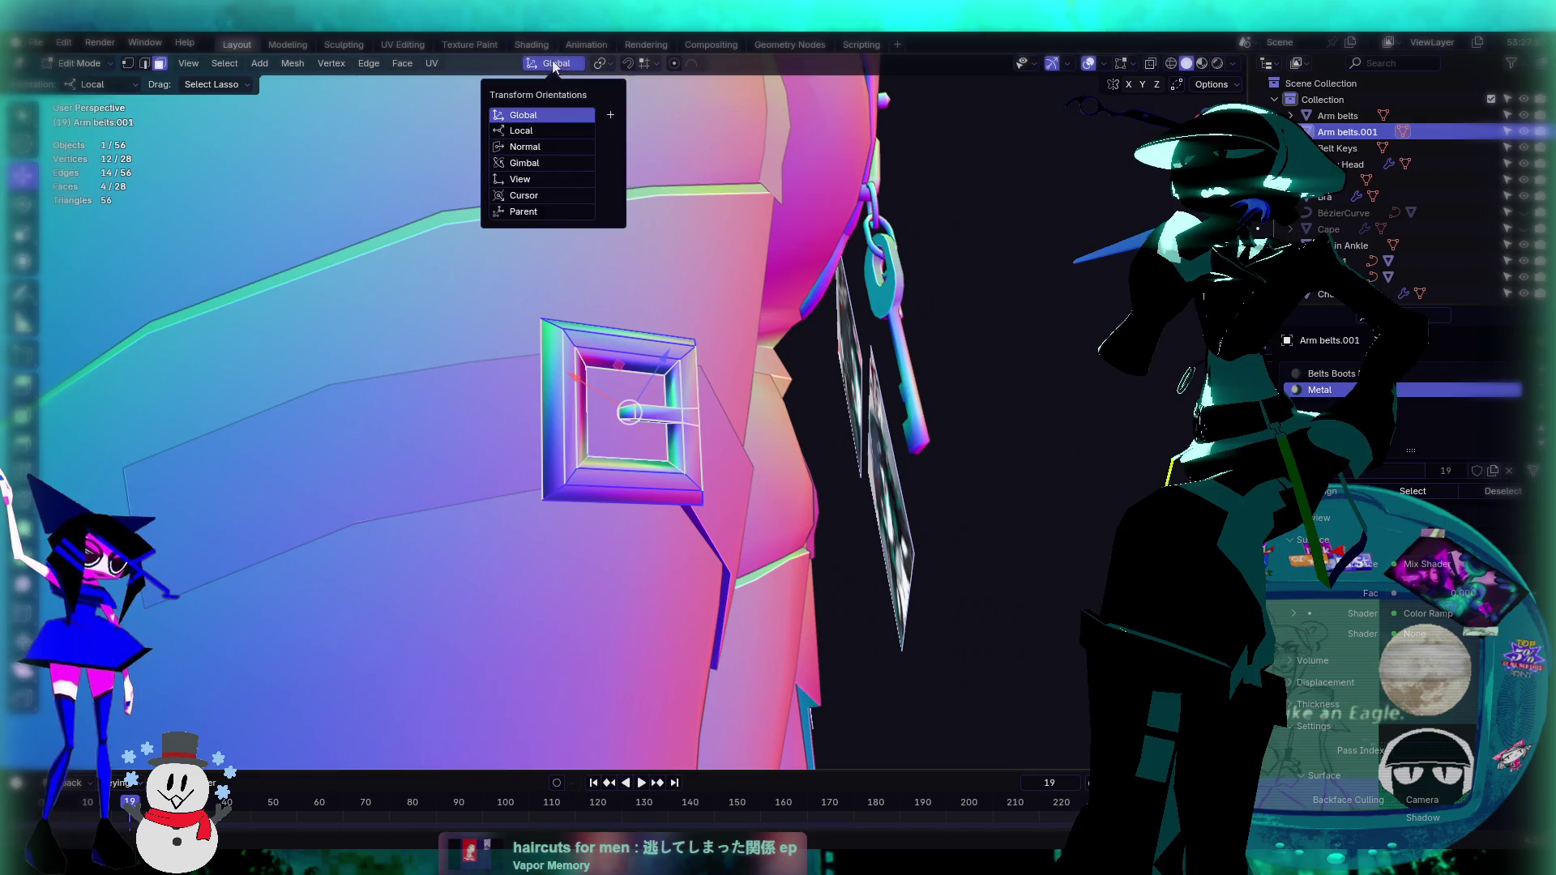
left_click(535, 148)
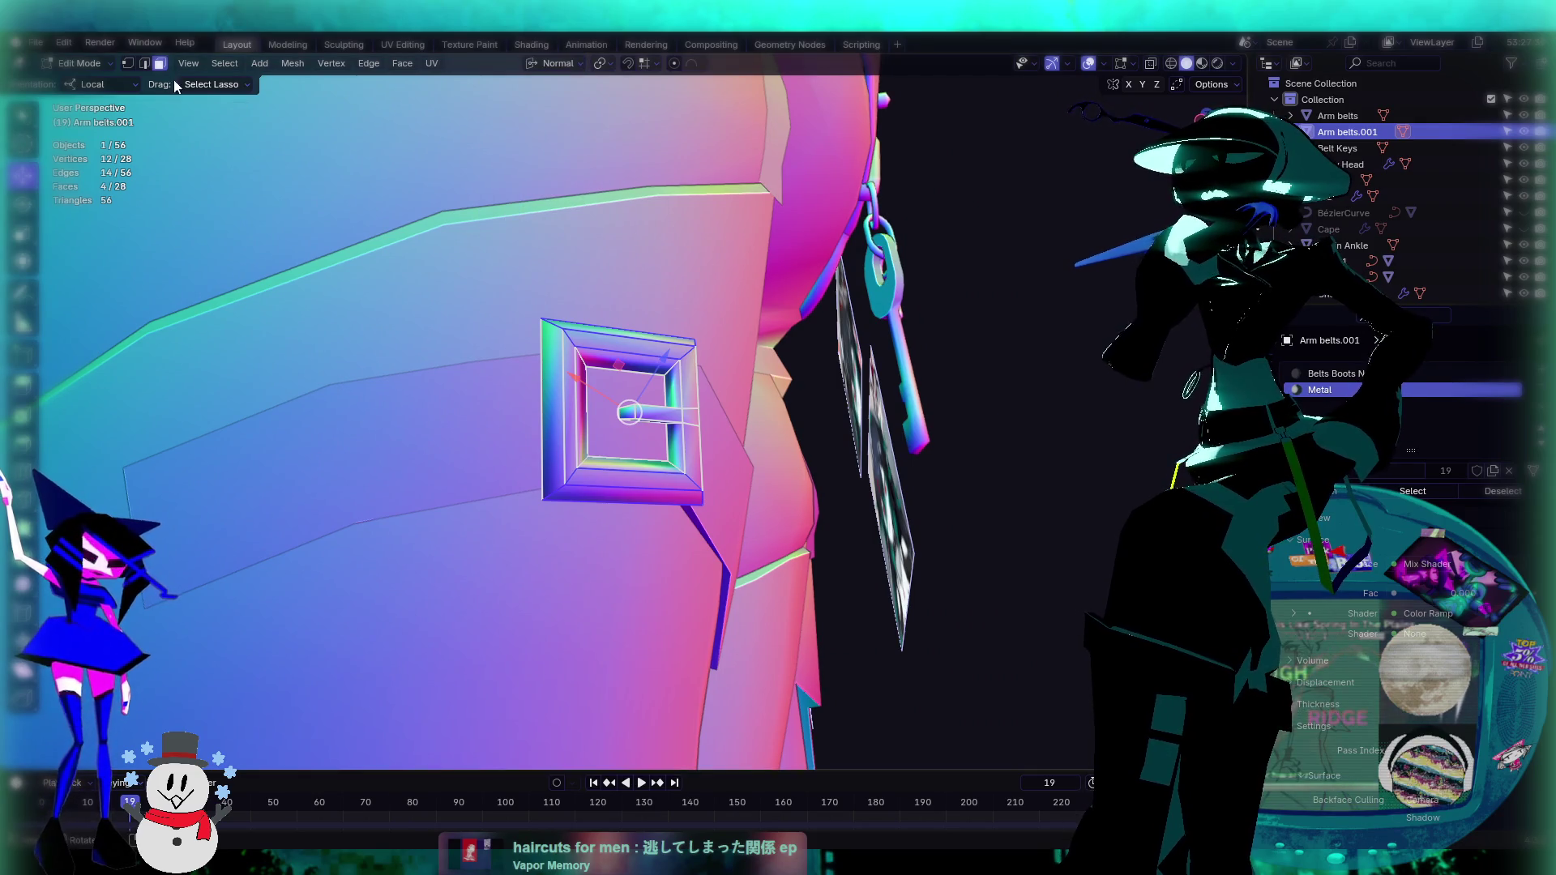
left_click(109, 86)
left_click(102, 104)
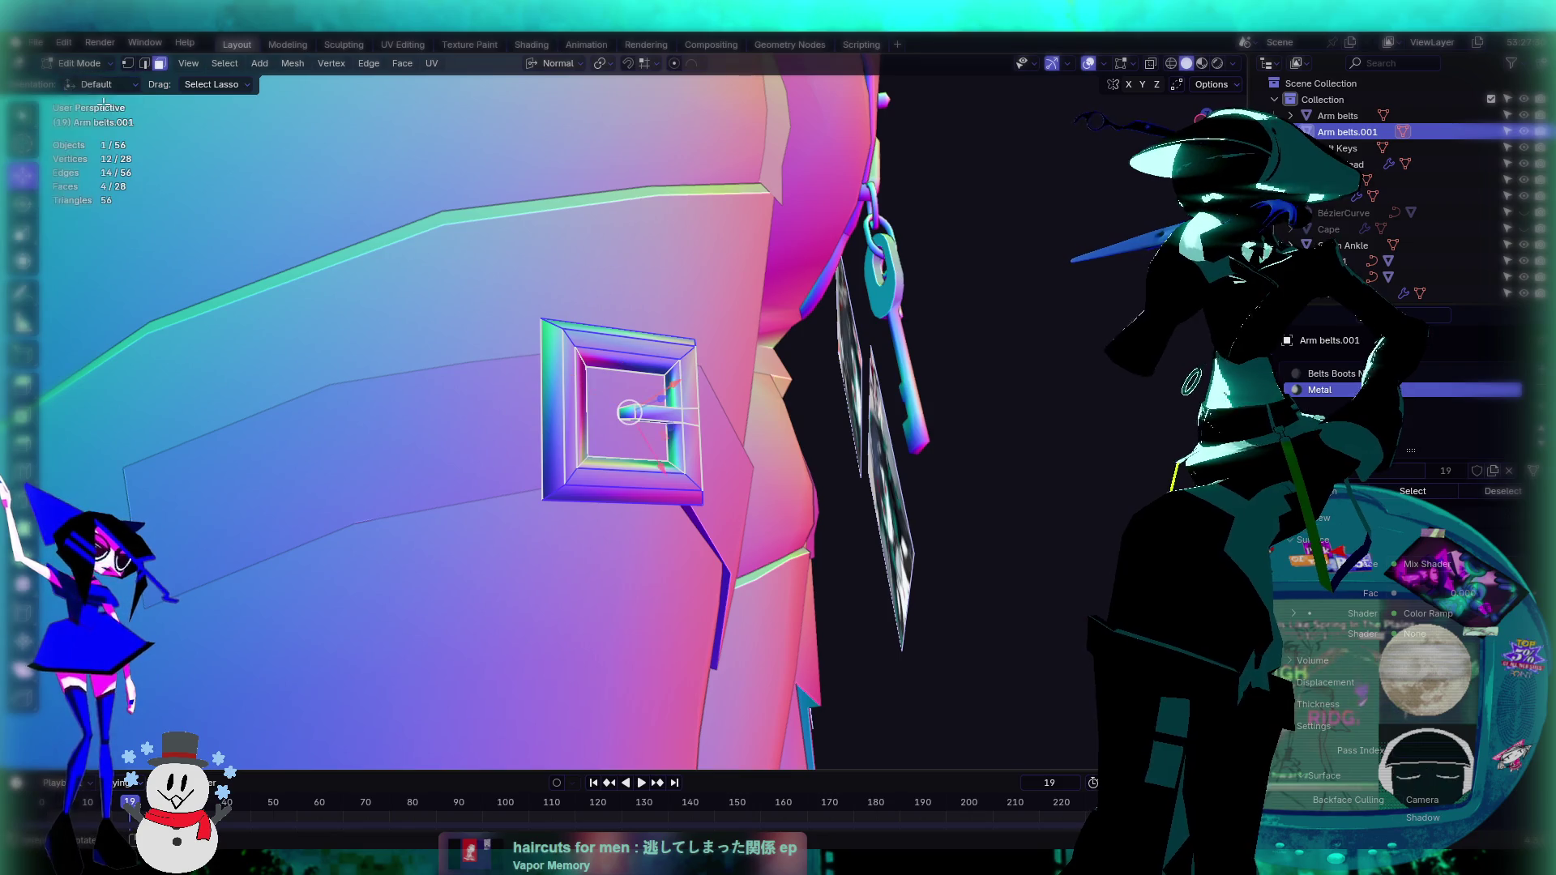
left_click(555, 64)
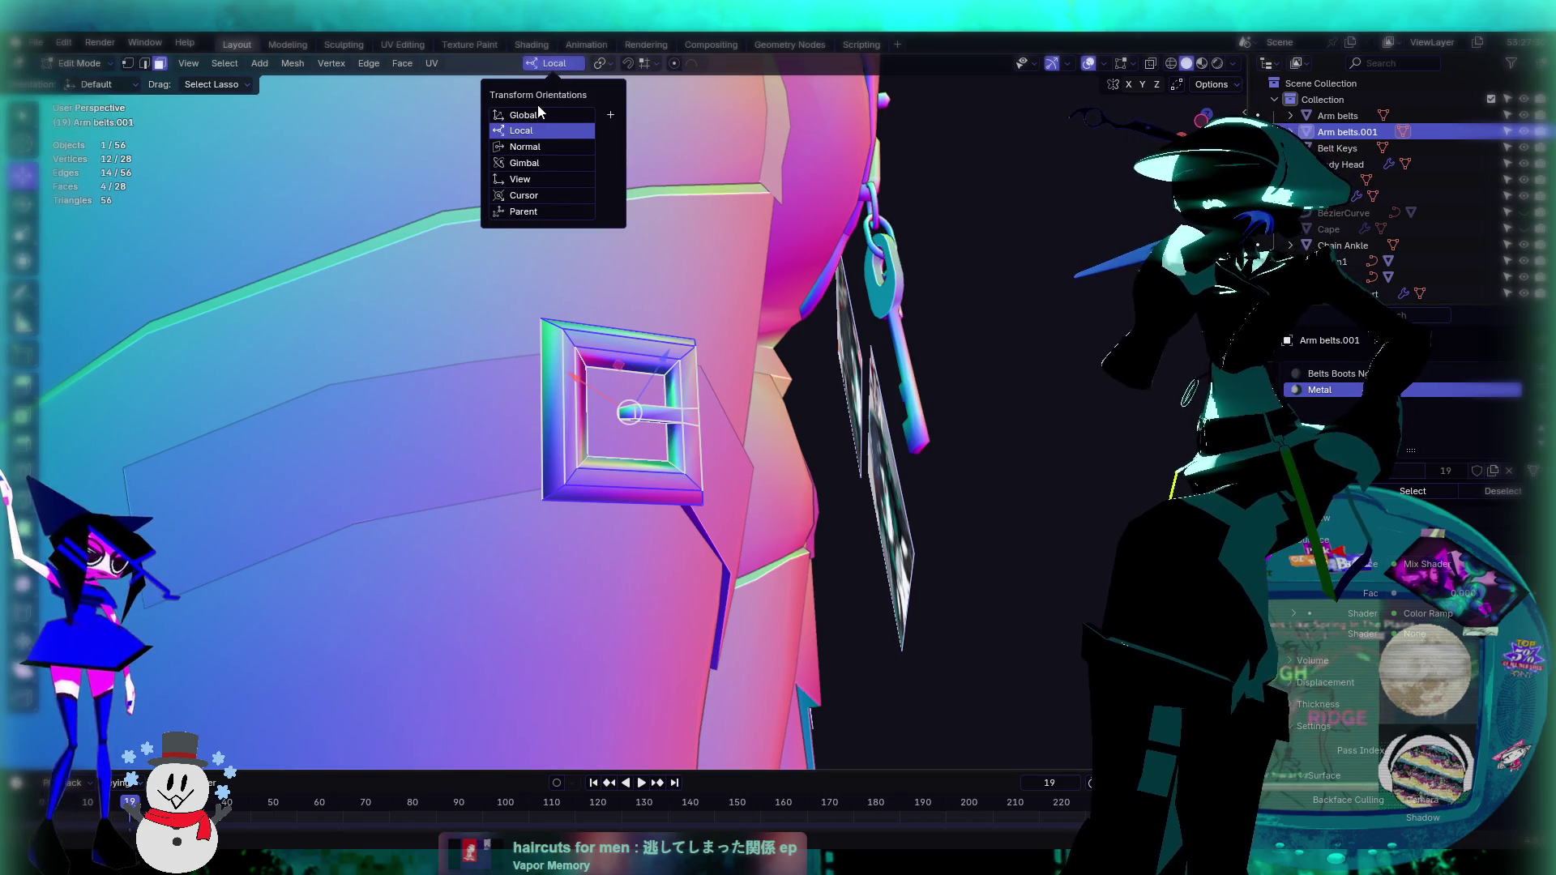
left_click(537, 115)
mouse_move(503, 243)
middle_mouse_down()
mouse_move(372, 423)
mouse_move(514, 438)
mouse_move(535, 412)
middle_mouse_up()
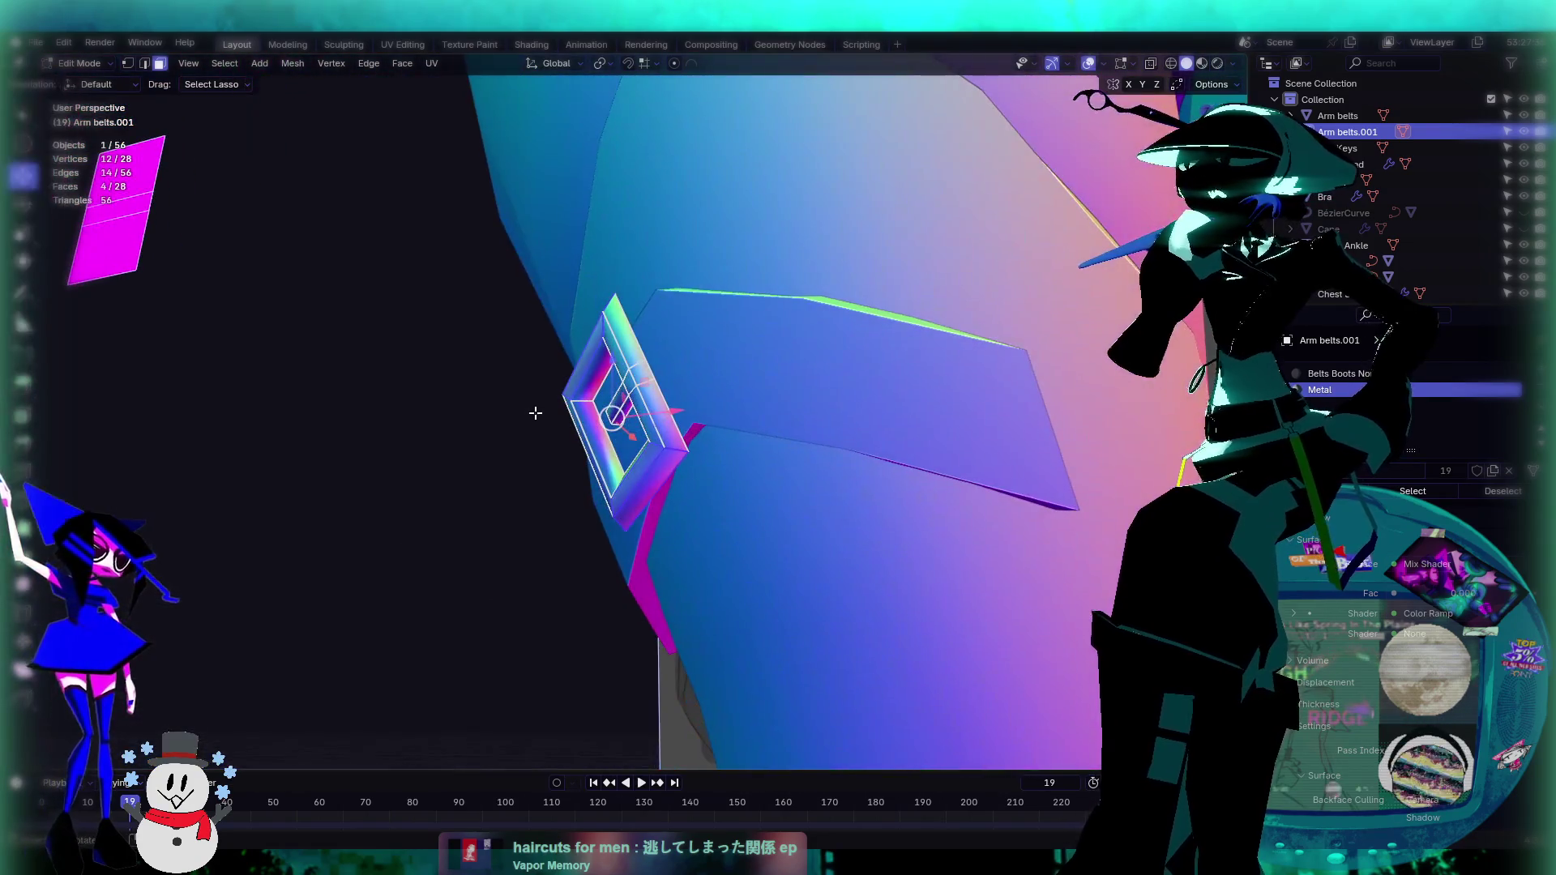
Step: Flatten the buckle by scaling its height to 0.816 along global Z
key("shift+space")
key("r")
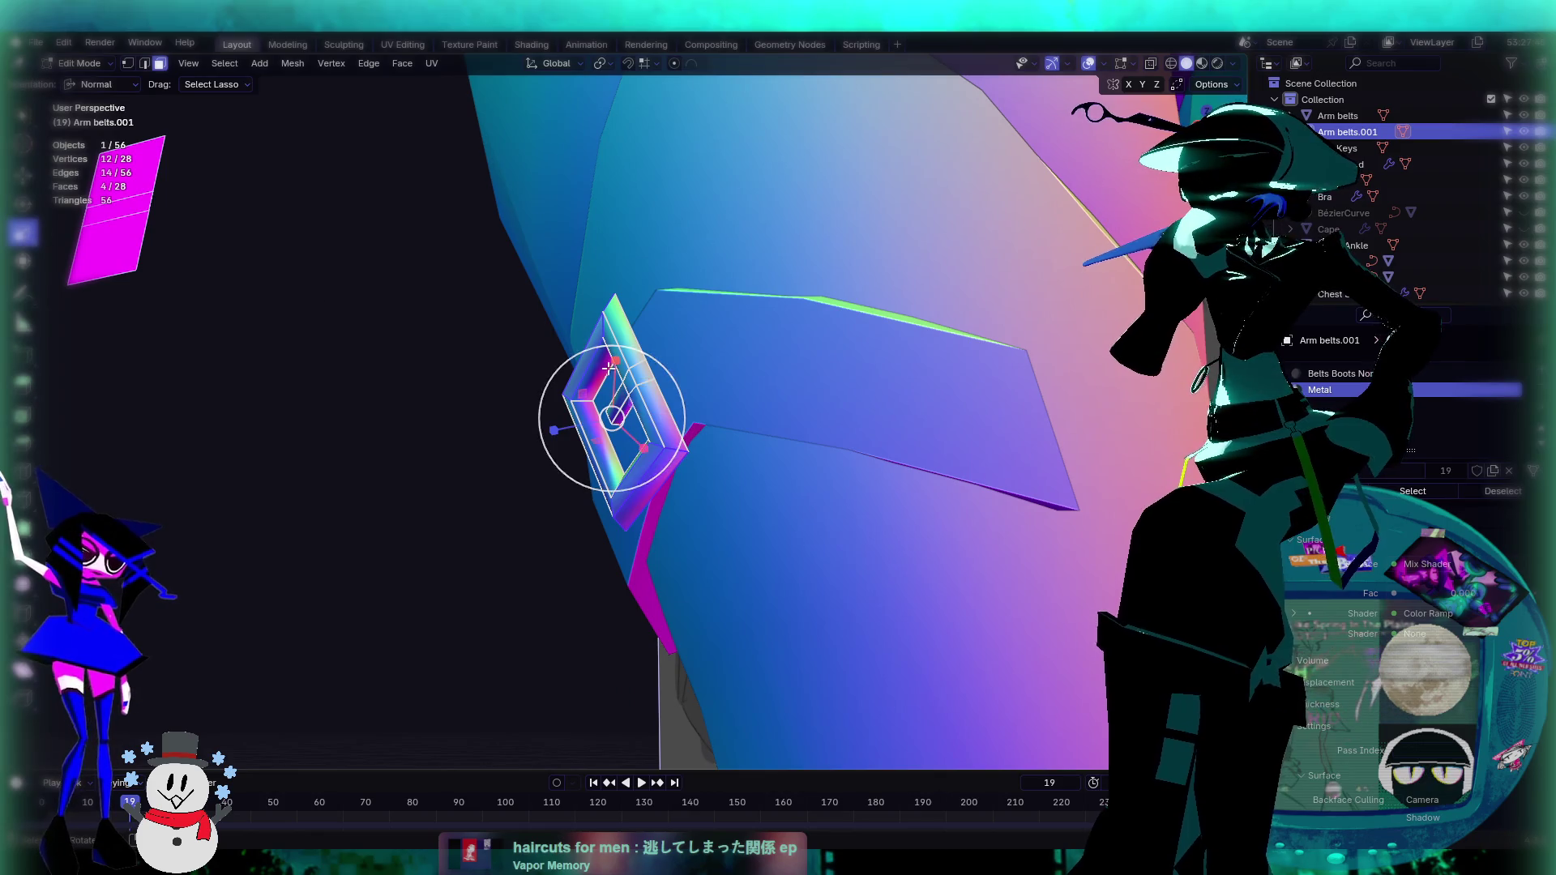
key("s")
key("z")
left_click(618, 380)
middle_click_drag(618, 381, 699, 395)
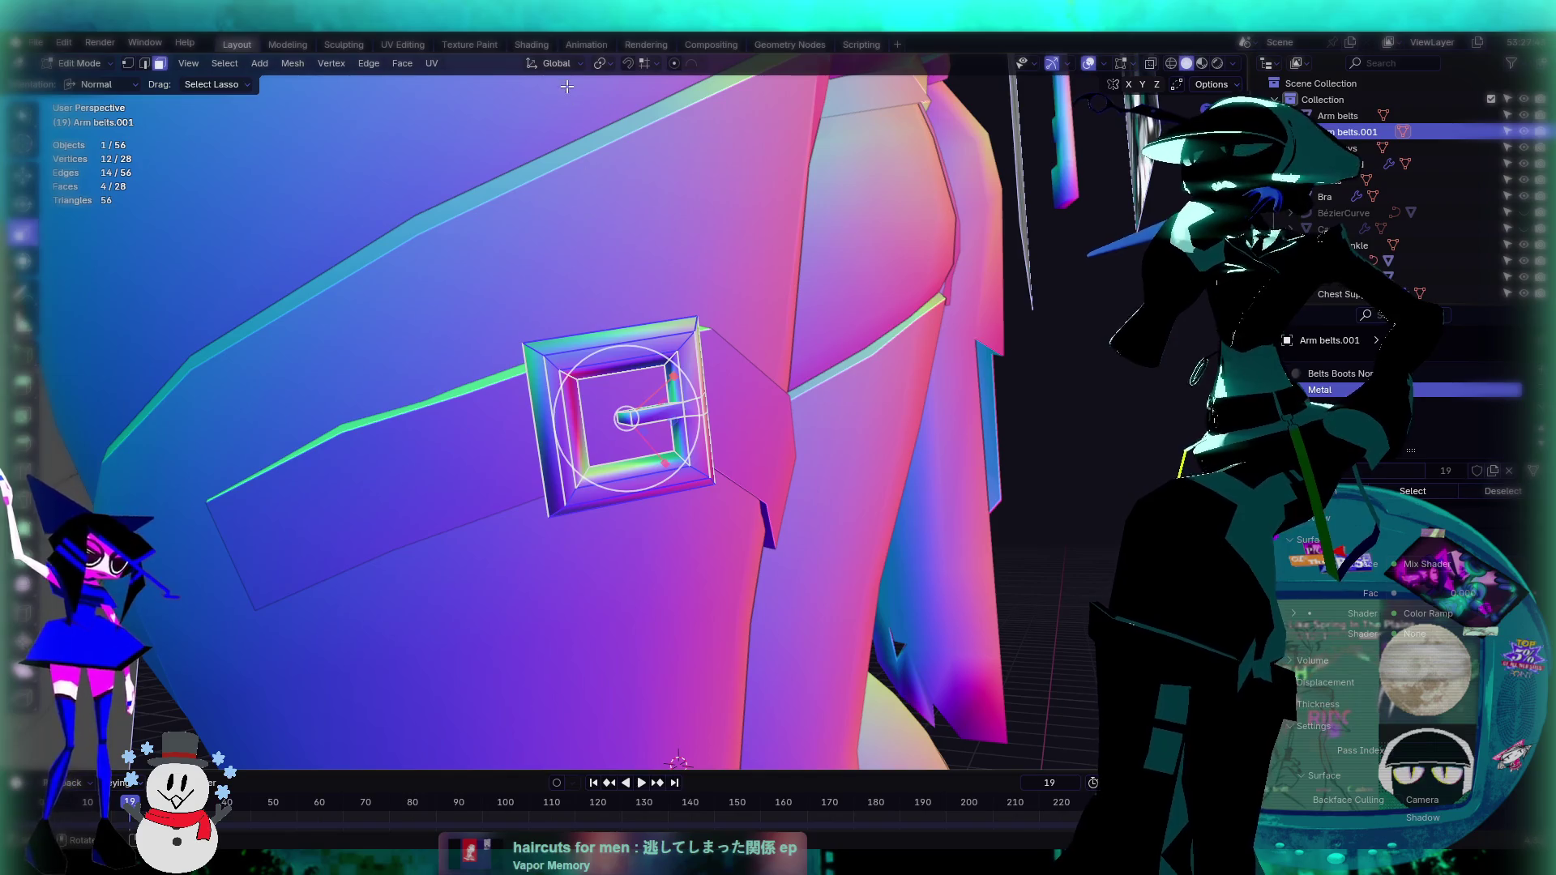
left_click(557, 63)
left_click(102, 86)
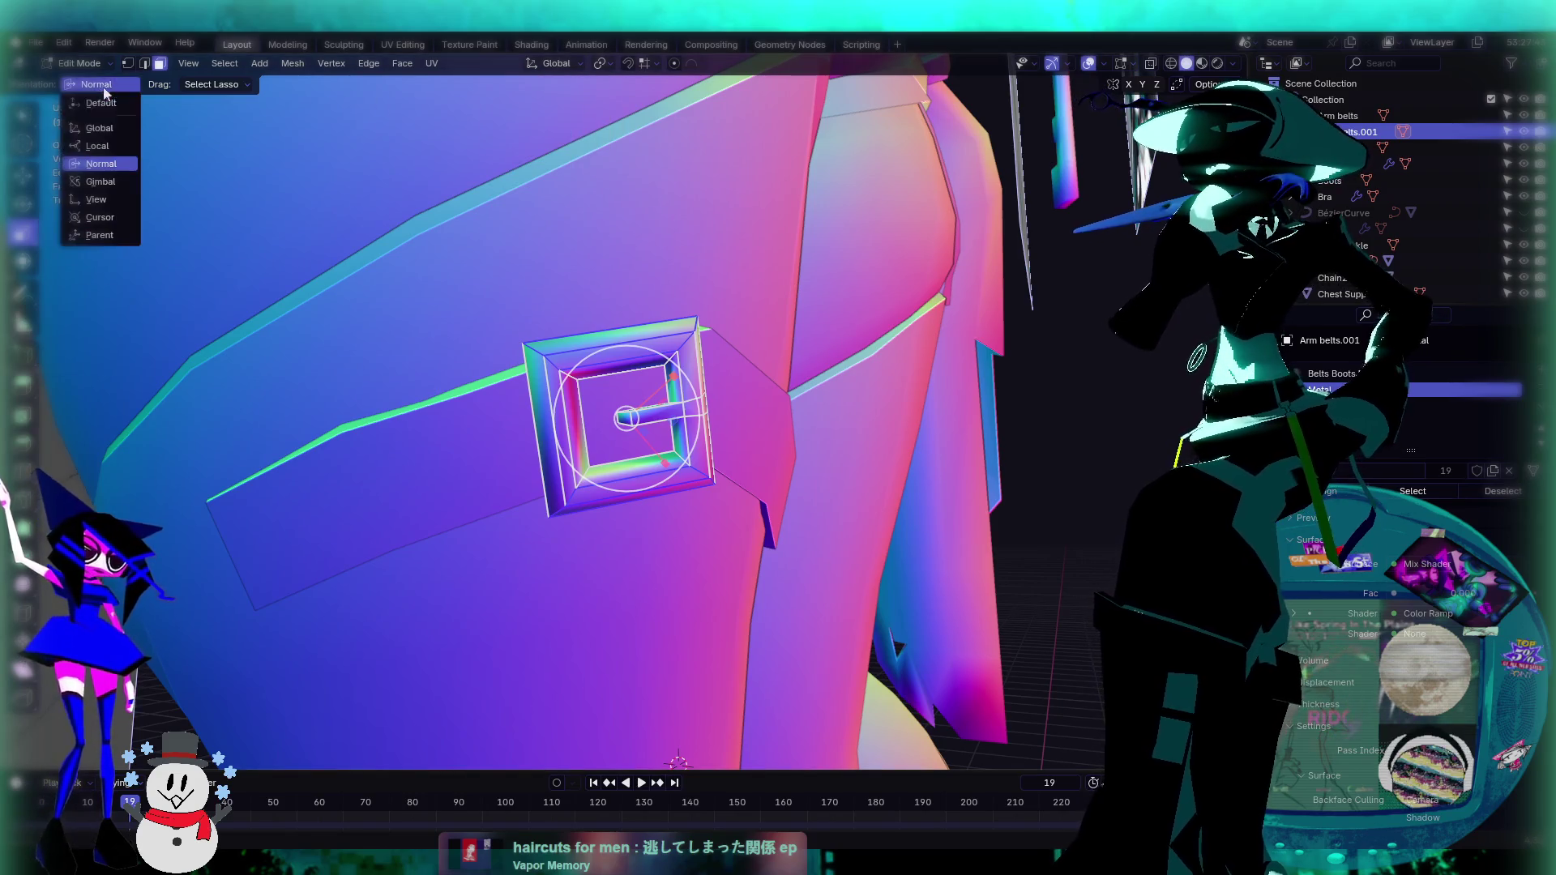
left_click(102, 127)
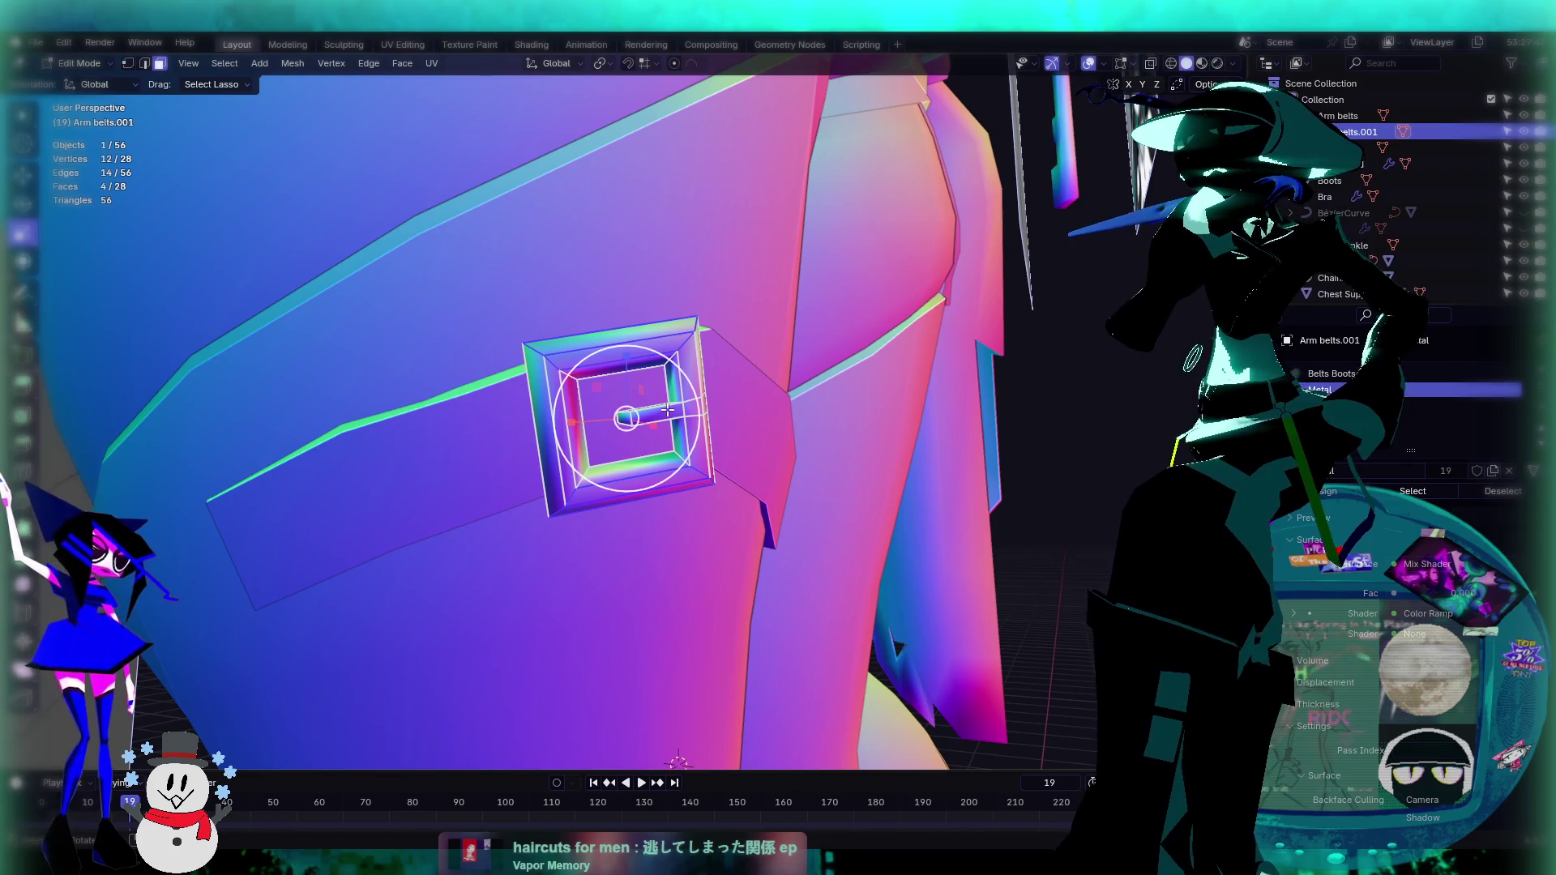
key("g")
key("z")
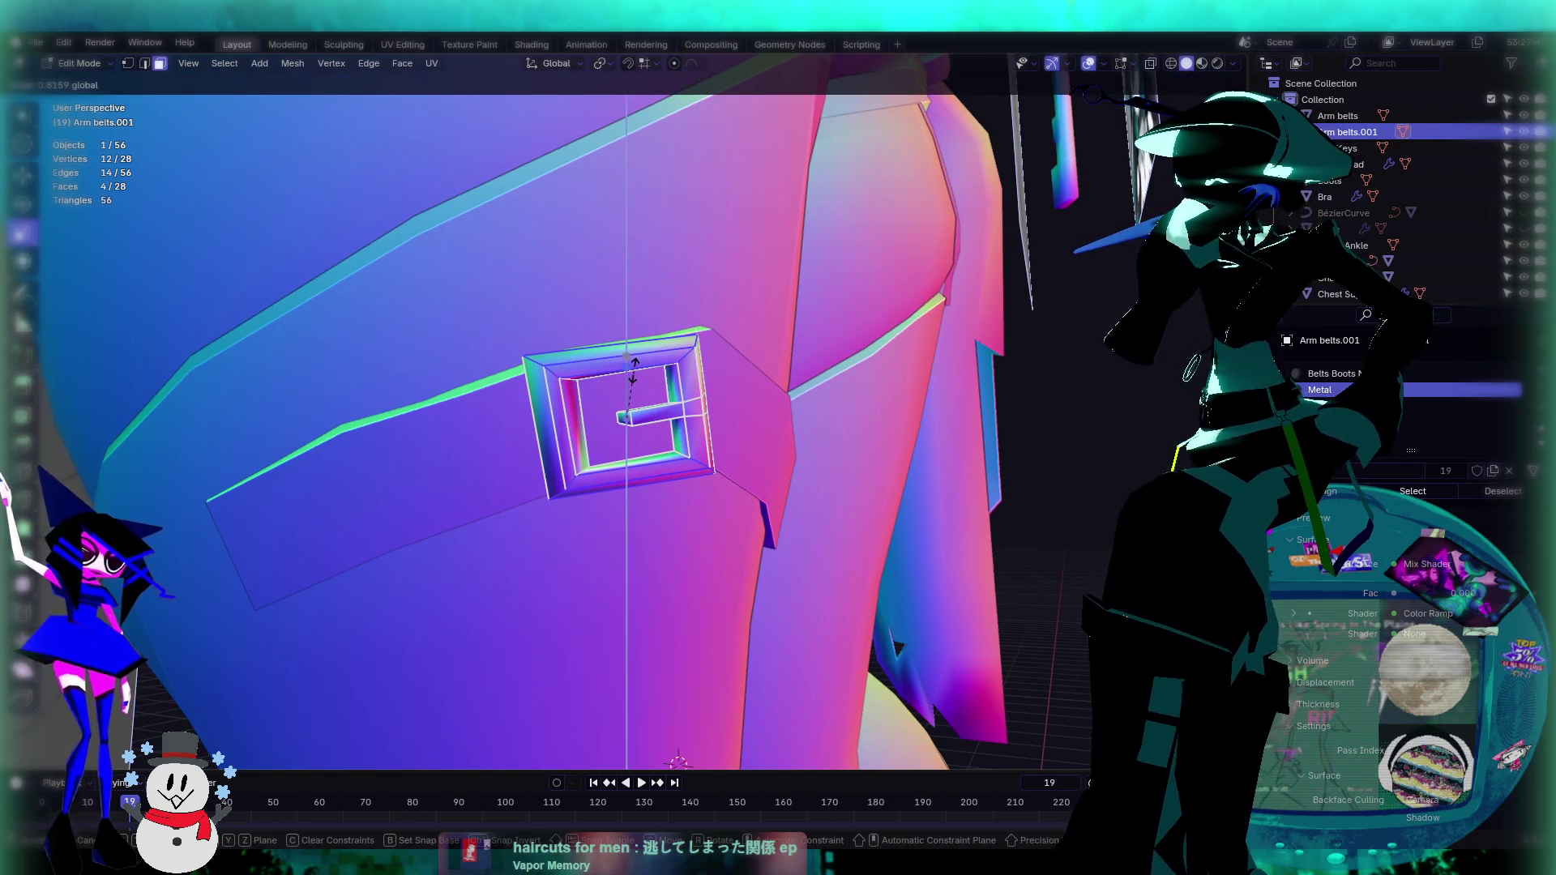
left_click(634, 369)
Step: Widen the buckle slightly along global X
middle_click_drag(634, 368, 604, 396)
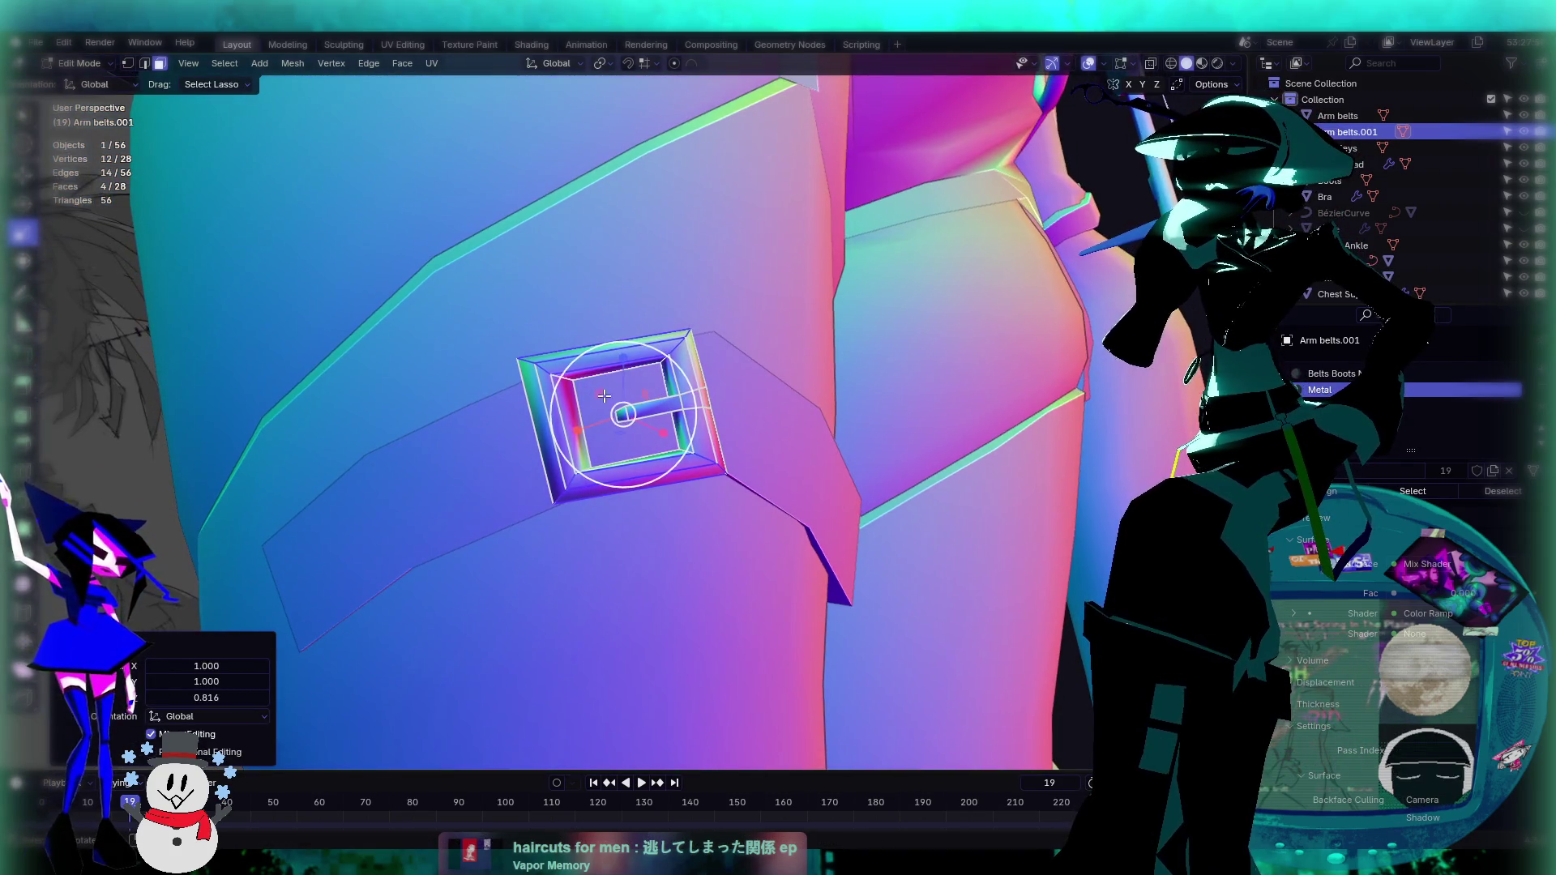
key("s")
key("x")
left_click(568, 429)
mouse_move(568, 430)
middle_mouse_down()
mouse_move(719, 390)
mouse_move(745, 475)
mouse_move(810, 403)
mouse_move(486, 437)
middle_mouse_up()
Step: Back in Object Mode, nudge the buckle slightly into place on the strap
key("Tab")
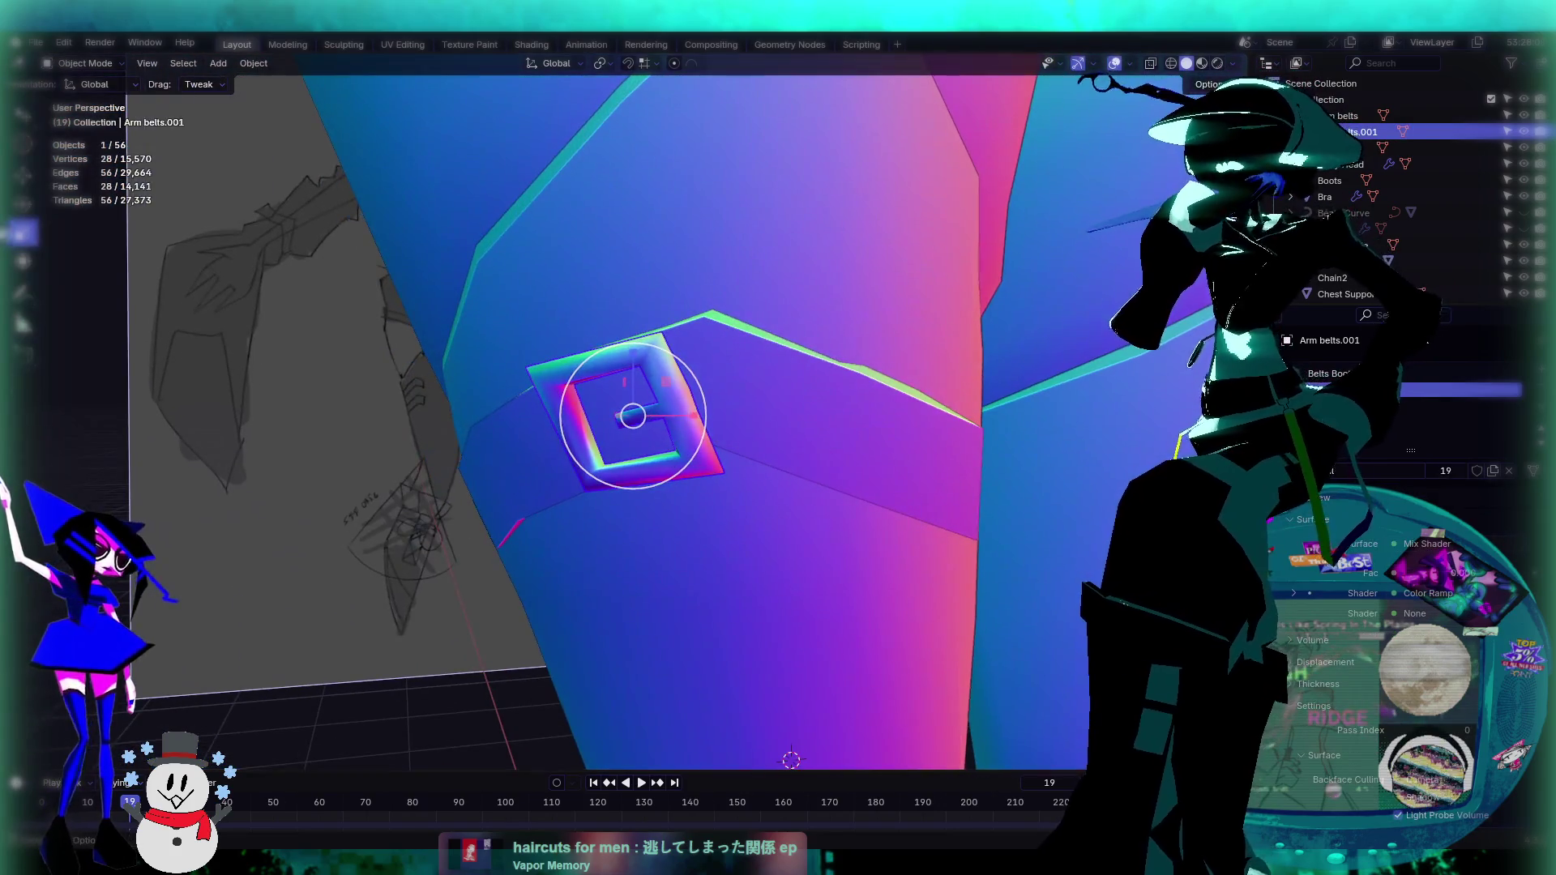
key("shift+space")
key("g")
middle_click_drag(633, 416, 628, 415)
left_click_drag(638, 416, 621, 402)
mouse_move(621, 402)
middle_mouse_down()
mouse_move(451, 352)
mouse_move(649, 444)
mouse_move(696, 449)
mouse_move(582, 328)
mouse_move(597, 365)
mouse_move(736, 513)
mouse_move(548, 490)
mouse_move(668, 425)
mouse_move(636, 412)
middle_mouse_up()
left_click(736, 513)
Step: Duplicate the thigh strap and place the copy lower on the thigh
left_click(635, 412)
left_click(636, 412, "shift")
scroll(635, 412, "up", 5)
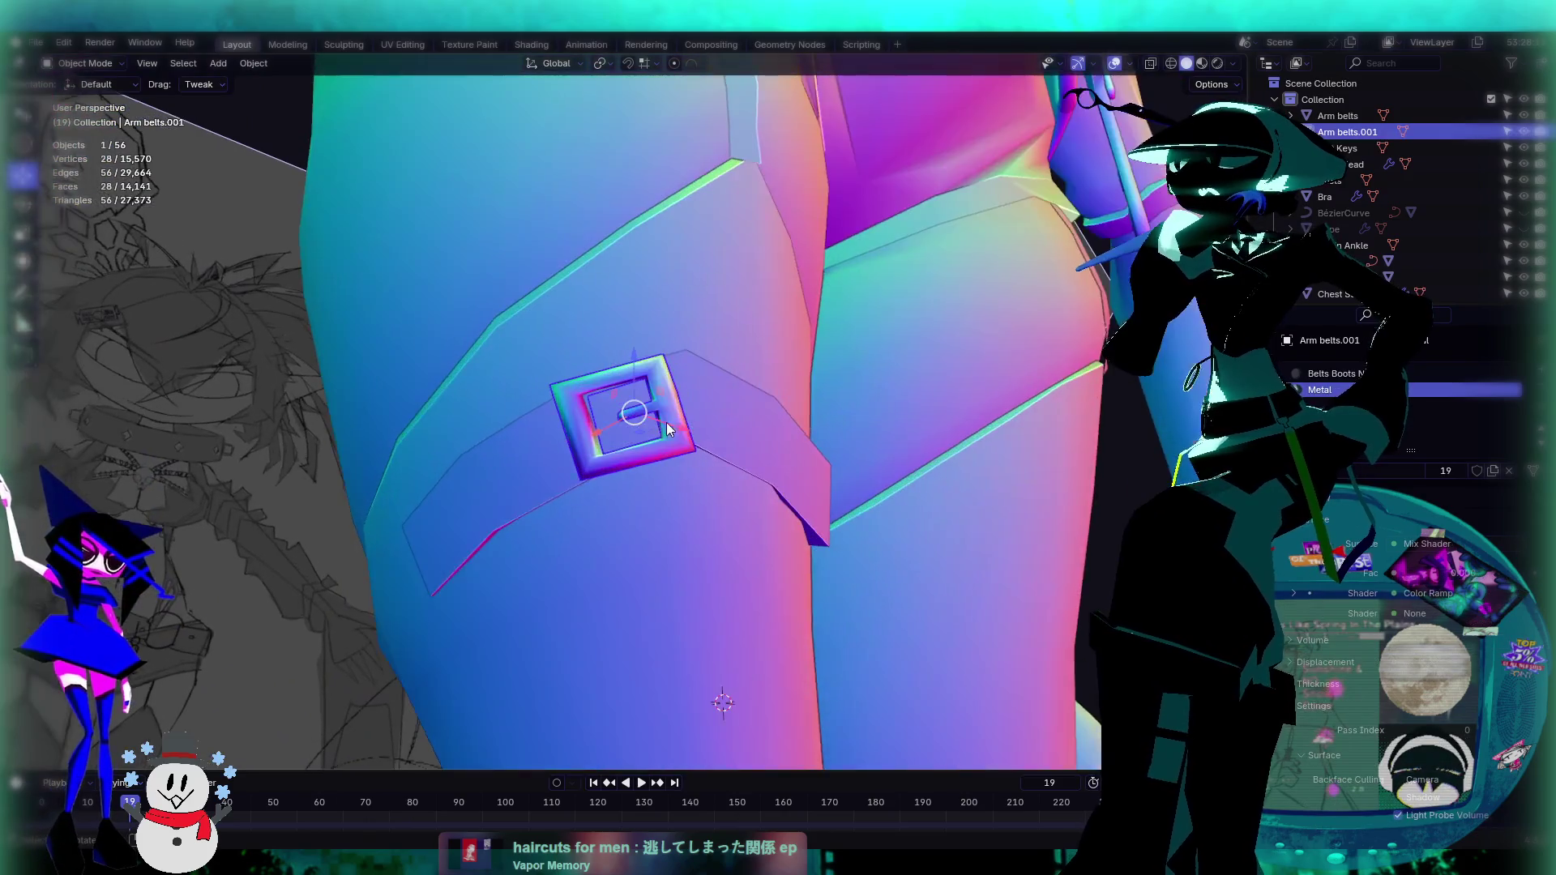
left_click(715, 416)
mouse_move(715, 415)
middle_mouse_down()
mouse_move(639, 446)
mouse_move(656, 507)
middle_mouse_up()
key("g")
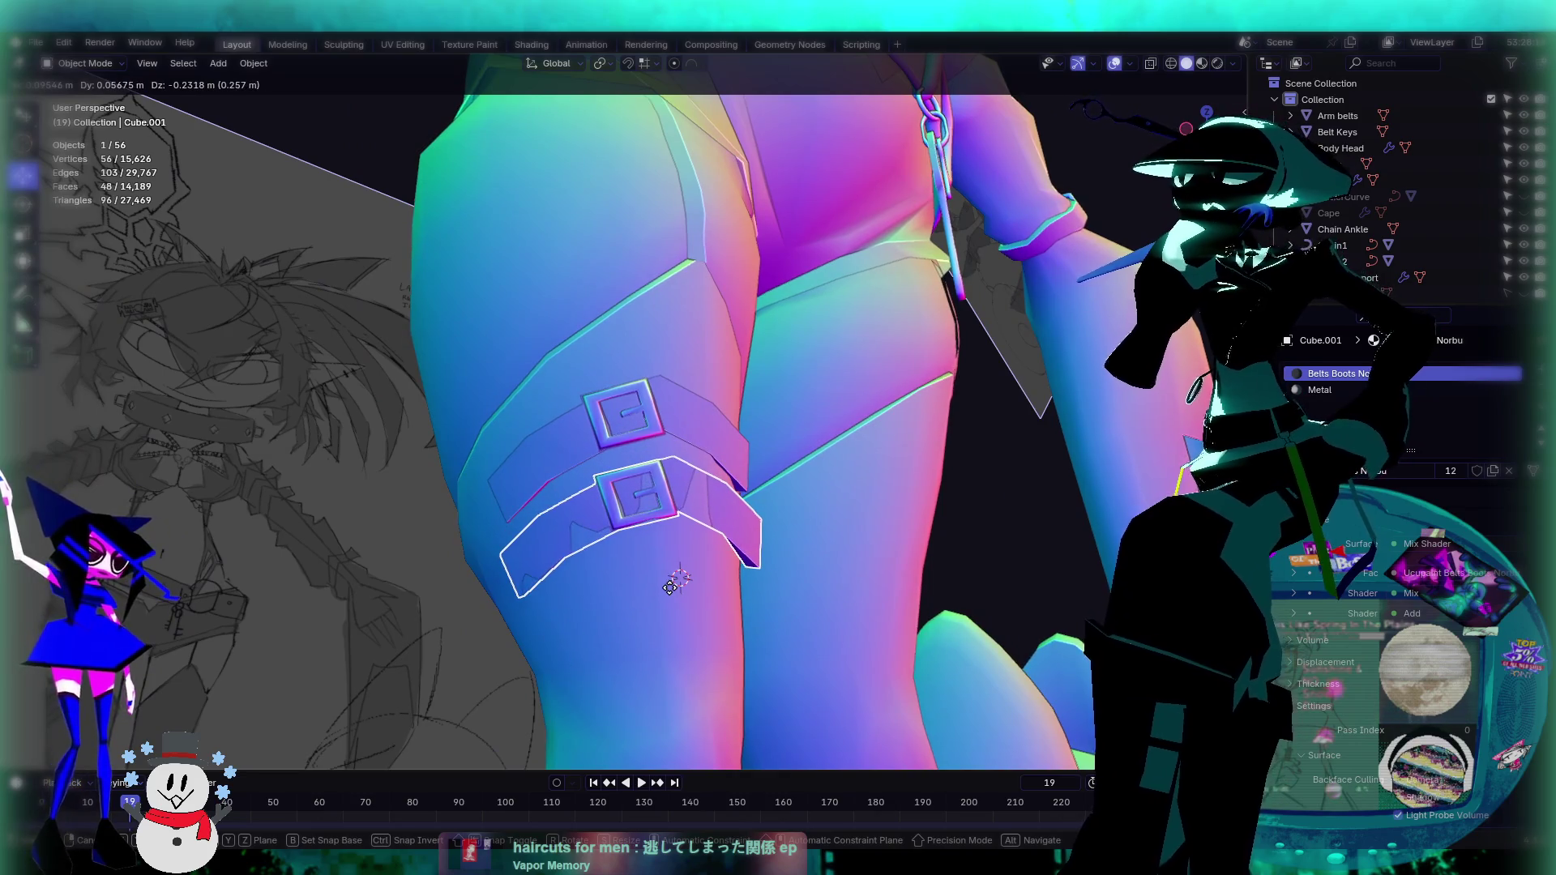
left_click(671, 594)
middle_click_drag(671, 594, 666, 494)
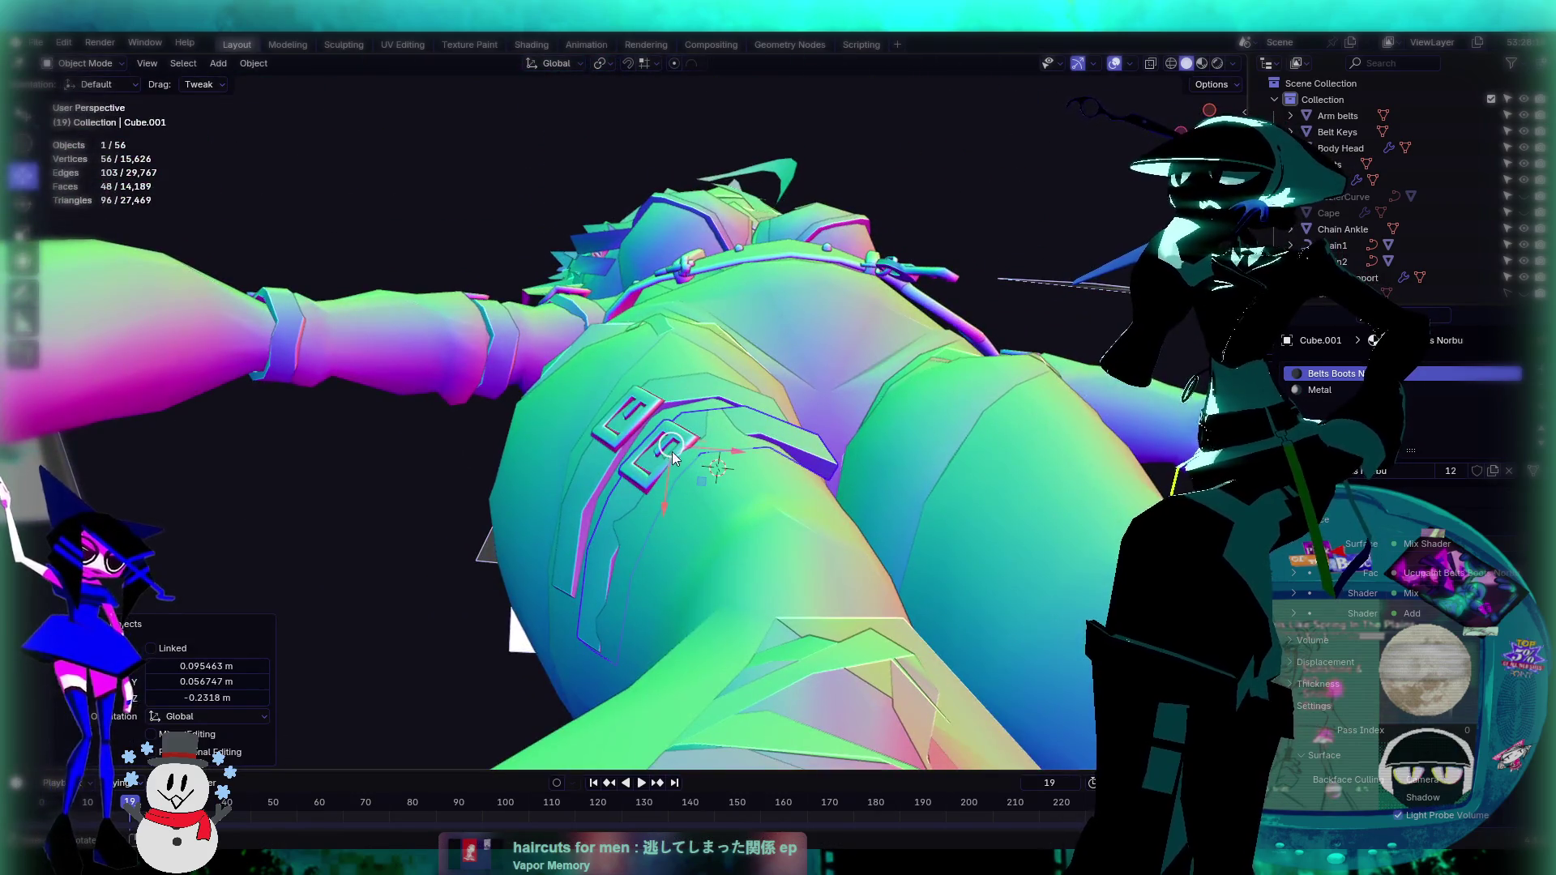
key("g")
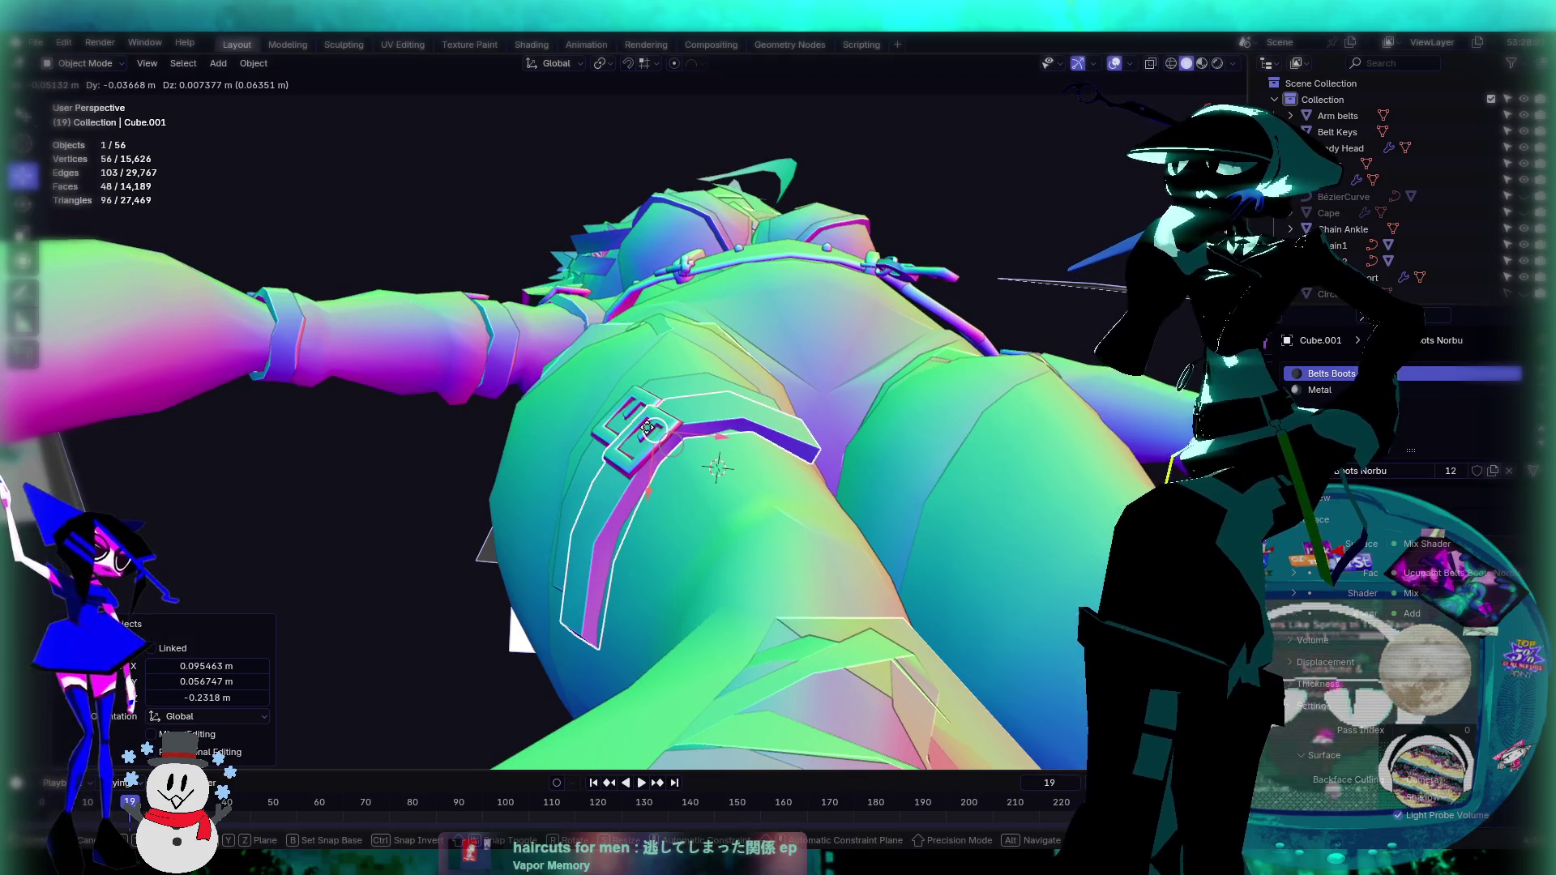
left_click(647, 427)
Step: Slide the strap copy, Cube.001, about 0.016 m along X to sit below the first strap
middle_click_drag(646, 427, 635, 562)
scroll(609, 577, "up", 5)
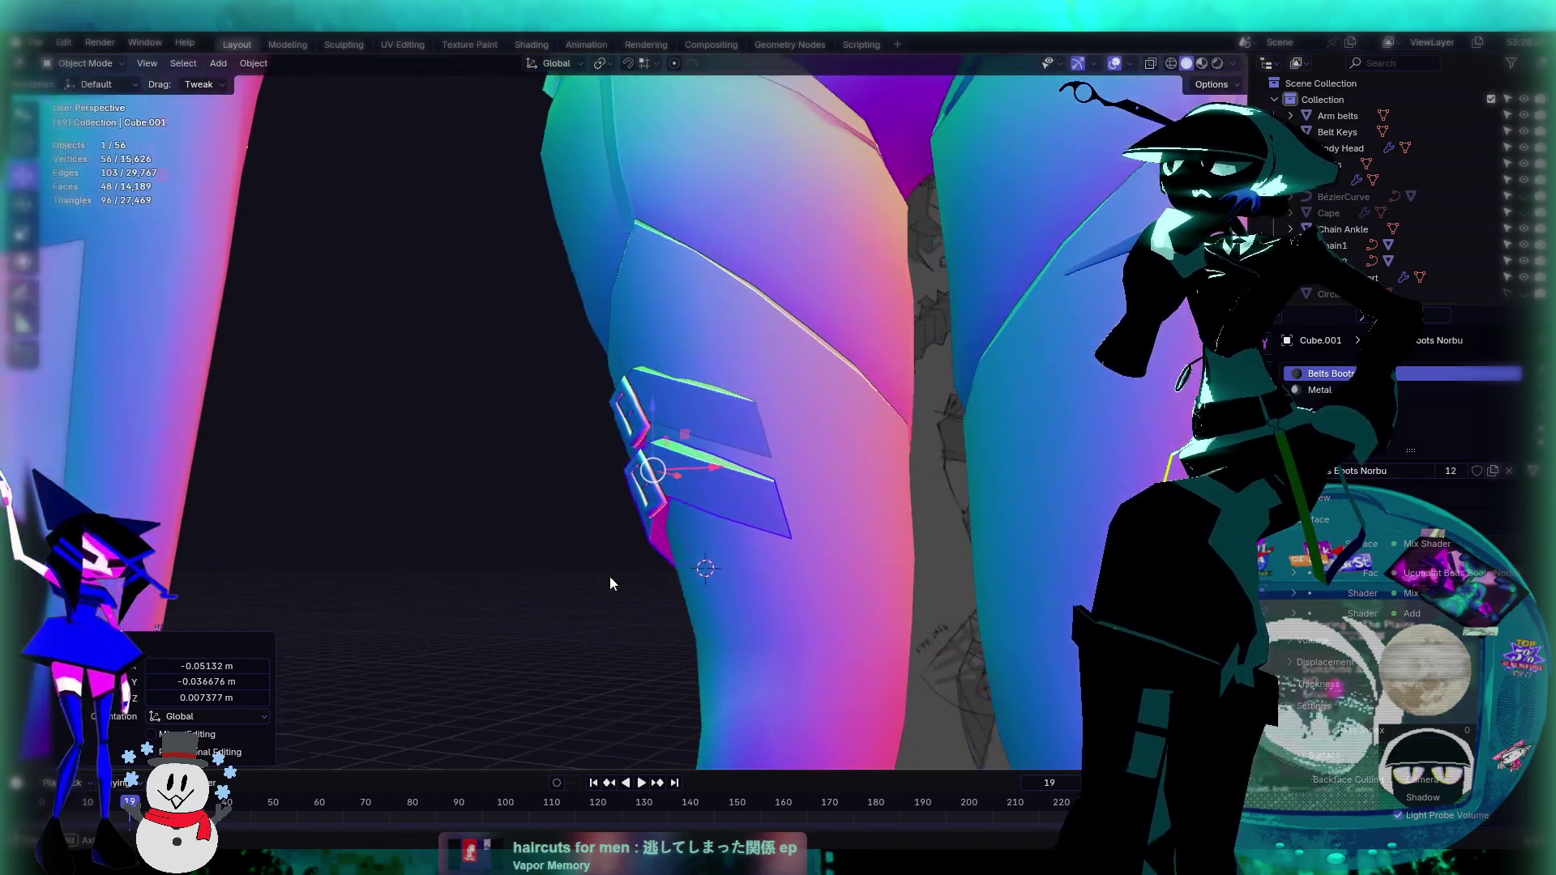
mouse_move(774, 533)
middle_mouse_down()
mouse_move(737, 561)
mouse_move(708, 558)
mouse_move(753, 562)
mouse_move(739, 596)
mouse_move(704, 470)
middle_mouse_up()
left_click_drag(699, 480, 714, 479)
middle_click_drag(713, 479, 1041, 414)
left_click_drag(520, 498, 500, 501)
mouse_move(499, 501)
middle_mouse_down()
mouse_move(723, 527)
mouse_move(622, 510)
mouse_move(582, 389)
mouse_move(641, 517)
middle_mouse_up()
mouse_move(610, 527)
left_mouse_down()
mouse_move(699, 503)
mouse_move(667, 510)
mouse_move(706, 529)
left_mouse_up()
key("x")
key("x")
mouse_move(705, 528)
middle_mouse_down()
mouse_move(685, 669)
mouse_move(635, 600)
mouse_move(770, 616)
mouse_move(901, 601)
mouse_move(620, 526)
mouse_move(686, 500)
mouse_move(641, 513)
mouse_move(793, 510)
mouse_move(727, 498)
mouse_move(695, 458)
middle_mouse_up()
left_click(726, 498)
scroll(695, 458, "up", 2)
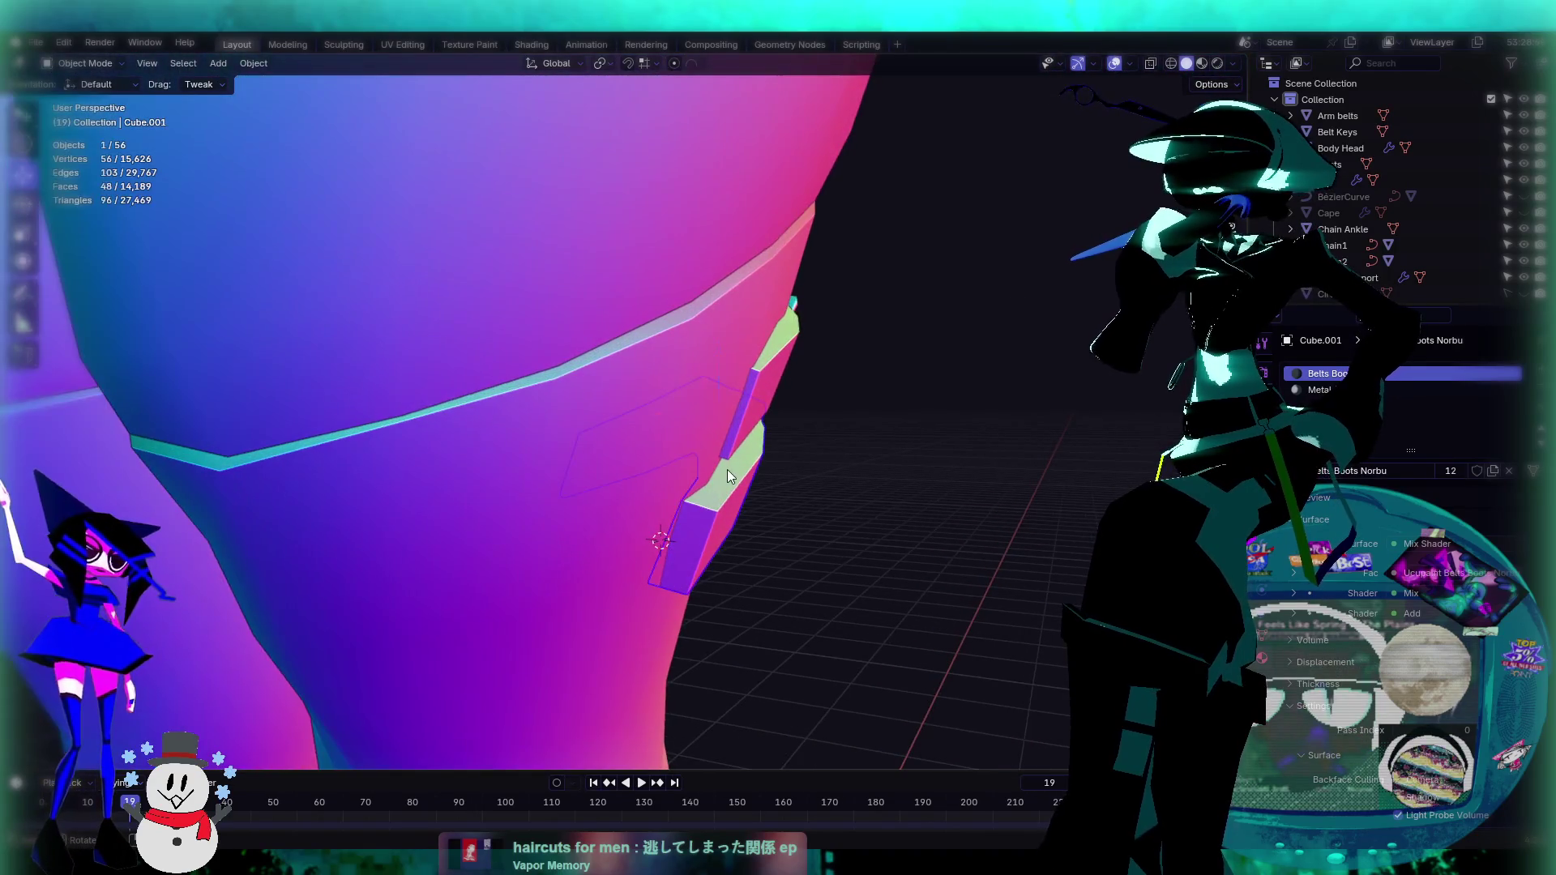
Step: In Edit Mode, select one end edge of the lower strap, Cube.001, for moving
key("Tab")
left_click(701, 541)
middle_click_drag(685, 546, 144, 201)
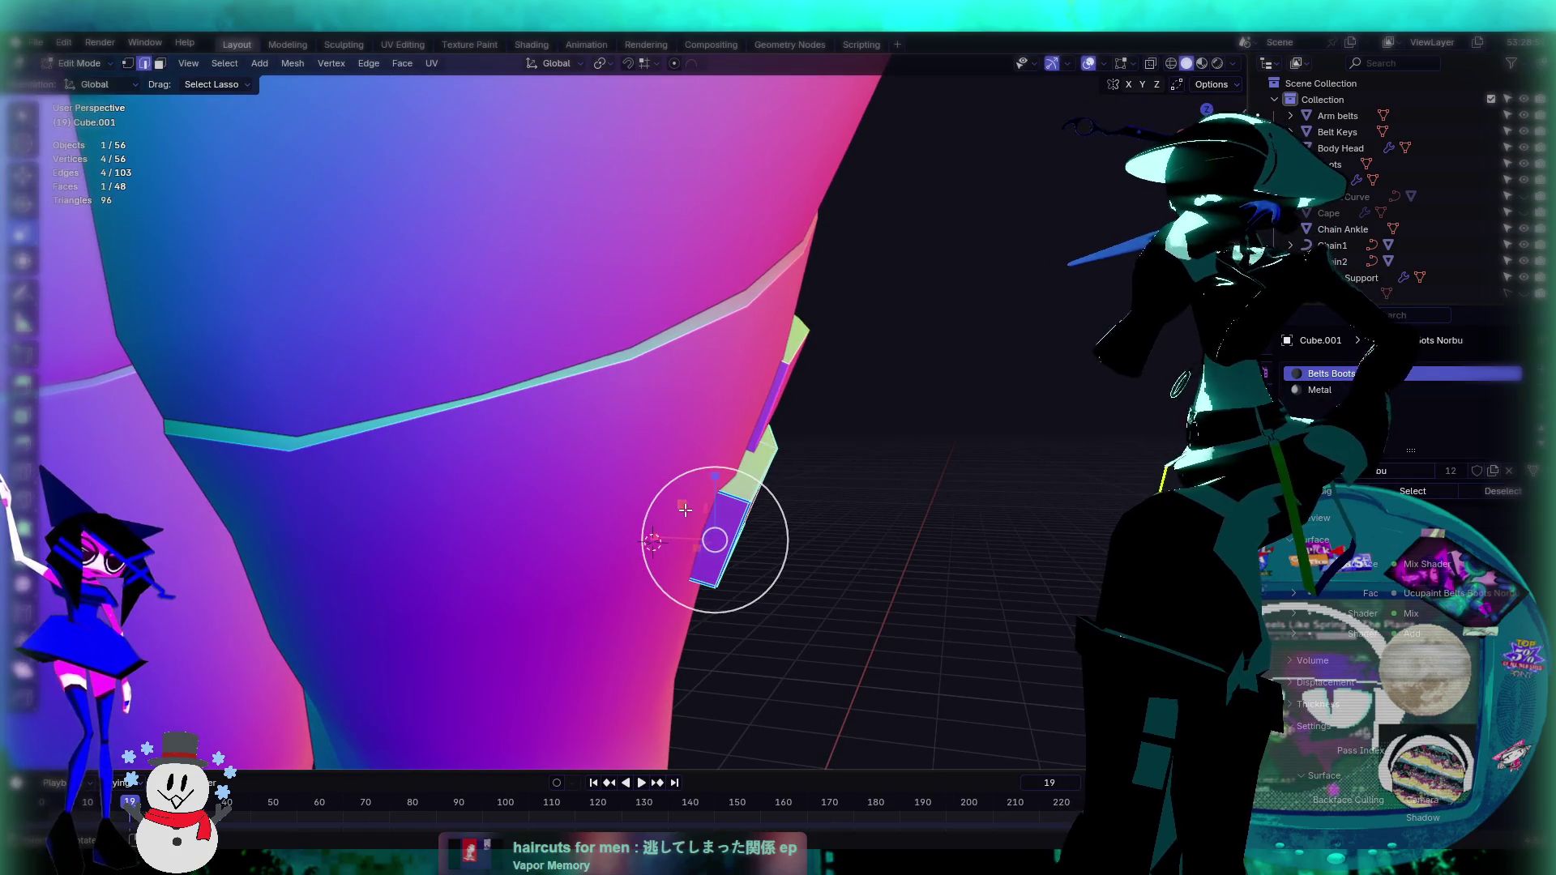
middle_click_drag(715, 540, 730, 553)
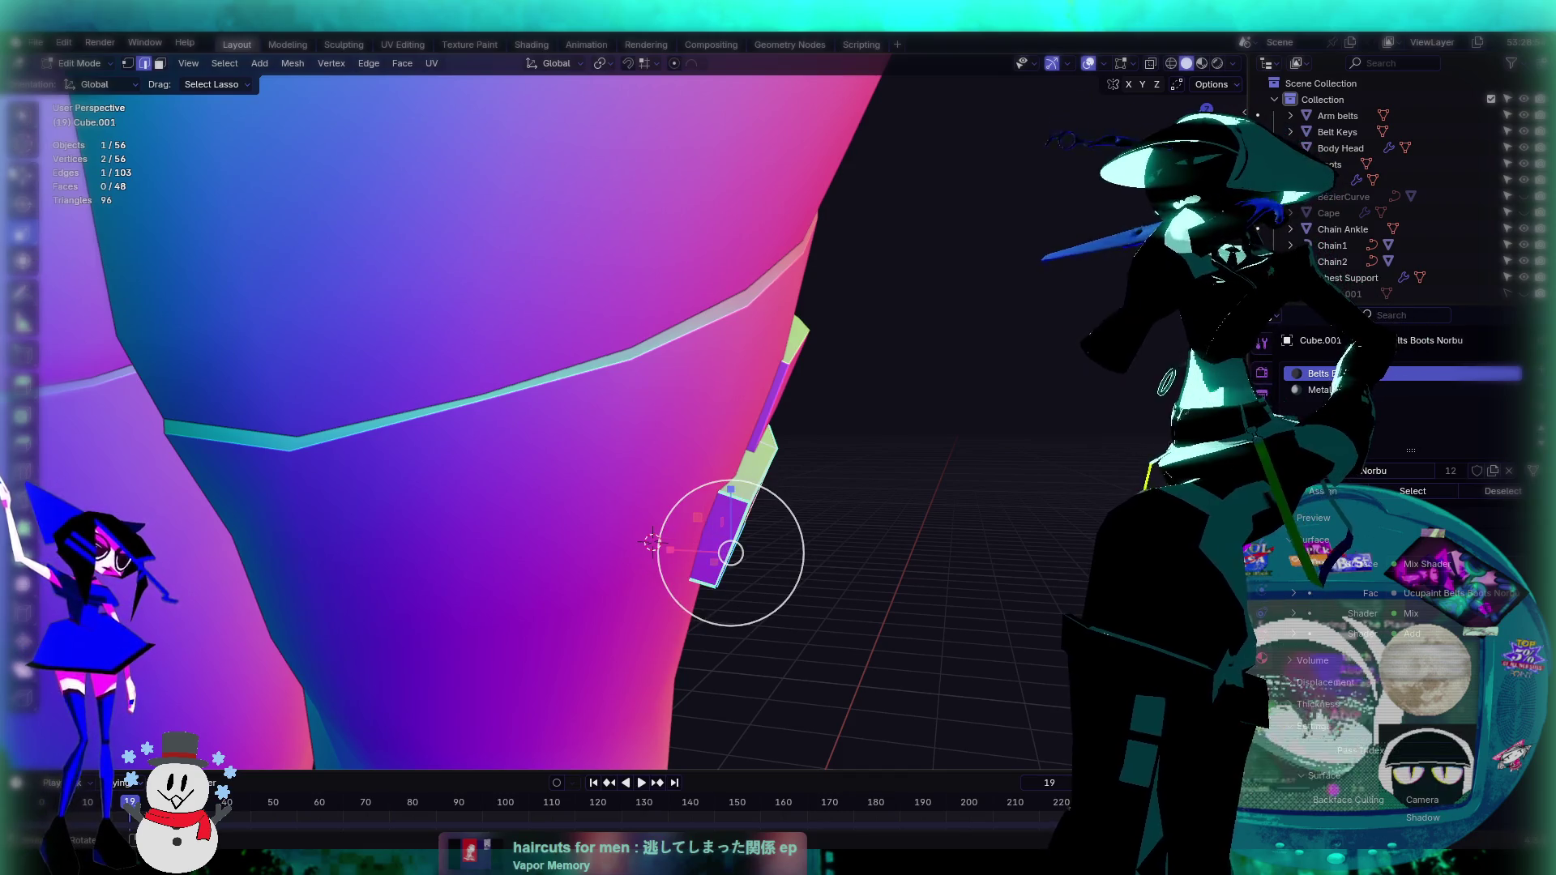
key("w")
left_click(104, 84)
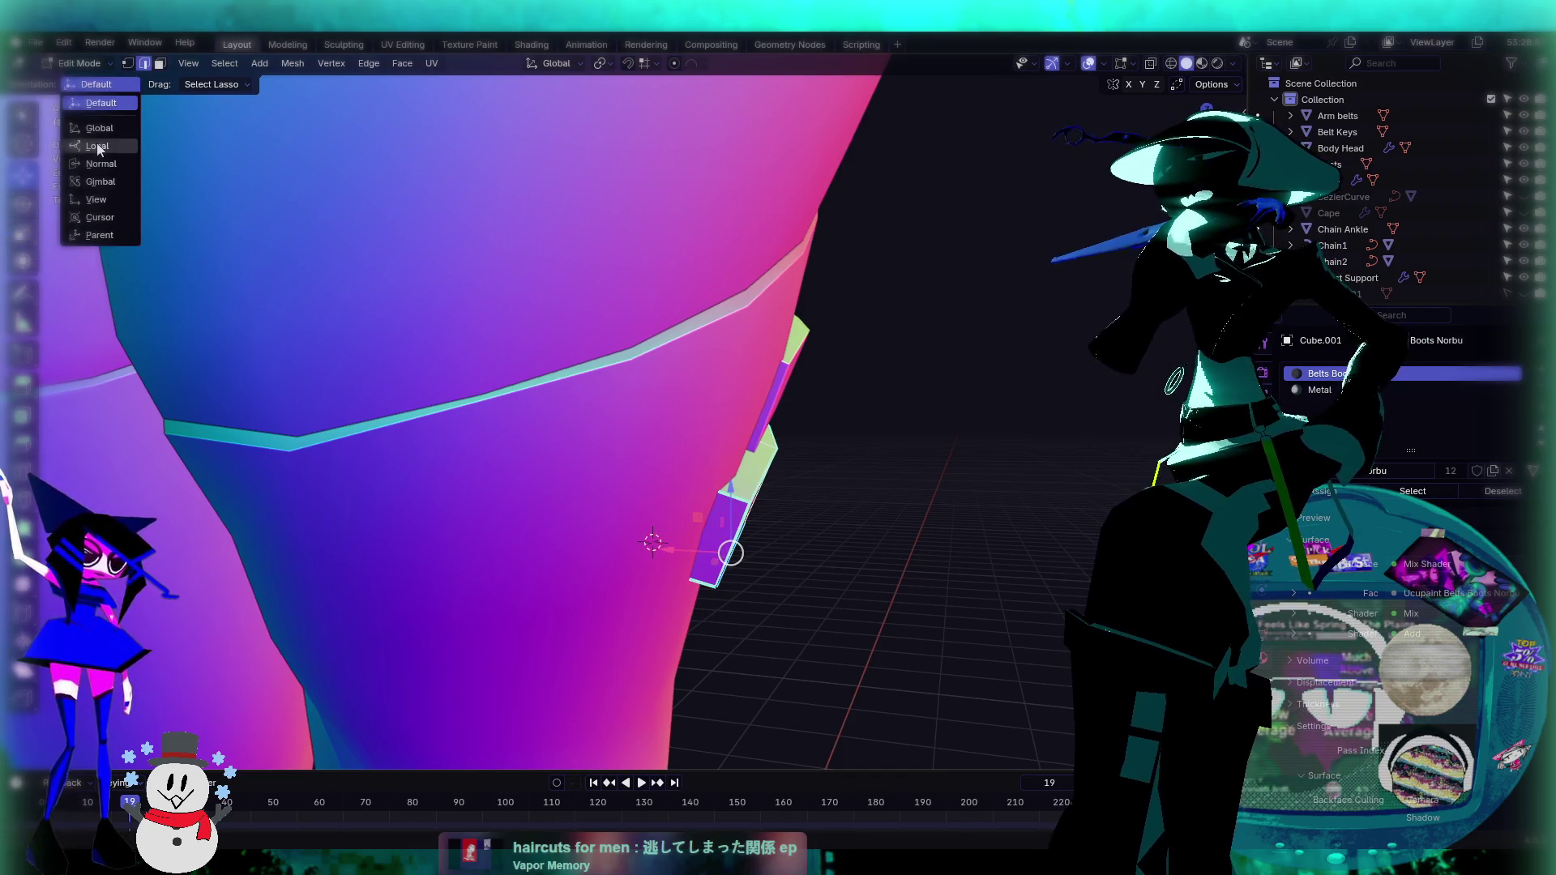
left_click(97, 150)
middle_click_drag(729, 559, 702, 547)
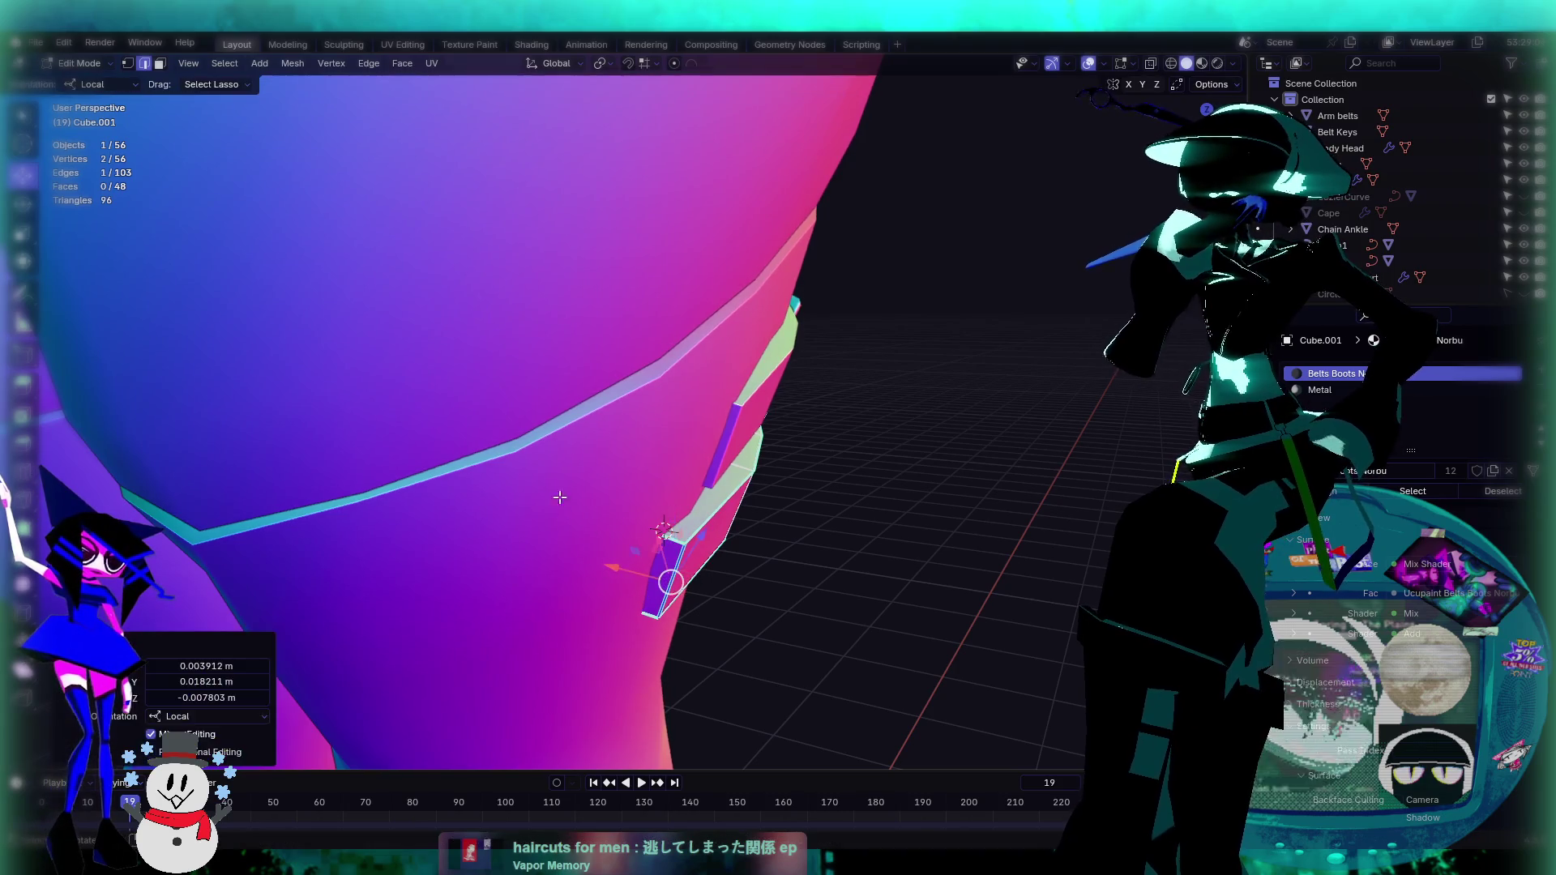
Step: With Normal orientation, push the edge out about 0.024 m along its normal
left_click(97, 84)
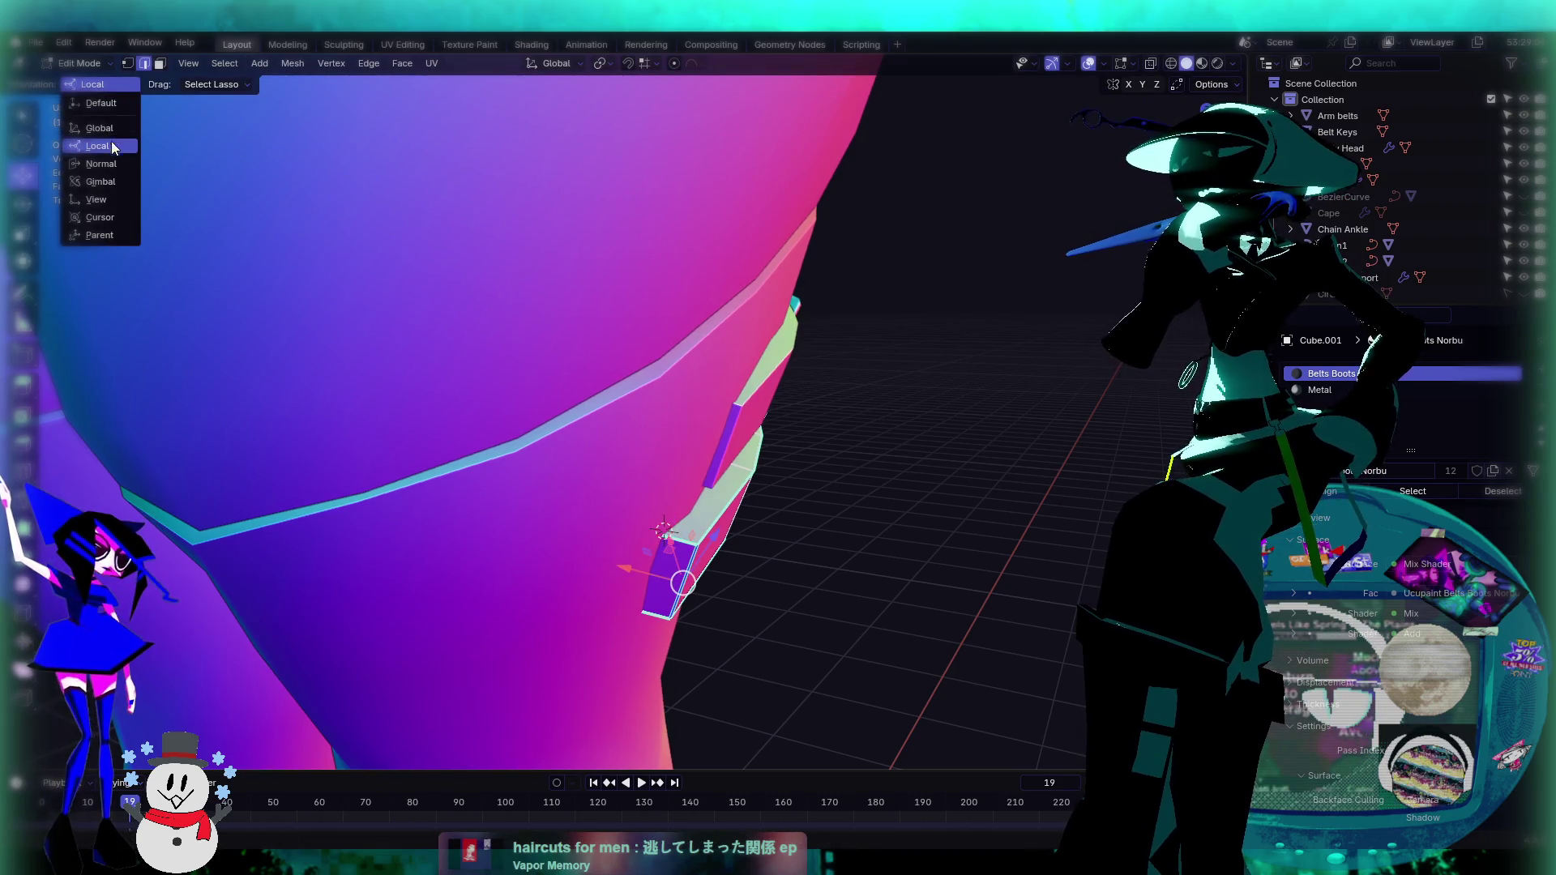
left_click(101, 164)
left_click_drag(642, 576, 658, 575)
mouse_move(658, 576)
middle_mouse_down()
mouse_move(813, 503)
mouse_move(681, 472)
mouse_move(491, 82)
middle_mouse_up()
mouse_move(749, 359)
middle_mouse_down()
mouse_move(687, 367)
mouse_move(858, 435)
mouse_move(756, 473)
mouse_move(652, 462)
mouse_move(681, 358)
mouse_move(717, 450)
mouse_move(636, 490)
middle_mouse_up()
Step: Return to Object Mode, clear the selection, and re-enter editing on the strap mesh
key("Tab")
left_click(859, 435)
mouse_move(615, 498)
middle_mouse_down()
mouse_move(638, 535)
mouse_move(665, 460)
mouse_move(653, 489)
mouse_move(672, 539)
mouse_move(655, 568)
mouse_move(696, 585)
middle_mouse_up()
key("Tab")
left_click(611, 66)
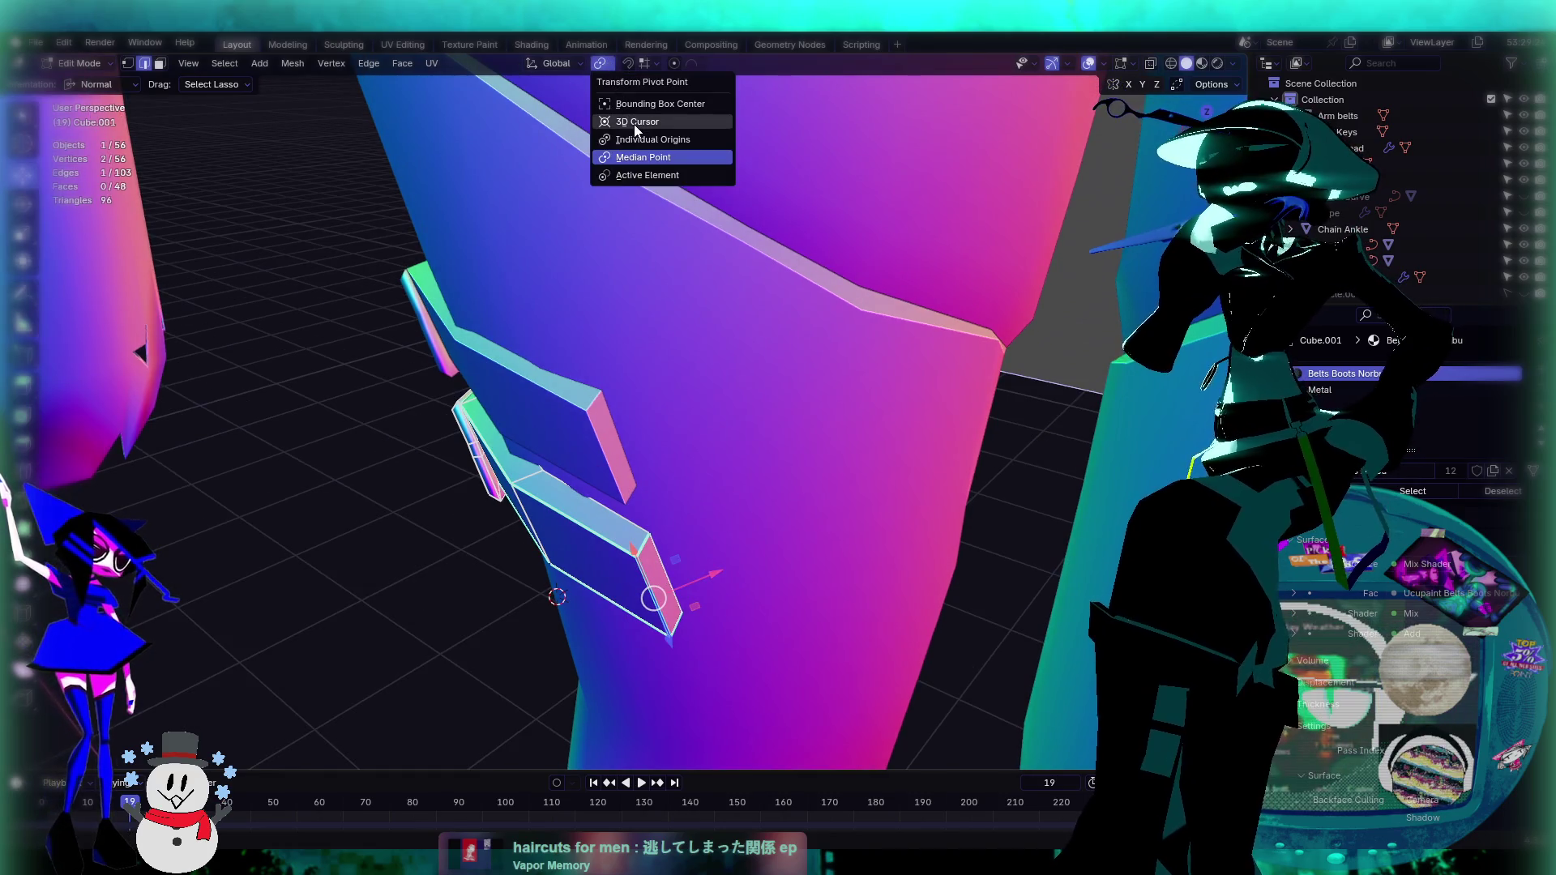
Step: Set the pivot to Median Point and shift the selected strap edge into position
left_click(665, 155)
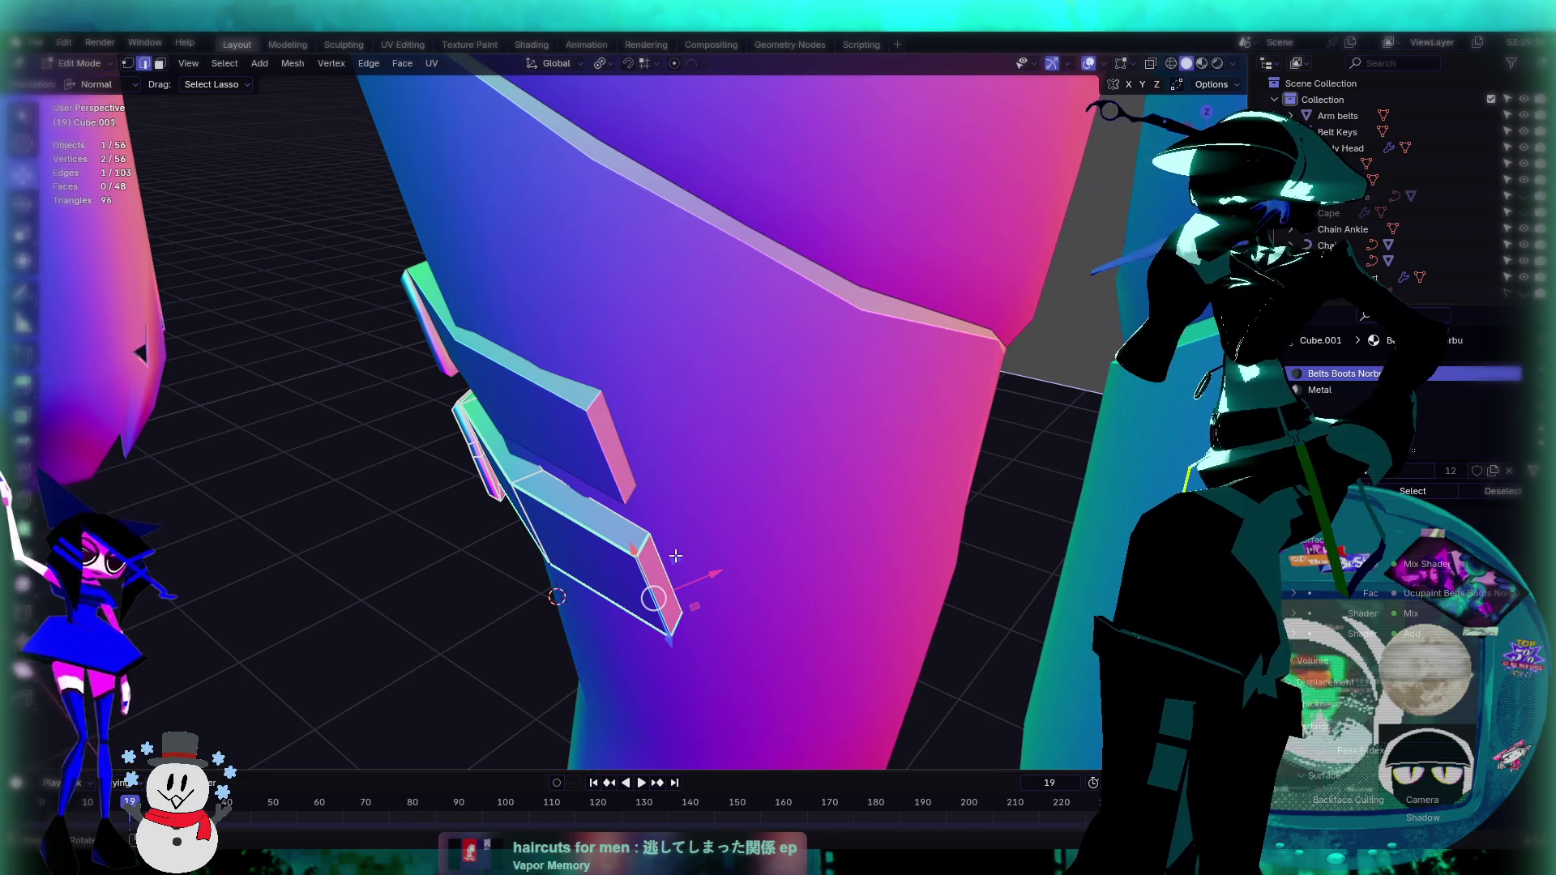
left_click_drag(656, 600, 658, 592)
middle_click_drag(657, 592, 758, 546)
middle_click_drag(581, 532, 604, 542)
left_click_drag(604, 542, 601, 544)
left_click(601, 544)
mouse_move(608, 538)
middle_mouse_down()
mouse_move(725, 418)
mouse_move(687, 476)
mouse_move(712, 484)
middle_mouse_up()
scroll(728, 415, "up", 3)
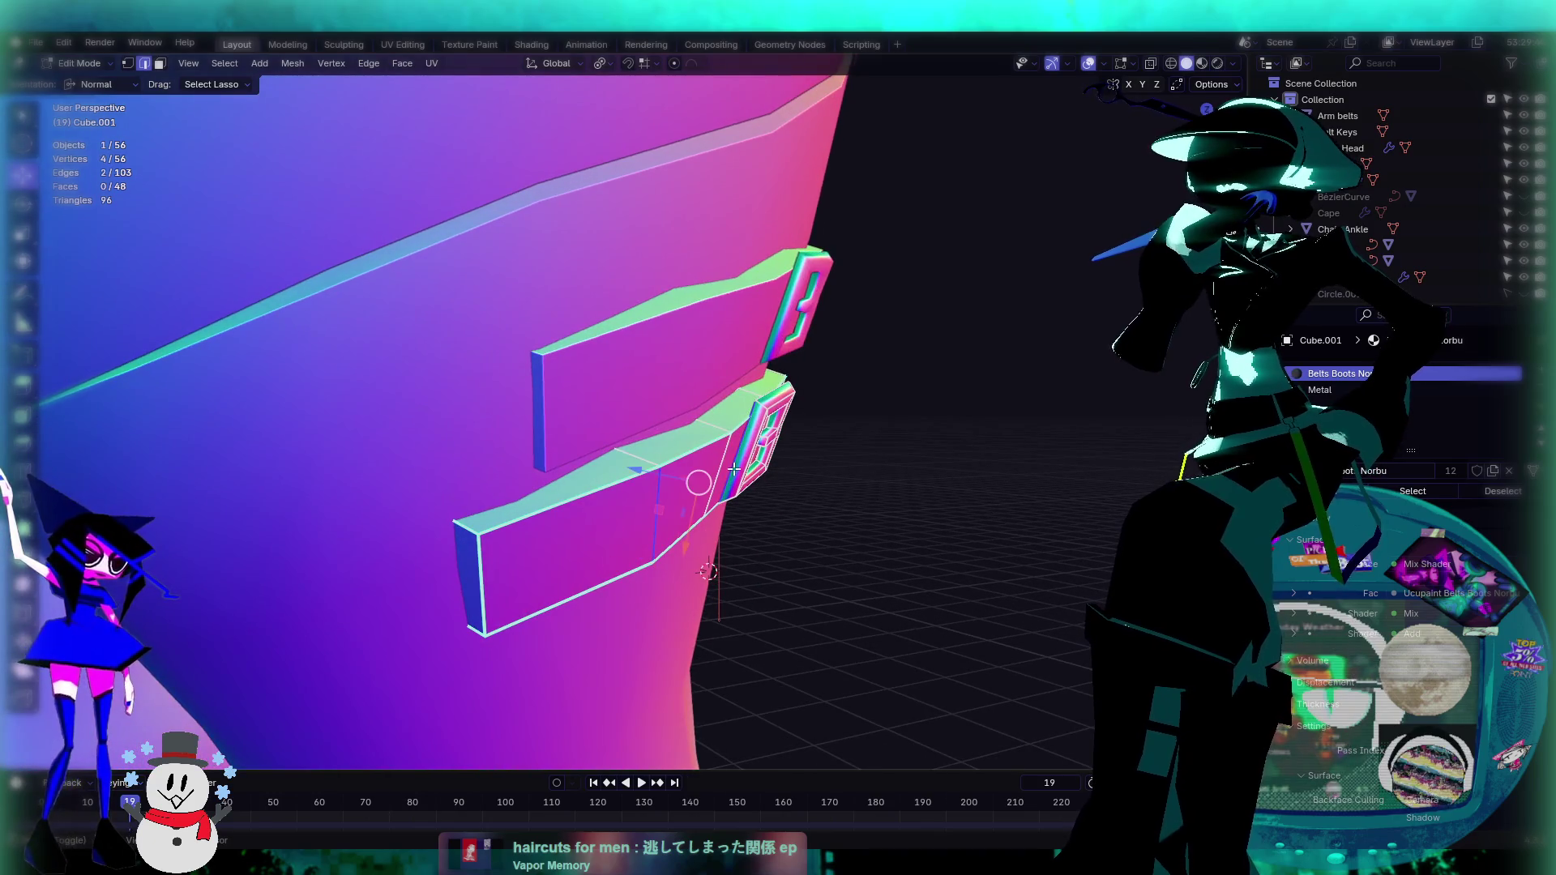
Step: Move the edge 0.012493 m along its local Y, then return to Object Mode
key("g")
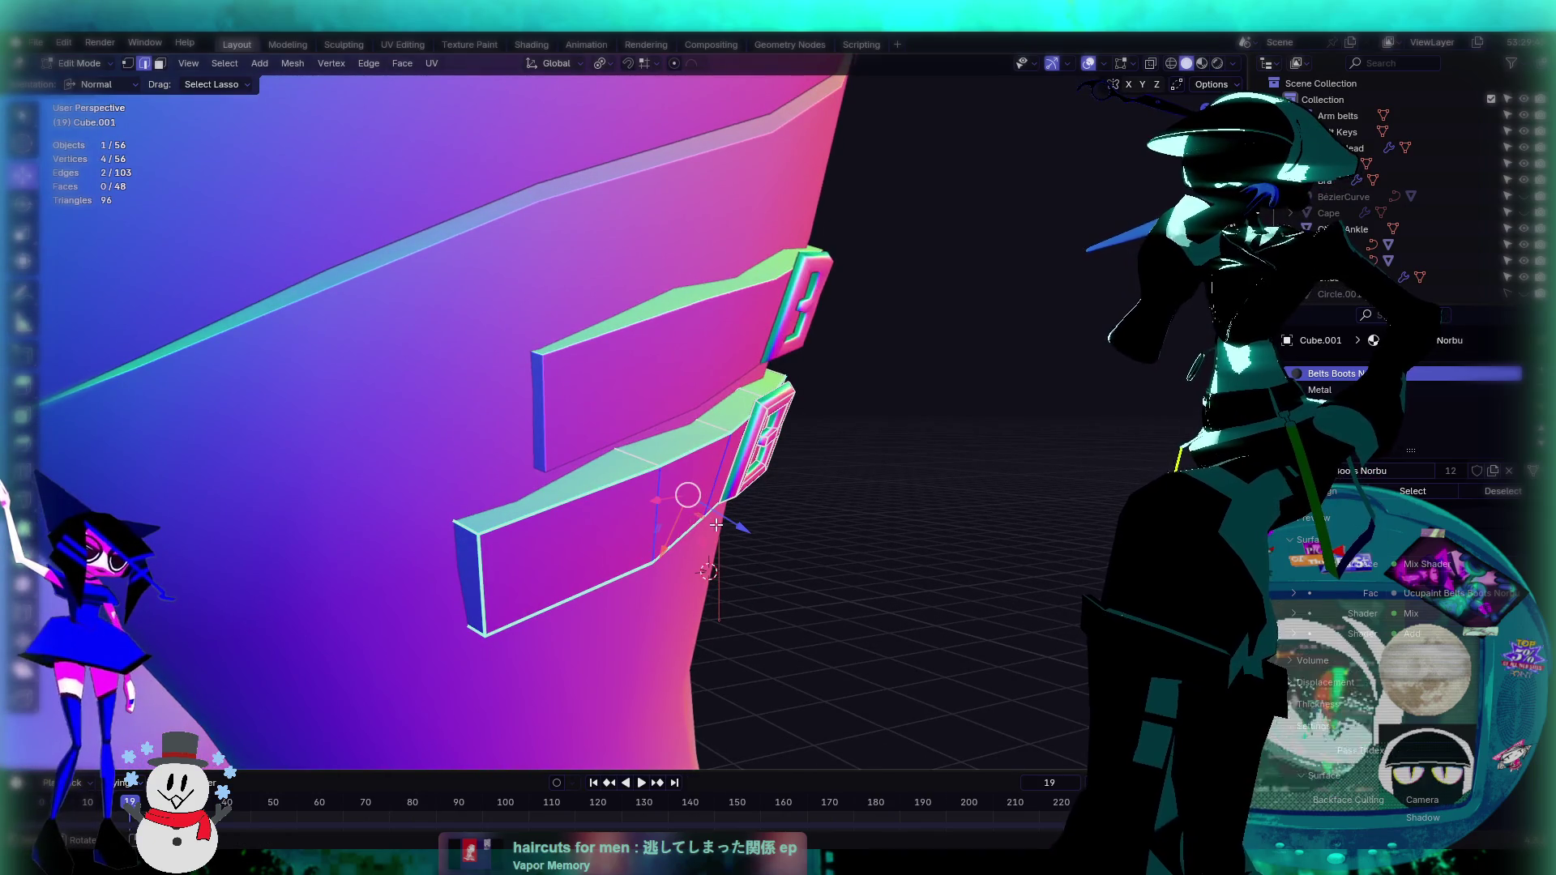
middle_click_drag(688, 506, 688, 432)
left_click(101, 84)
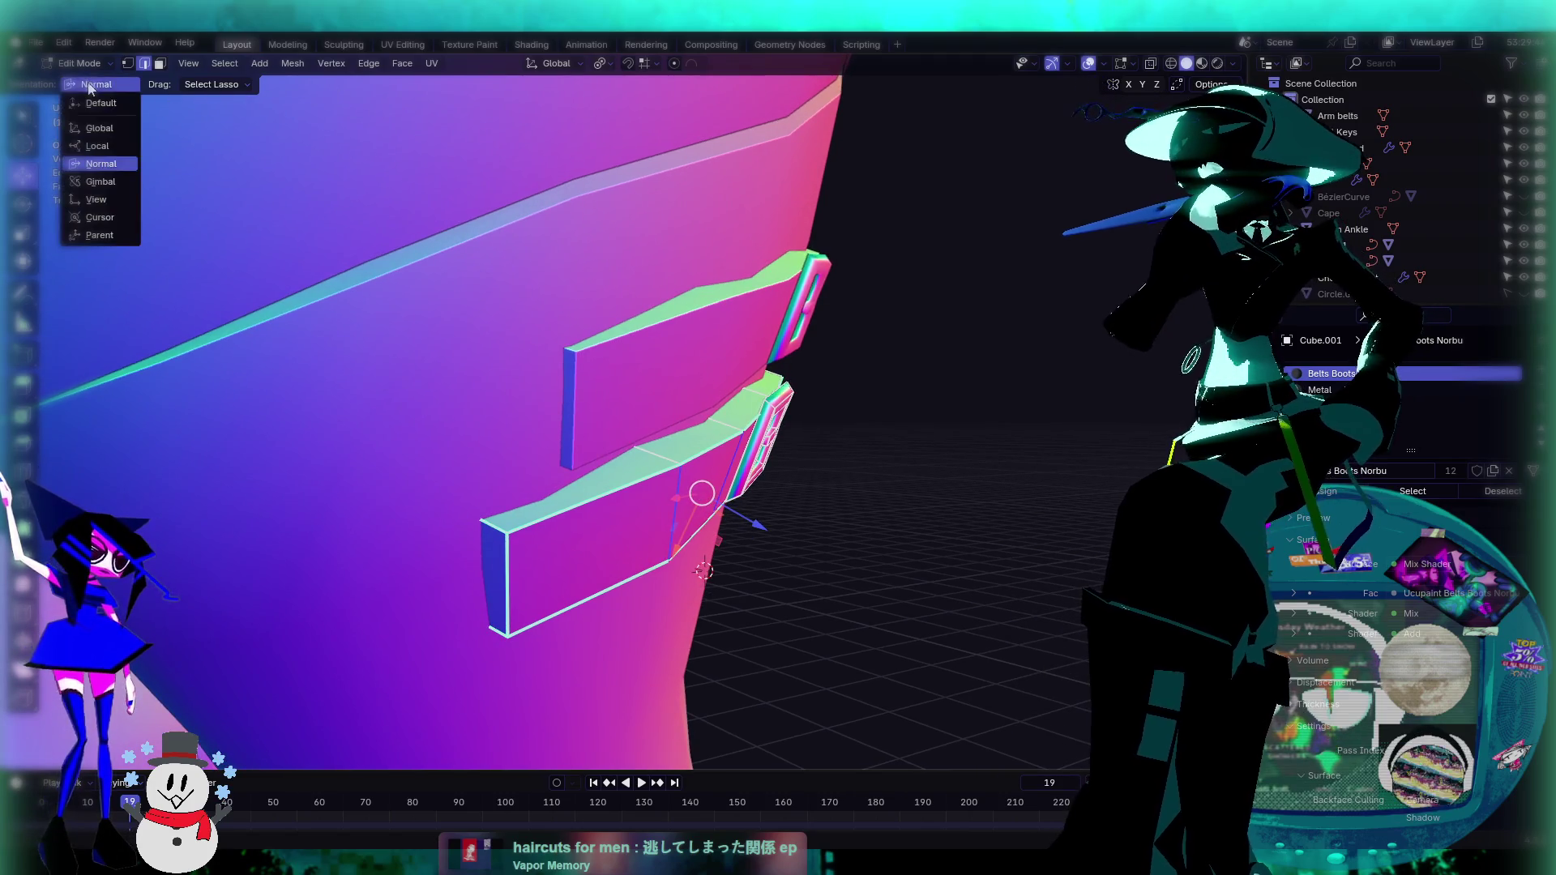
left_click(116, 159)
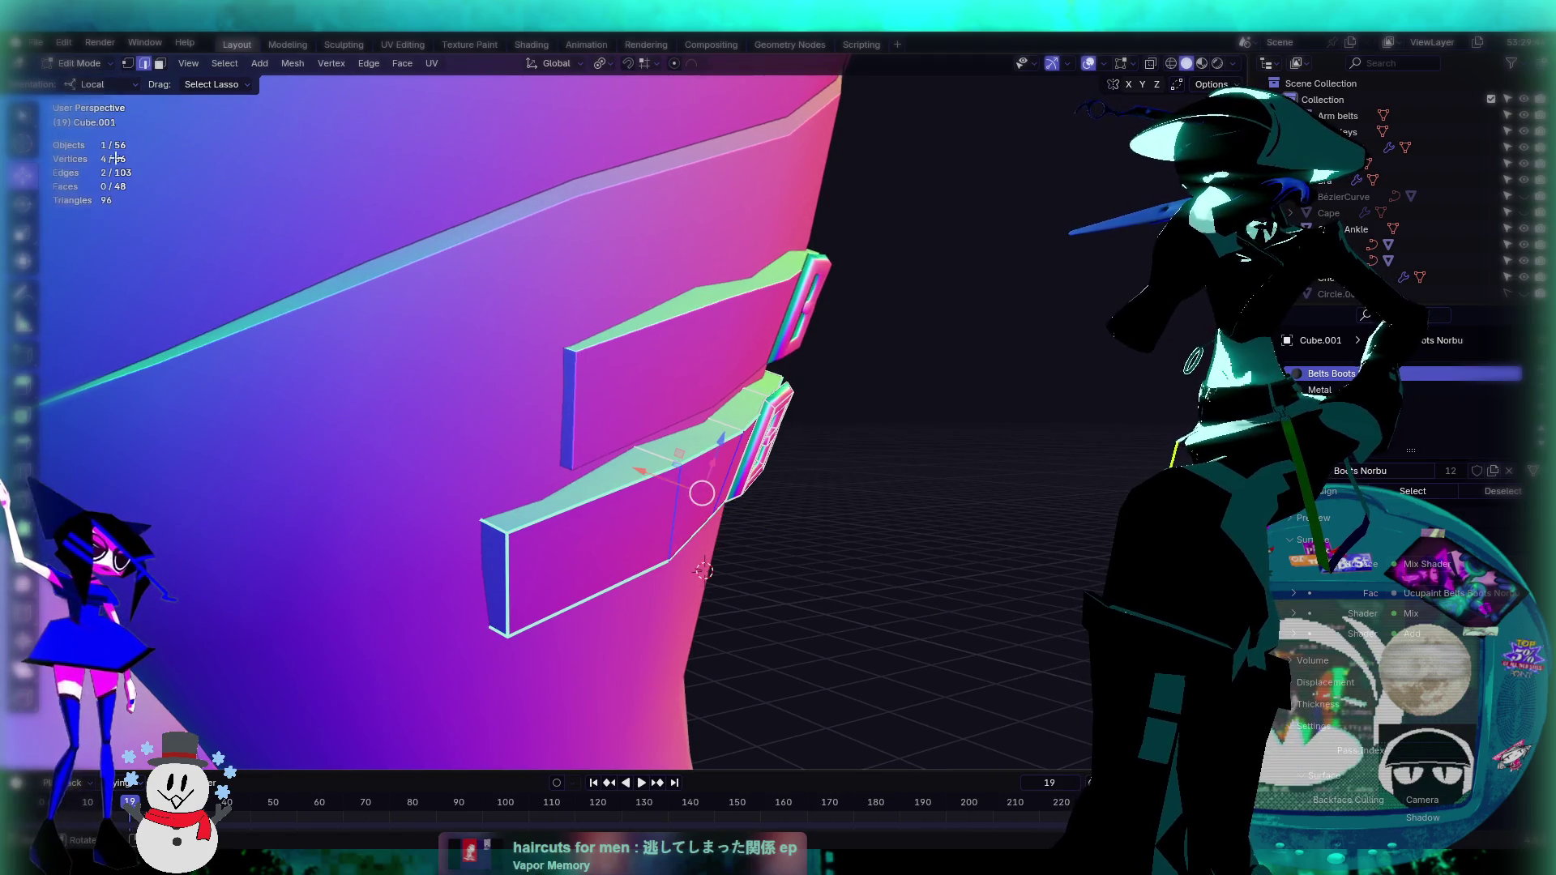
key("g")
key("y")
left_click(700, 486)
mouse_move(701, 486)
middle_mouse_down()
mouse_move(764, 431)
mouse_move(829, 473)
middle_mouse_up()
key("Tab")
scroll(764, 430, "down", 3)
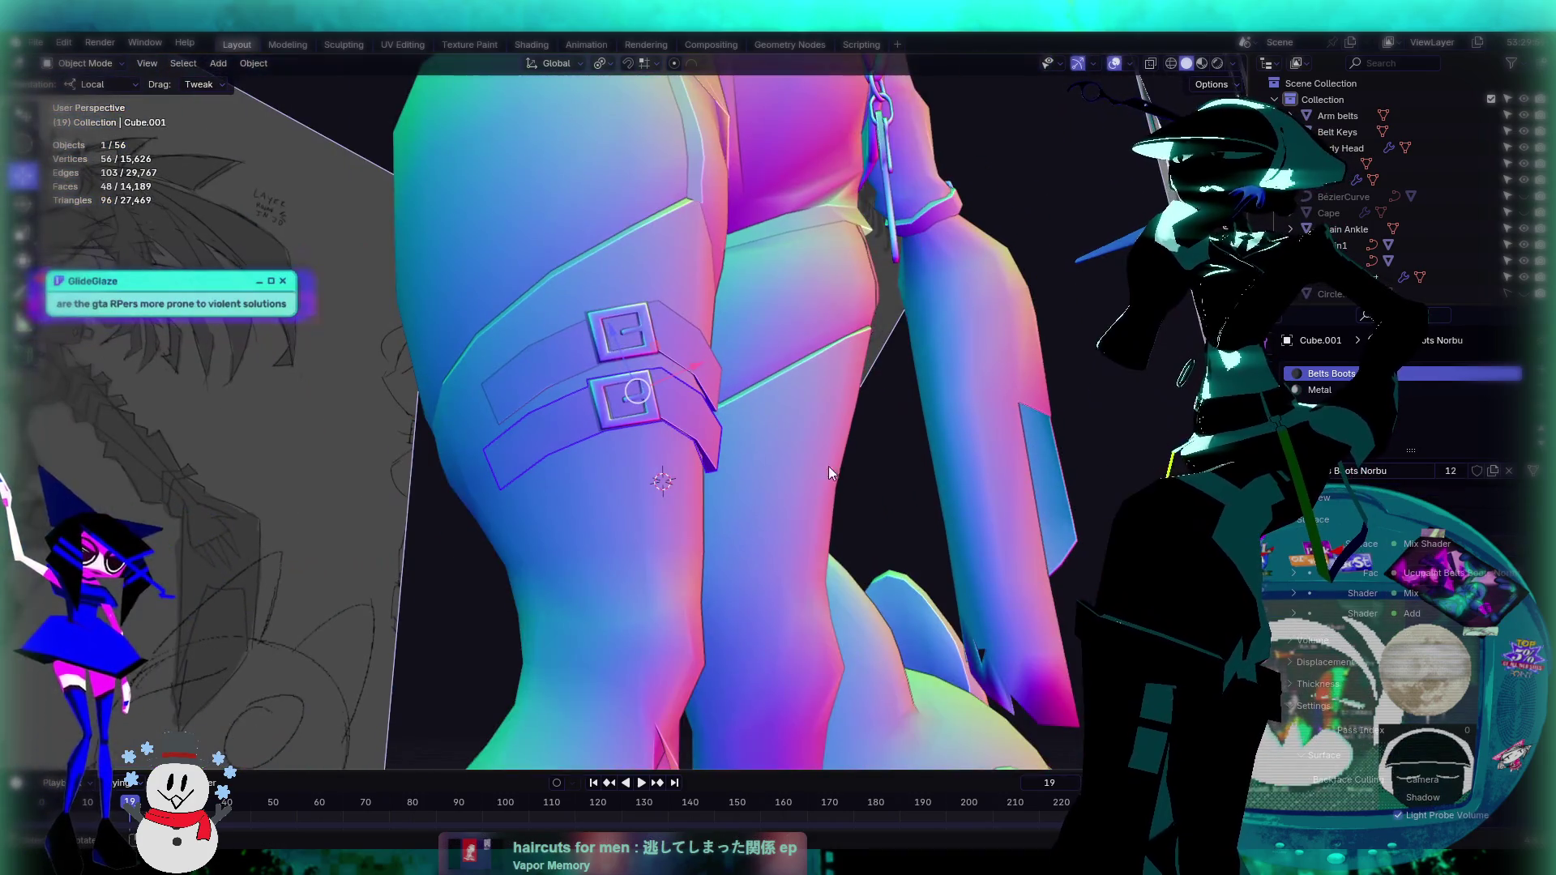
left_click(1092, 334)
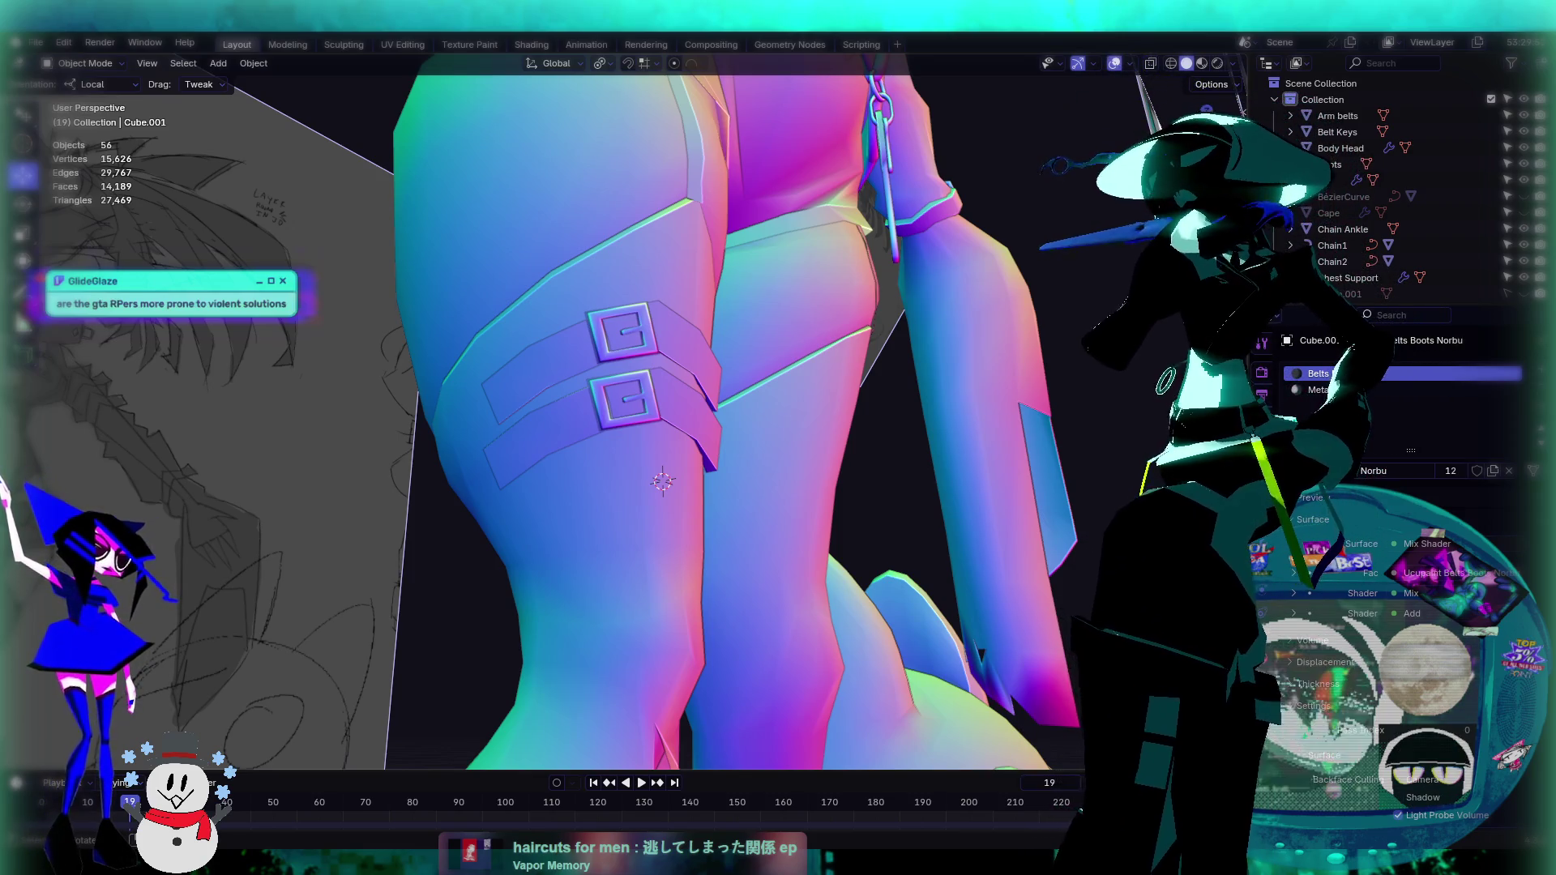
mouse_move(1093, 327)
middle_mouse_down()
mouse_move(794, 459)
mouse_move(941, 479)
mouse_move(931, 490)
mouse_move(781, 517)
mouse_move(738, 470)
mouse_move(751, 475)
mouse_move(726, 489)
middle_mouse_up()
scroll(727, 489, "down", 5)
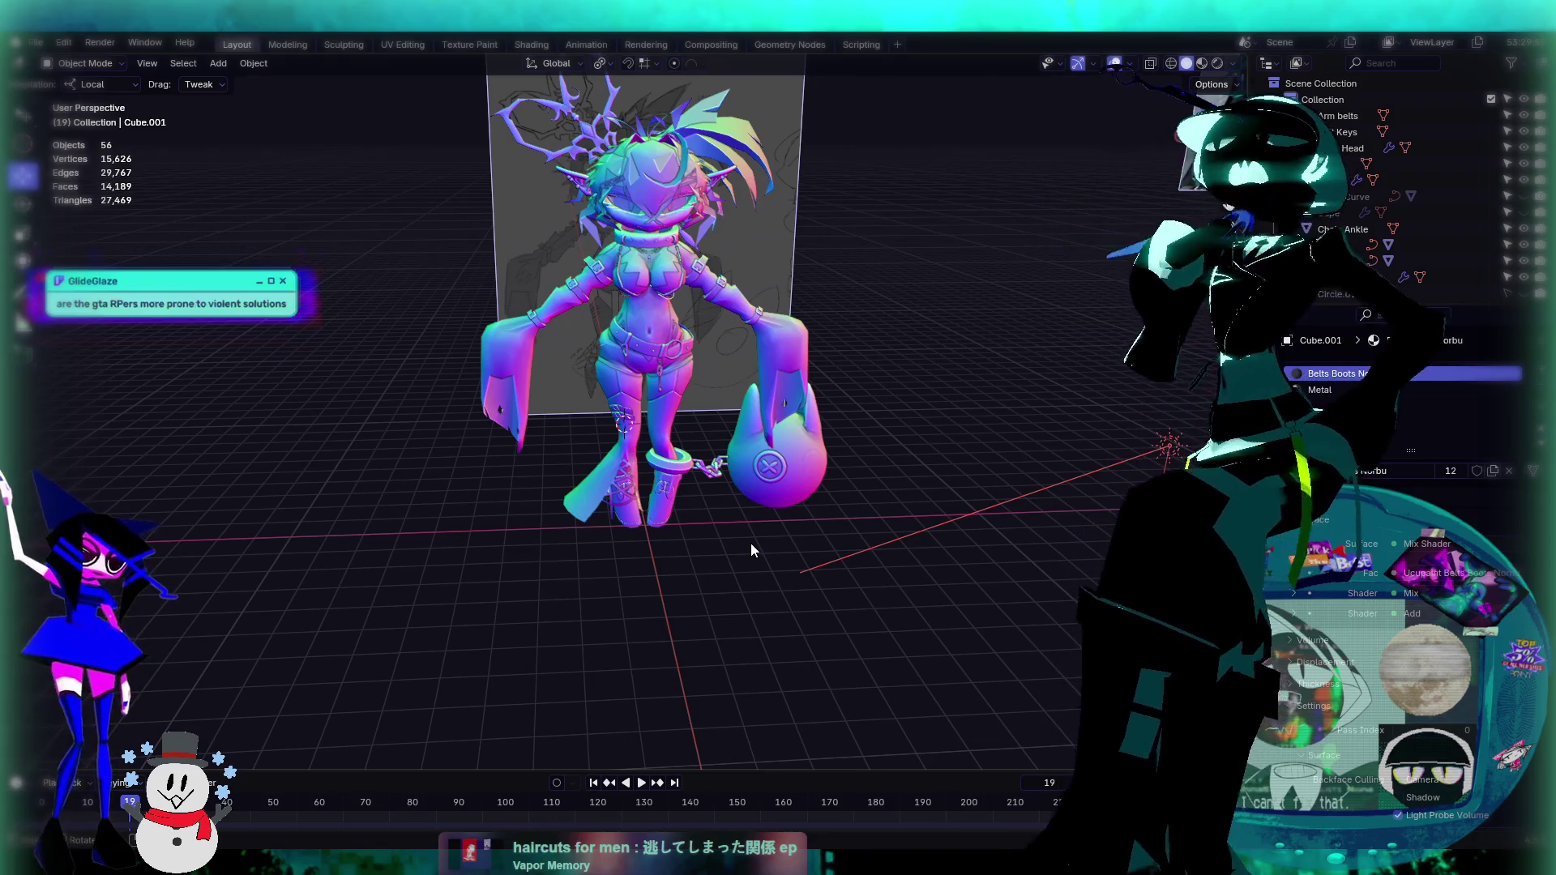
scroll(785, 546, "up", 5)
scroll(810, 421, "down", 6)
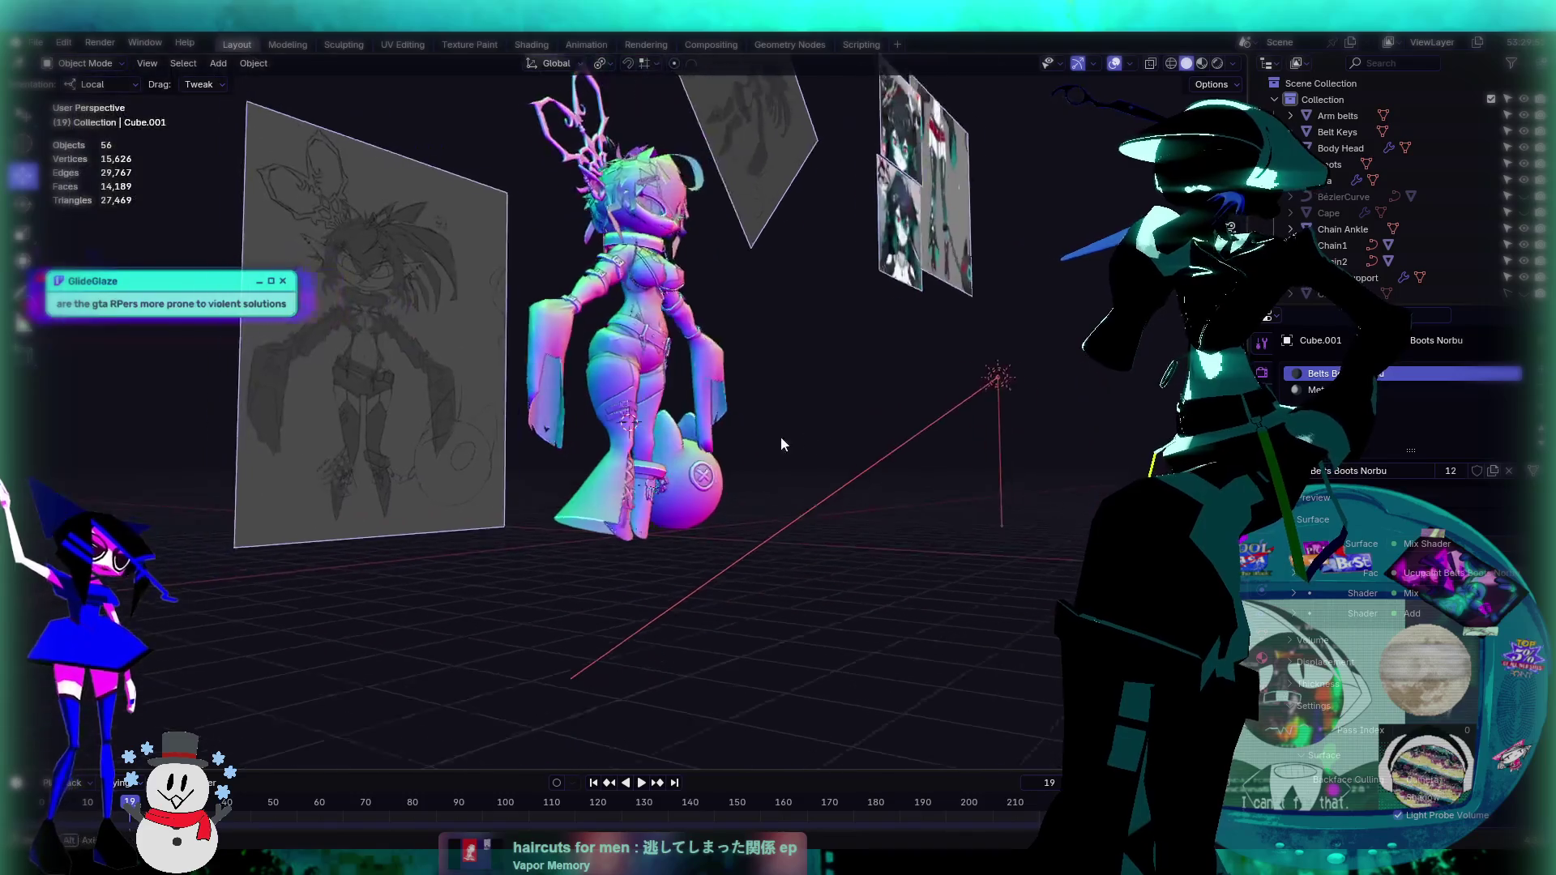
scroll(668, 426, "up", 8)
mouse_move(626, 449)
middle_mouse_down()
mouse_move(739, 370)
mouse_move(713, 329)
mouse_move(547, 426)
mouse_move(576, 464)
mouse_move(573, 450)
mouse_move(526, 508)
mouse_move(421, 455)
mouse_move(535, 398)
middle_mouse_up()
key("Tab")
Step: Add a loop cut across the lower thigh belt, undoing the extra cut
key("ctrl+r")
left_click(515, 412)
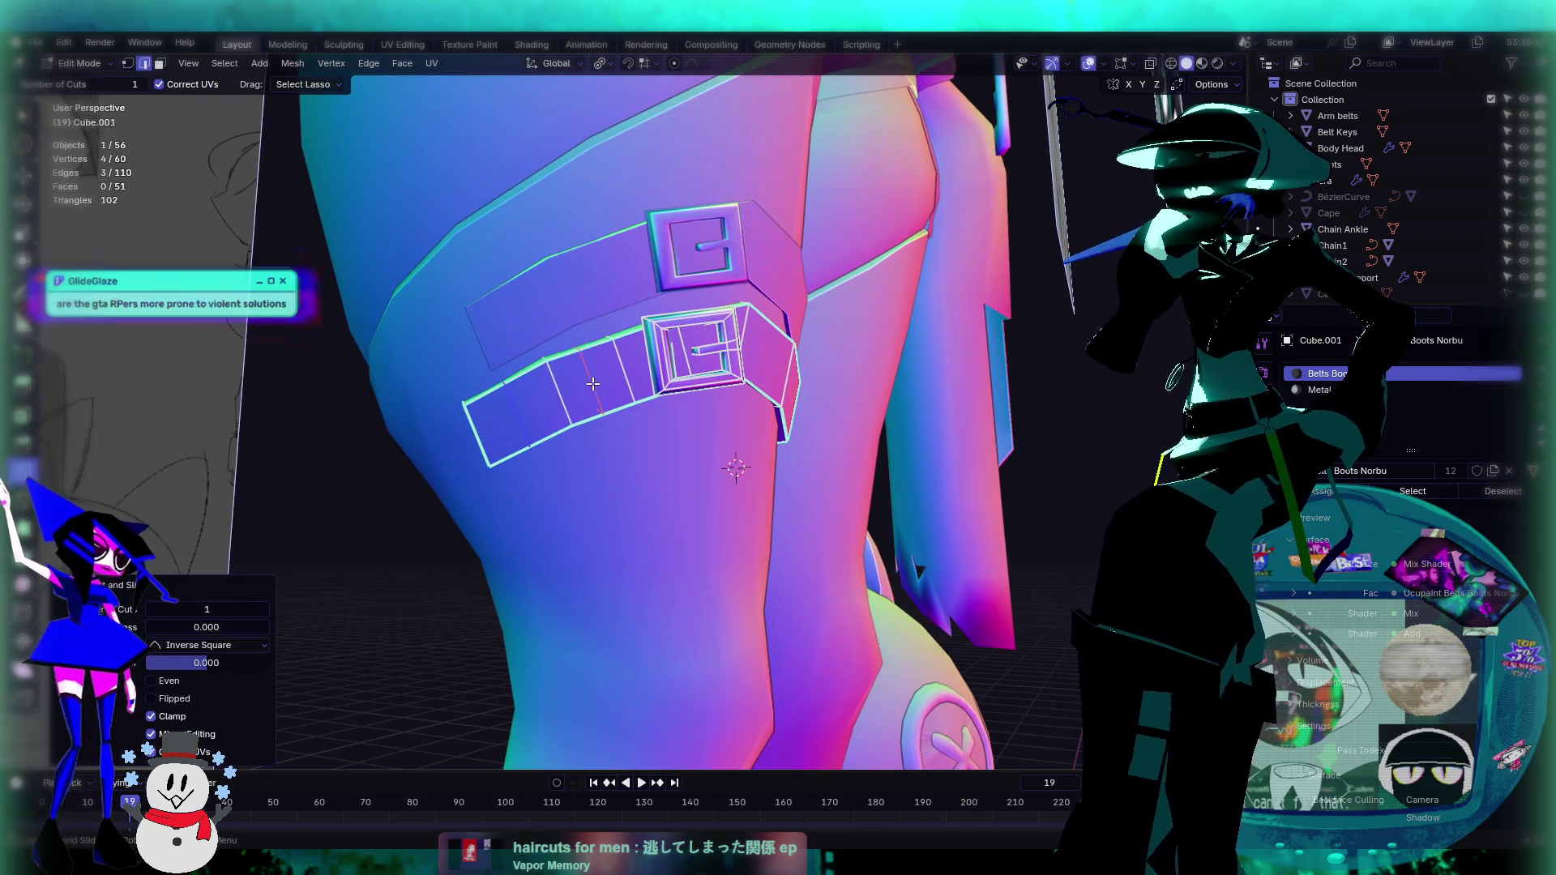
middle_click_drag(734, 378, 696, 354)
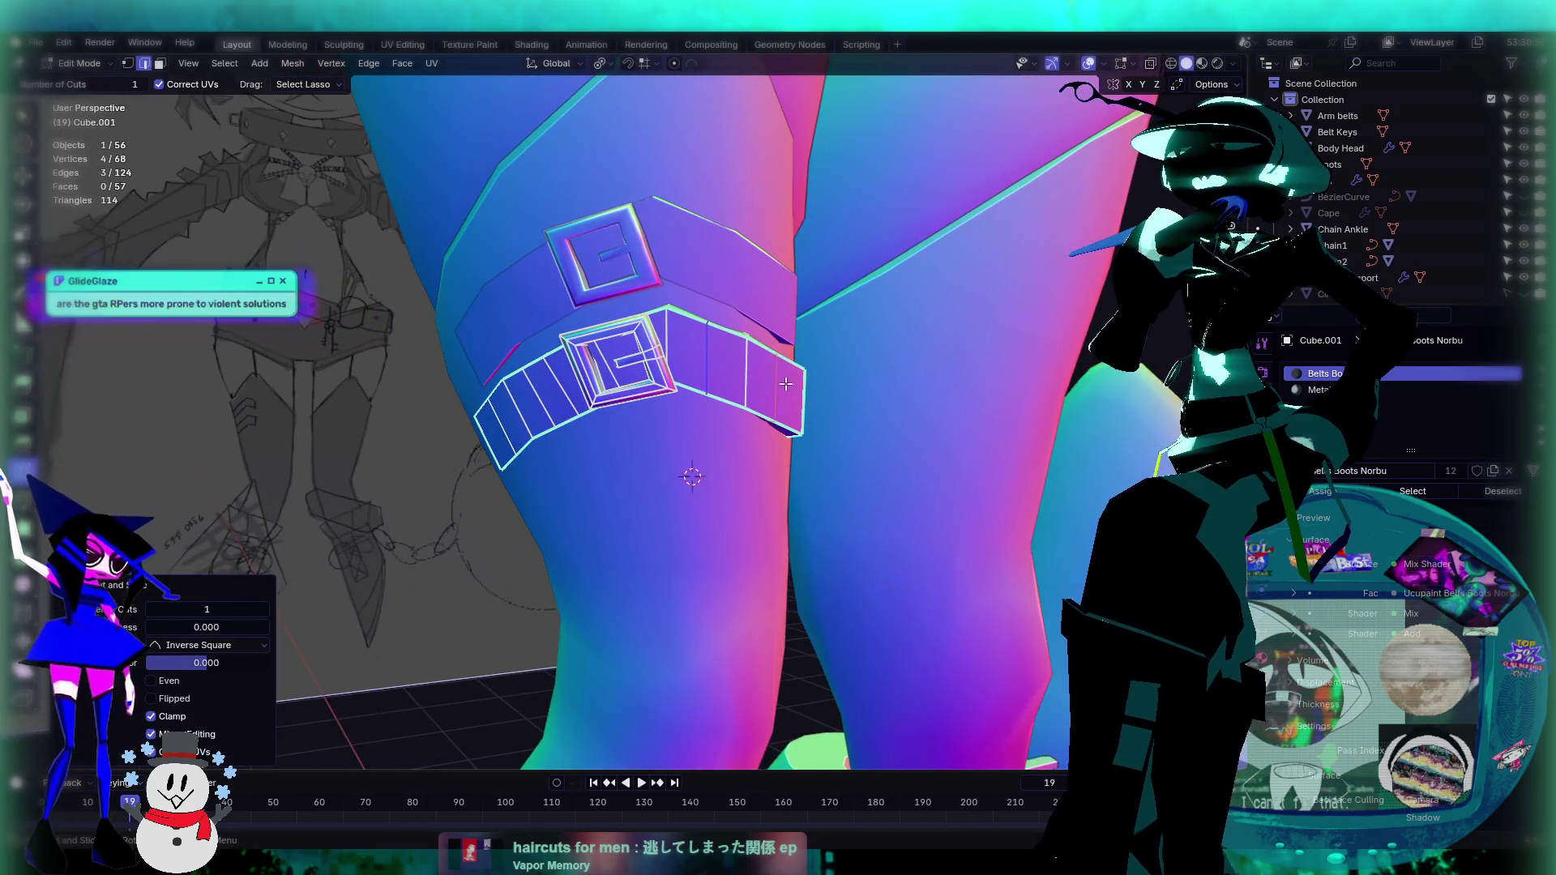
key("ctrl+z")
mouse_move(786, 383)
middle_mouse_down()
mouse_move(697, 453)
mouse_move(756, 471)
middle_mouse_up()
scroll(698, 415, "up", 5)
Step: Slide the belt's edge loops along the strap to reposition them
key("shift+space")
key("g")
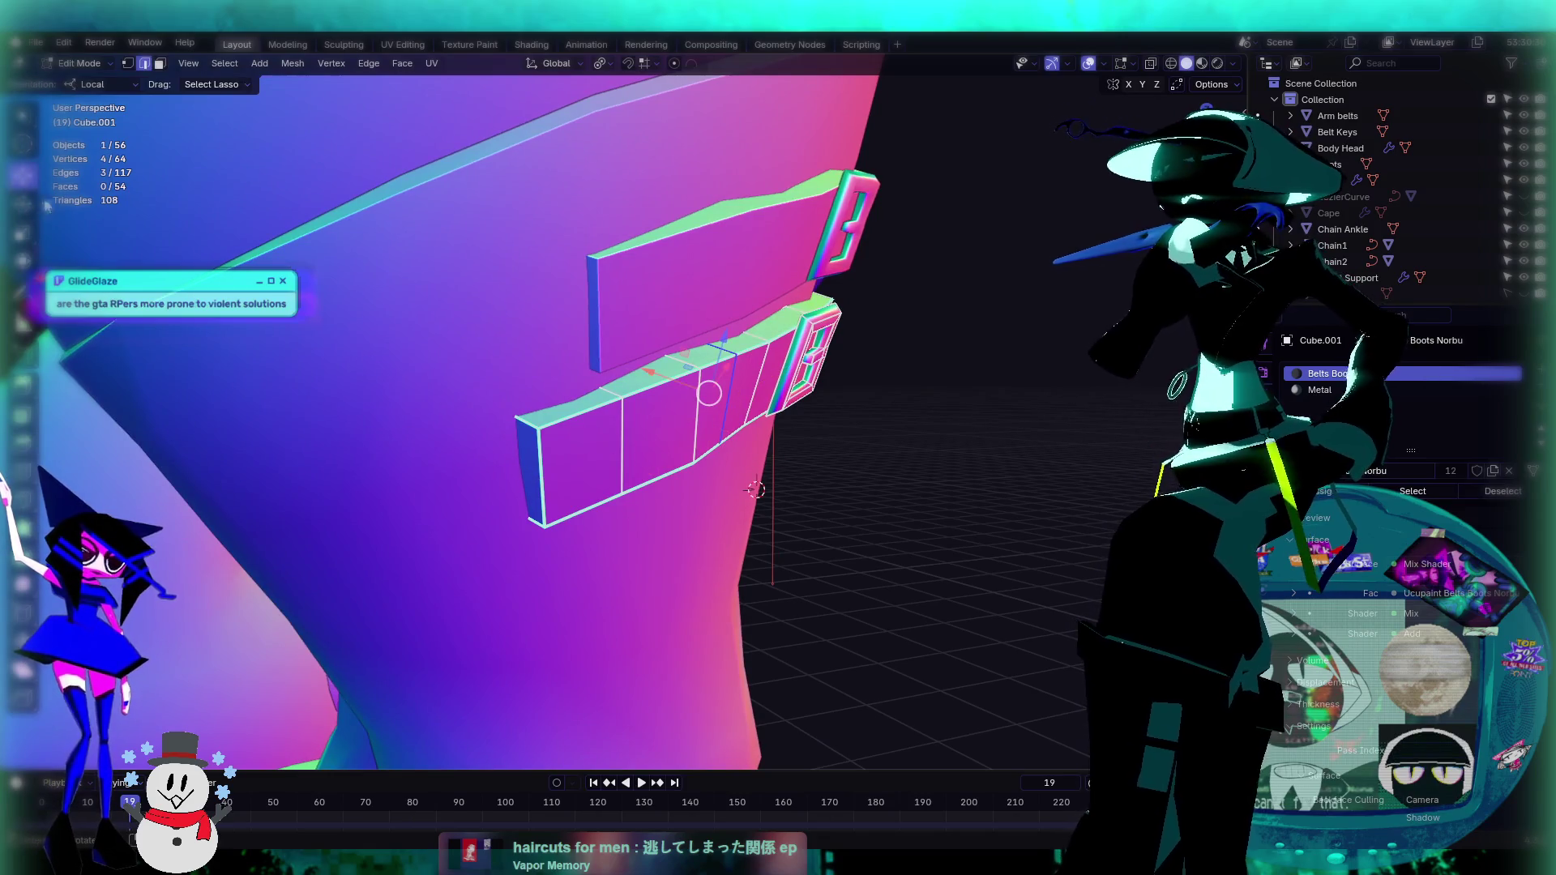
mouse_move(669, 382)
left_mouse_down()
mouse_move(689, 406)
mouse_move(587, 430)
mouse_move(649, 399)
left_mouse_up()
left_click(765, 381, "alt")
left_click(618, 437, "alt")
left_click(660, 407, "alt")
middle_click_drag(649, 399, 727, 375)
left_click_drag(568, 331, 566, 327)
scroll(622, 365, "up", 2)
Step: Return to Object Mode and open the Legs mesh for editing
key("Tab")
scroll(1023, 545, "down", 2)
mouse_move(1023, 544)
middle_mouse_down()
mouse_move(742, 548)
mouse_move(693, 479)
mouse_move(712, 509)
middle_mouse_up()
left_click(711, 509)
key("Tab")
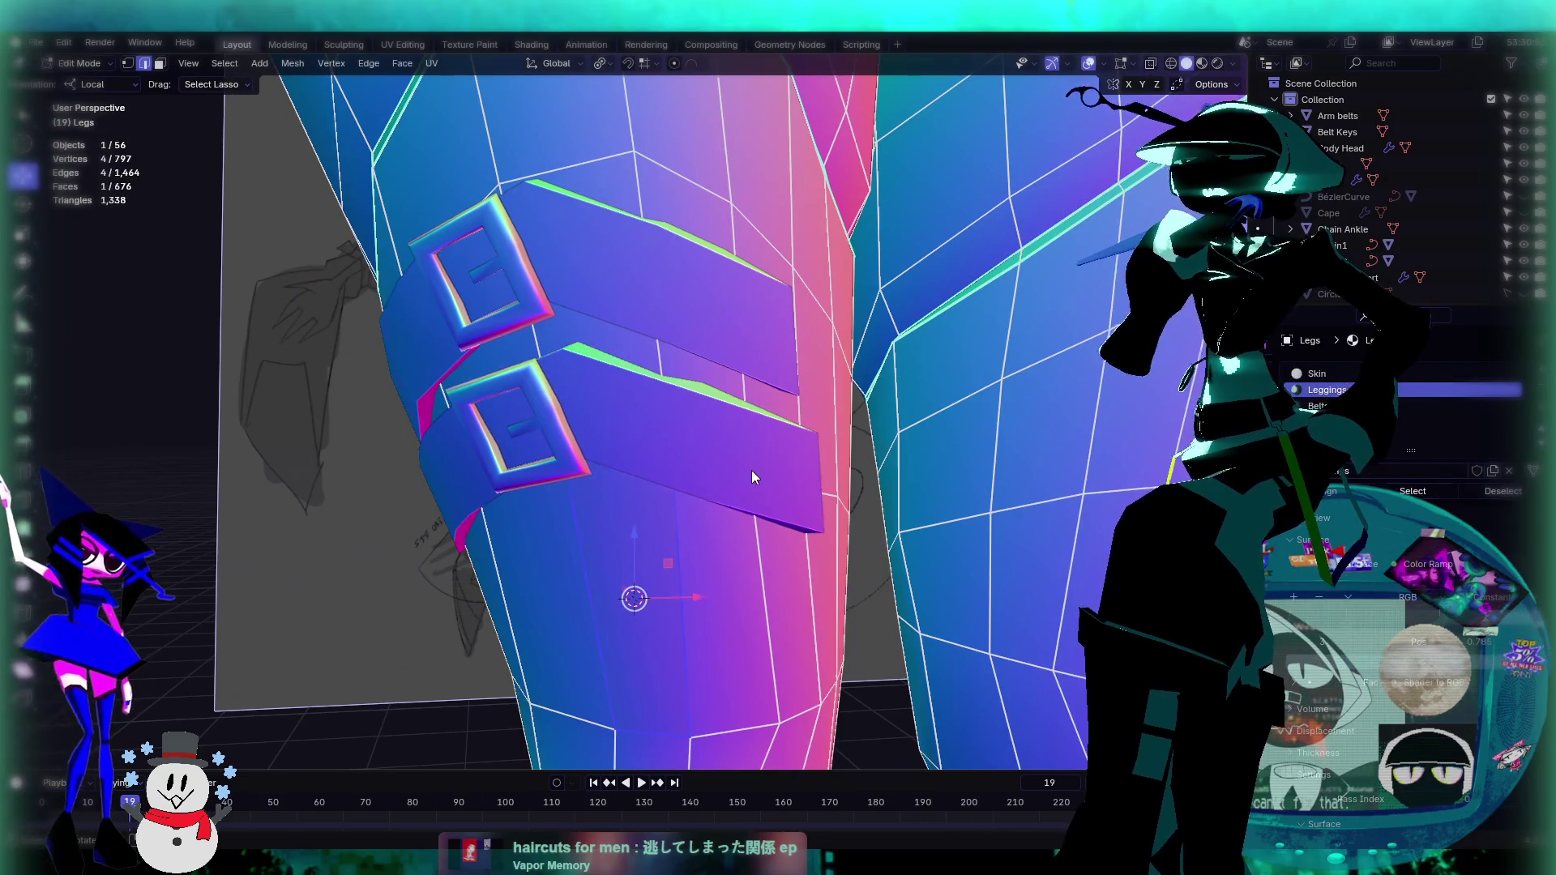
Step: Switch from Legs to editing the lower belt and add a loop cut across it
key("Tab")
left_click(758, 477)
key("Tab")
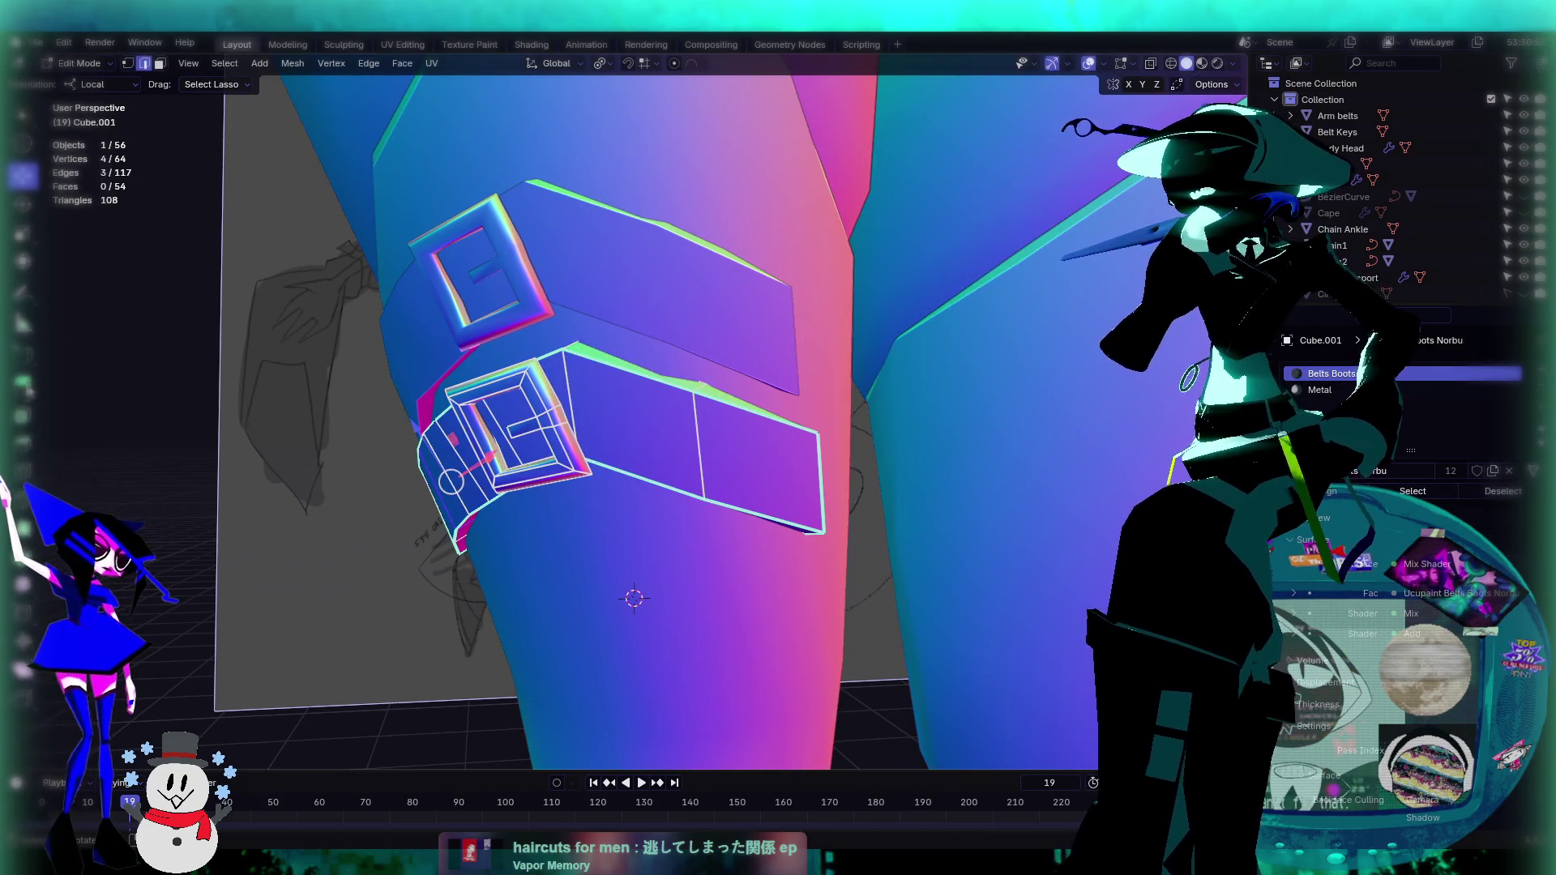
key("shift+space")
left_click(644, 385)
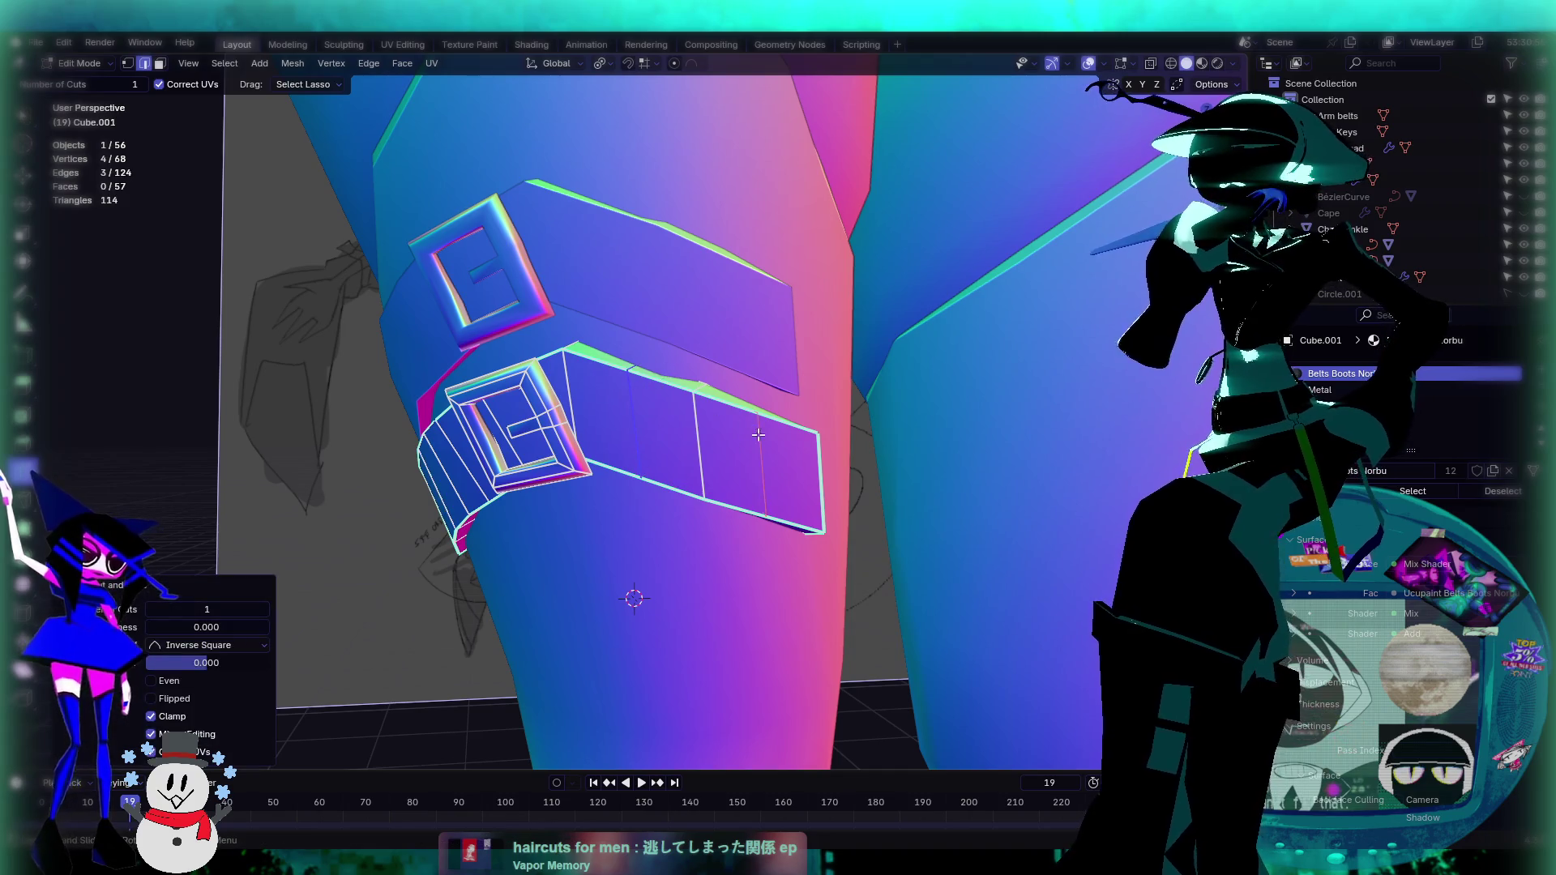
middle_click_drag(643, 385, 558, 470)
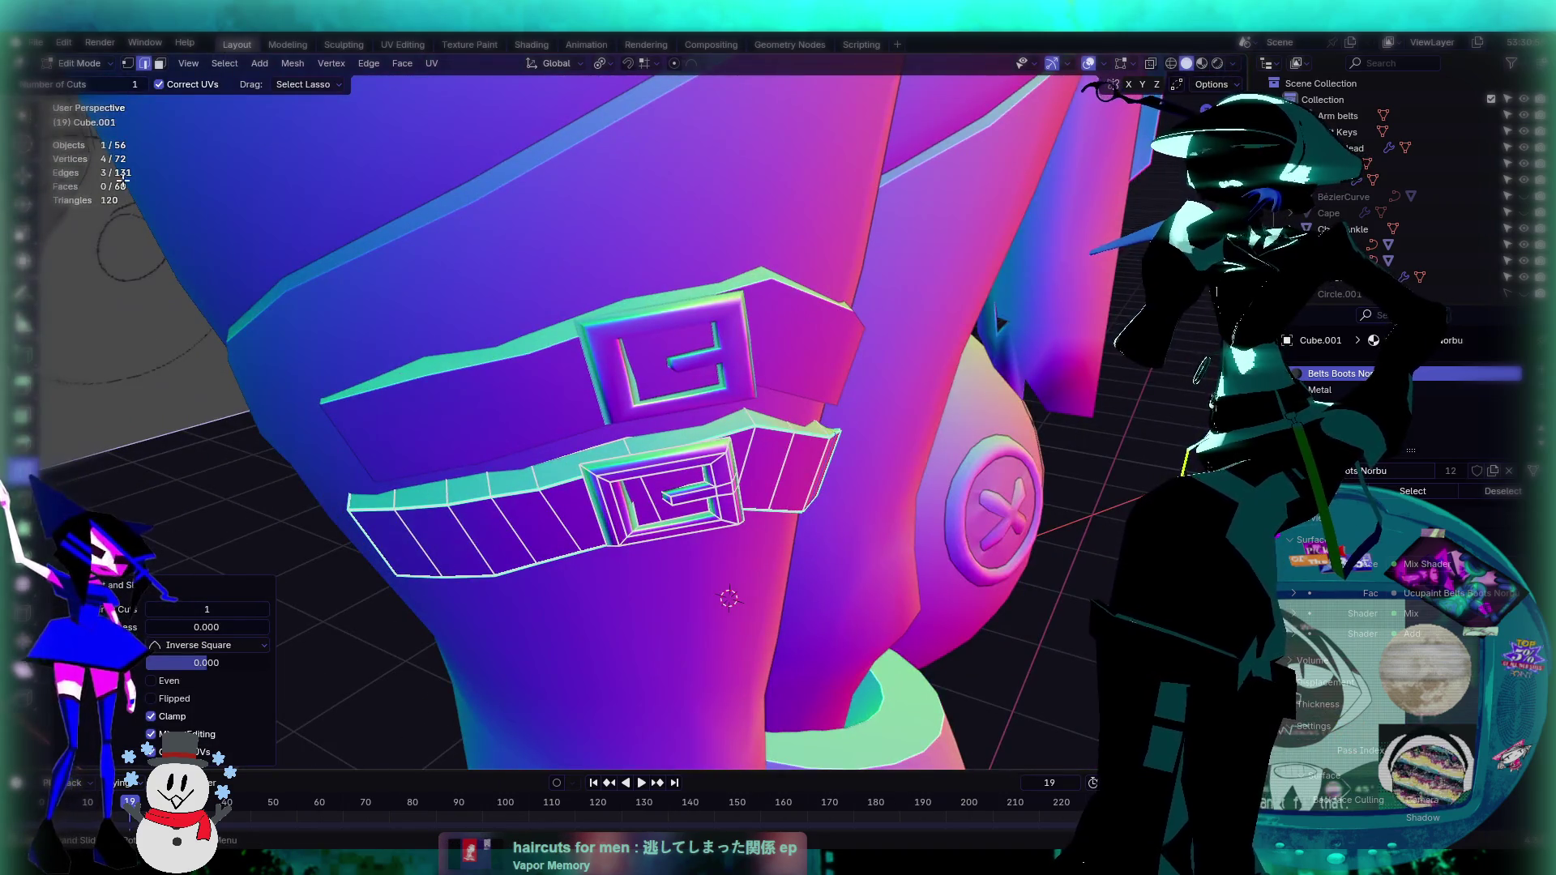
Step: Push the new loop's edges slightly outward using the Normal transform orientation
key("shift+space")
key("g")
mouse_move(746, 486)
middle_mouse_down()
mouse_move(785, 500)
mouse_move(777, 455)
mouse_move(727, 394)
mouse_move(741, 488)
mouse_move(719, 502)
middle_mouse_up()
left_click(788, 487, "shift")
left_click(94, 84)
left_click(93, 122)
middle_click_drag(732, 470, 752, 510)
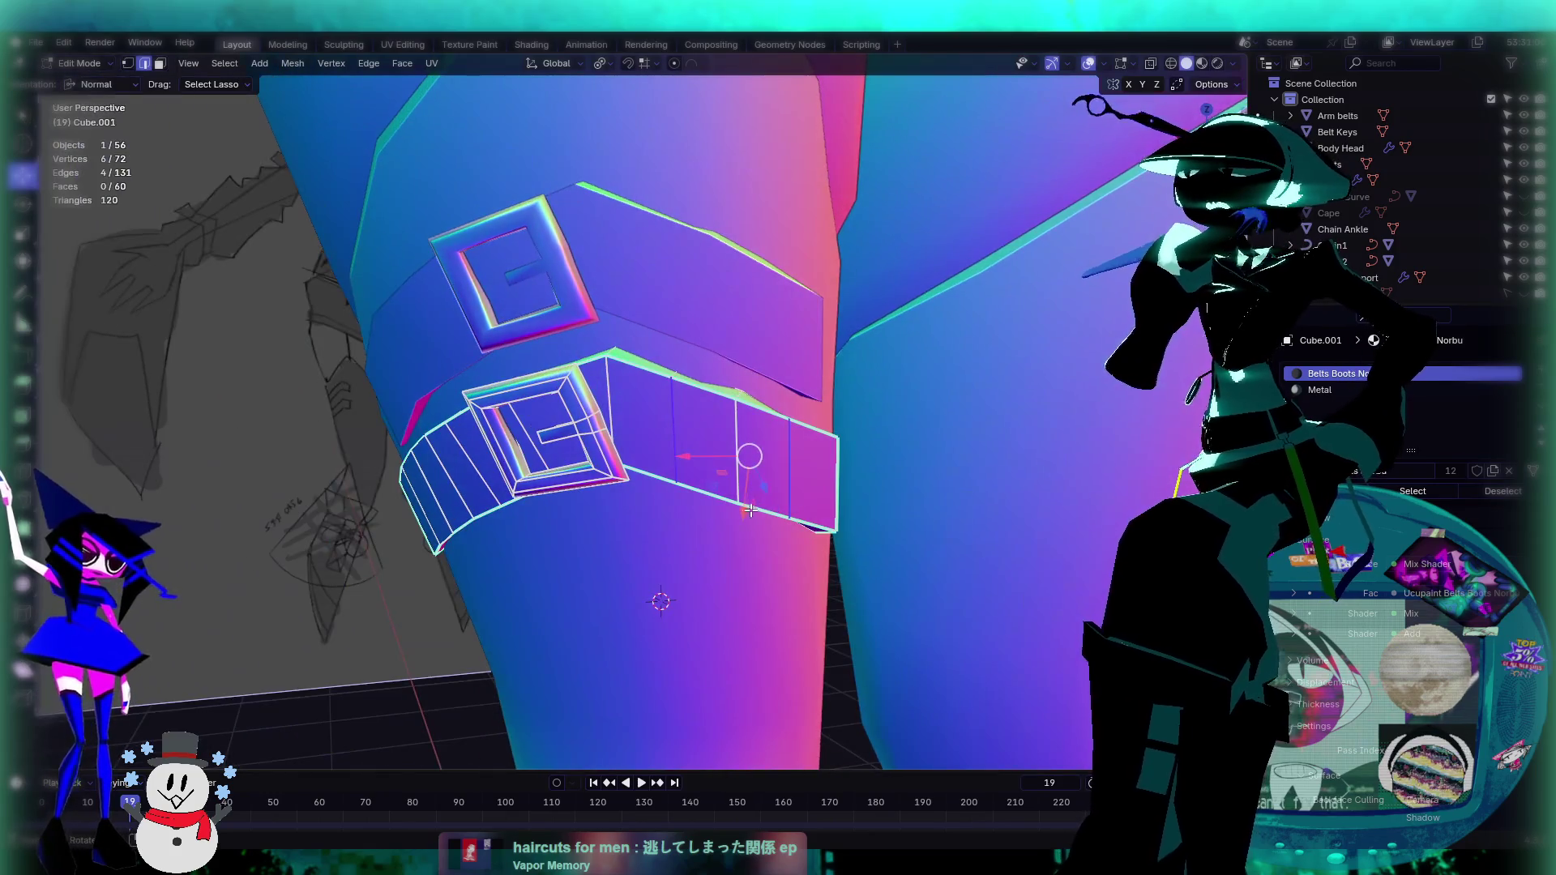
left_click_drag(742, 512, 746, 455)
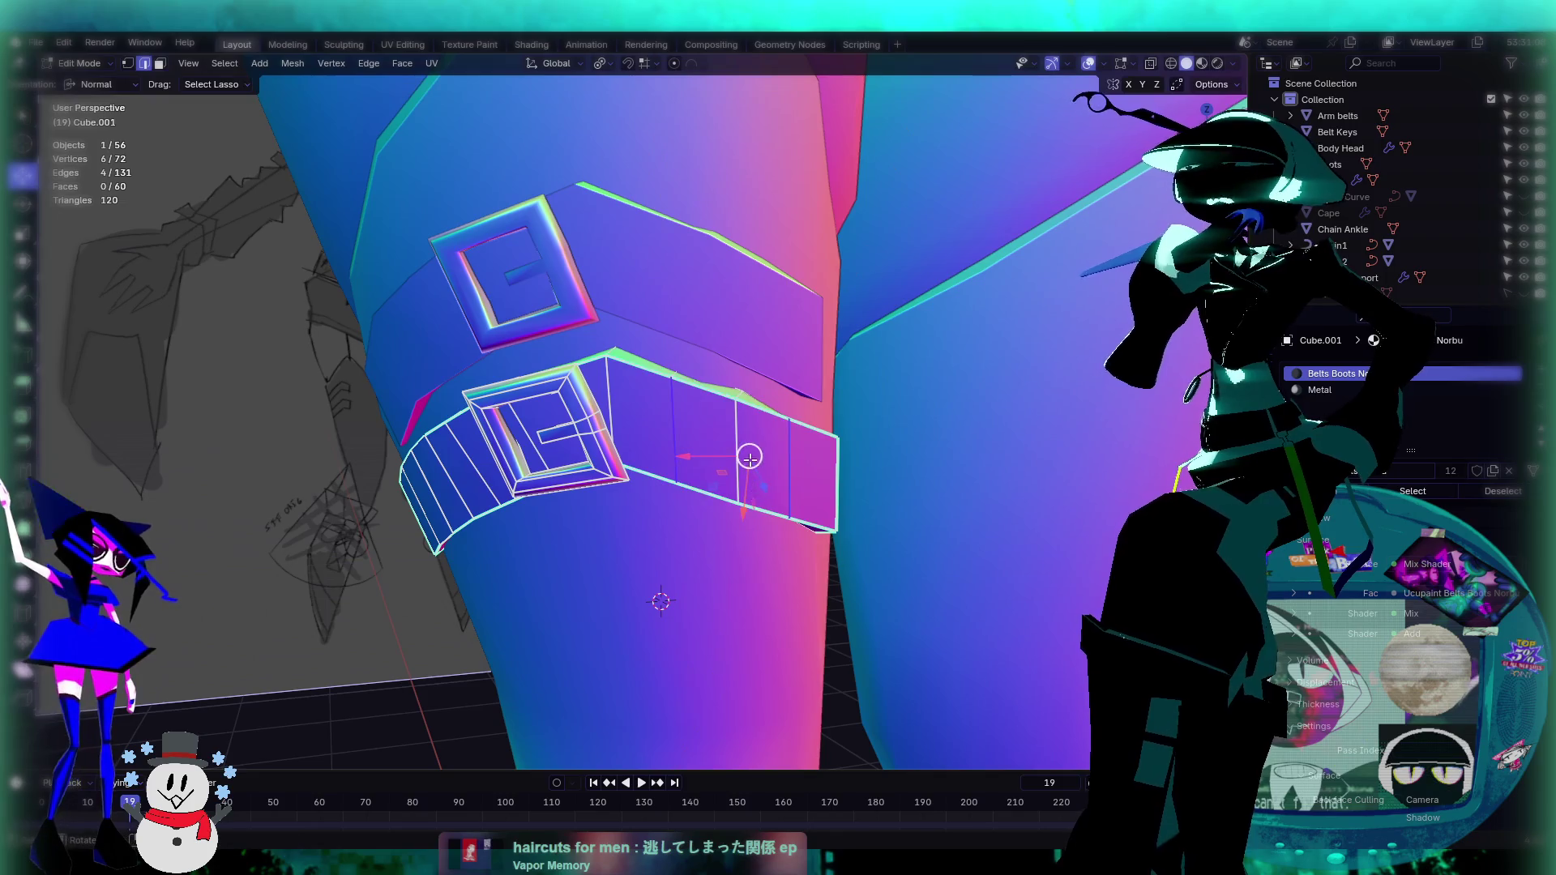
middle_click_drag(747, 455, 771, 479)
left_click_drag(771, 479, 775, 485)
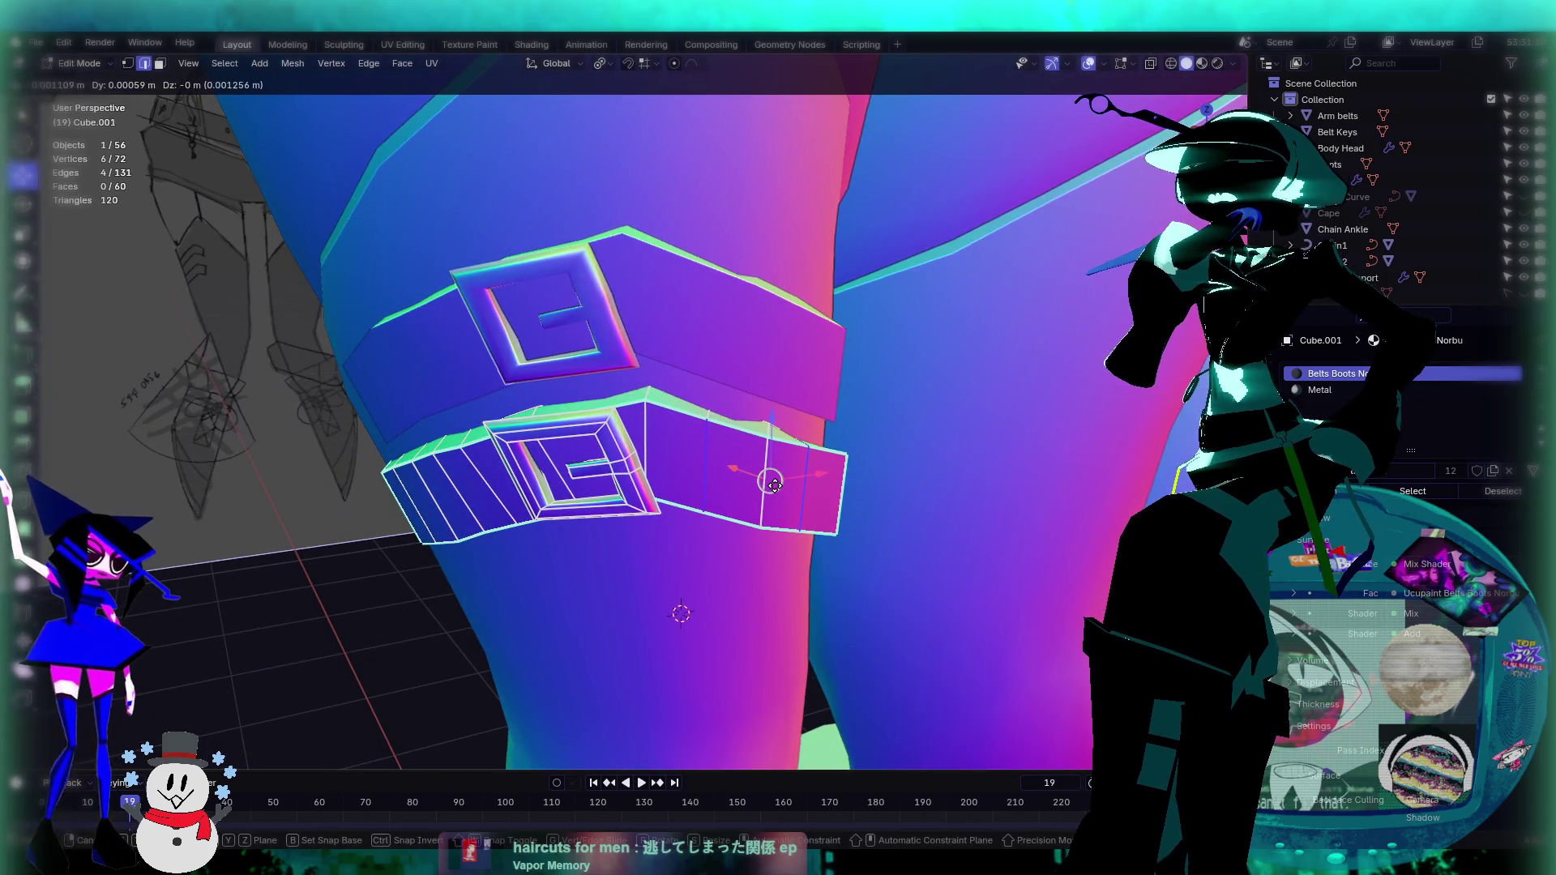
left_click(775, 485)
Step: Nudge the edges once more, then return to Object Mode and frame the belt
mouse_move(775, 485)
middle_mouse_down()
mouse_move(615, 473)
mouse_move(540, 425)
mouse_move(705, 454)
mouse_move(729, 478)
mouse_move(790, 474)
mouse_move(762, 438)
mouse_move(778, 418)
middle_mouse_up()
key("g")
left_click(479, 424)
scroll(809, 494, "up", 2)
key("Tab")
key("KP_Decimal")
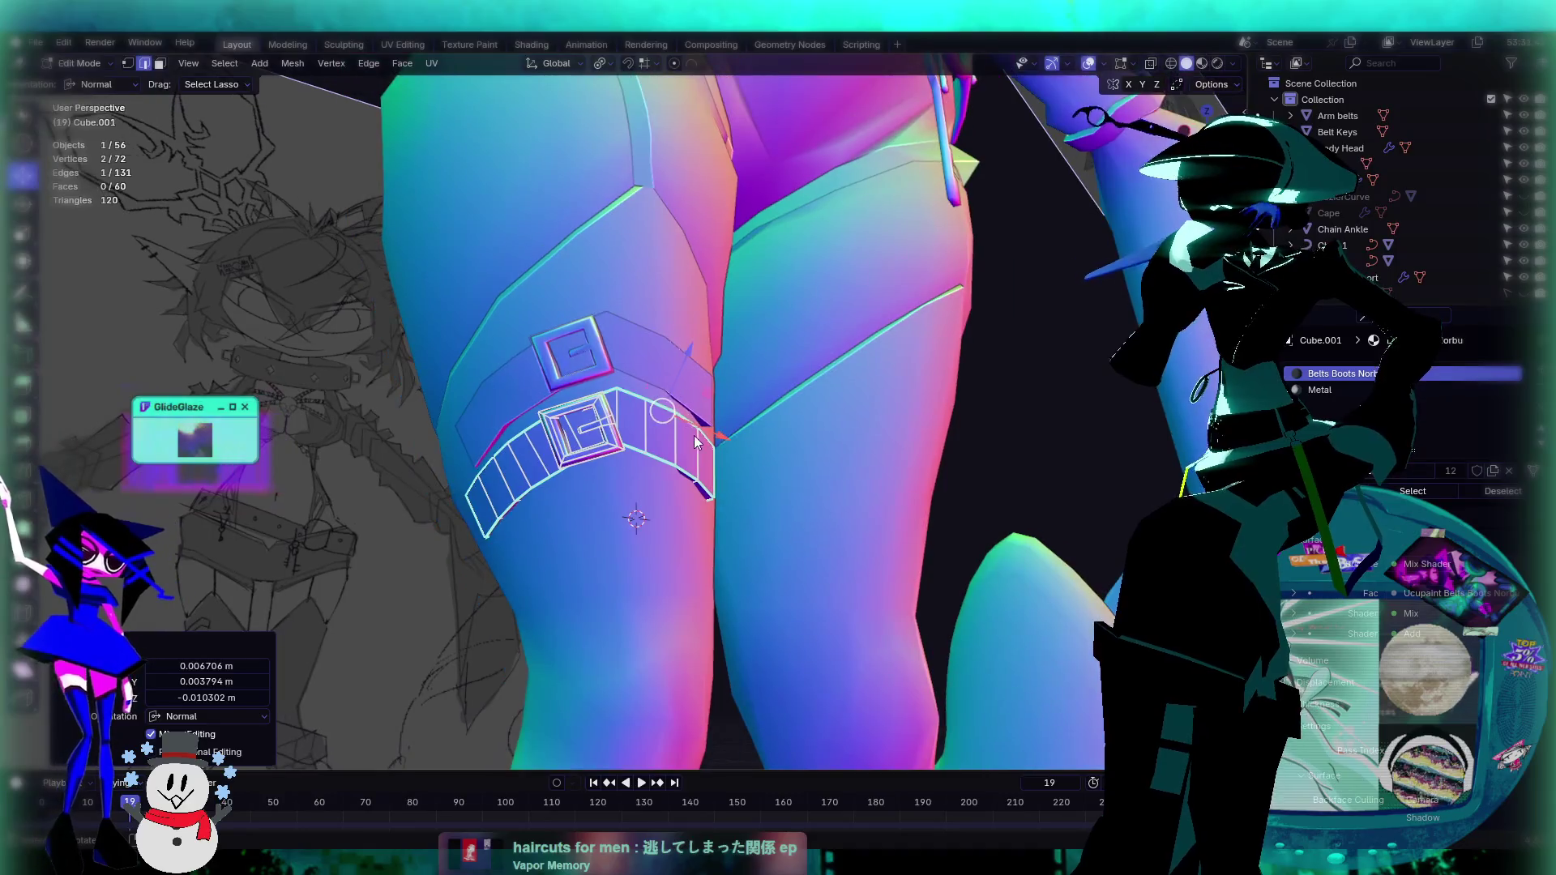
key("ctrl+z")
key("ctrl+z")
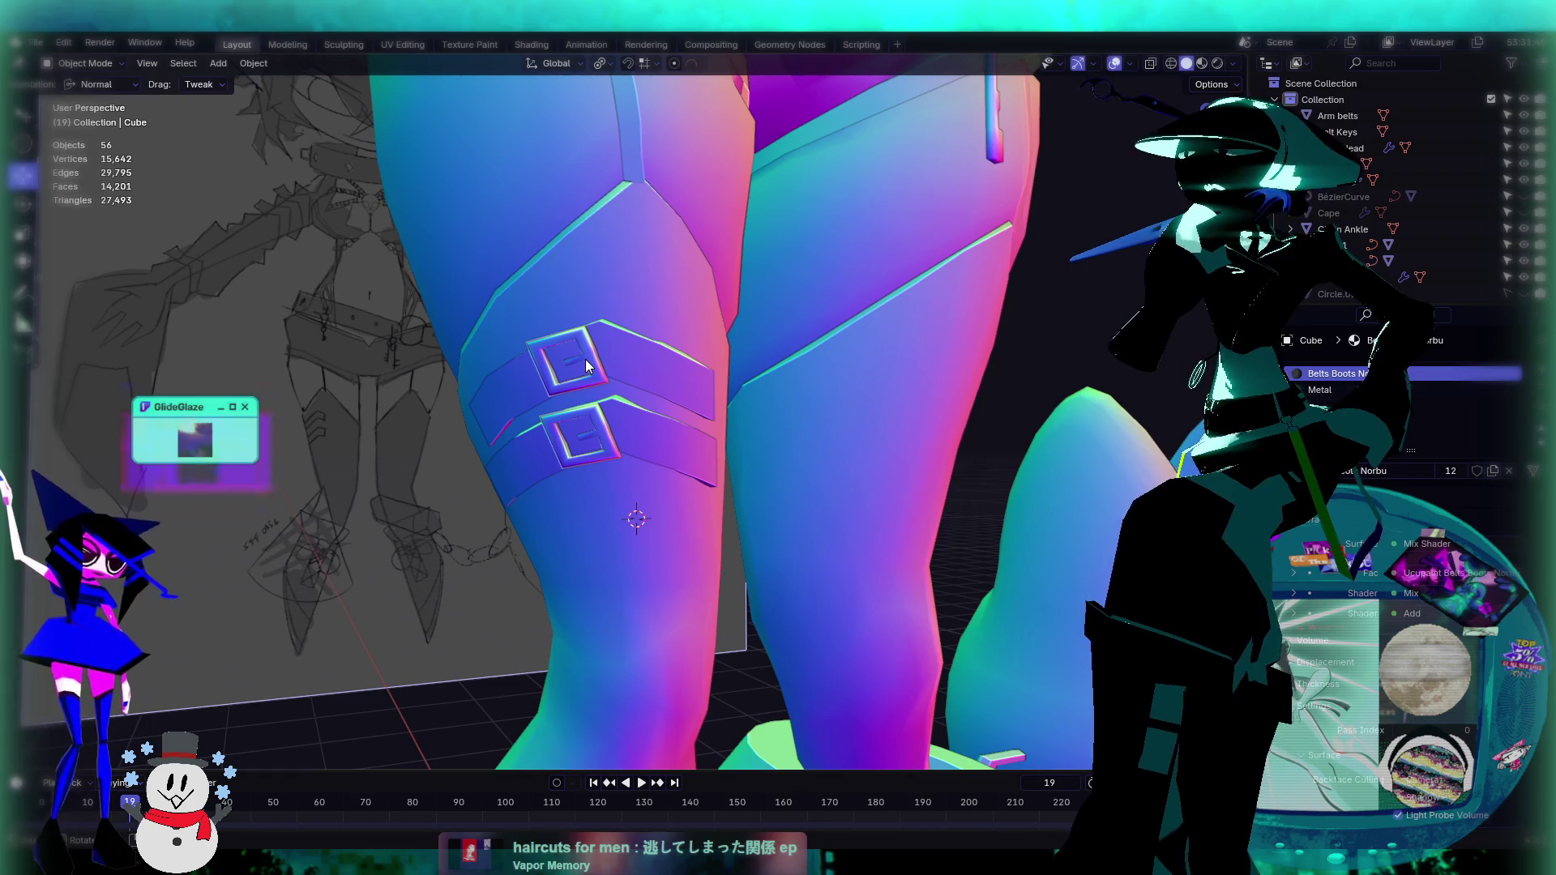
Step: Delete the old upper thigh strap
left_click(585, 360)
key("x")
left_click(585, 359)
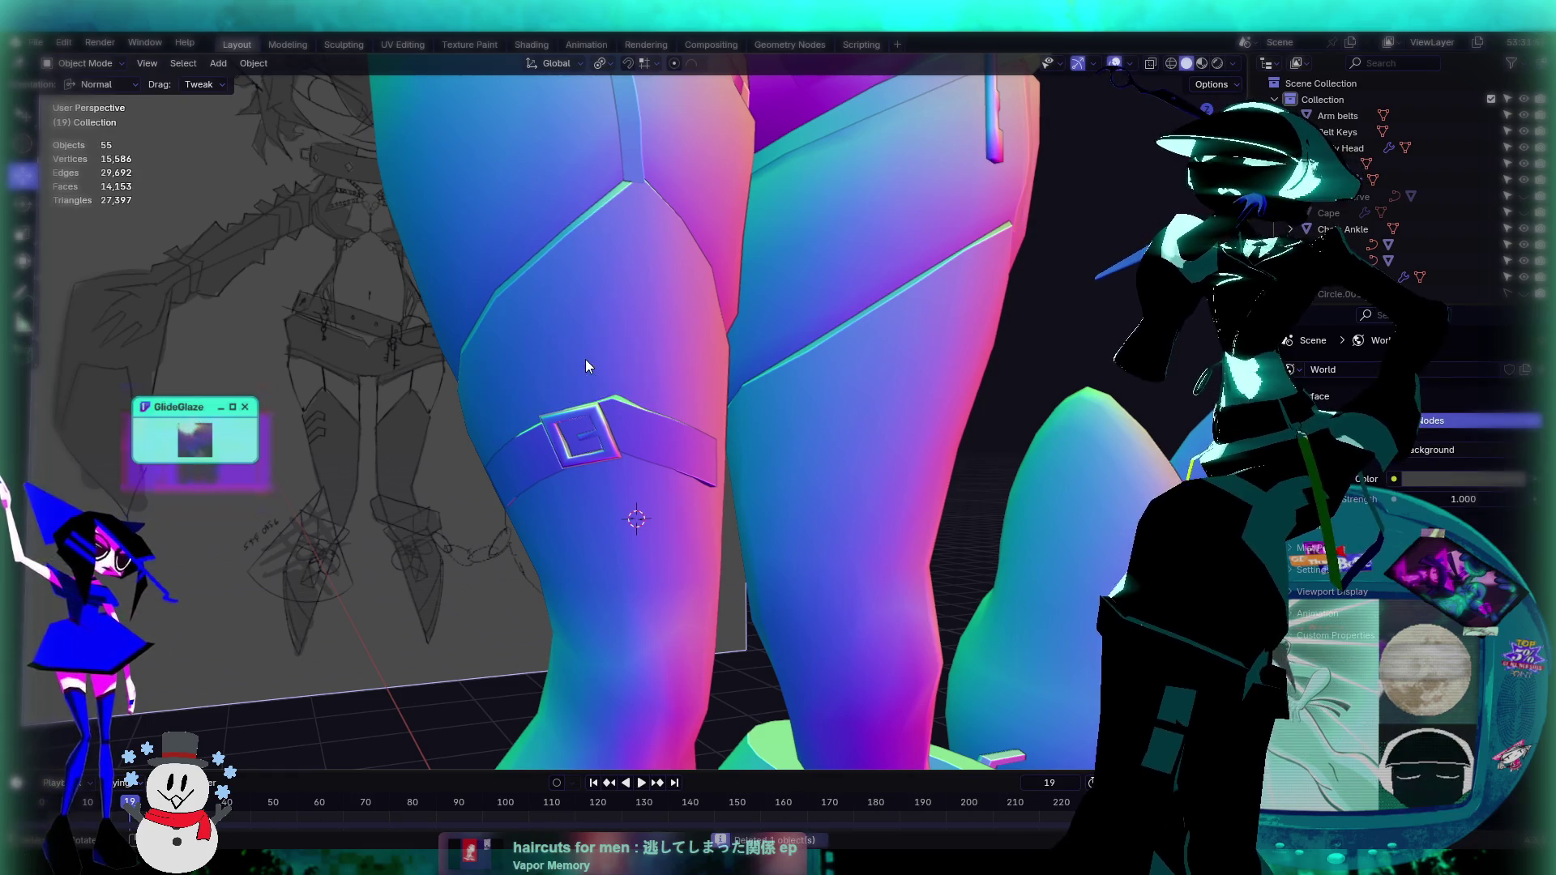
Step: Duplicate the lower strap as Cube.002 and move it about 0.044 m into the upper strap's place
left_click(633, 425)
key("shift+d")
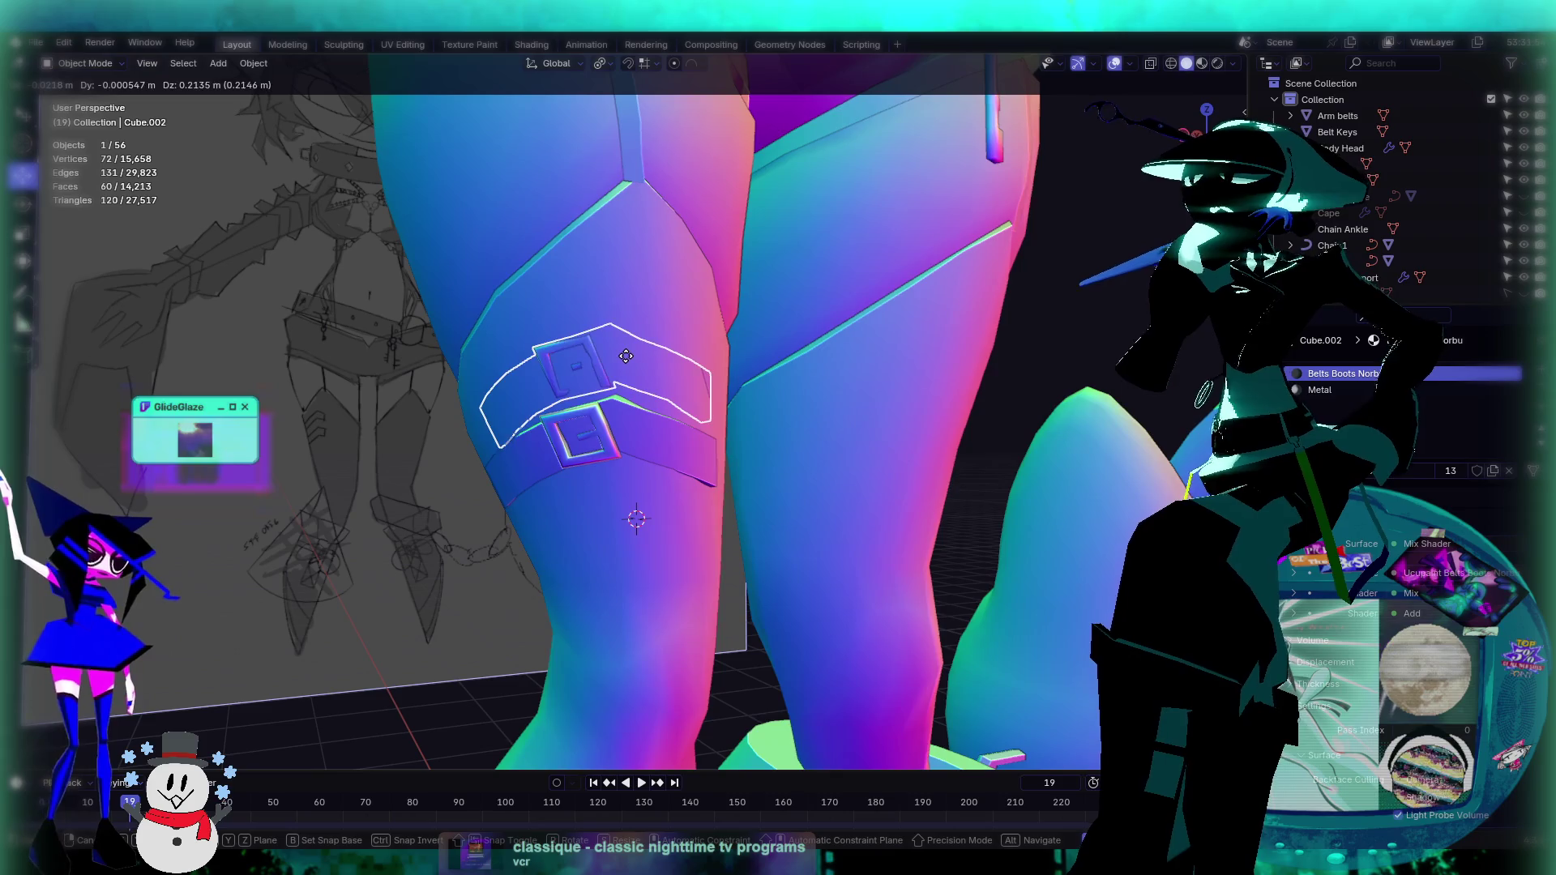
left_click(620, 360)
middle_click_drag(621, 360, 585, 397)
key("g")
key("x")
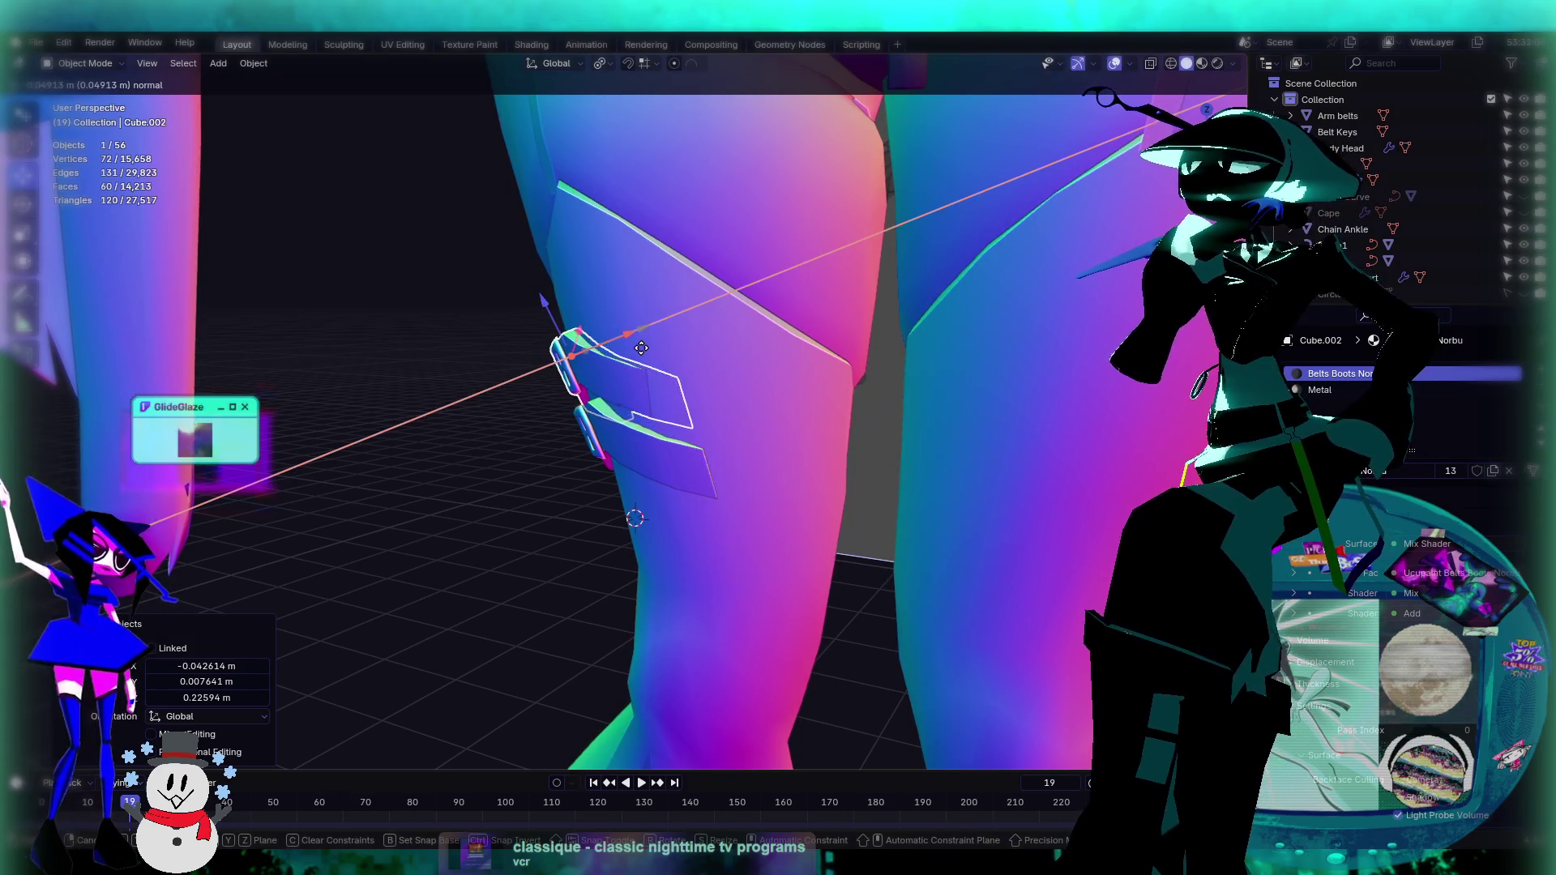
left_click(648, 356)
mouse_move(648, 357)
middle_mouse_down()
mouse_move(950, 371)
mouse_move(952, 334)
mouse_move(930, 297)
mouse_move(806, 439)
mouse_move(741, 415)
mouse_move(679, 456)
middle_mouse_up()
key("Tab")
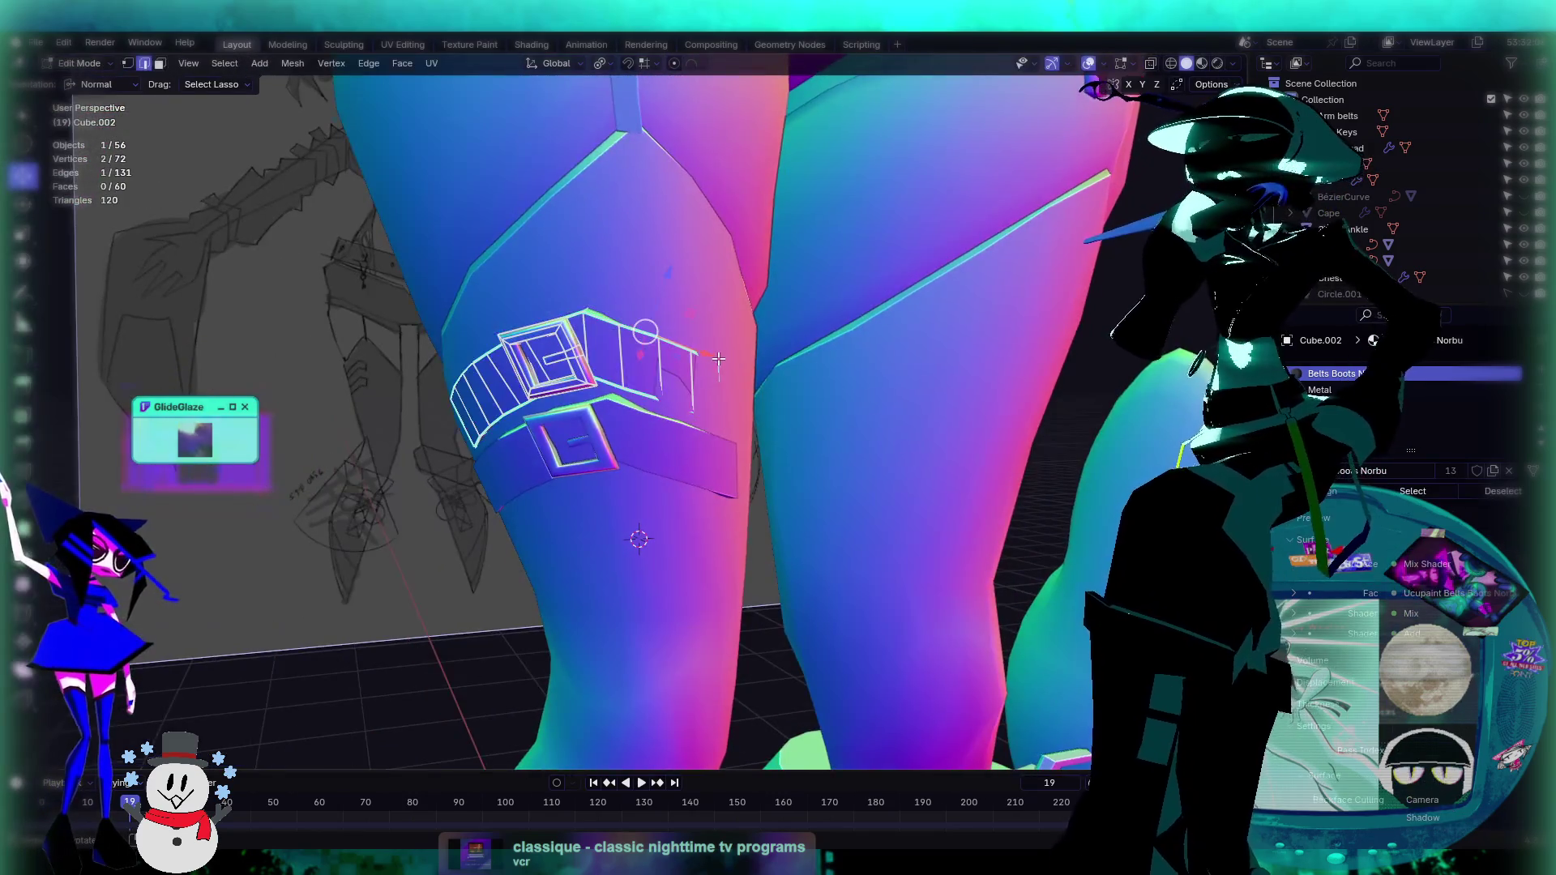
Step: In Face select, push the strap copy's end faces out along their normal
key("KP_Decimal")
left_click(160, 64)
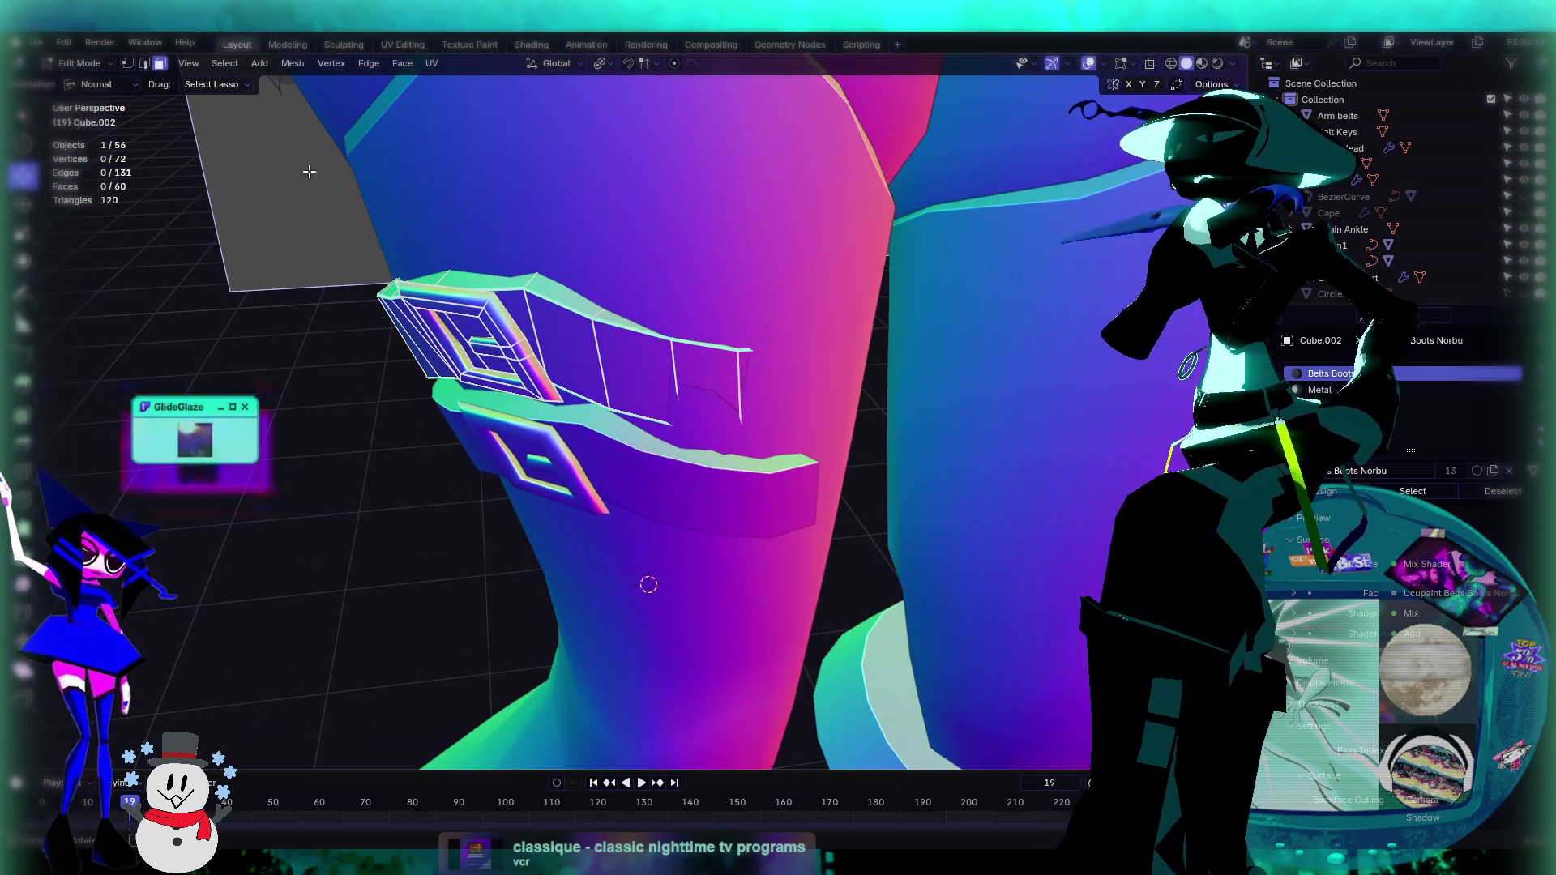
mouse_move(782, 403)
middle_mouse_down()
mouse_move(809, 452)
mouse_move(813, 396)
mouse_move(1018, 465)
mouse_move(731, 428)
mouse_move(718, 371)
mouse_move(825, 365)
mouse_move(731, 391)
mouse_move(755, 404)
mouse_move(802, 360)
mouse_move(794, 344)
mouse_move(821, 397)
mouse_move(773, 300)
mouse_move(723, 354)
mouse_move(601, 372)
middle_mouse_up()
key("e")
left_click(817, 441)
key("Tab")
scroll(814, 406, "up", 2)
Step: Push the end faces further out along their normal in two more moves
key("Tab")
key("e")
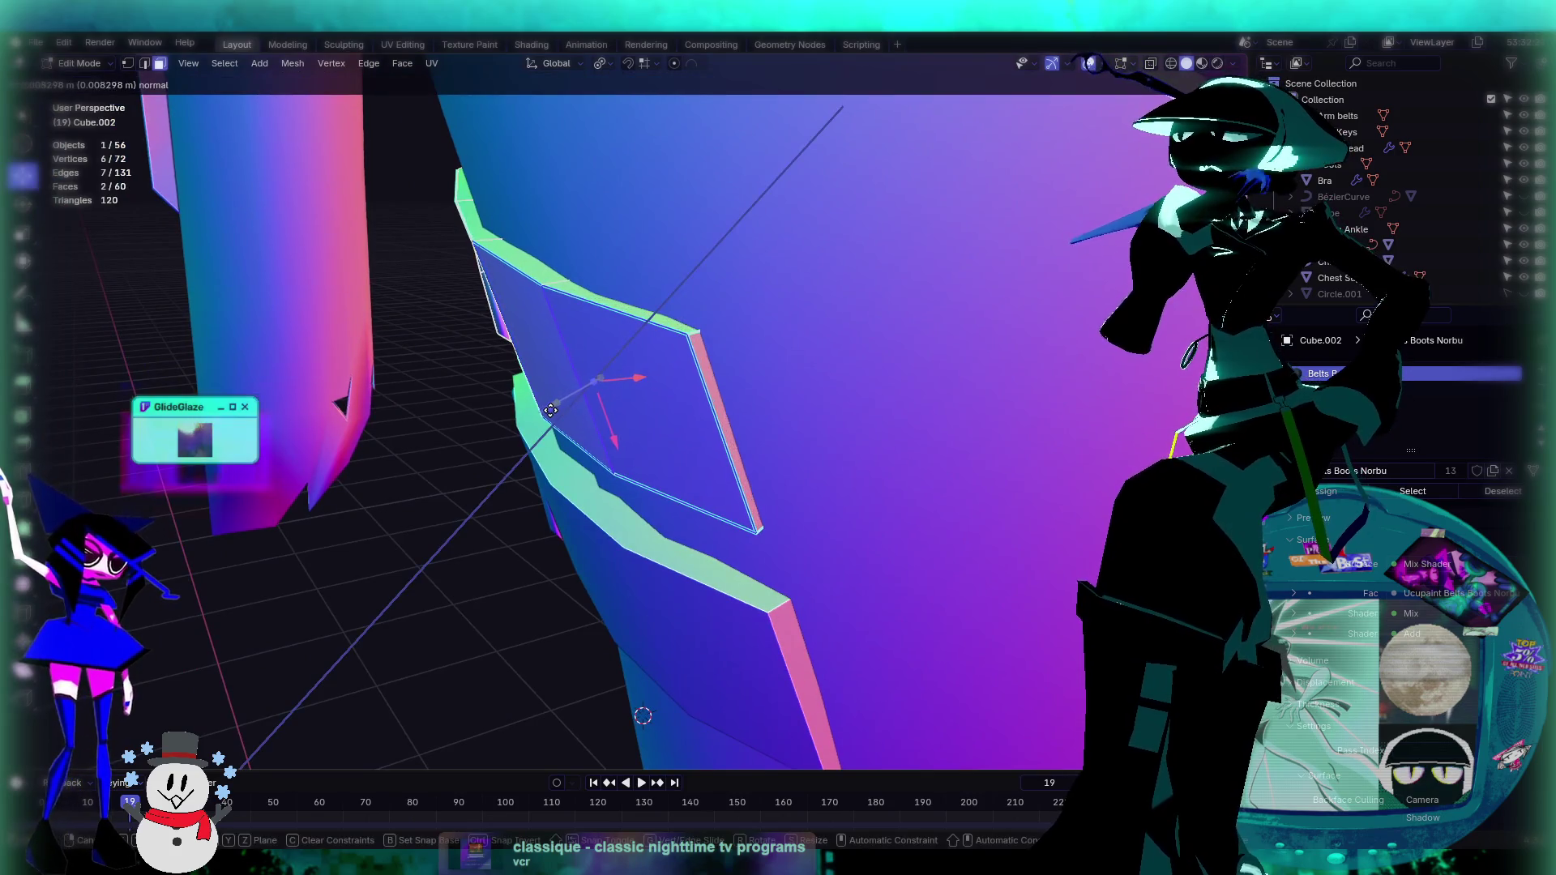
left_click(563, 418)
mouse_move(563, 418)
middle_mouse_down()
mouse_move(675, 337)
mouse_move(708, 351)
middle_mouse_up()
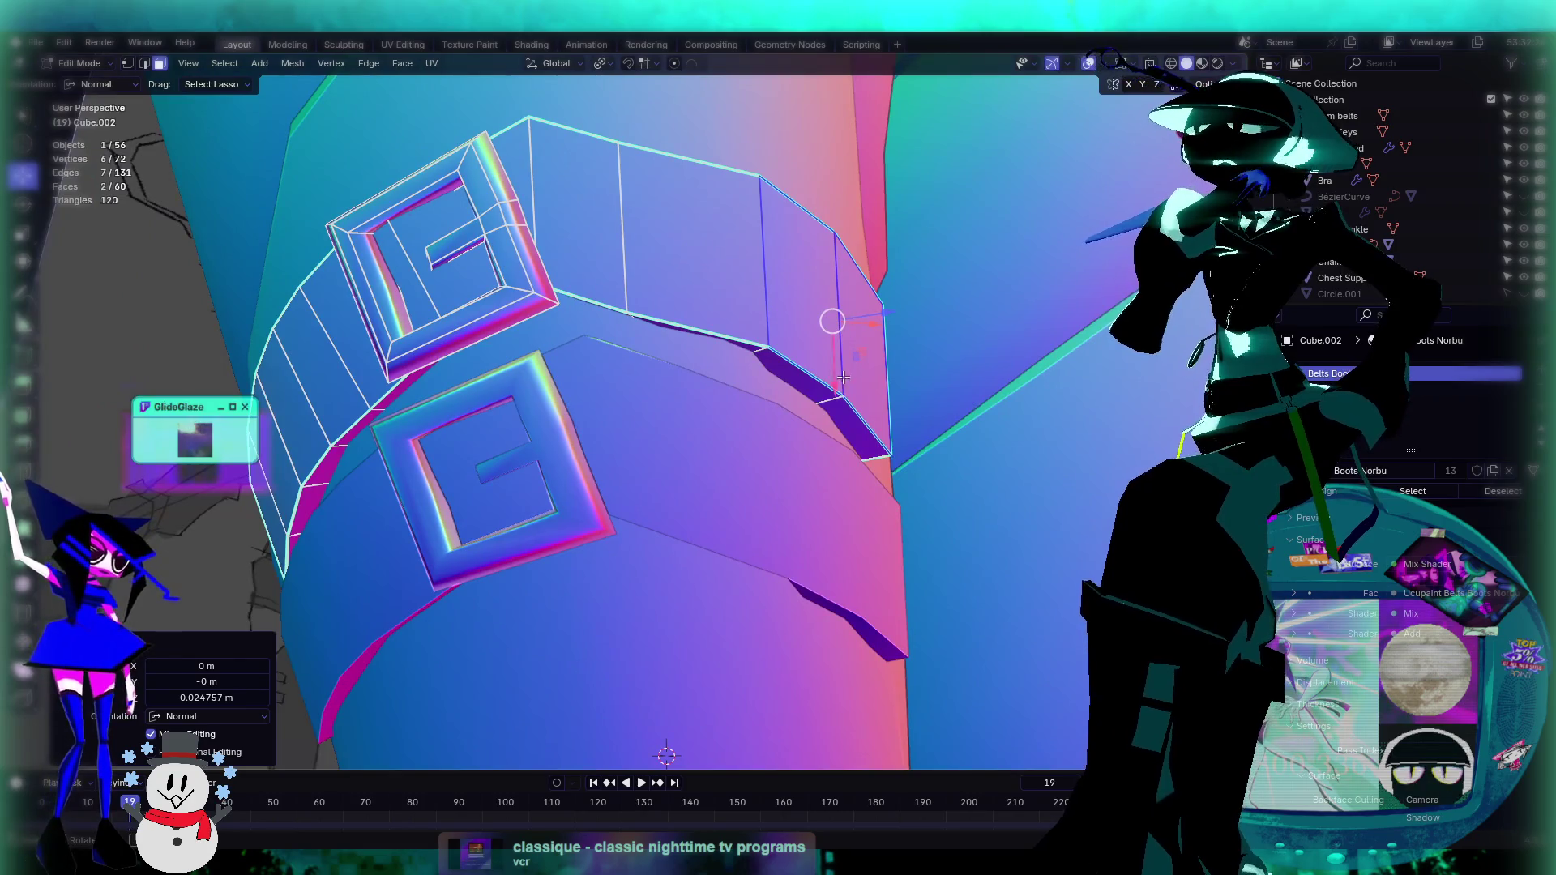
key("e")
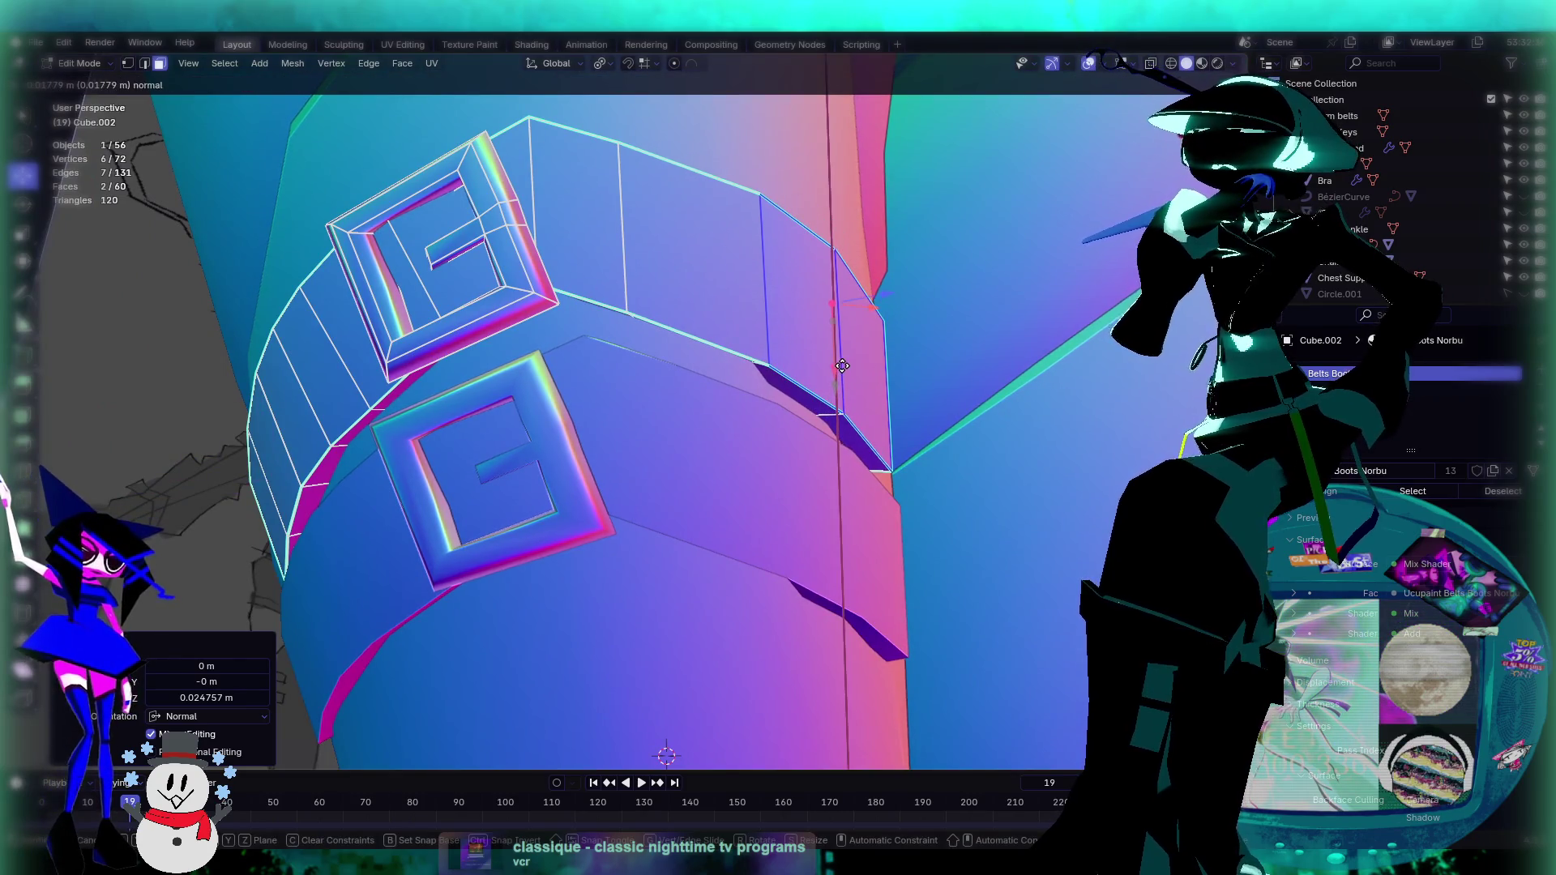
left_click(842, 365)
scroll(842, 366, "down", 3)
key("Tab")
middle_click_drag(842, 365, 818, 428)
scroll(819, 428, "down", 3)
mouse_move(1053, 454)
middle_mouse_down()
mouse_move(927, 420)
mouse_move(779, 475)
mouse_move(887, 468)
mouse_move(912, 486)
mouse_move(822, 508)
mouse_move(670, 478)
mouse_move(766, 461)
mouse_move(712, 434)
mouse_move(717, 381)
mouse_move(722, 403)
mouse_move(683, 328)
mouse_move(685, 359)
middle_mouse_up()
scroll(911, 486, "down", 3)
scroll(822, 508, "up", 5)
Step: Select the faces at the strap tip and delete them, leaving that end open
key("Tab")
left_click(683, 328, "shift")
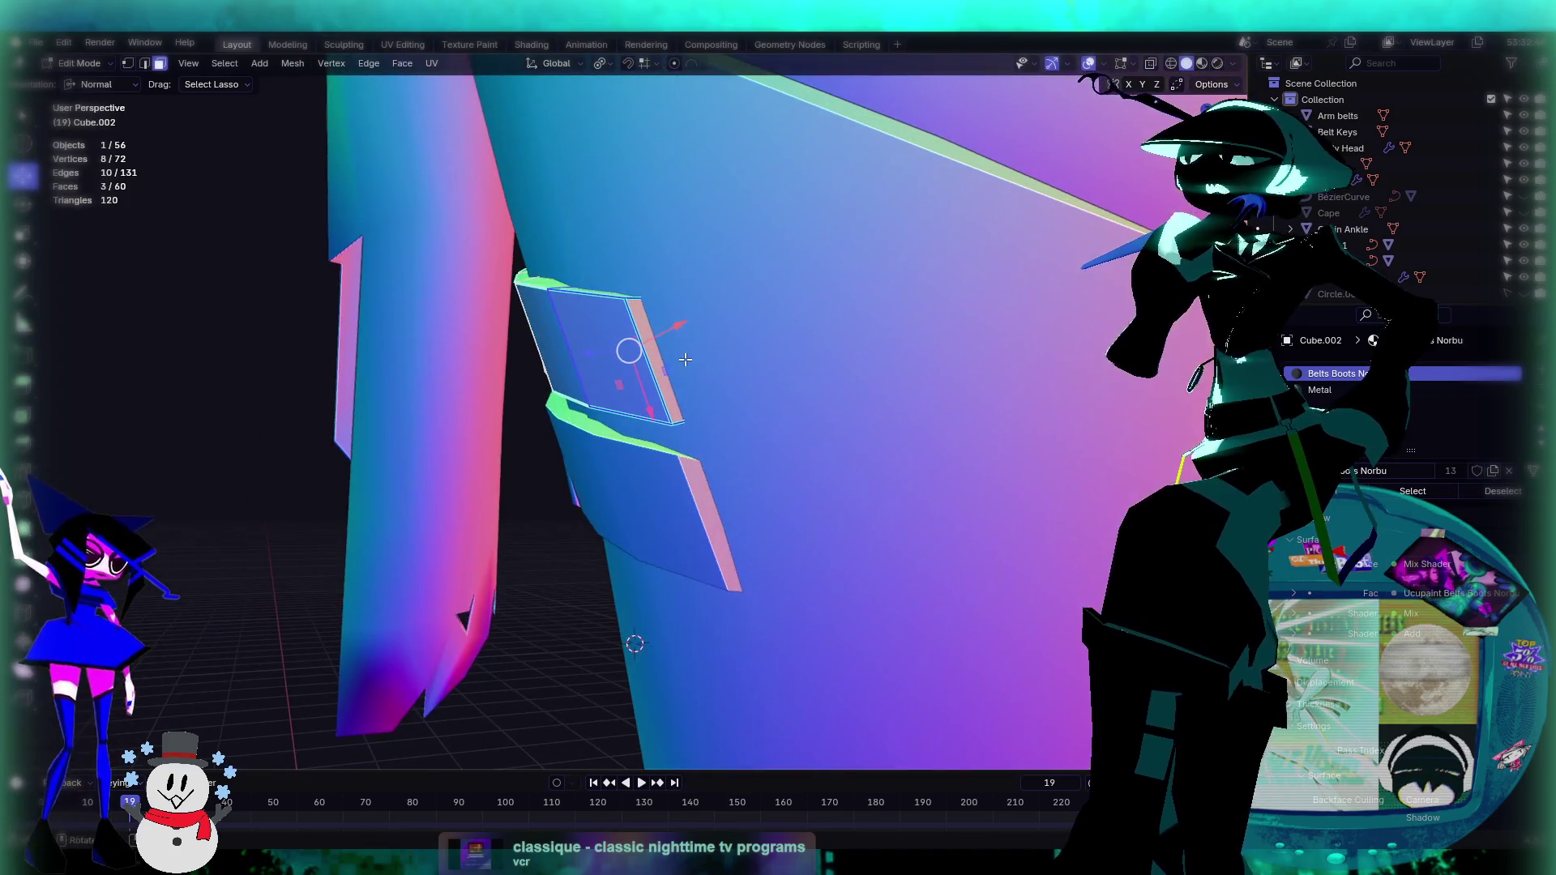
key("x")
left_click(647, 372)
mouse_move(646, 372)
middle_mouse_down()
mouse_move(671, 369)
mouse_move(625, 377)
middle_mouse_up()
left_click(604, 363)
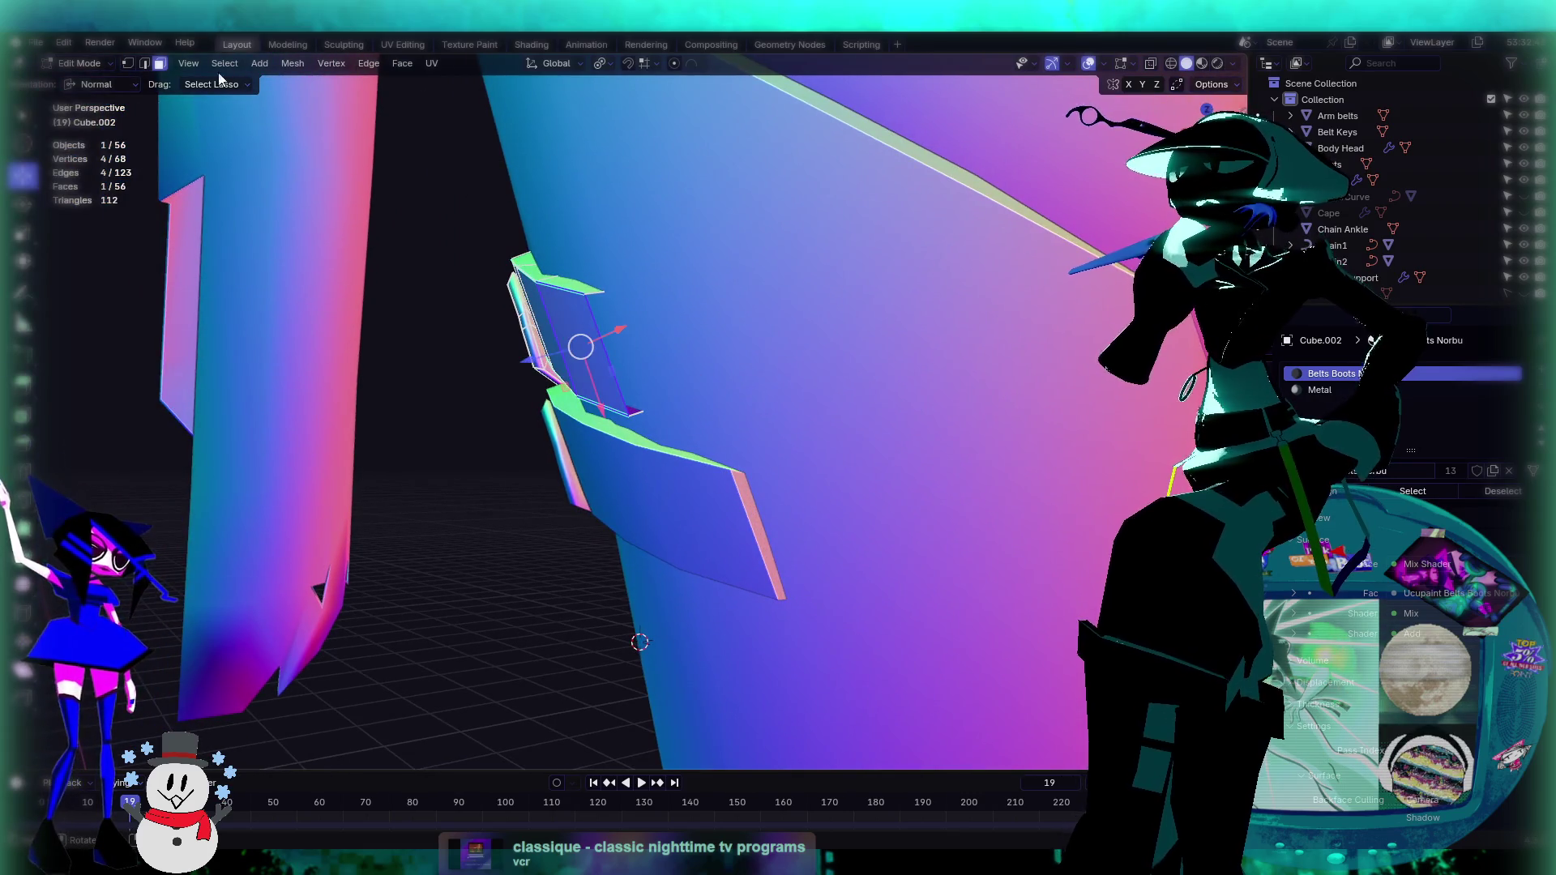
mouse_move(615, 362)
middle_mouse_down()
mouse_move(661, 381)
mouse_move(629, 284)
middle_mouse_up()
right_click(661, 381)
Step: Try to bridge the open edges at the upper strap's end with a new face
left_click(649, 441)
right_click(629, 283)
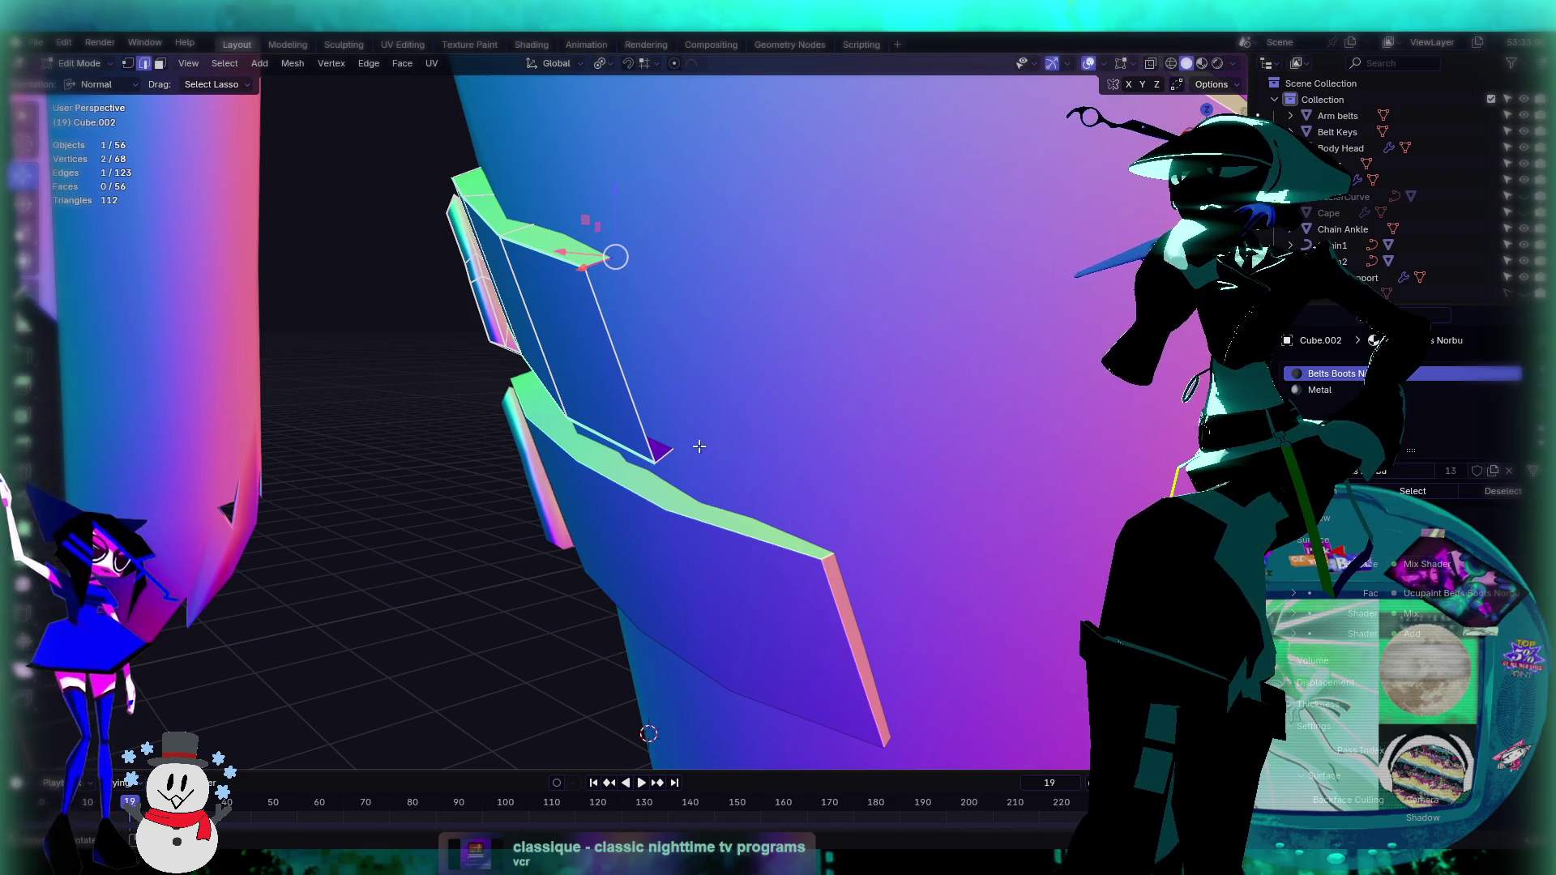
right_click(666, 456)
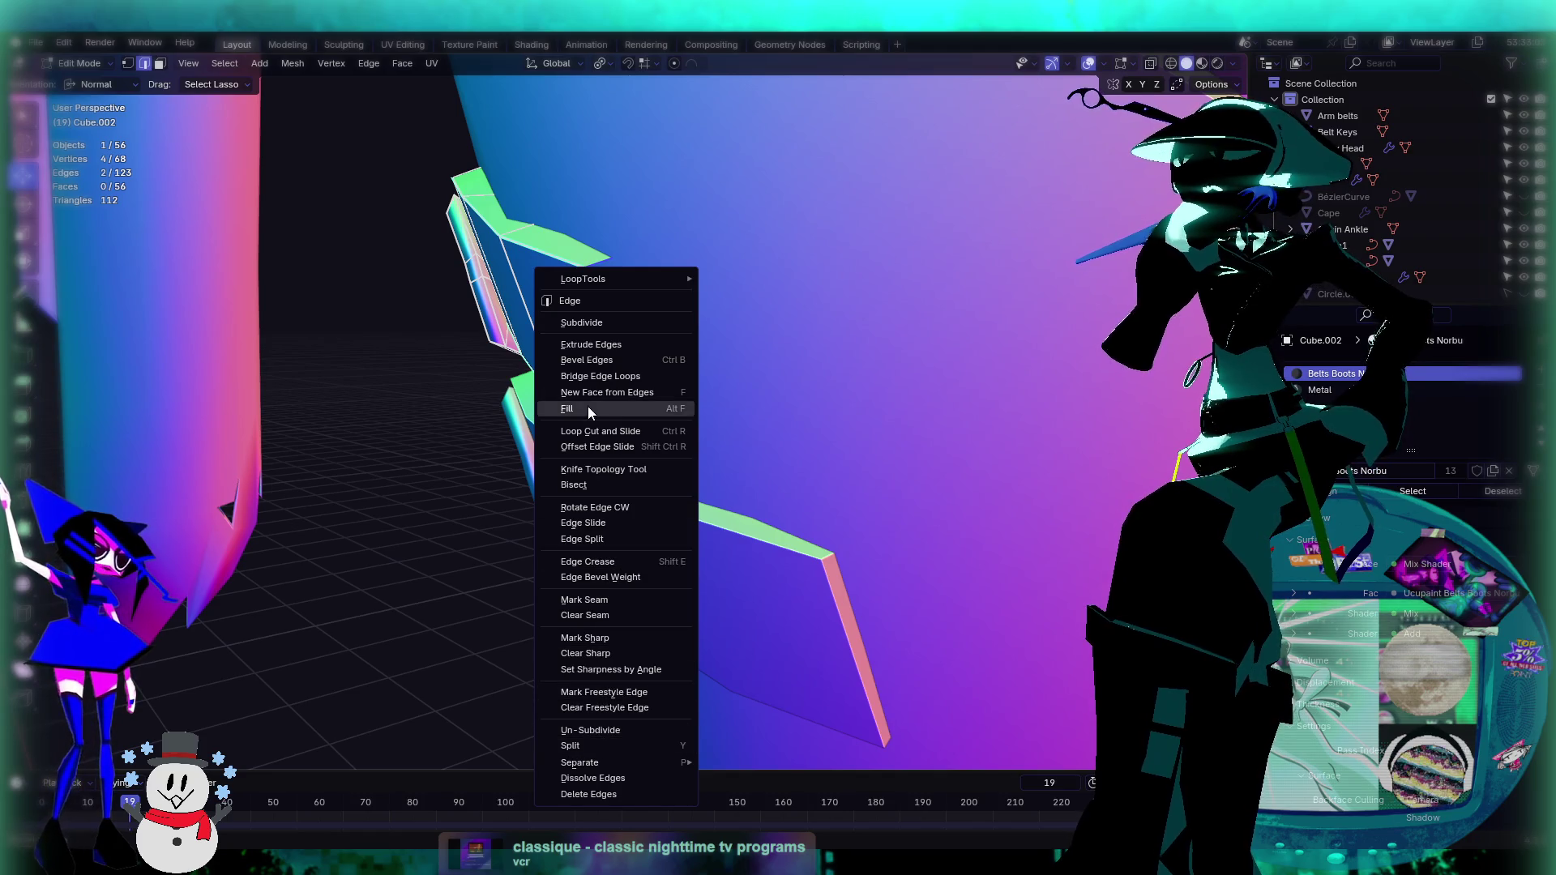
left_click(605, 377)
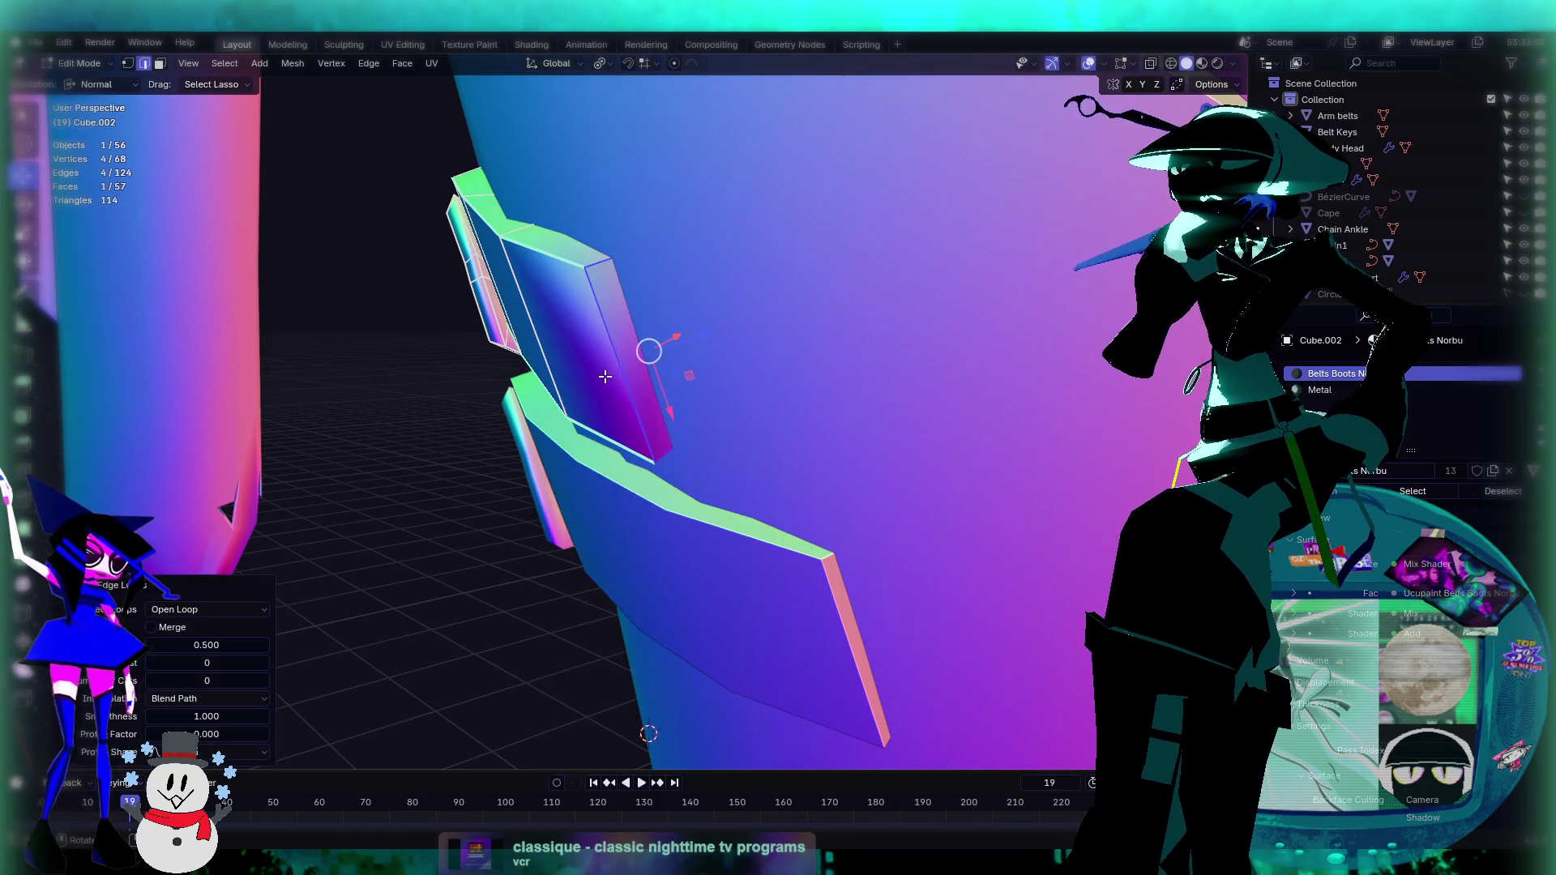
mouse_move(747, 439)
middle_mouse_down()
mouse_move(740, 455)
mouse_move(676, 423)
middle_mouse_up()
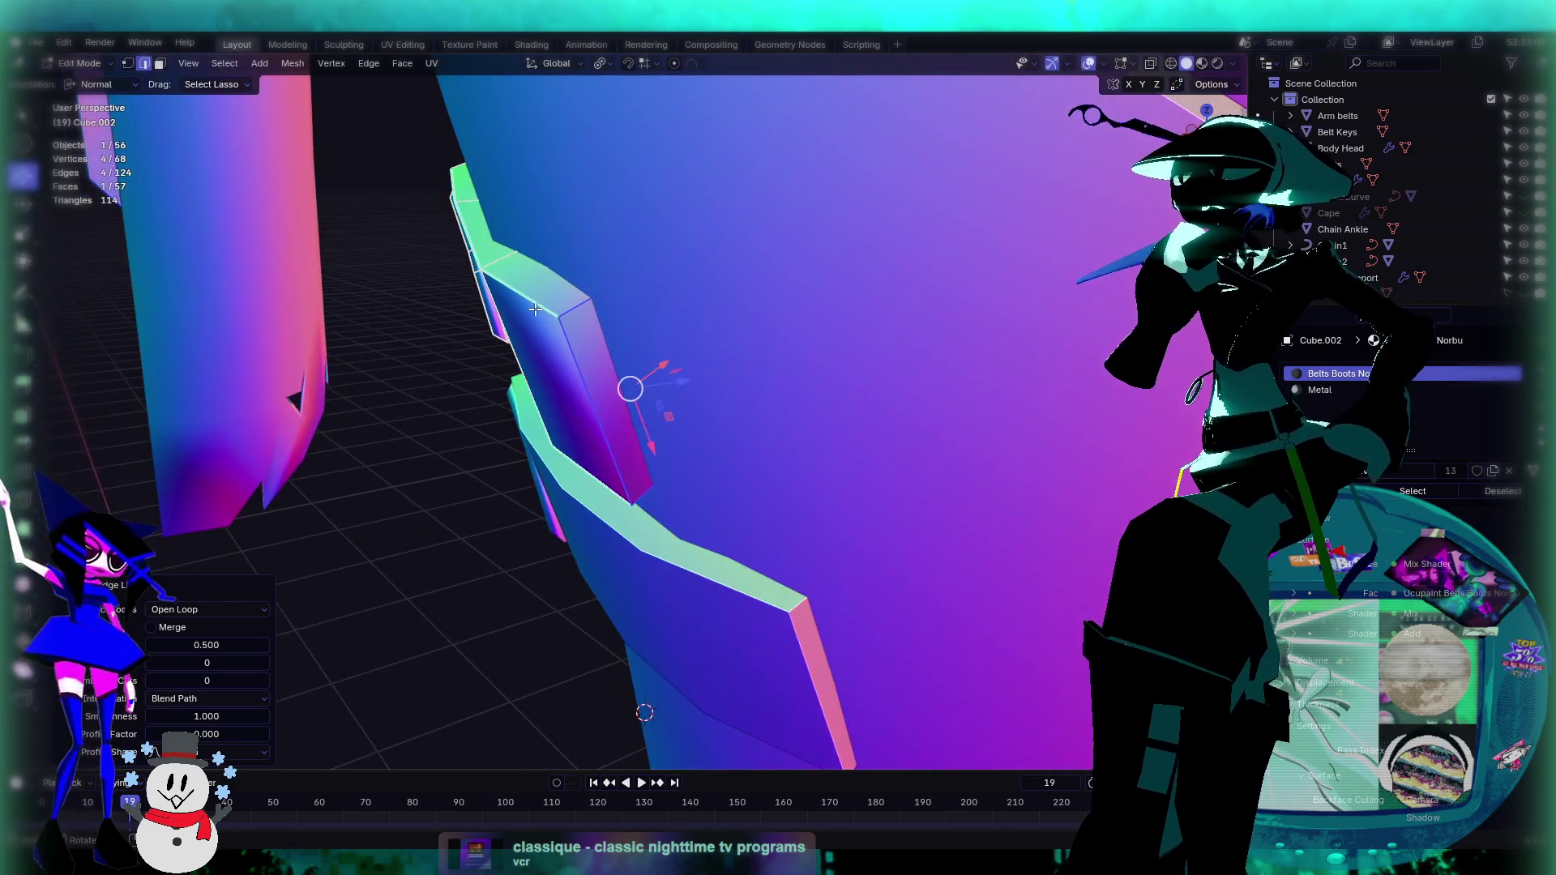
Step: With vertex select and X-ray on, merge the strap-end vertices by distance; none are removed
left_click(127, 63)
middle_click_drag(705, 341, 760, 298)
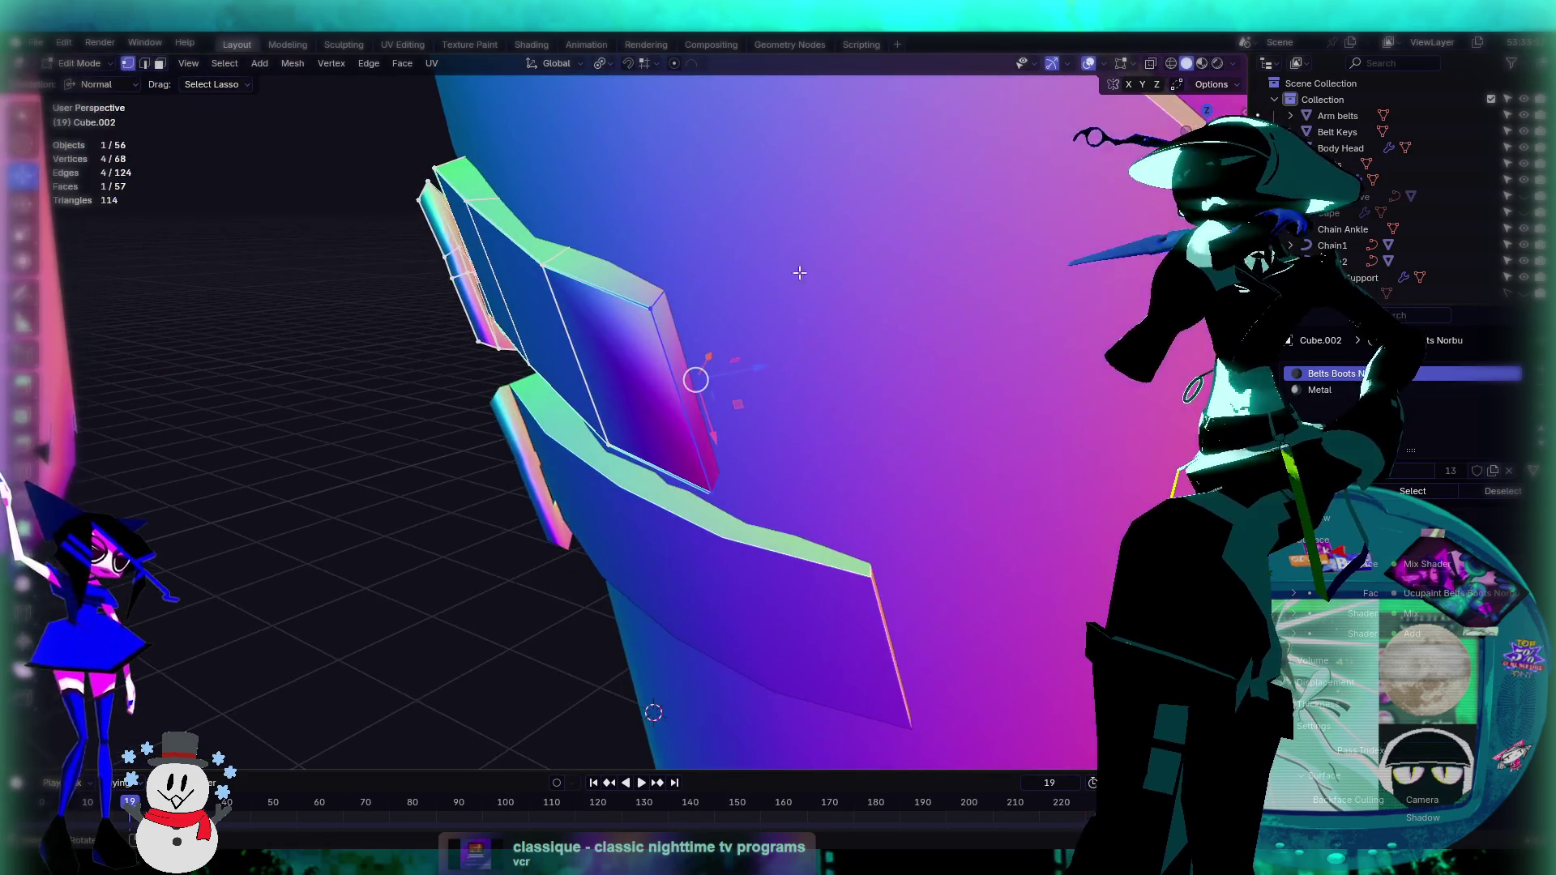
middle_click_drag(830, 387, 986, 228)
left_click(1150, 63)
mouse_move(810, 324)
middle_mouse_down()
mouse_move(849, 324)
mouse_move(814, 215)
middle_mouse_up()
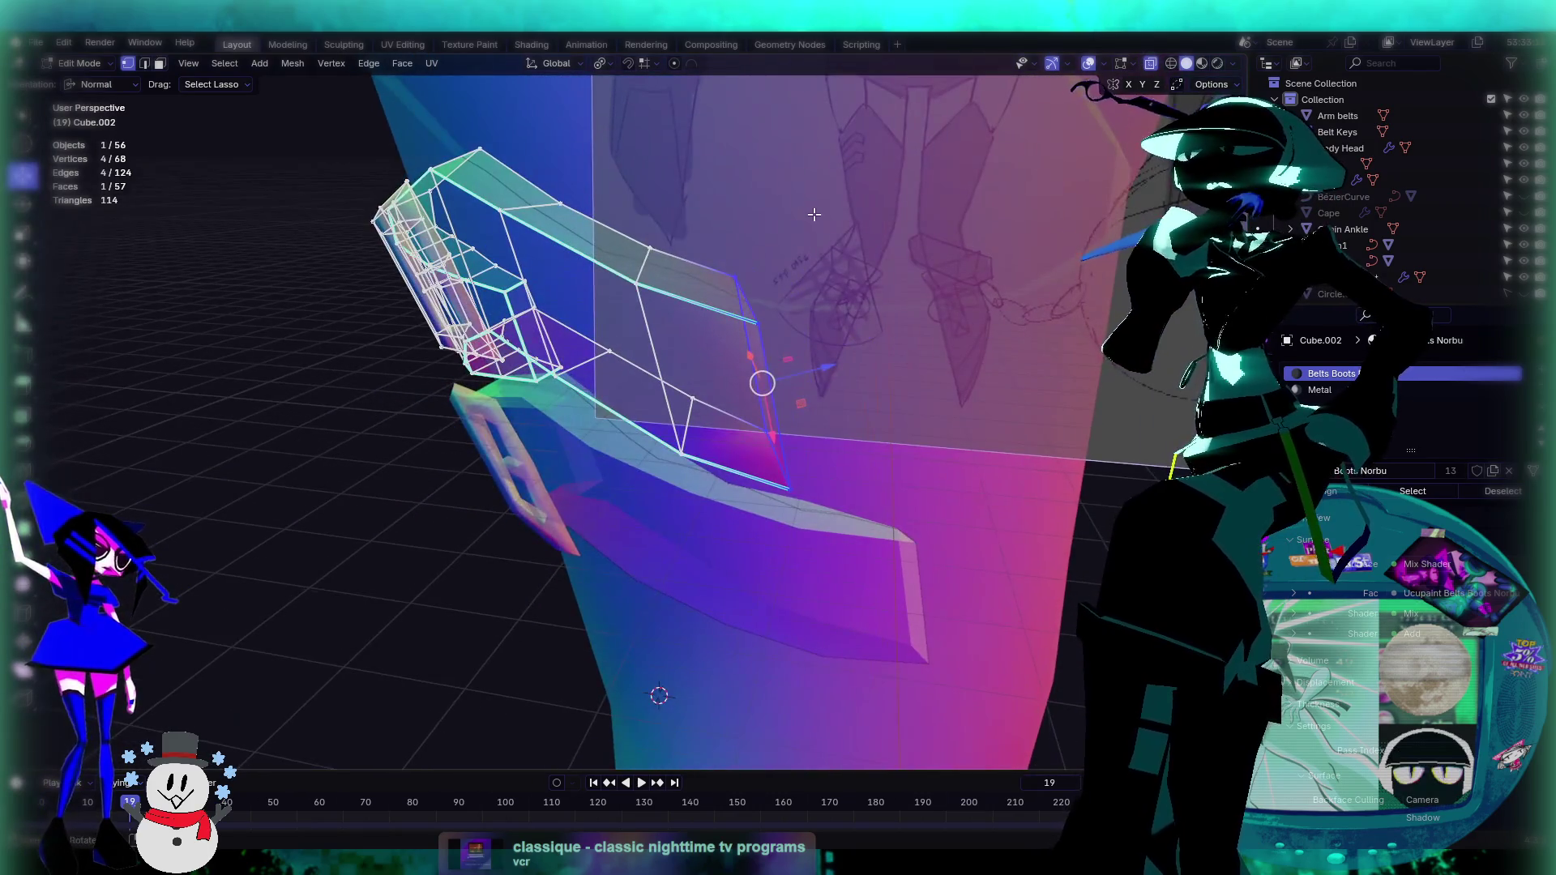
mouse_move(699, 450)
left_mouse_down()
mouse_move(895, 537)
mouse_move(919, 512)
left_mouse_up()
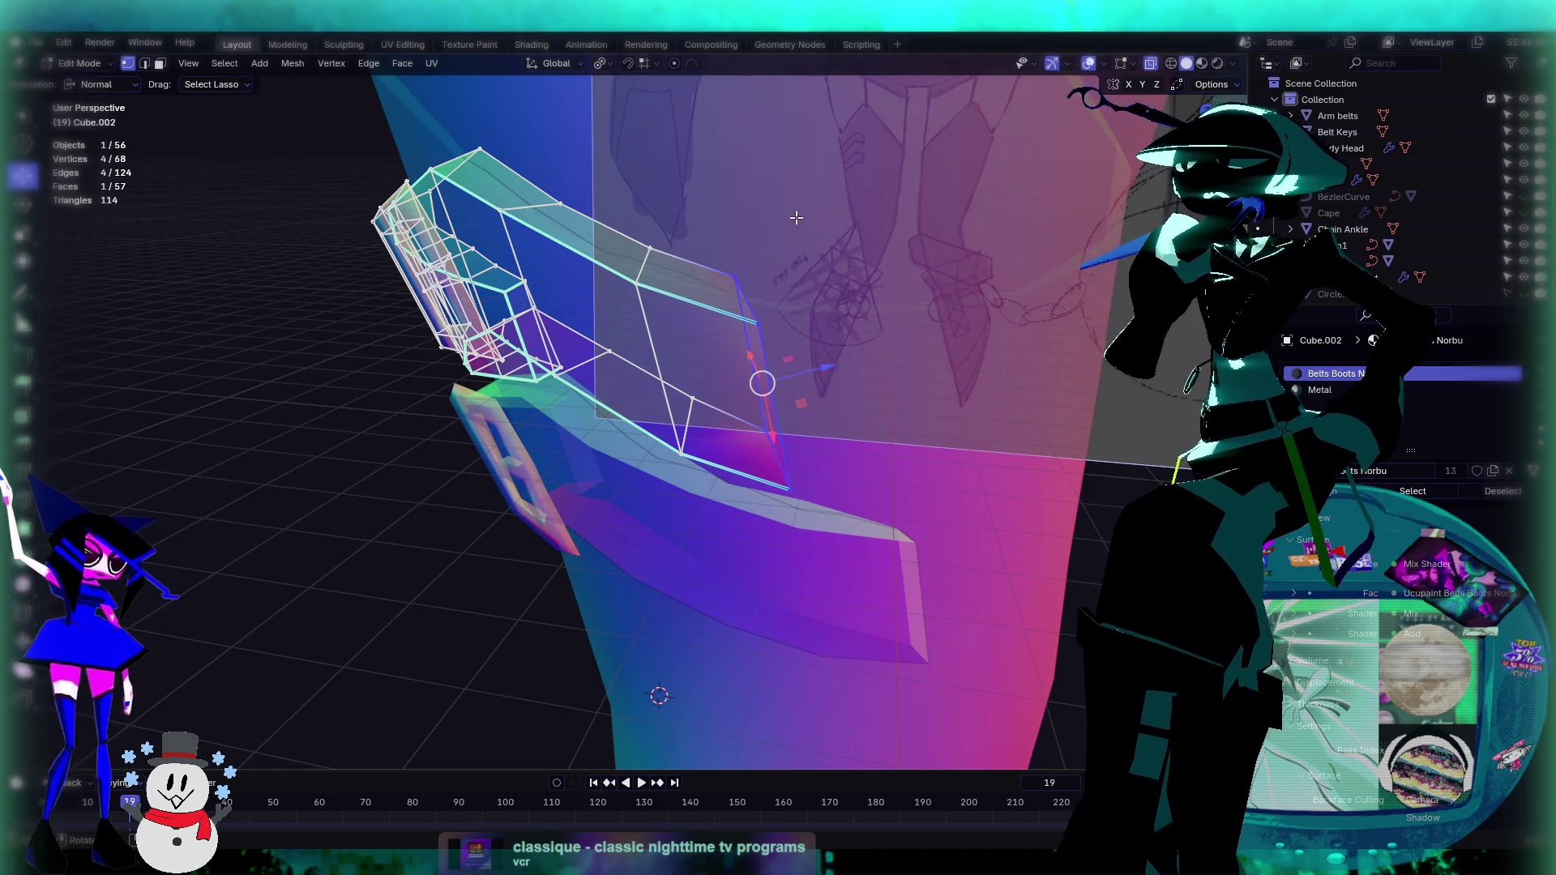
left_click(23, 115)
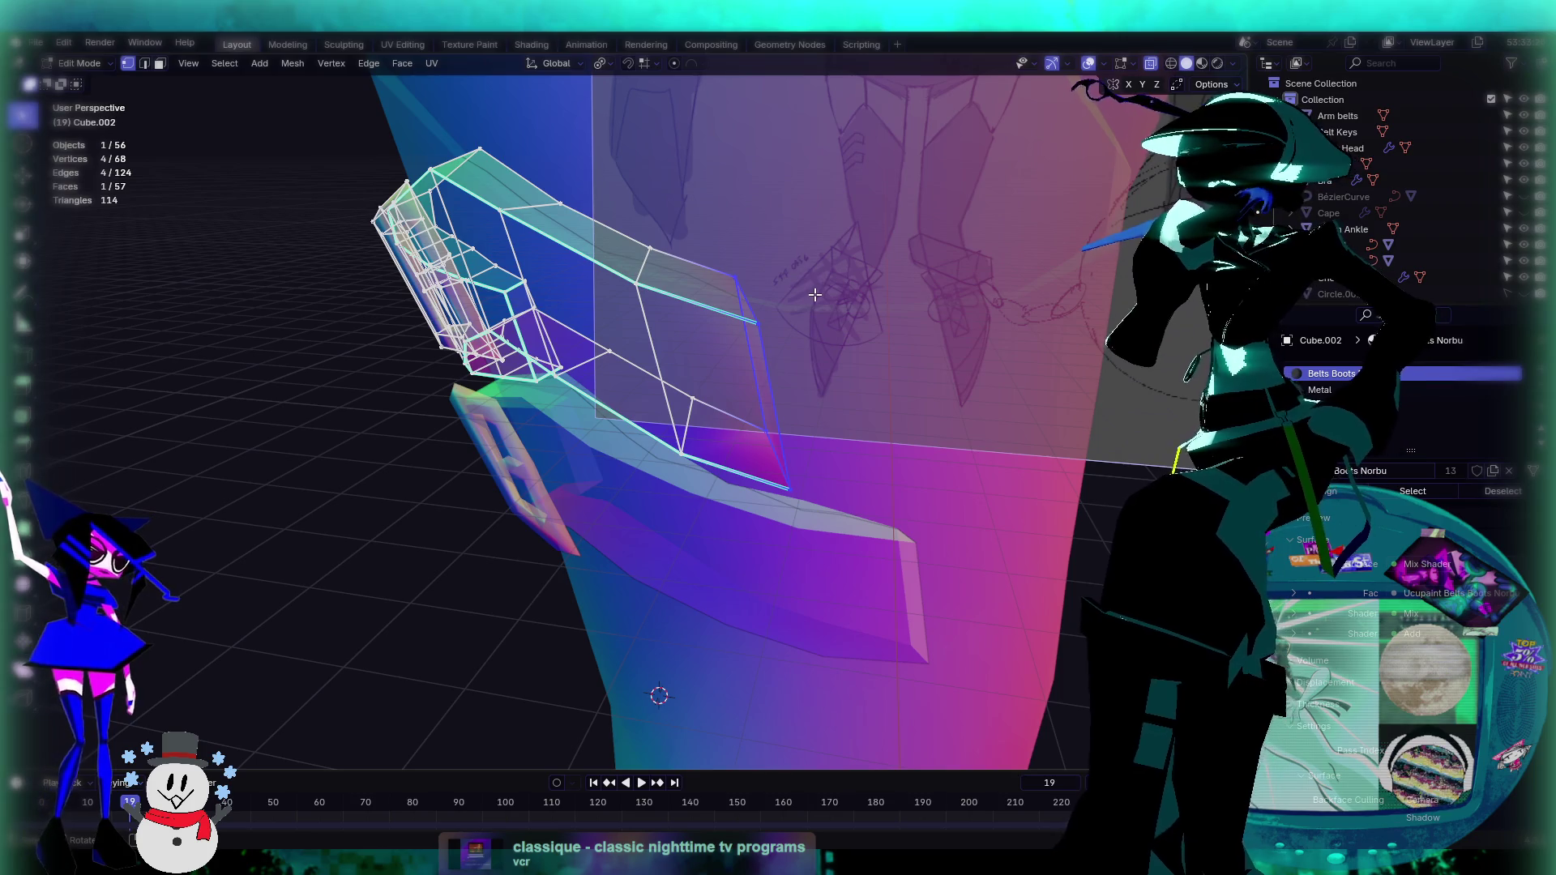
key("m")
left_click(757, 360)
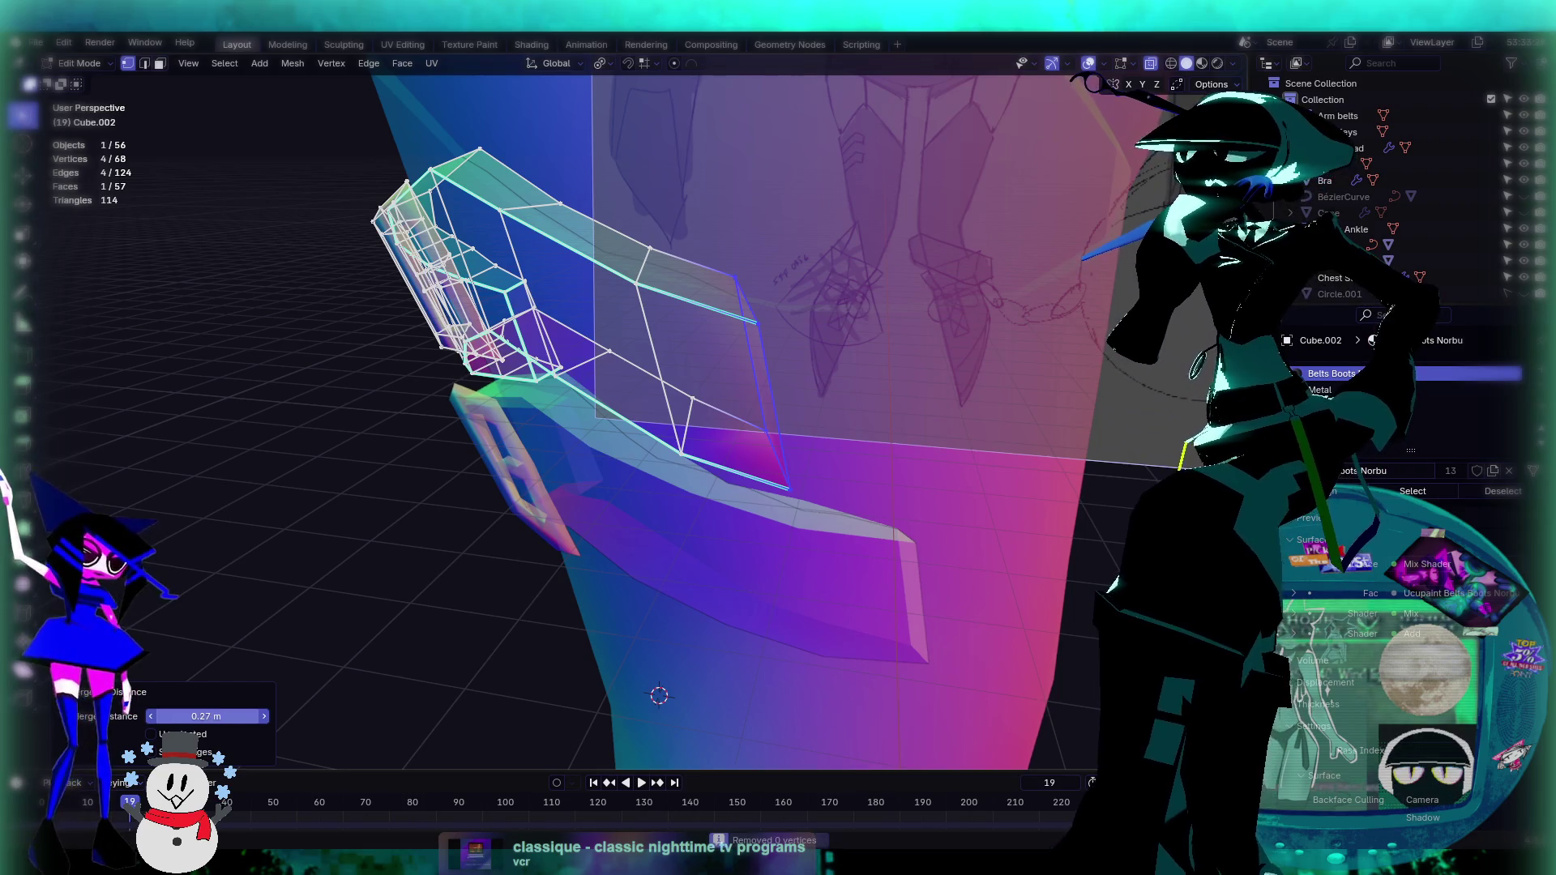
left_click(942, 347)
mouse_move(943, 347)
middle_mouse_down()
mouse_move(840, 375)
mouse_move(806, 364)
mouse_move(853, 451)
mouse_move(735, 460)
mouse_move(615, 432)
mouse_move(689, 430)
mouse_move(640, 300)
middle_mouse_up()
Step: Mark an end edge of the upper strap Cube.002 as sharp
key("Tab")
key("Tab")
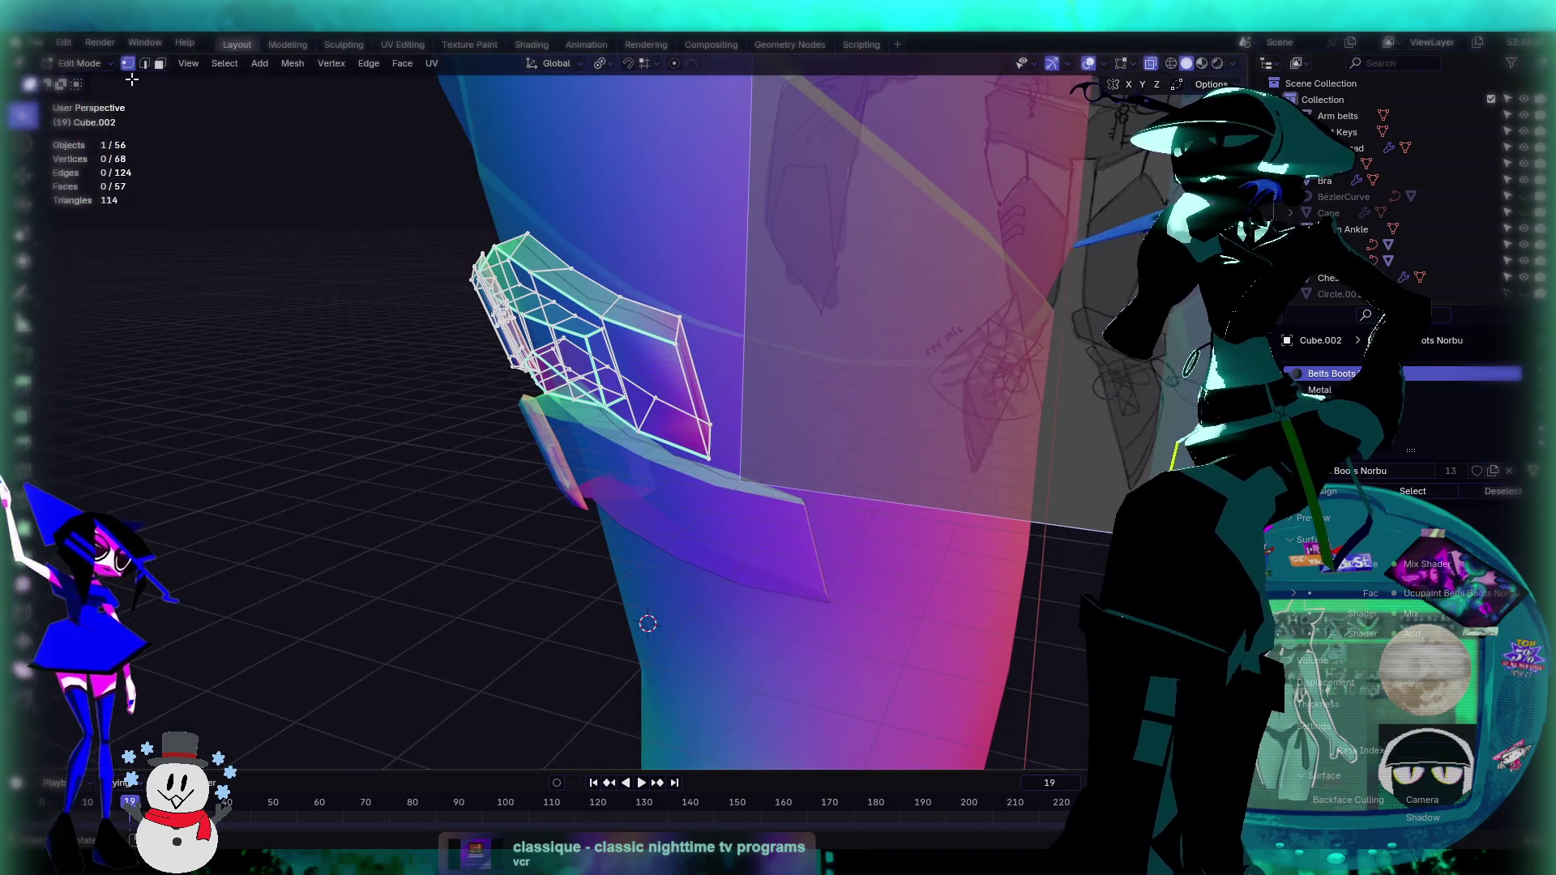
mouse_move(725, 359)
middle_mouse_down()
mouse_move(654, 343)
mouse_move(739, 365)
middle_mouse_up()
left_click(707, 292)
middle_click_drag(707, 309, 753, 379)
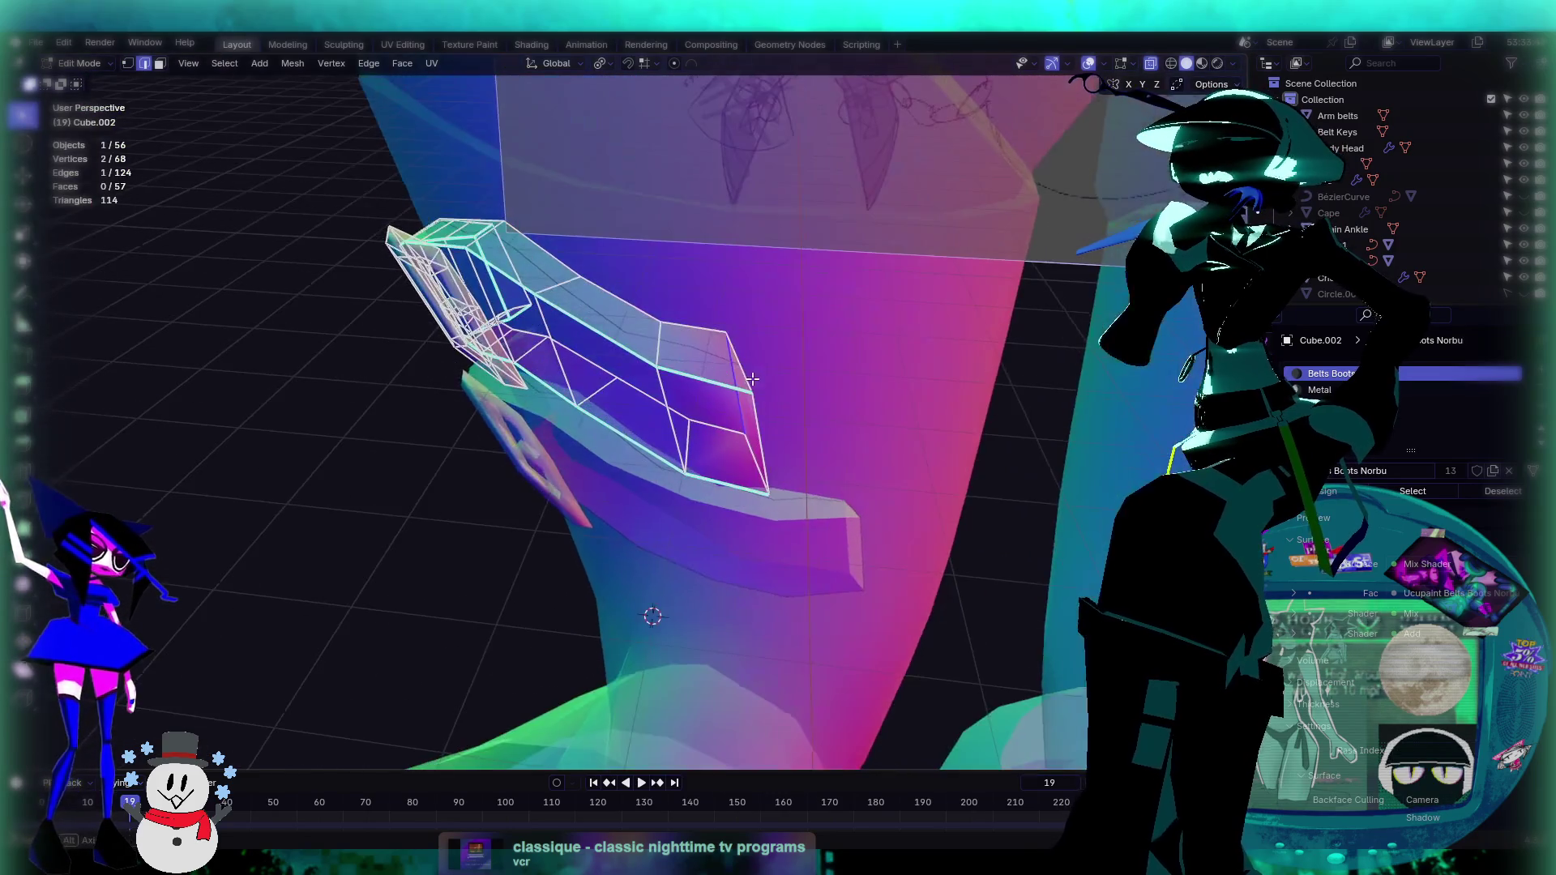
mouse_move(782, 461)
middle_mouse_down()
mouse_move(660, 450)
mouse_move(608, 405)
mouse_move(844, 452)
middle_mouse_up()
right_click(778, 443)
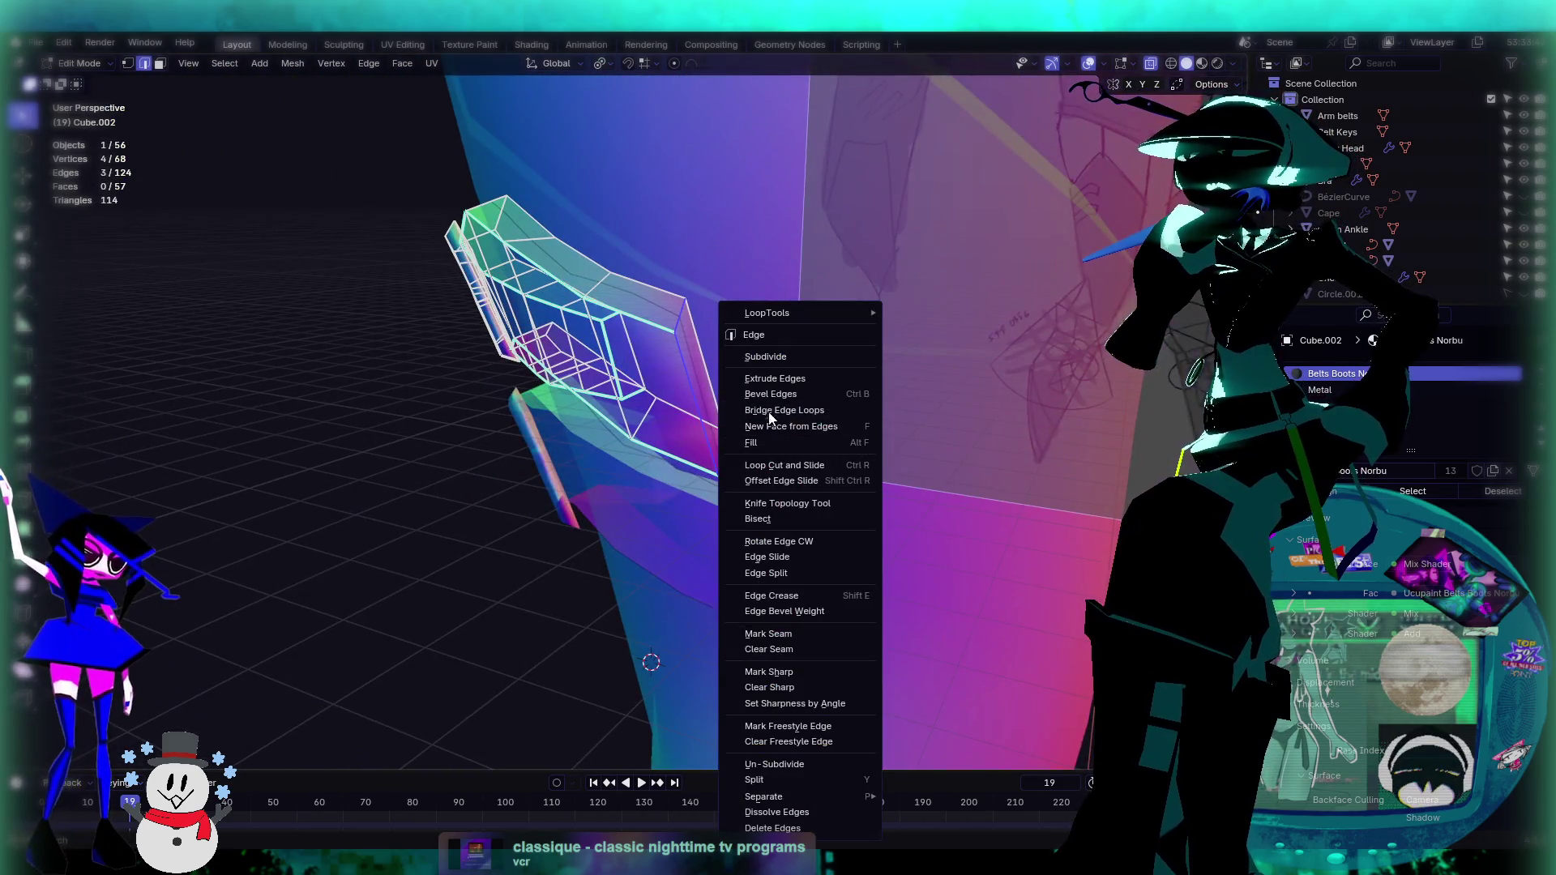
left_click(794, 672)
middle_click_drag(786, 542, 836, 555)
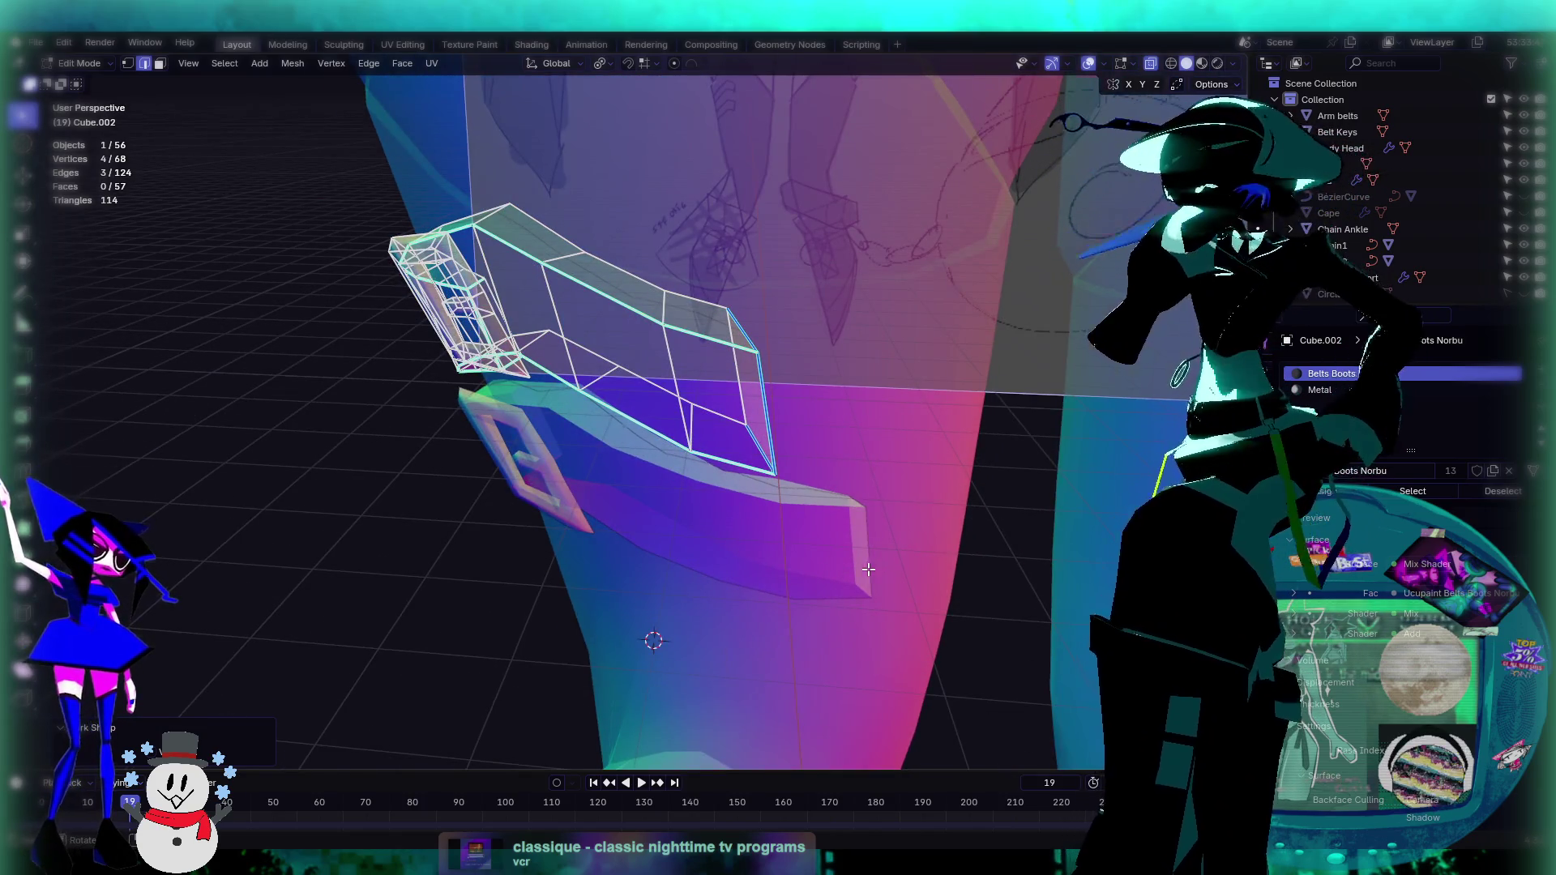
Step: Leave Edit Mode and start editing the lower strap Cube.001
scroll(870, 569, "up", 2)
mouse_move(874, 489)
middle_mouse_down()
mouse_move(793, 405)
mouse_move(780, 518)
mouse_move(762, 485)
mouse_move(598, 413)
middle_mouse_up()
key("Tab")
left_click(762, 533)
key("Tab")
Step: Select faces on the lower strap Cube.001 and delete them
left_click(762, 485)
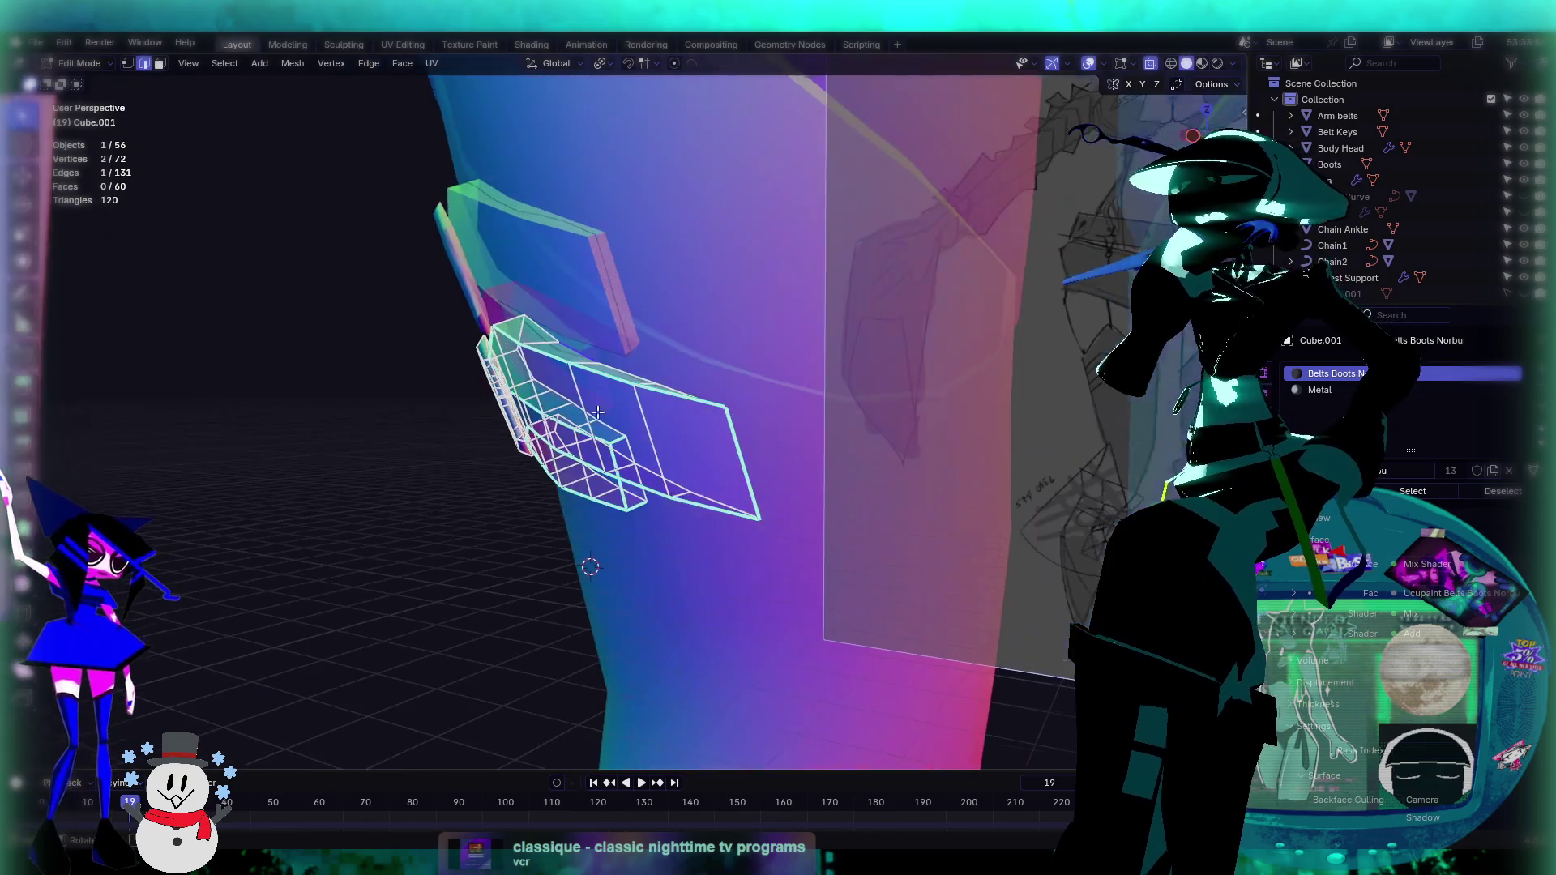
left_click(161, 64)
scroll(666, 383, "up", 2)
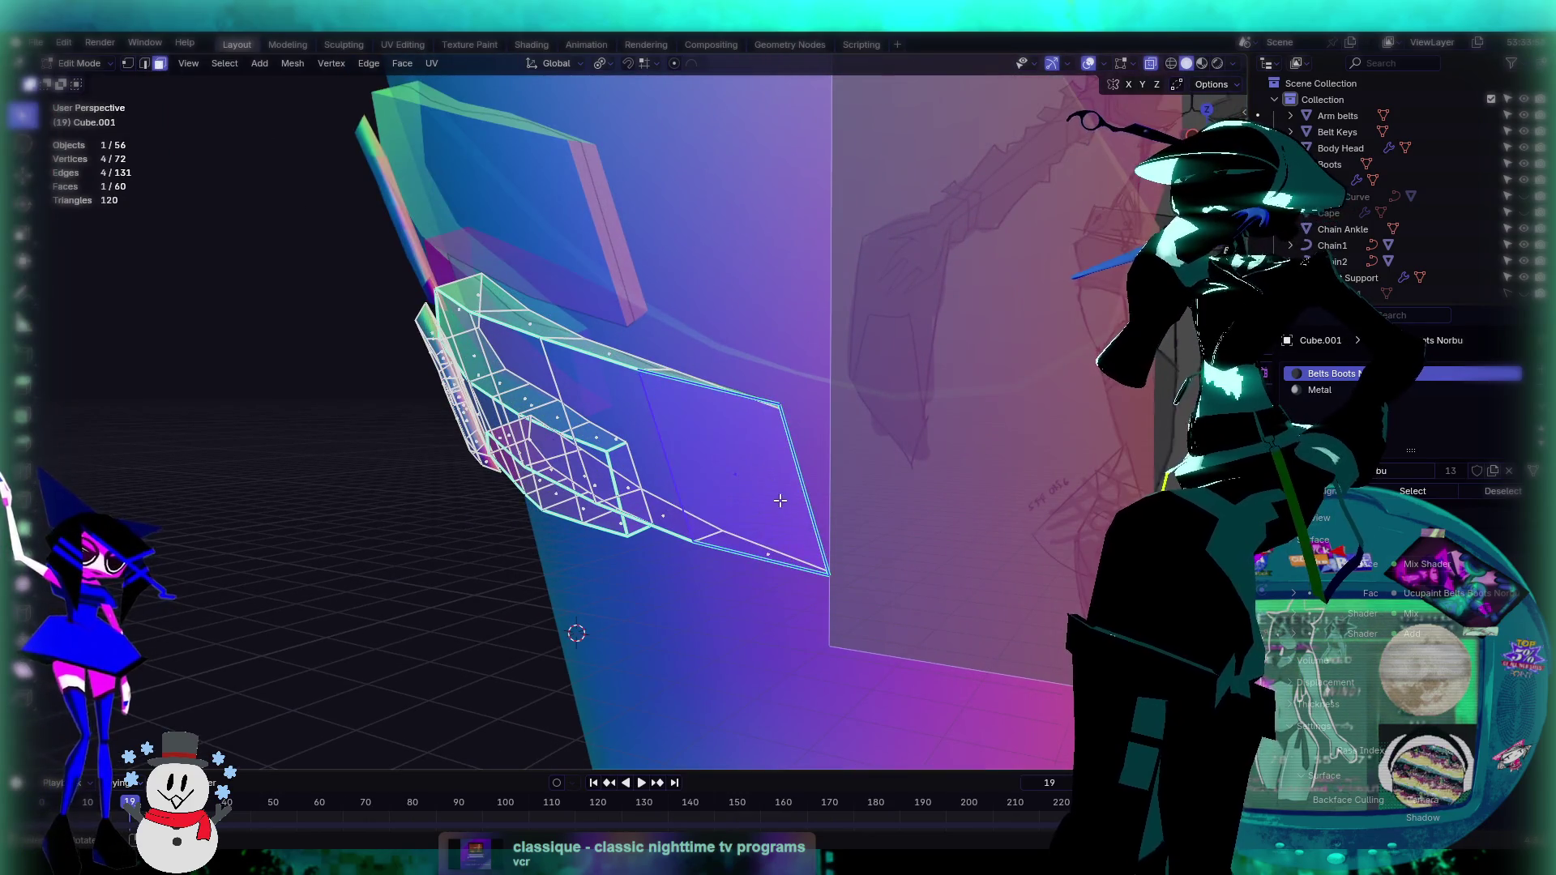
middle_click_drag(779, 498, 799, 574)
left_click(765, 494, "shift")
mouse_move(765, 494)
middle_mouse_down()
mouse_move(749, 424)
mouse_move(778, 478)
mouse_move(811, 433)
mouse_move(780, 460)
mouse_move(762, 438)
mouse_move(778, 467)
mouse_move(119, 67)
middle_mouse_up()
key("x")
left_click(754, 418)
Step: Bridge the open edge loops on the lower strap with Bridge Edge Loops
left_click(145, 64)
mouse_move(713, 340)
middle_mouse_down()
mouse_move(863, 380)
mouse_move(797, 355)
middle_mouse_up()
mouse_move(906, 453)
middle_mouse_down()
mouse_move(833, 457)
mouse_move(848, 532)
mouse_move(820, 431)
middle_mouse_up()
key("ctrl+e")
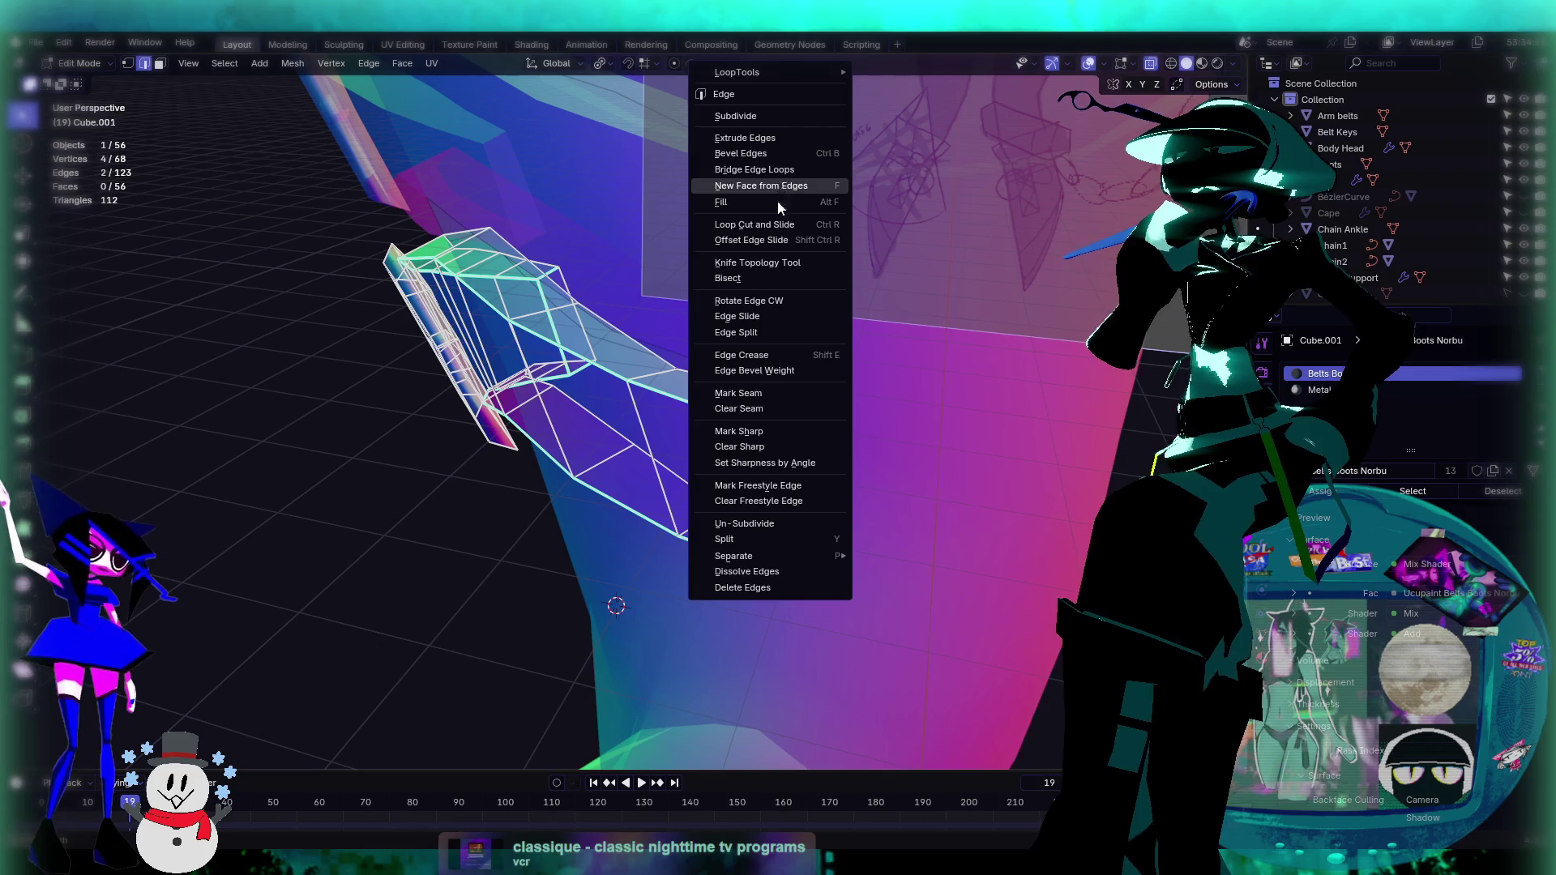
left_click(776, 171)
middle_click_drag(776, 174, 791, 438)
mouse_move(763, 380)
middle_mouse_down()
mouse_move(698, 429)
mouse_move(806, 417)
middle_mouse_up()
Step: Mark the selected edge sharp, clear the sharp mark again, and return to Object Mode
key("ctrl+e")
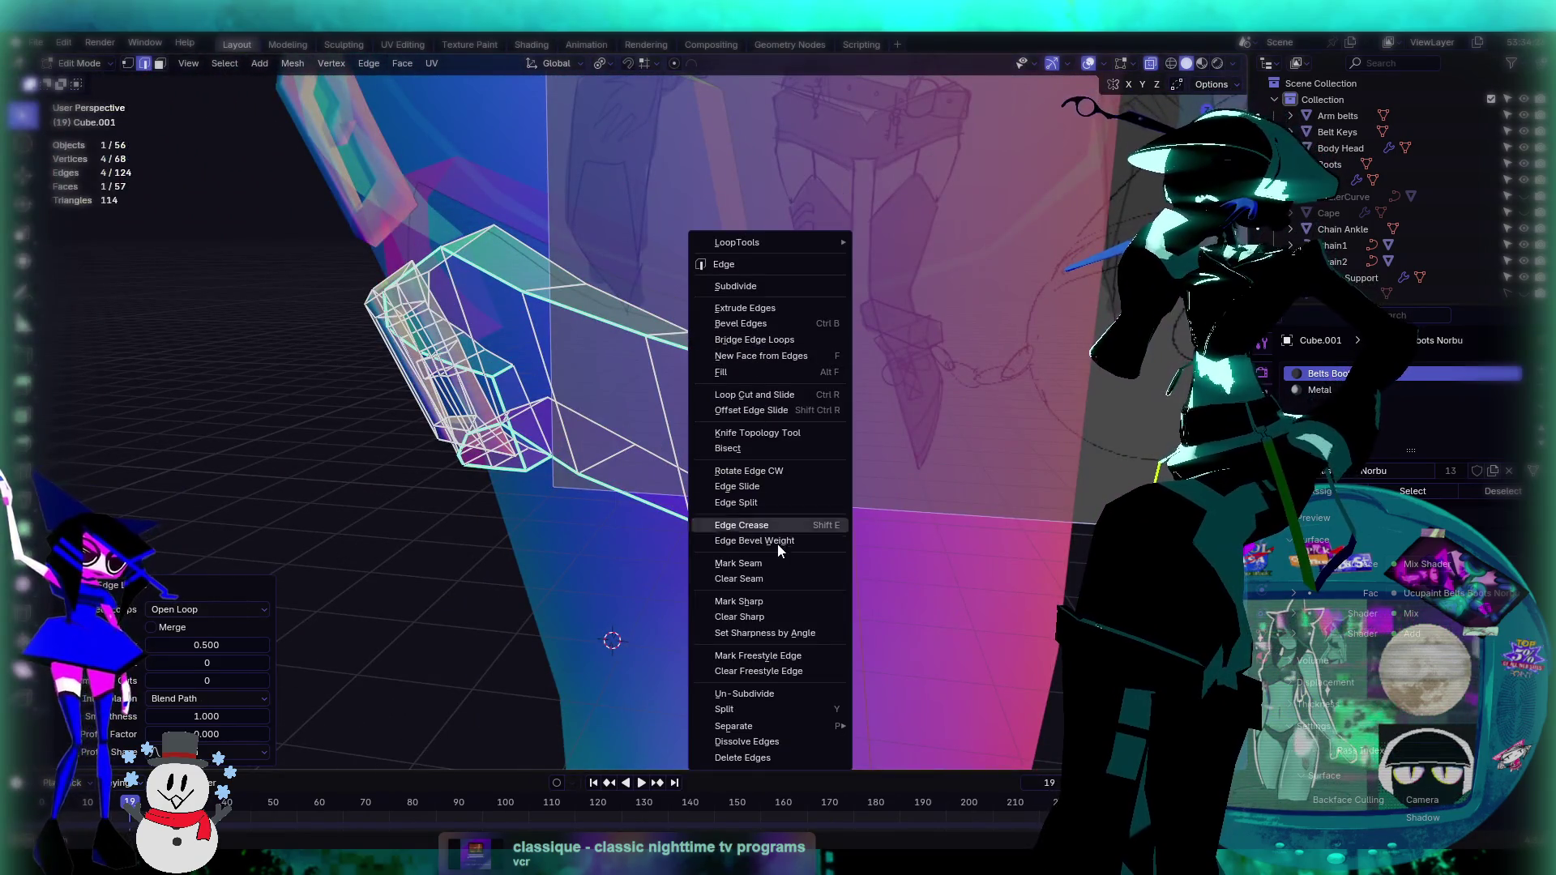
left_click(773, 605)
mouse_move(774, 606)
middle_mouse_down()
mouse_move(892, 479)
mouse_move(800, 462)
middle_mouse_up()
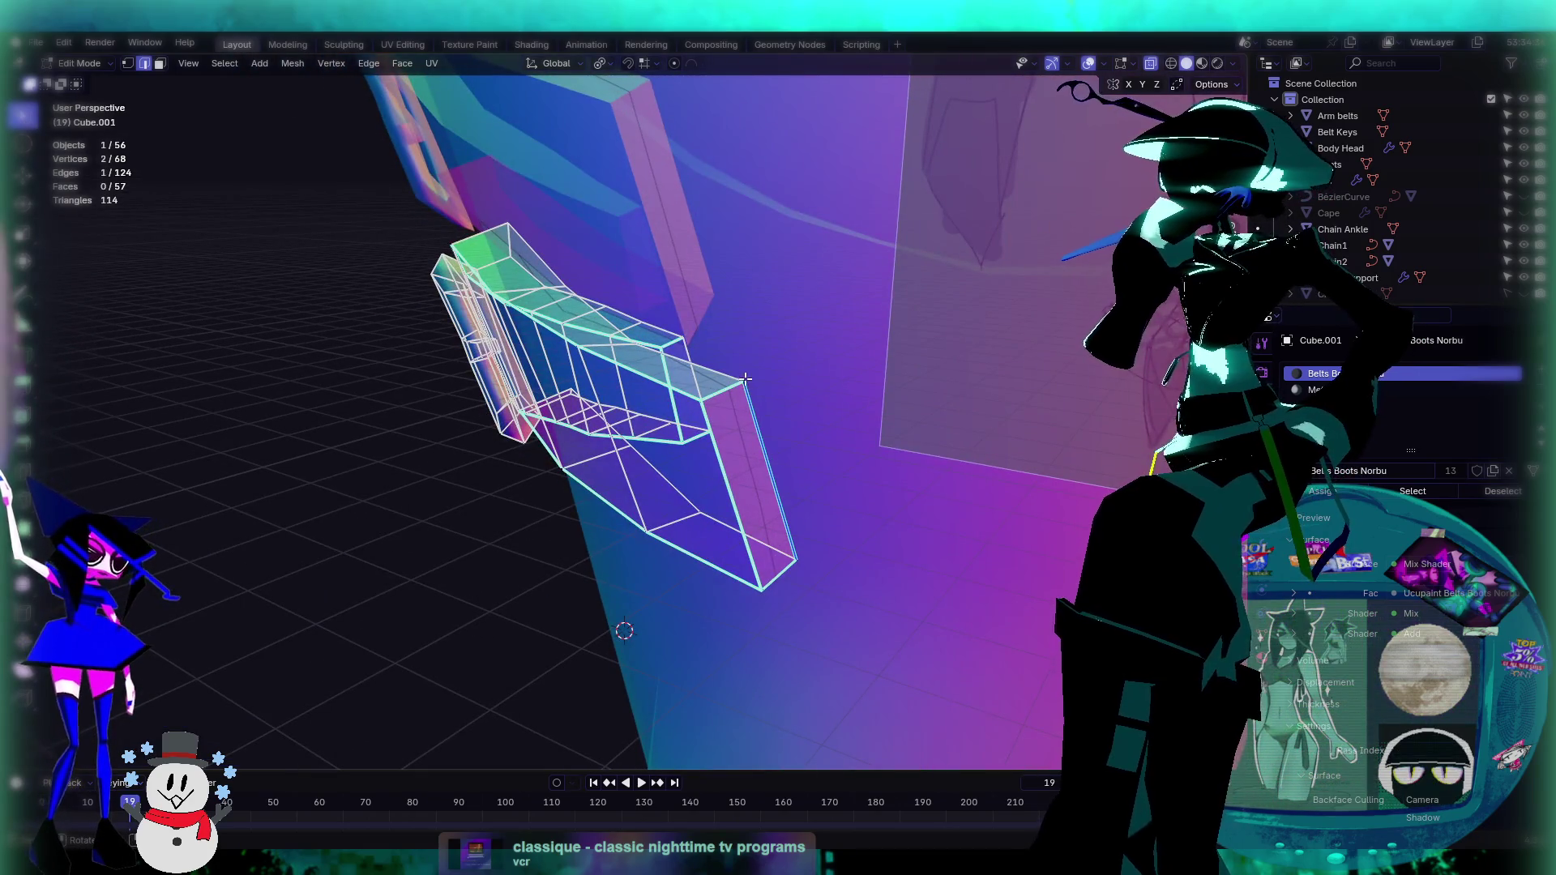
key("ctrl+e")
left_click(690, 392)
left_click(905, 506)
scroll(904, 506, "down", 1)
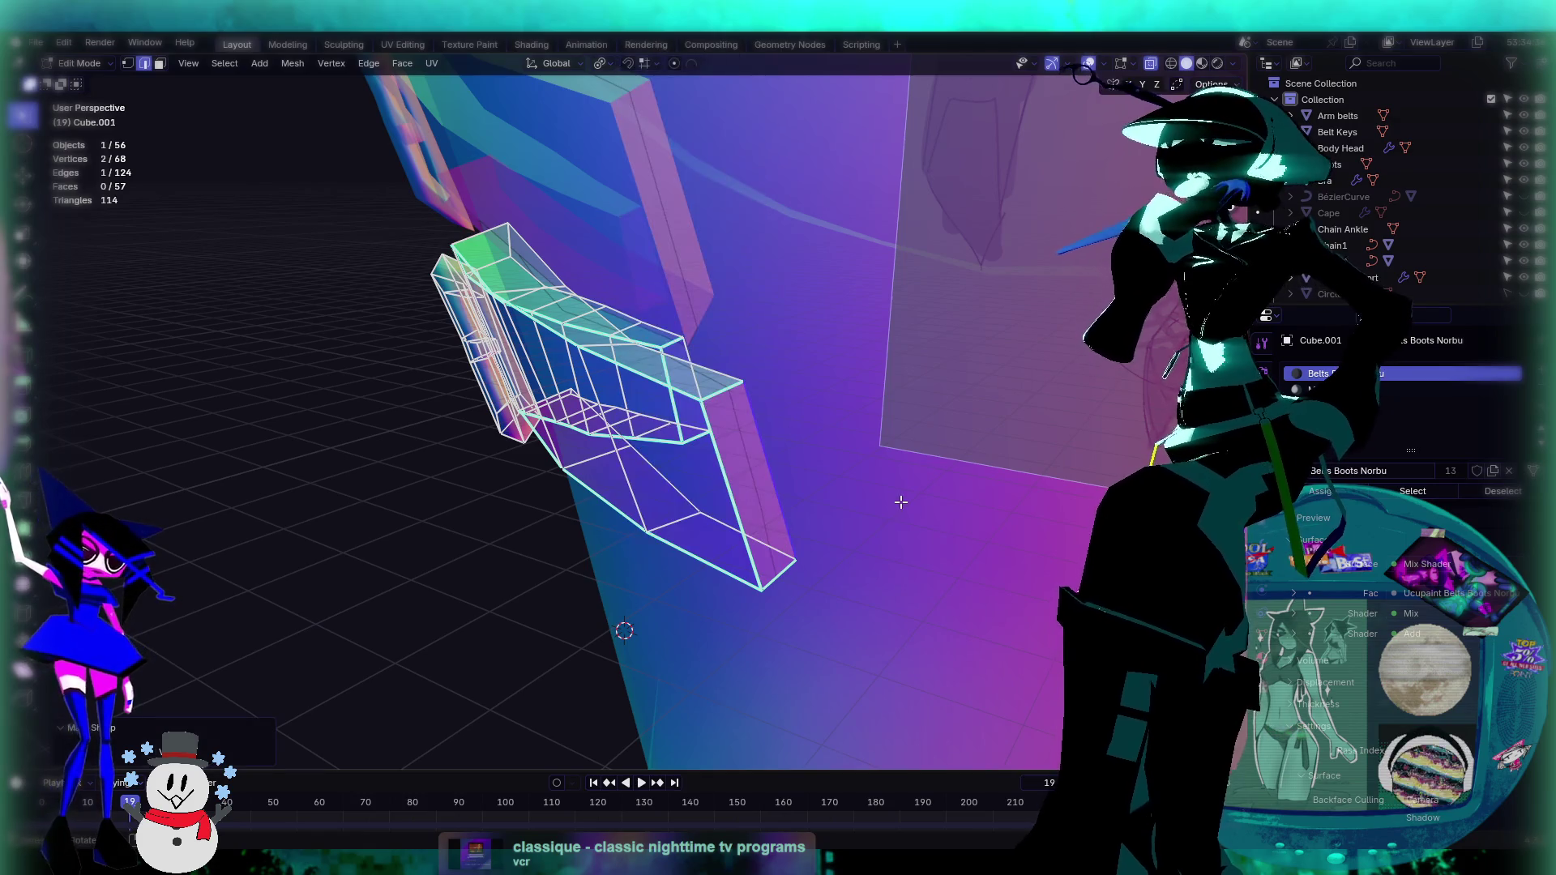
mouse_move(905, 506)
middle_mouse_down()
mouse_move(844, 521)
mouse_move(868, 528)
middle_mouse_up()
mouse_move(786, 476)
middle_mouse_down()
mouse_move(742, 375)
mouse_move(770, 426)
mouse_move(754, 476)
mouse_move(712, 490)
mouse_move(801, 518)
mouse_move(752, 431)
mouse_move(817, 510)
mouse_move(852, 65)
middle_mouse_up()
key("Tab")
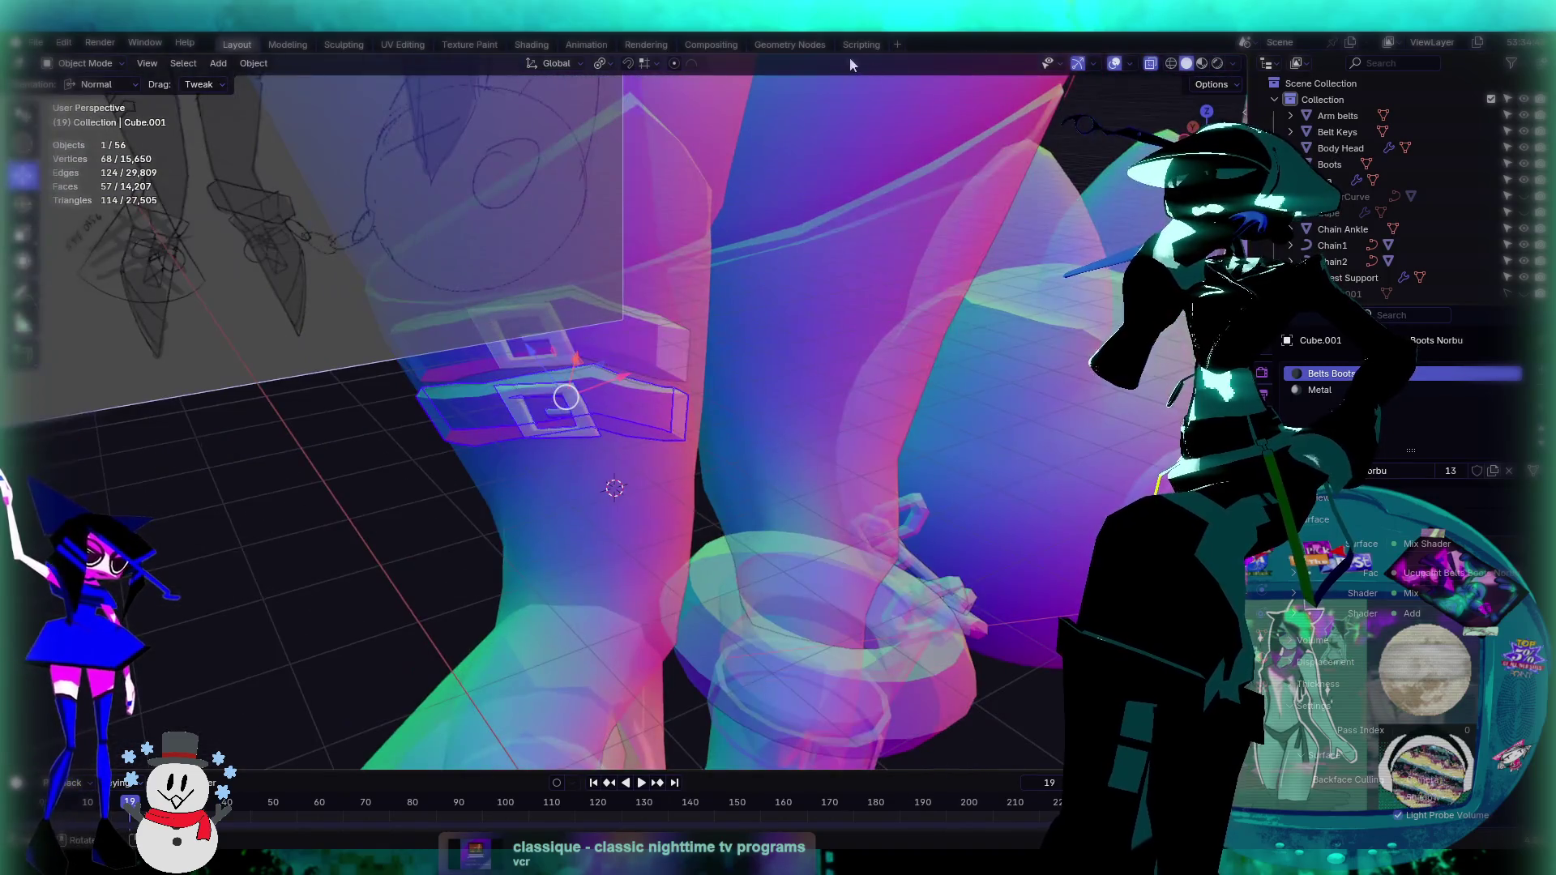
Step: Zoom in on the thigh straps and get into editing the lower strap Cube.001
mouse_move(1170, 69)
middle_mouse_down()
mouse_move(779, 454)
mouse_move(819, 375)
mouse_move(737, 452)
mouse_move(907, 454)
mouse_move(687, 492)
mouse_move(752, 383)
mouse_move(727, 481)
mouse_move(892, 469)
middle_mouse_up()
scroll(724, 494, "down", 6)
scroll(725, 513, "up", 6)
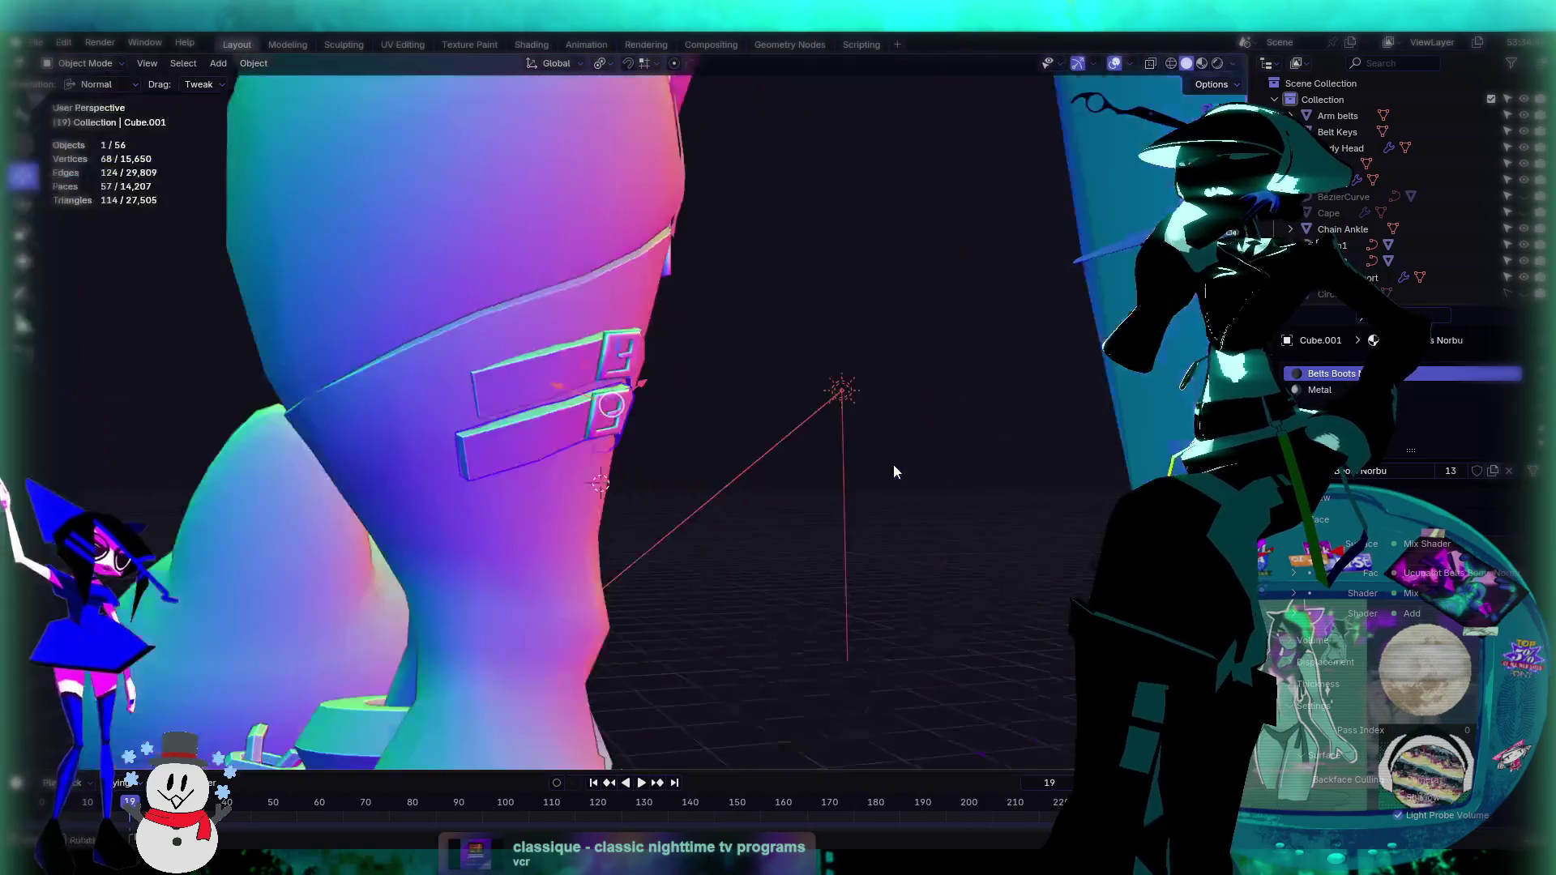
scroll(805, 490, "up", 2)
mouse_move(807, 498)
middle_mouse_down()
mouse_move(783, 498)
mouse_move(849, 557)
mouse_move(757, 378)
mouse_move(723, 389)
mouse_move(778, 405)
middle_mouse_up()
left_click(745, 357)
key("Tab")
key("Tab")
left_click(723, 388)
key("Tab")
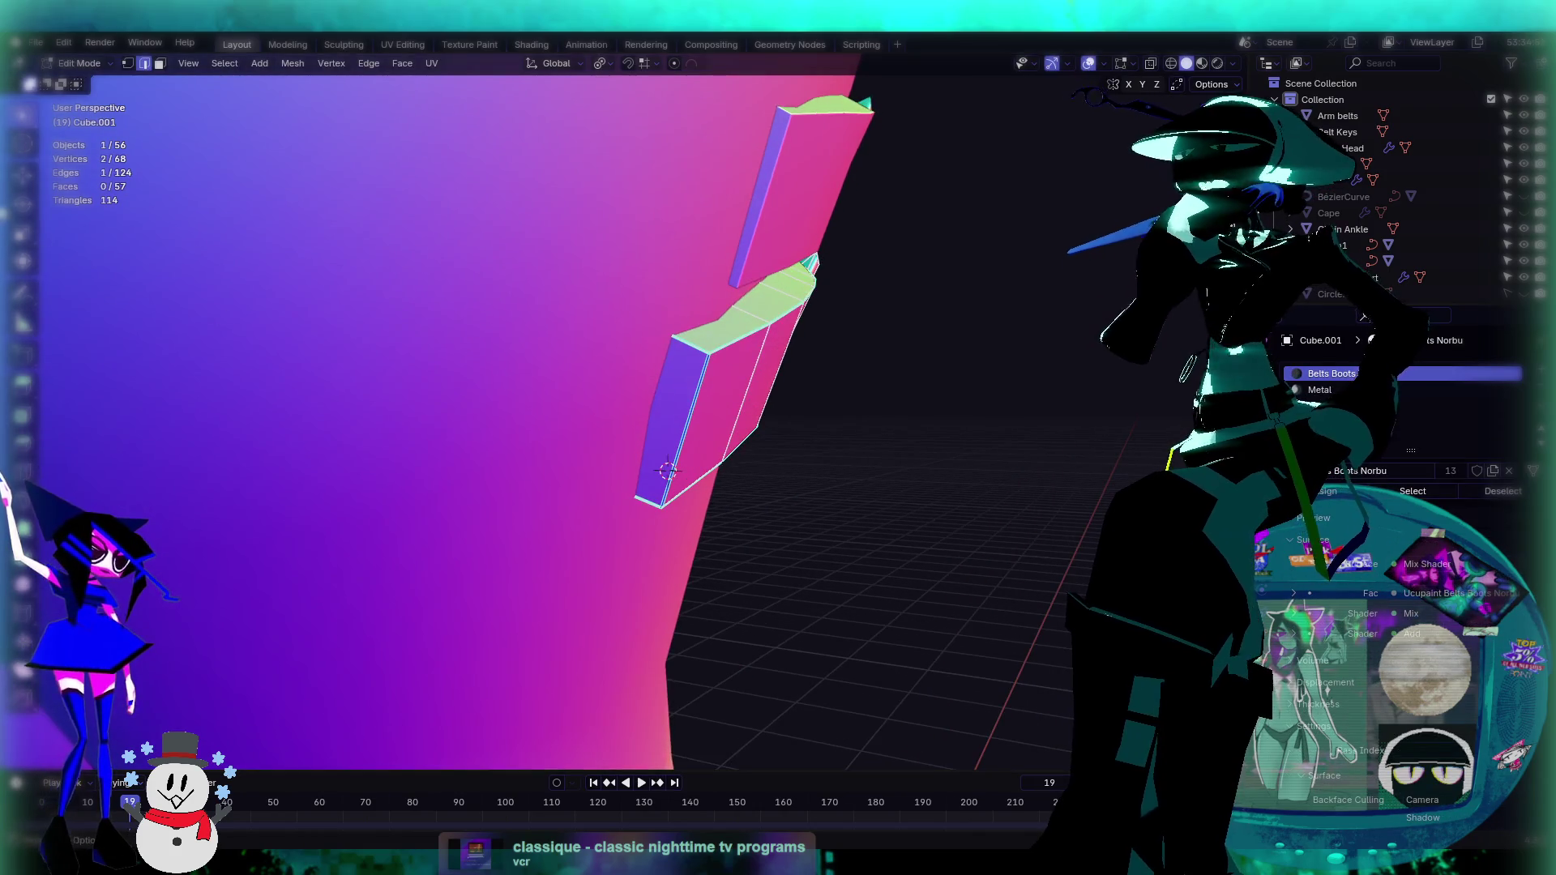
Step: Frame the selected edge, push it slightly outward along its normal, and leave Edit Mode
left_click(23, 175)
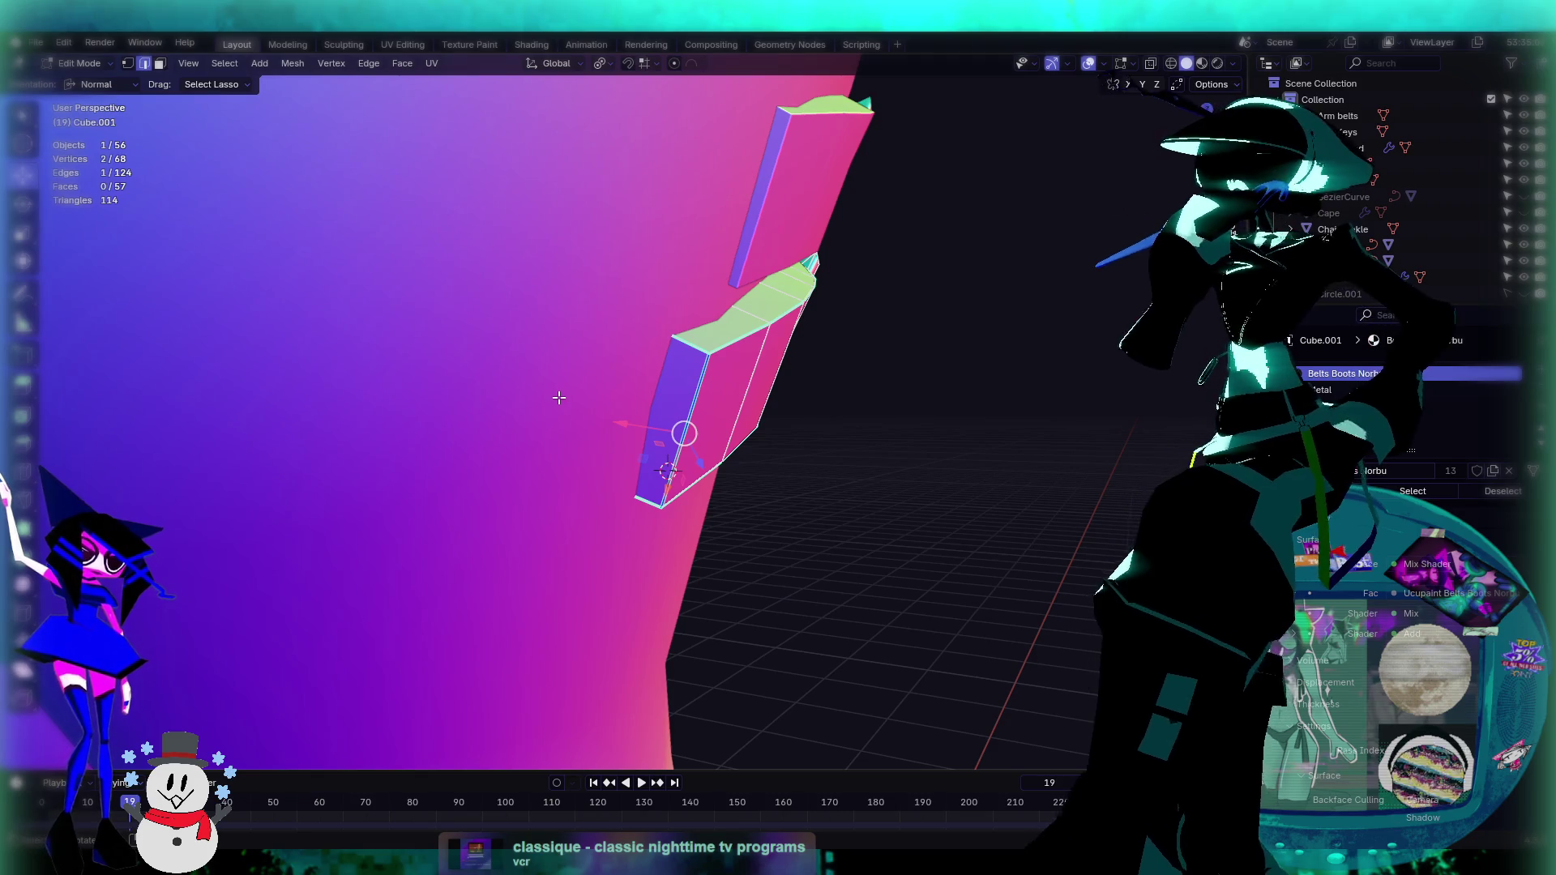
key("KP_Decimal")
middle_click_drag(571, 398, 597, 462)
key("g")
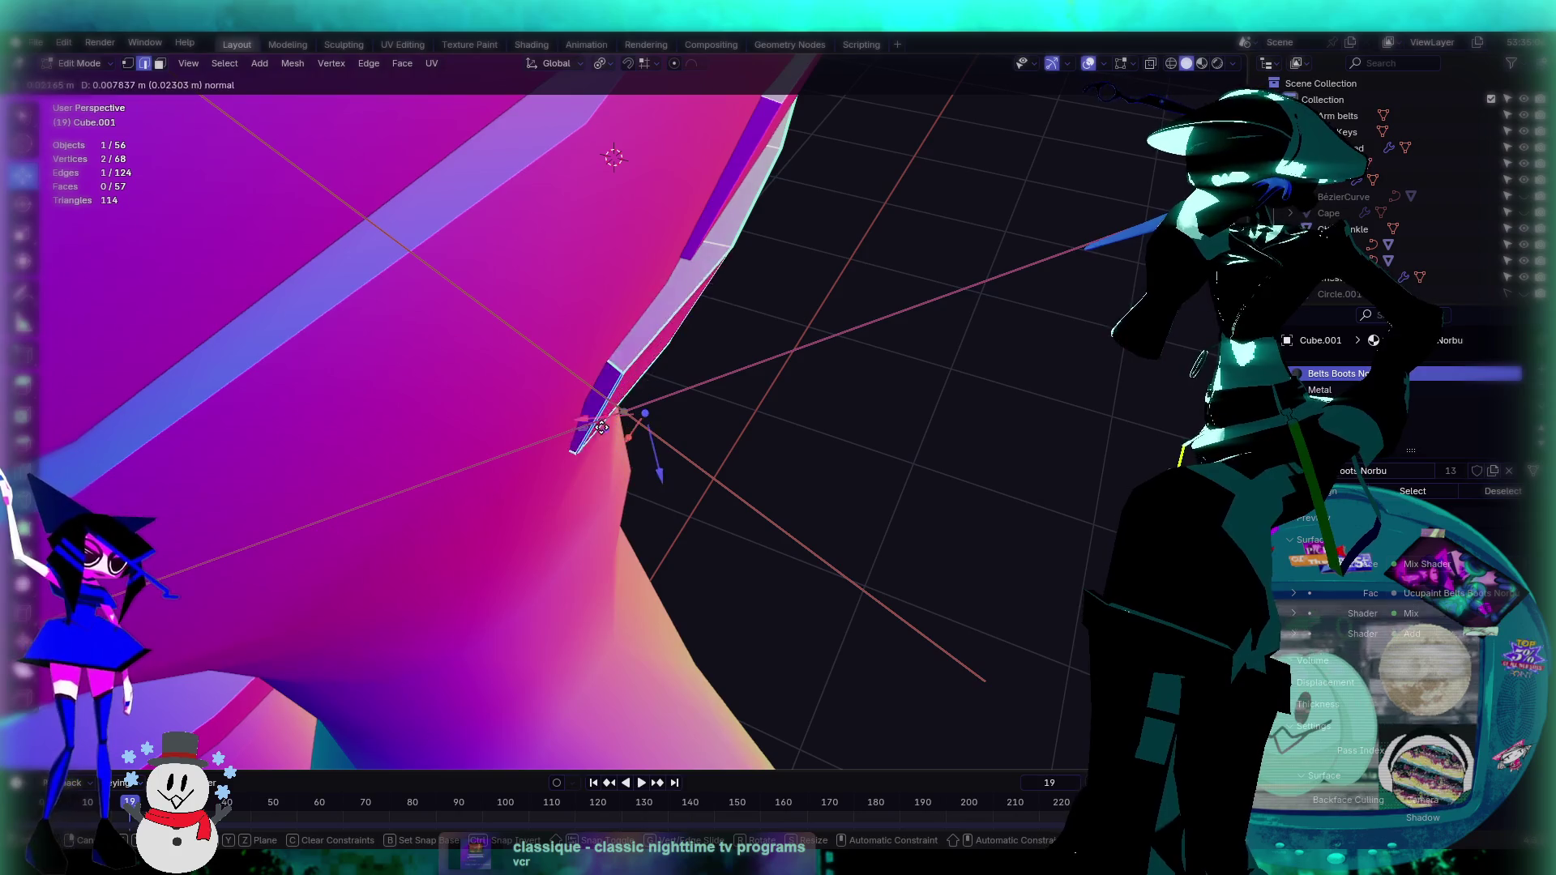
left_click(588, 430)
key("Tab")
Step: Frame the thigh straps and inspect them from the front with nothing selected
key("KP_Decimal")
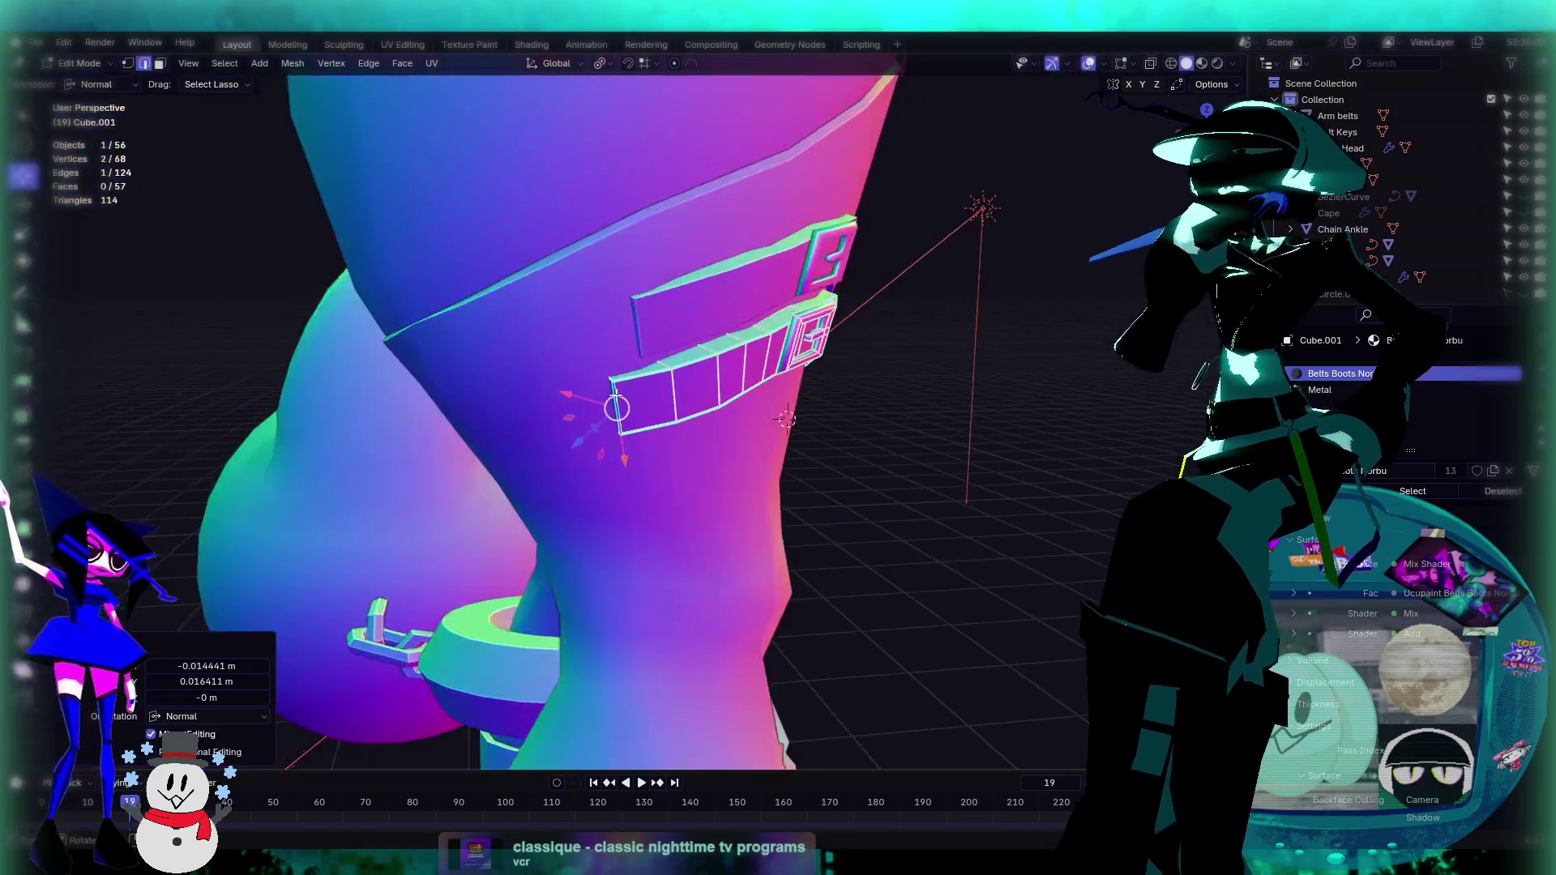
scroll(753, 422, "up", 2)
mouse_move(753, 421)
middle_mouse_down()
mouse_move(824, 397)
mouse_move(692, 406)
mouse_move(738, 575)
mouse_move(737, 523)
mouse_move(763, 577)
mouse_move(753, 470)
mouse_move(689, 552)
mouse_move(698, 450)
mouse_move(772, 510)
mouse_move(520, 303)
mouse_move(582, 378)
mouse_move(649, 363)
mouse_move(750, 379)
mouse_move(645, 315)
mouse_move(520, 449)
mouse_move(669, 498)
mouse_move(791, 494)
mouse_move(586, 443)
mouse_move(657, 431)
mouse_move(533, 381)
mouse_move(641, 430)
mouse_move(610, 450)
mouse_move(648, 442)
mouse_move(867, 475)
middle_mouse_up()
scroll(693, 406, "down", 3)
scroll(689, 552, "down", 3)
scroll(698, 450, "up", 5)
scroll(582, 378, "up", 3)
scroll(629, 428, "down", 2)
scroll(860, 478, "down", 5)
left_click(930, 532)
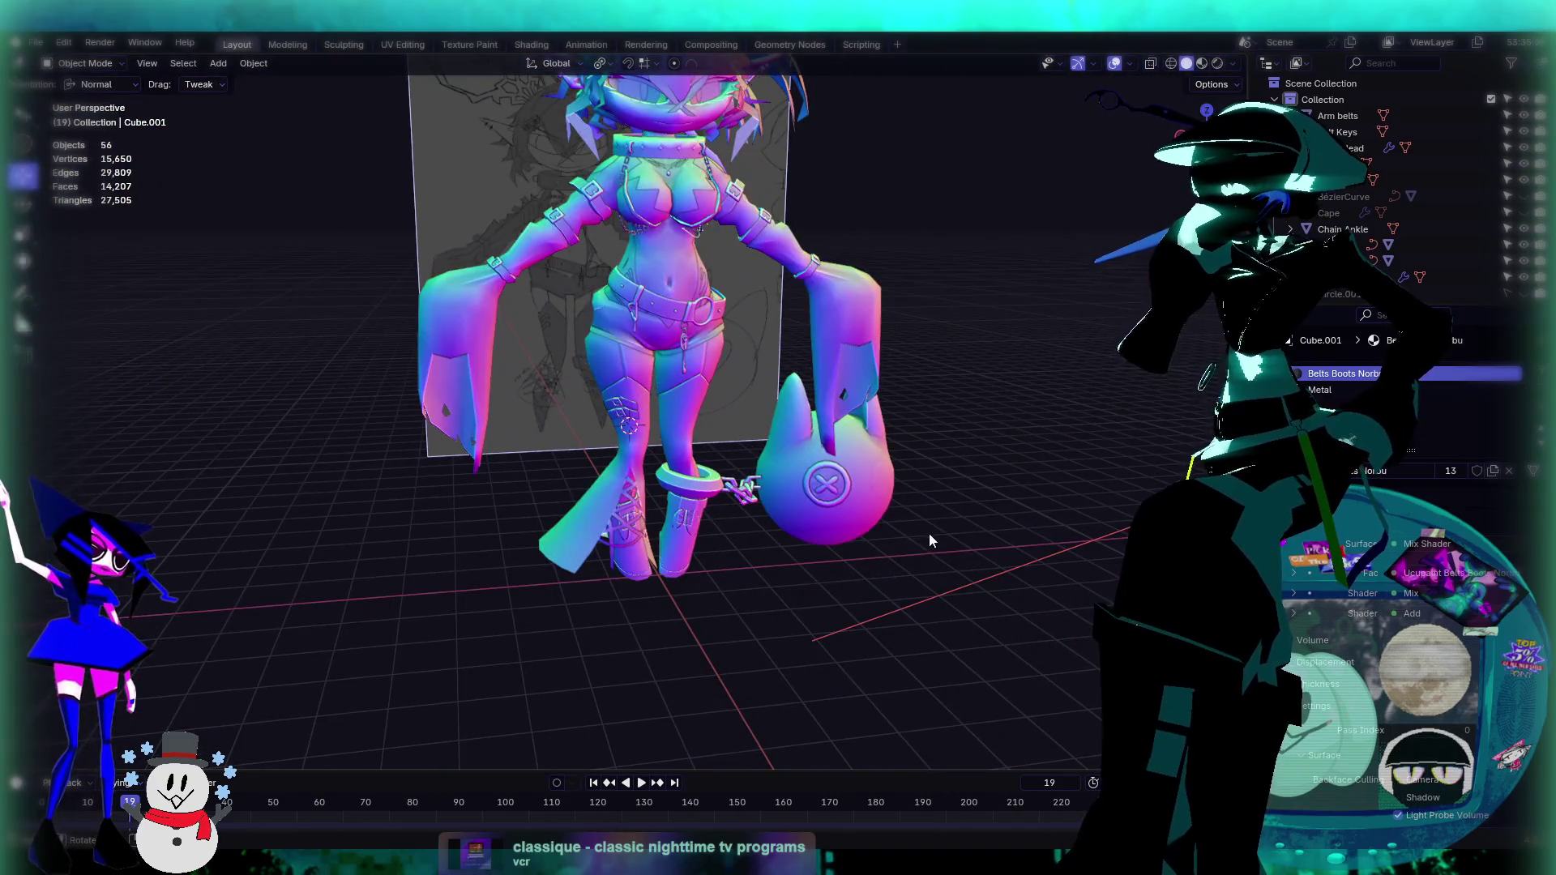
scroll(930, 532, "up", 6)
mouse_move(489, 469)
middle_mouse_down()
mouse_move(728, 405)
mouse_move(692, 445)
mouse_move(684, 383)
mouse_move(678, 430)
mouse_move(668, 393)
mouse_move(606, 392)
mouse_move(741, 441)
mouse_move(703, 395)
middle_mouse_up()
Step: Slide the strap's selected edge along the strap and return to Object Mode
key("Tab")
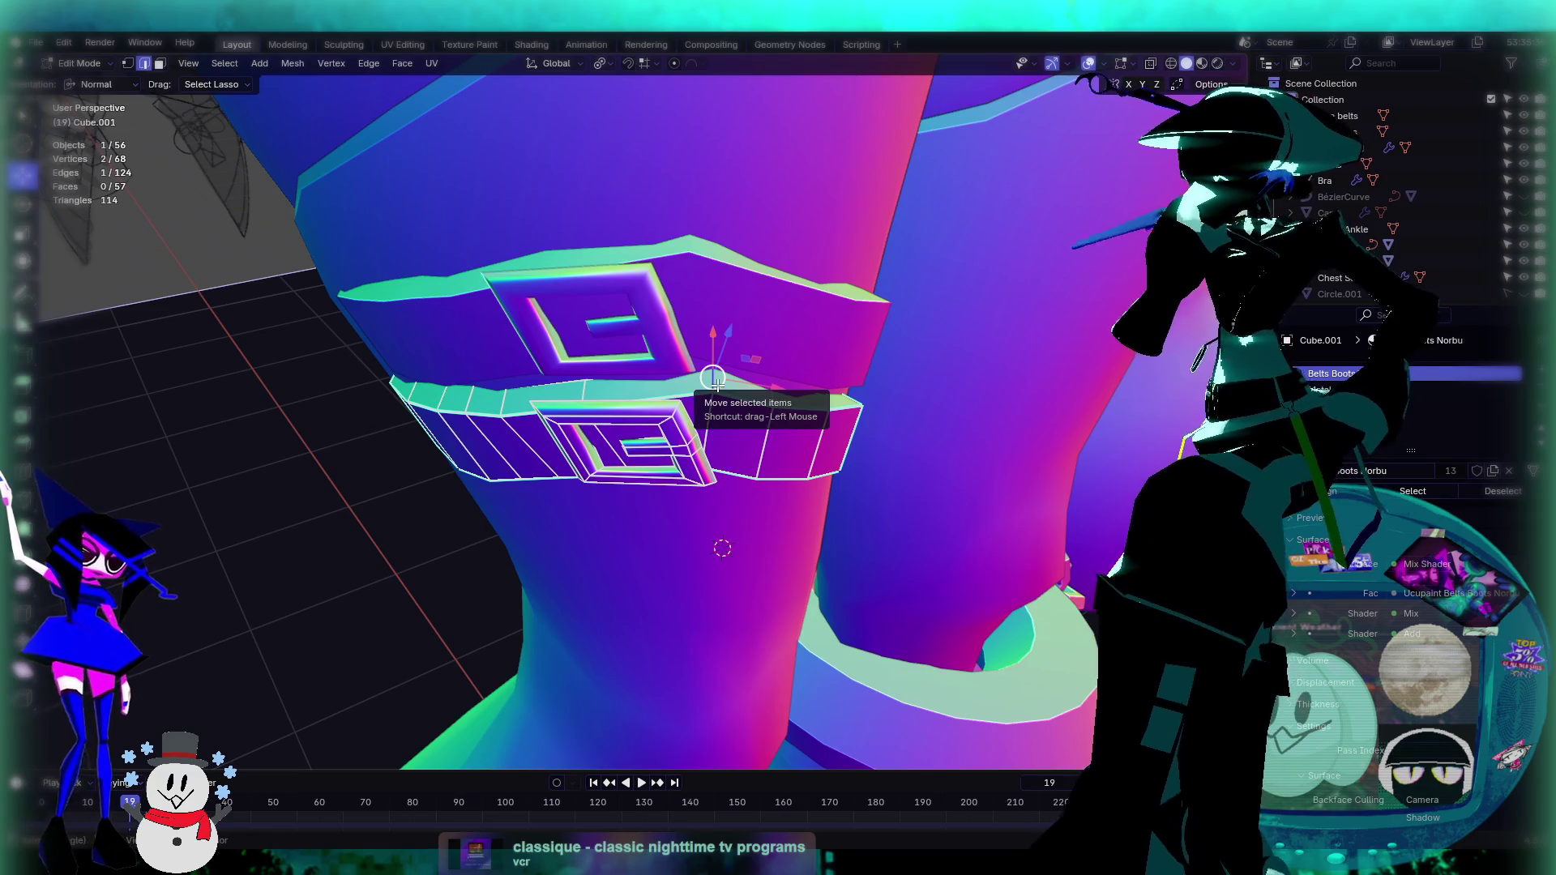
key("g")
key("g")
left_click(699, 386)
mouse_move(699, 386)
middle_mouse_down()
mouse_move(725, 356)
mouse_move(701, 380)
mouse_move(756, 426)
mouse_move(772, 529)
mouse_move(723, 333)
mouse_move(721, 367)
mouse_move(643, 488)
mouse_move(776, 537)
mouse_move(823, 372)
mouse_move(724, 483)
middle_mouse_up()
key("Tab")
Step: Select the Legs mesh and switch the viewport to Material Preview shading
left_click(771, 528)
scroll(724, 483, "down", 5)
scroll(724, 483, "up", 6)
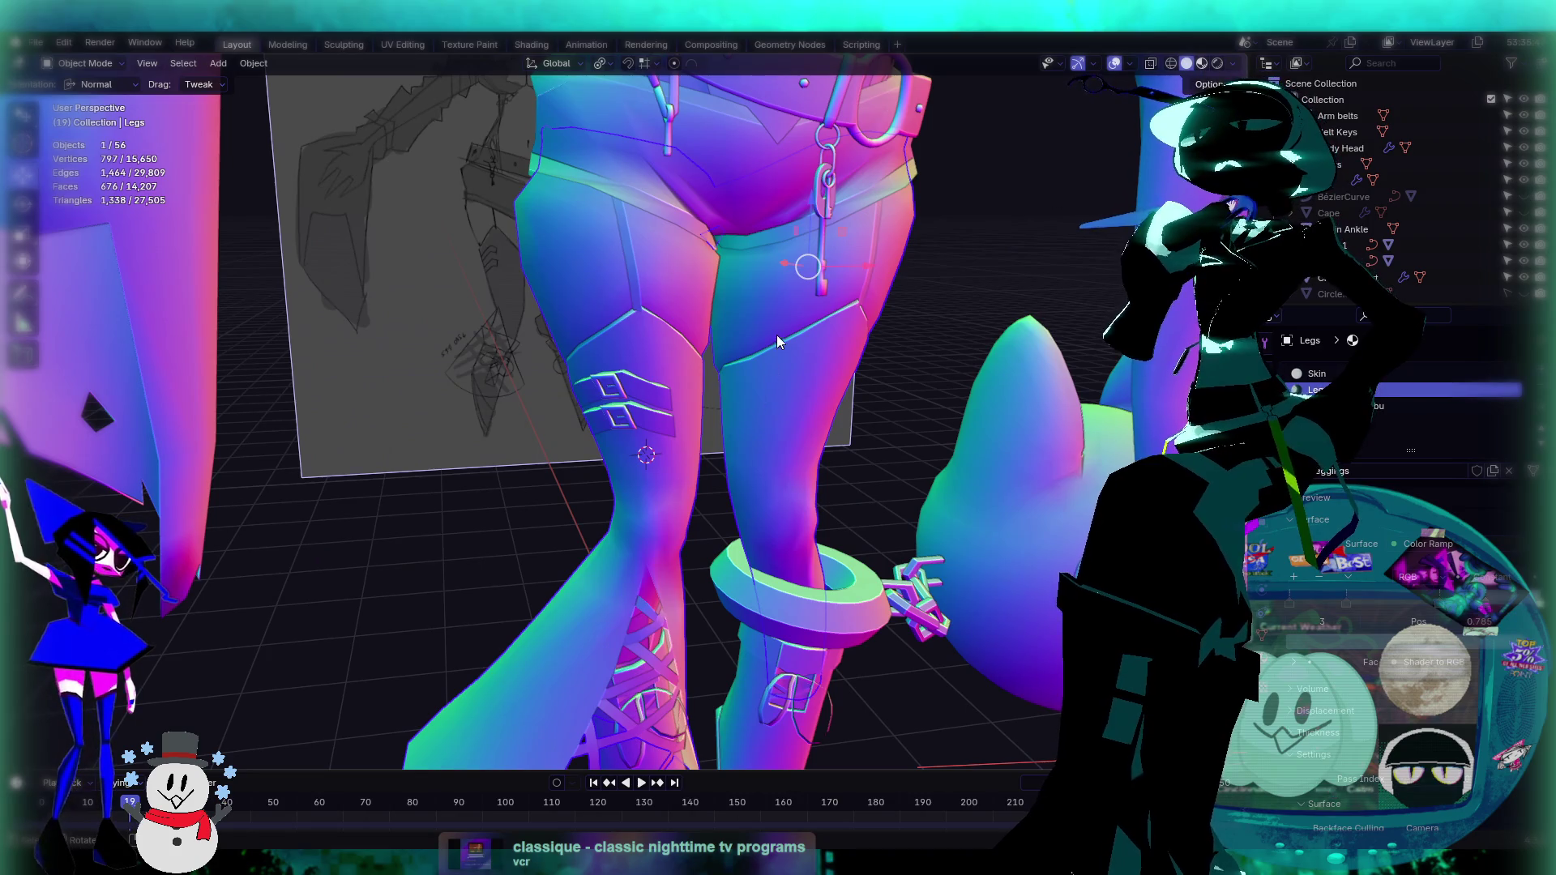
key("z")
mouse_move(697, 412)
middle_mouse_down()
mouse_move(777, 429)
mouse_move(782, 377)
mouse_move(655, 382)
mouse_move(777, 406)
middle_mouse_up()
Step: Select both strap cubes and toggle Edit Mode, then select all objects and edit them together
left_click(649, 390)
scroll(777, 406, "up", 4)
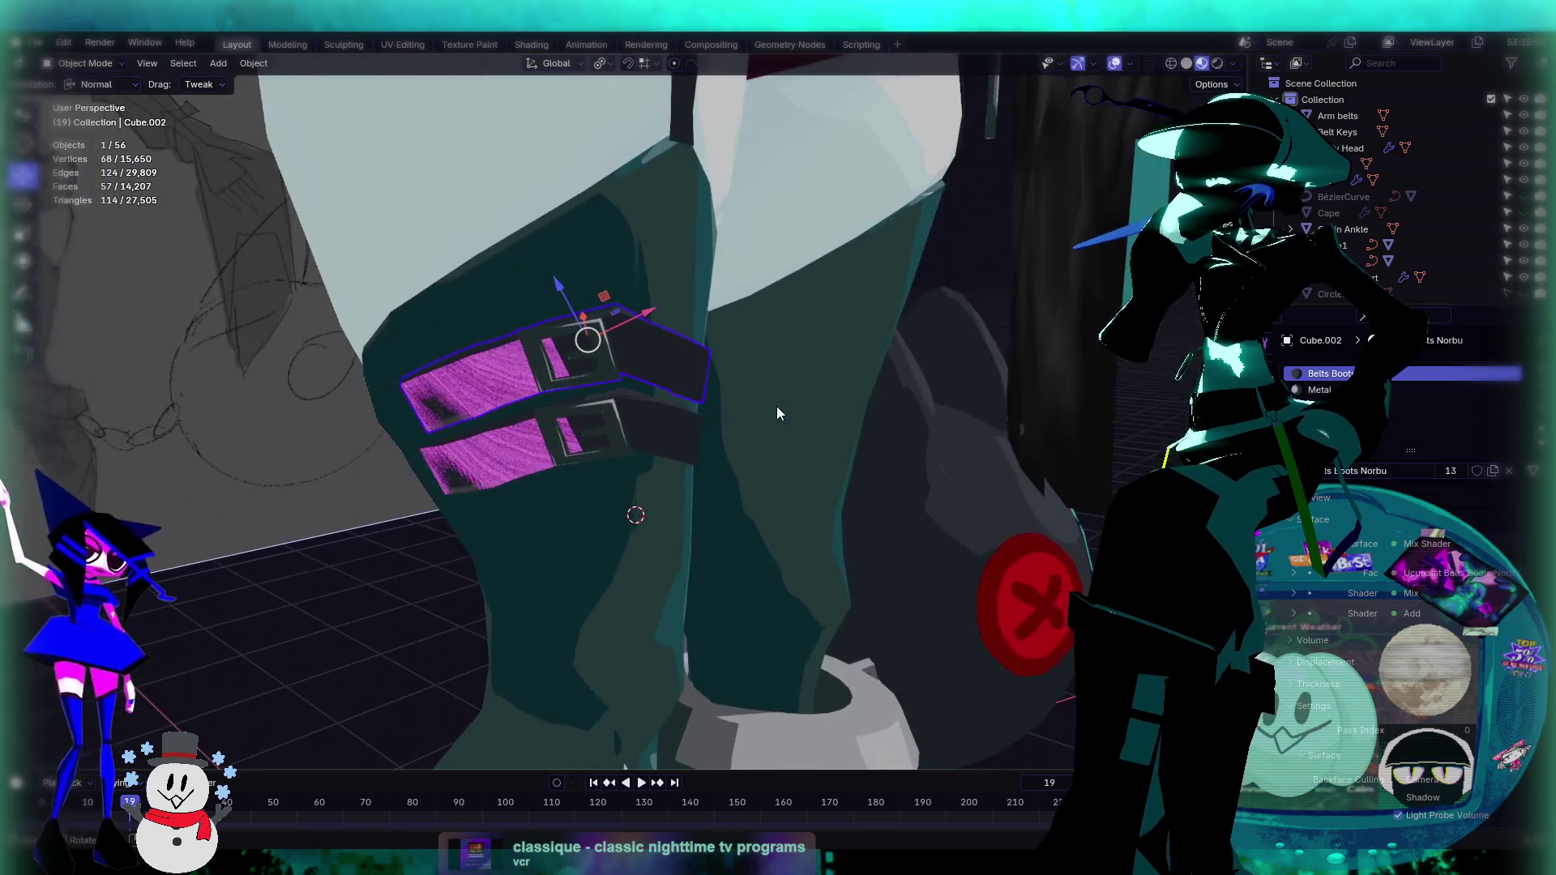
left_click(666, 442, "shift")
scroll(704, 416, "down", 5)
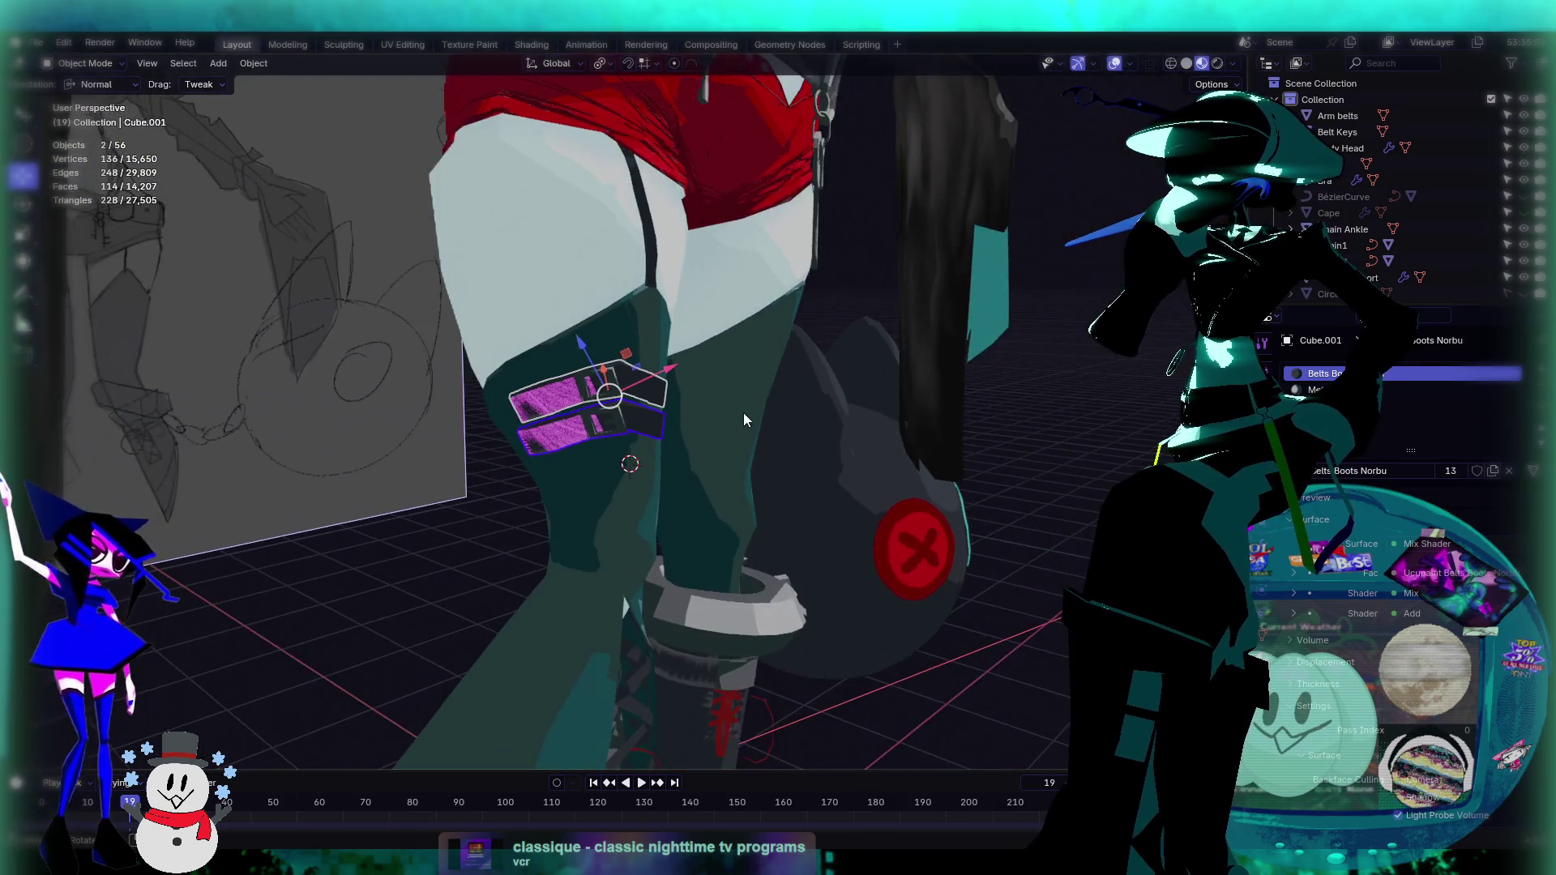
scroll(808, 253, "down", 2)
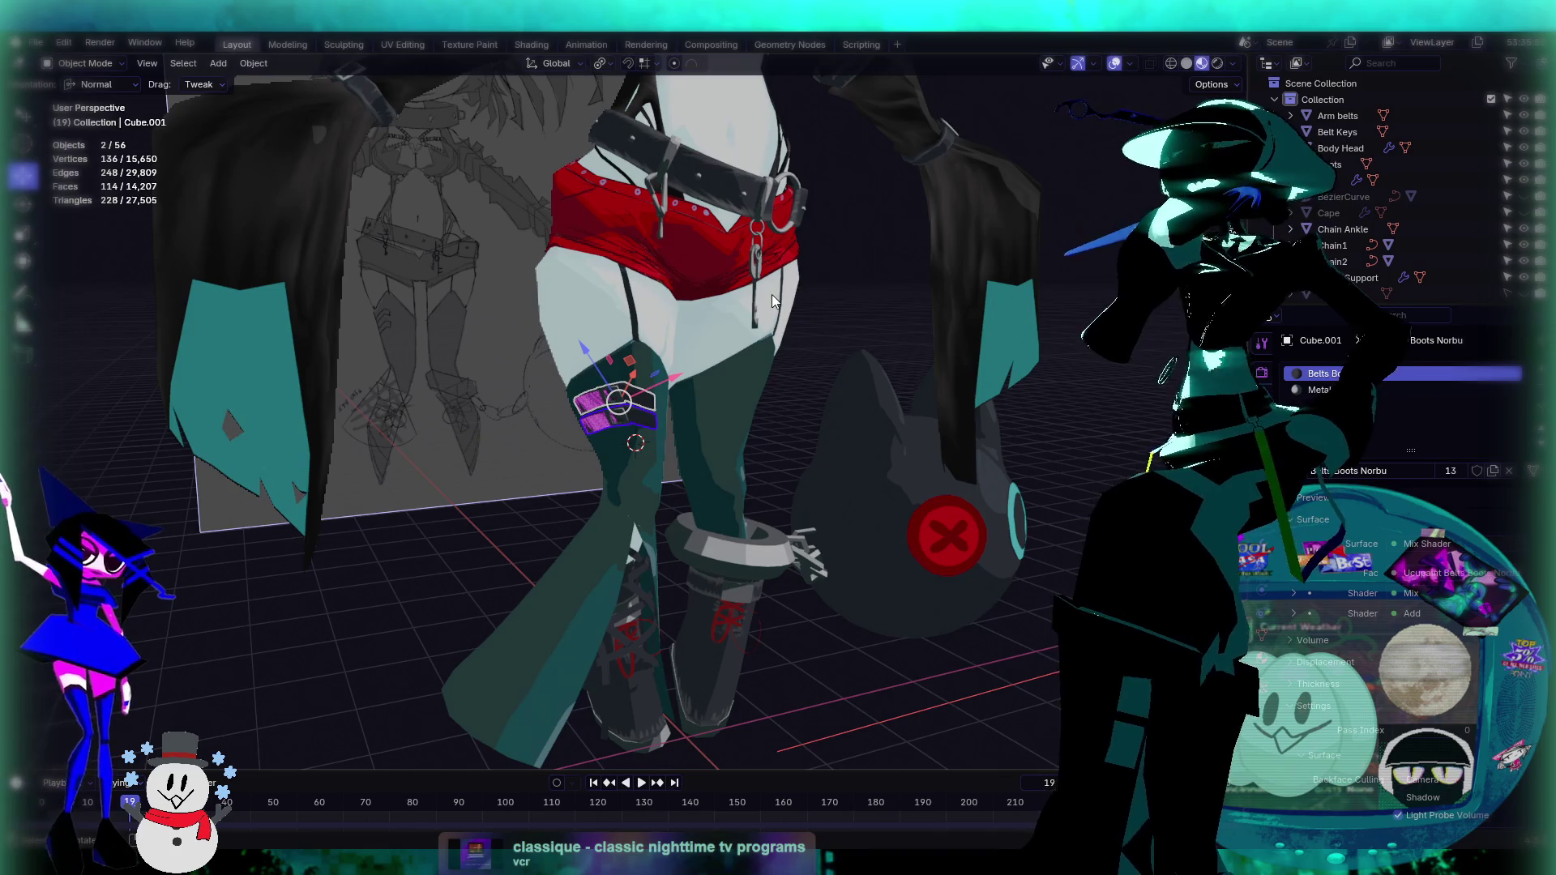
key("Tab")
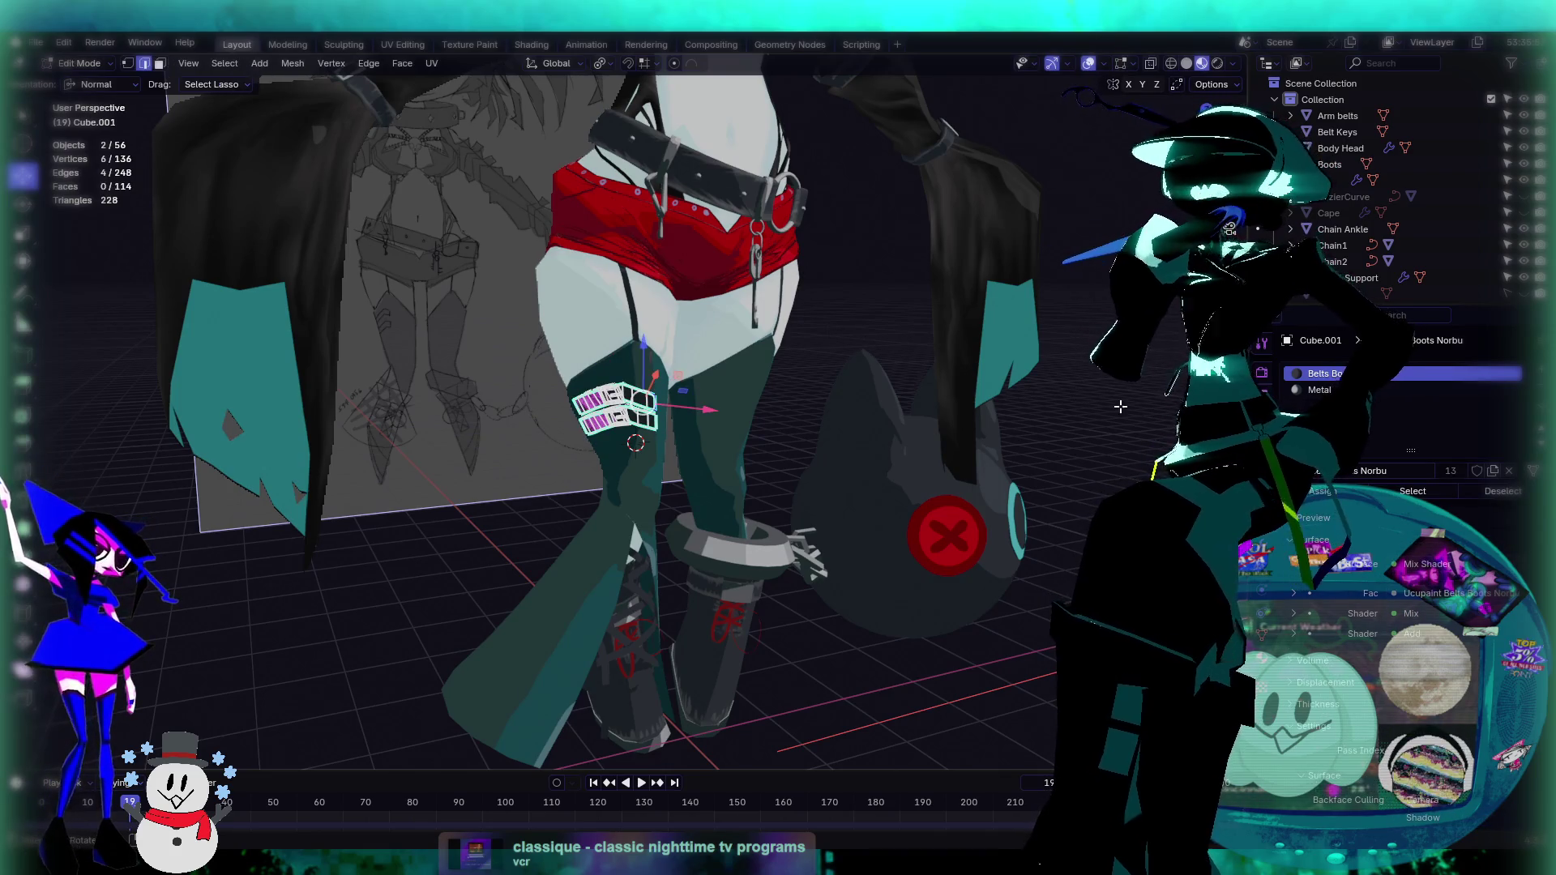
key("Tab")
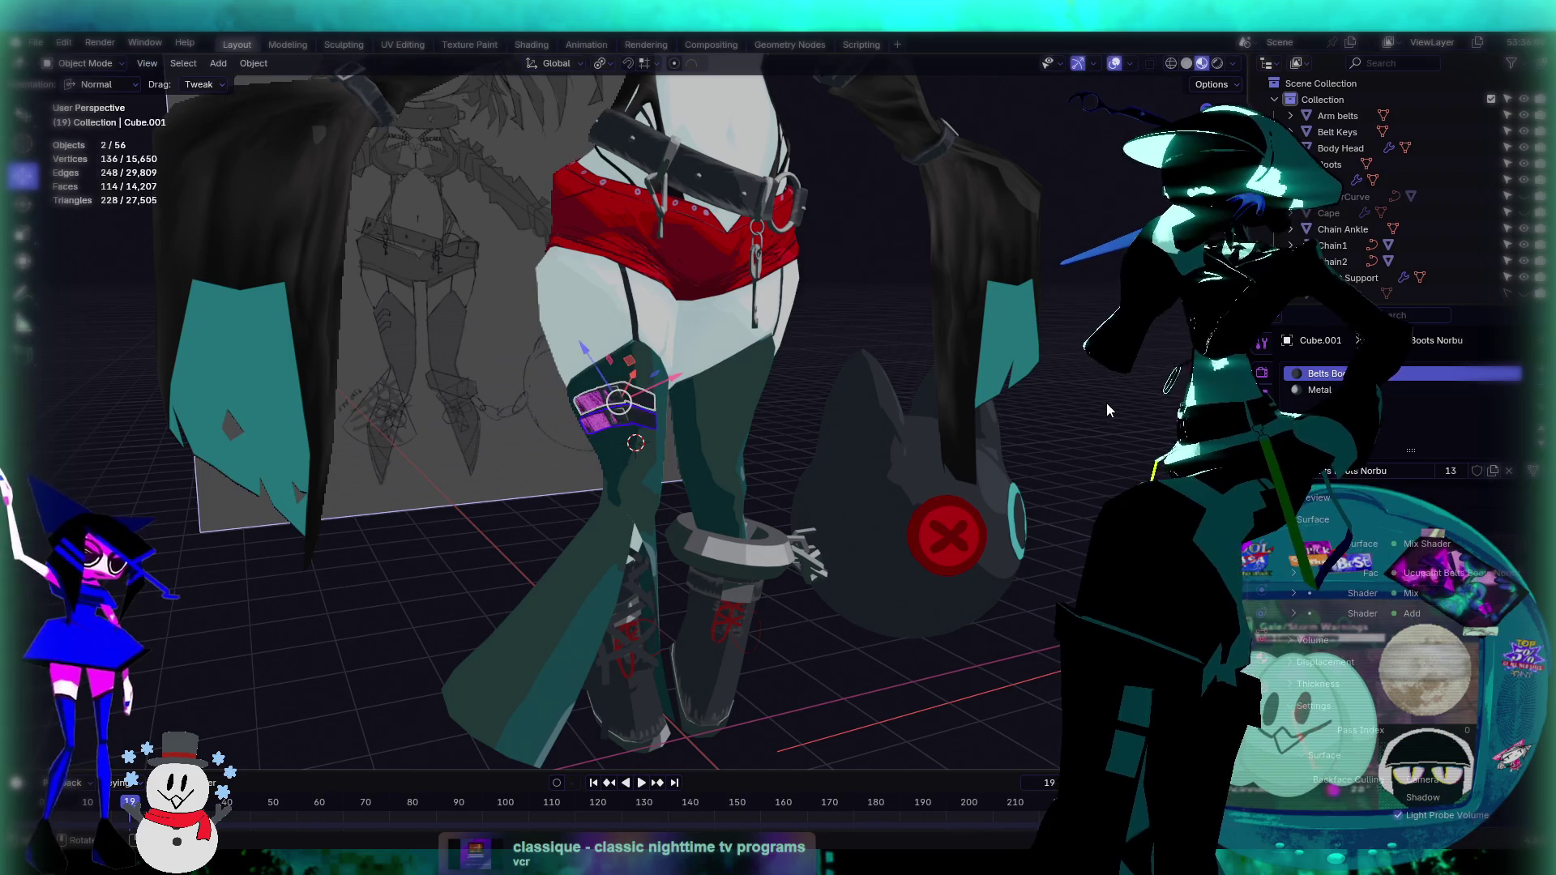
key("a")
key("Tab")
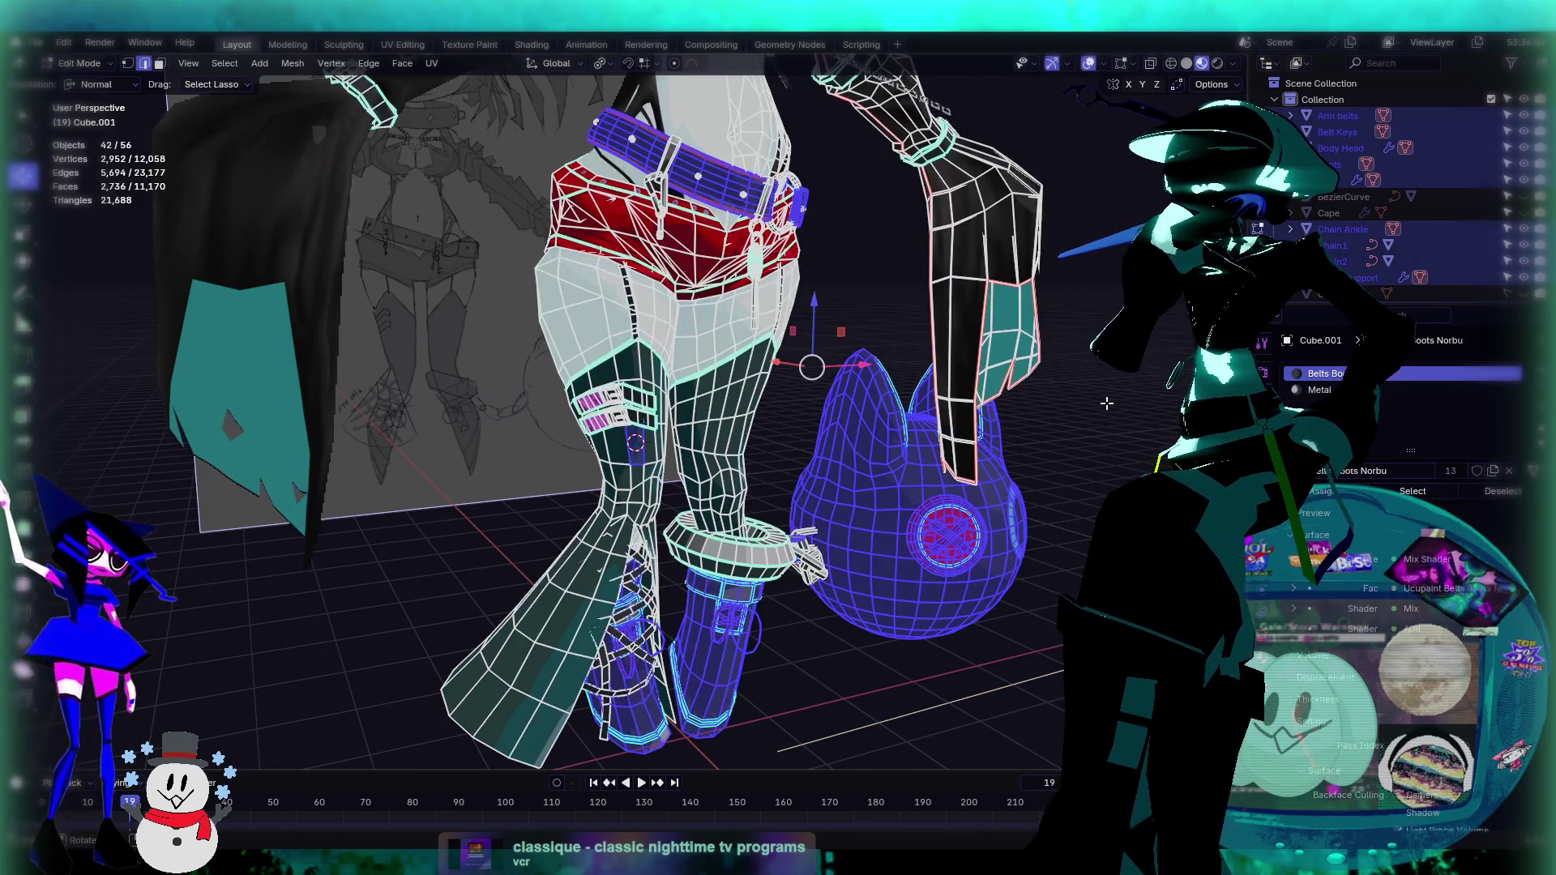
Step: Select all faces assigned to the belts material and view the whole model
left_click(1409, 492)
middle_click_drag(1134, 405, 1098, 407)
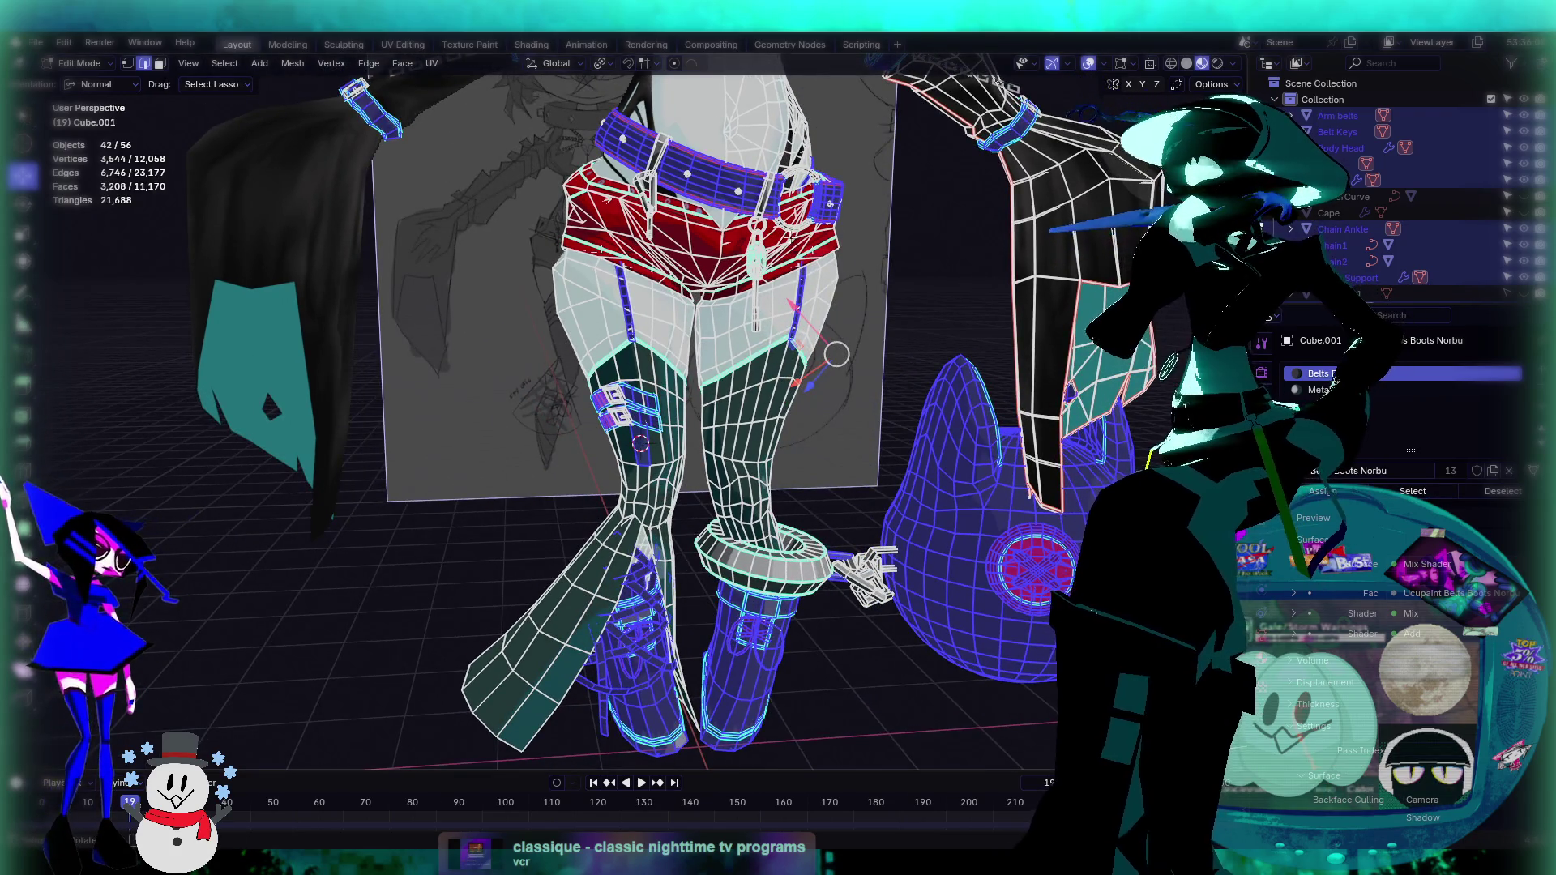
scroll(787, 270, "down", 6)
middle_click_drag(787, 269, 765, 299)
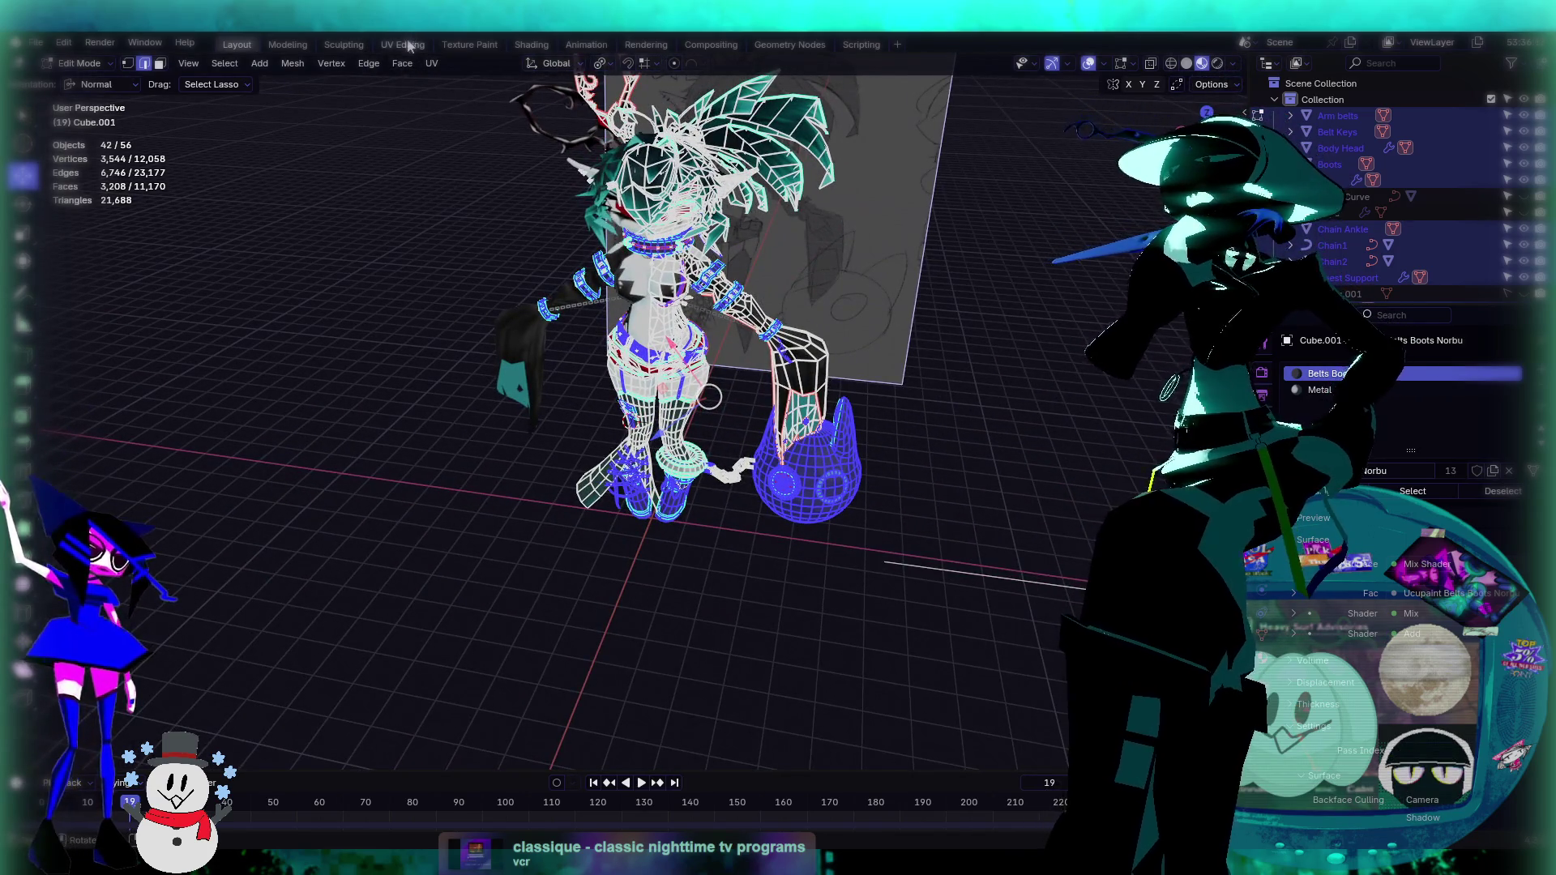
Step: In the UV Editing workspace, frame the UV layout and character, zoom on the legs, and exit to Object Mode
left_click(410, 44)
scroll(301, 491, "up", 5)
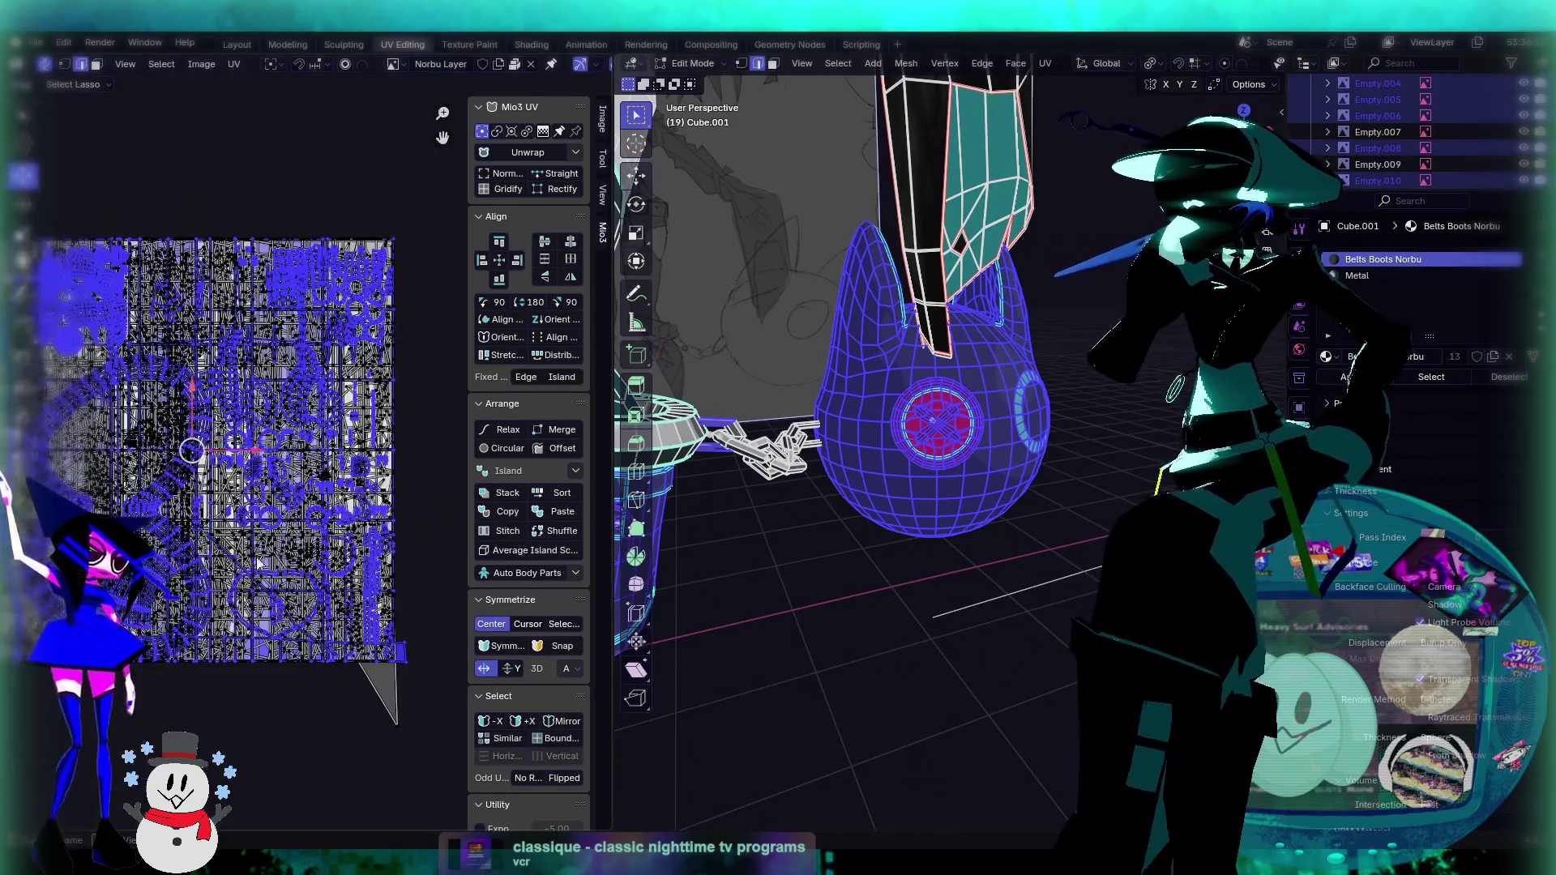
key("Home")
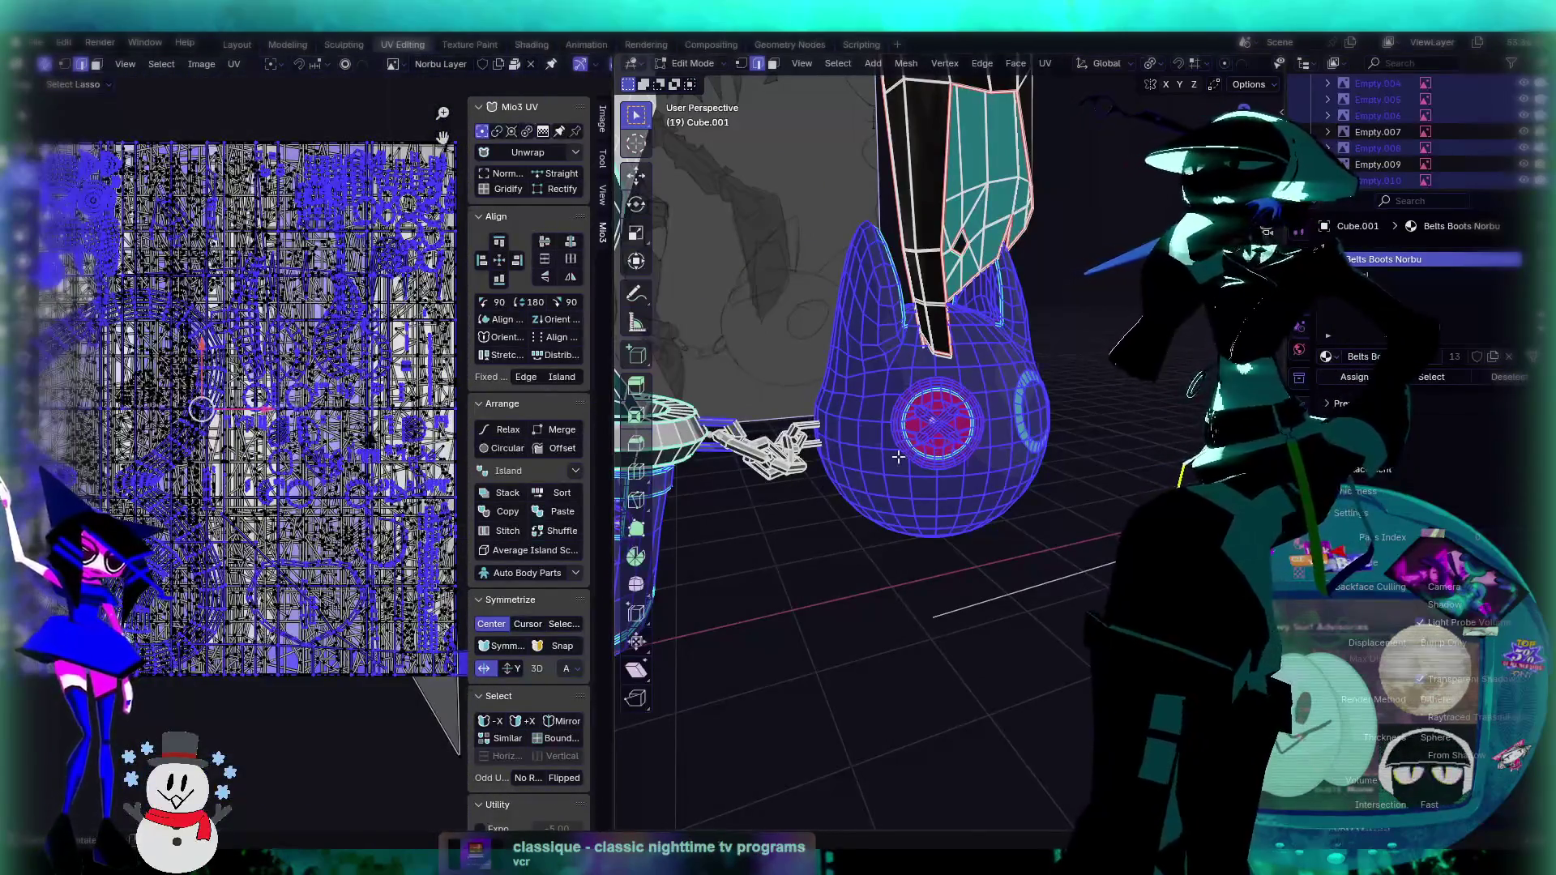
key("Home")
scroll(1046, 511, "up", 5)
mouse_move(1046, 510)
middle_mouse_down()
mouse_move(1012, 451)
mouse_move(1055, 455)
mouse_move(969, 452)
mouse_move(1034, 439)
mouse_move(1002, 461)
middle_mouse_up()
key("Tab")
scroll(968, 446, "up", 4)
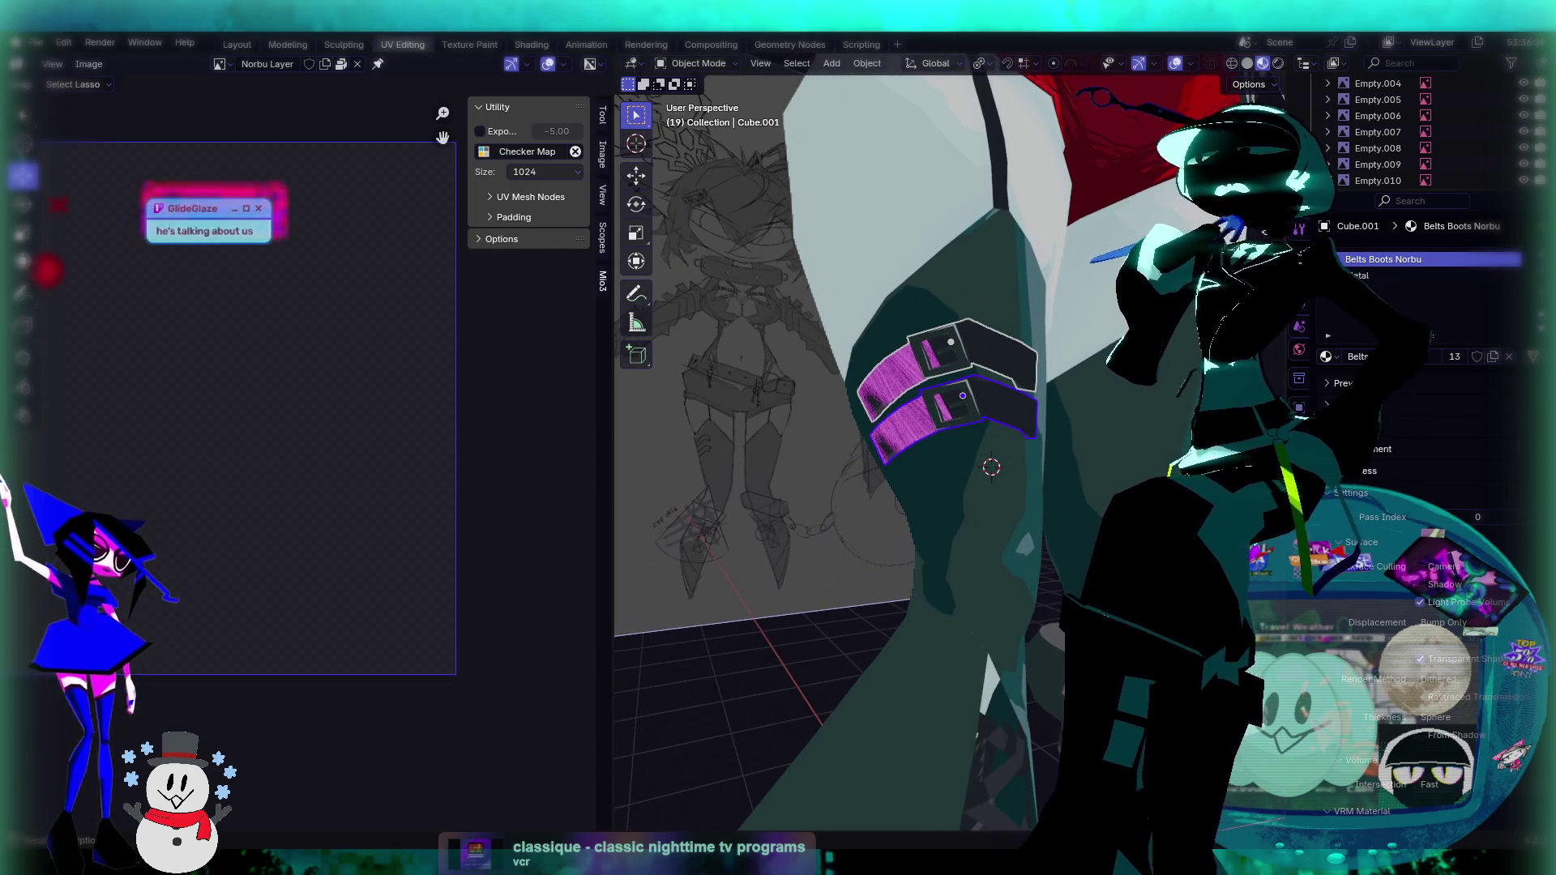
left_click(867, 63)
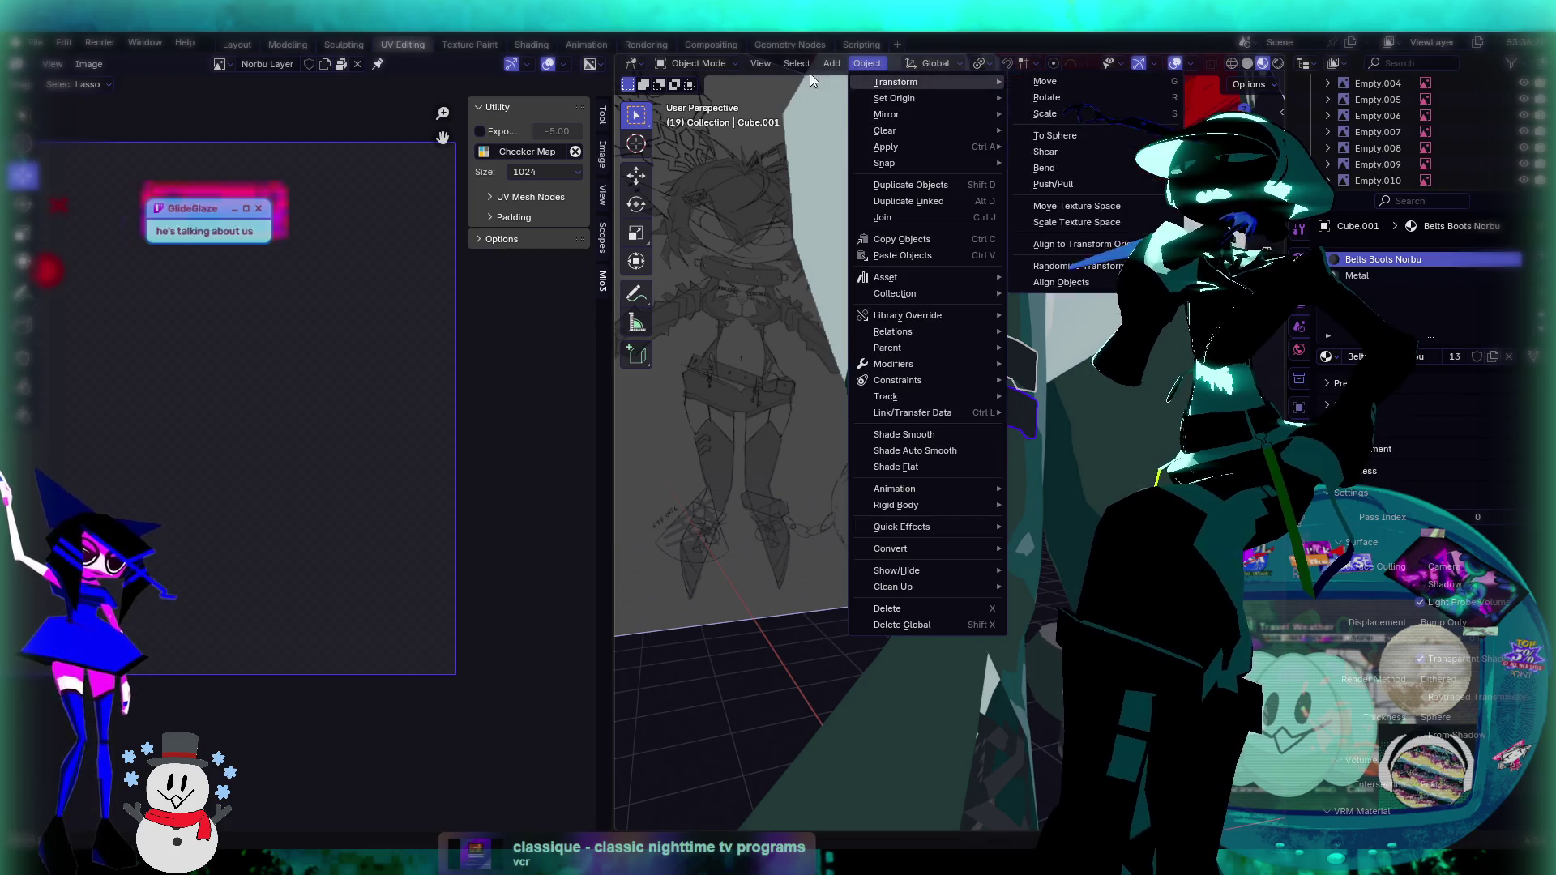
Step: In Edit Mode, select all linked geometry of both strap pieces, Cube.002 and Cube.001
key("Tab")
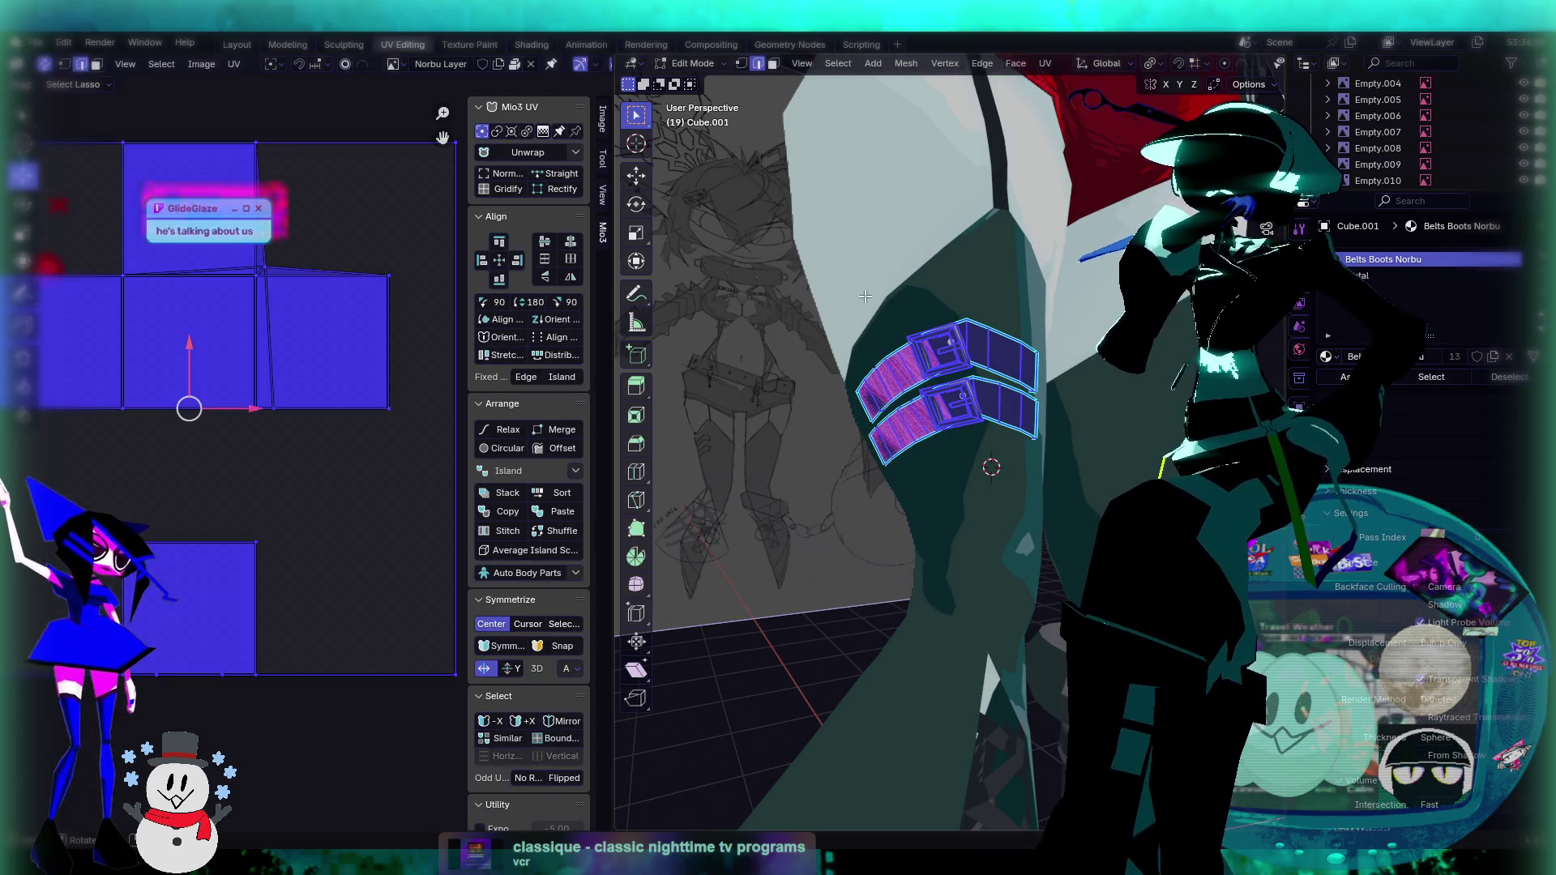
left_click(846, 398)
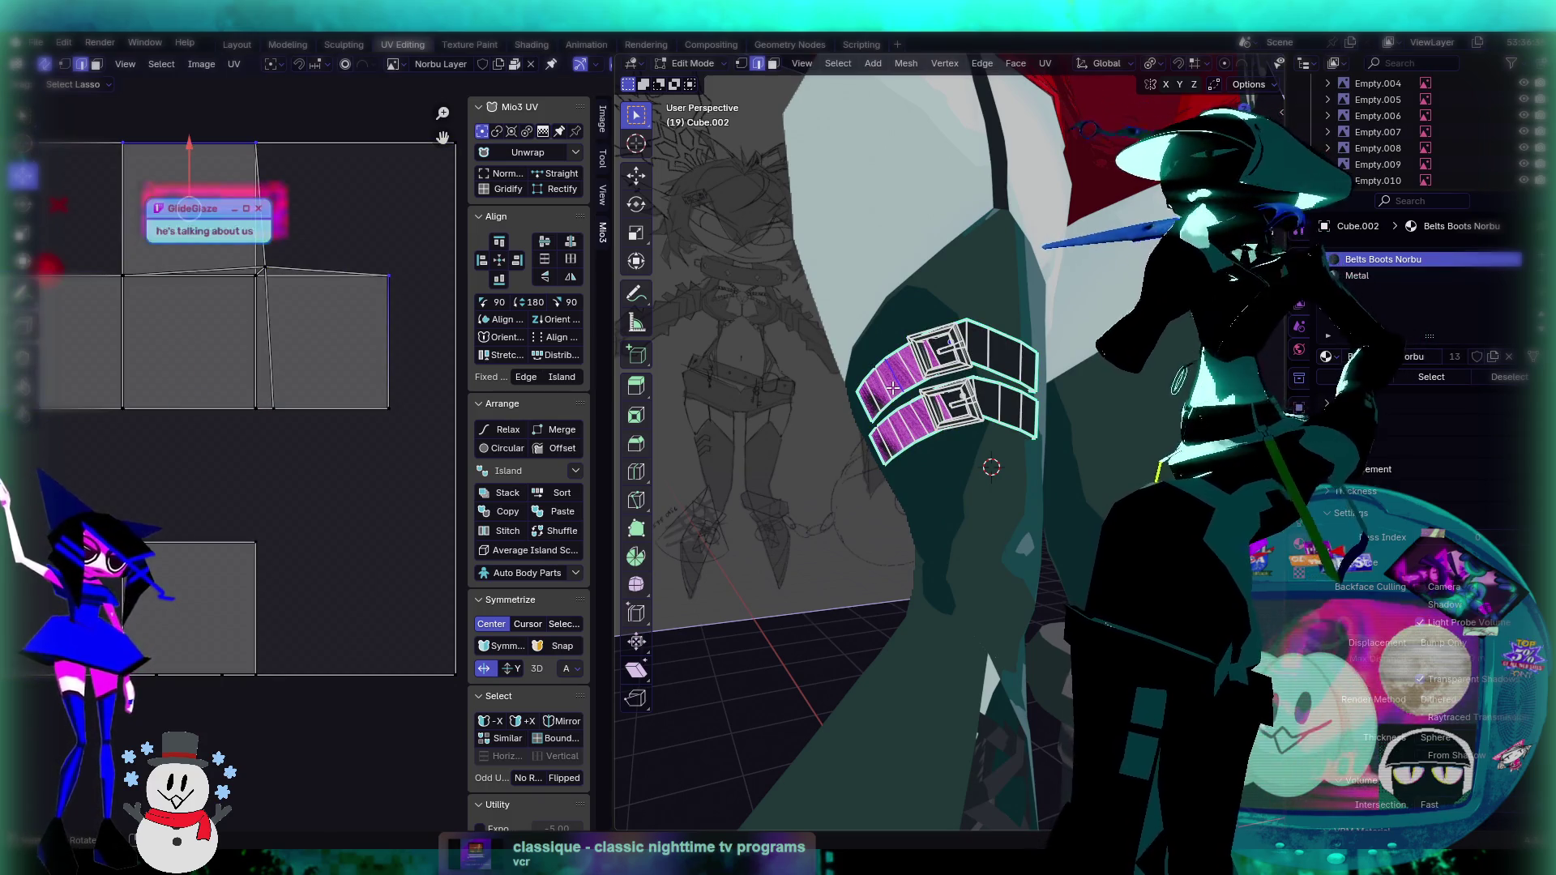
key("ctrl+l")
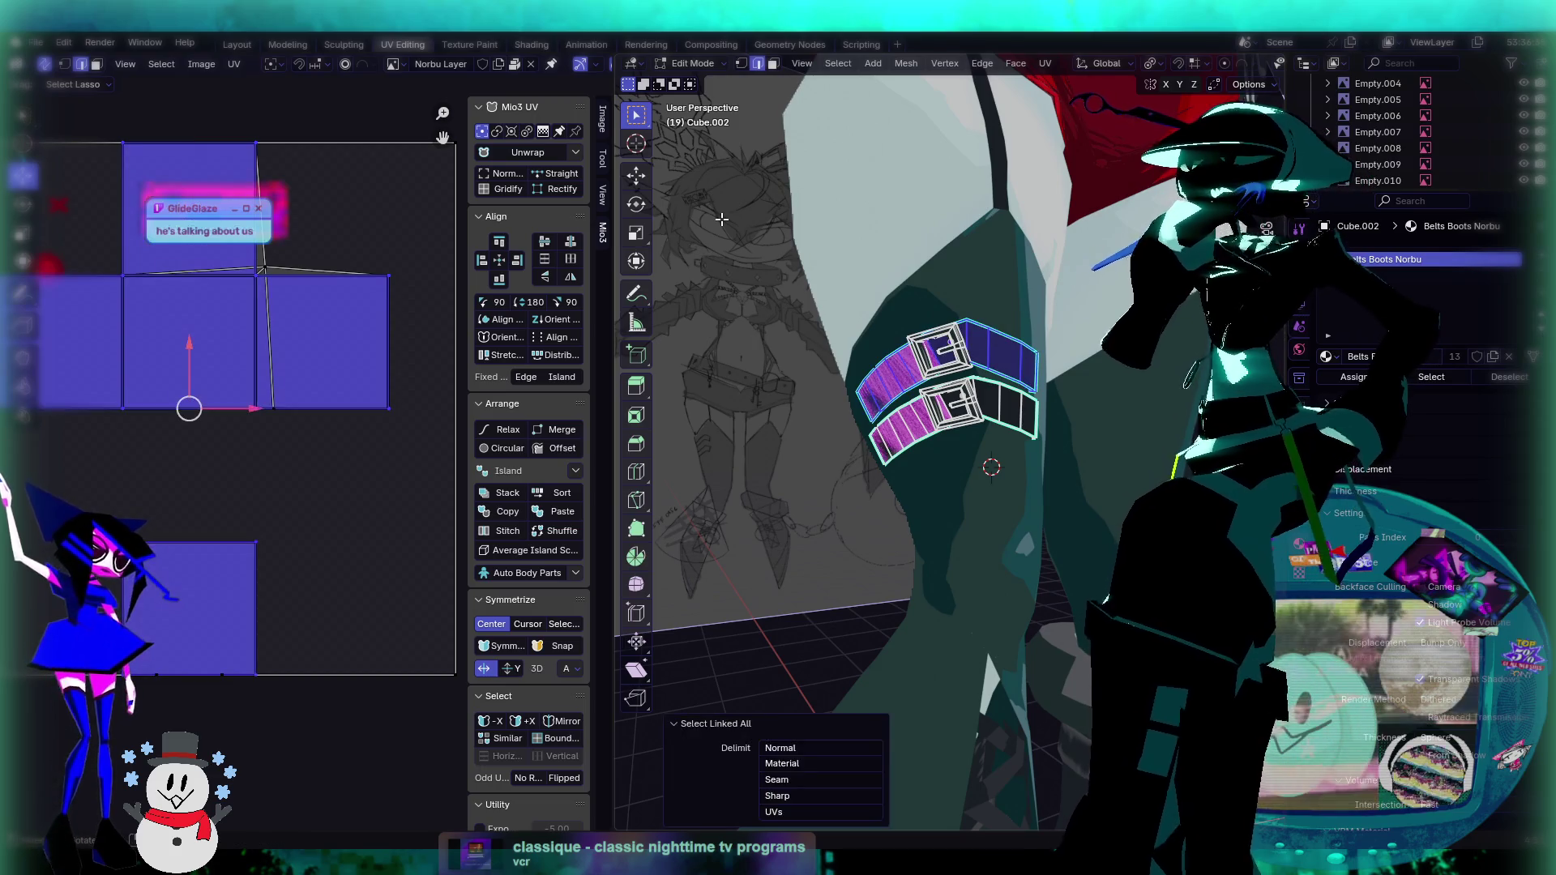
left_click(907, 434)
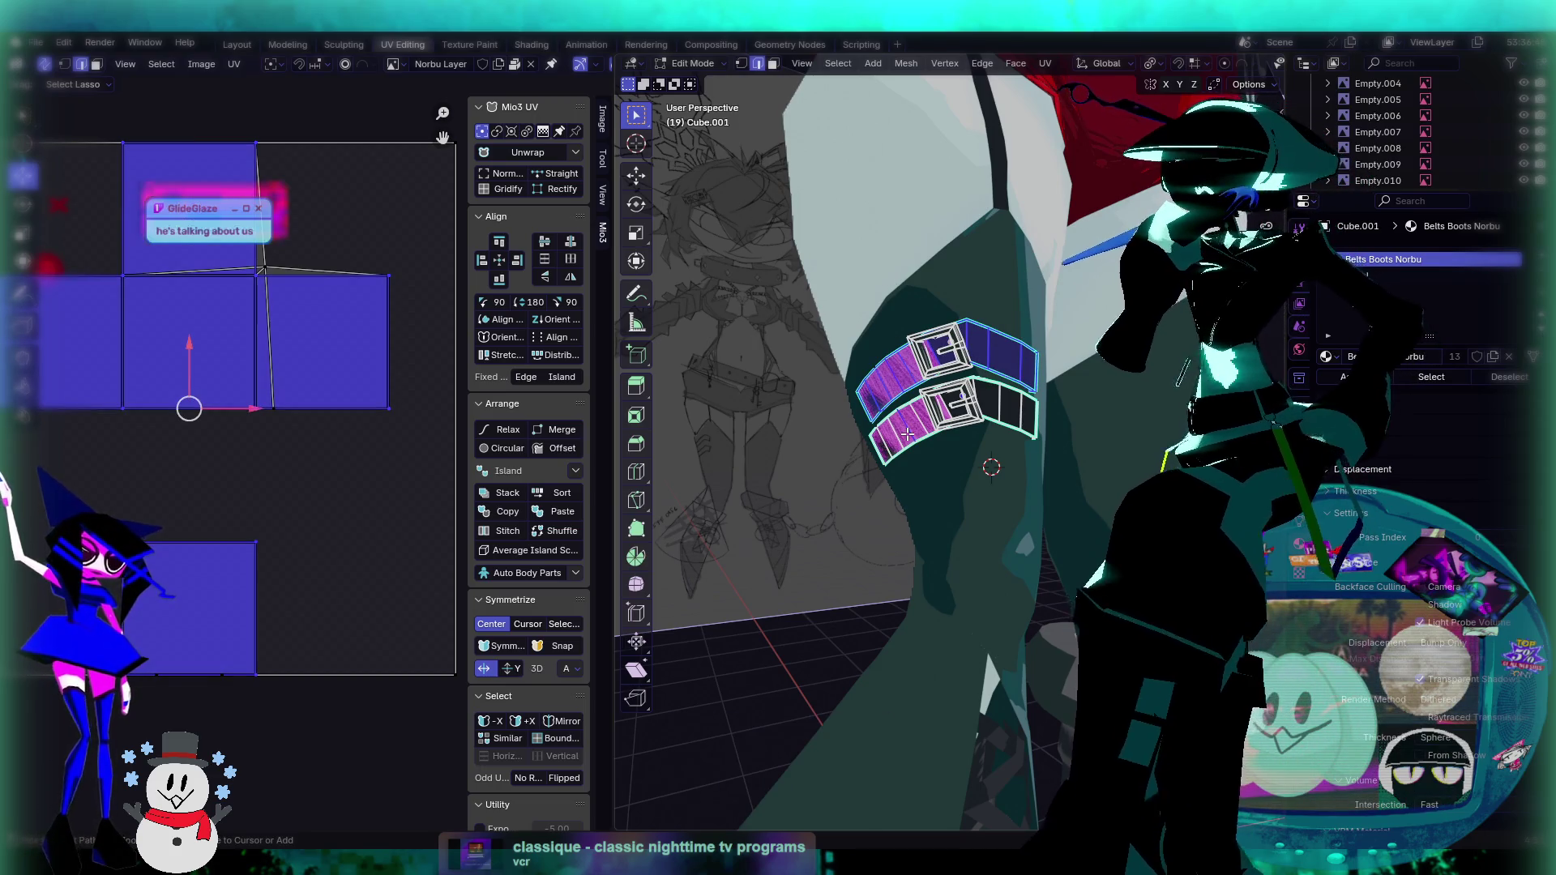
key("ctrl+l")
key("ctrl+e")
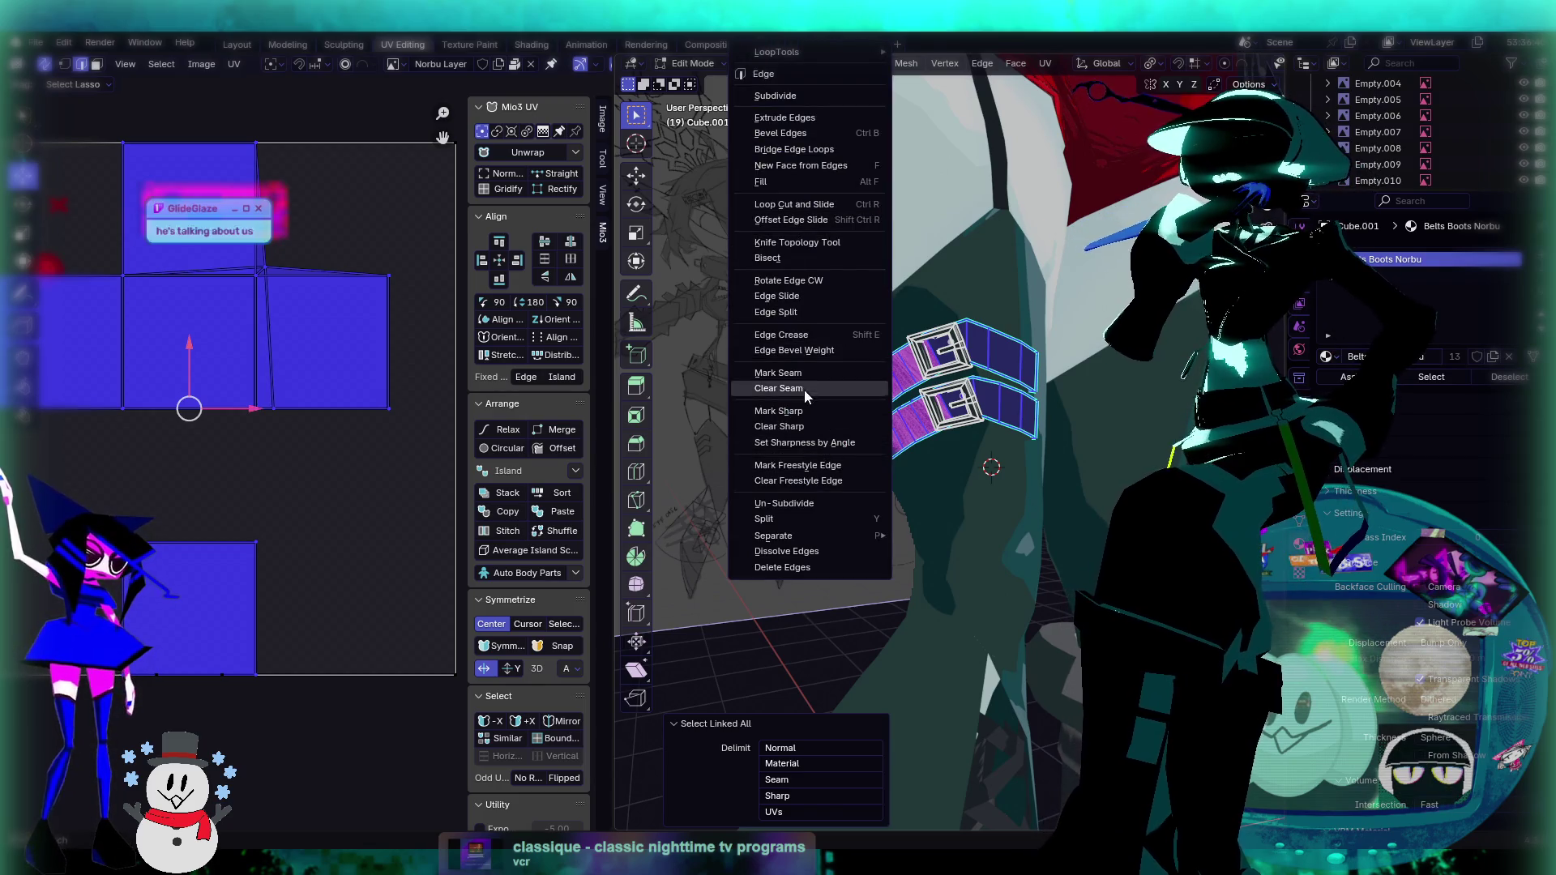
key("Escape")
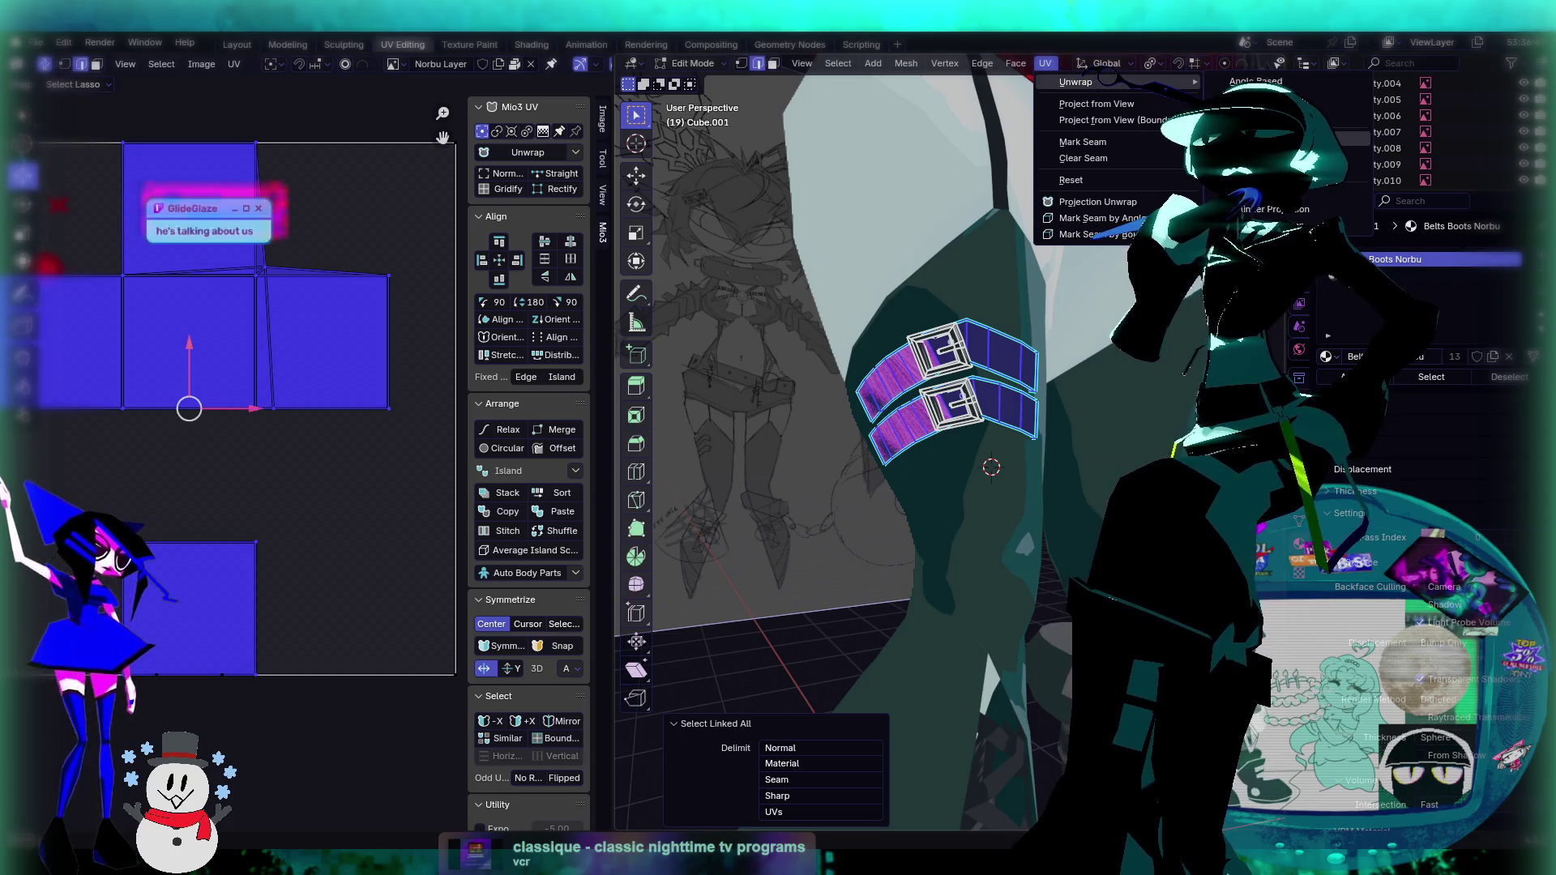
Step: Smart UV Project the straps at a 66° angle limit, shrink the islands, and park them right of the texture square
left_click(1265, 139)
key("Return")
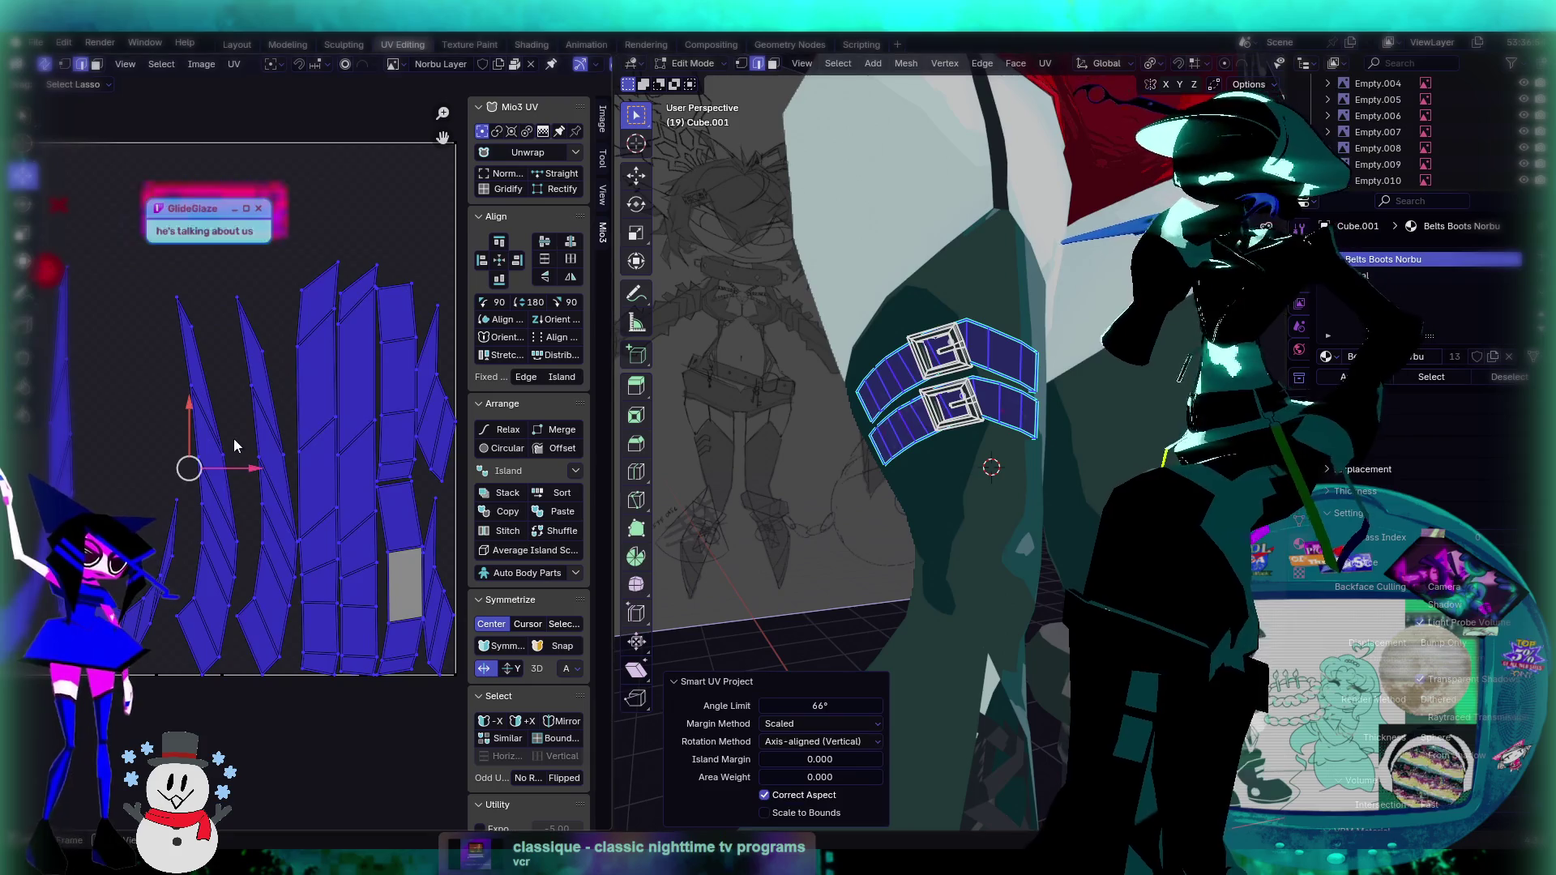
scroll(264, 440, "down", 2)
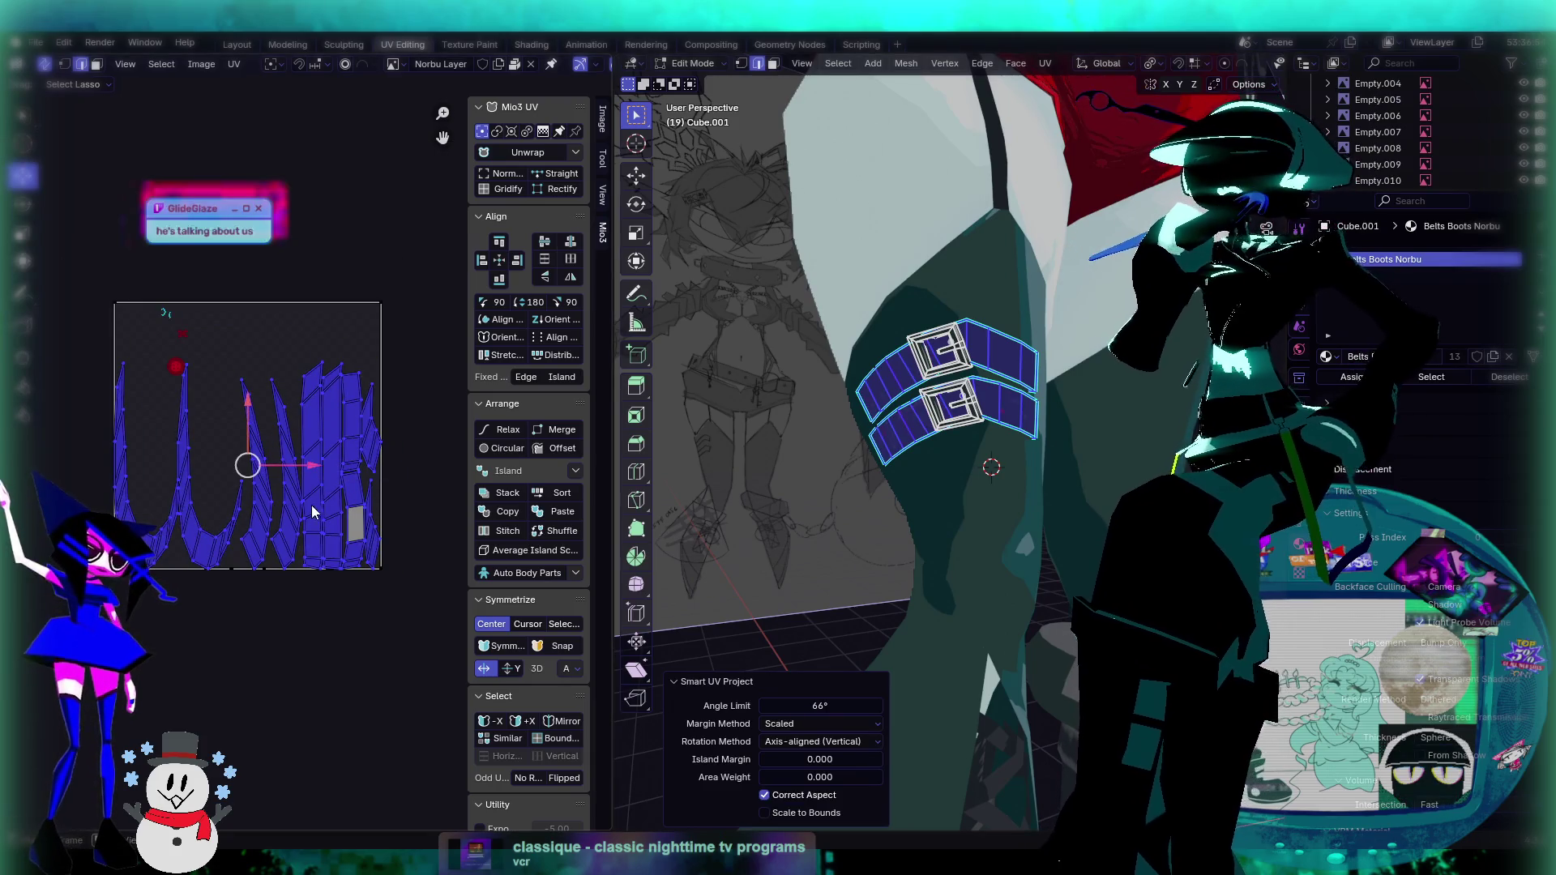
key("s")
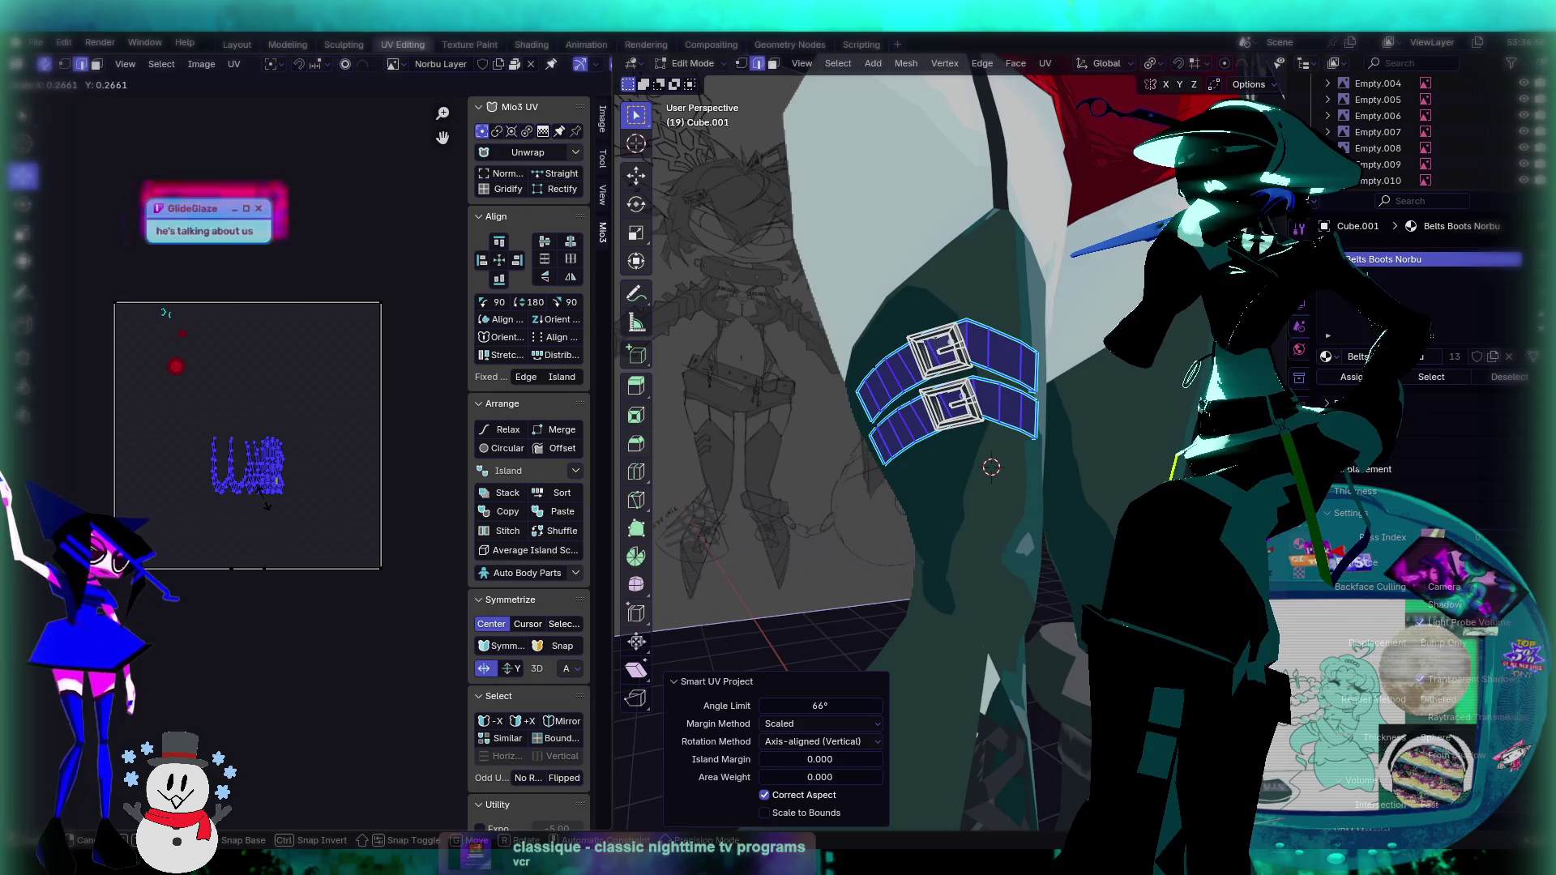
left_click(248, 465)
key("g")
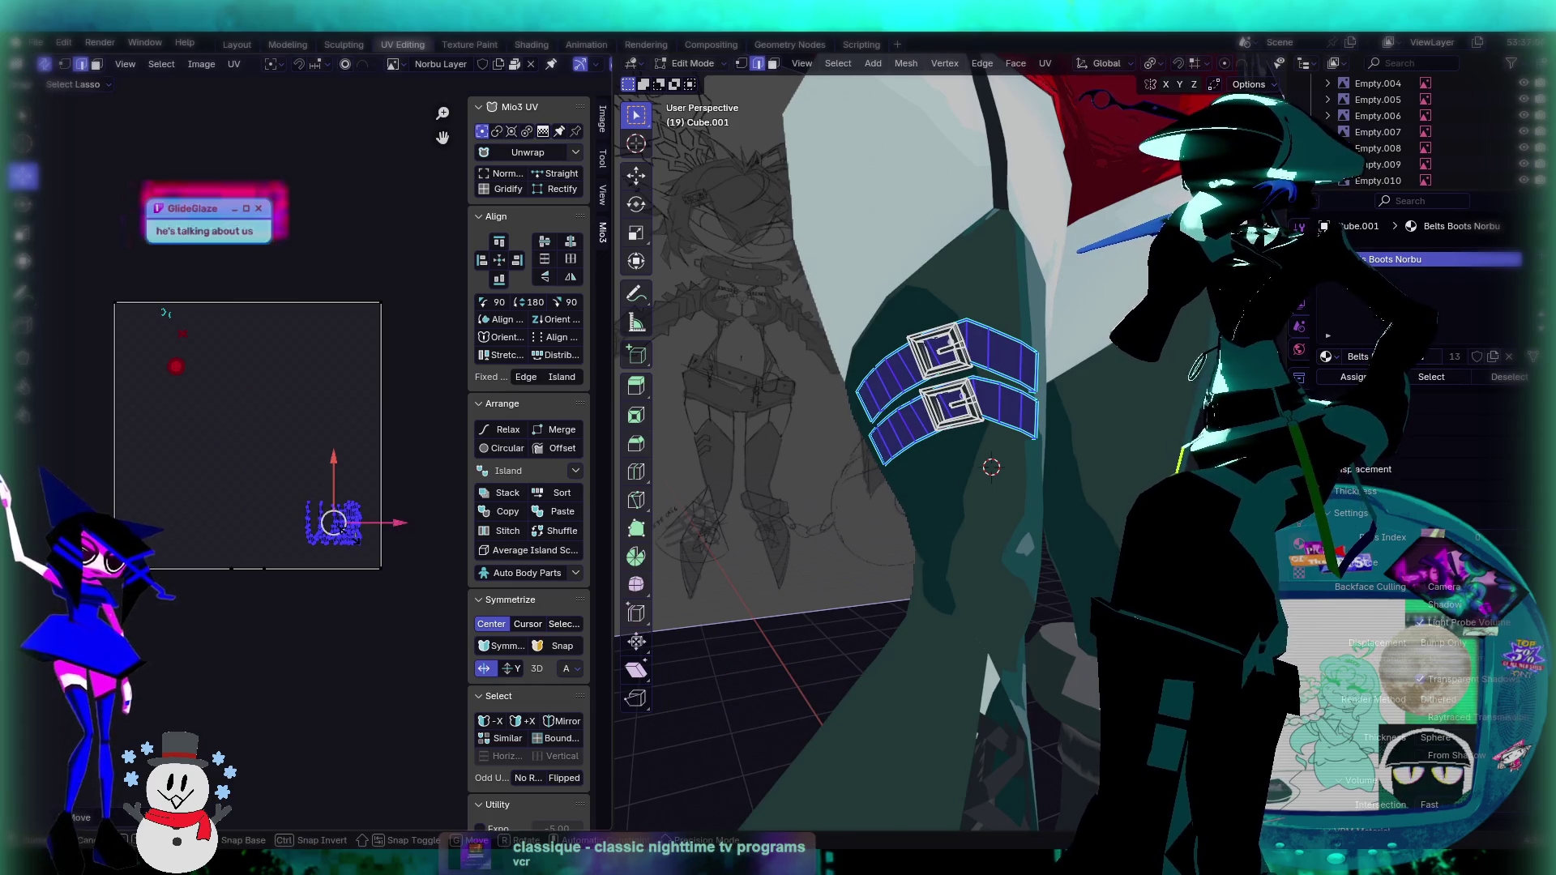
left_click(334, 523)
key("g")
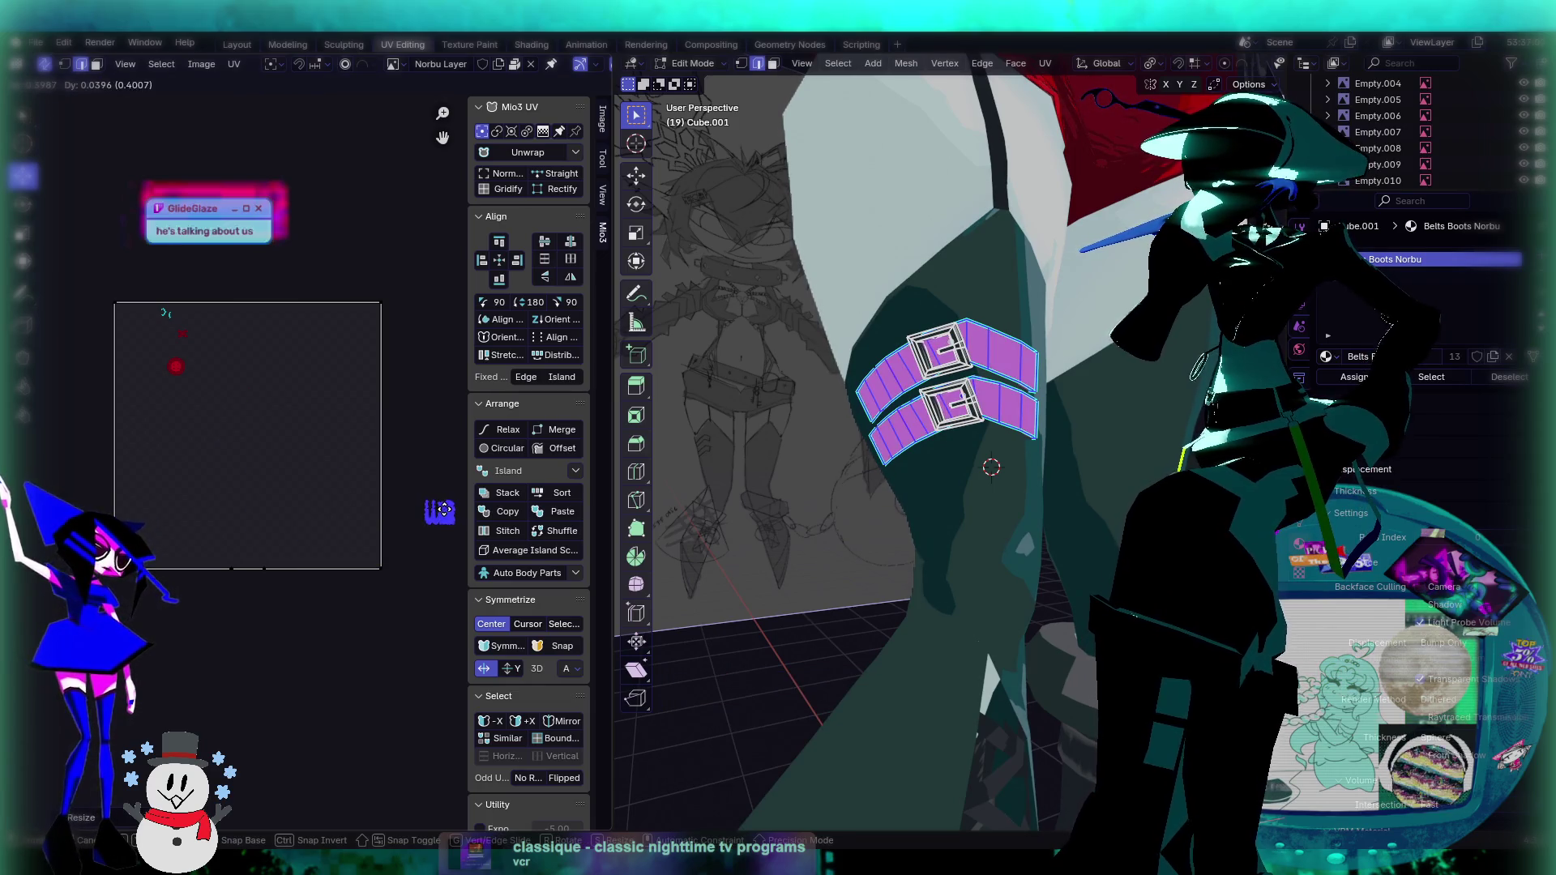
left_click(429, 532)
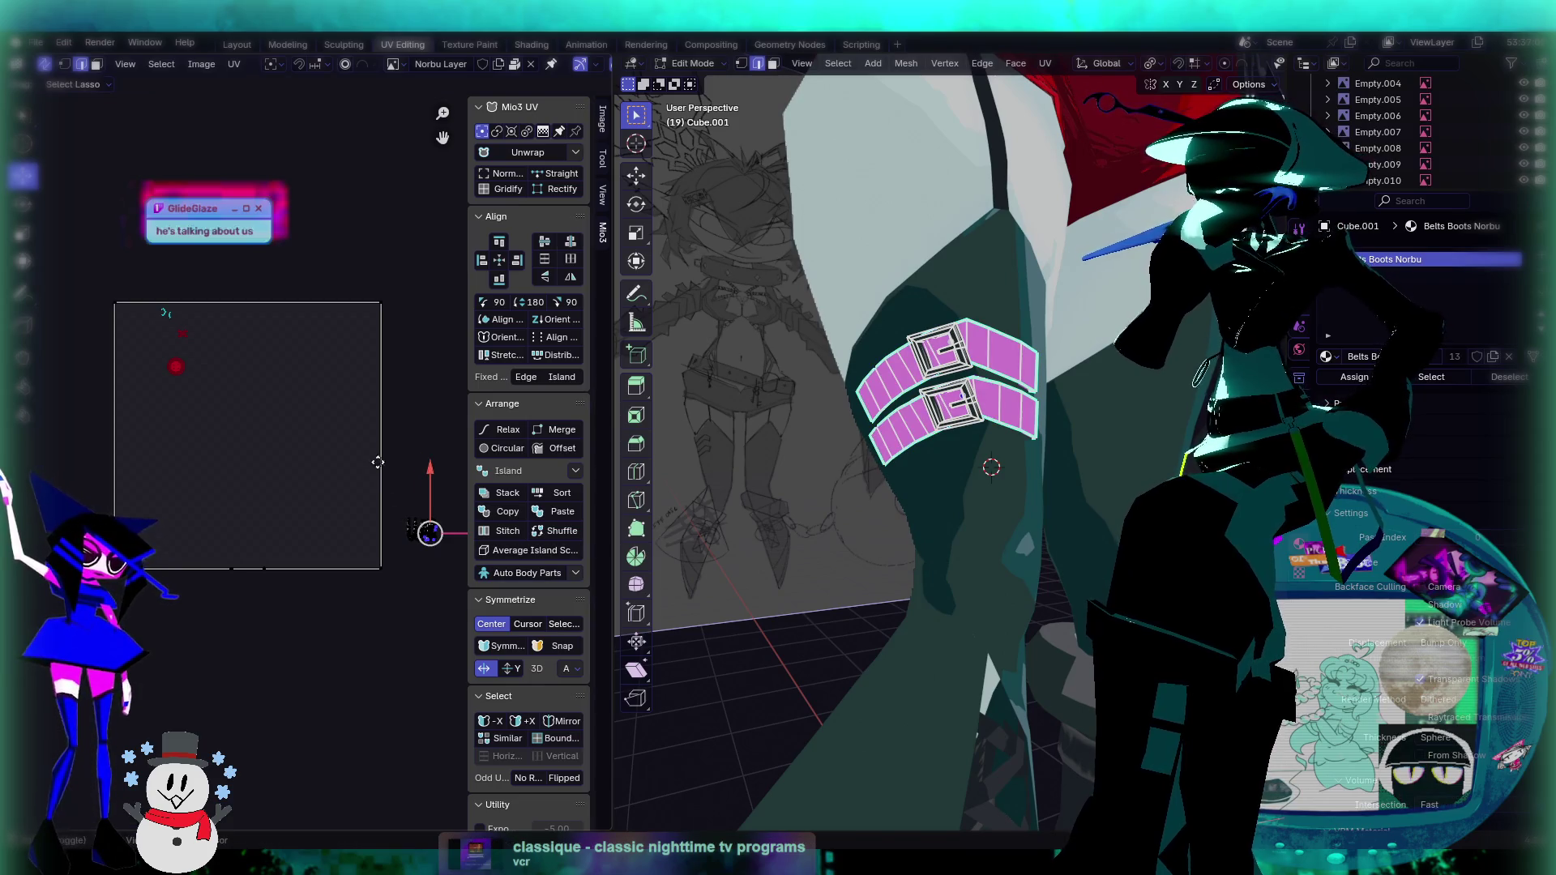
scroll(381, 465, "up", 6)
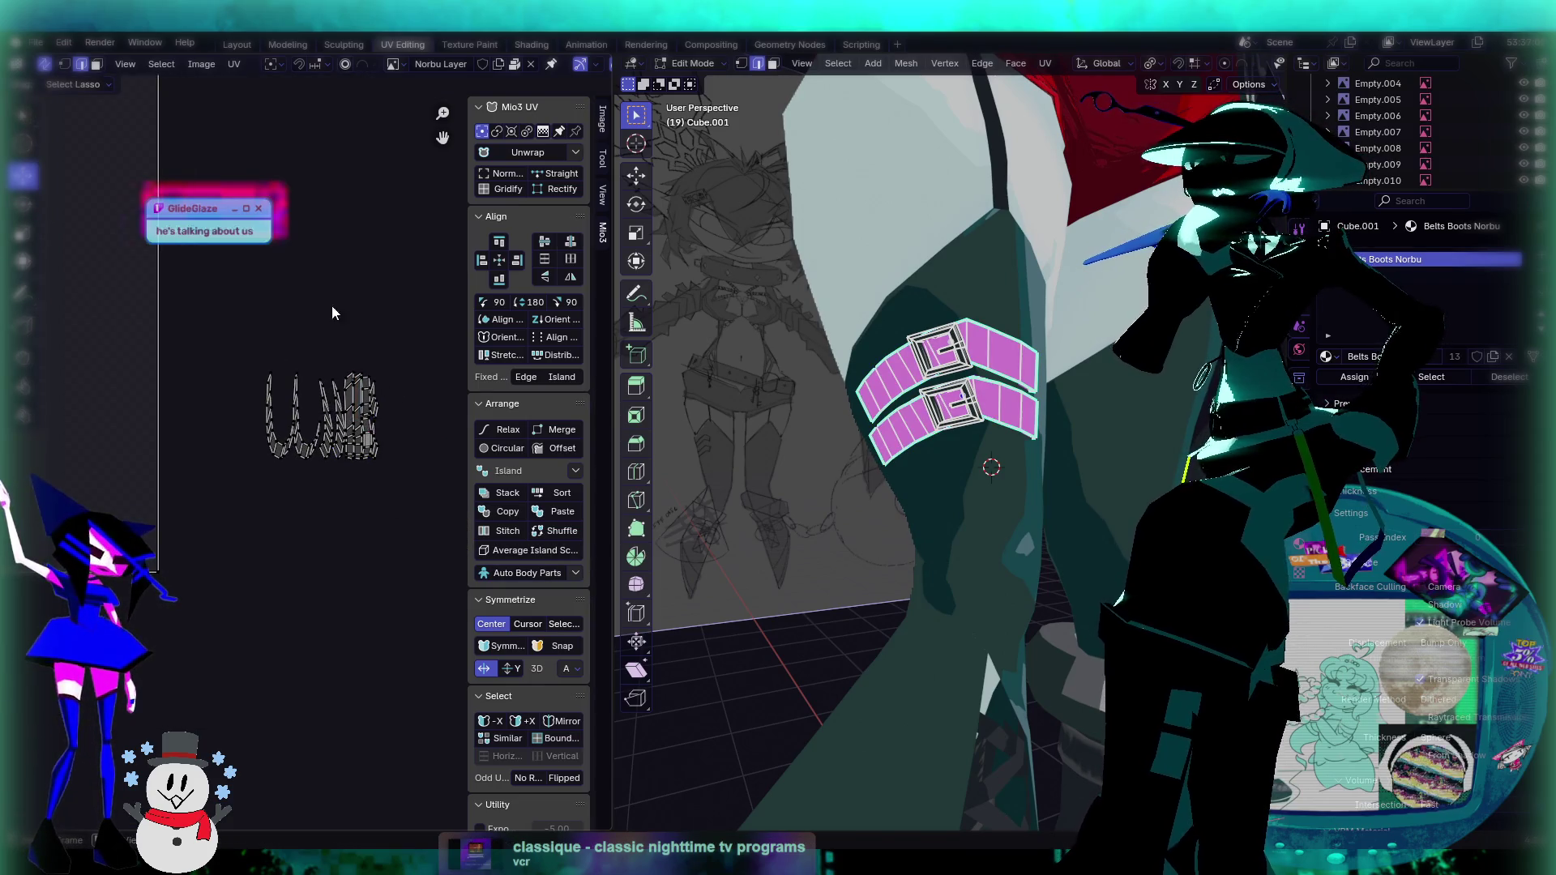
scroll(292, 160, "down", 5)
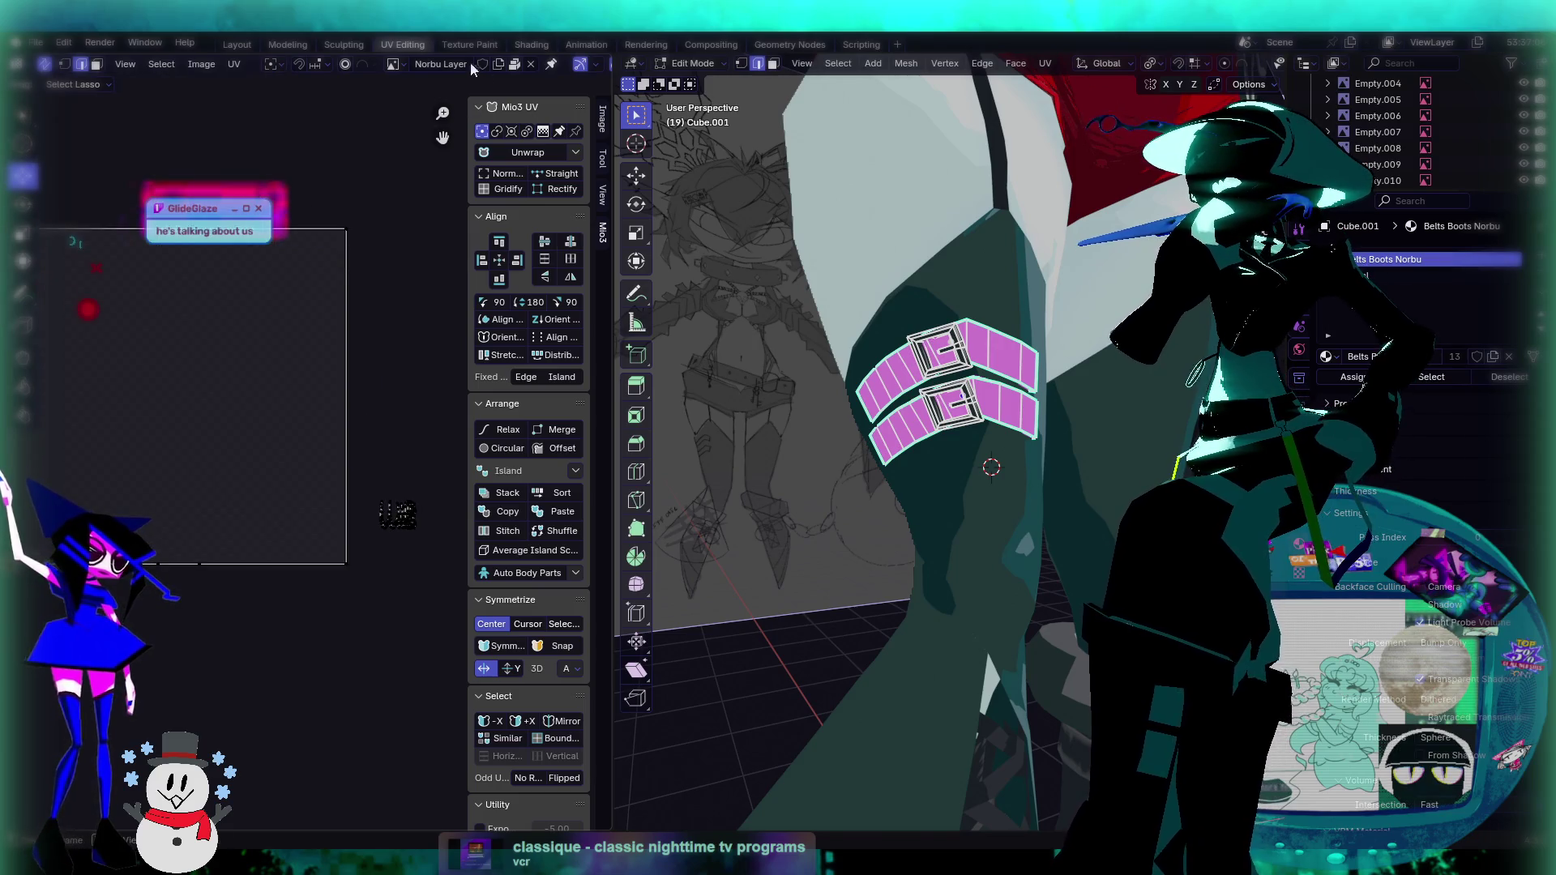
Step: Display the Belts Layer image behind the UVs in the UV editor
left_click(397, 64)
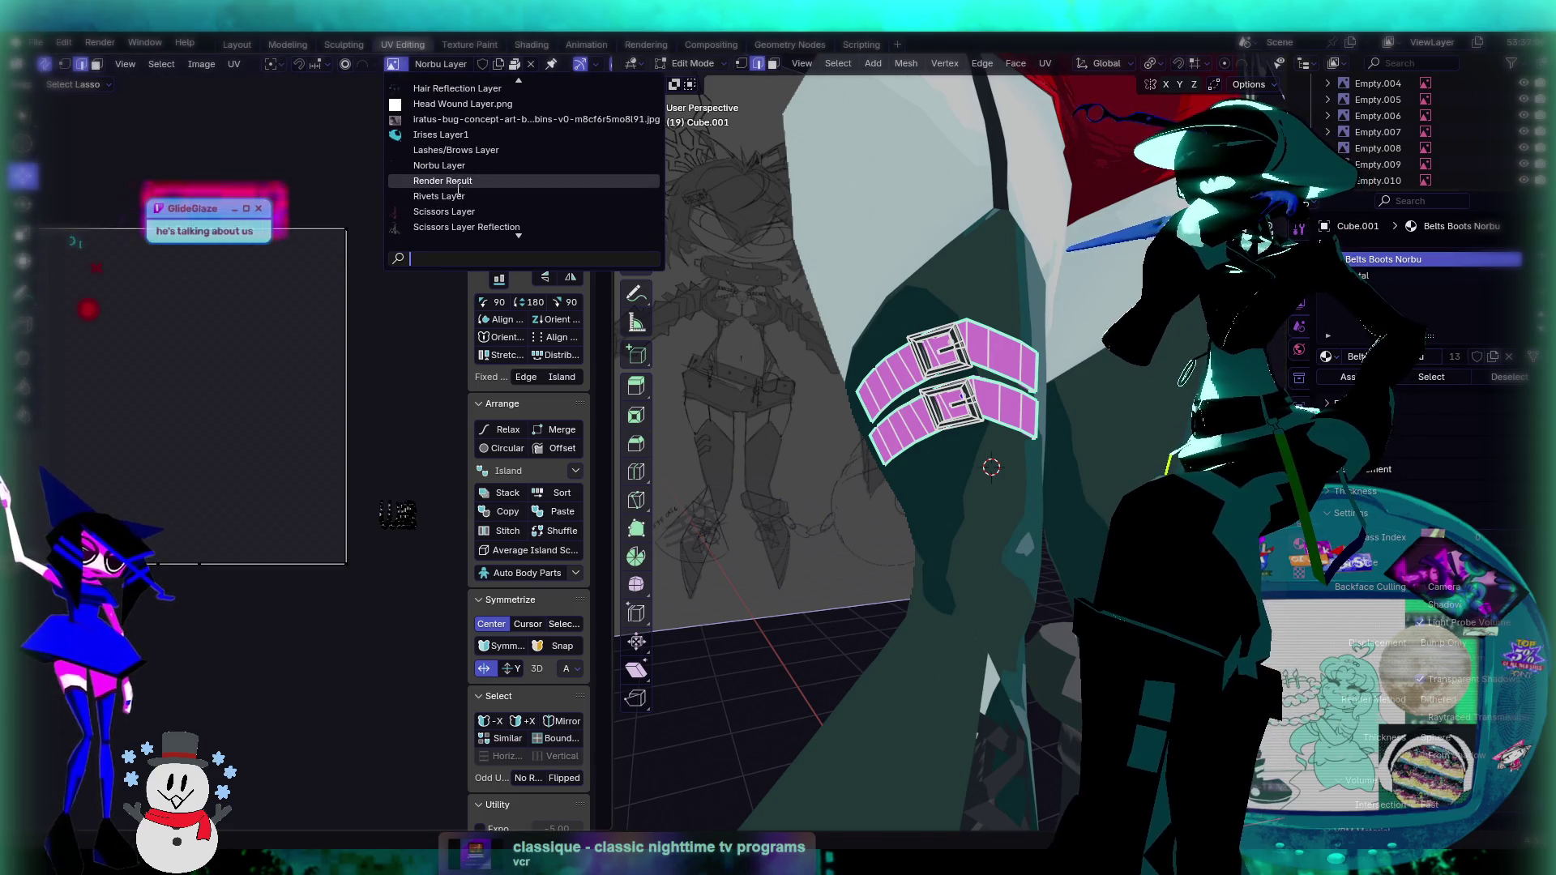
scroll(452, 215, "up", 8)
scroll(452, 215, "down", 10)
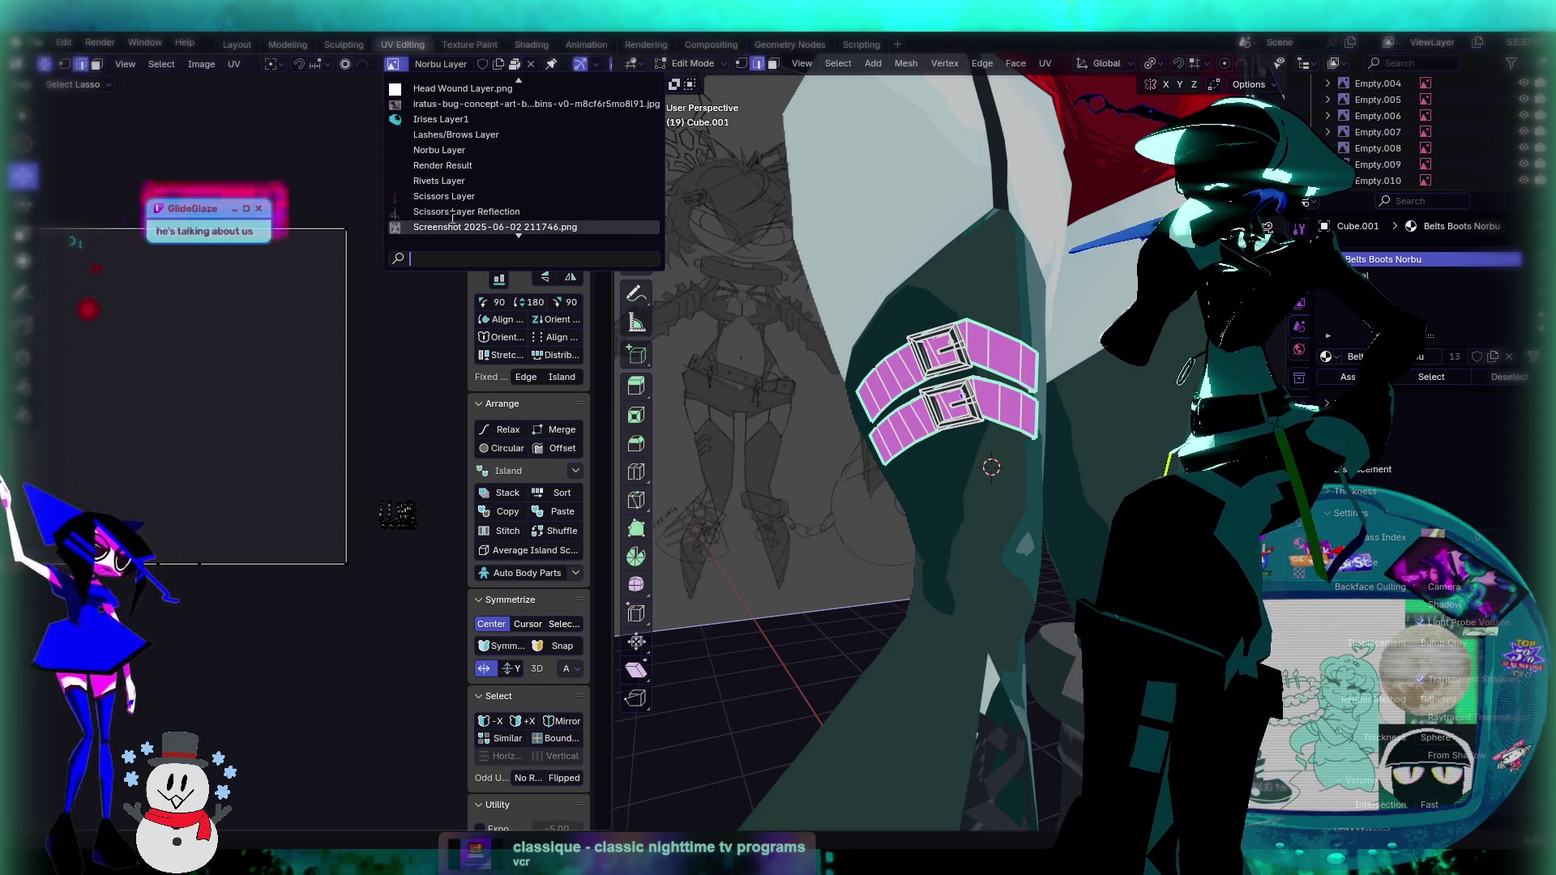
type("bel")
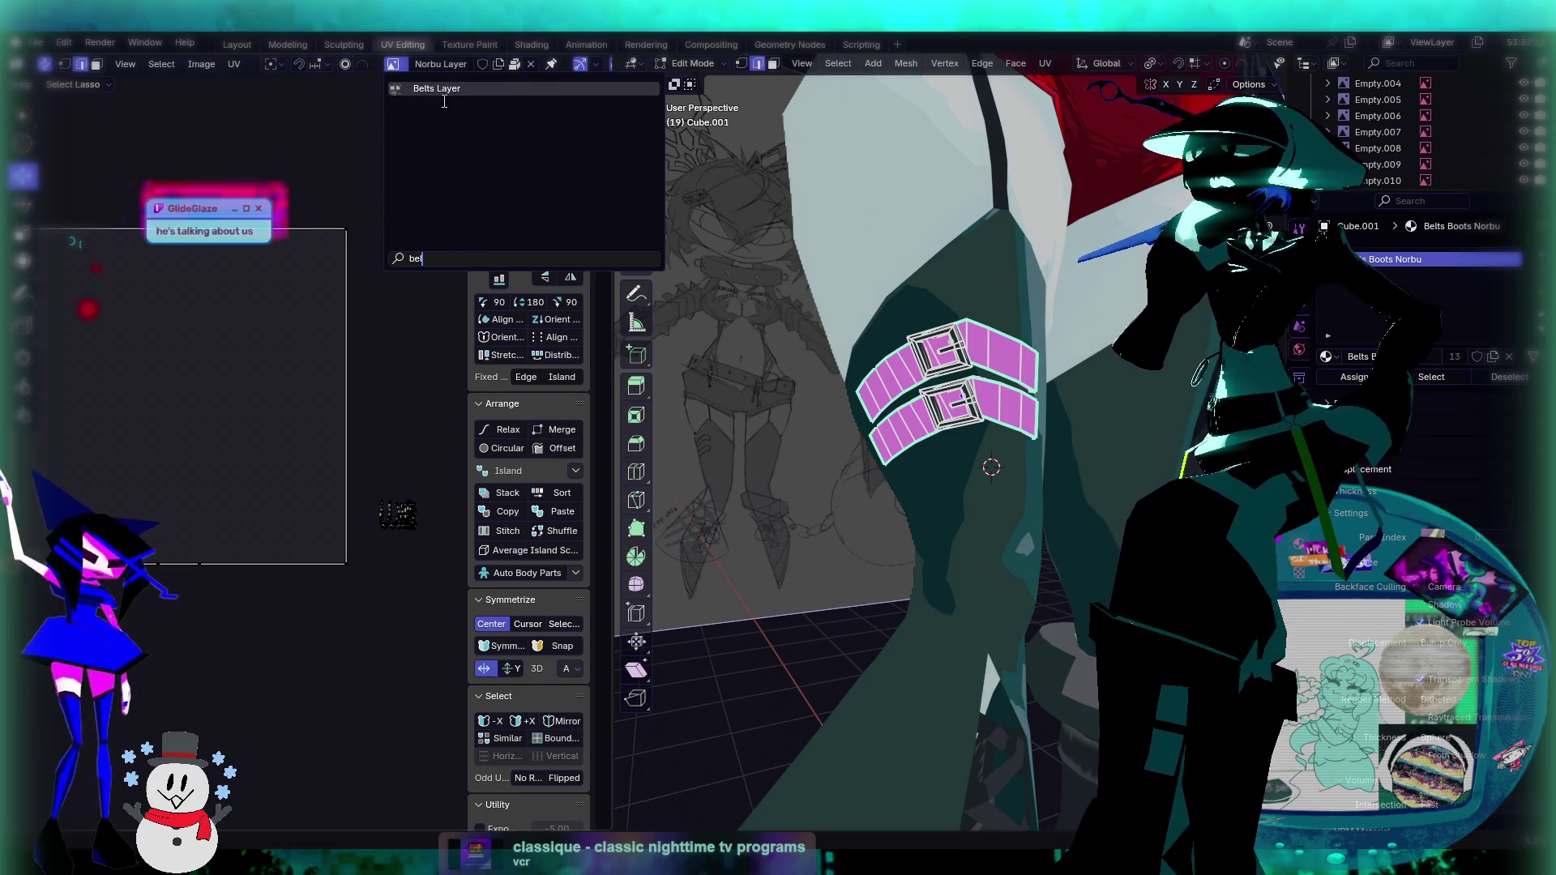
left_click(446, 89)
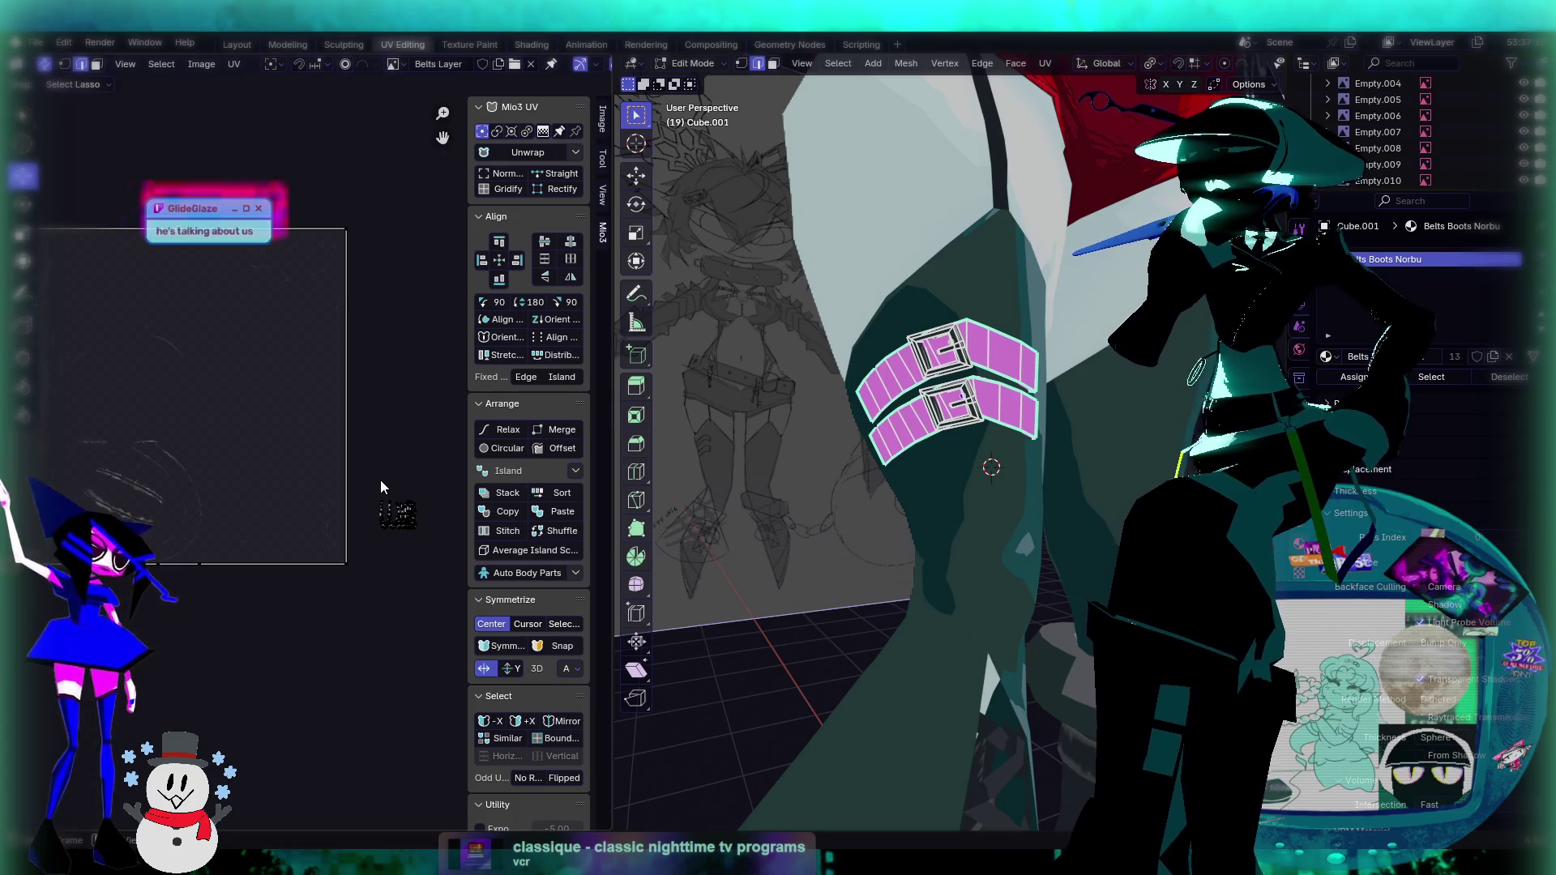
Step: Select the strap's UV island and drag it onto the texture
left_click_drag(376, 498, 425, 543)
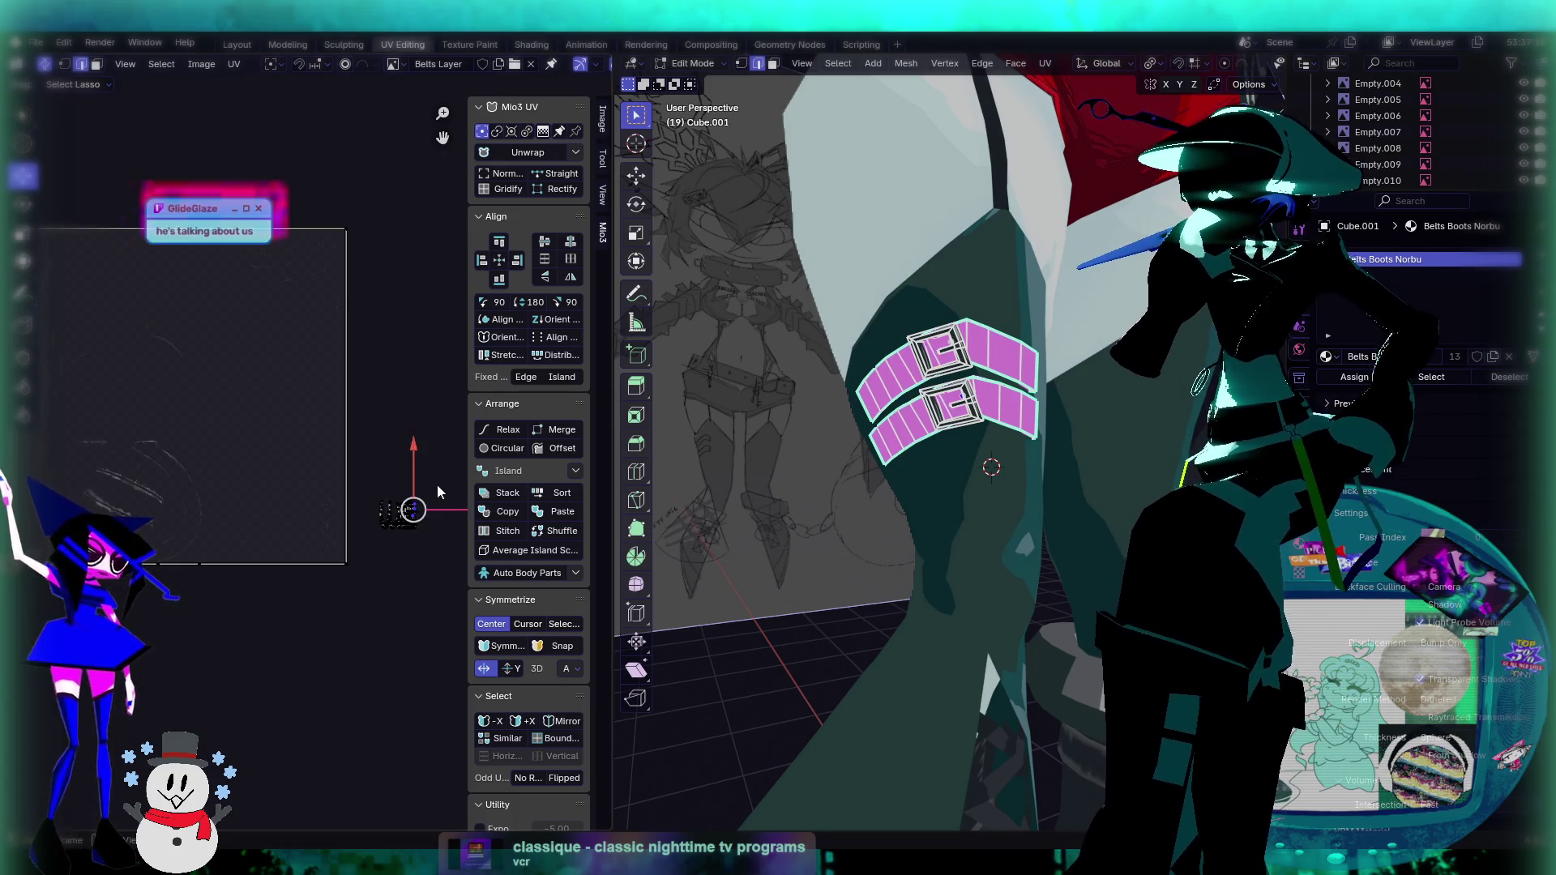
key("a")
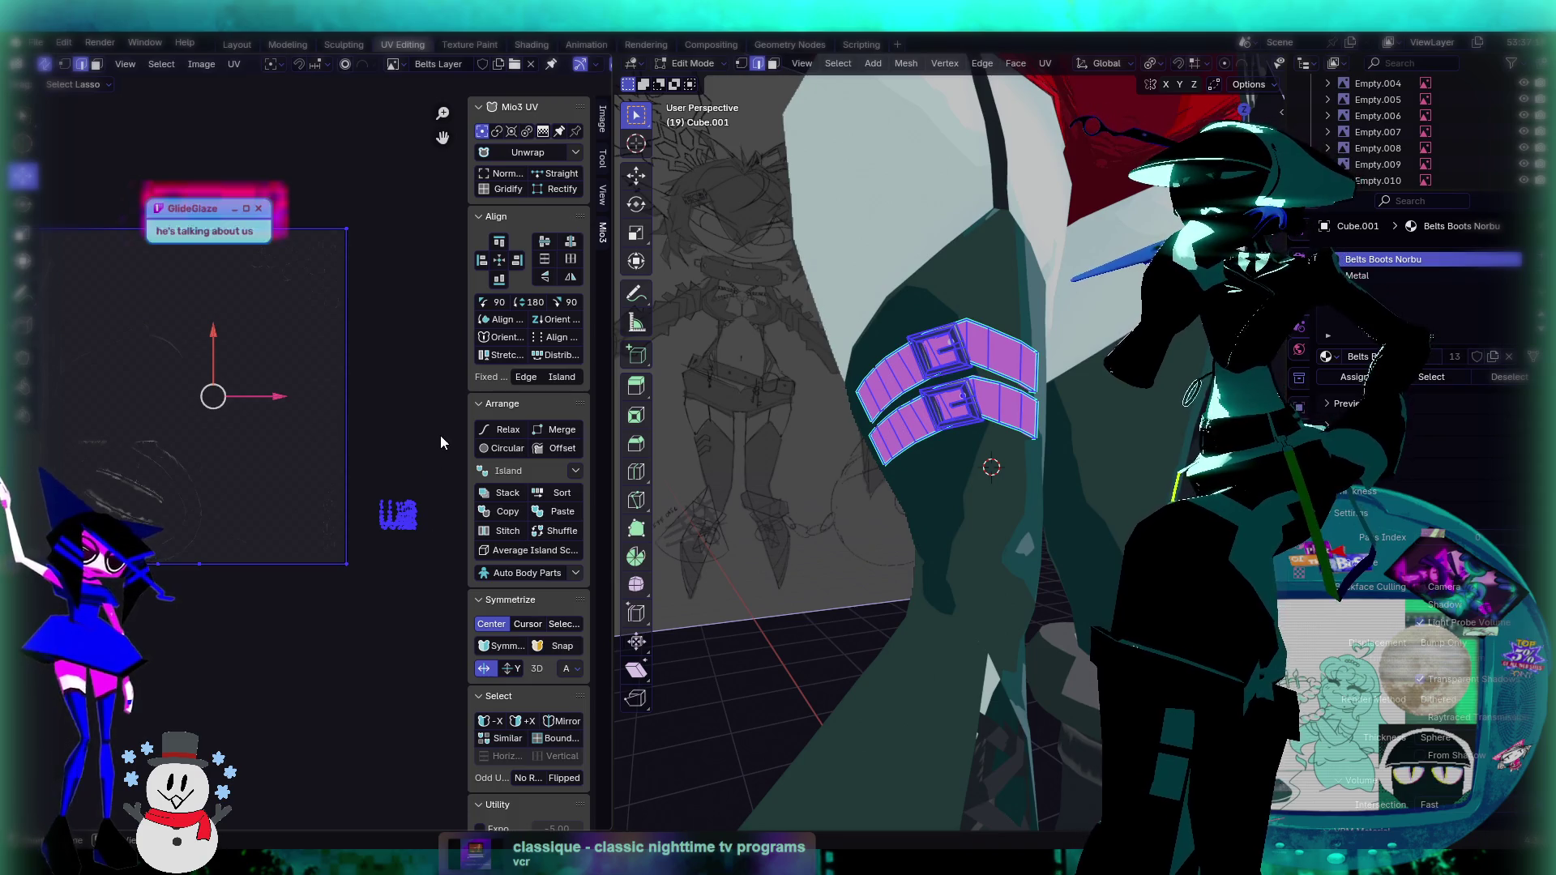
key("alt+a")
middle_click_drag(430, 447, 396, 426)
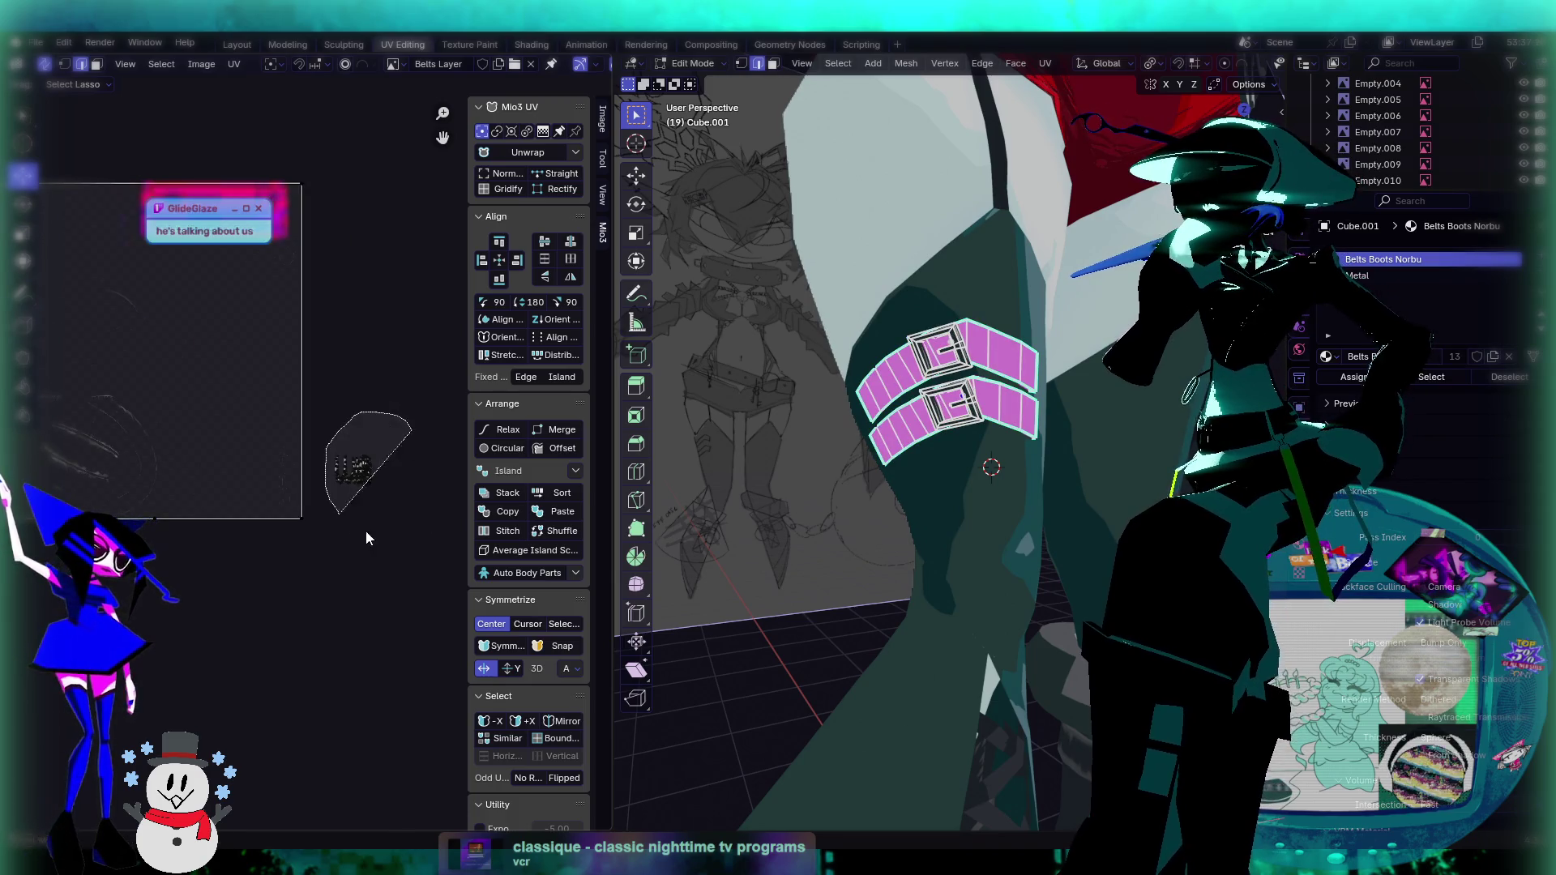
left_click_drag(355, 534, 360, 529)
scroll(376, 498, "up", 4)
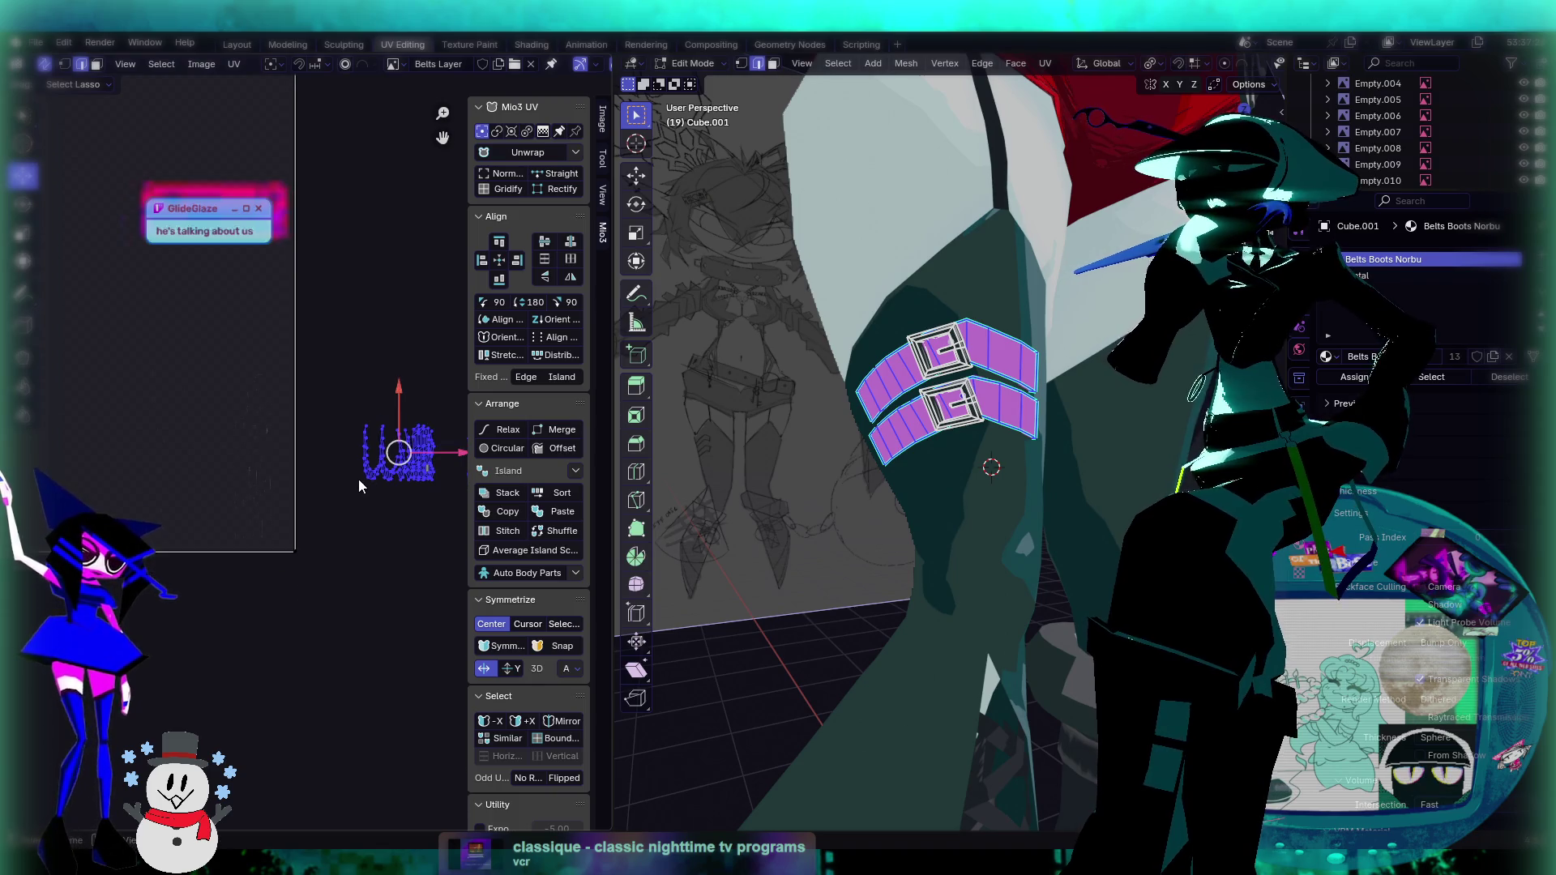
mouse_move(357, 482)
middle_mouse_down()
mouse_move(299, 453)
mouse_move(368, 445)
mouse_move(399, 502)
middle_mouse_up()
mouse_move(340, 487)
left_mouse_down()
mouse_move(244, 381)
mouse_move(174, 349)
left_mouse_up()
scroll(287, 364, "up", 4)
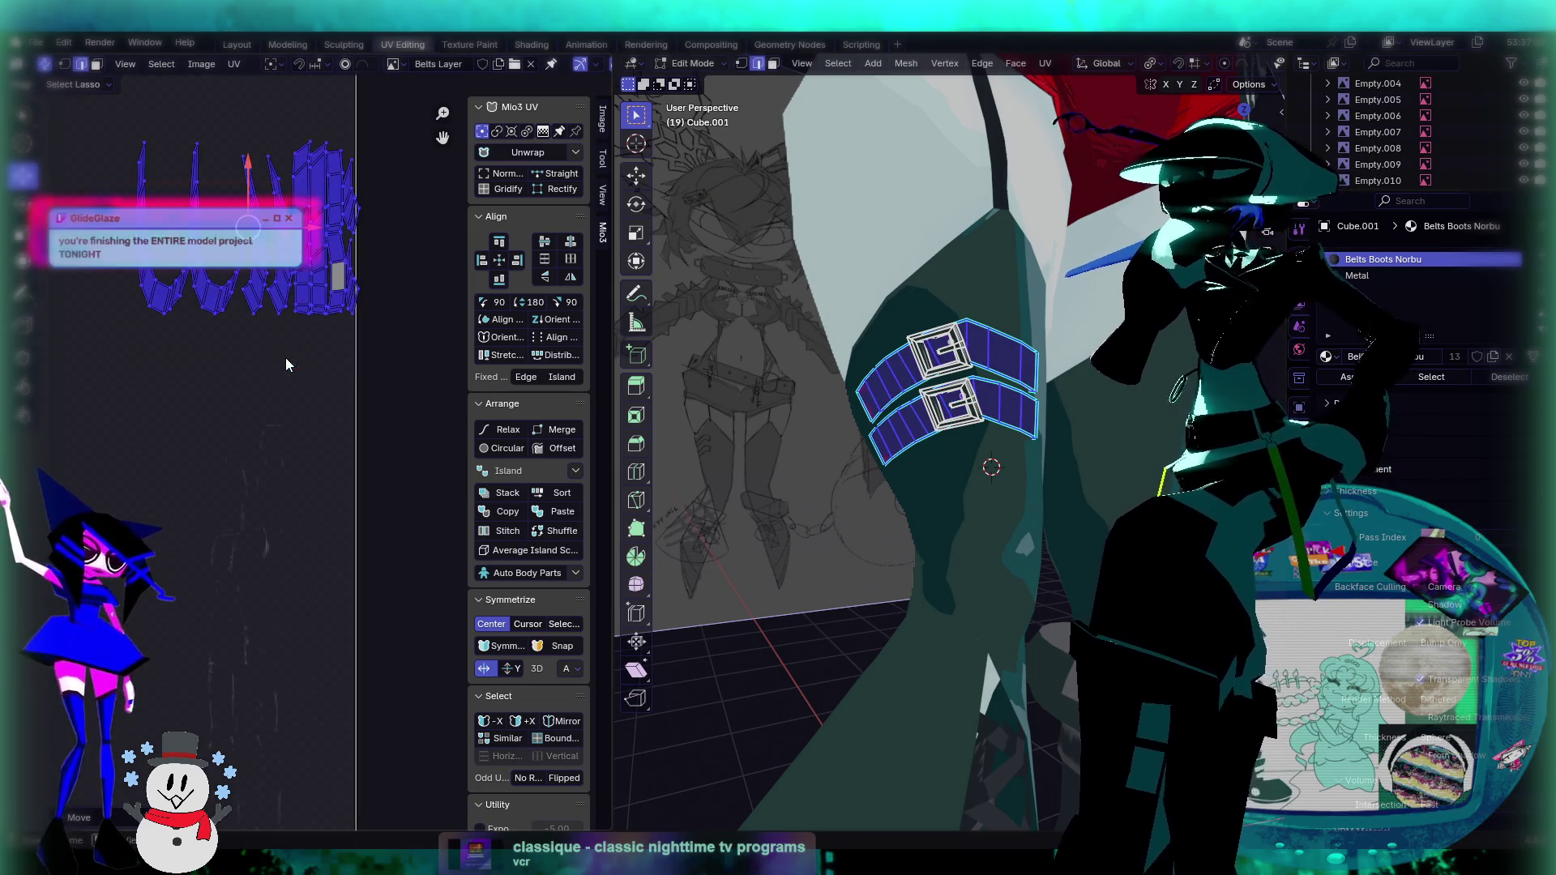
middle_click_drag(287, 364, 311, 429)
Step: Scale the strap island smaller and move it over the belt area of the texture
key("s")
left_click(314, 370)
key("g")
left_click(243, 389)
Step: Clear the UV selection and return to Object Mode
mouse_move(244, 389)
middle_mouse_down()
mouse_move(365, 454)
mouse_move(350, 466)
middle_mouse_up()
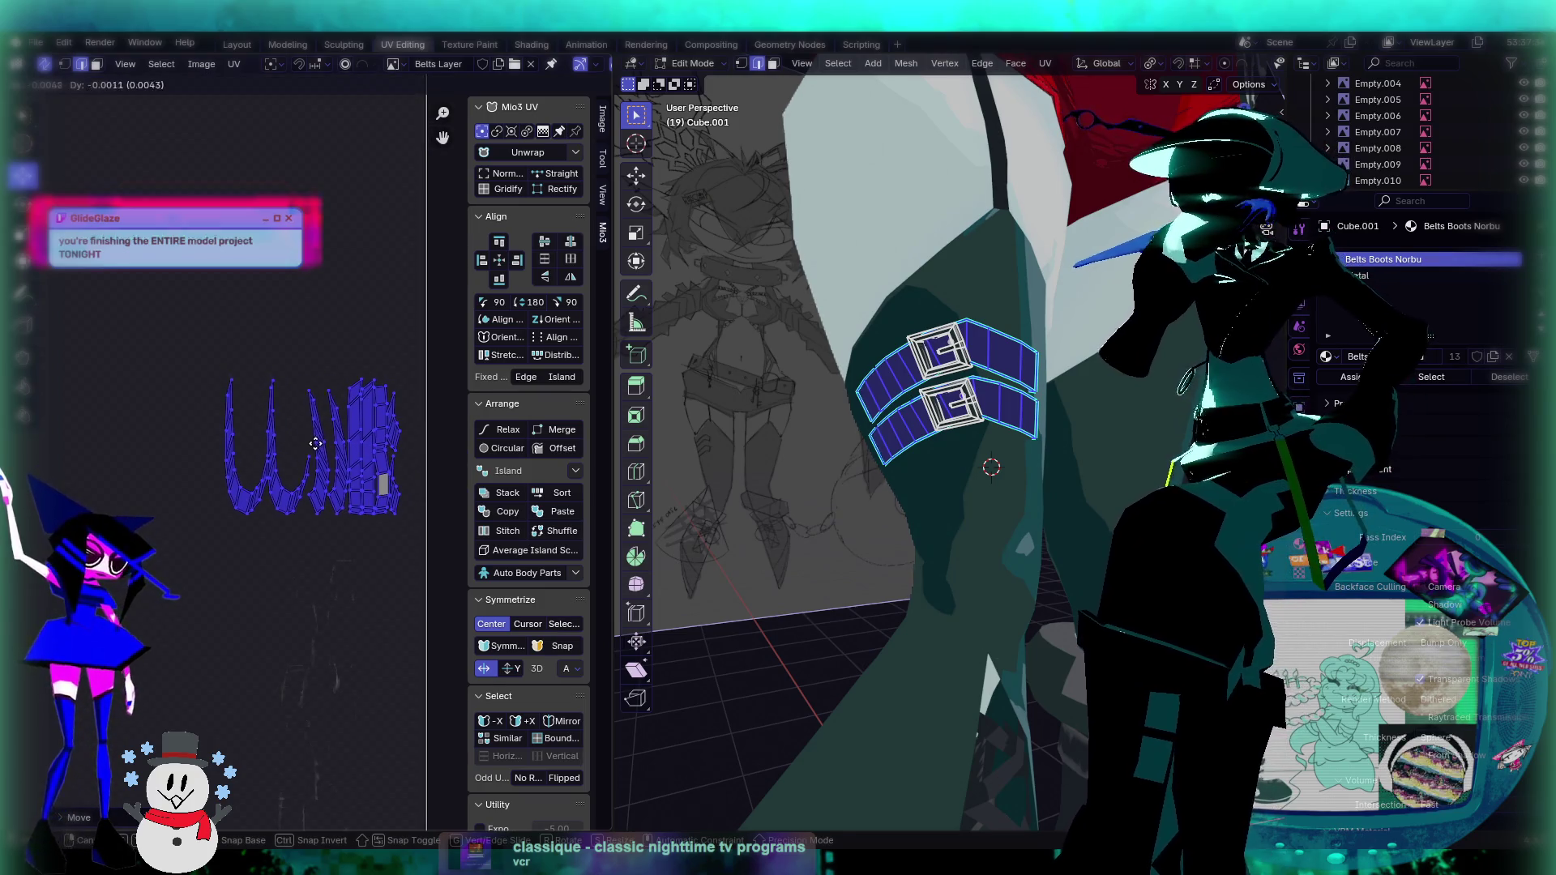
scroll(383, 453, "down", 5)
key("alt+a")
scroll(422, 436, "up", 5)
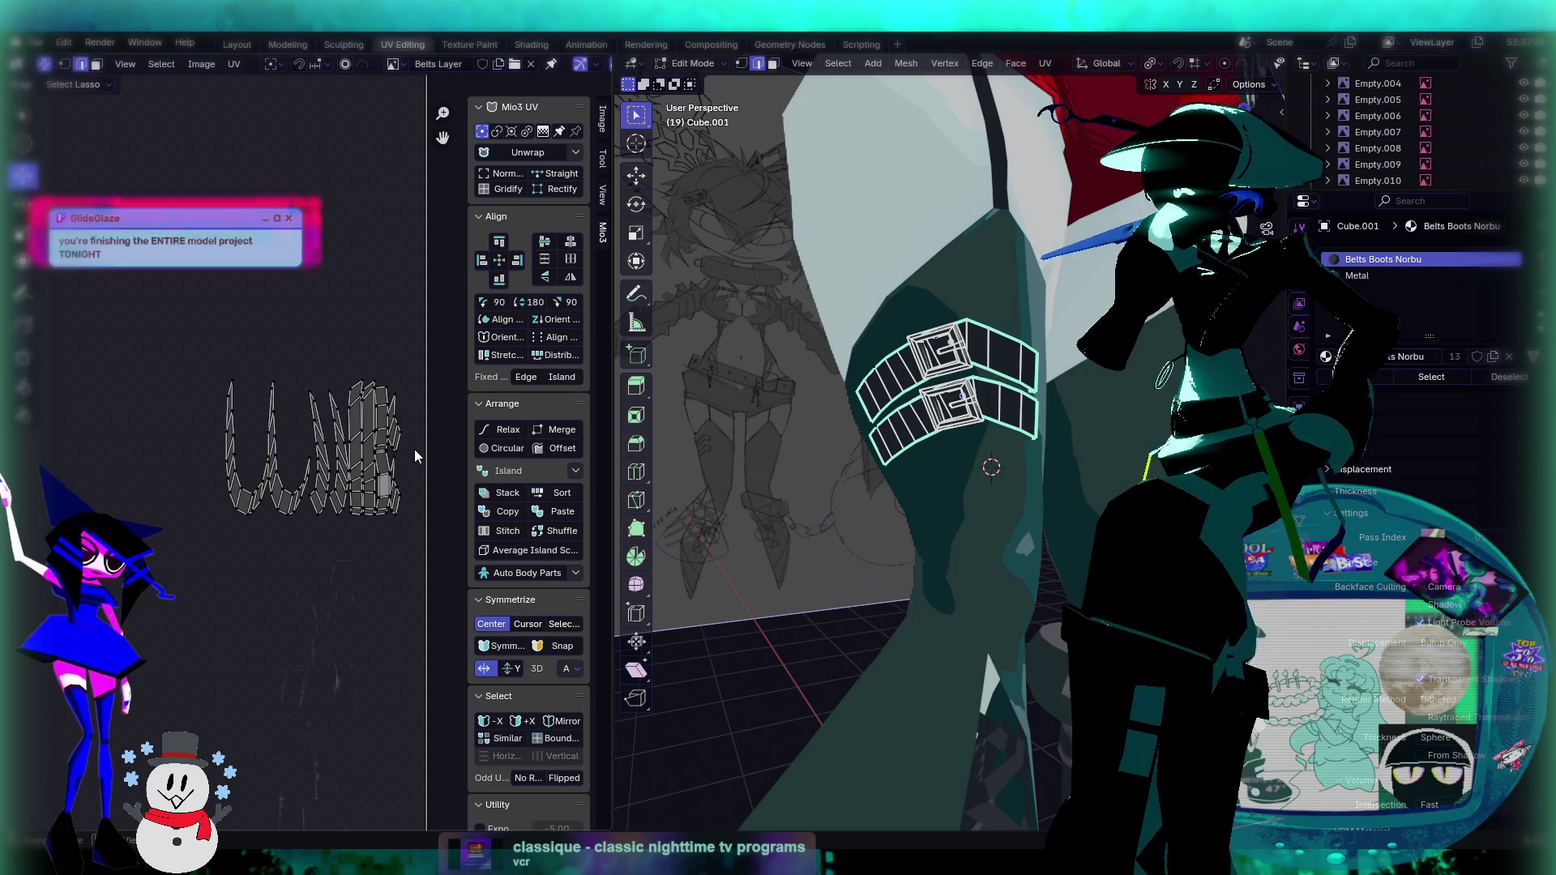
key("Tab")
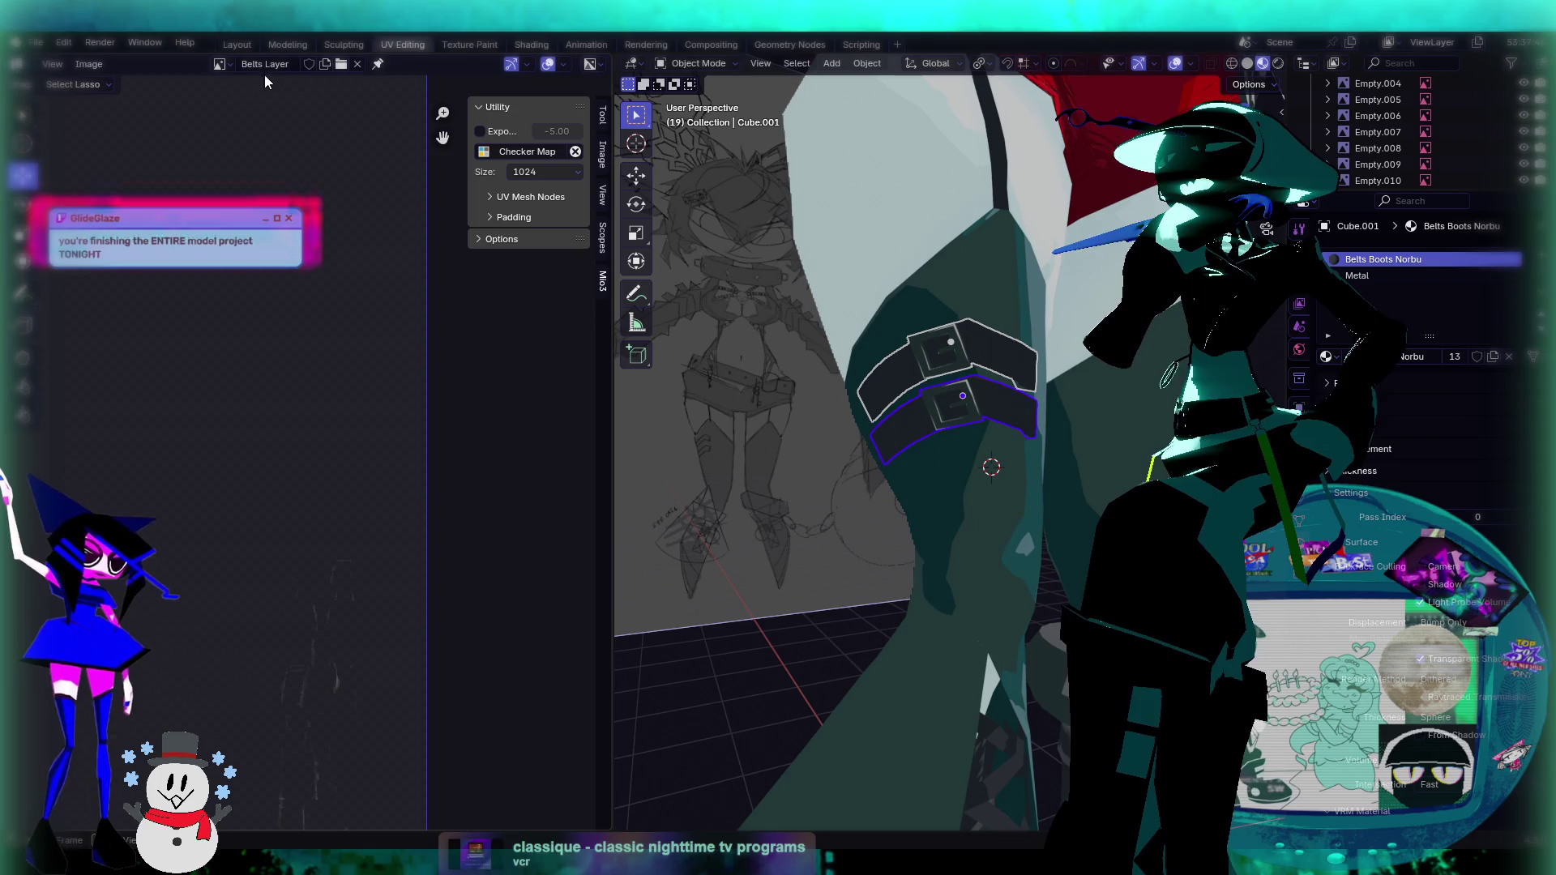
Step: Show Boots Damage.png in the UV editor and pan around its doodles
left_click(220, 64)
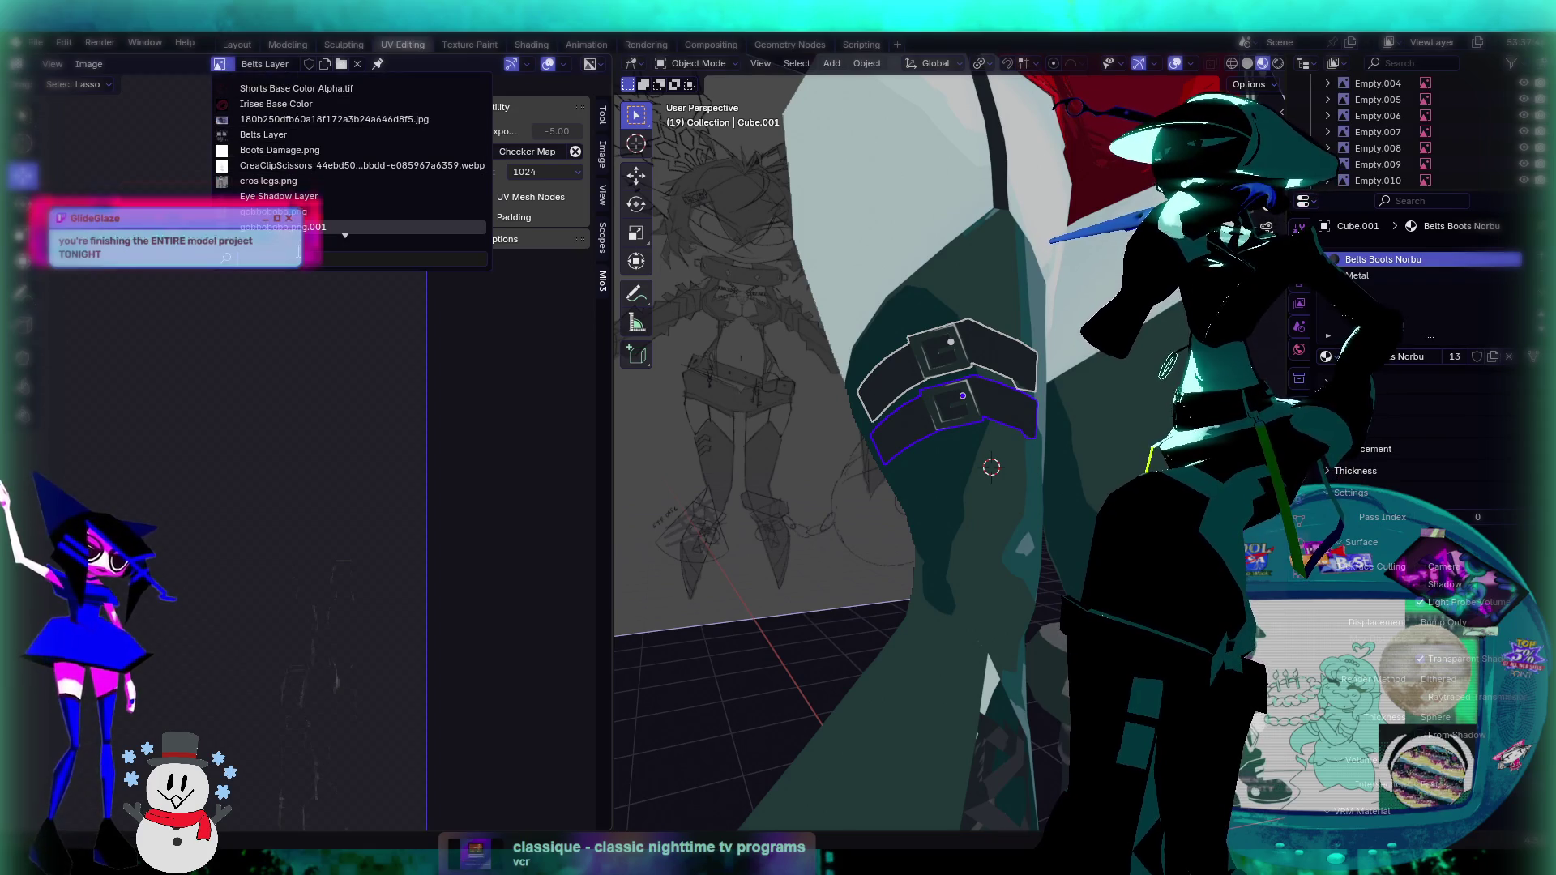
left_click(280, 150)
scroll(381, 422, "down", 2)
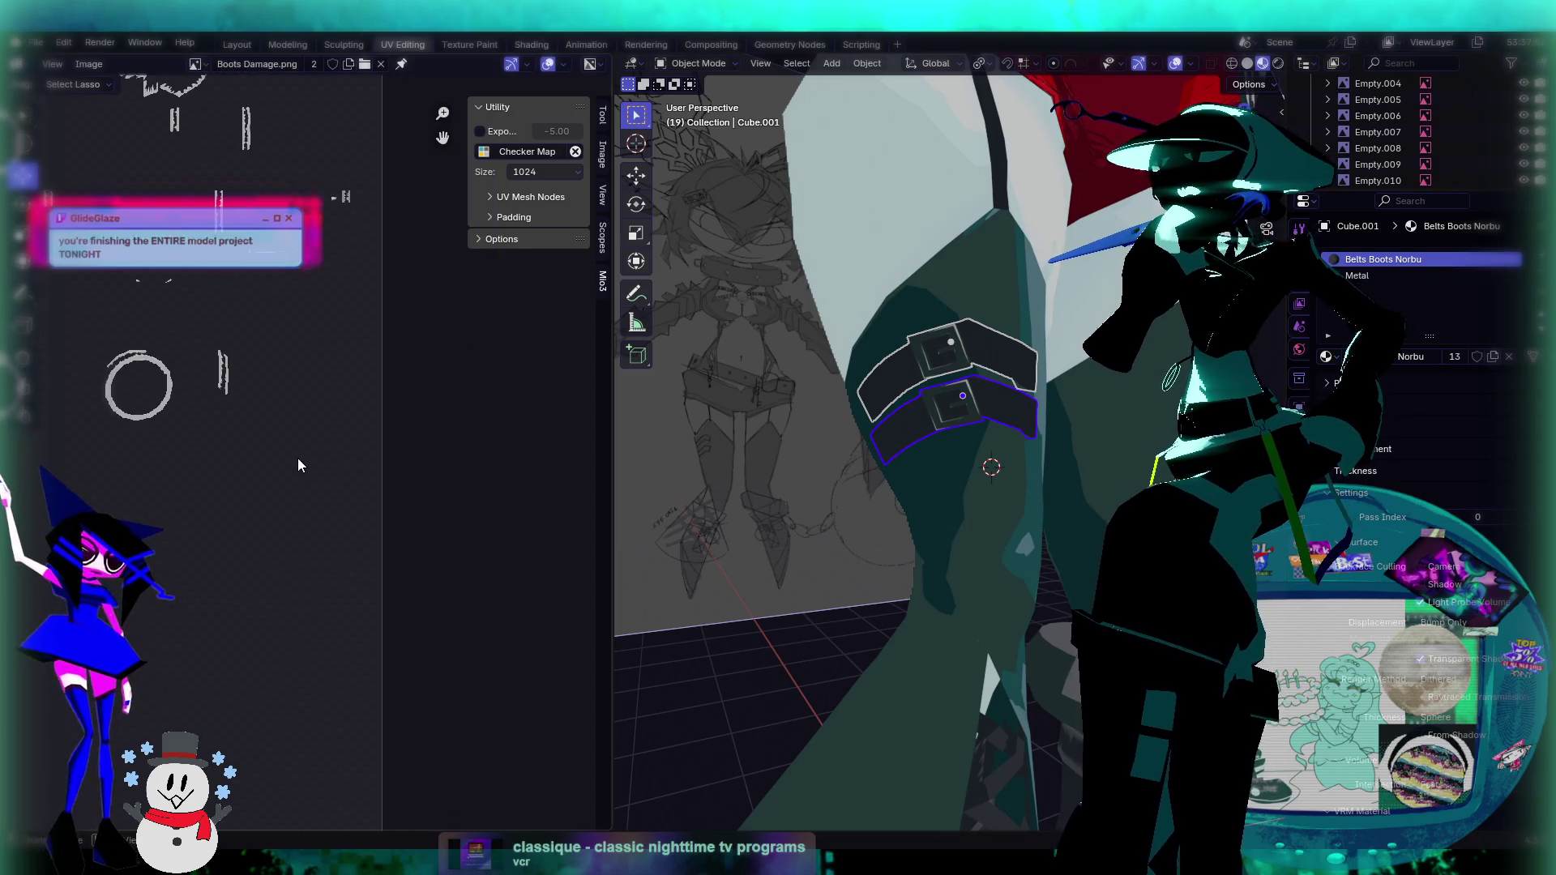
scroll(279, 456, "down", 3)
middle_click_drag(279, 456, 421, 505)
scroll(420, 505, "up", 3)
middle_click_drag(350, 301, 350, 464)
scroll(350, 464, "up", 1)
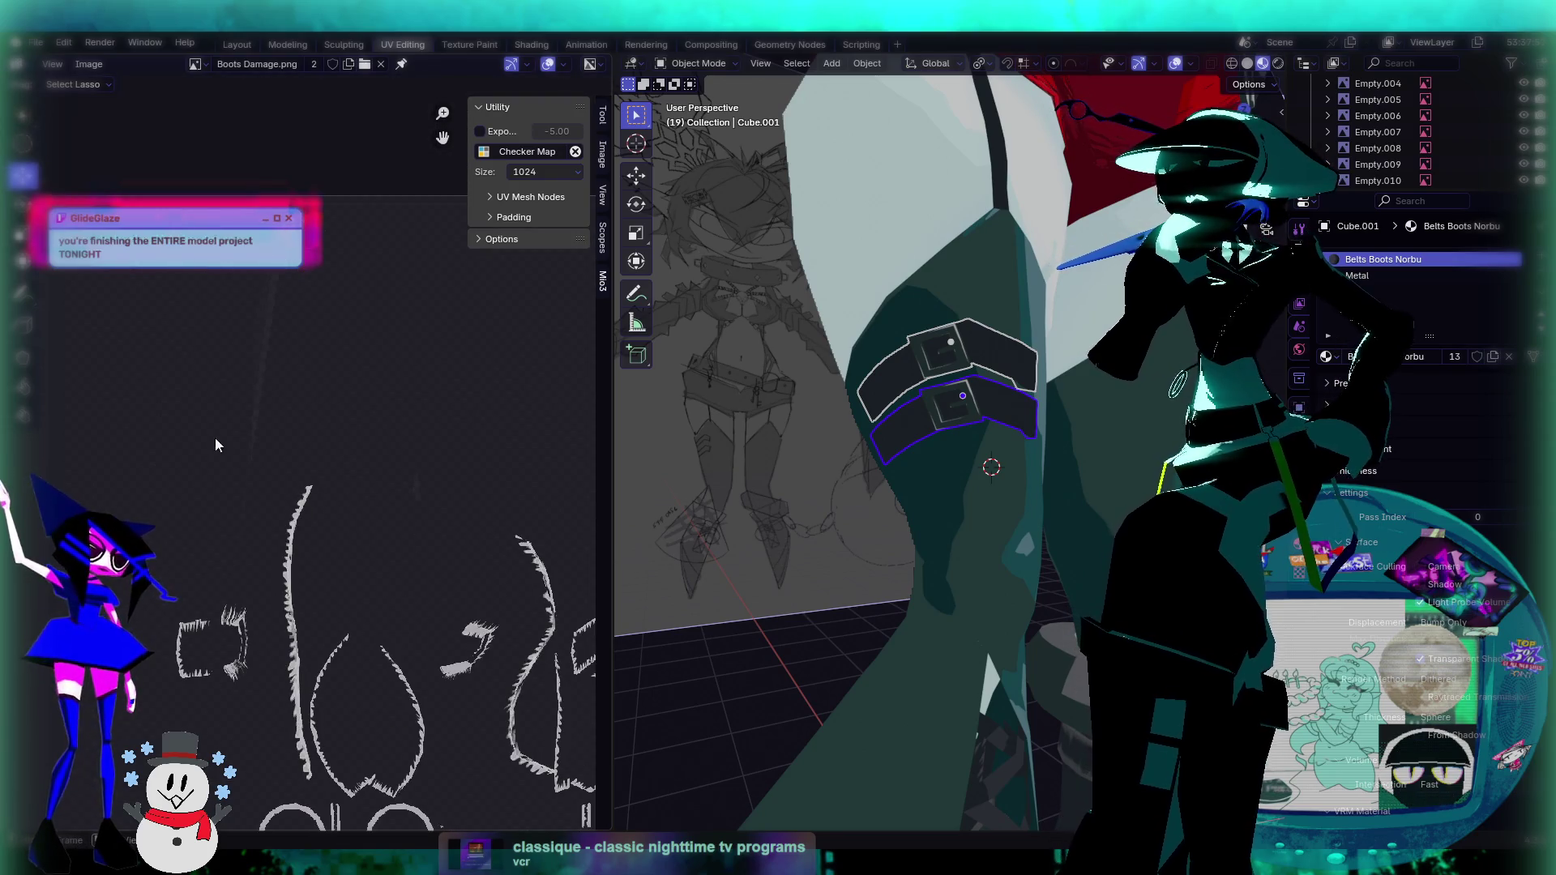
Step: Keep the left area as UV Editor with the select tool, then go to Texture Paint
left_click(20, 65)
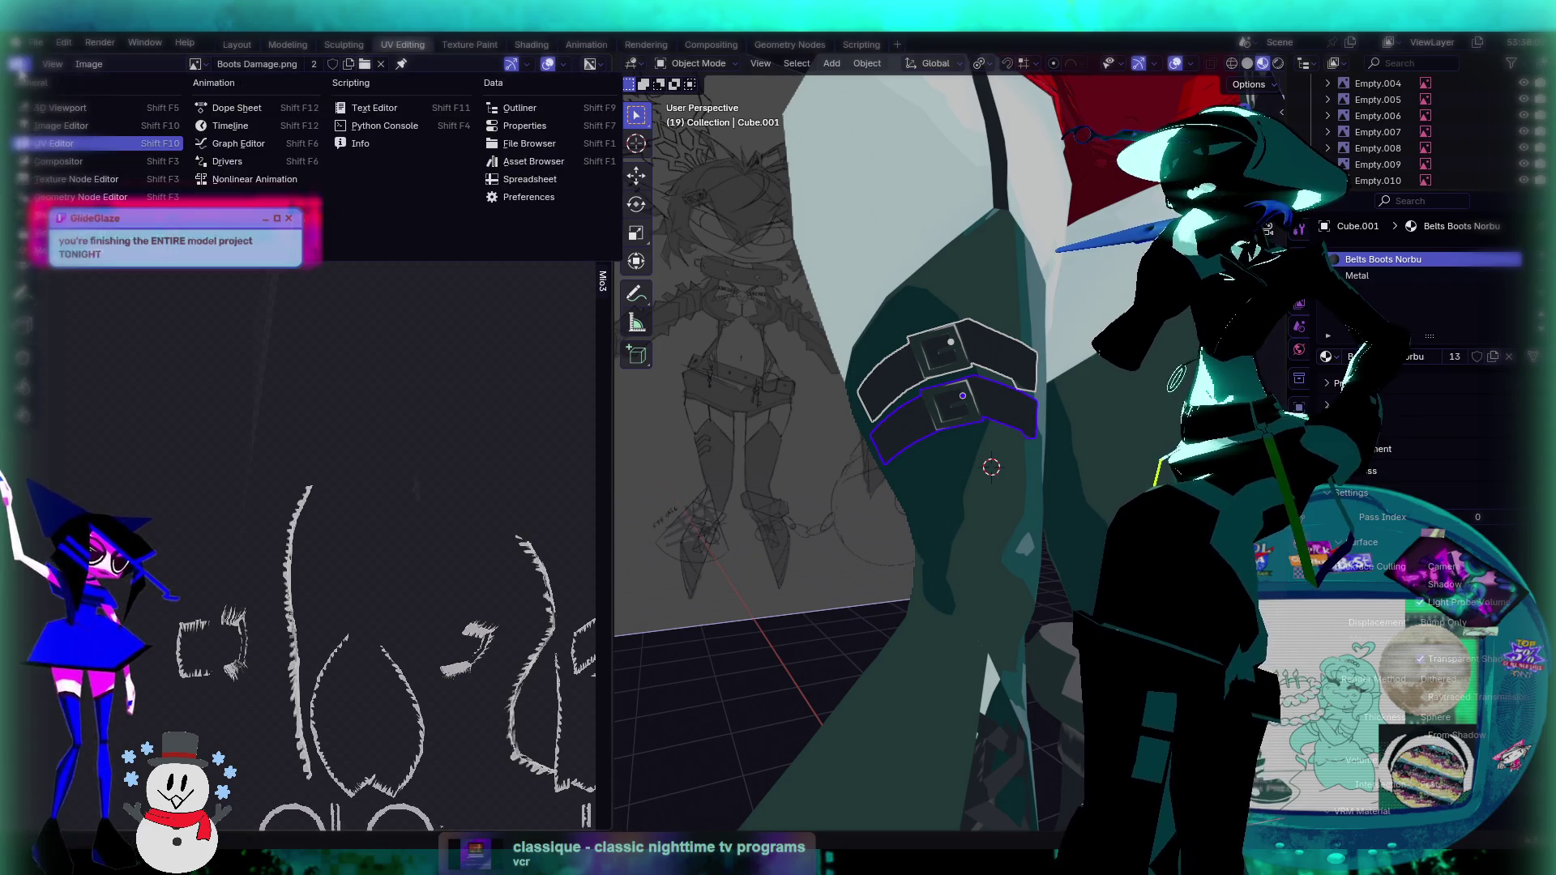
left_click(86, 149)
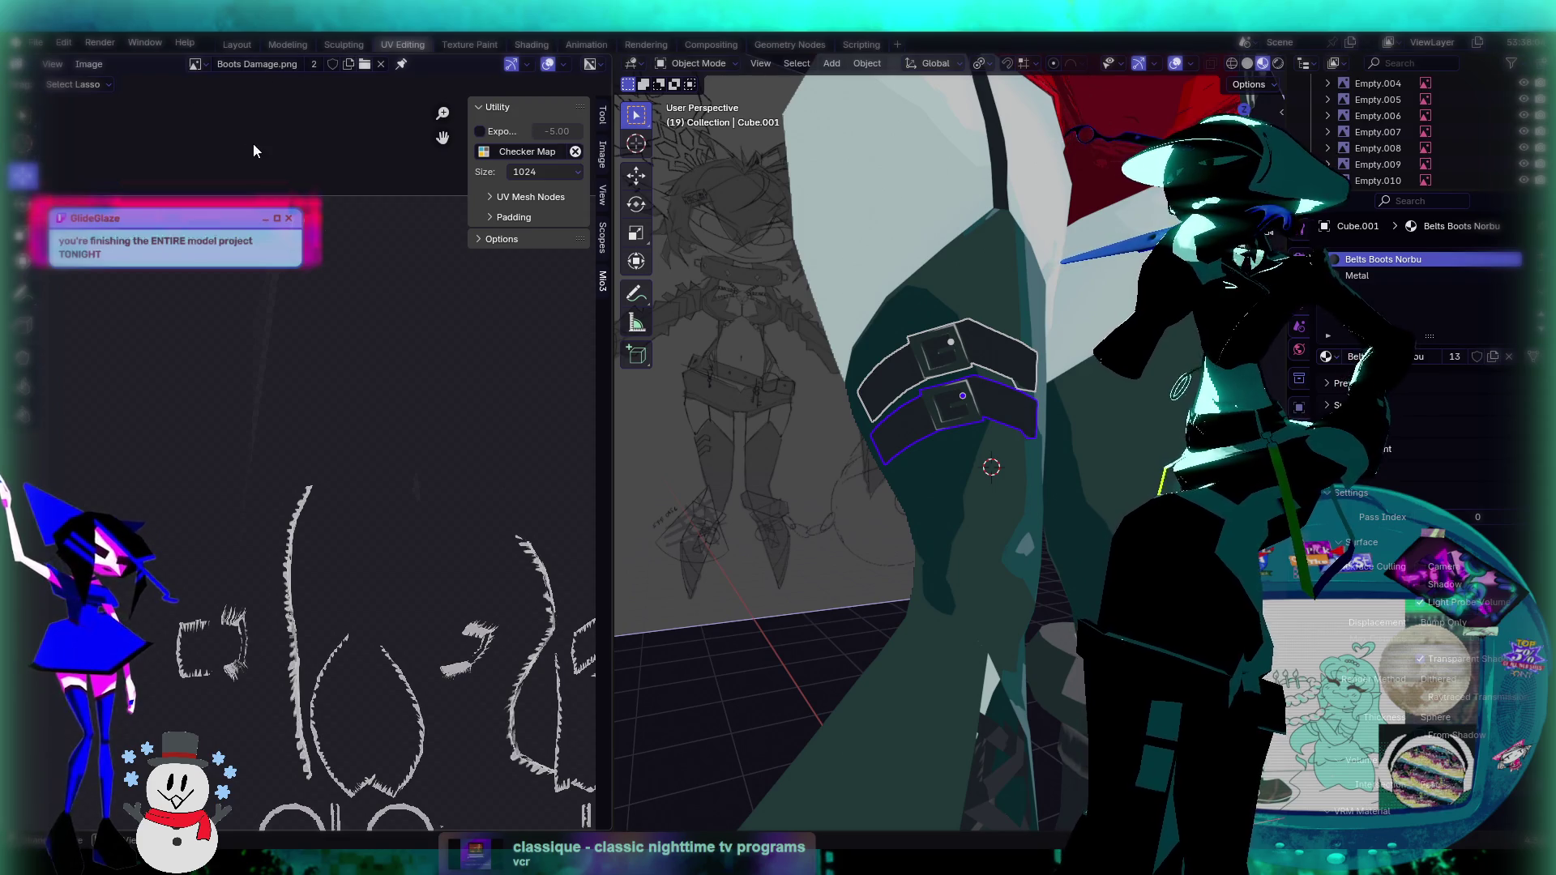
scroll(243, 134, "up", 1)
left_click(24, 66)
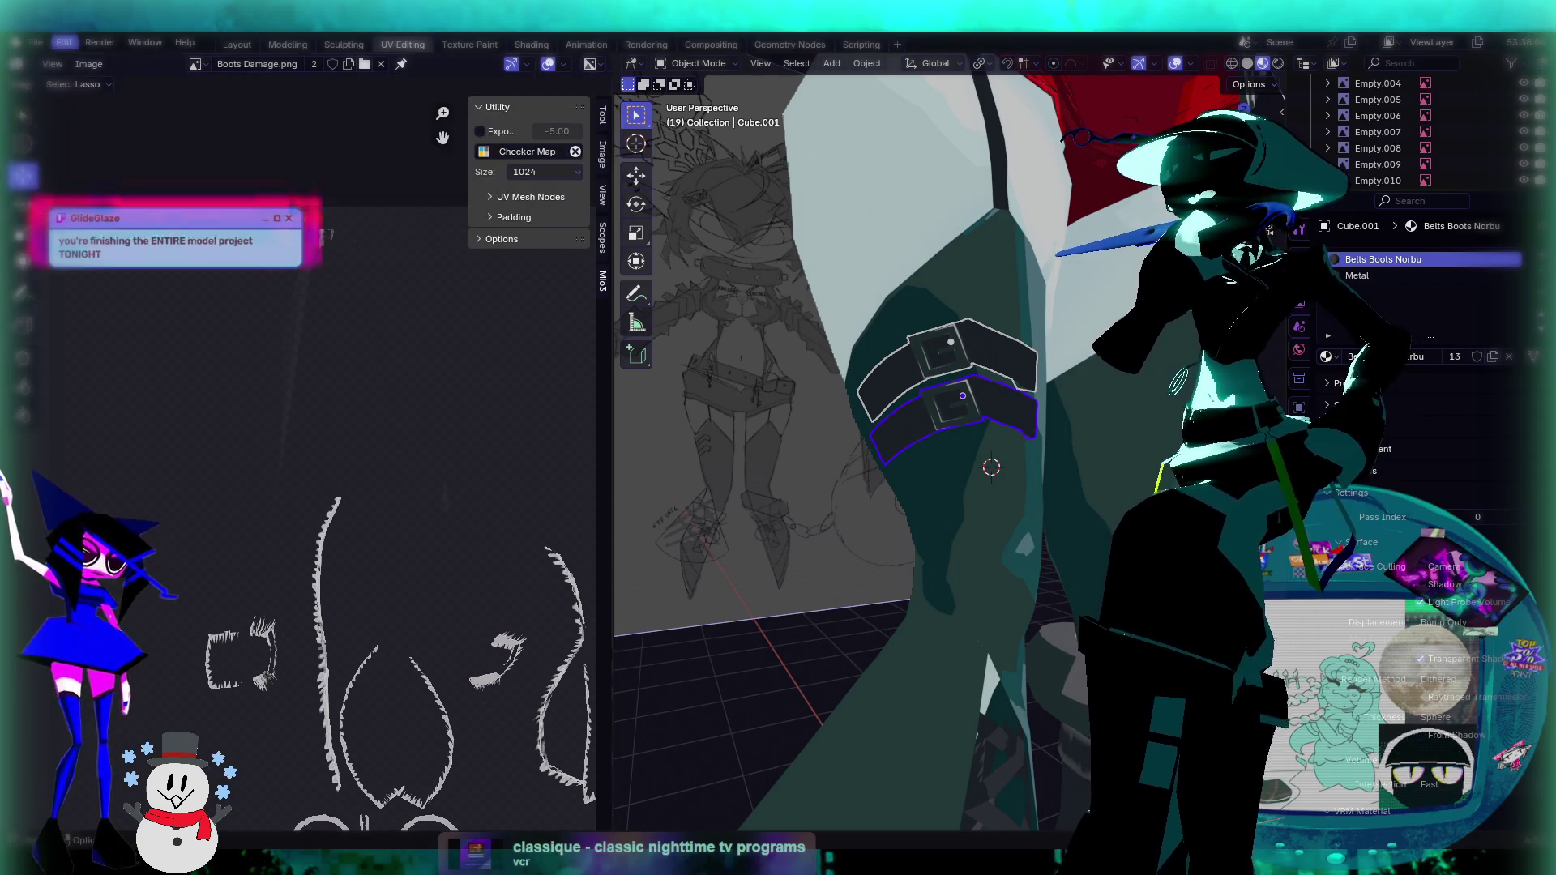
left_click(24, 120)
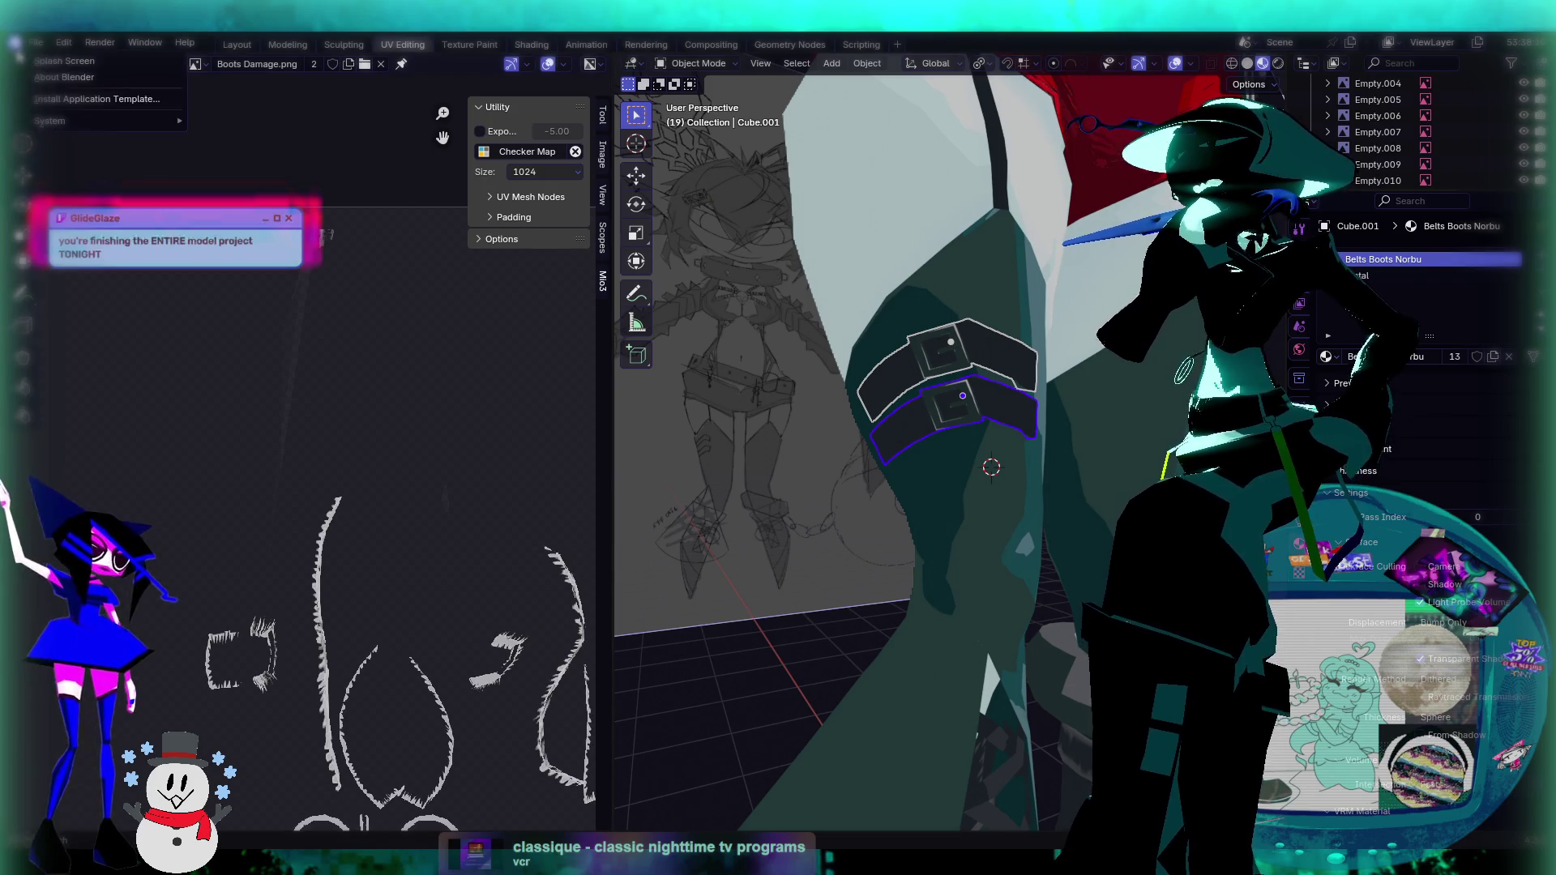
scroll(308, 454, "down", 1)
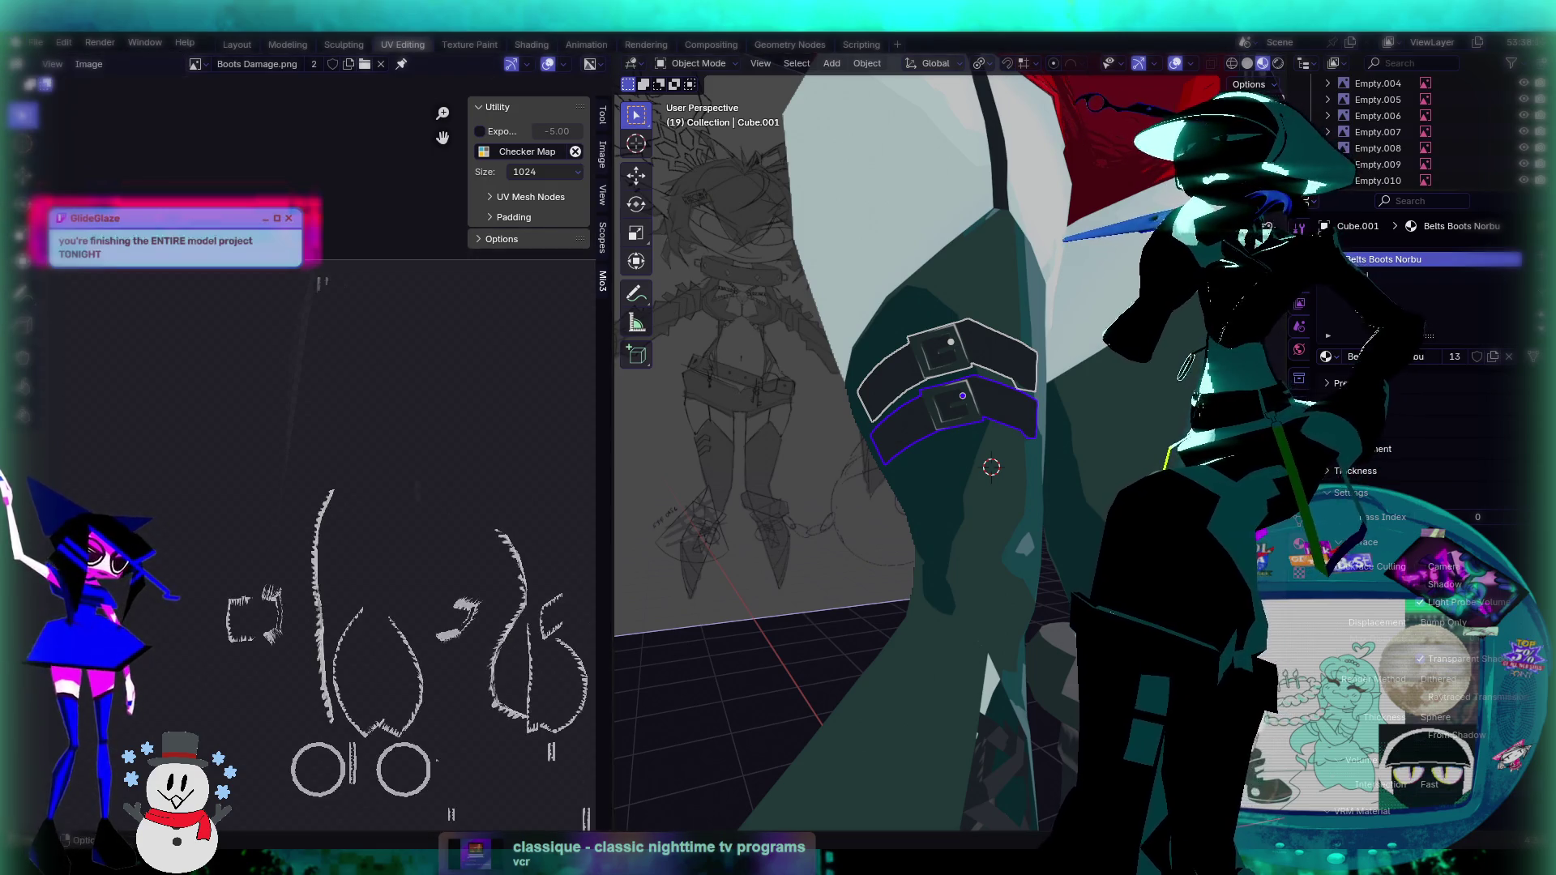
left_click(471, 46)
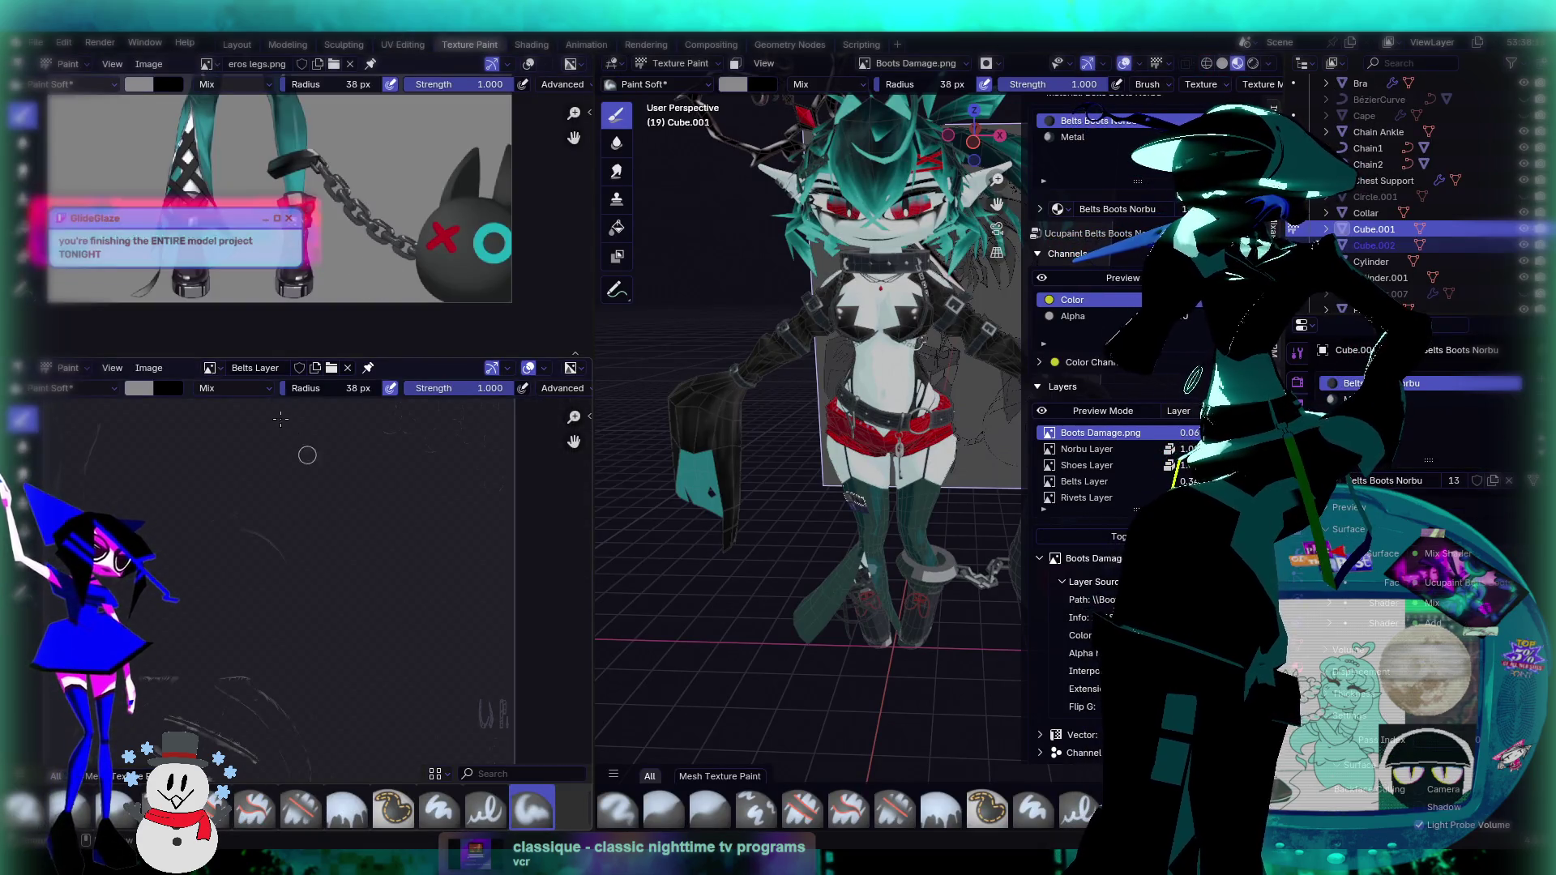
Step: Show Boots Damage.png in the lower image editor
left_click(209, 369)
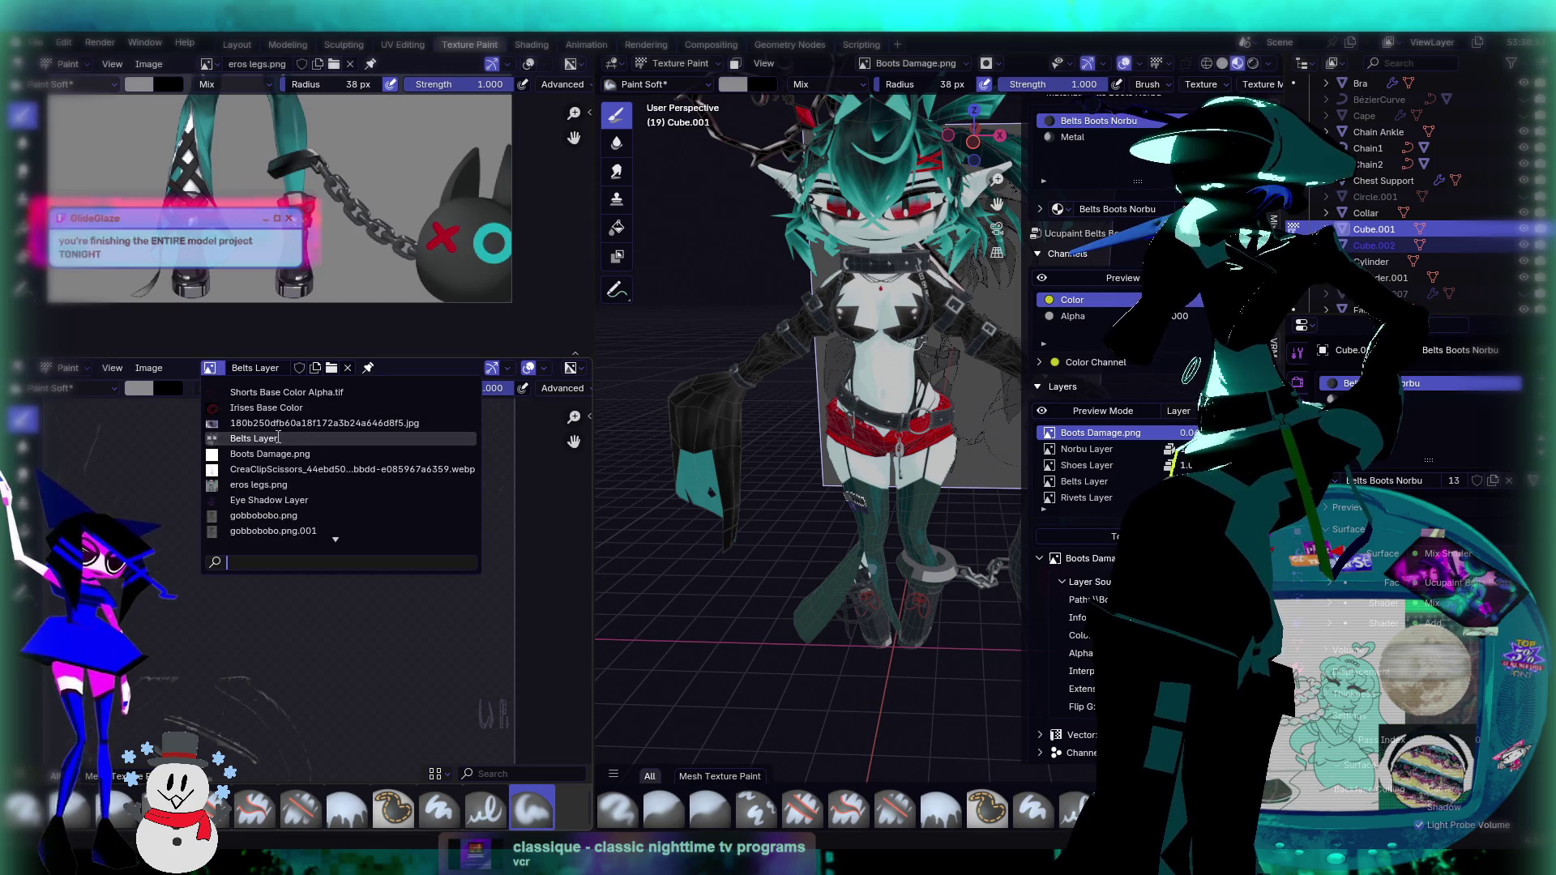
left_click(243, 445)
scroll(283, 466, "up", 3)
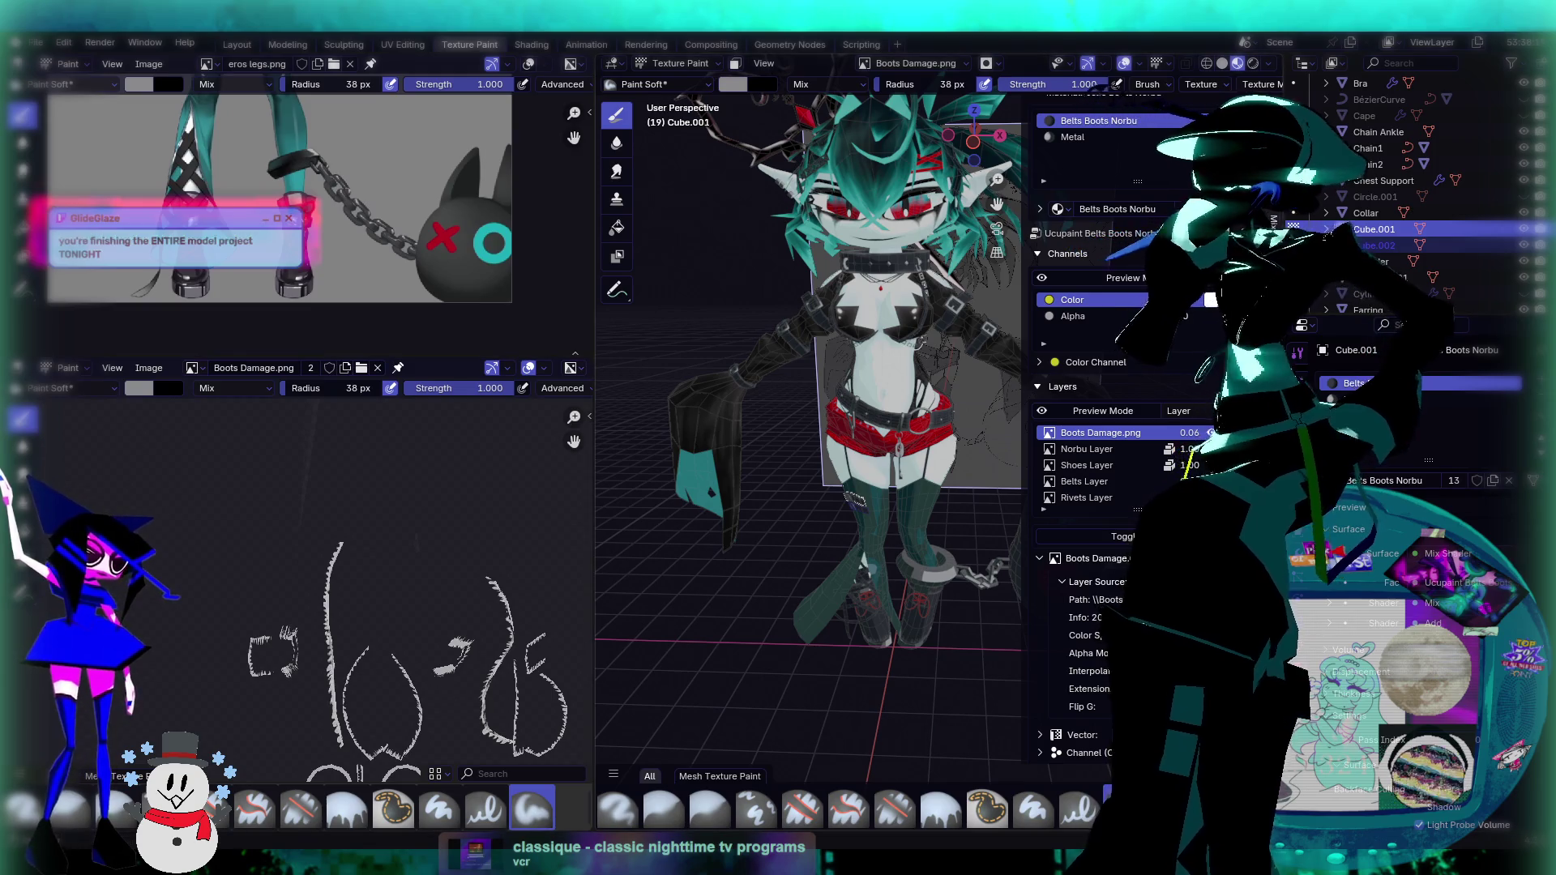
scroll(1119, 405, "down", 2)
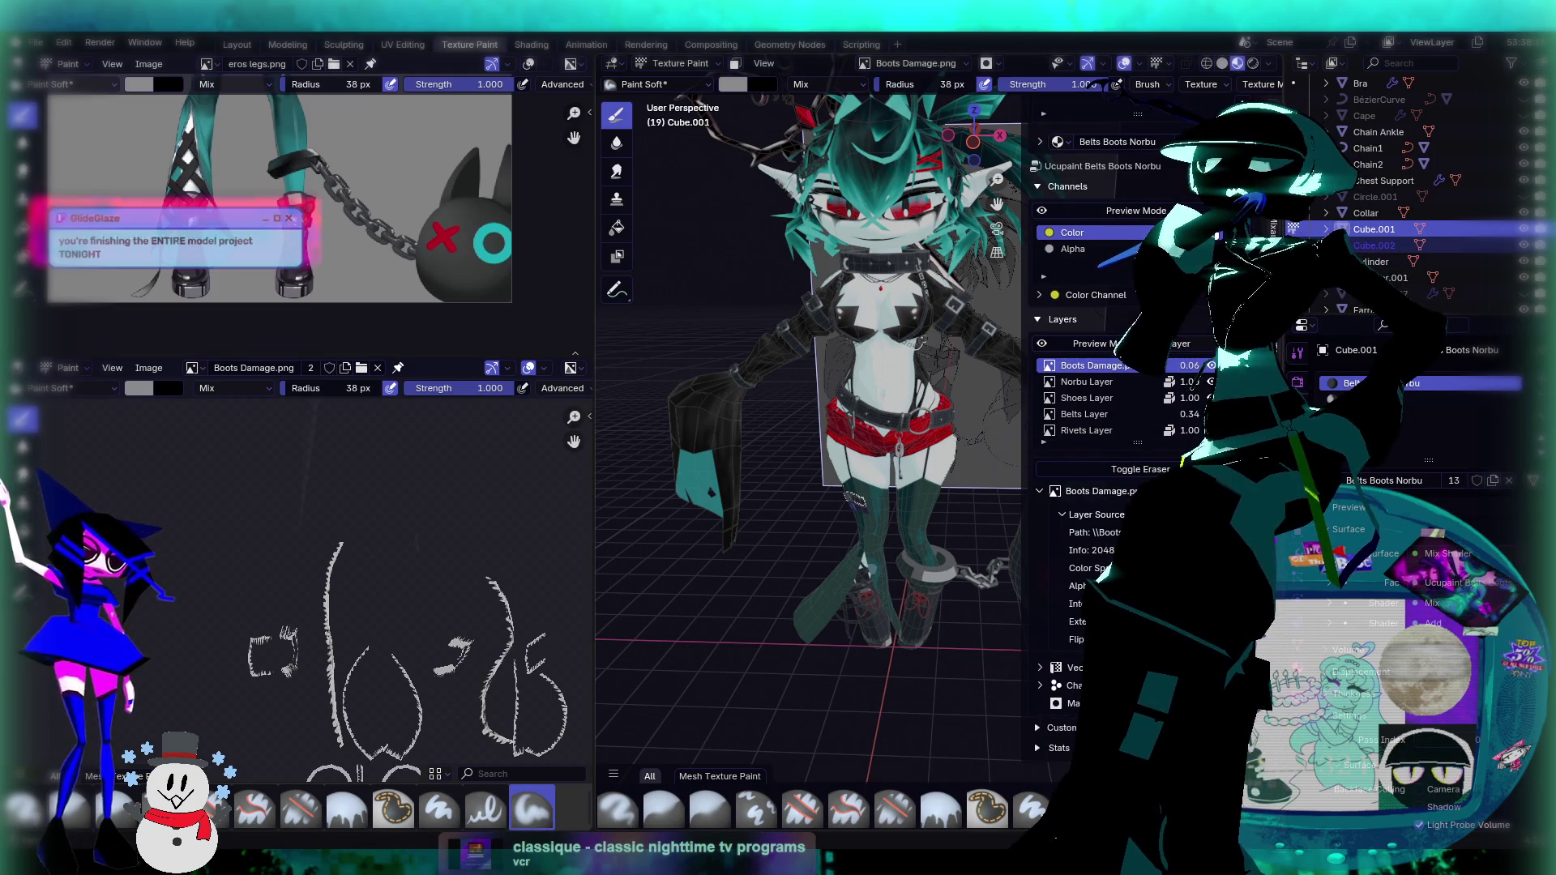
Step: Turn the brush into an eraser, shrink its radius to about 28 px, and erase a stray mark
left_click(1125, 470)
key("f")
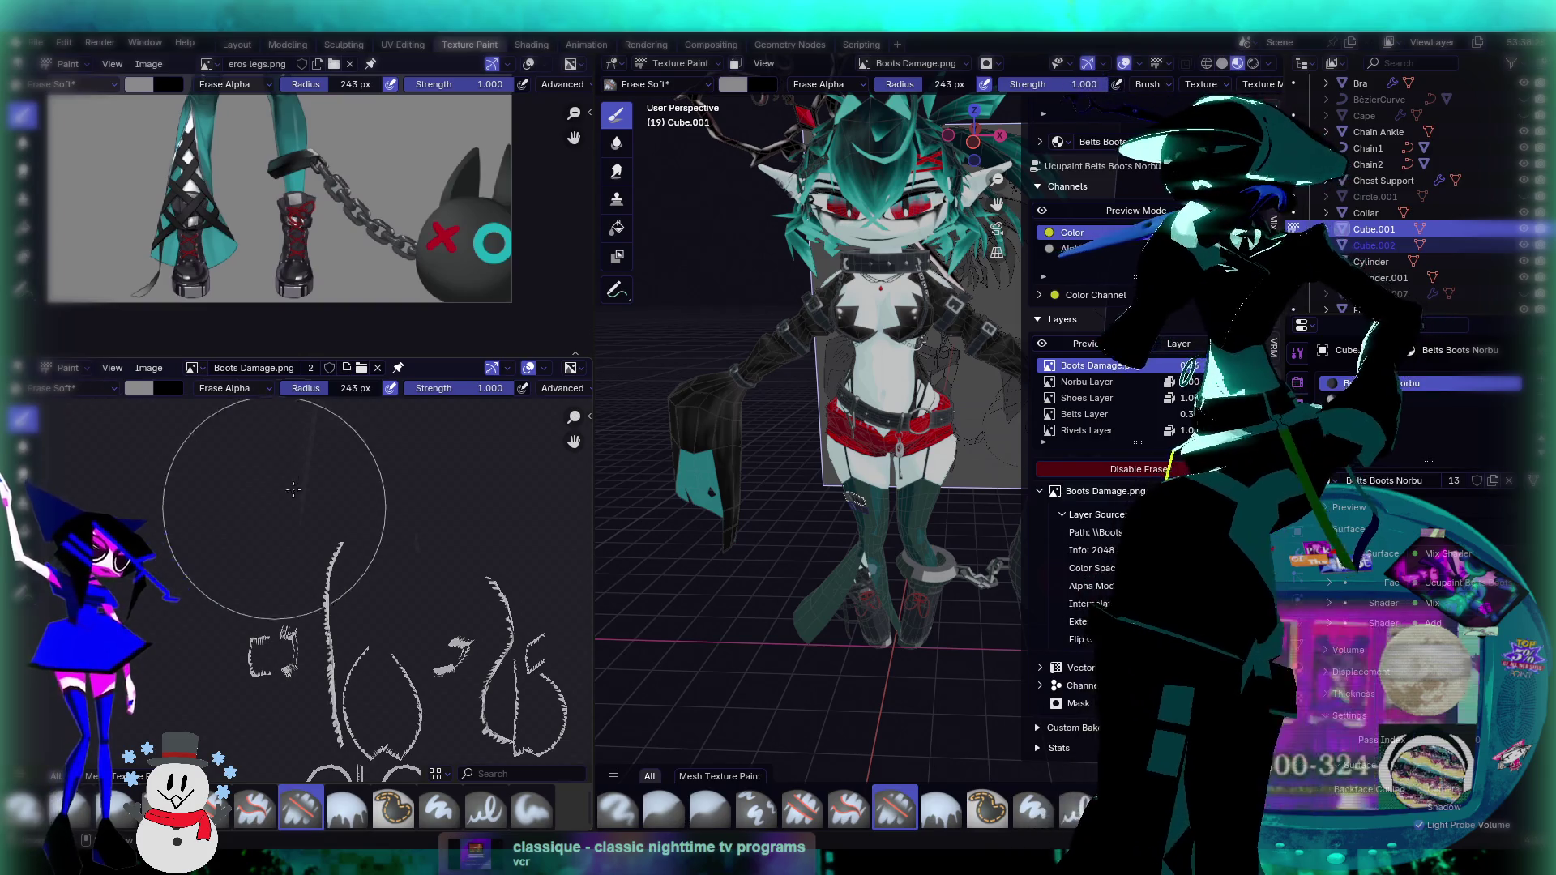
left_click(291, 466)
key("f")
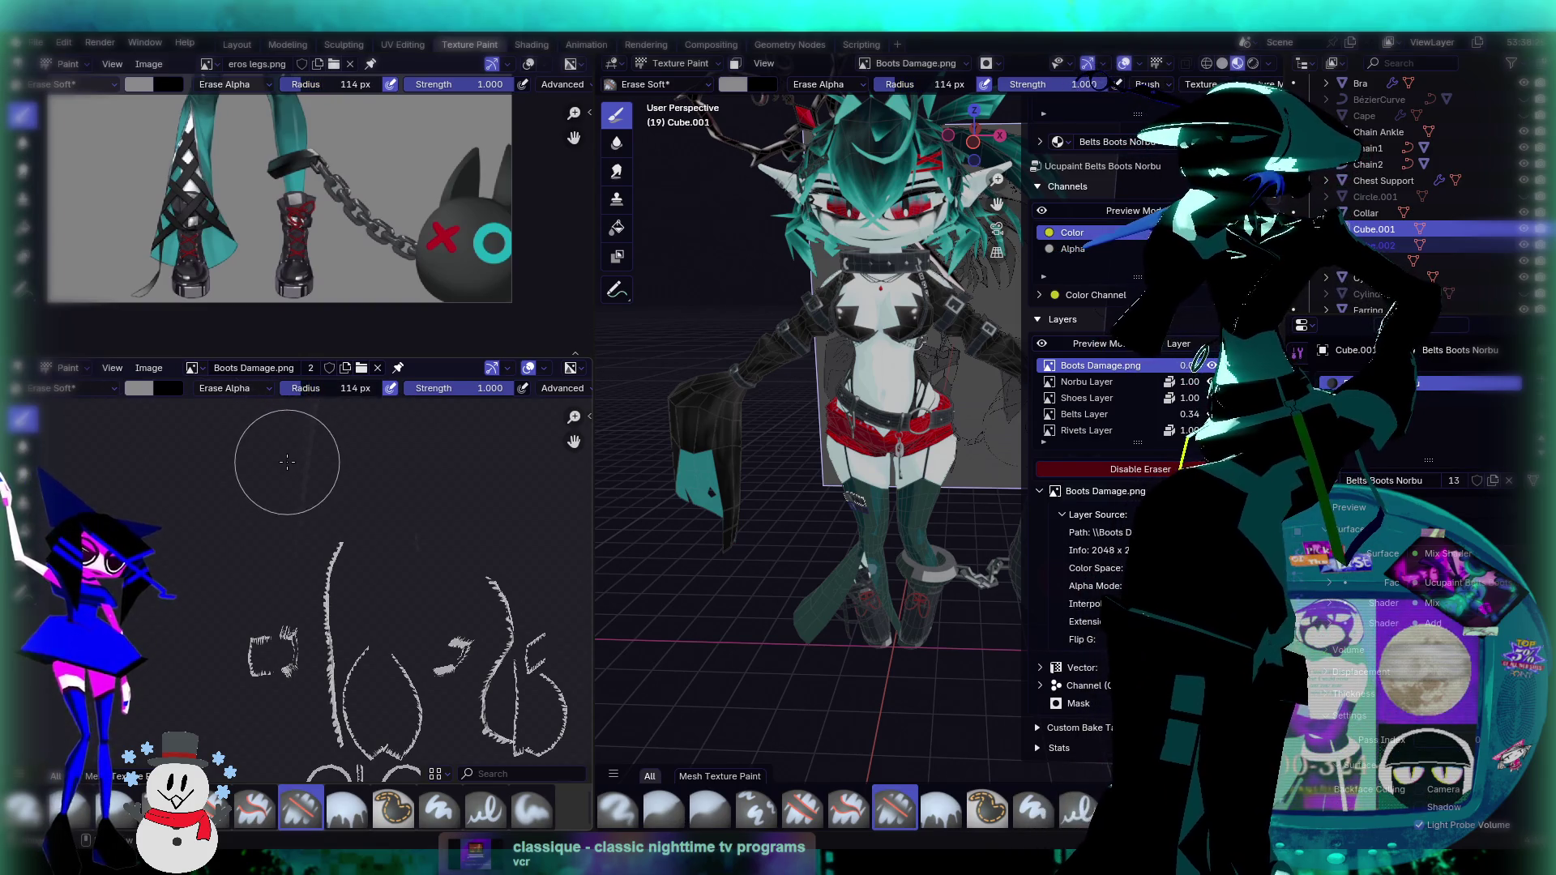
left_click(265, 522)
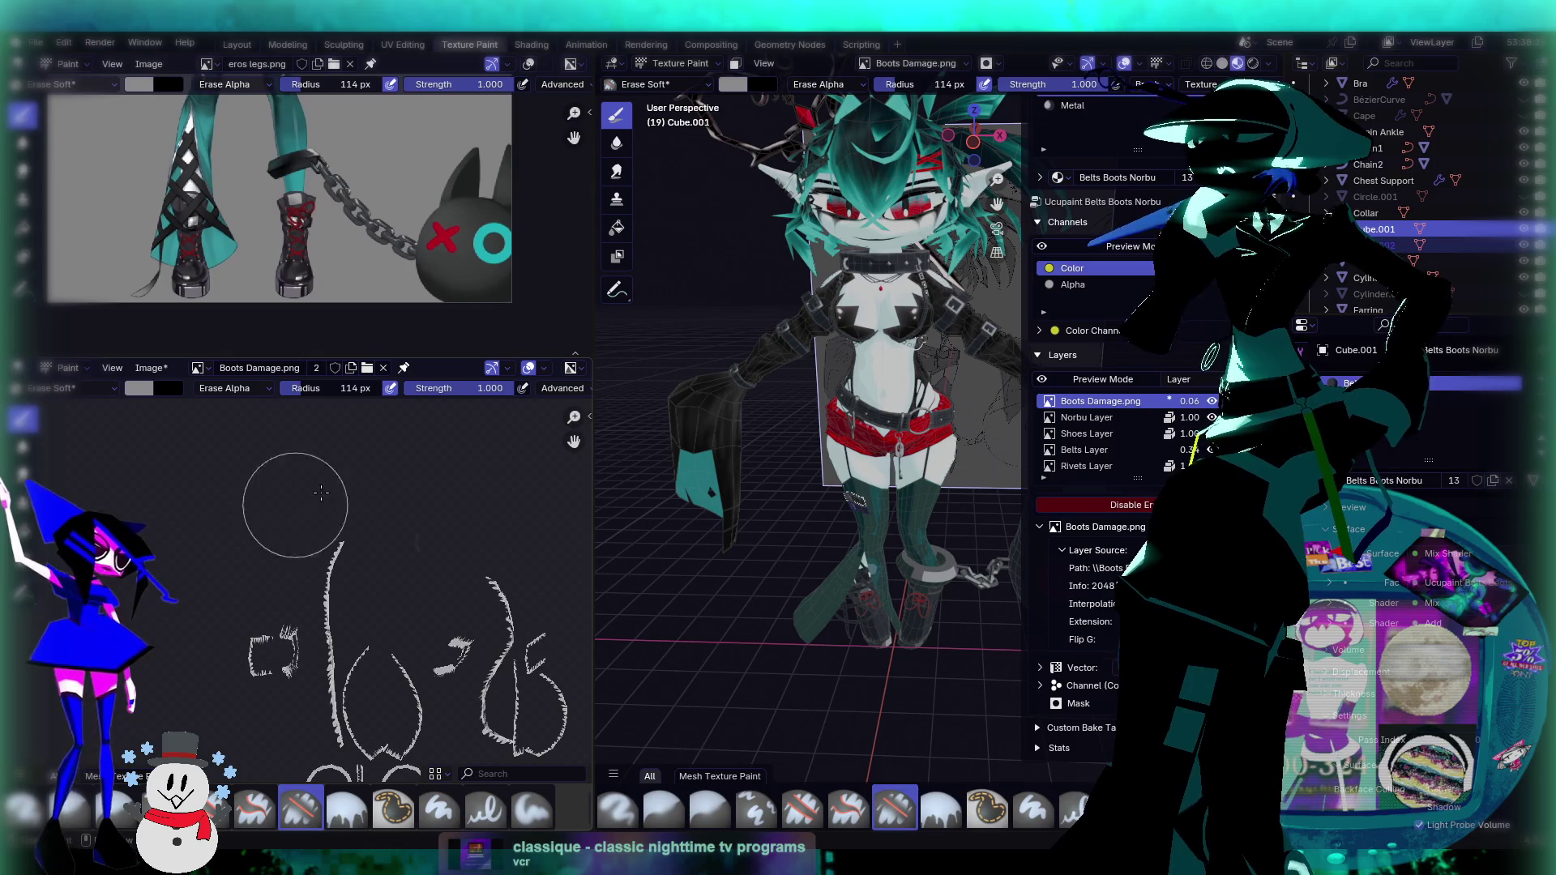
scroll(324, 527, "down", 1)
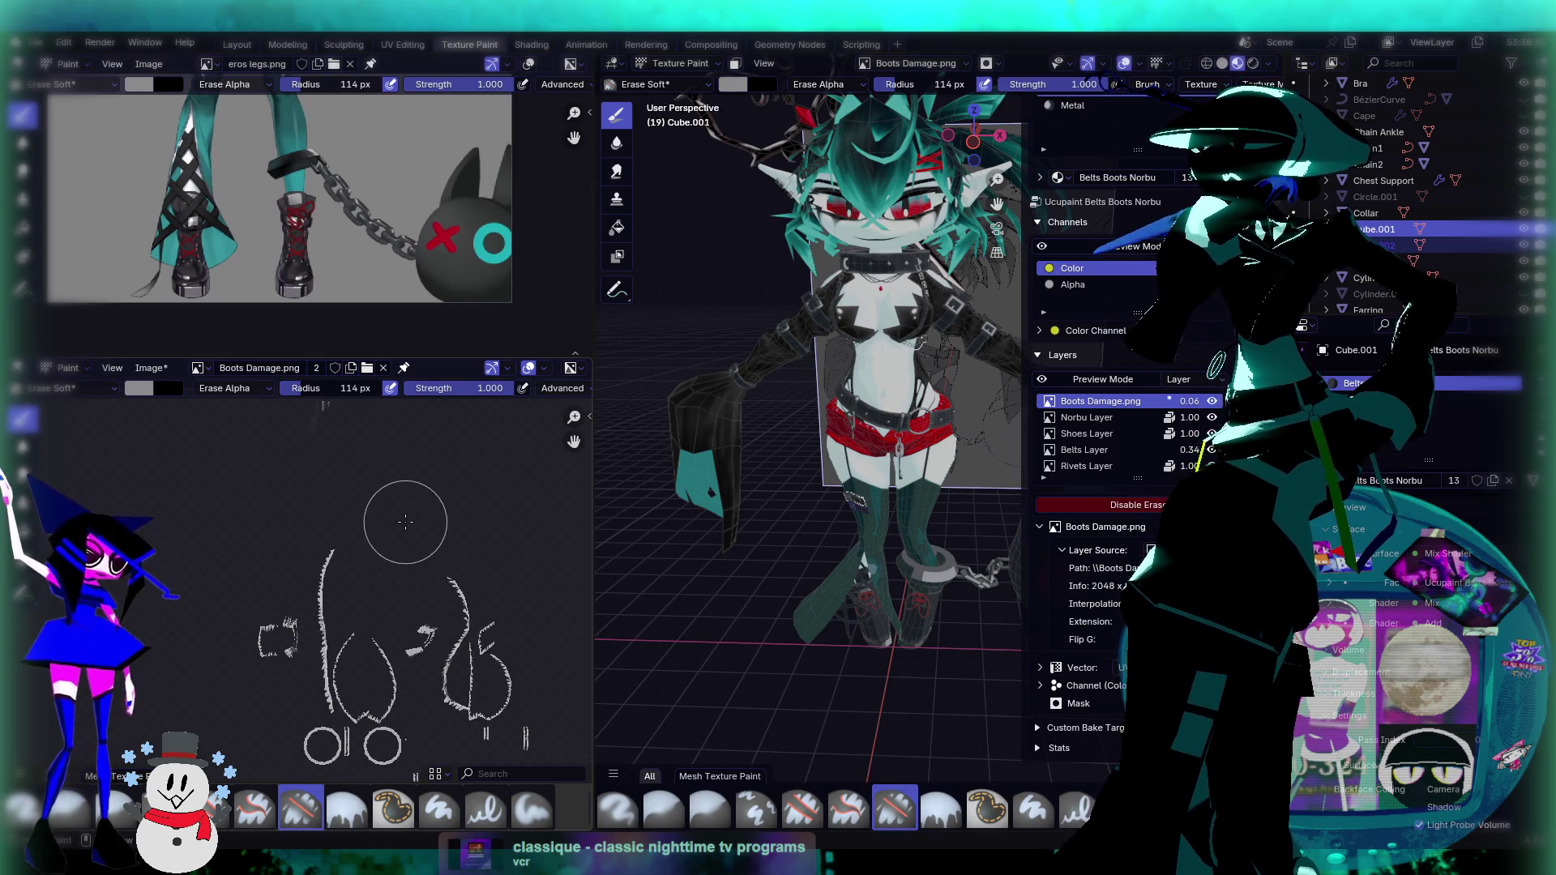
scroll(319, 493, "up", 2, "shift")
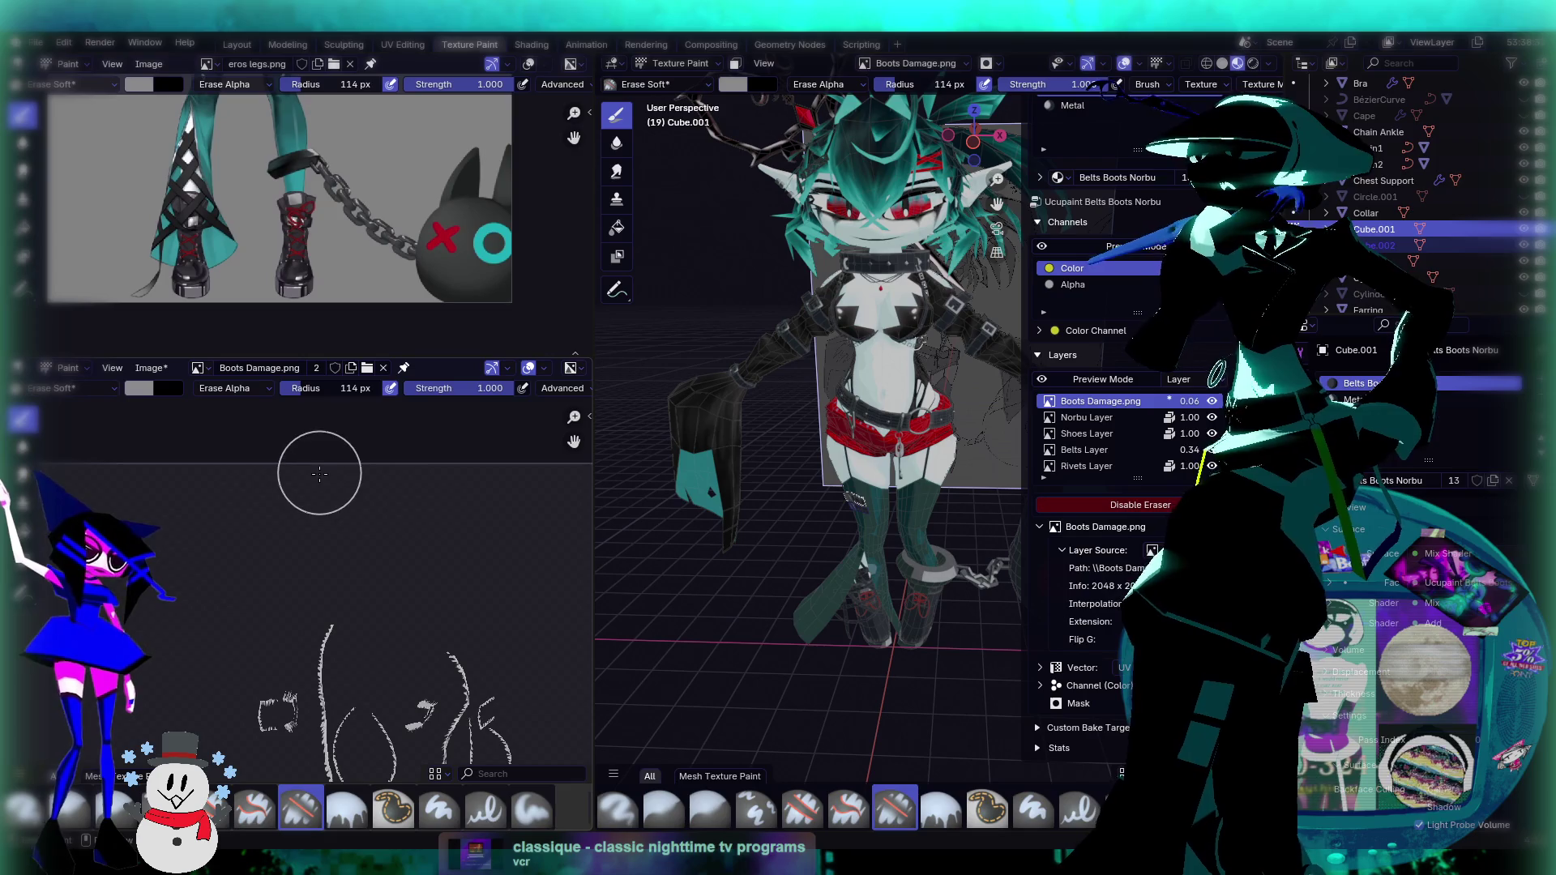
scroll(349, 583, "up", 3)
scroll(328, 559, "up", 1)
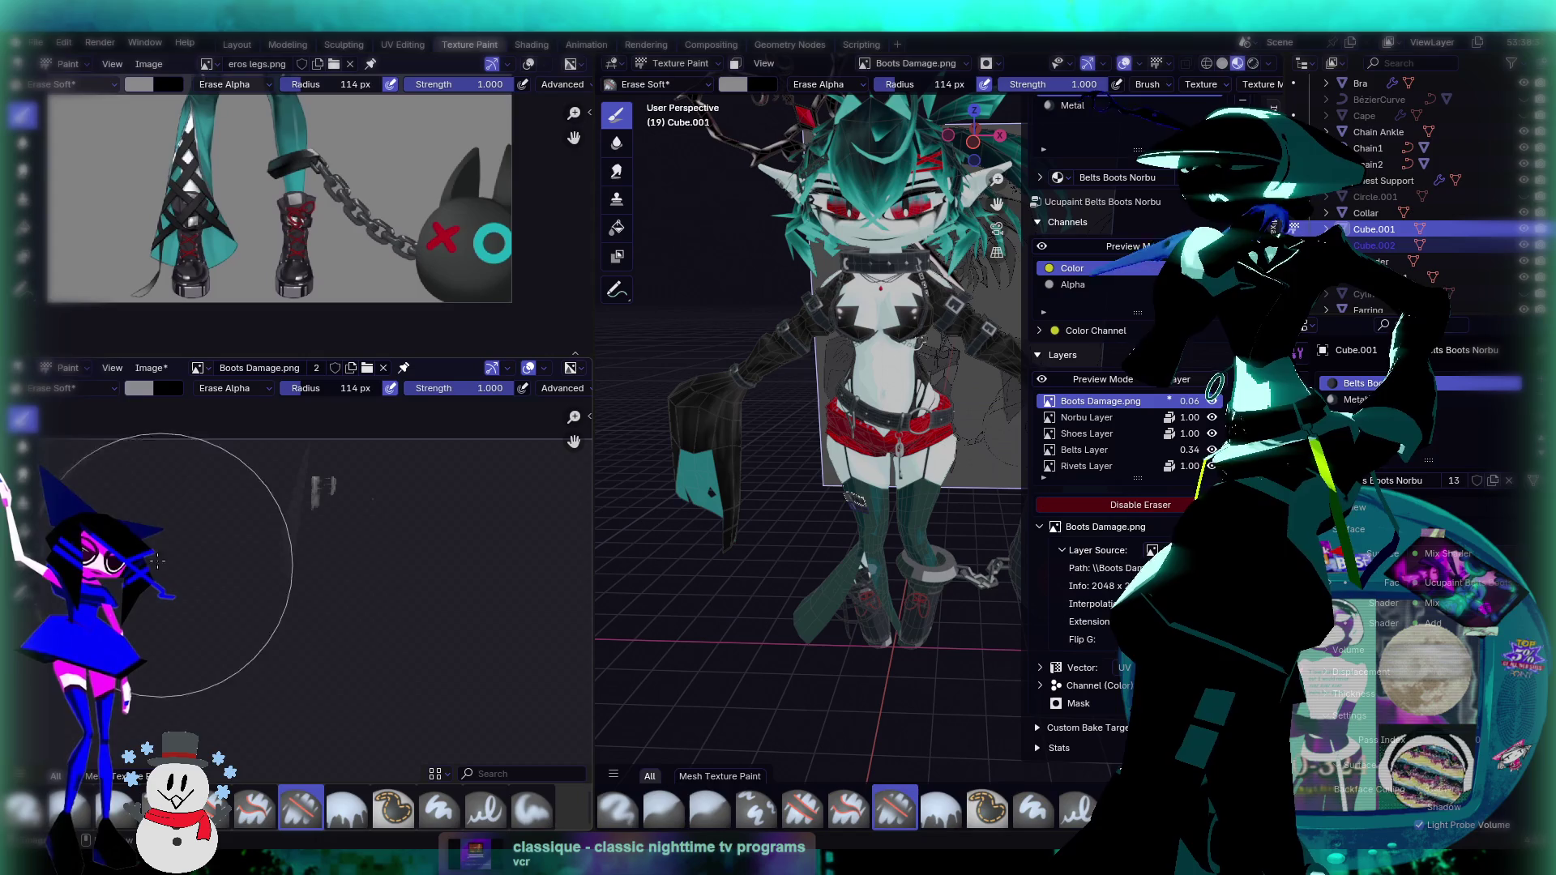
key("bracketleft")
key("bracketleft")
key("bracketleft")
key("bracketleft")
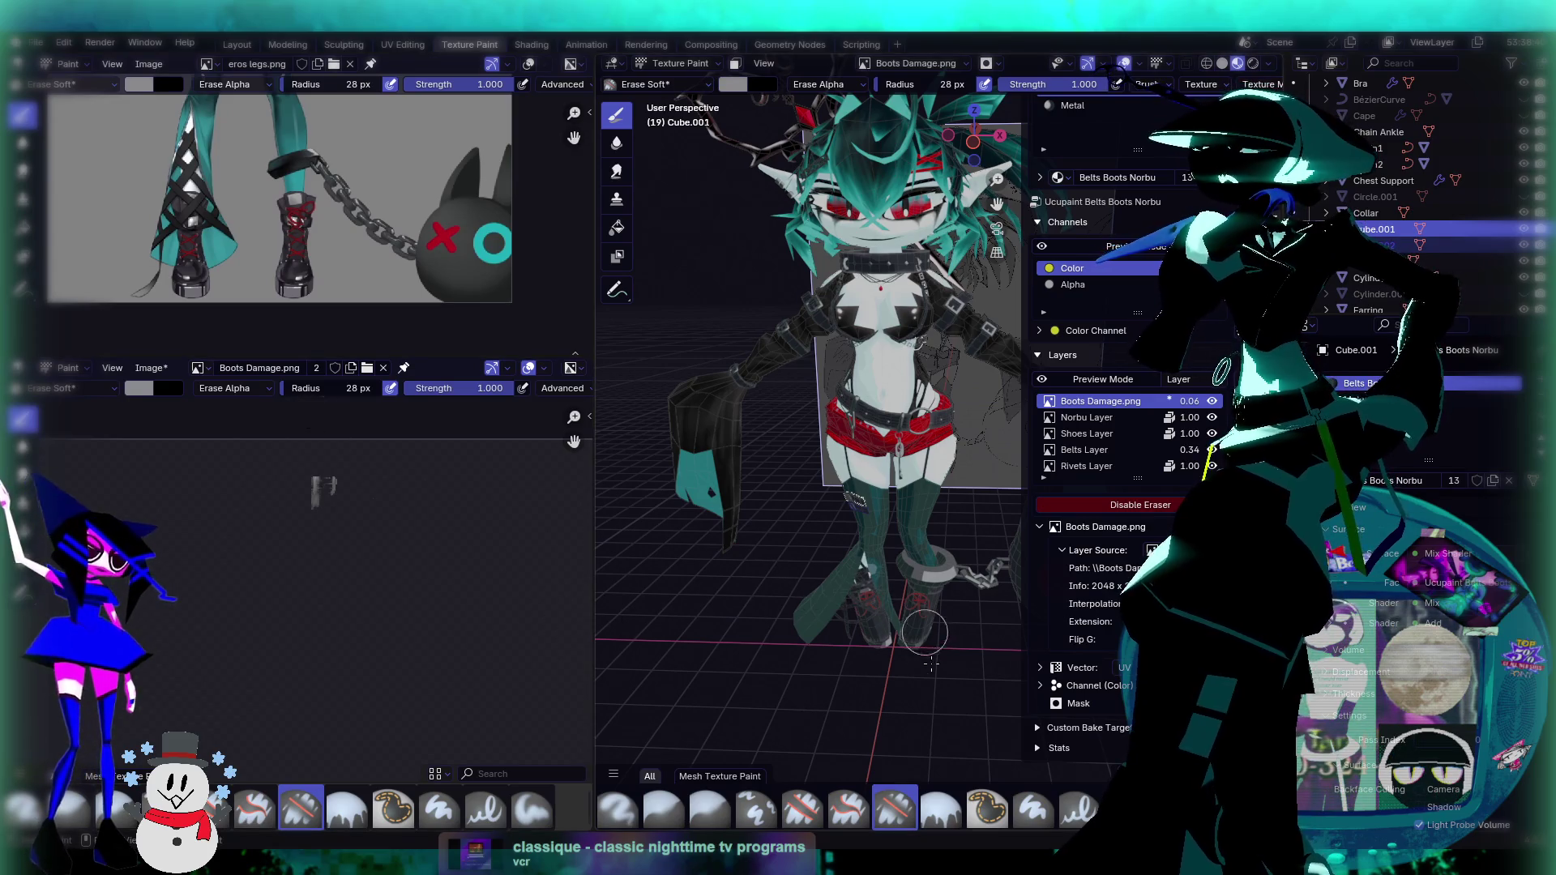
scroll(782, 630, "up", 6)
Step: Look over the boots and the texture scribbles, then save the blend file
mouse_move(782, 630)
middle_mouse_down()
mouse_move(833, 556)
mouse_move(730, 608)
mouse_move(783, 570)
mouse_move(966, 548)
mouse_move(734, 541)
mouse_move(818, 454)
middle_mouse_up()
scroll(278, 562, "up", 3)
middle_click_drag(278, 563, 227, 516)
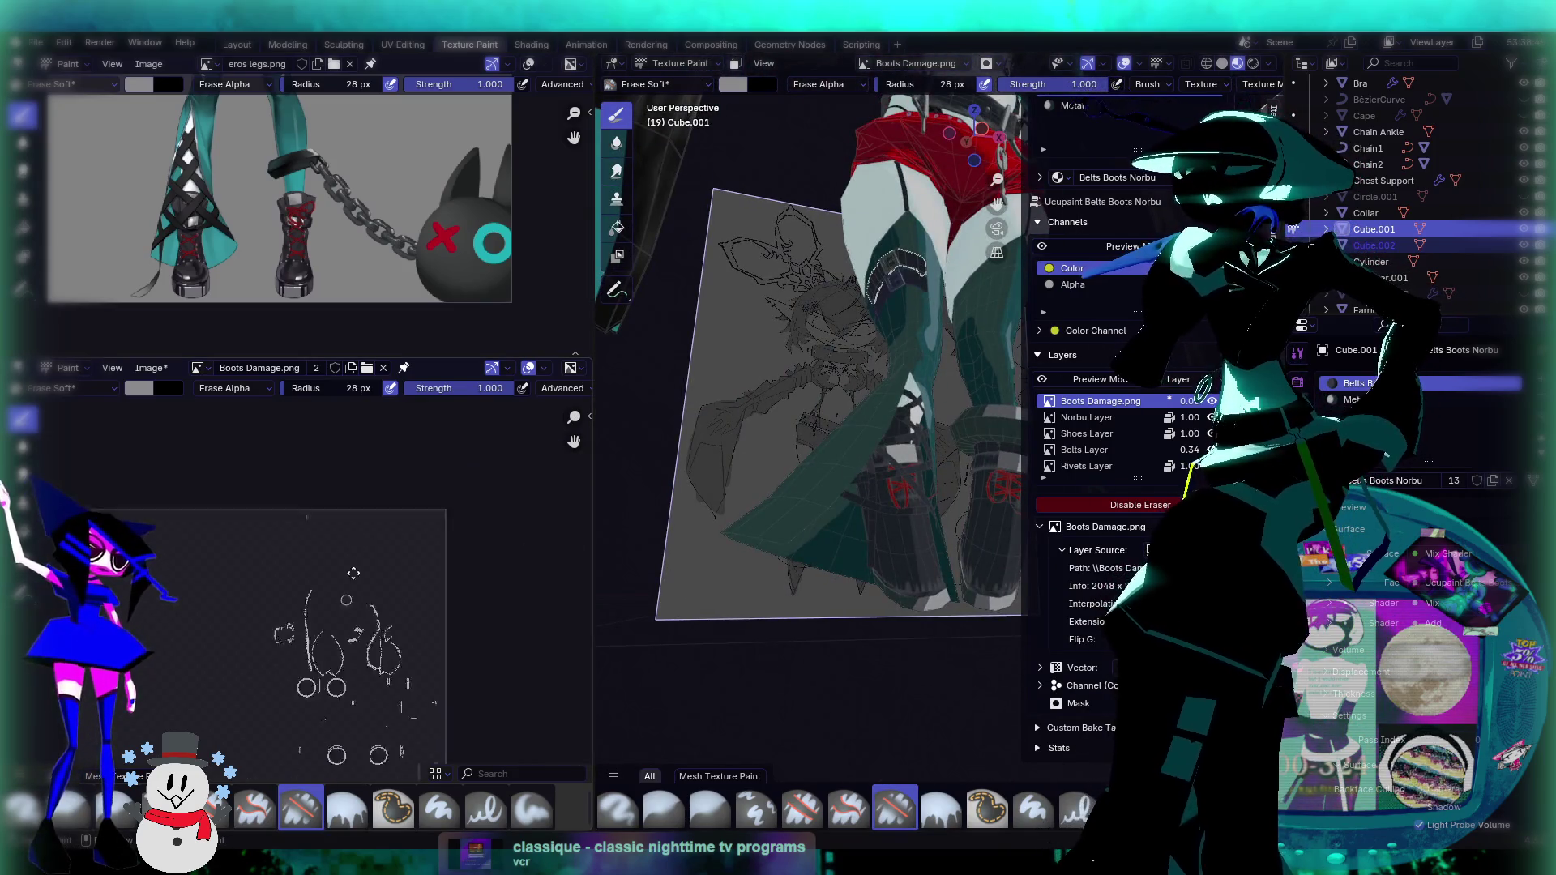
scroll(227, 516, "down", 1)
key("ctrl+s")
Step: Zoom in on the texture scribbles and orbit to a front view of the legs
middle_click_drag(324, 487, 403, 532)
scroll(404, 532, "up", 2)
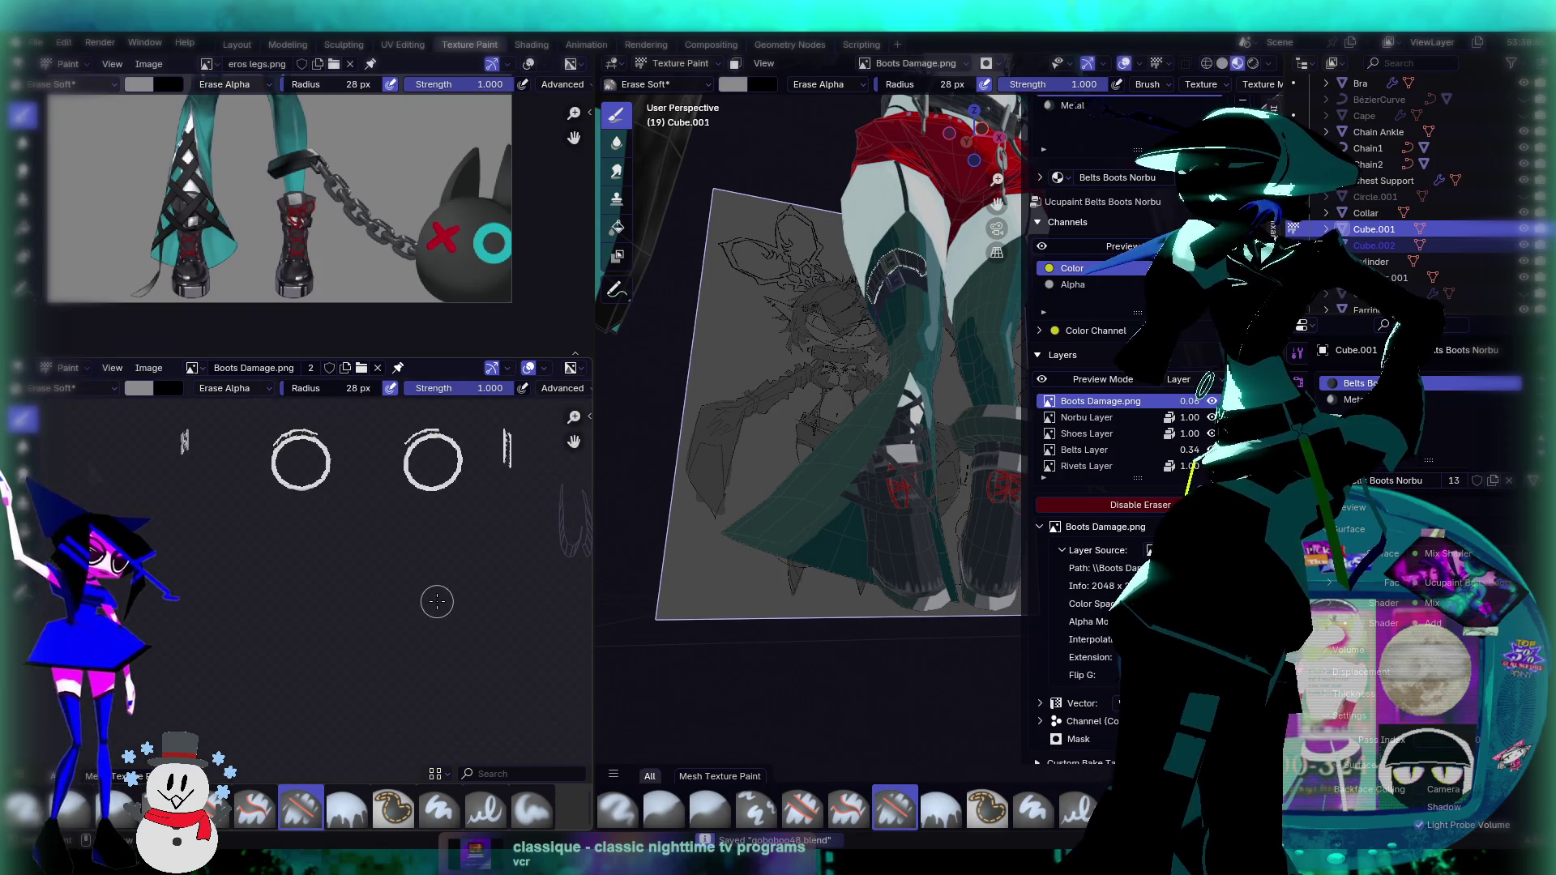
middle_click_drag(568, 535, 448, 604)
mouse_move(811, 487)
middle_mouse_down()
mouse_move(843, 511)
mouse_move(841, 362)
mouse_move(734, 316)
middle_mouse_up()
scroll(843, 511, "up", 2)
scroll(843, 510, "up", 1)
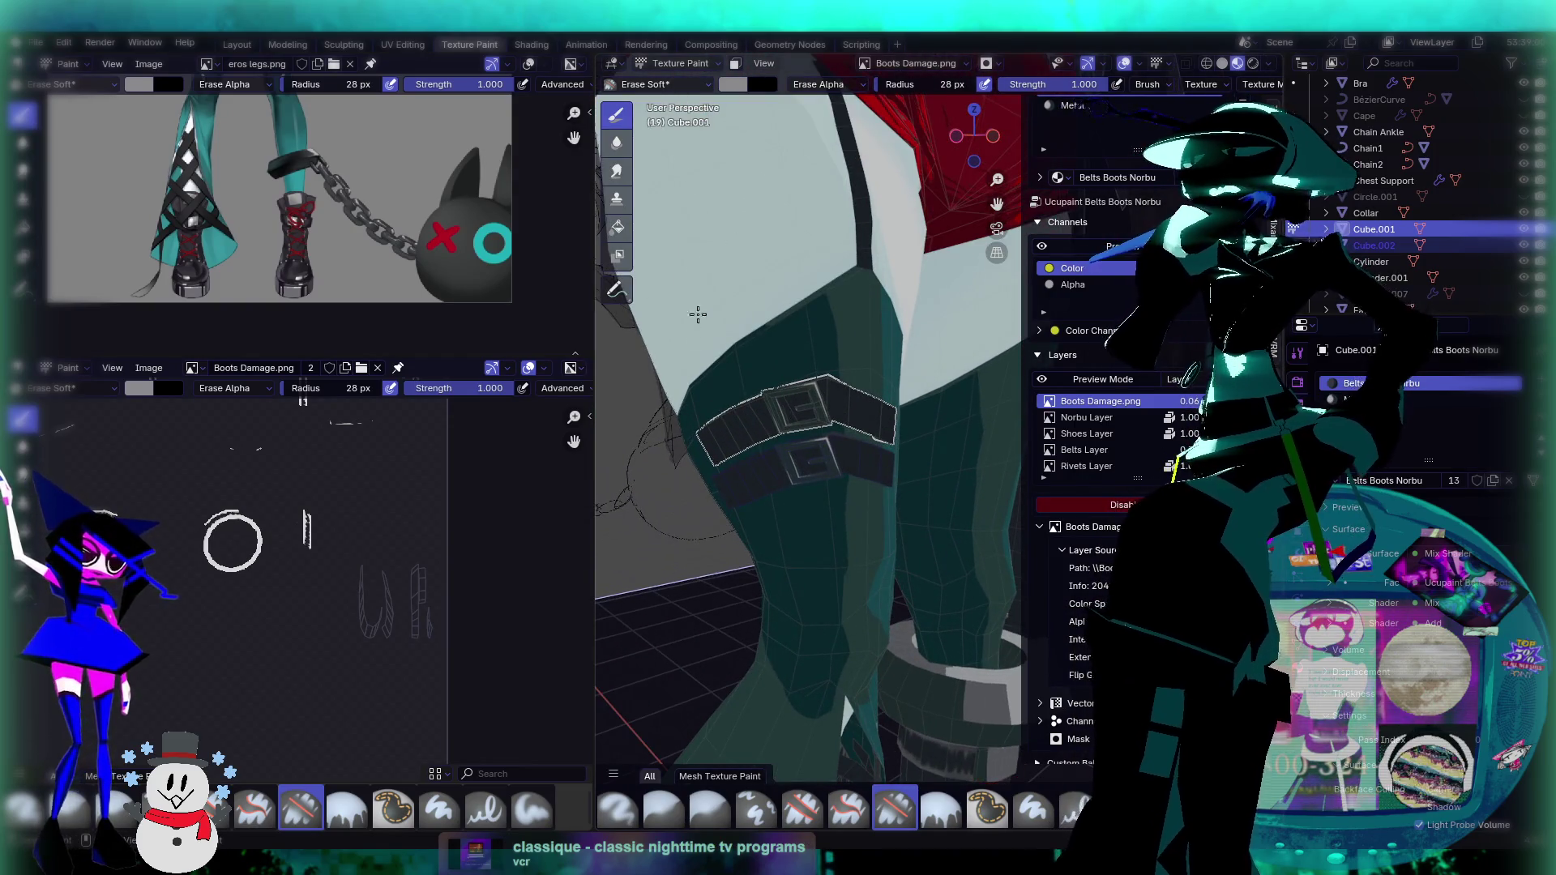
Step: Return to Object Mode, select the upper thigh strap, and make Belts Layer the active paint layer
left_click(677, 63)
left_click(681, 79)
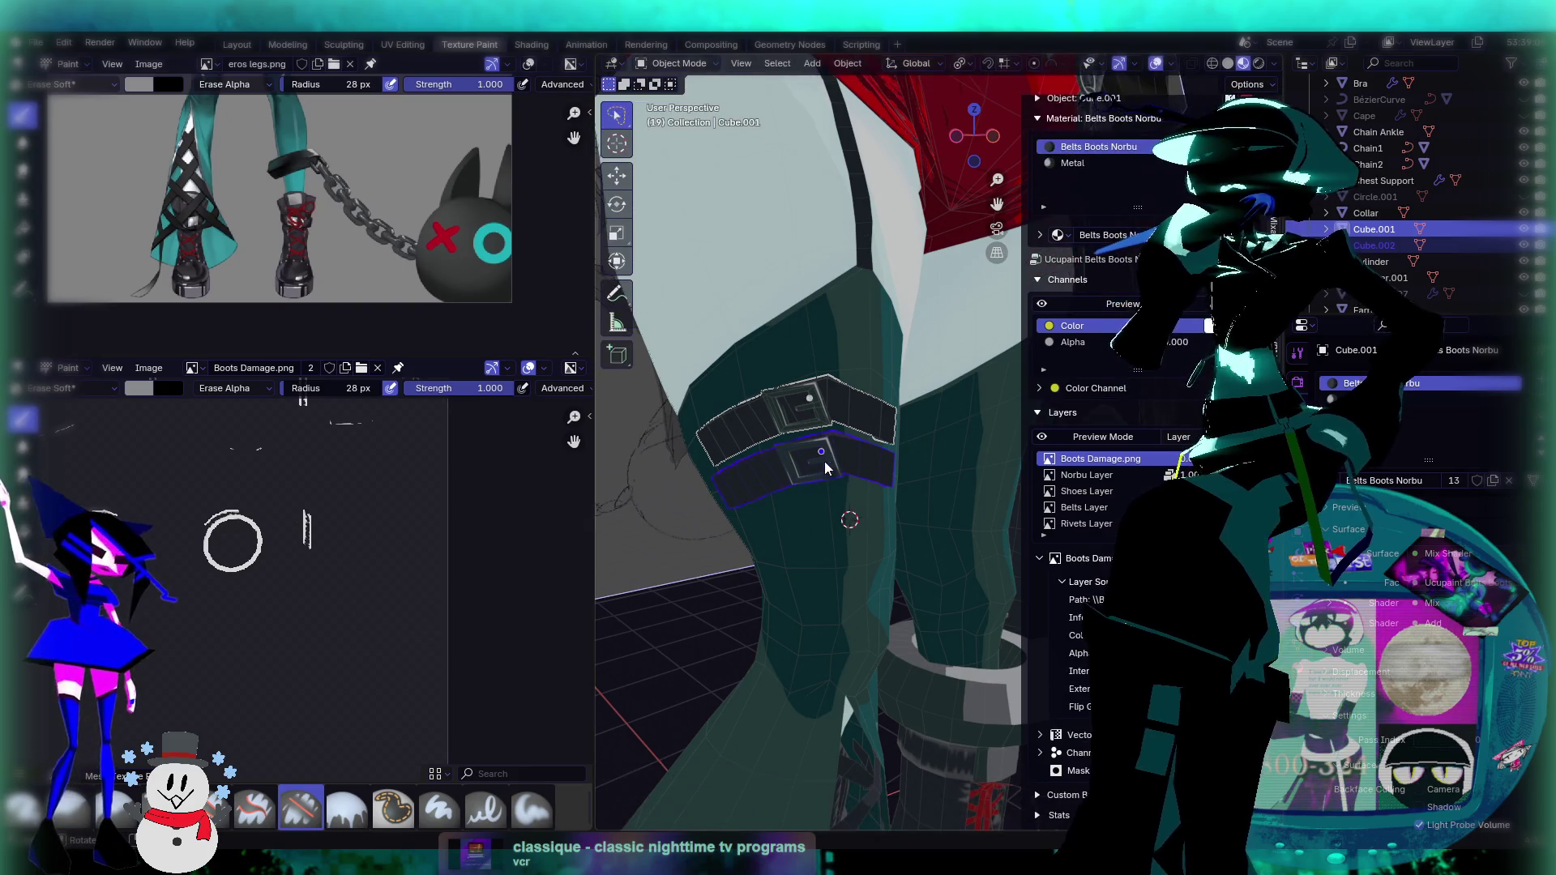
left_click(847, 411)
mouse_move(859, 502)
middle_mouse_down()
mouse_move(843, 514)
mouse_move(892, 484)
middle_mouse_up()
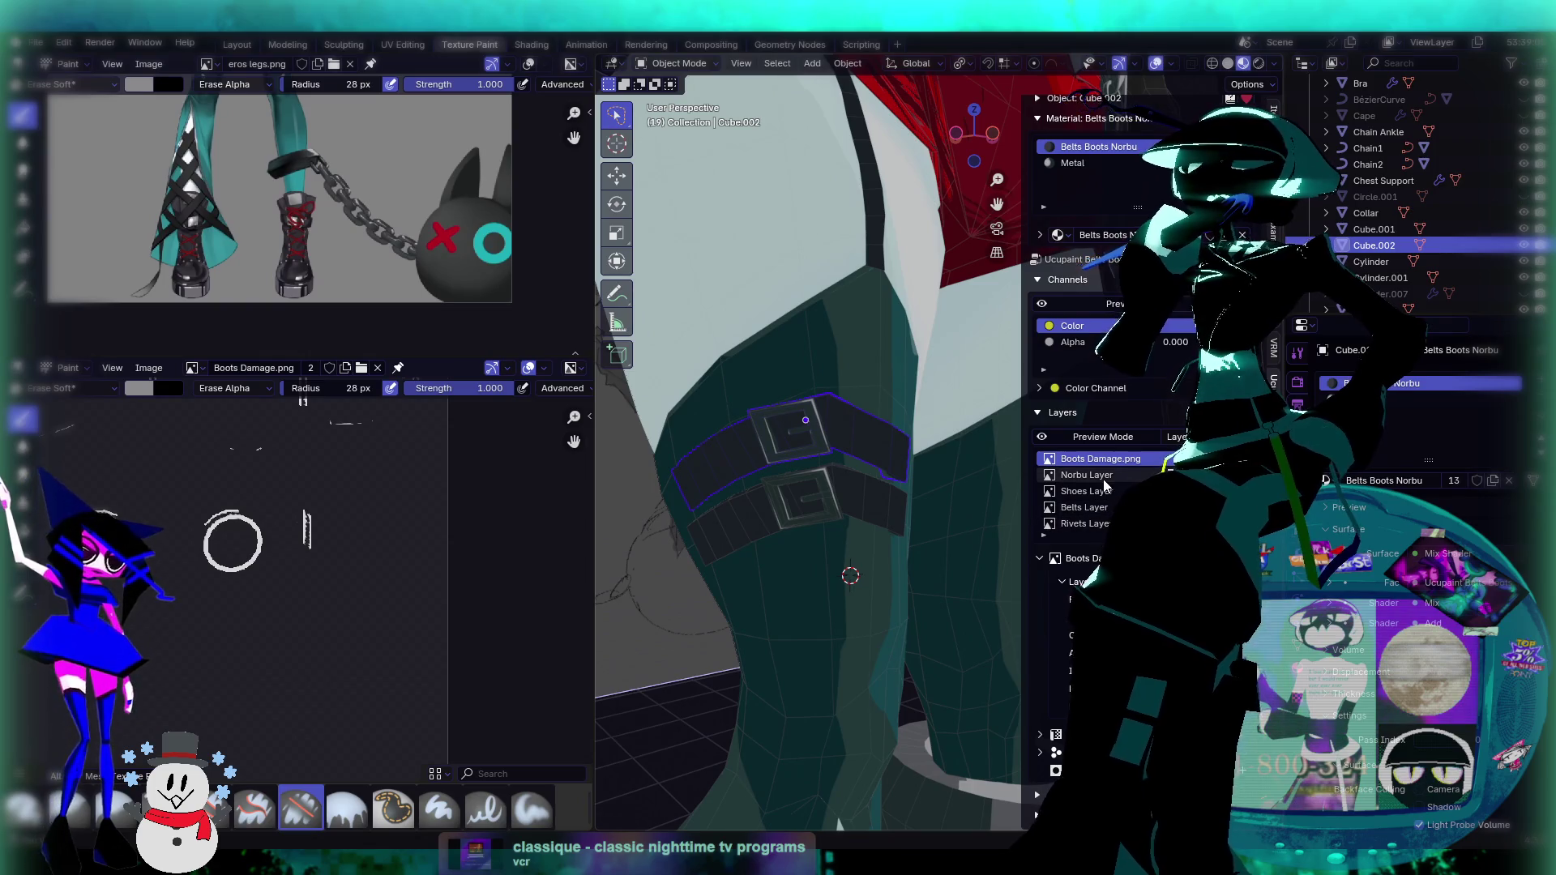
left_click(1102, 509)
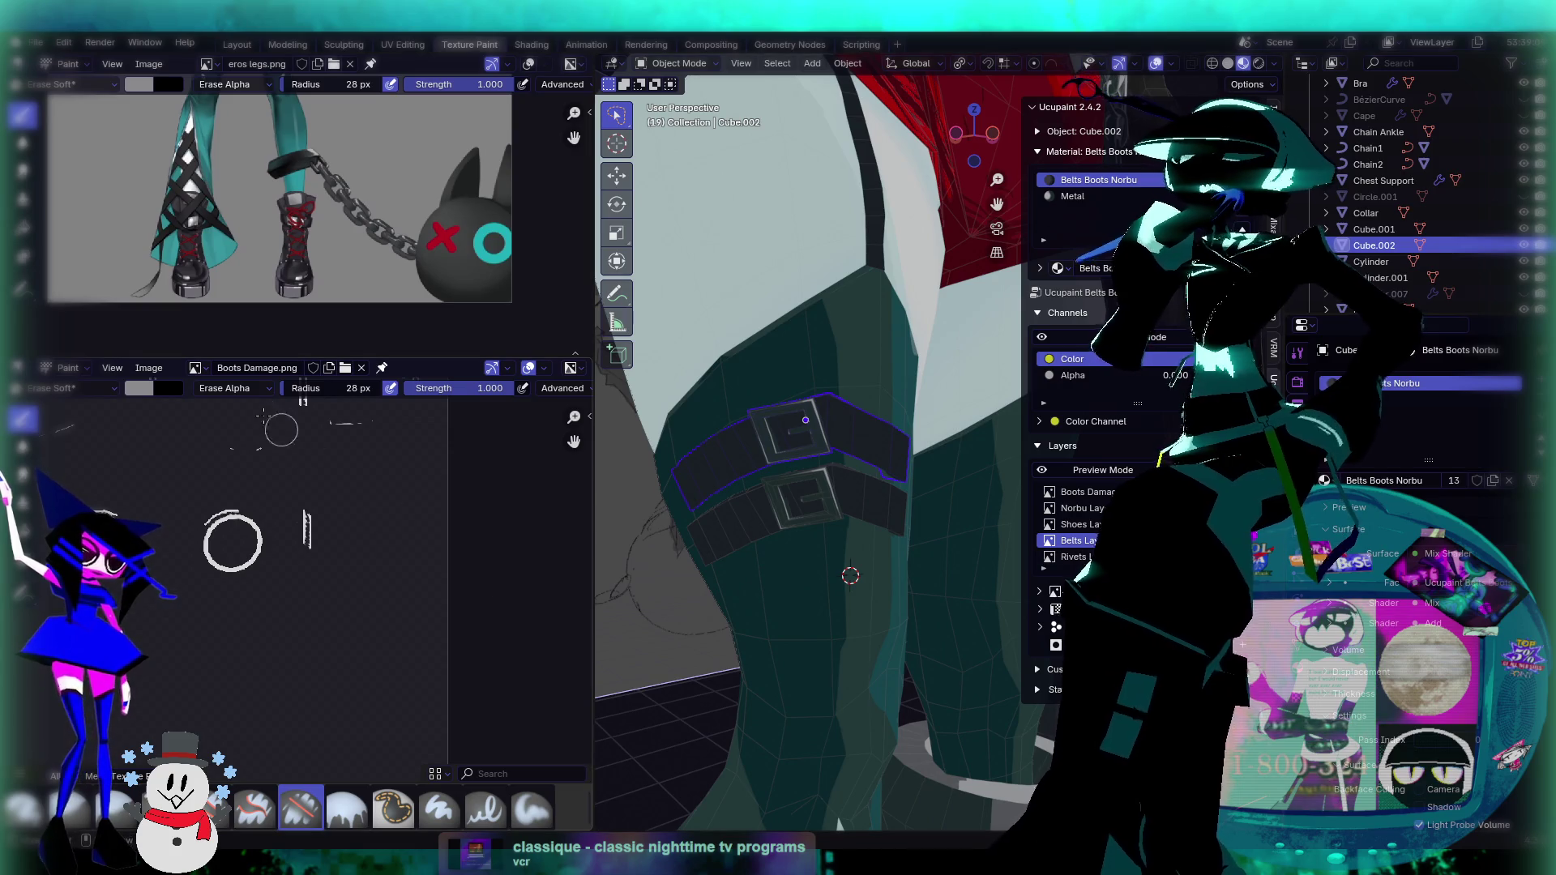
Step: Put the upper strap in Texture Paint mode with the soft brush and Belts Layer in the lower editor
left_click(195, 368)
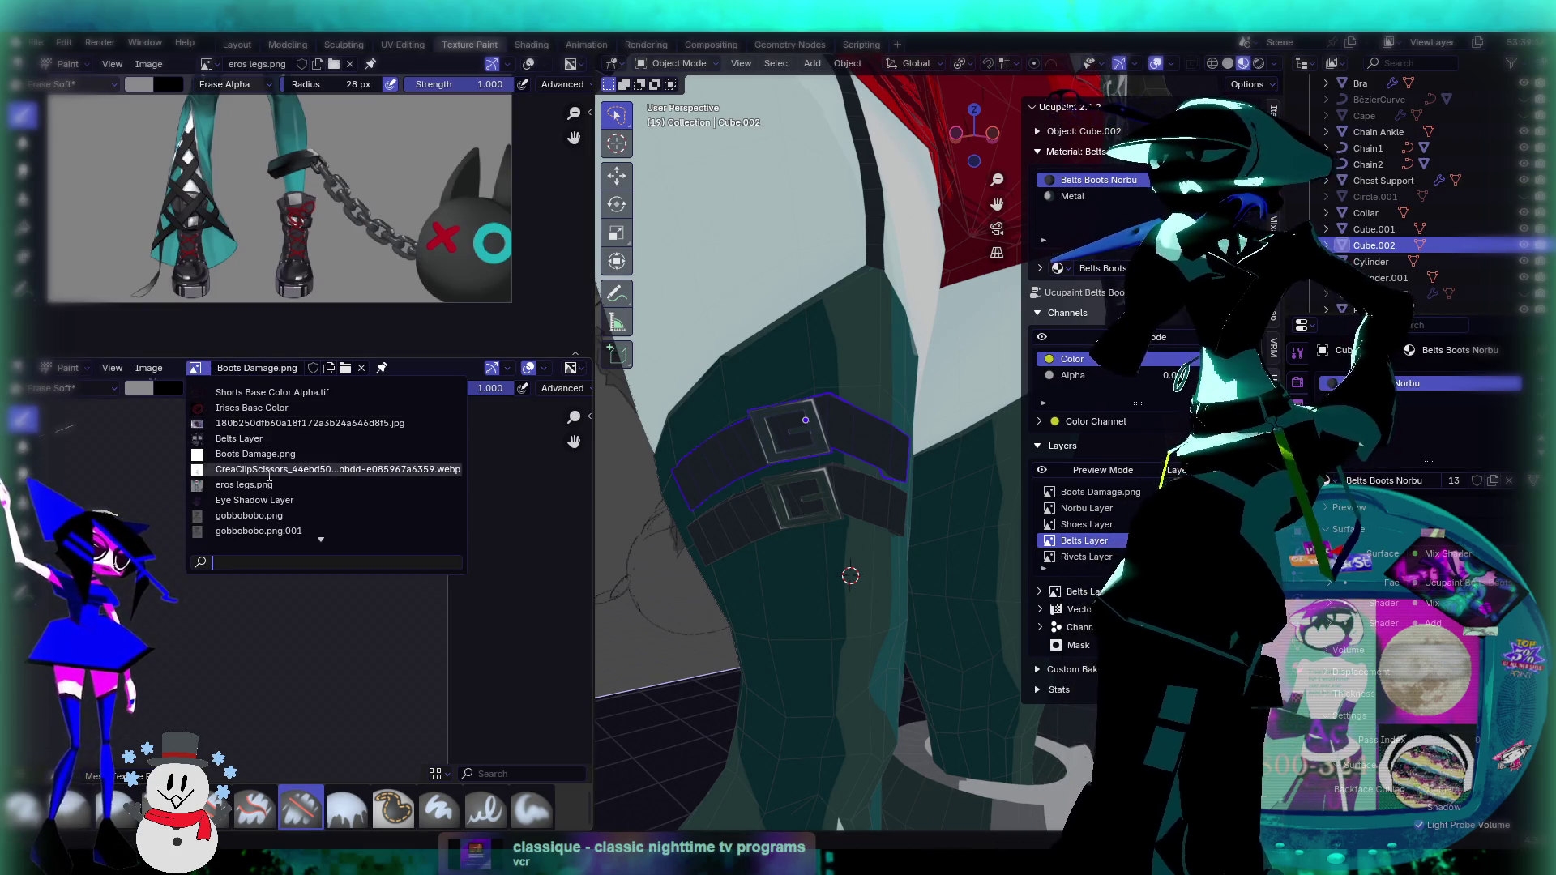
left_click(268, 439)
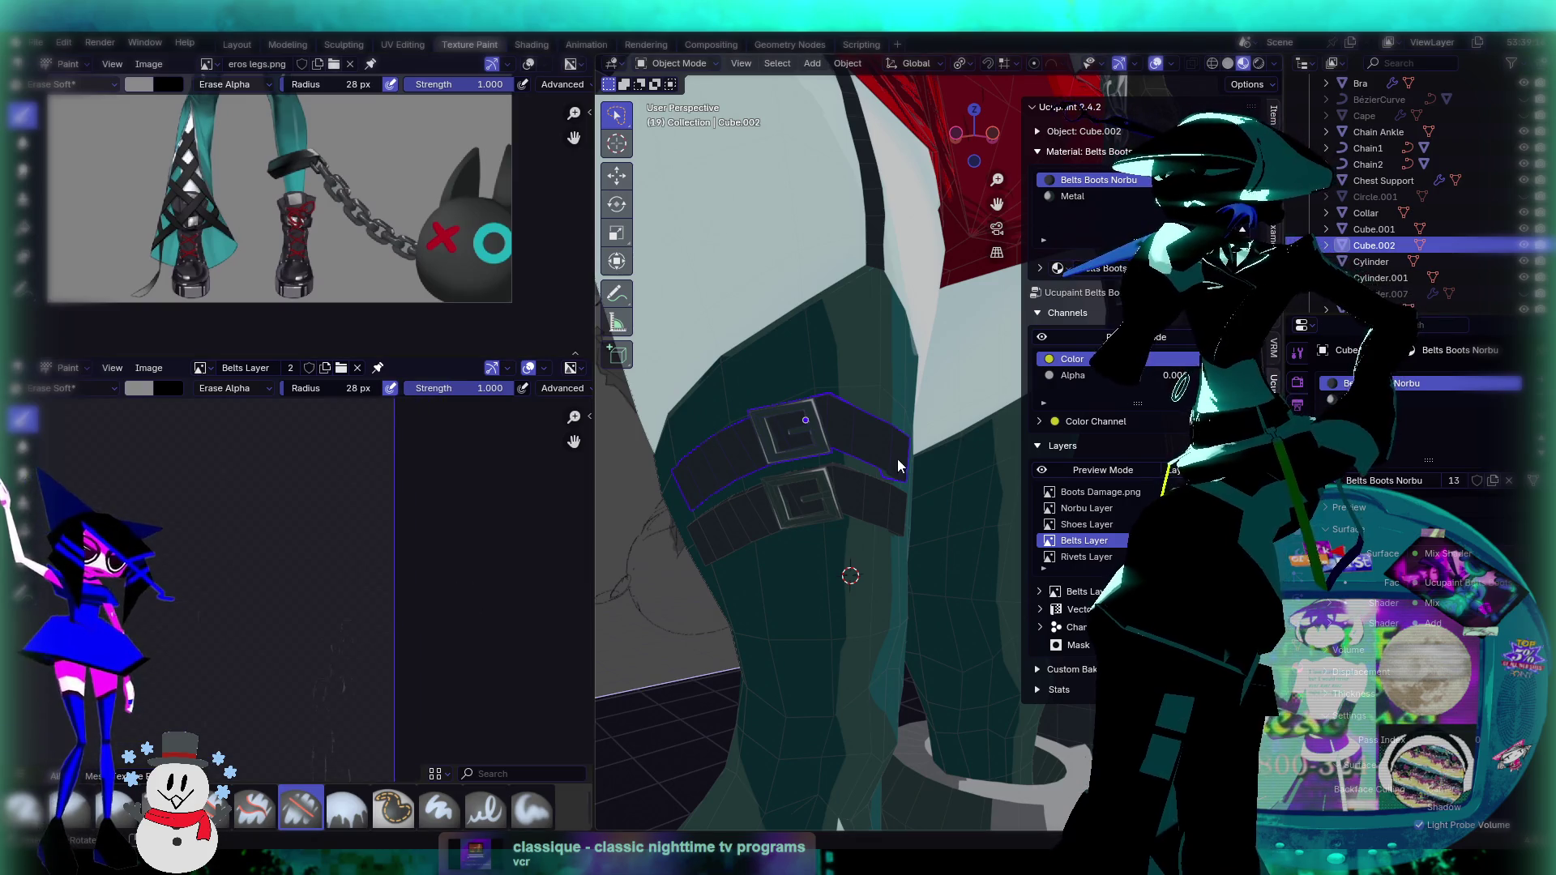
middle_click_drag(798, 477, 584, 156)
left_click(673, 63)
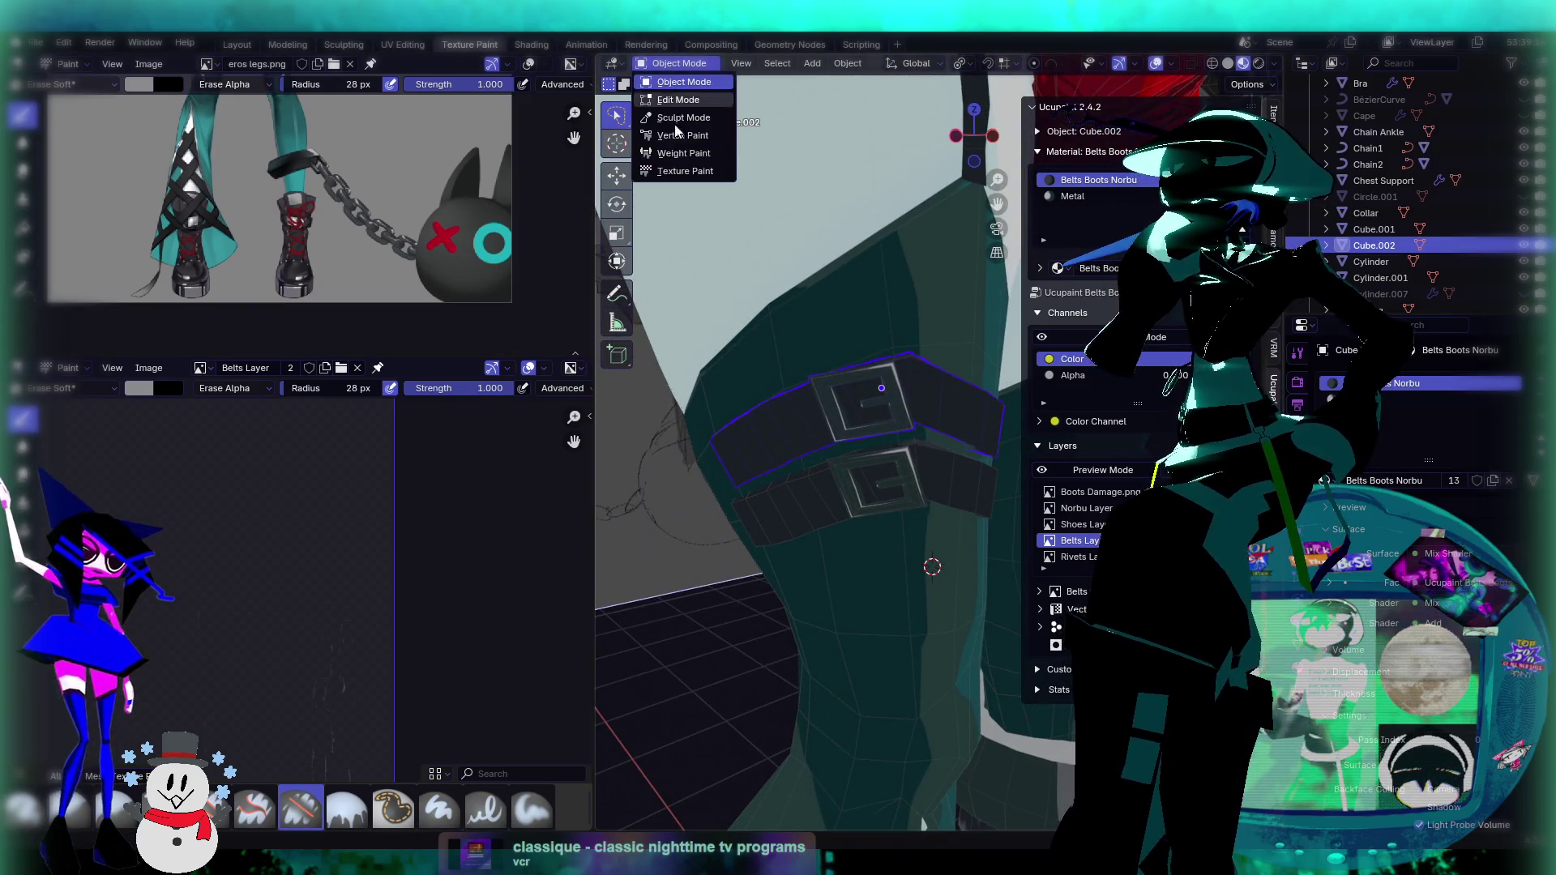
left_click(681, 166)
middle_click_drag(839, 504, 824, 445)
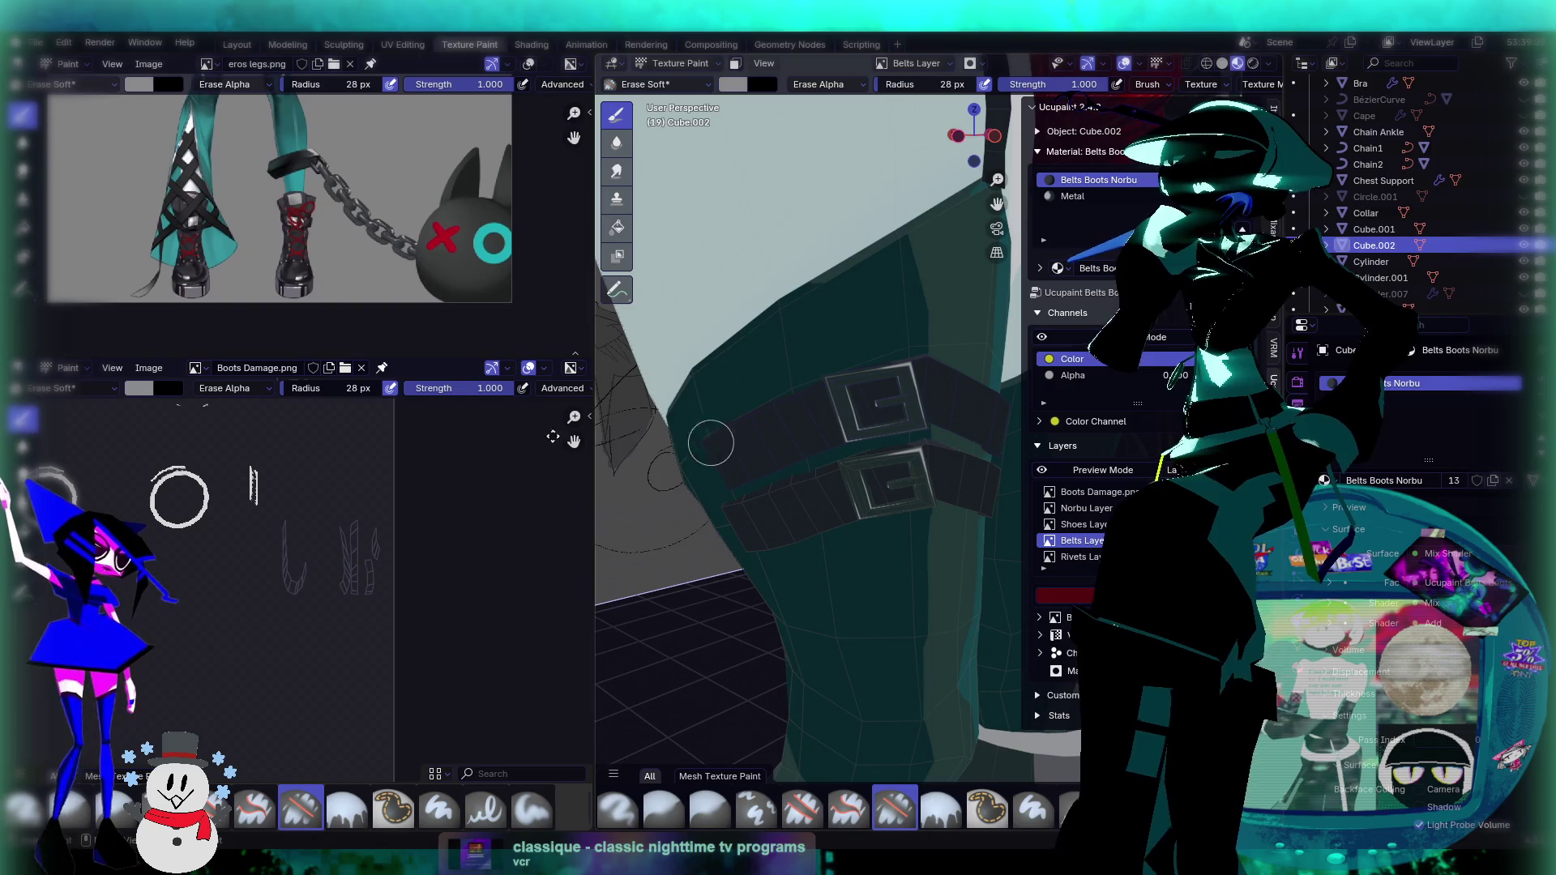
left_click(532, 808)
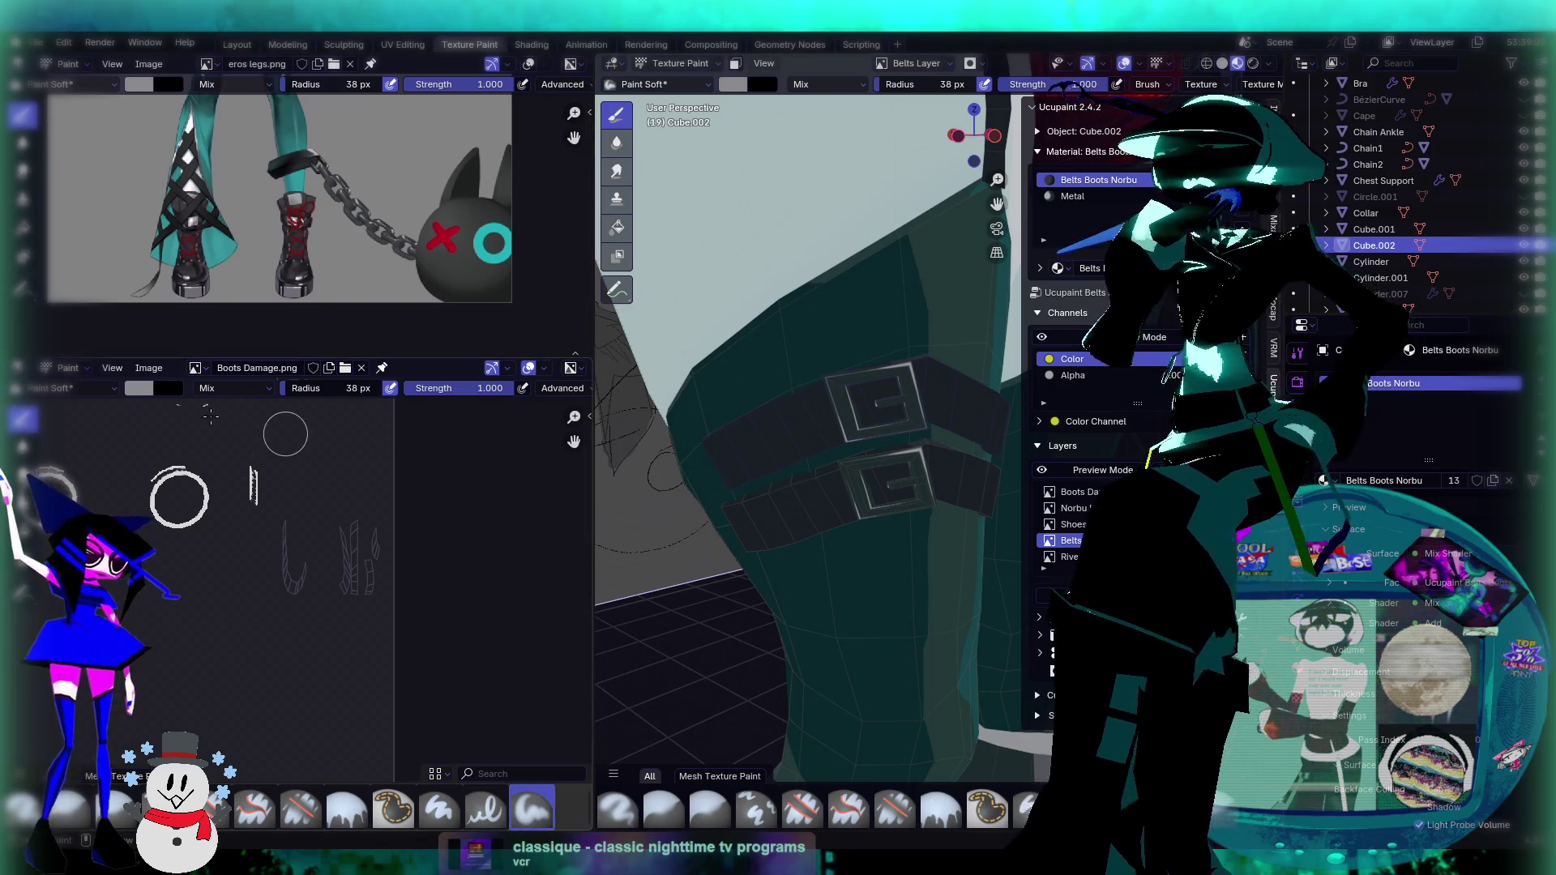
left_click(195, 368)
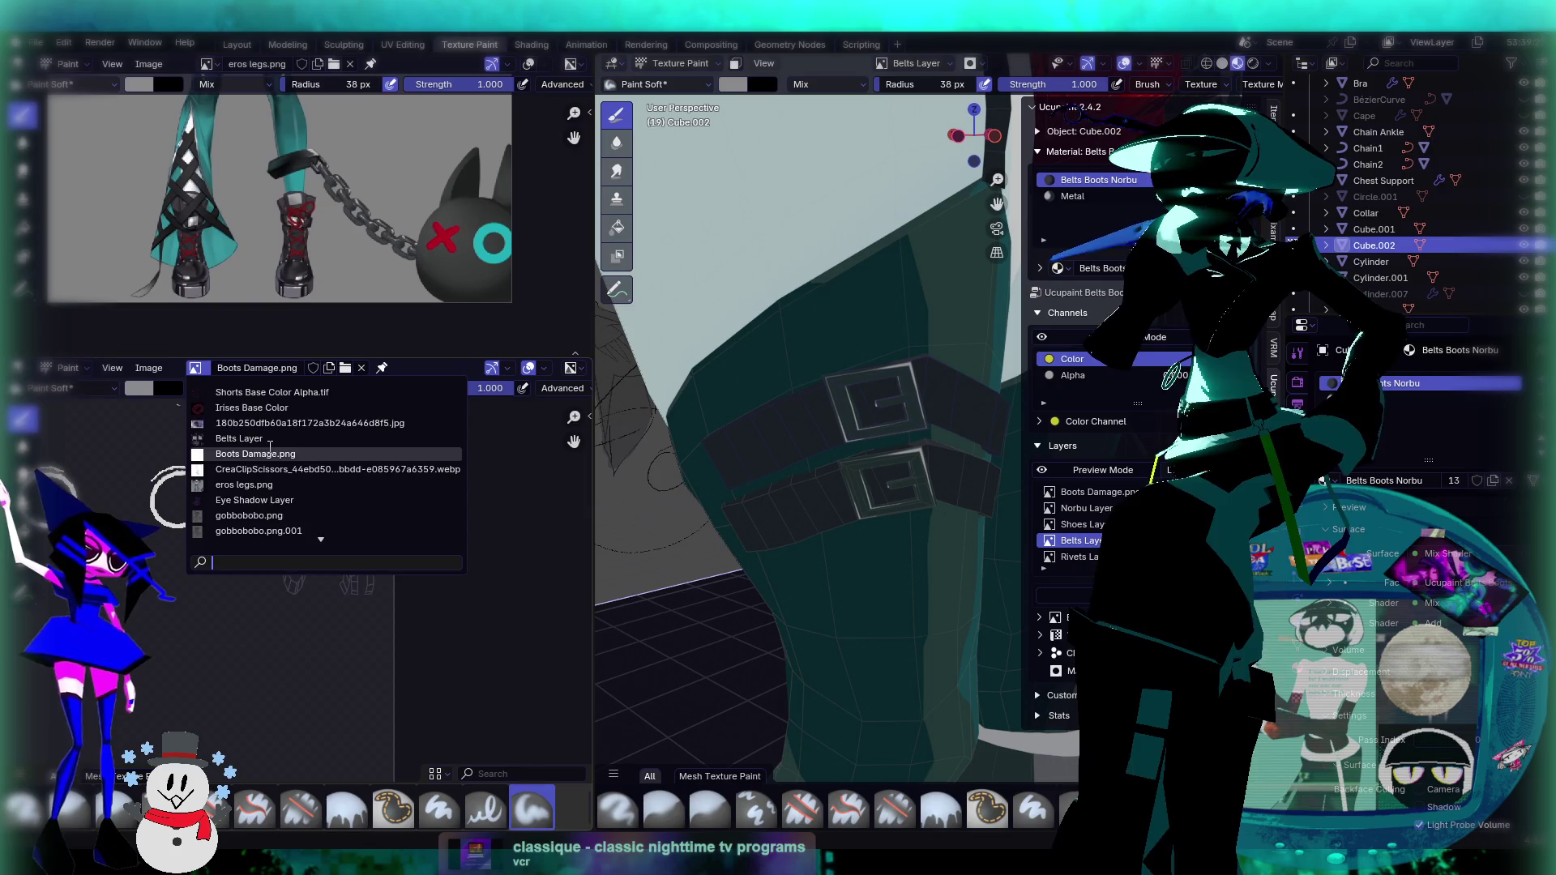
left_click(282, 452)
left_click(196, 368)
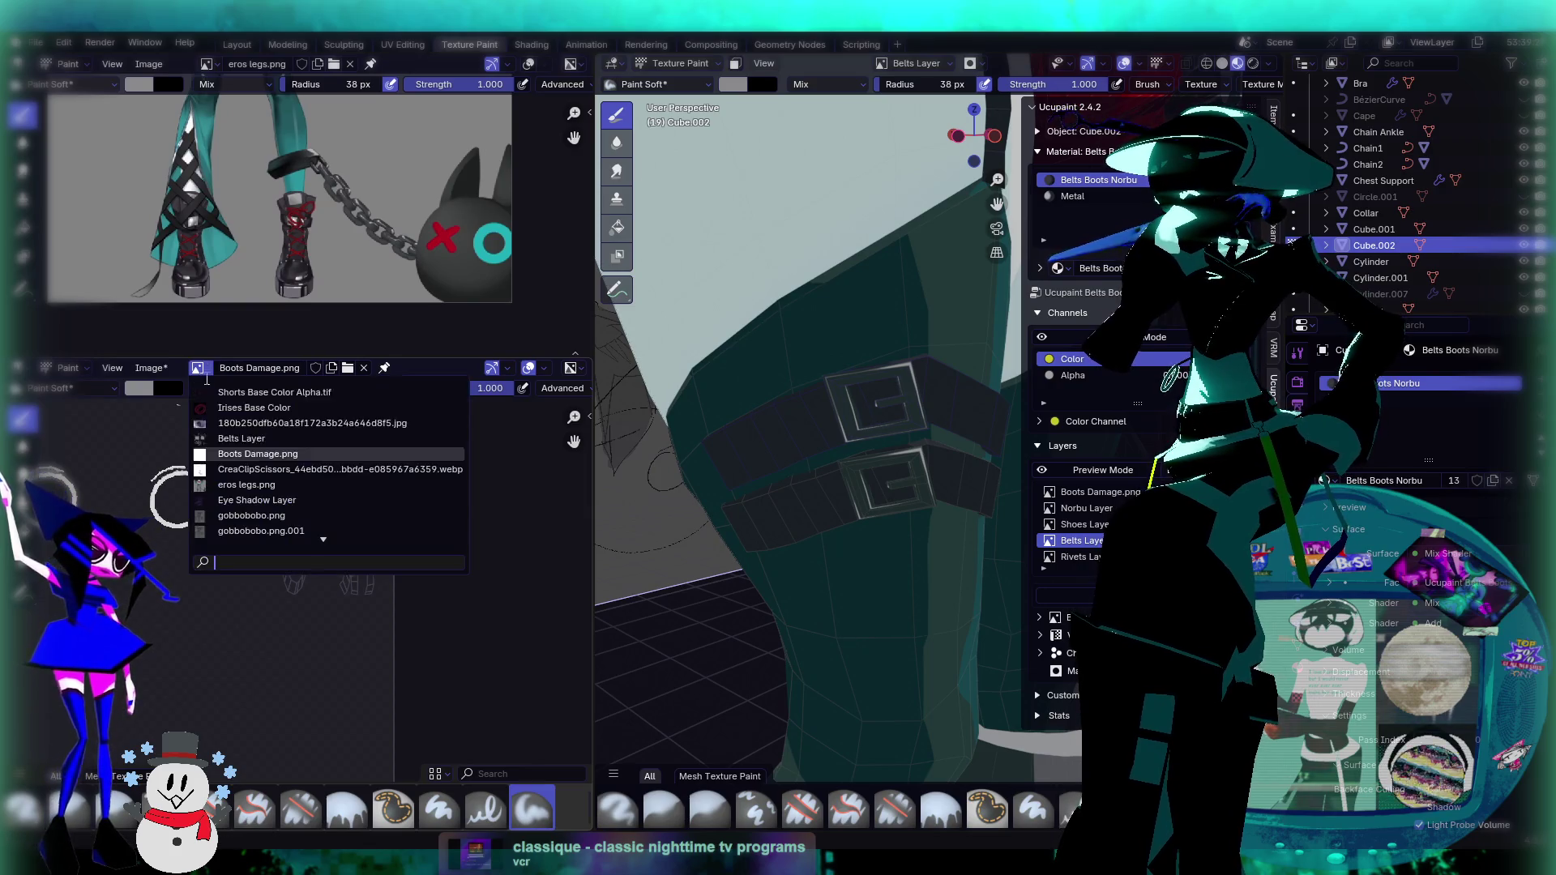
left_click(259, 440)
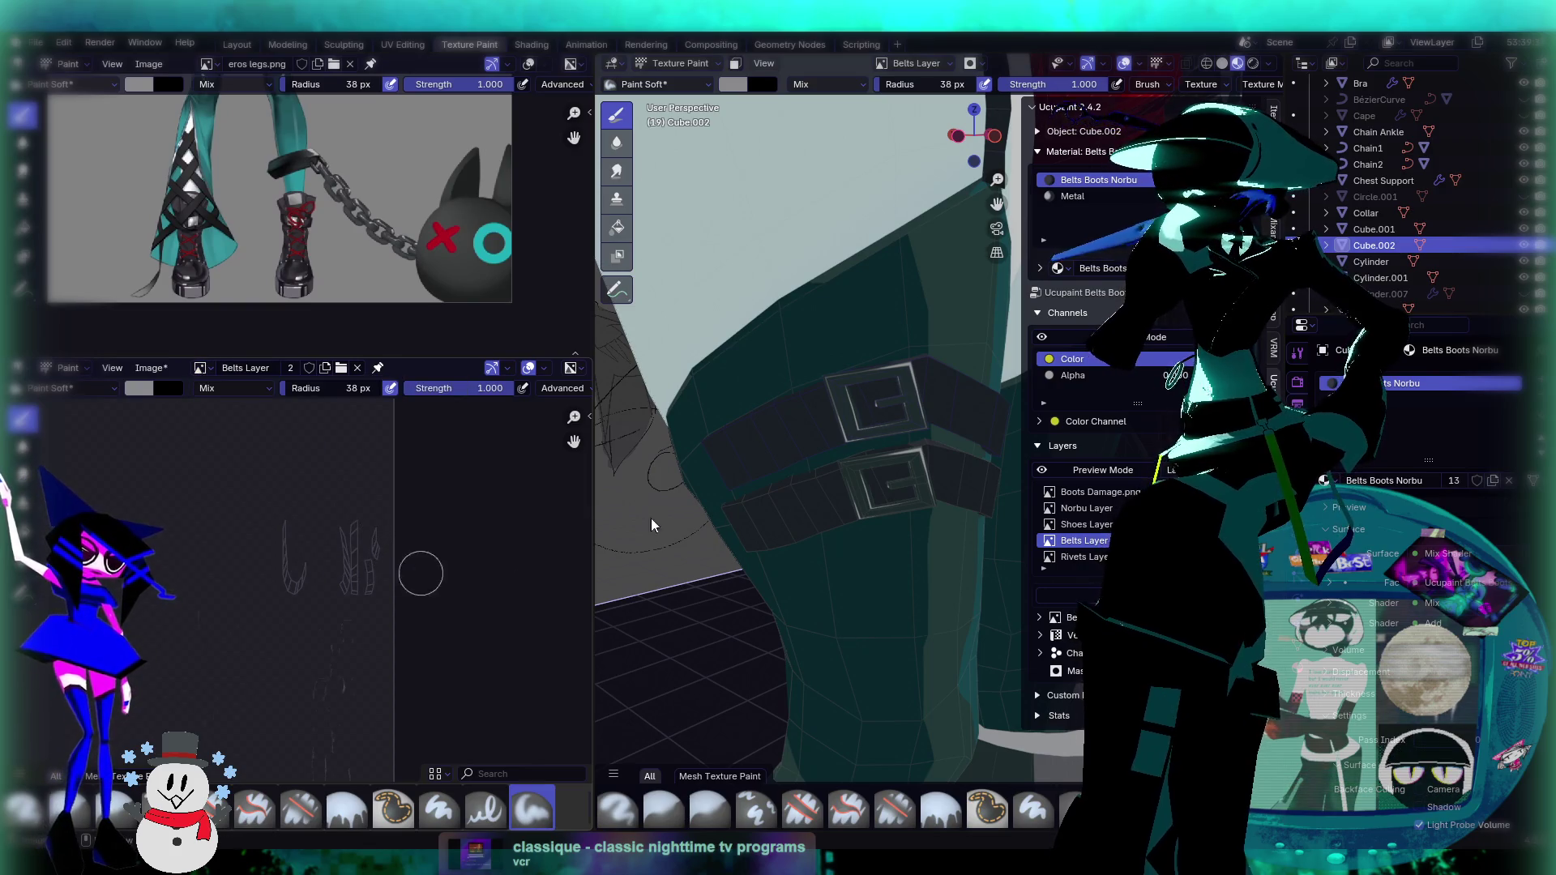
Step: Try white strokes on the upper belt, then undo them
left_click_drag(746, 438, 801, 415)
mouse_move(776, 559)
middle_mouse_down()
mouse_move(818, 446)
mouse_move(799, 417)
middle_mouse_up()
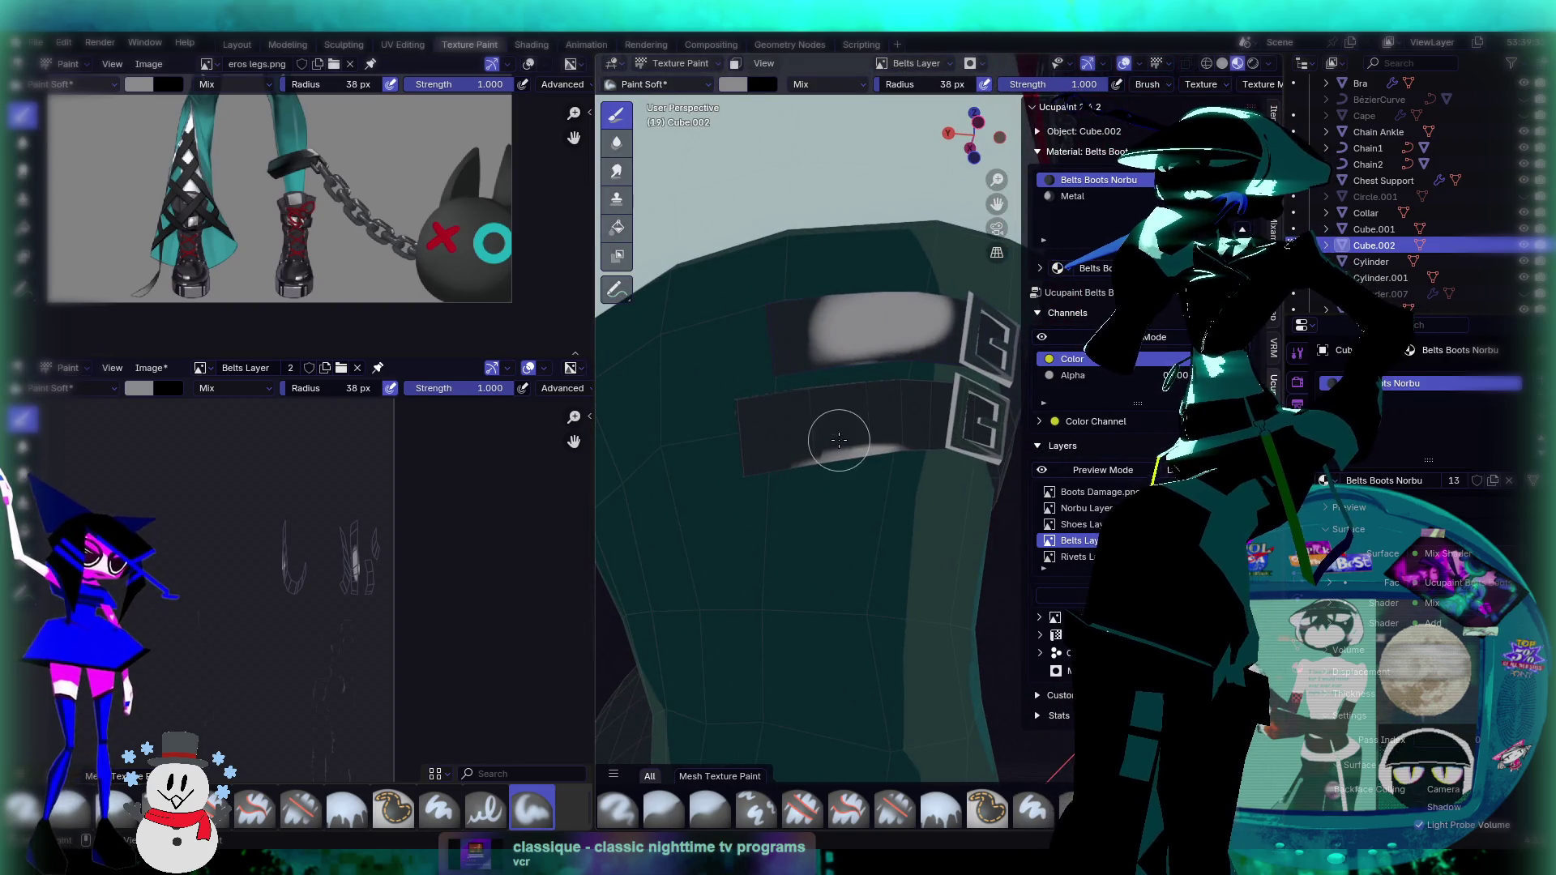
key("ctrl+z")
left_click_drag(772, 313, 922, 284)
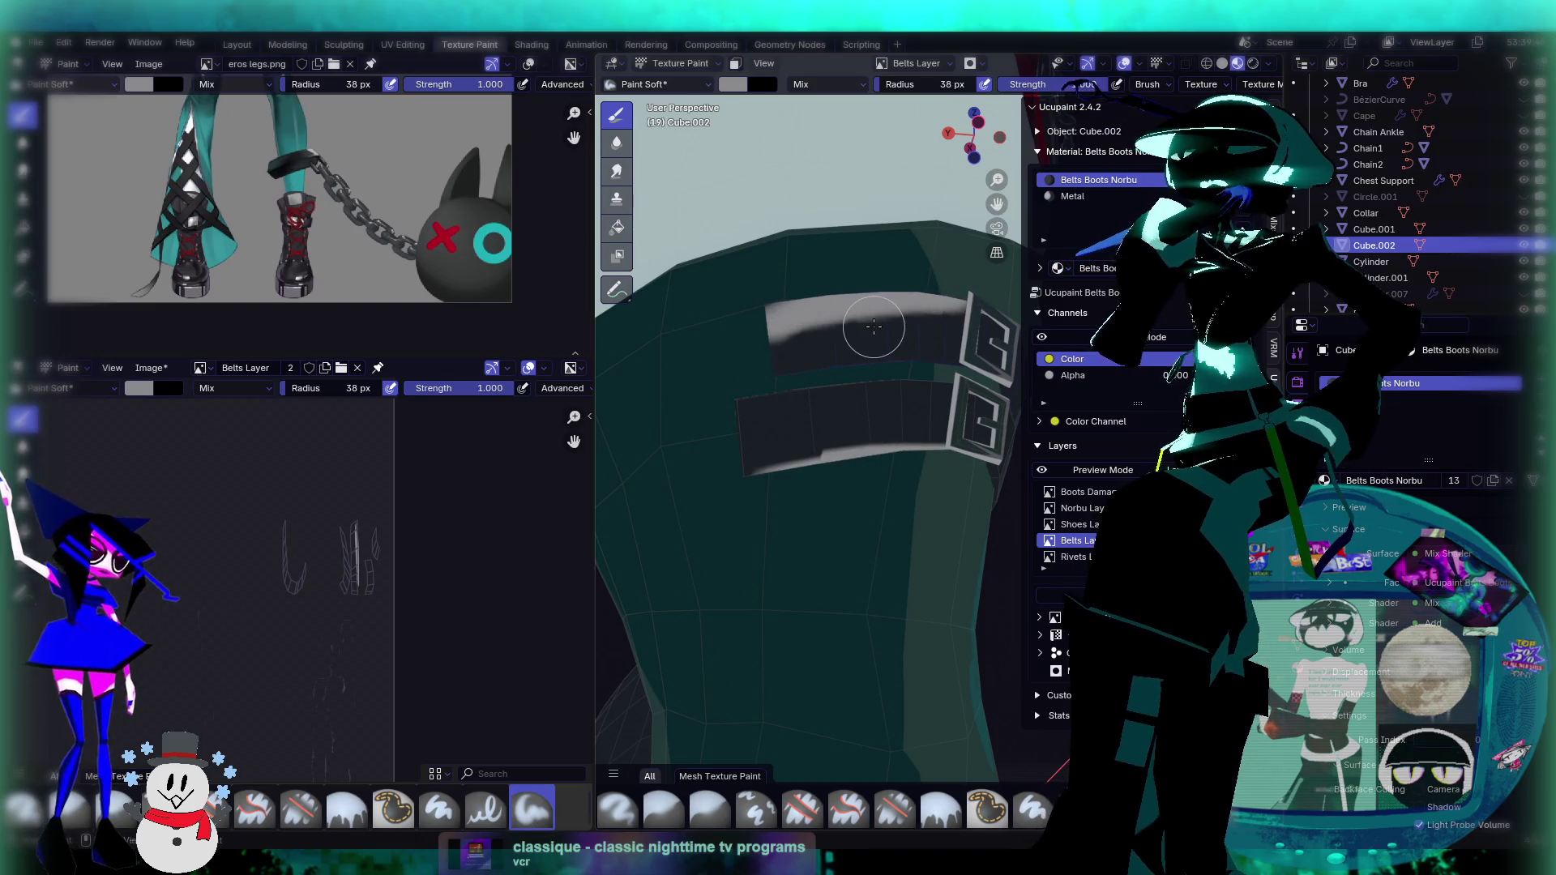
key("ctrl+z")
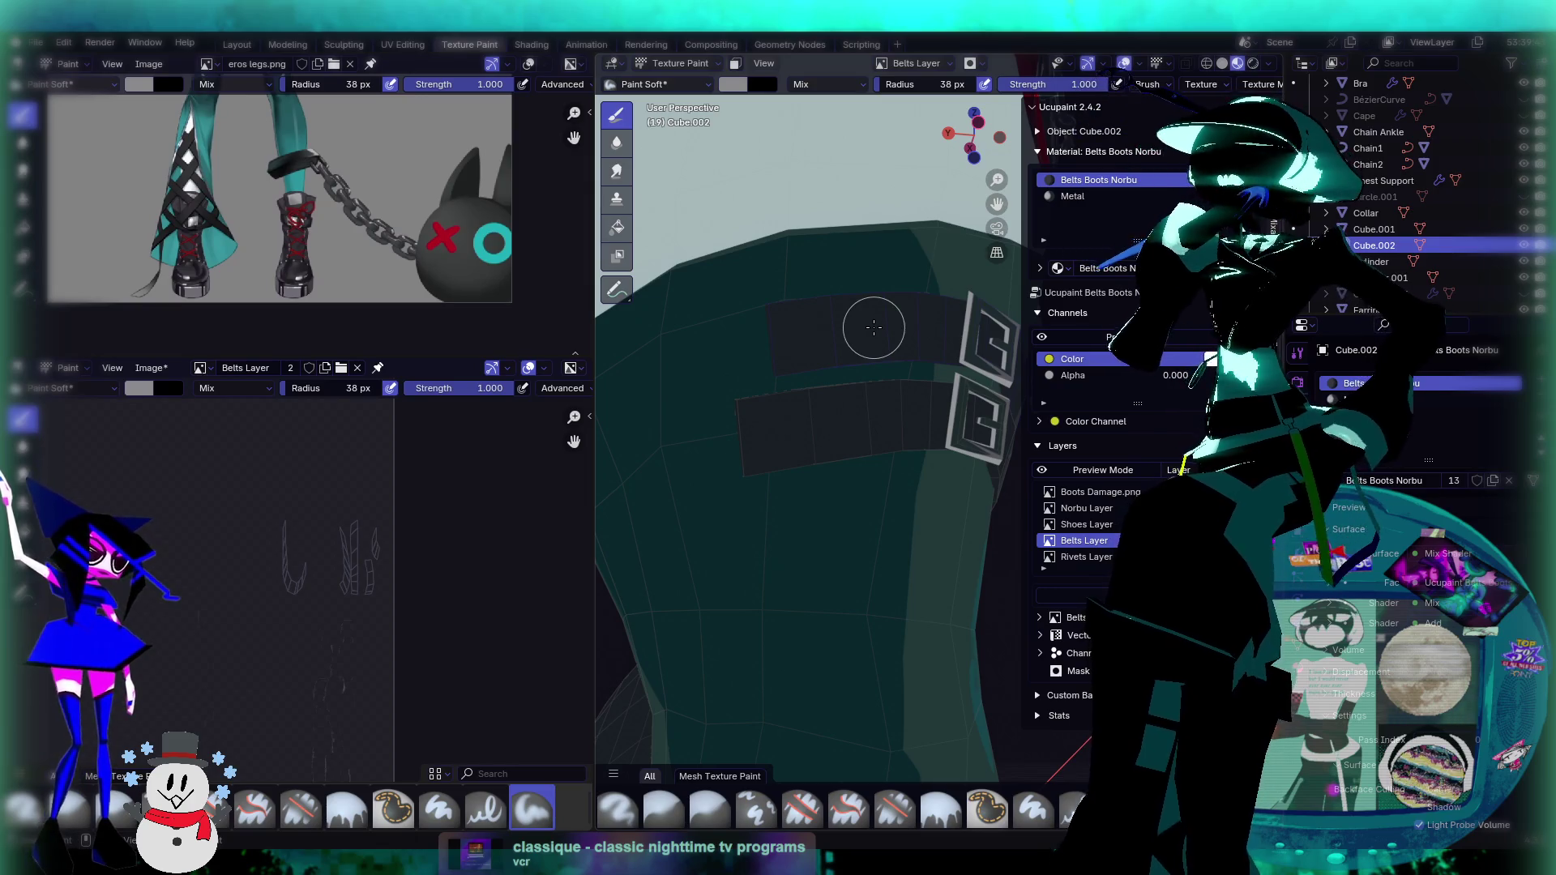
mouse_move(873, 342)
middle_mouse_down()
mouse_move(799, 338)
mouse_move(792, 400)
mouse_move(741, 381)
mouse_move(791, 407)
middle_mouse_up()
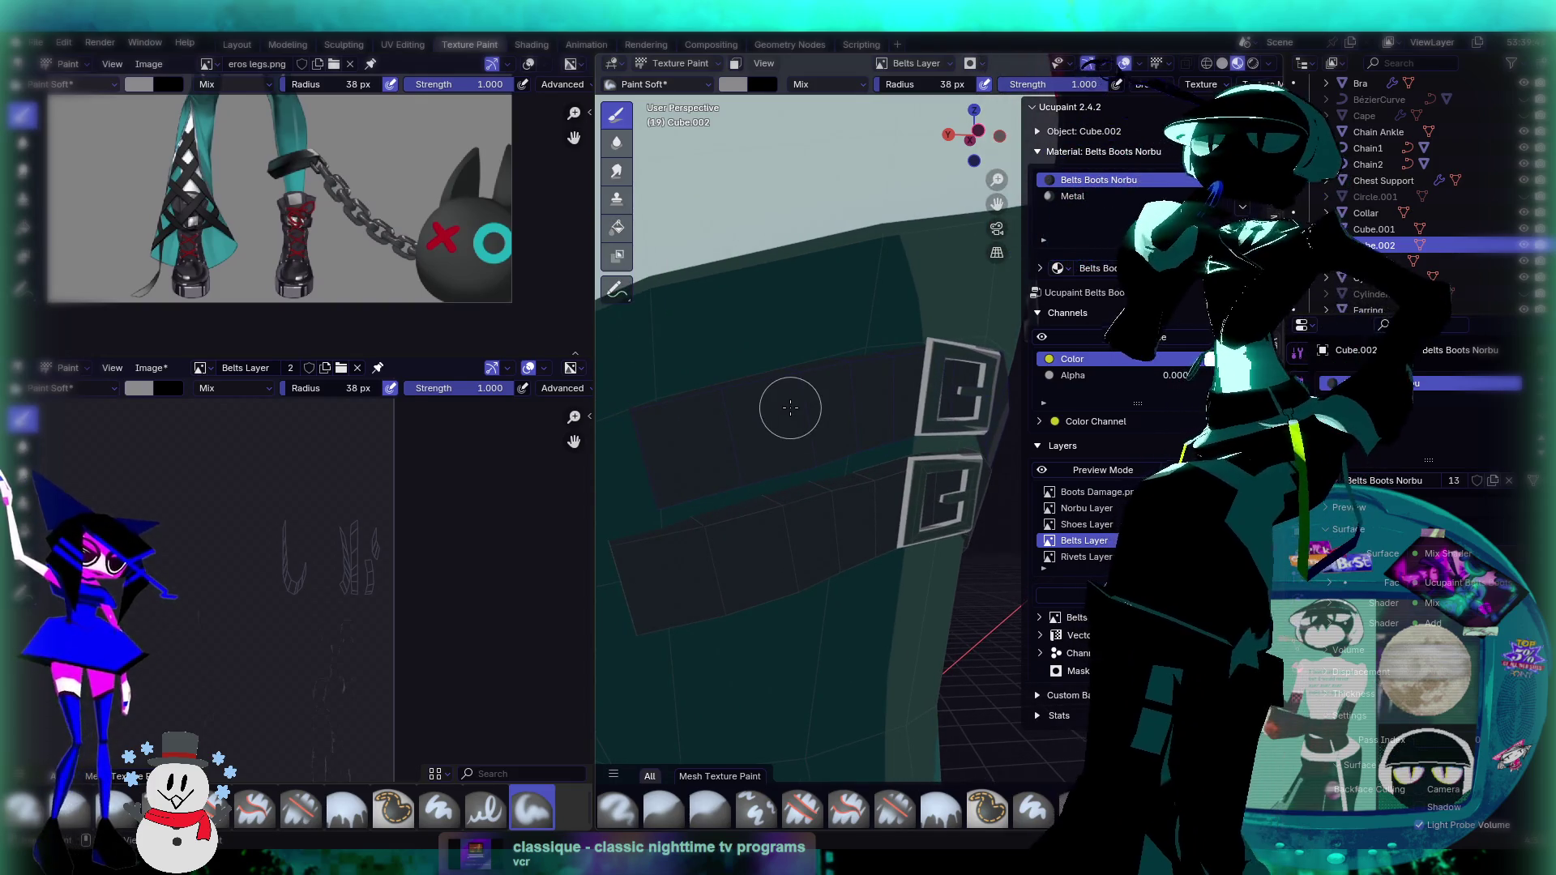
mouse_move(707, 380)
middle_mouse_down()
mouse_move(729, 417)
mouse_move(685, 456)
middle_mouse_up()
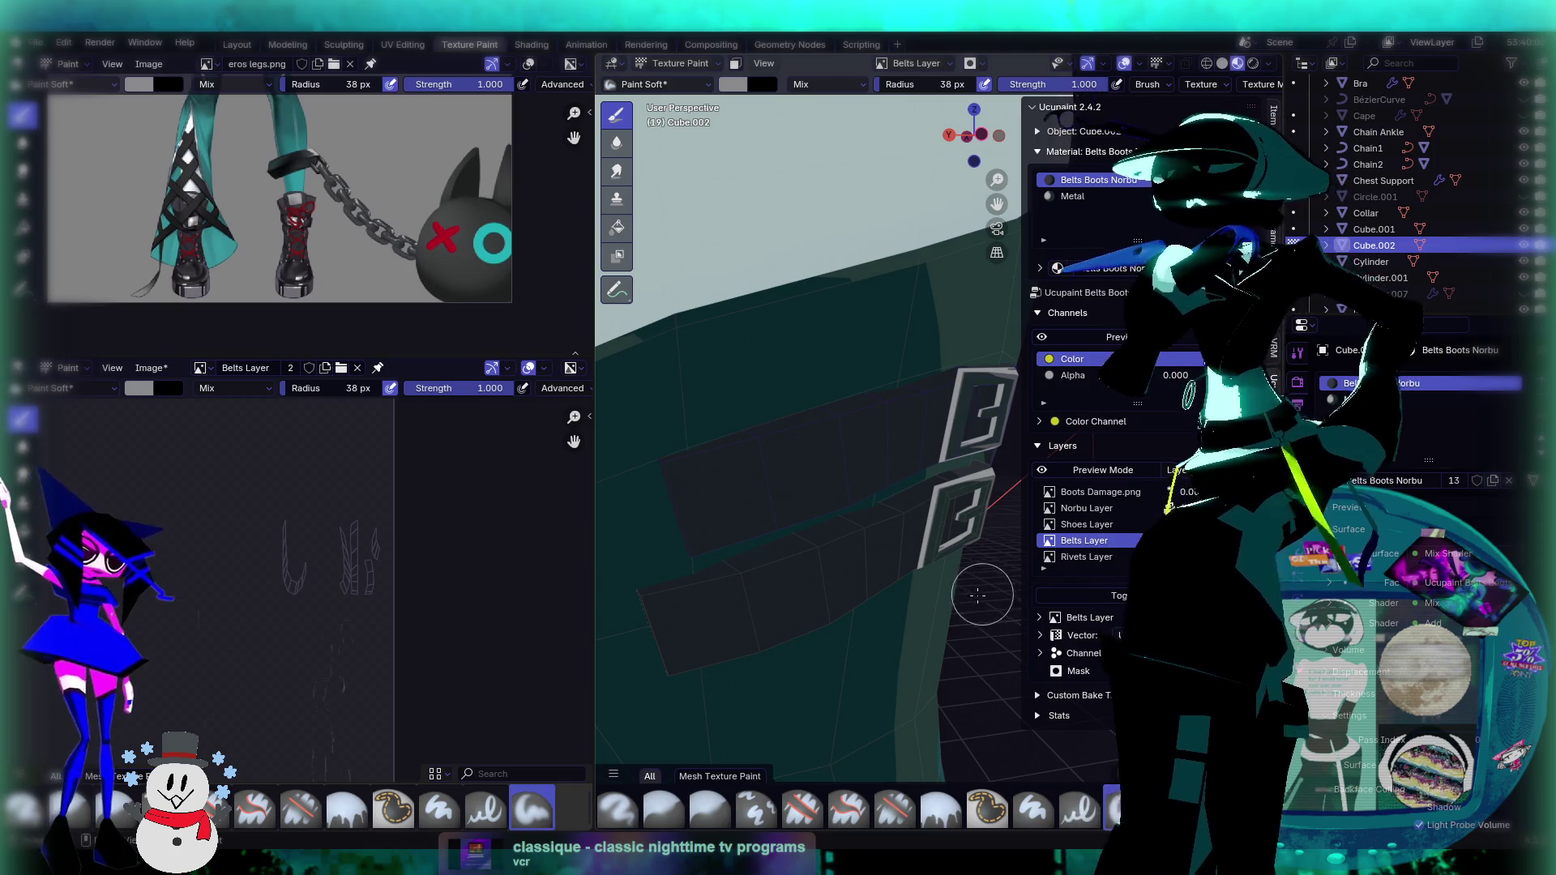
Step: Paint light grey strokes along the upper and lower belts, redoing the ones that miss
left_click_drag(698, 450, 965, 387)
key("ctrl+z")
mouse_move(671, 465)
left_mouse_down()
mouse_move(963, 370)
mouse_move(677, 507)
mouse_move(706, 556)
mouse_move(734, 539)
left_mouse_up()
middle_click_drag(734, 539, 734, 428)
mouse_move(685, 340)
left_mouse_down()
mouse_move(778, 323)
mouse_move(897, 337)
mouse_move(698, 337)
mouse_move(938, 369)
left_mouse_up()
key("ctrl+z")
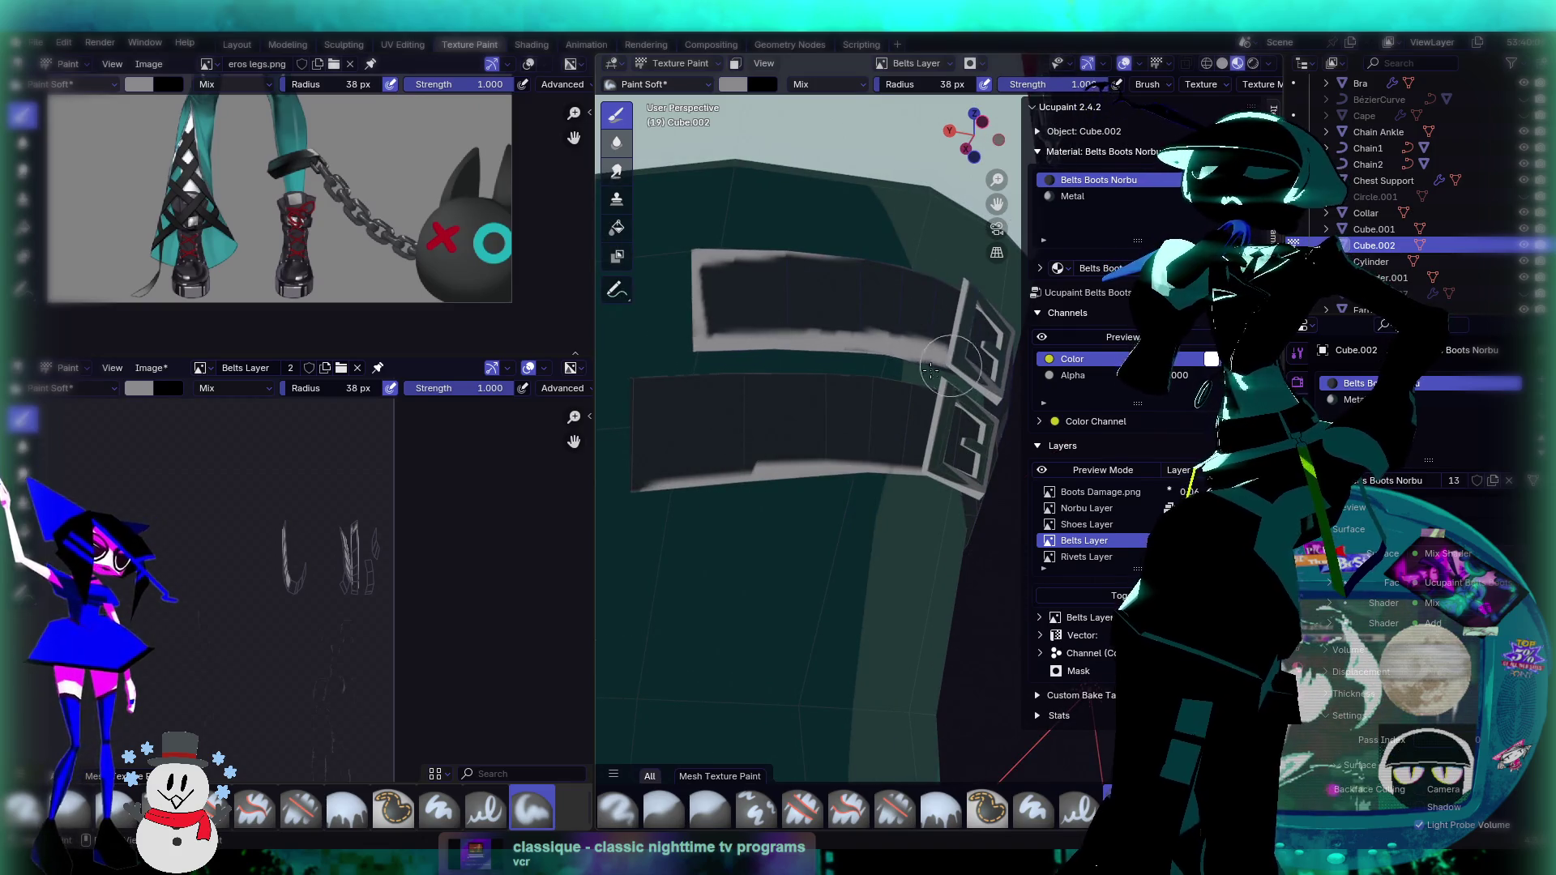
mouse_move(661, 398)
left_mouse_down()
mouse_move(924, 398)
mouse_move(858, 400)
left_mouse_up()
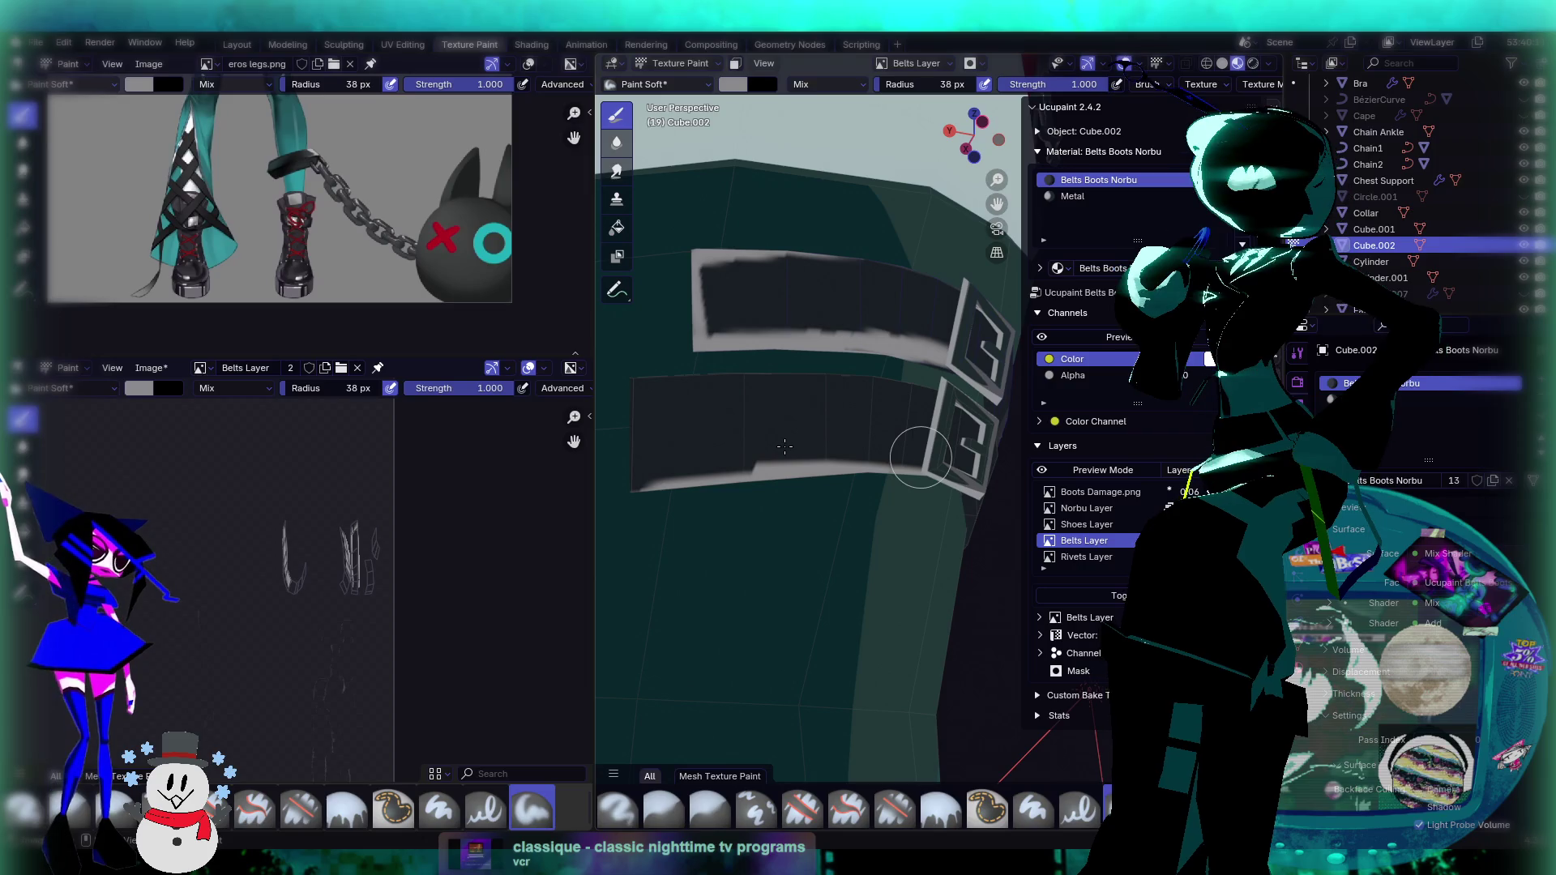
Step: Add more light grey over the upper belt from another angle, then select the Smear brush
middle_click_drag(785, 446, 785, 445)
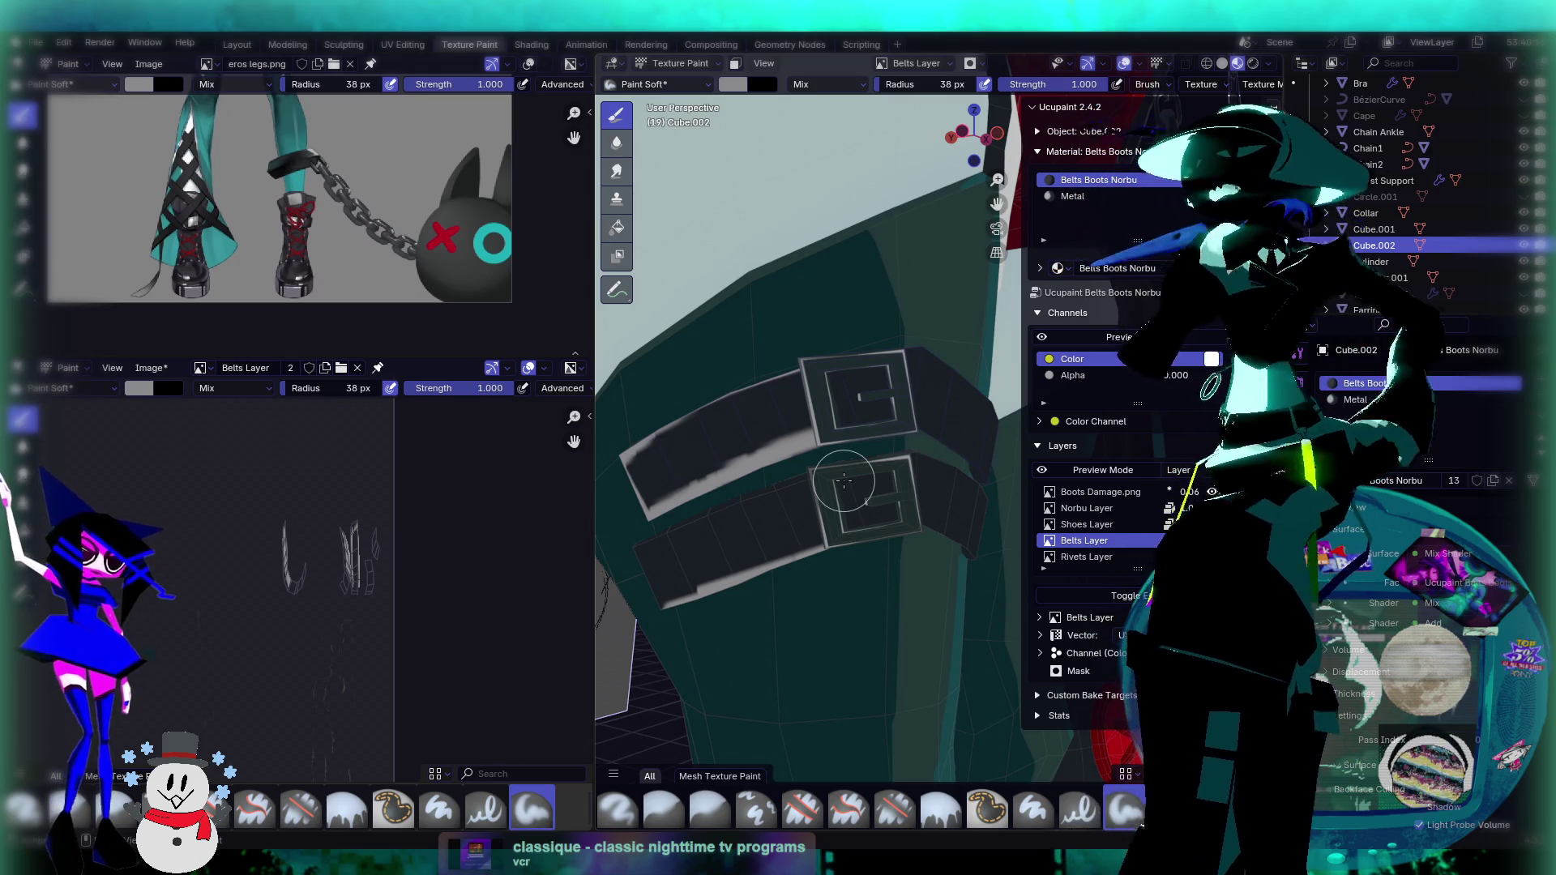
middle_click_drag(844, 481, 904, 403)
mouse_move(903, 404)
left_mouse_down()
mouse_move(982, 441)
mouse_move(835, 420)
mouse_move(989, 478)
mouse_move(964, 429)
left_mouse_up()
middle_click_drag(972, 462, 916, 423)
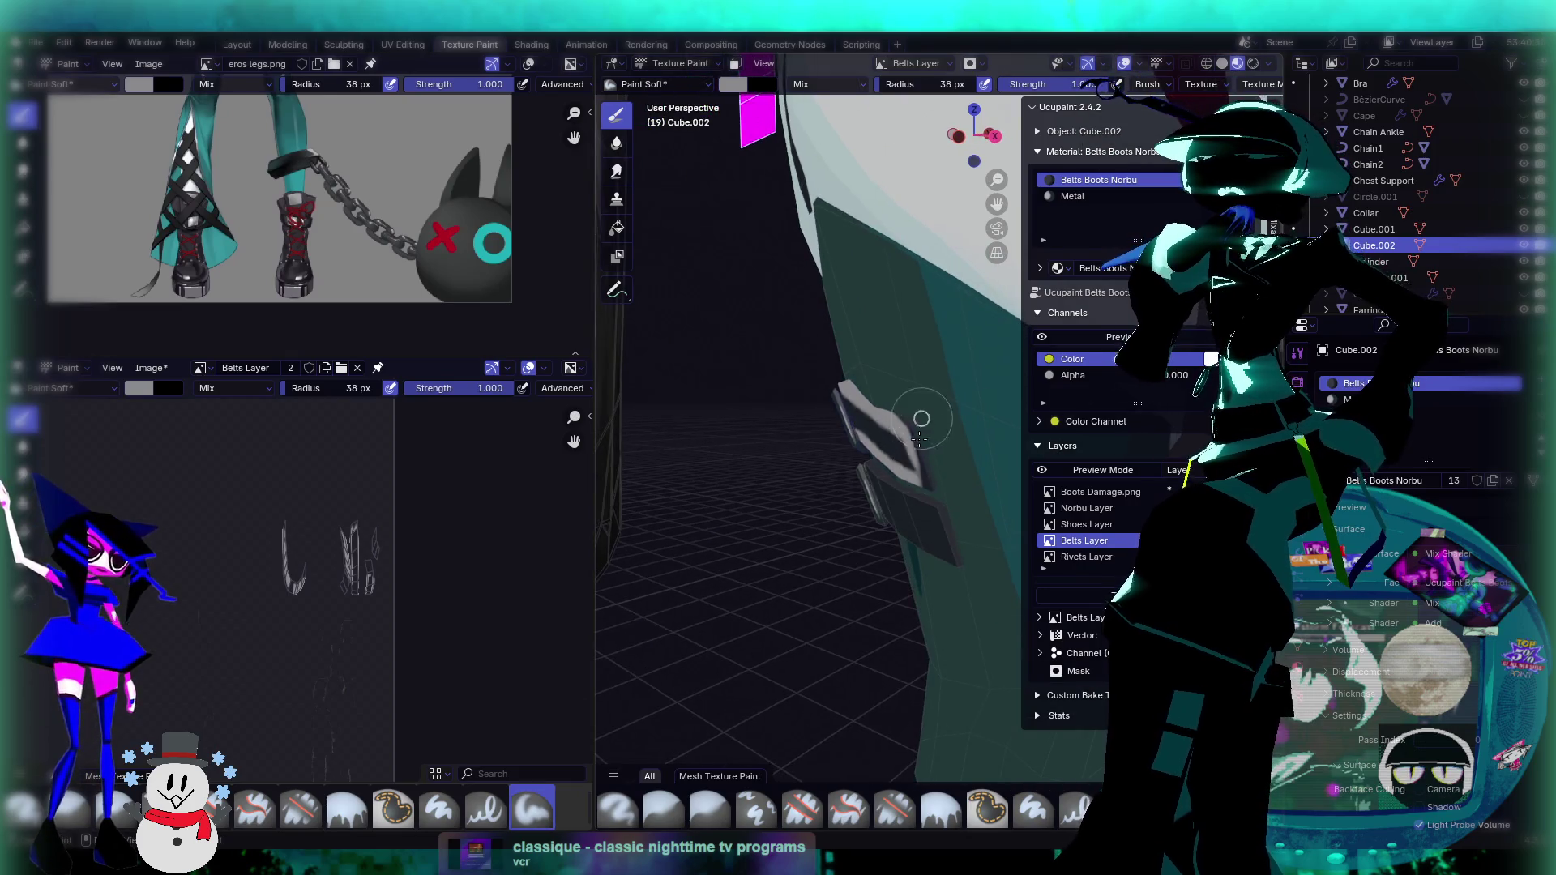
mouse_move(937, 482)
middle_mouse_down()
mouse_move(810, 474)
mouse_move(753, 411)
middle_mouse_up()
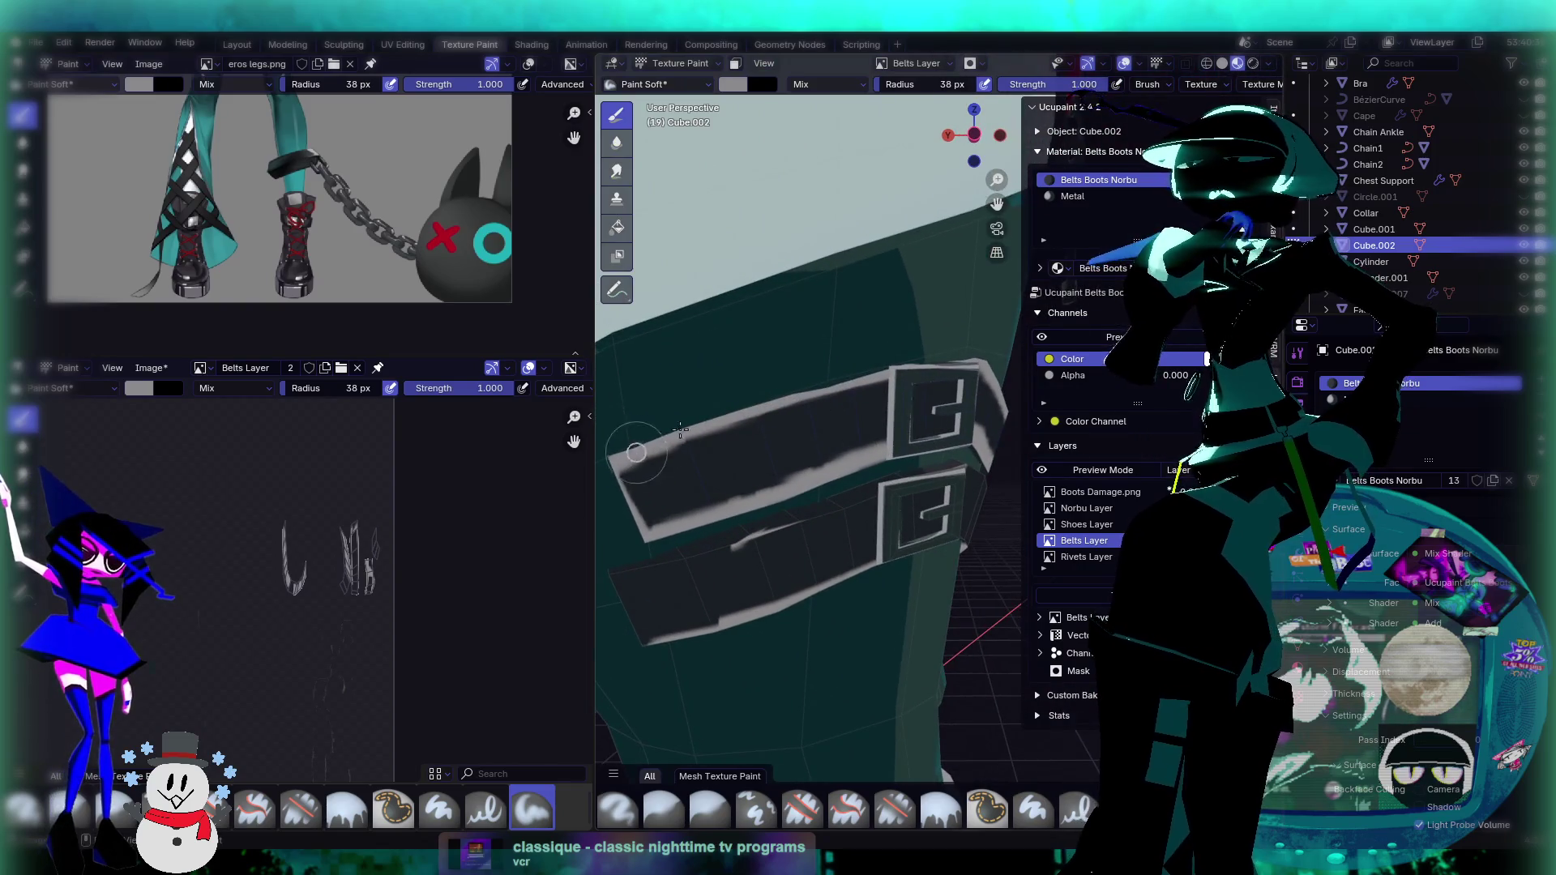
left_click_drag(753, 411, 833, 451)
key("ctrl+z")
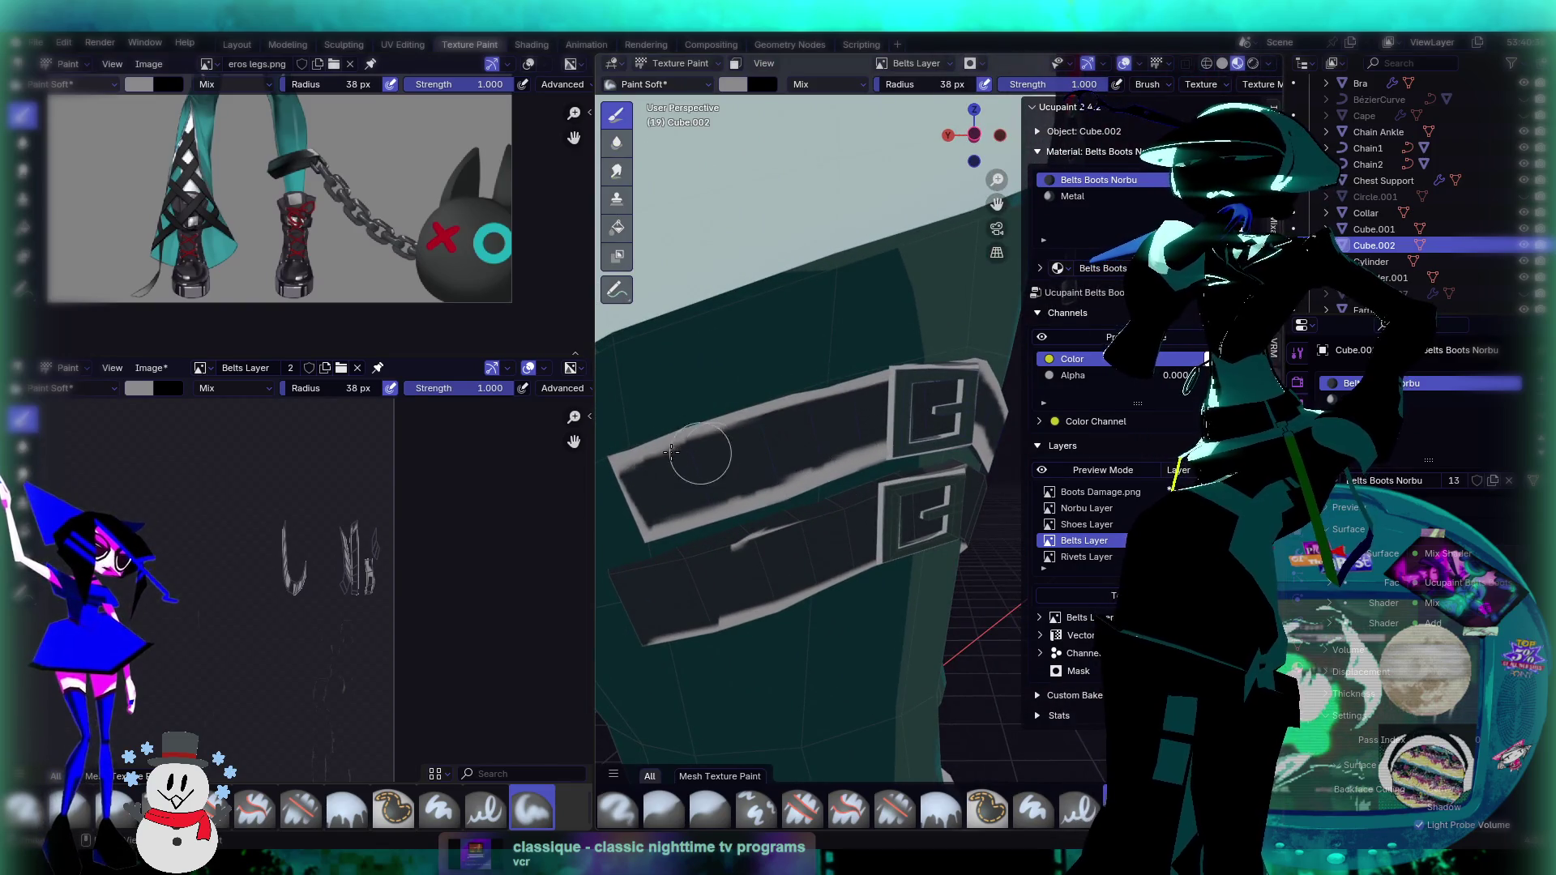
middle_click_drag(841, 382, 779, 405)
left_click(617, 171)
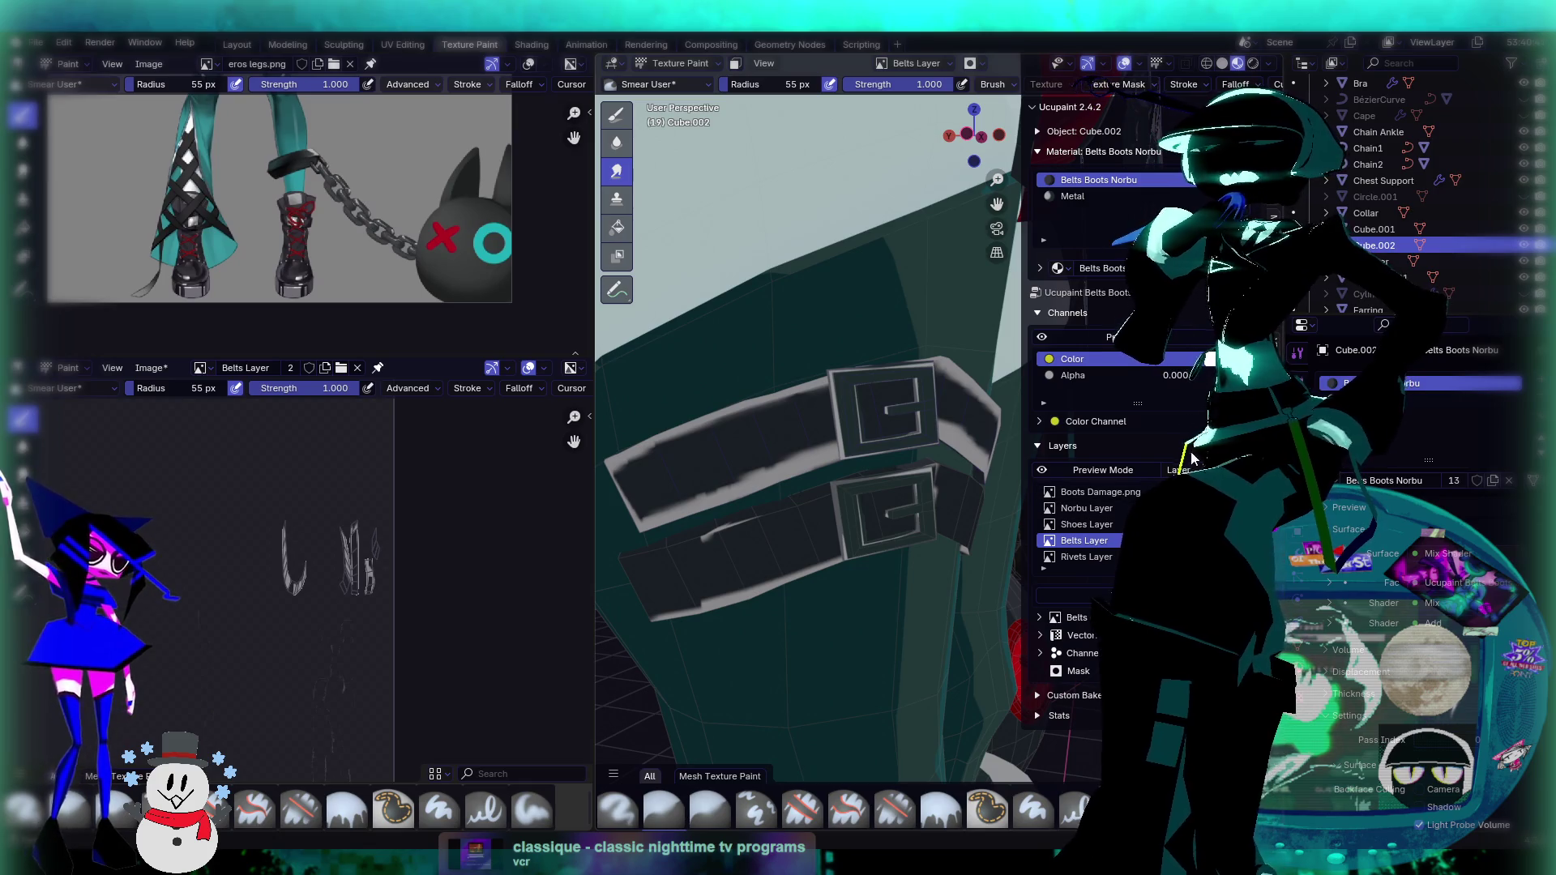
left_click(754, 84)
Step: Set the Smear brush radius to 24 px and smear dark streaks into the upper belt's grey band
type("24")
key("Return")
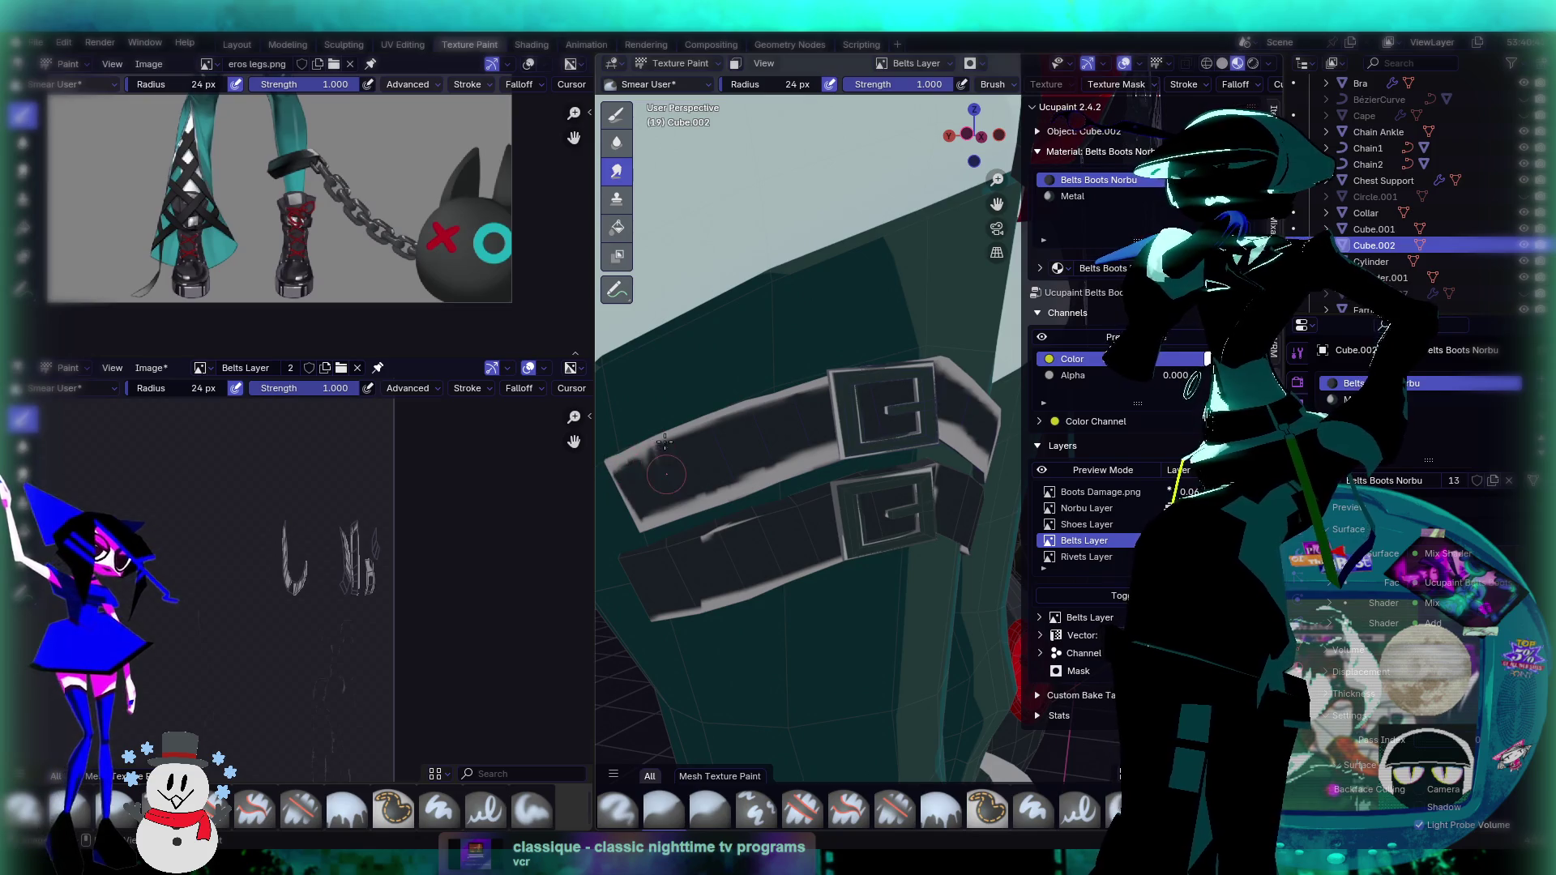
mouse_move(702, 456)
left_mouse_down()
mouse_move(697, 441)
mouse_move(807, 413)
mouse_move(798, 470)
mouse_move(766, 450)
mouse_move(817, 425)
mouse_move(718, 462)
mouse_move(705, 445)
mouse_move(680, 508)
mouse_move(689, 475)
mouse_move(725, 504)
mouse_move(740, 471)
left_mouse_up()
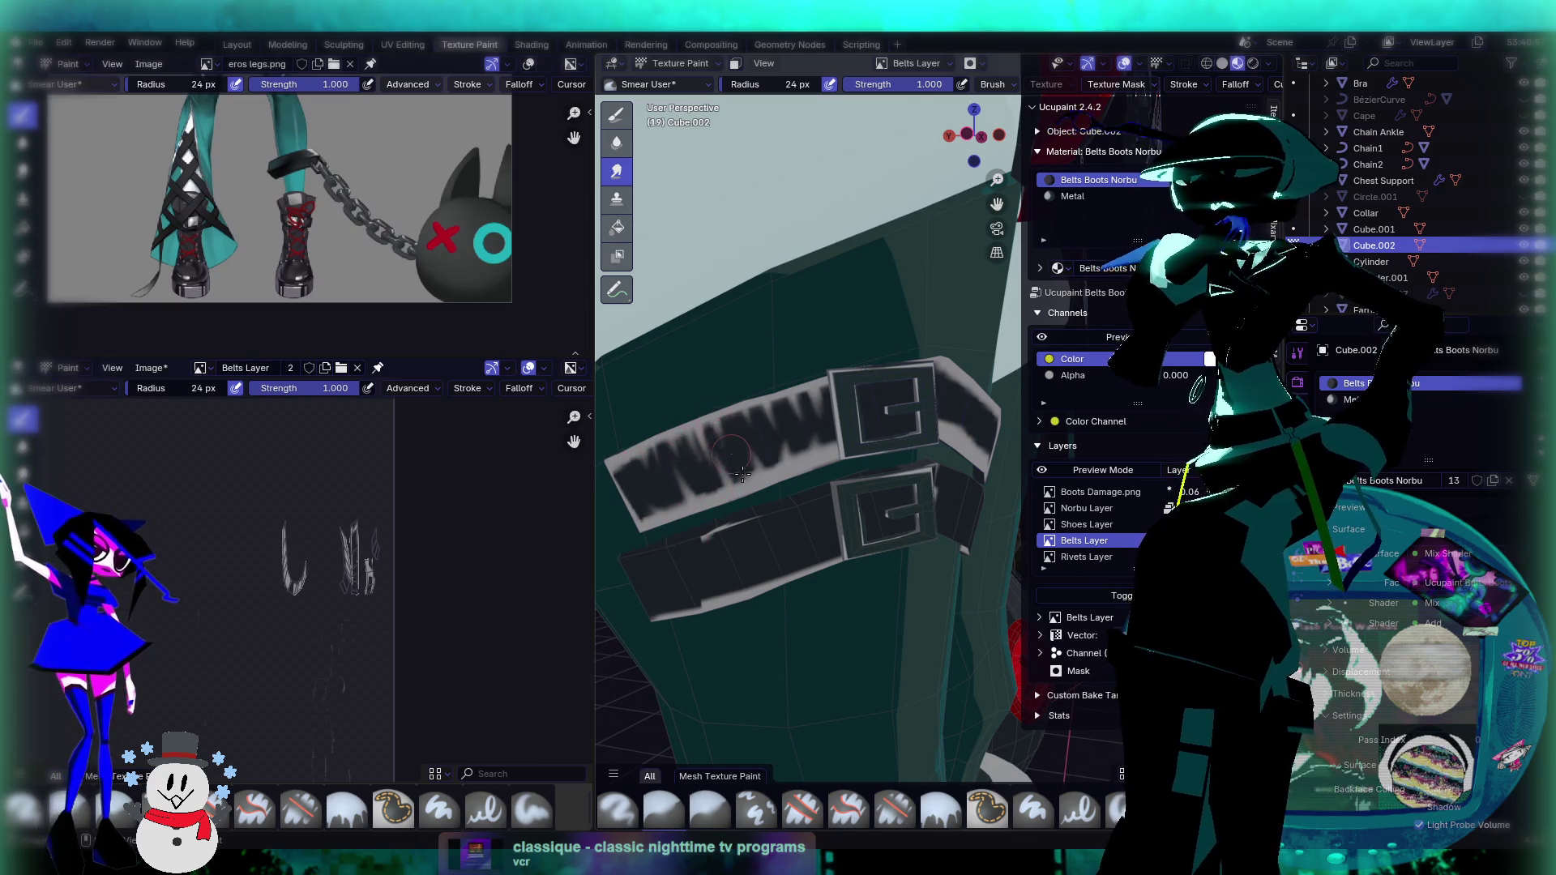
mouse_move(876, 416)
middle_mouse_down()
mouse_move(881, 445)
mouse_move(774, 424)
middle_mouse_up()
mouse_move(782, 423)
left_mouse_down()
mouse_move(826, 431)
mouse_move(727, 431)
left_mouse_up()
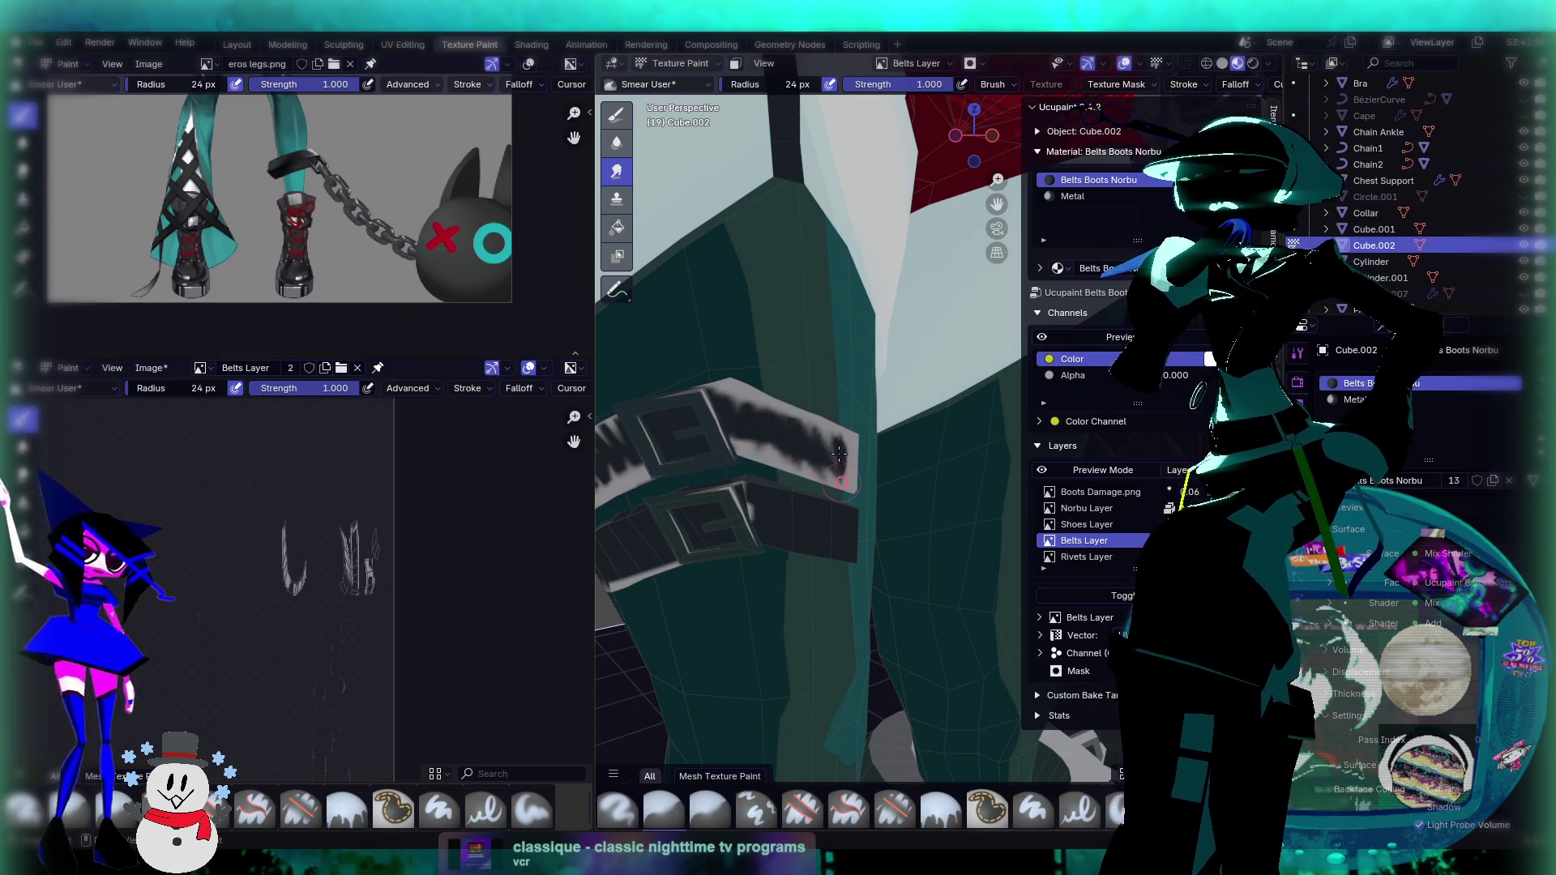
middle_click_drag(774, 430, 728, 430)
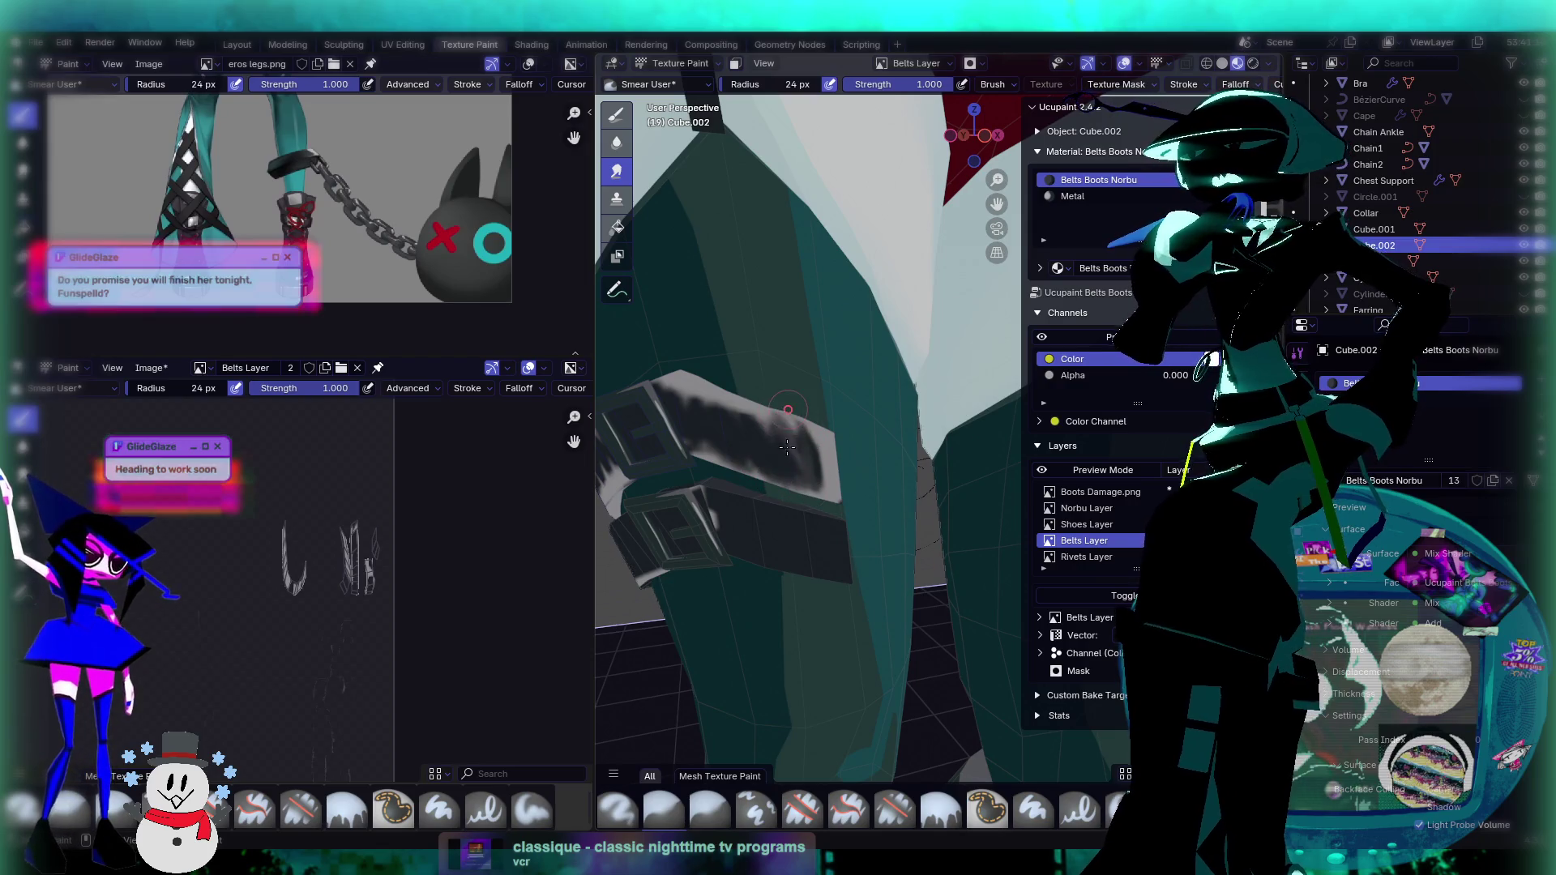
left_click_drag(741, 403, 669, 393)
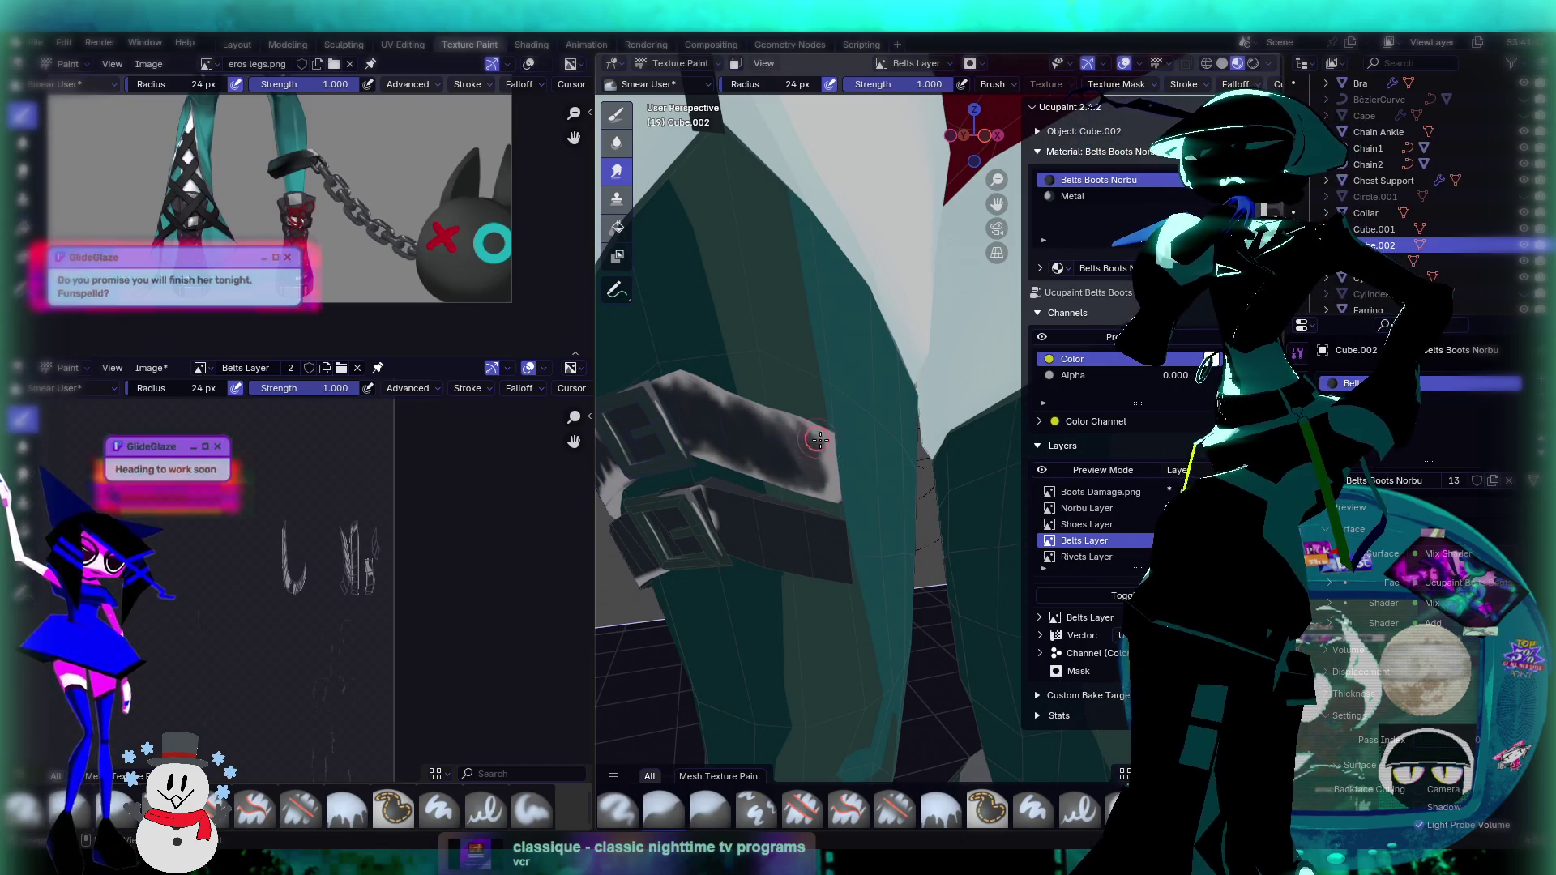
left_click_drag(800, 444, 820, 467)
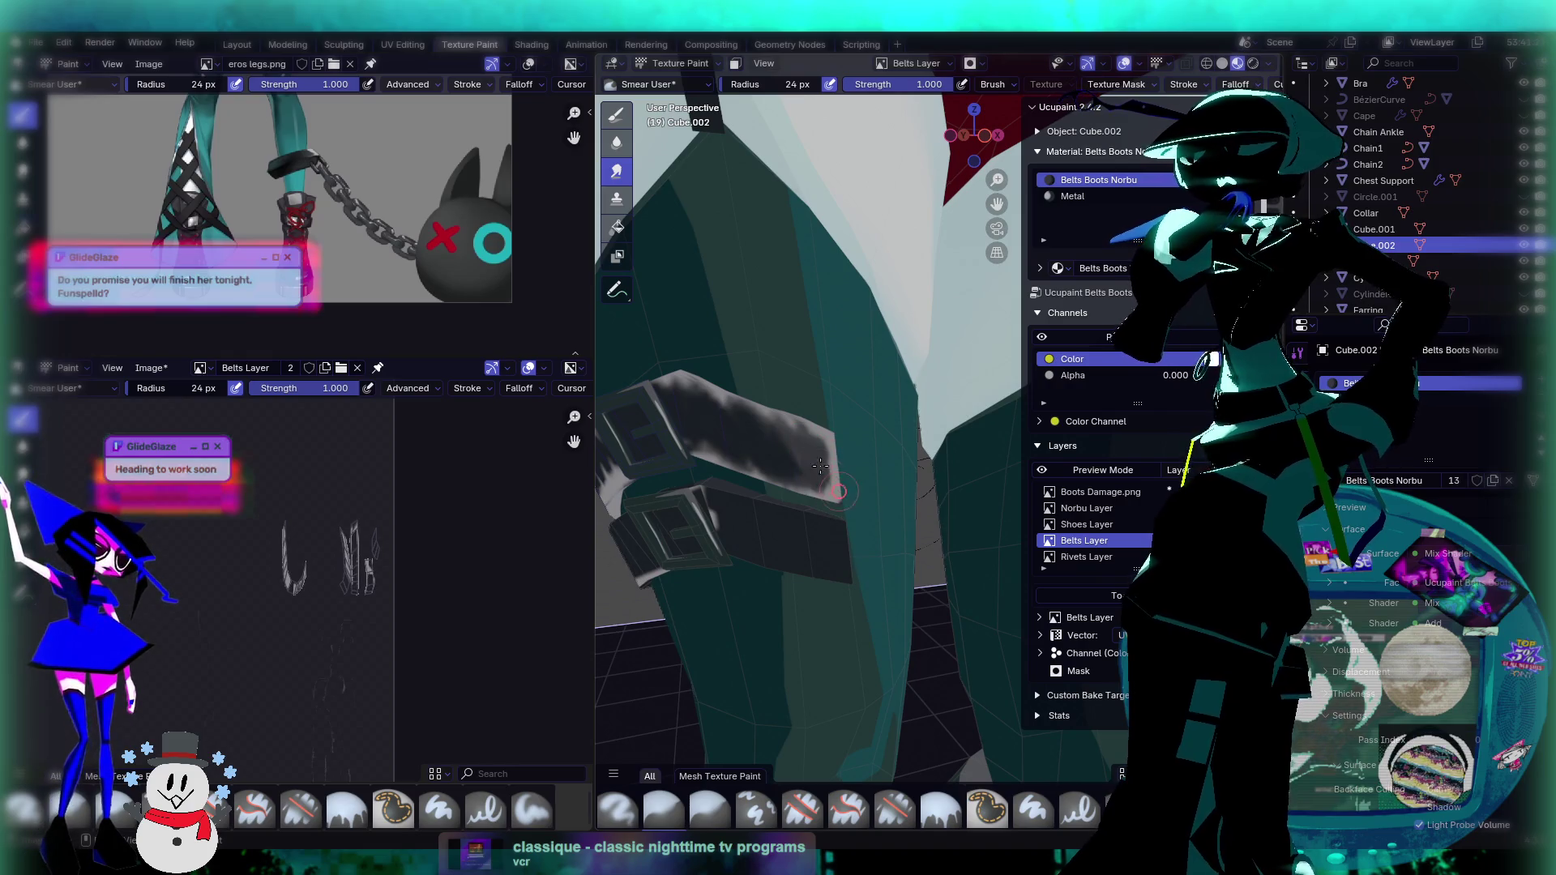
Step: Smear the belt's top edge from further angles, then widen the 3D viewport
mouse_move(813, 471)
middle_mouse_down()
mouse_move(785, 484)
mouse_move(945, 423)
middle_mouse_up()
left_click_drag(847, 362, 885, 359)
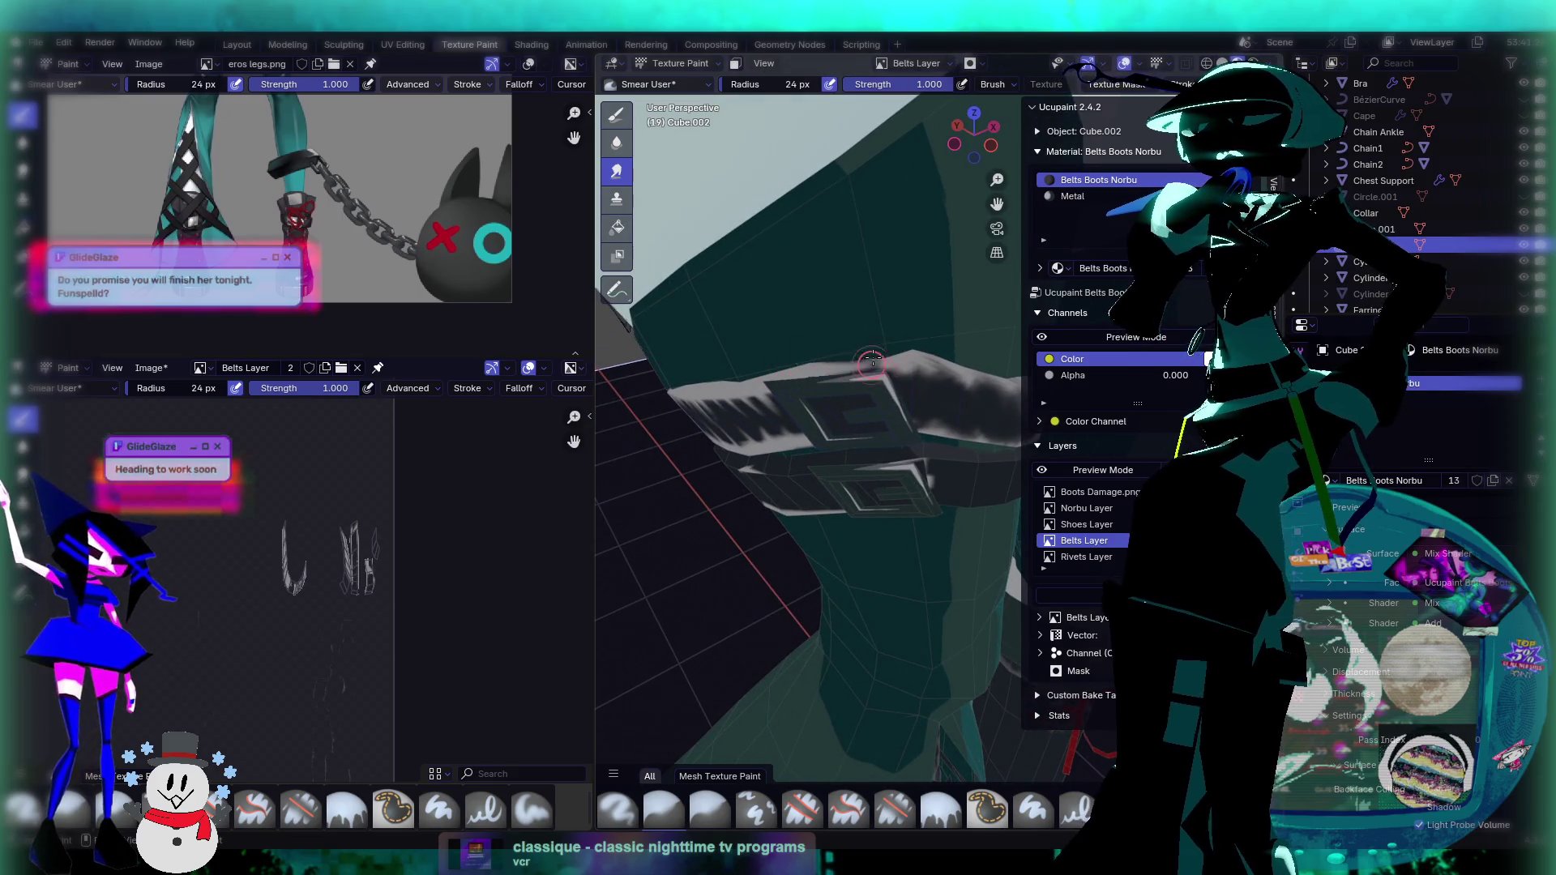
mouse_move(837, 399)
middle_mouse_down()
mouse_move(795, 401)
mouse_move(878, 409)
mouse_move(884, 357)
mouse_move(860, 355)
mouse_move(851, 405)
middle_mouse_up()
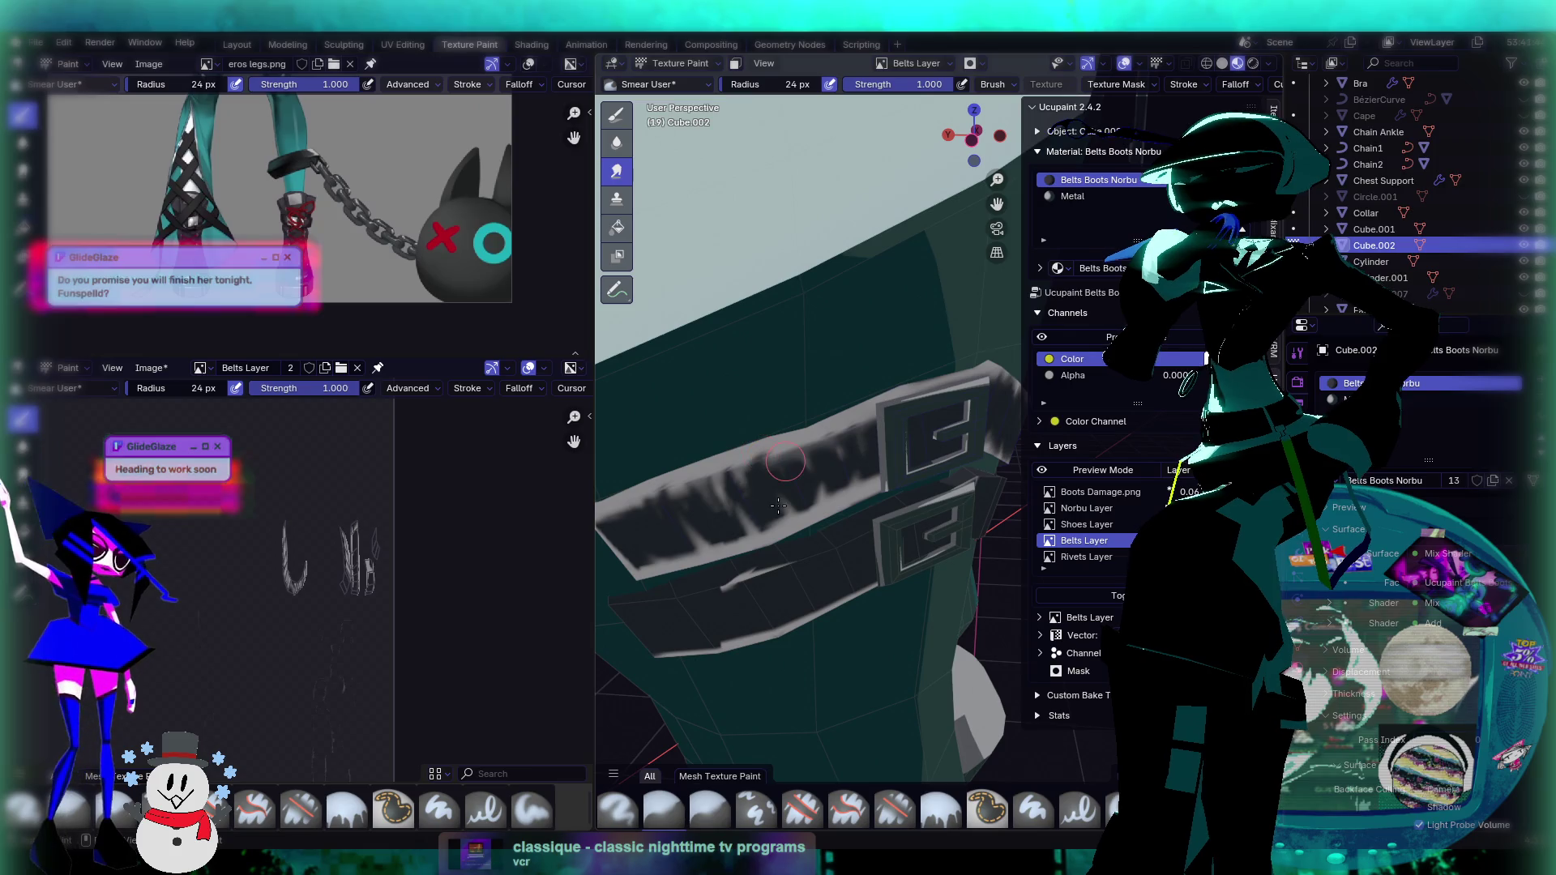
mouse_move(778, 507)
middle_mouse_down()
mouse_move(862, 430)
mouse_move(858, 454)
middle_mouse_up()
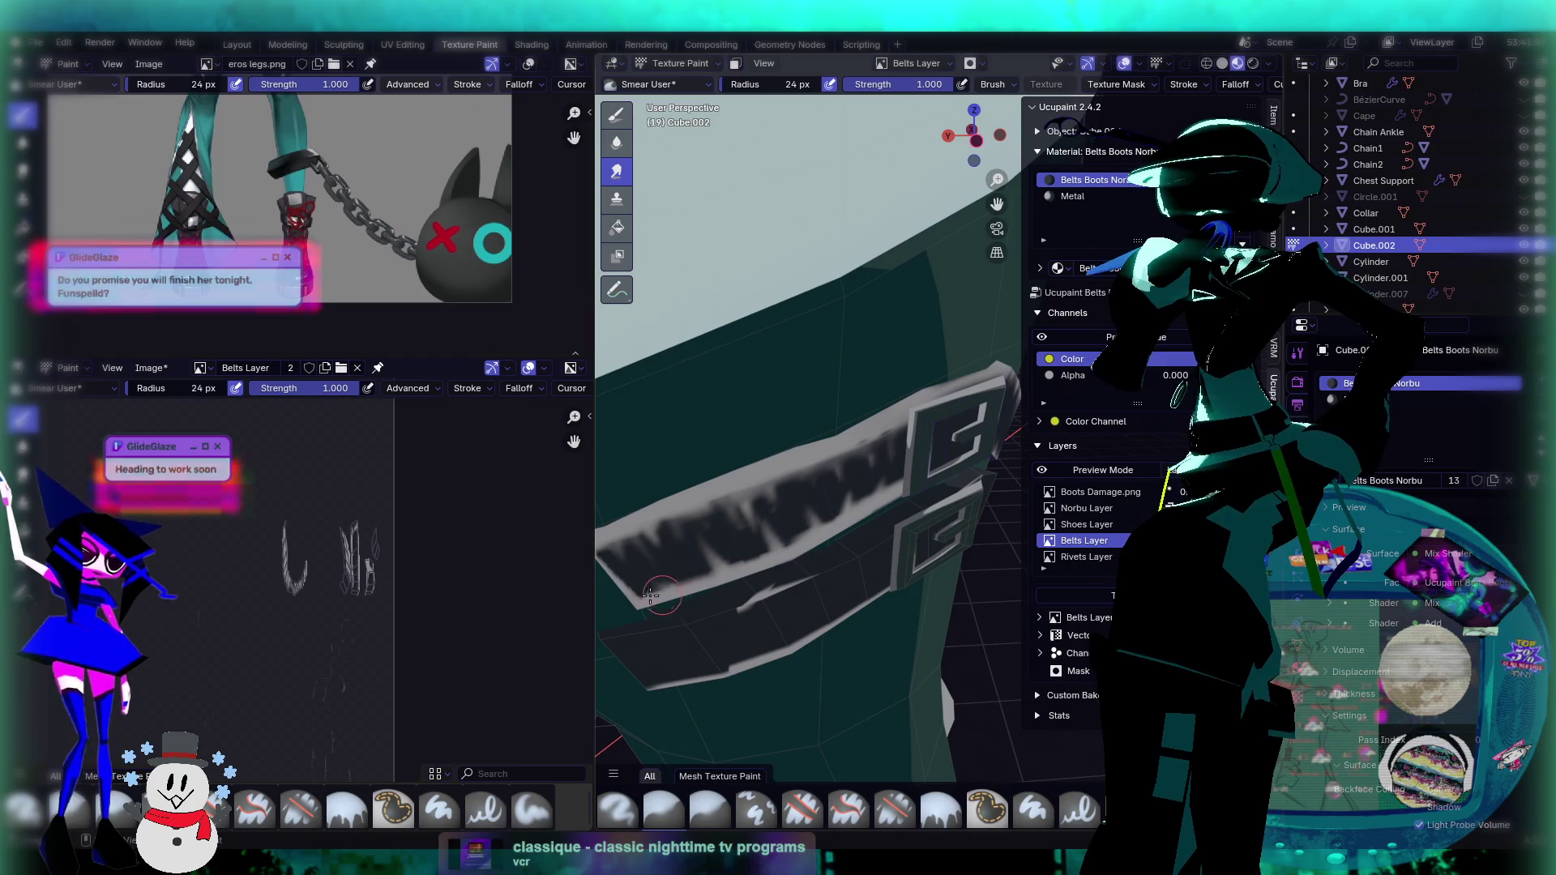
mouse_move(672, 581)
left_mouse_down()
mouse_move(699, 538)
mouse_move(798, 535)
mouse_move(901, 479)
left_mouse_up()
mouse_move(901, 479)
middle_mouse_down()
mouse_move(854, 478)
mouse_move(911, 486)
middle_mouse_up()
scroll(853, 478, "down", 3)
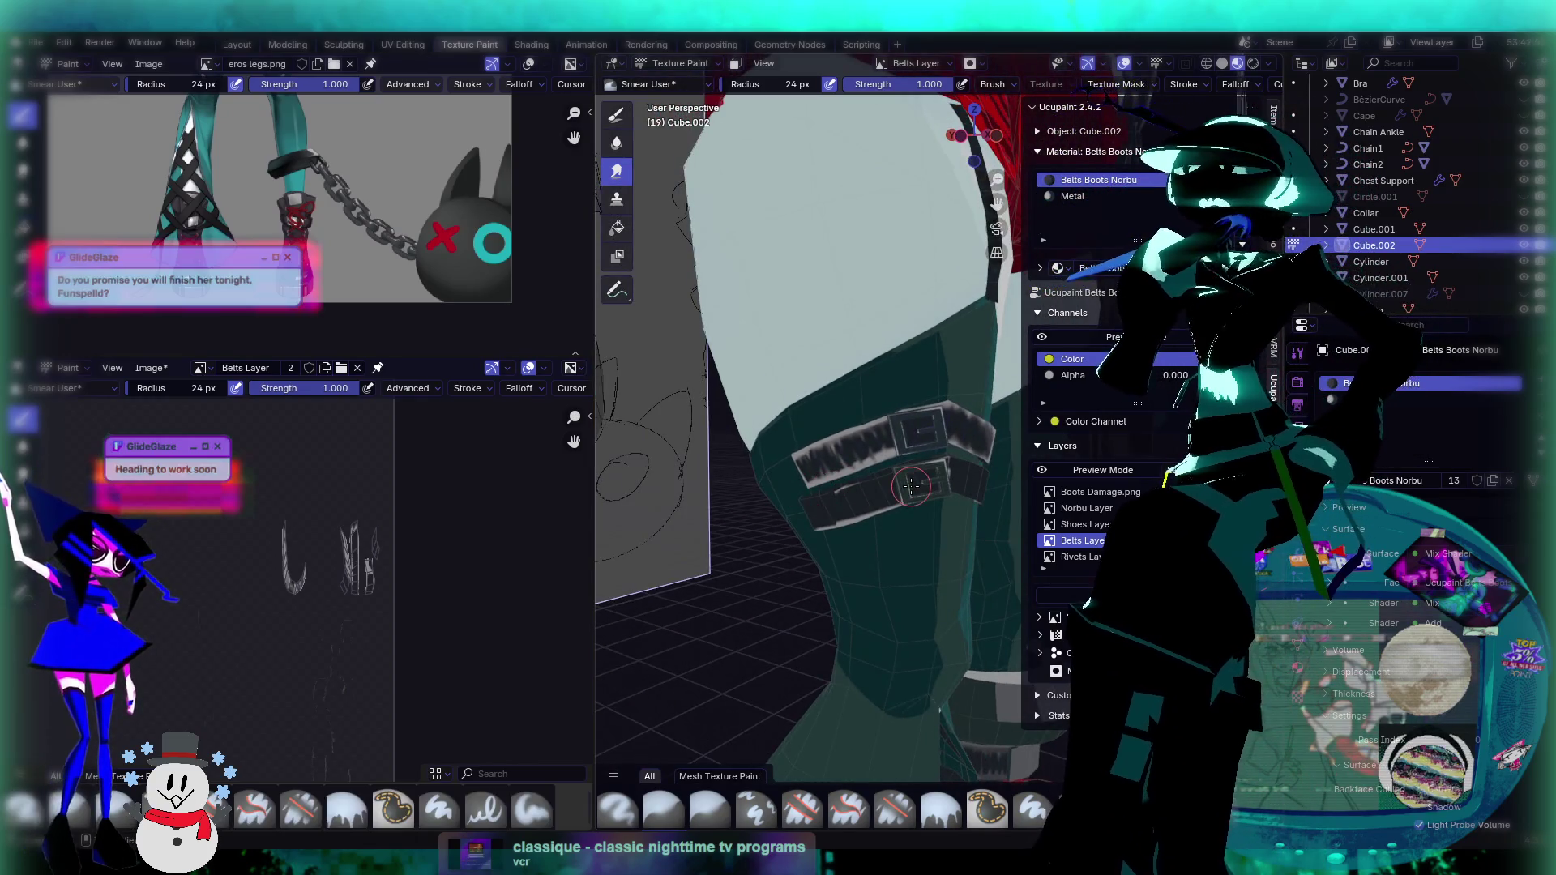
scroll(911, 486, "up", 5)
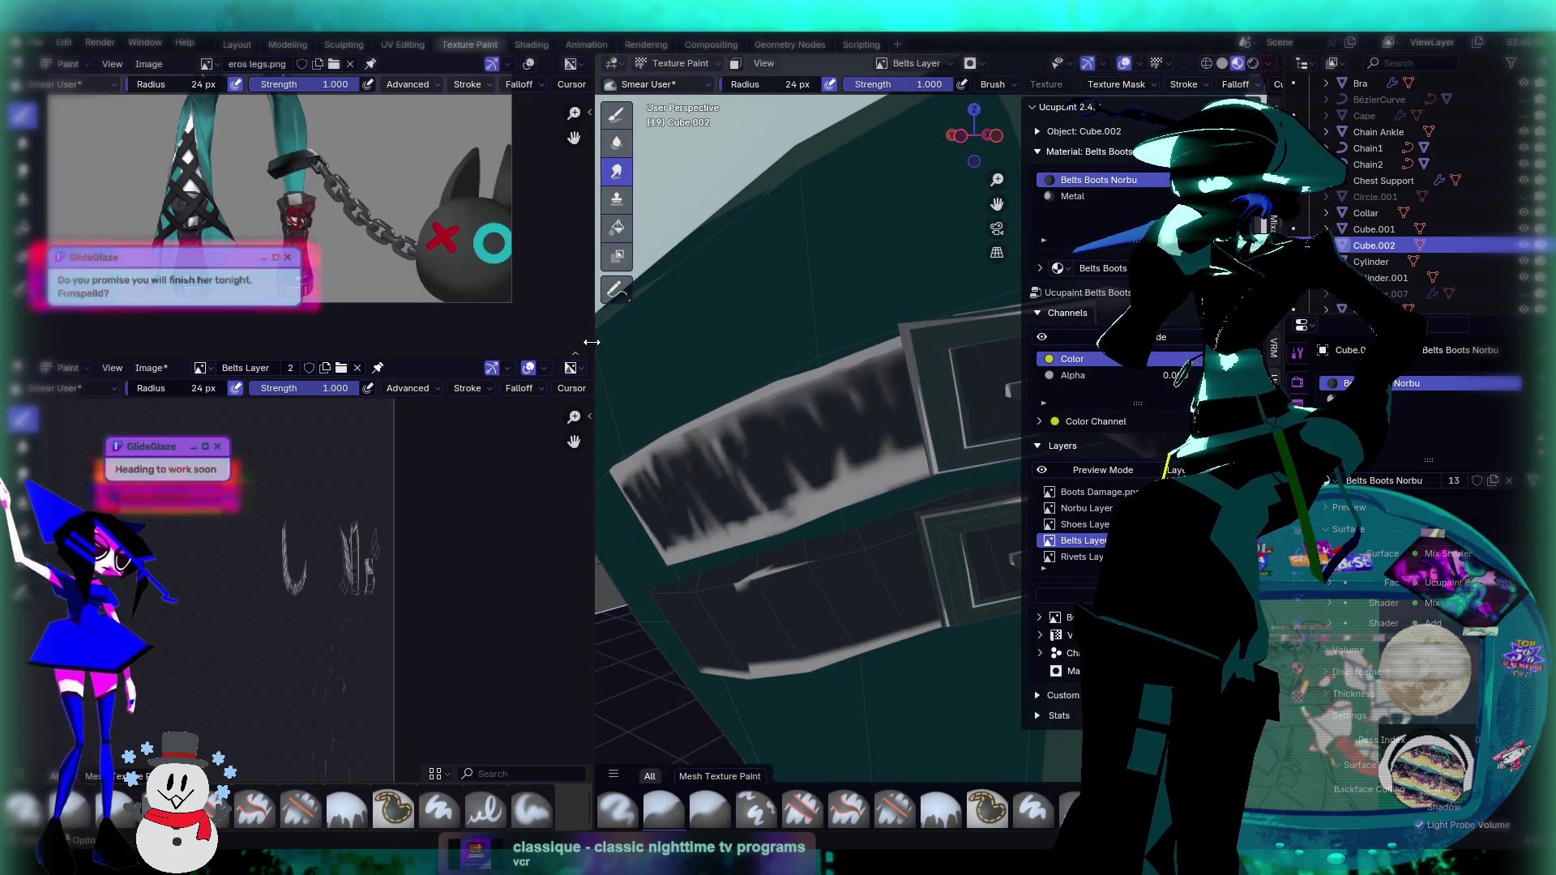
left_click_drag(595, 345, 416, 342)
scroll(739, 450, "up", 3)
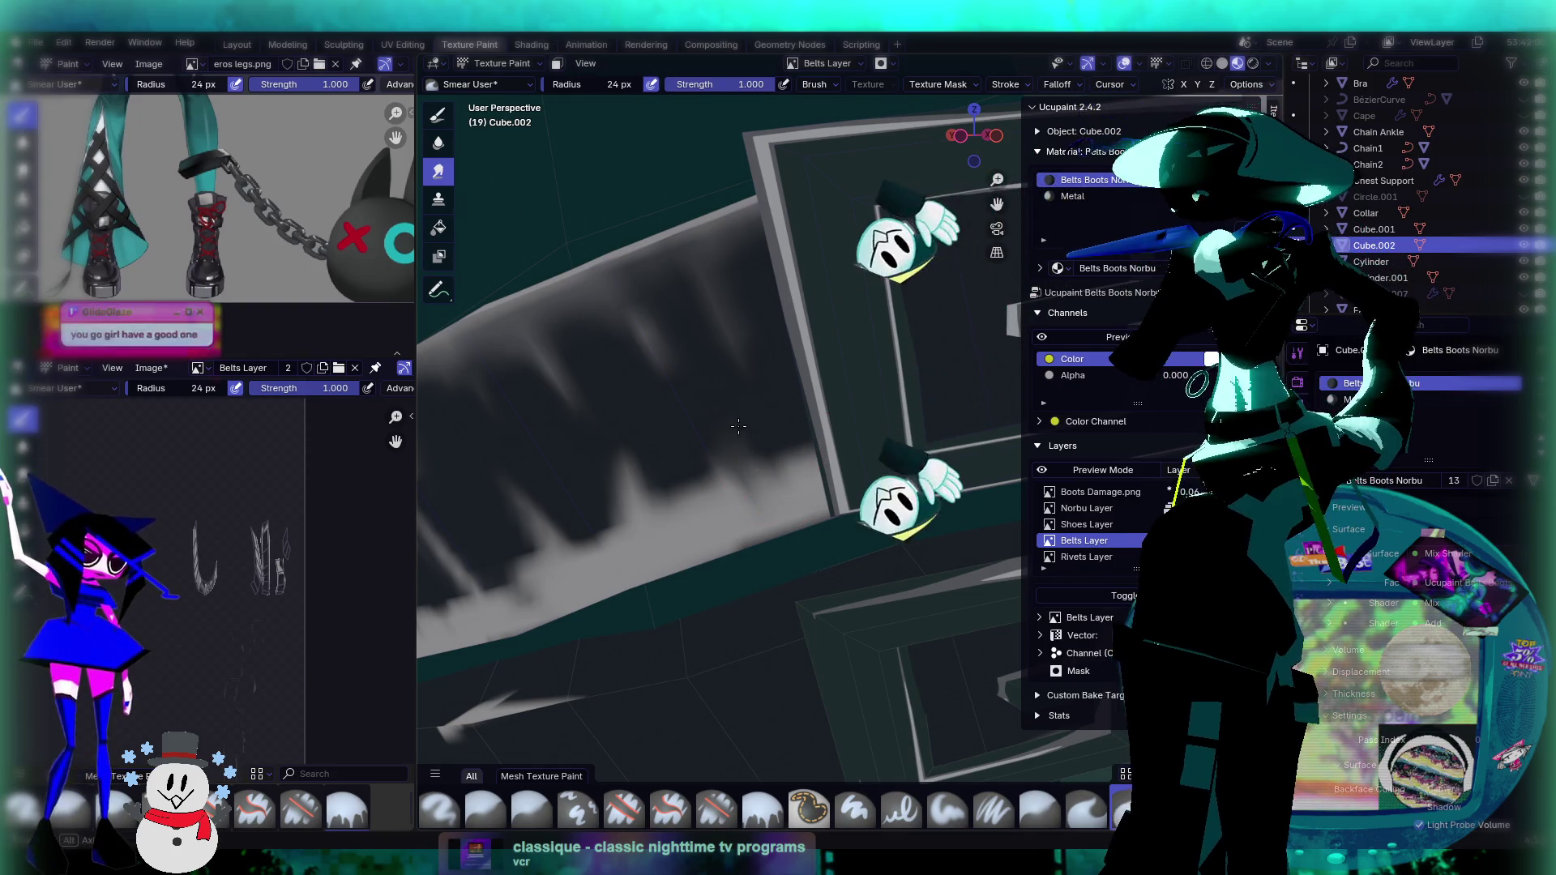
Step: Soften the jagged grey edge of the belt and pull back to view the whole boot
middle_click_drag(754, 406, 763, 438)
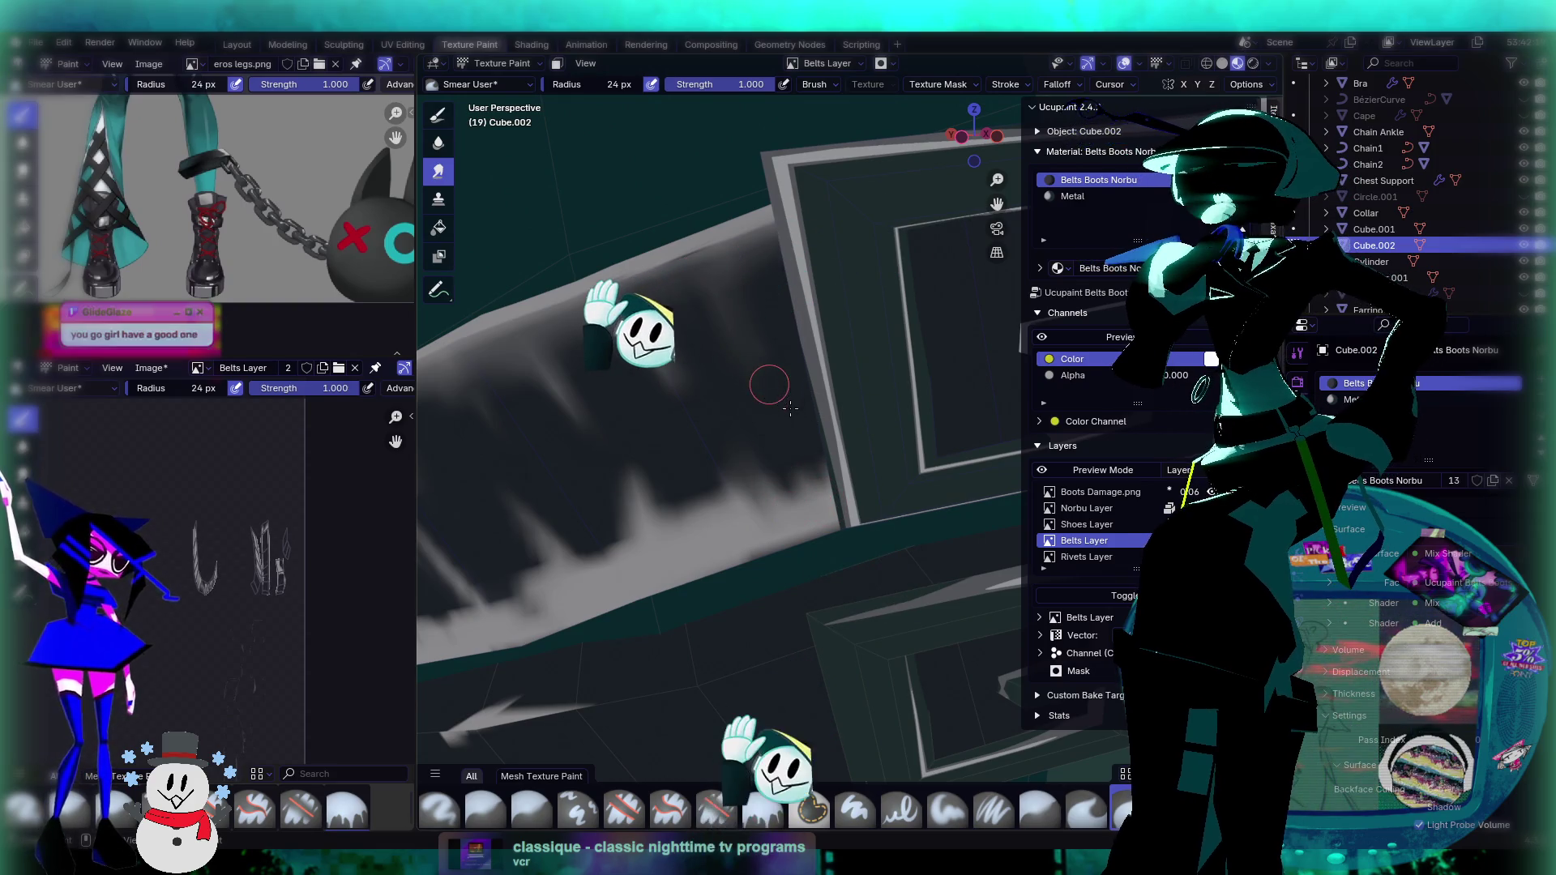
middle_click_drag(764, 386, 785, 424)
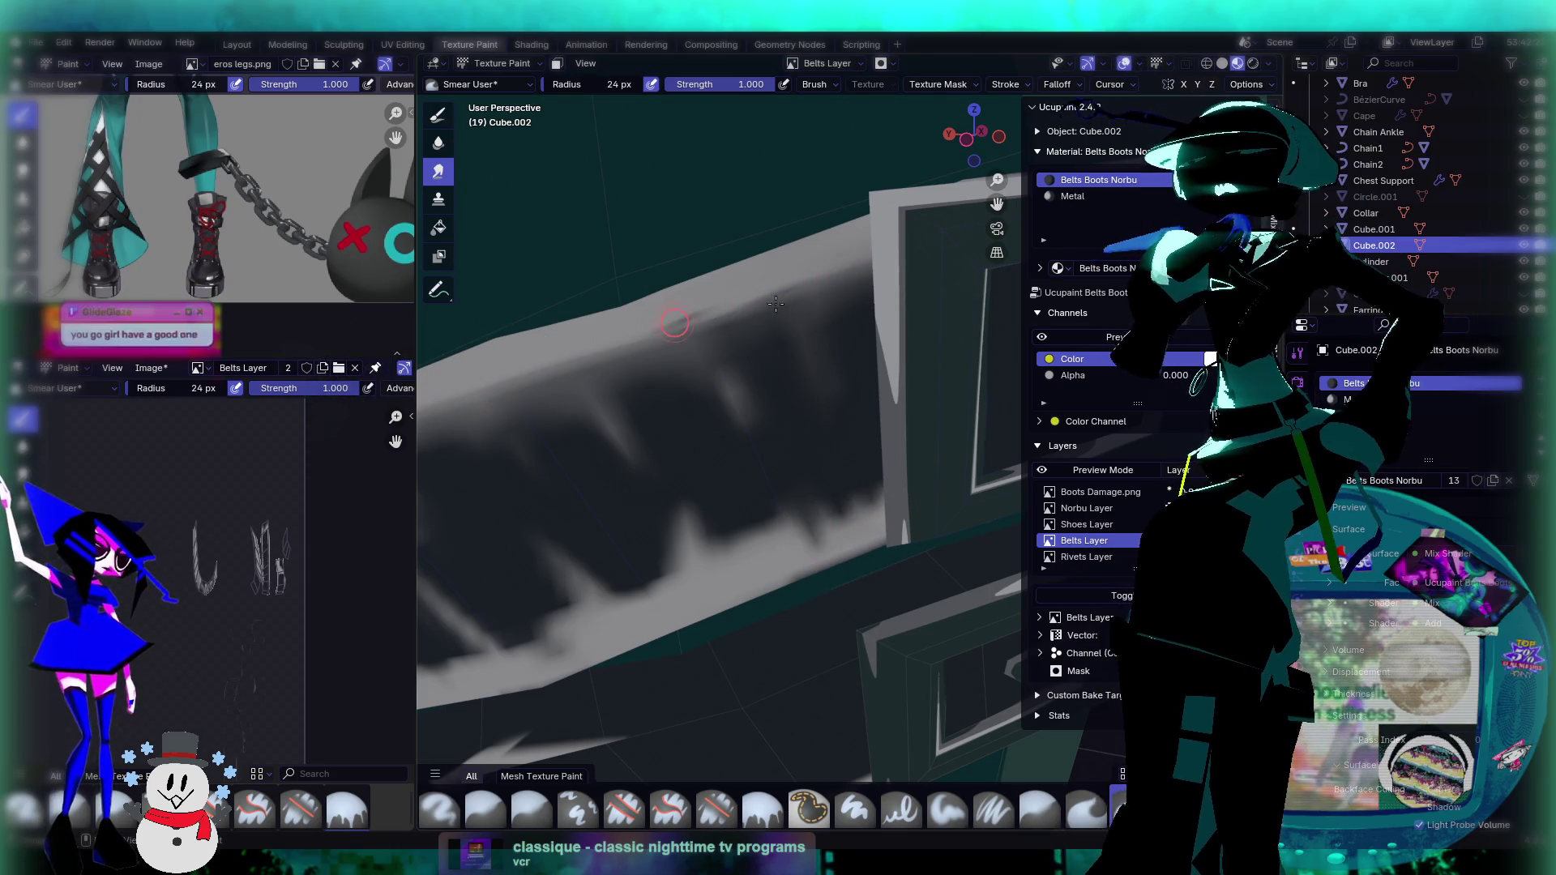
left_click_drag(791, 536, 700, 557)
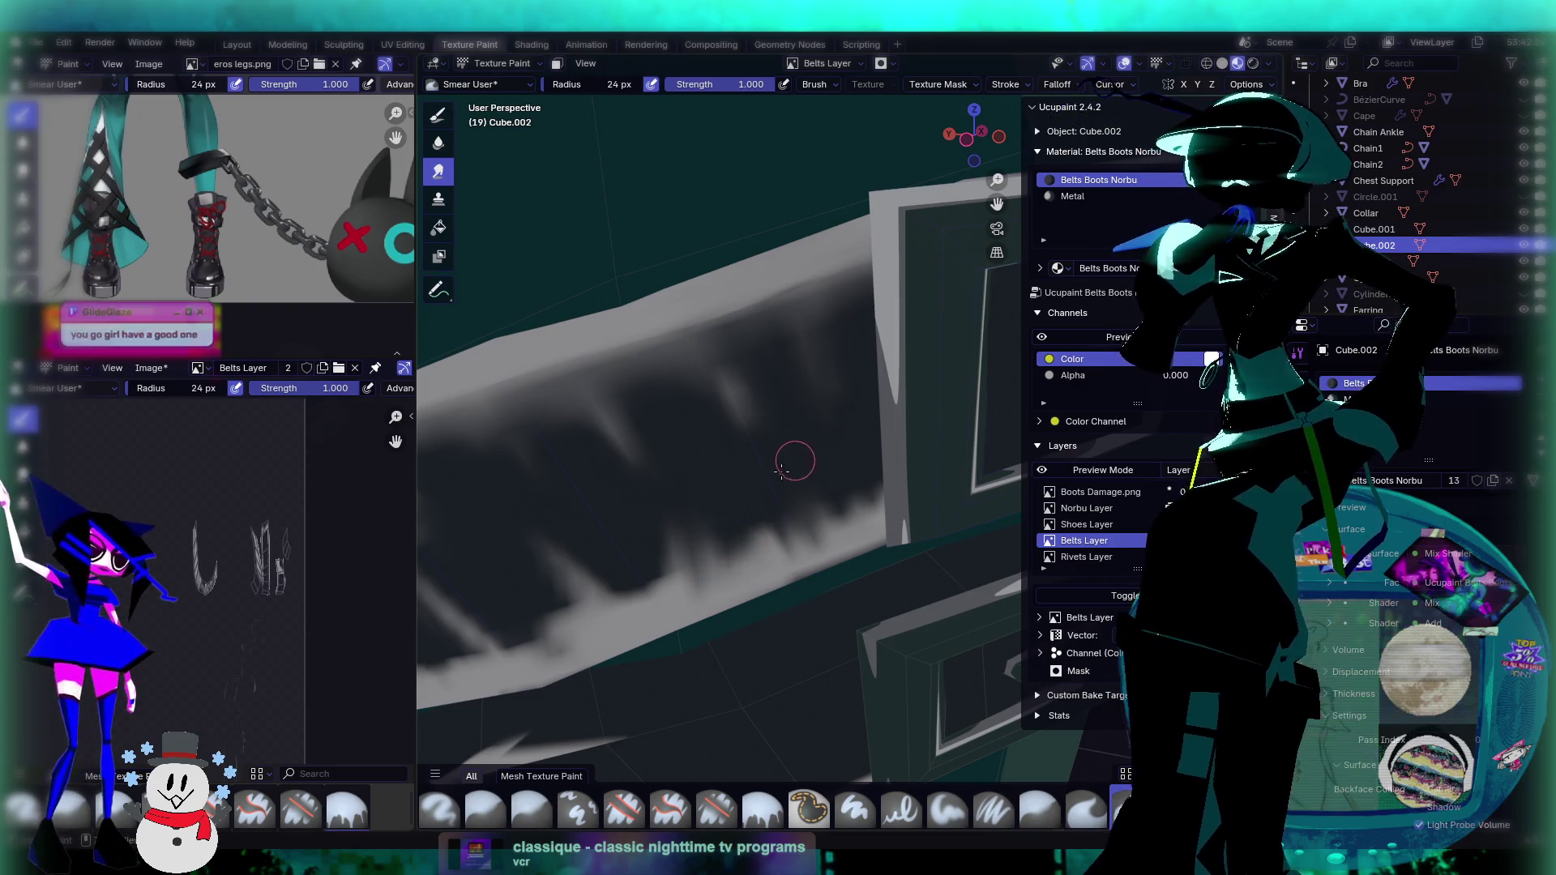
scroll(806, 444, "down", 1)
mouse_move(829, 421)
middle_mouse_down()
mouse_move(772, 498)
mouse_move(781, 401)
middle_mouse_up()
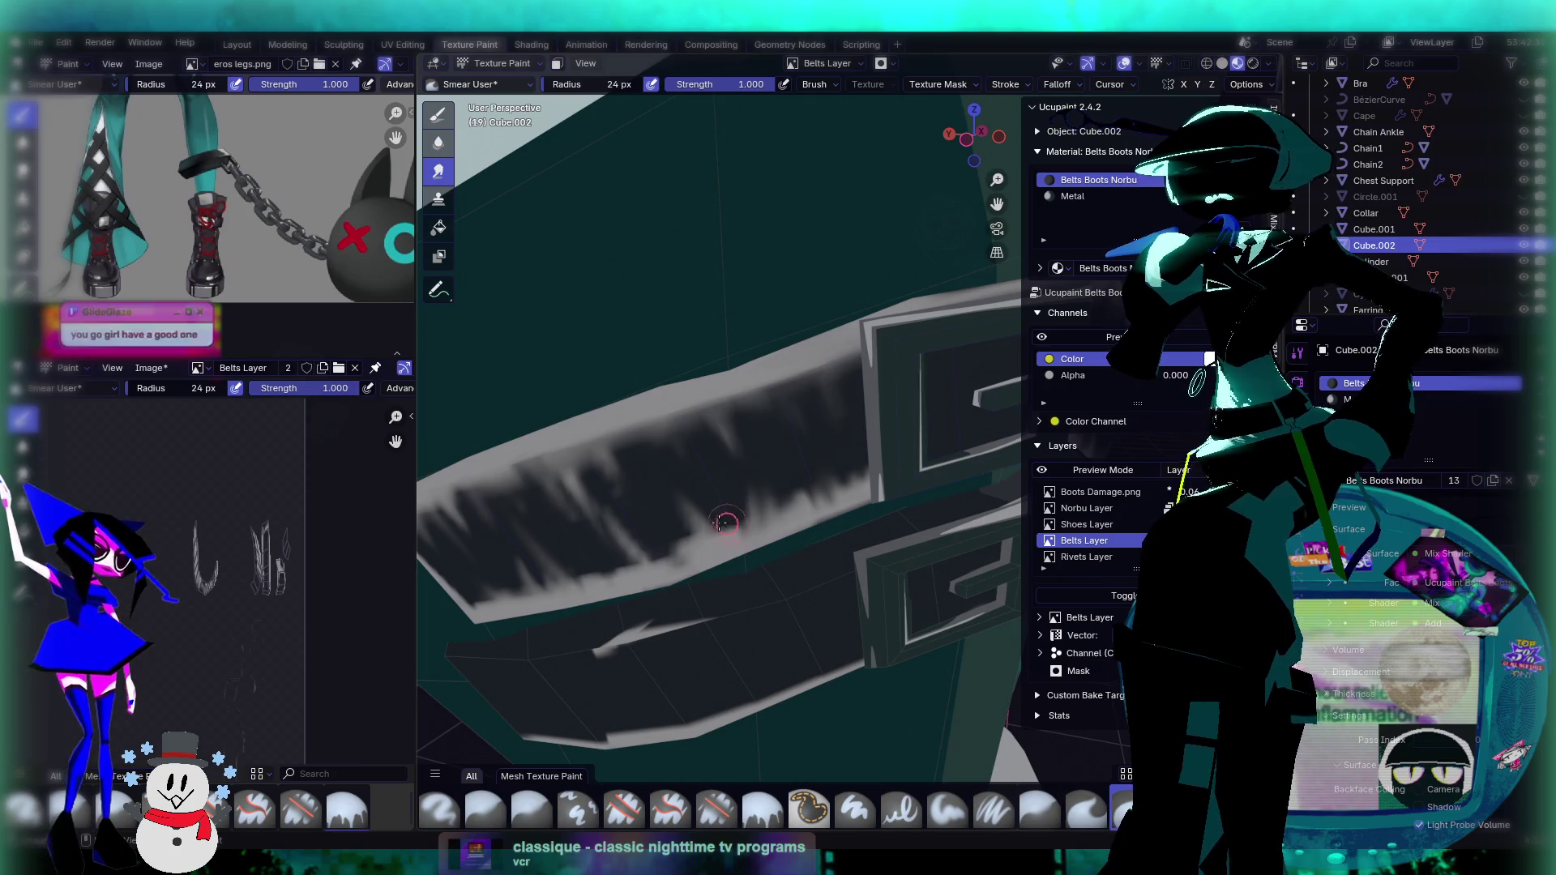
mouse_move(809, 431)
middle_mouse_down()
mouse_move(603, 620)
mouse_move(908, 453)
middle_mouse_up()
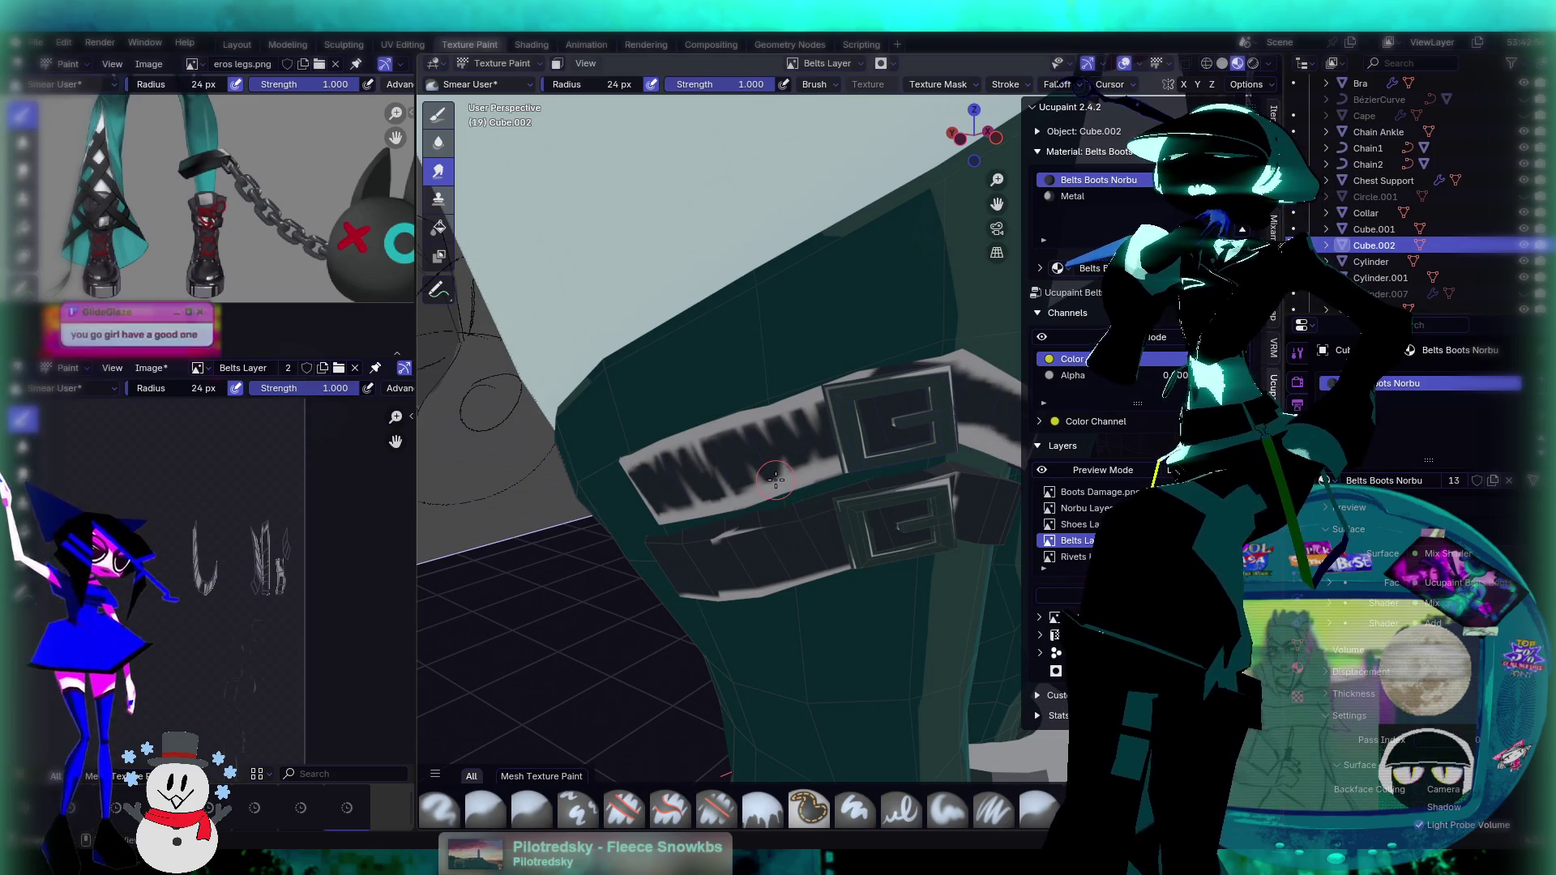
Step: Undo the smear marks and light belt highlights, then switch to the UV Editing workspace
key("ctrl+z")
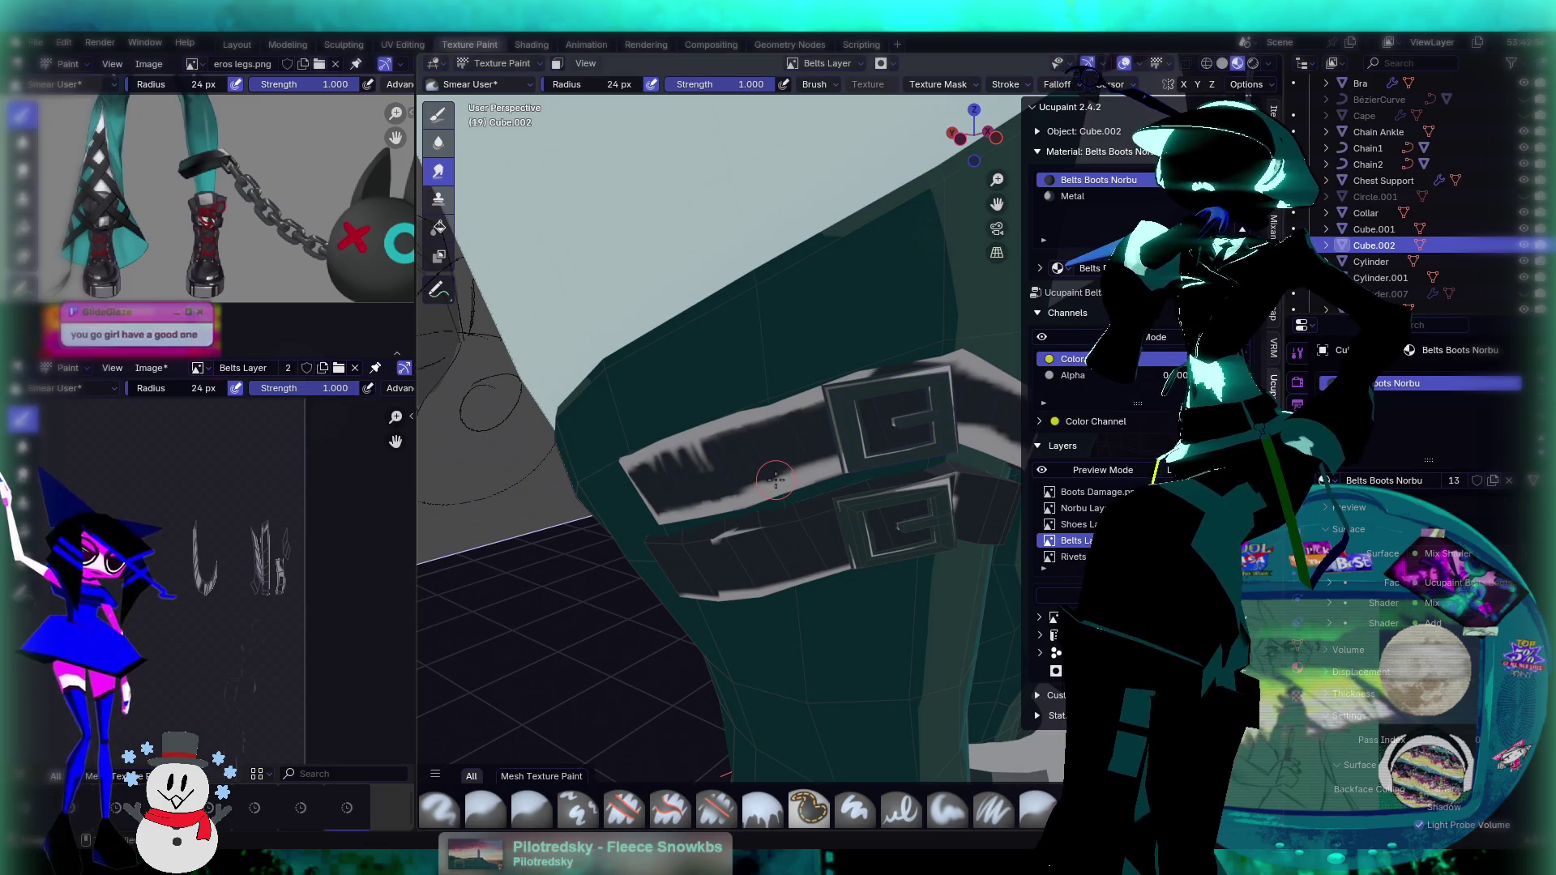
key("ctrl+z")
key("ctrl+z")
key("ctrl+z")
key("ctrl+z")
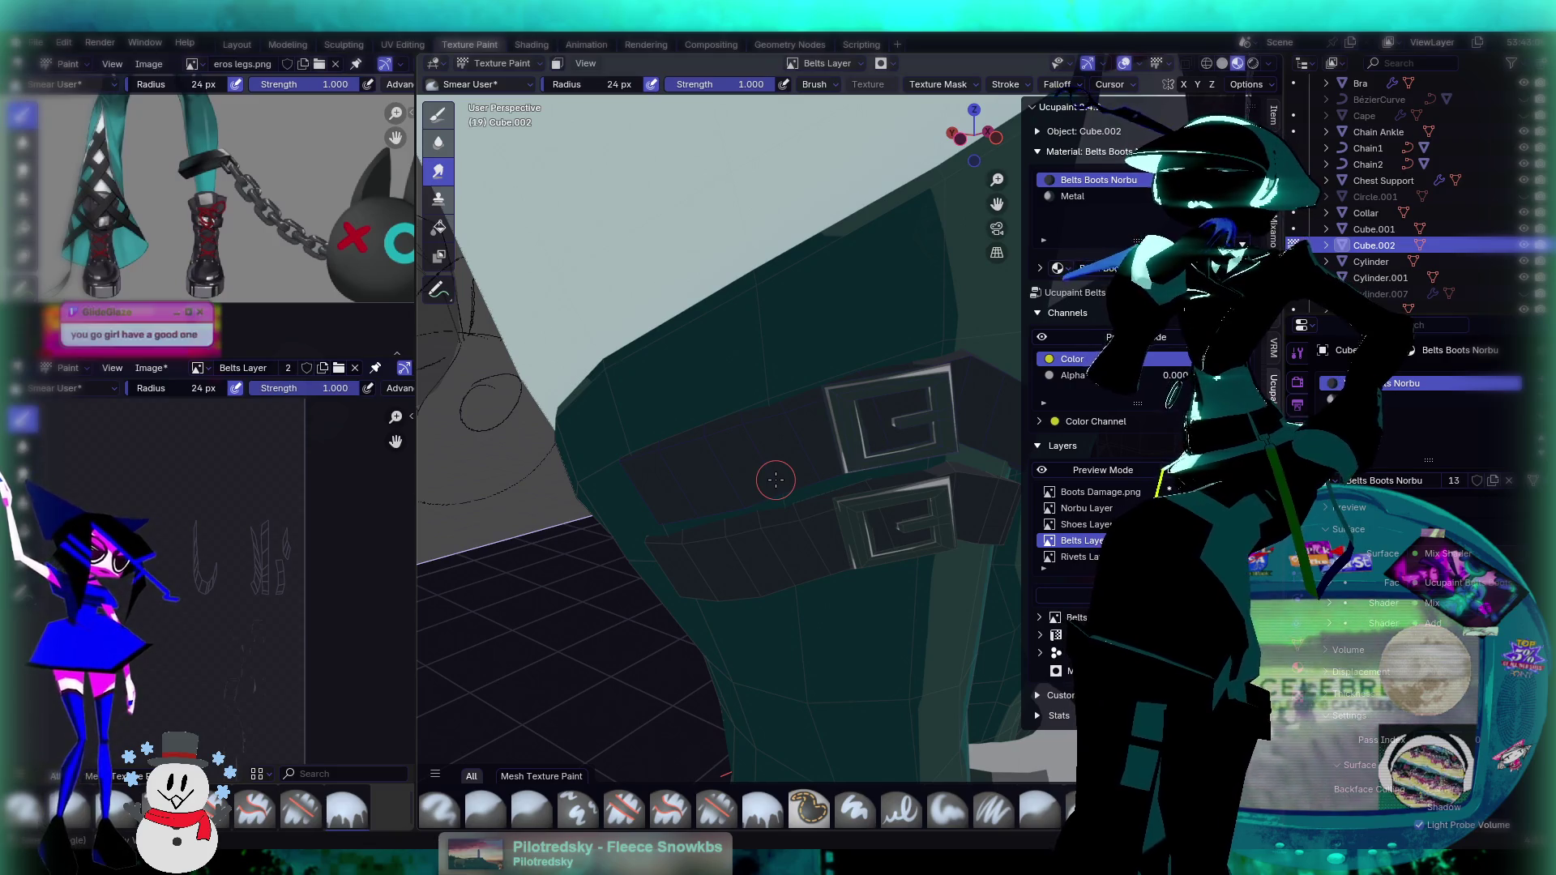
key("ctrl+z")
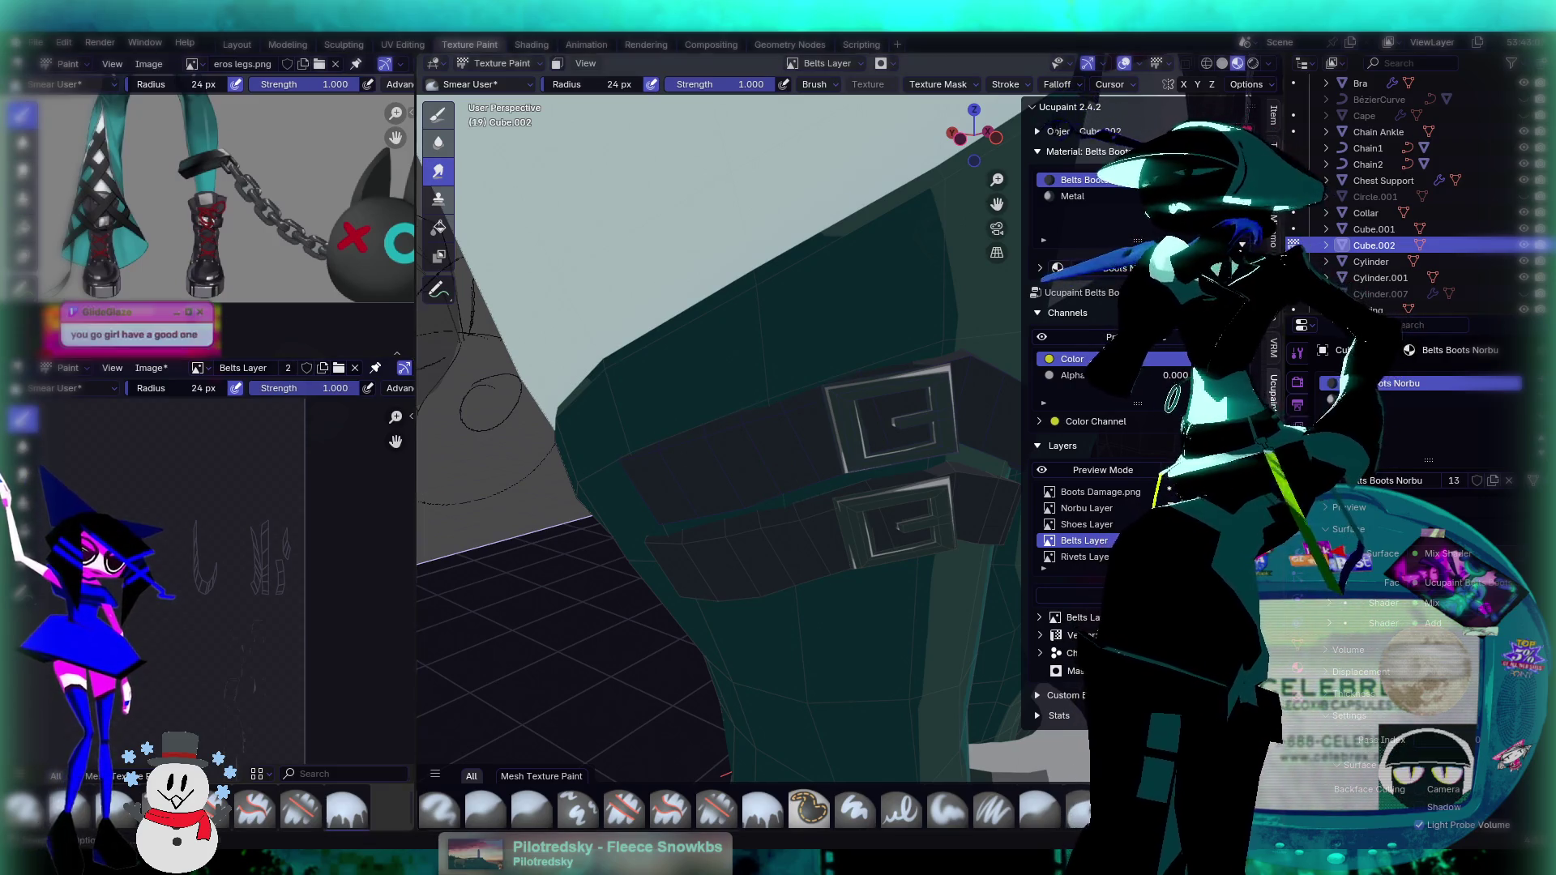
key("ctrl+Page_Up")
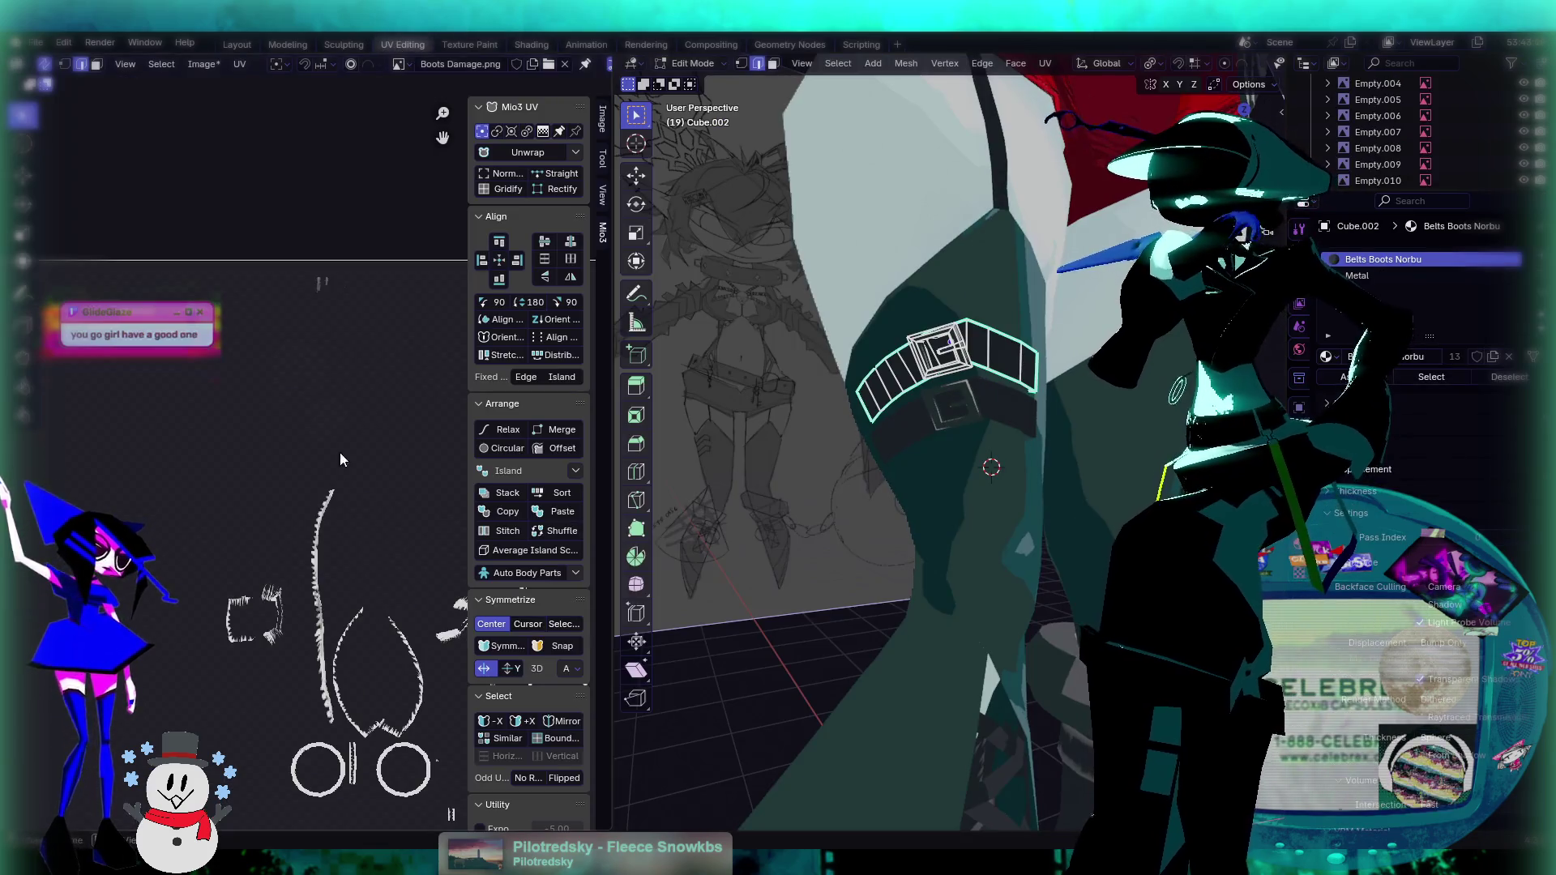
Step: In face select mode, select both thigh strap strips entirely with linked selection
middle_click_drag(339, 606, 181, 432)
mouse_move(956, 438)
middle_mouse_down()
mouse_move(792, 452)
mouse_move(801, 411)
mouse_move(825, 415)
middle_mouse_up()
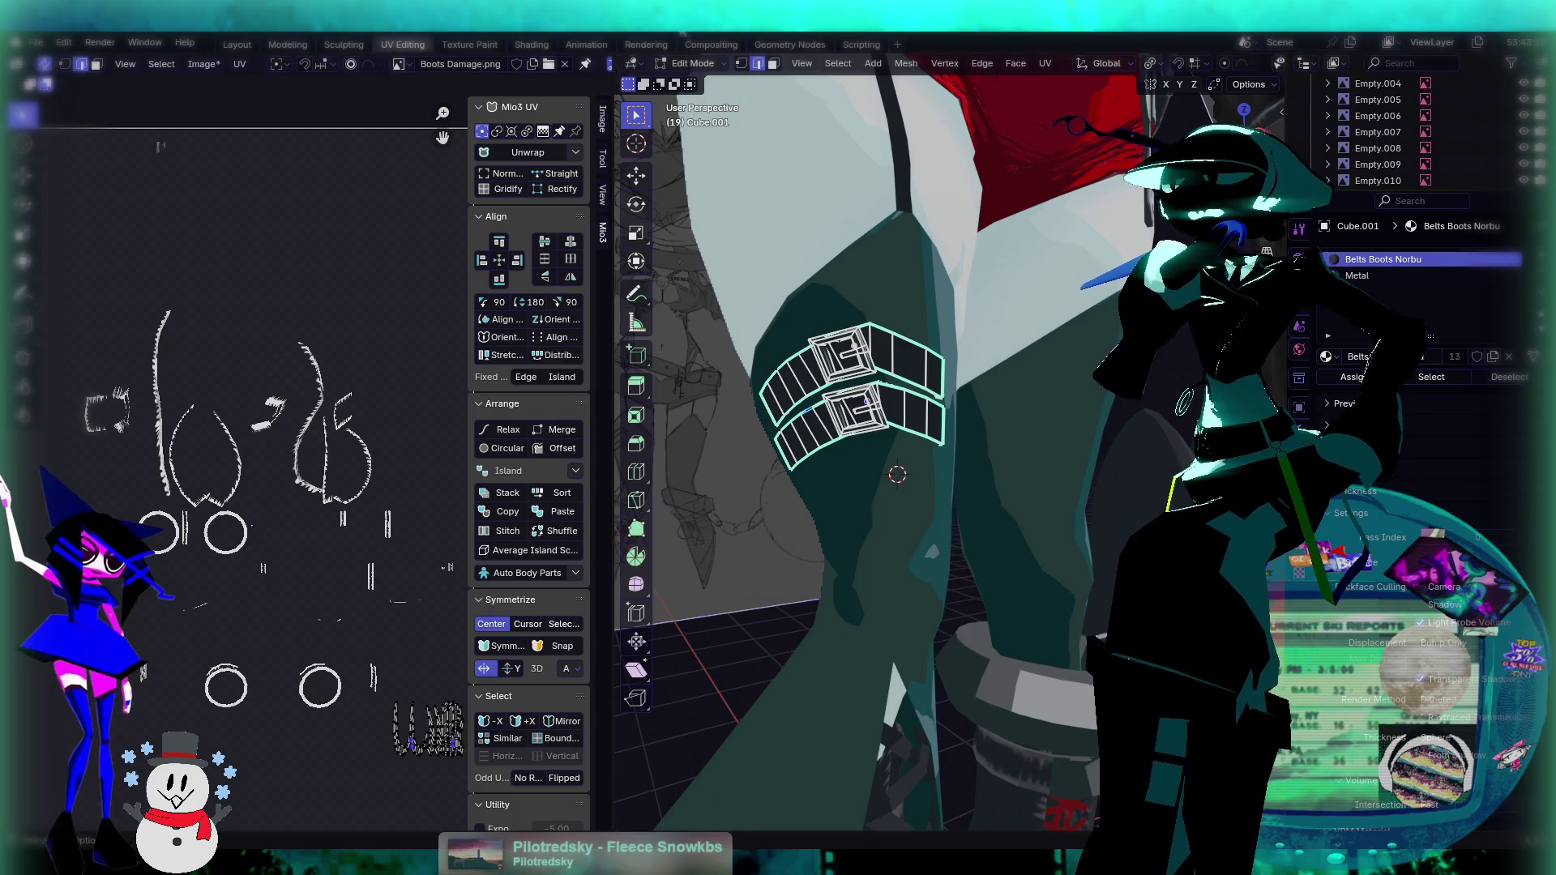
left_click(774, 65)
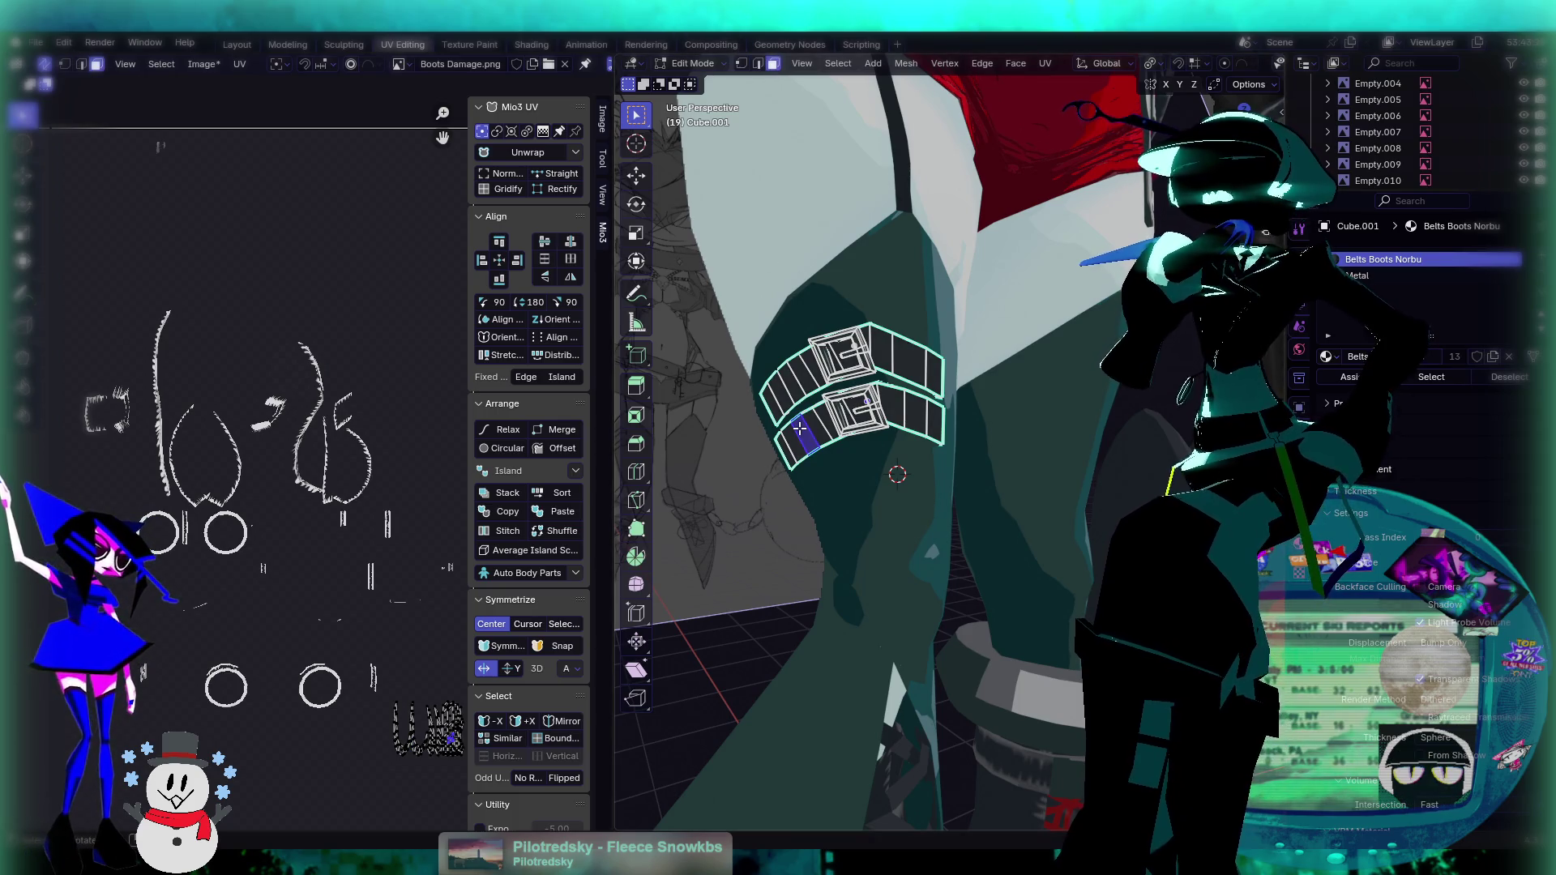
key("ctrl+l")
left_click(786, 386, "shift")
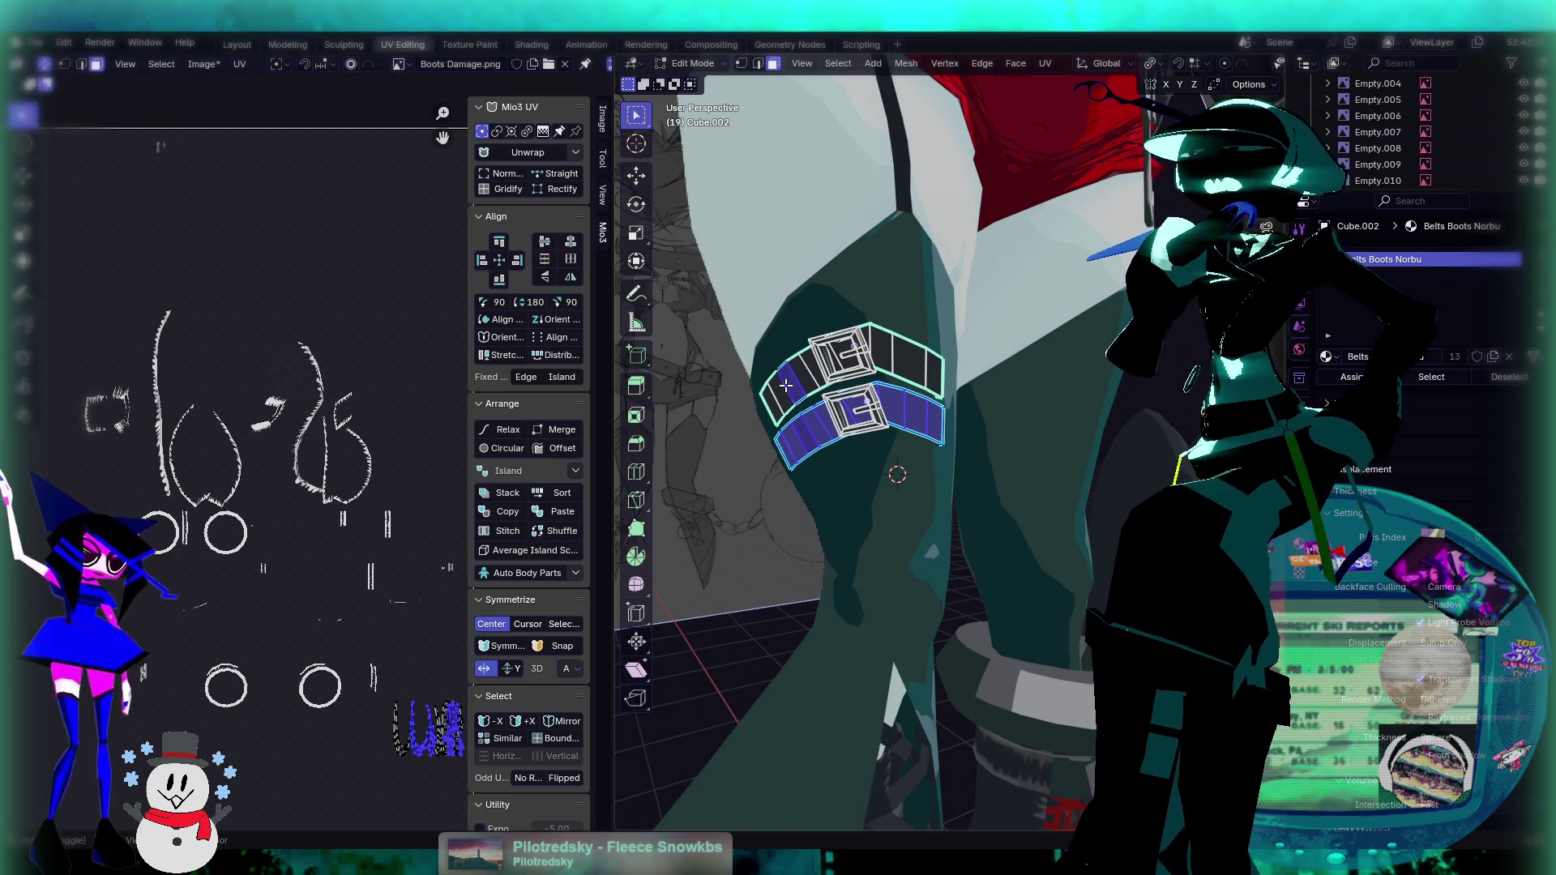
key("ctrl+l")
Step: Try enlarging the strap UV islands, then undo to restore their original size
scroll(303, 500, "down", 3)
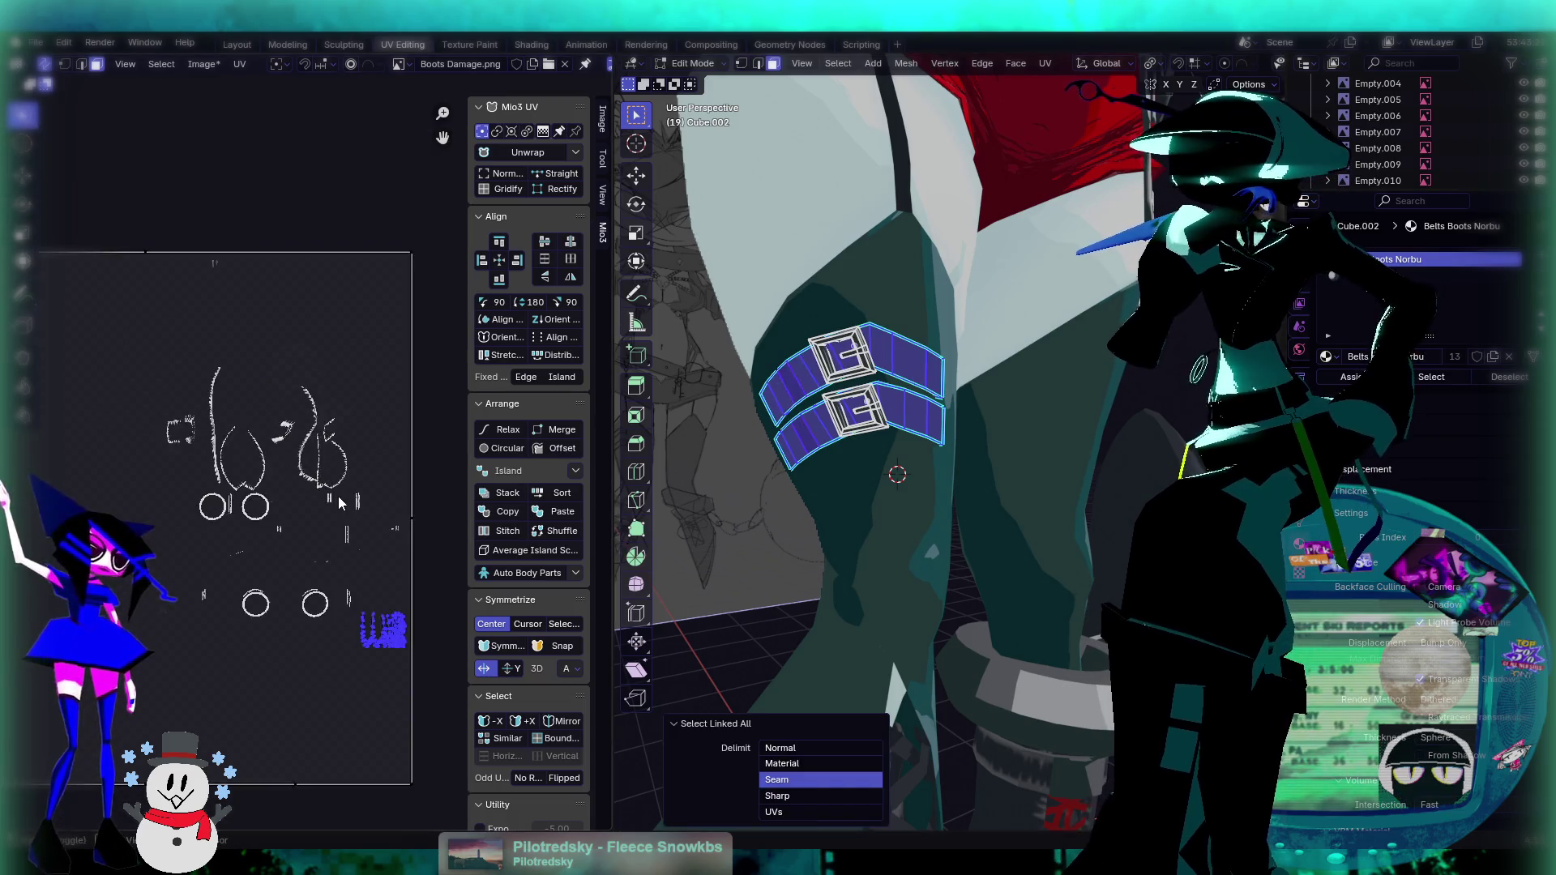
scroll(306, 502, "up", 2)
key("s")
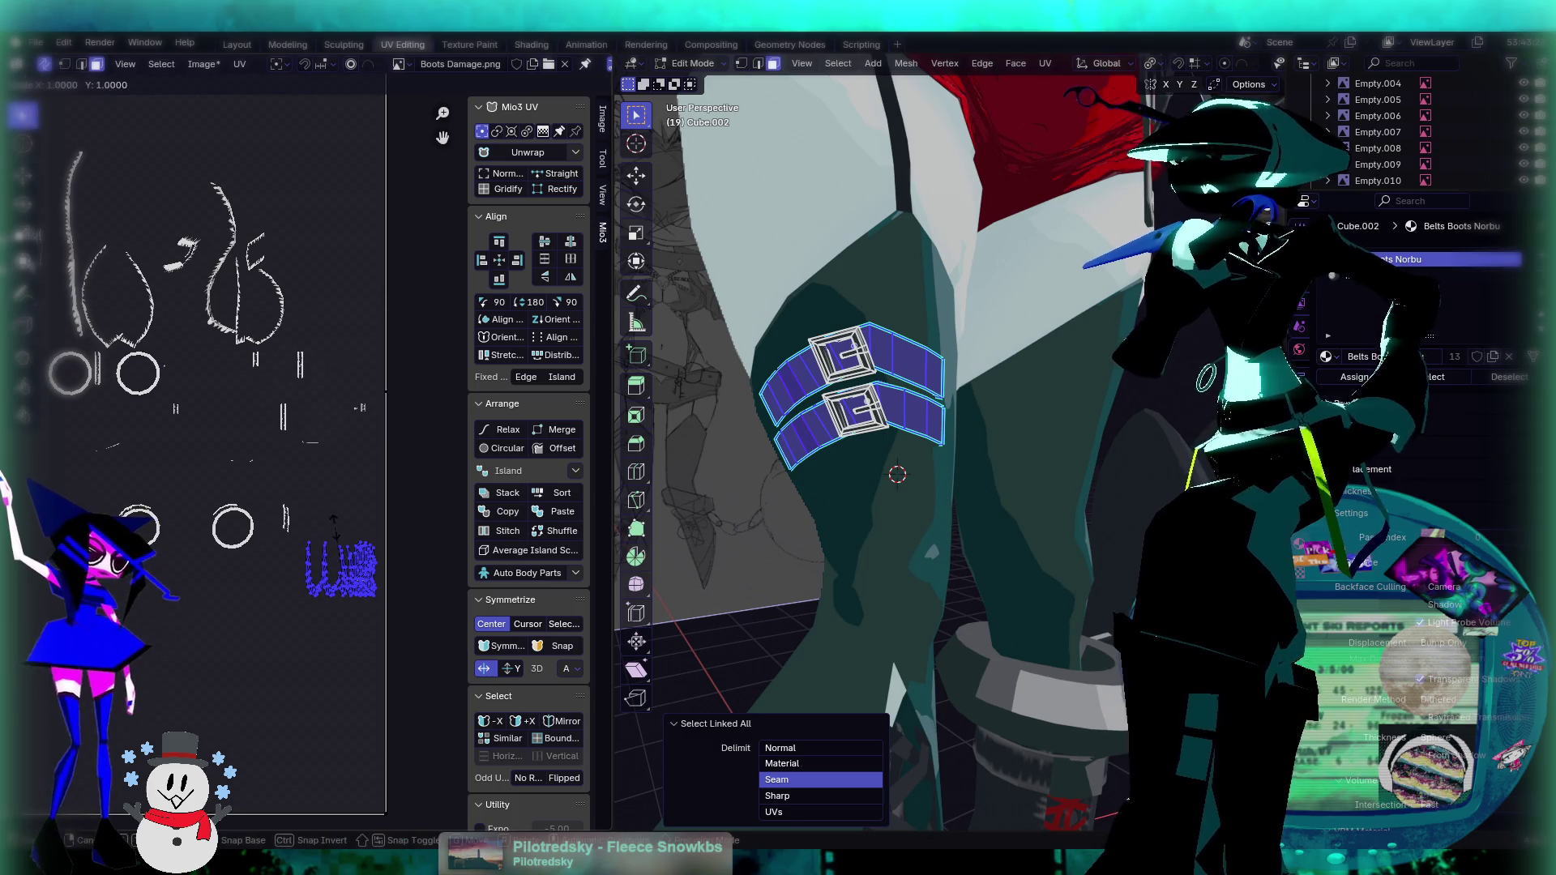
left_click(352, 500)
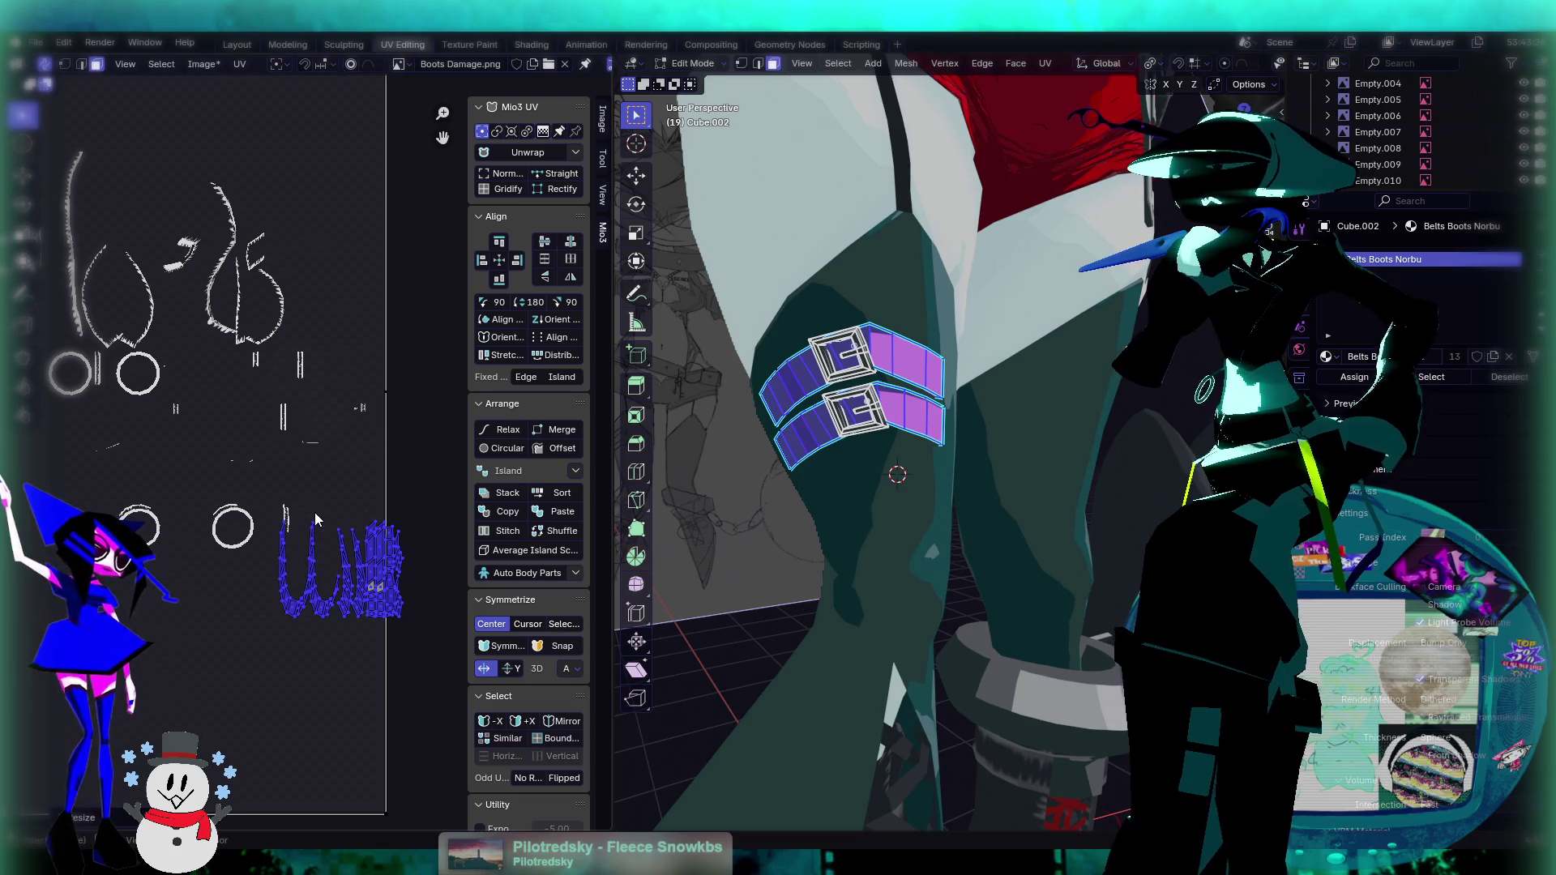
middle_click_drag(316, 519, 296, 438)
scroll(296, 439, "up", 3)
key("ctrl+z")
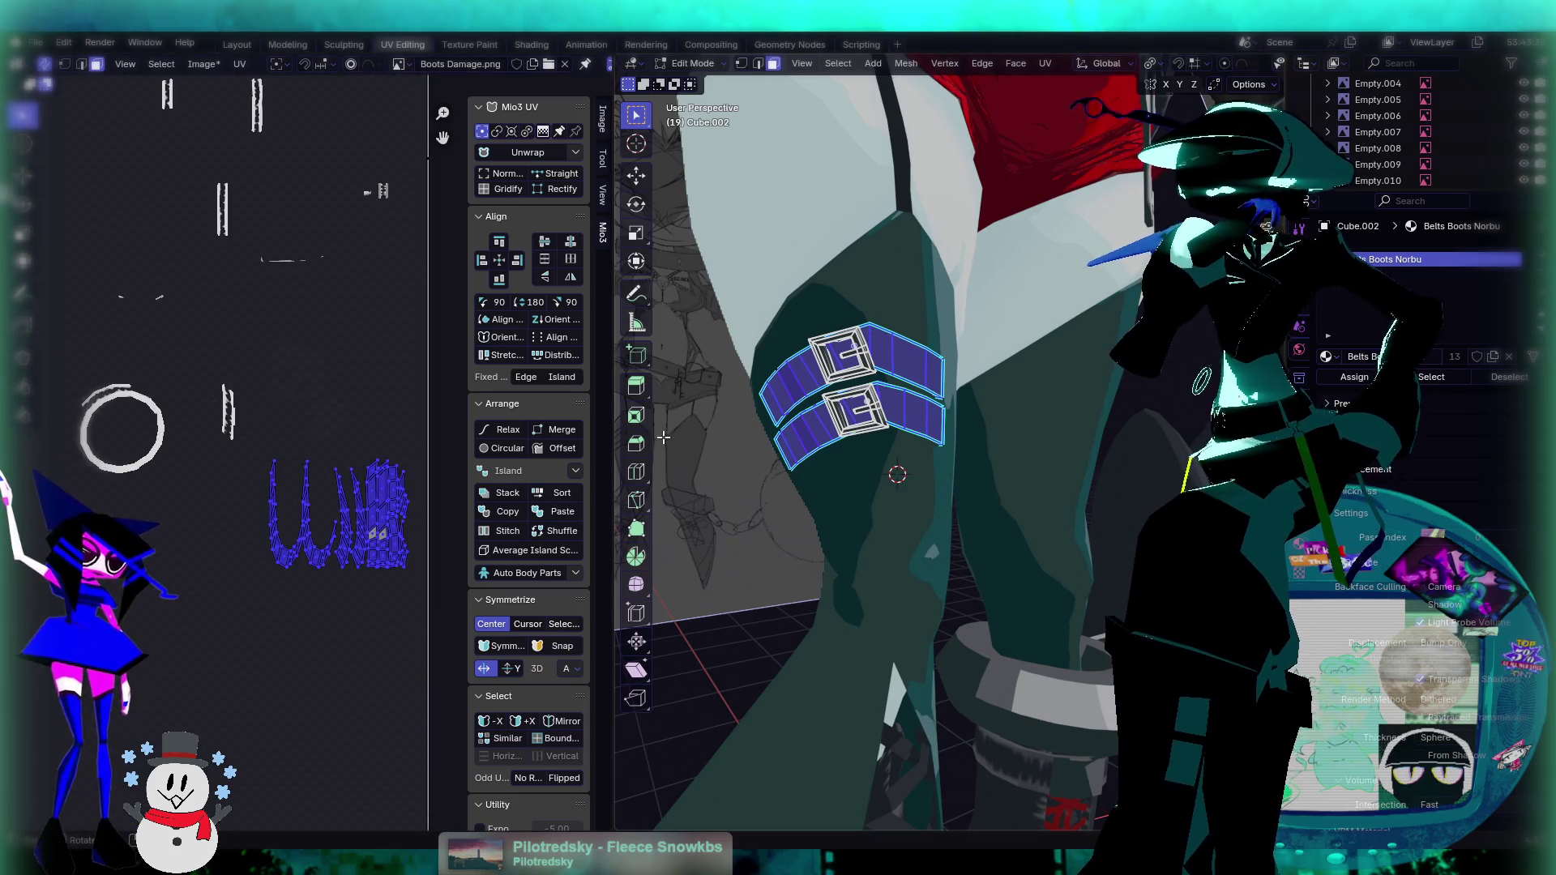
middle_click_drag(788, 421, 812, 407)
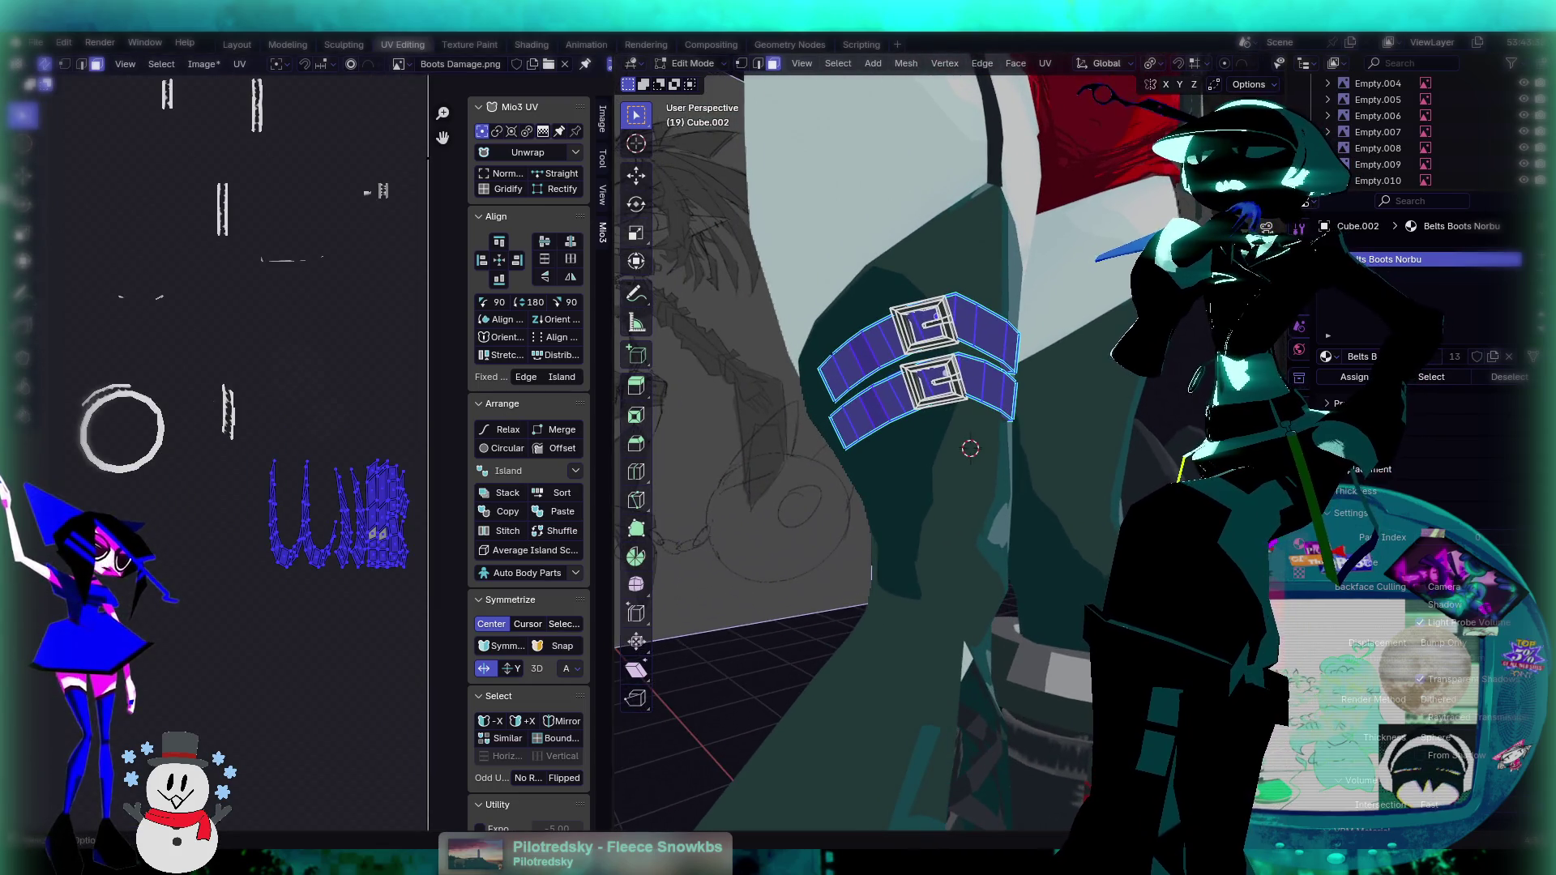
left_click(1046, 64)
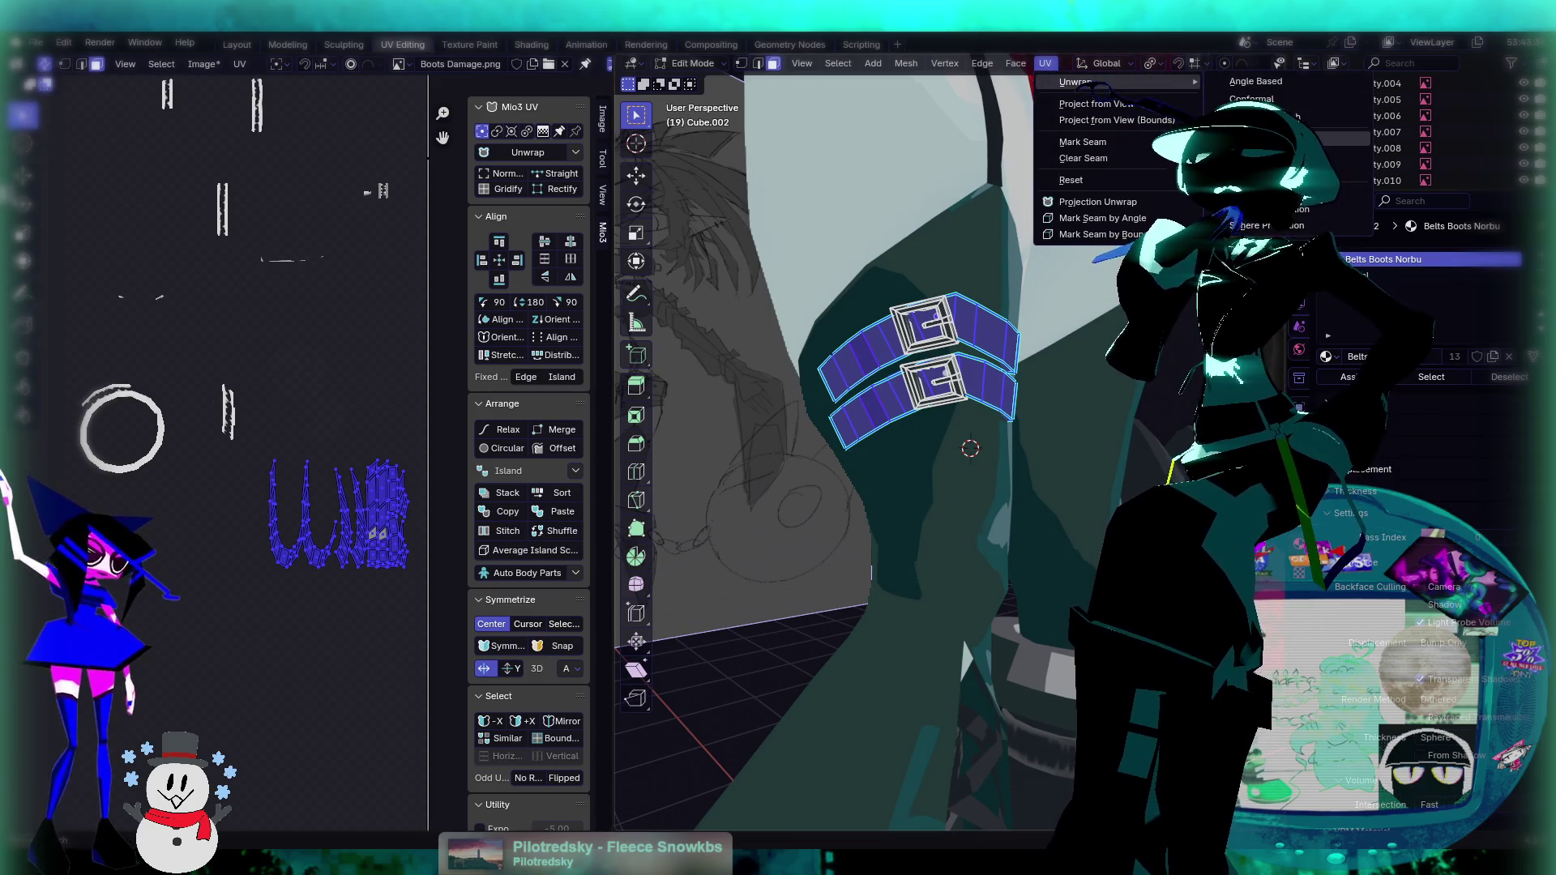
Step: Re-unwrap the strap strips with Smart UV Project at a 45.5° angle limit
left_click(1265, 136)
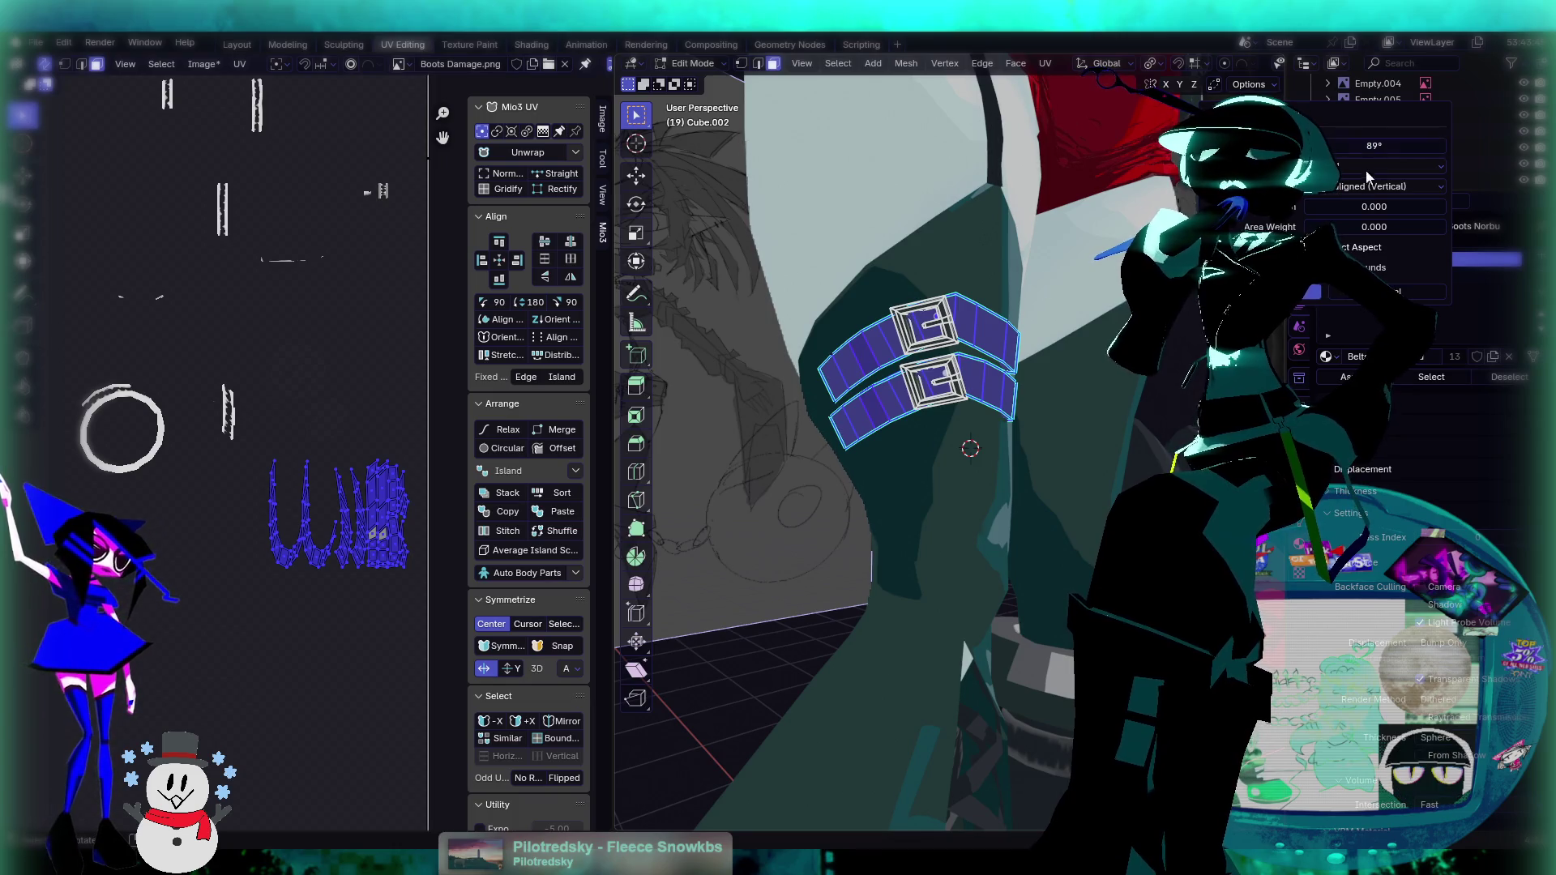
scroll(256, 340, "down", 4)
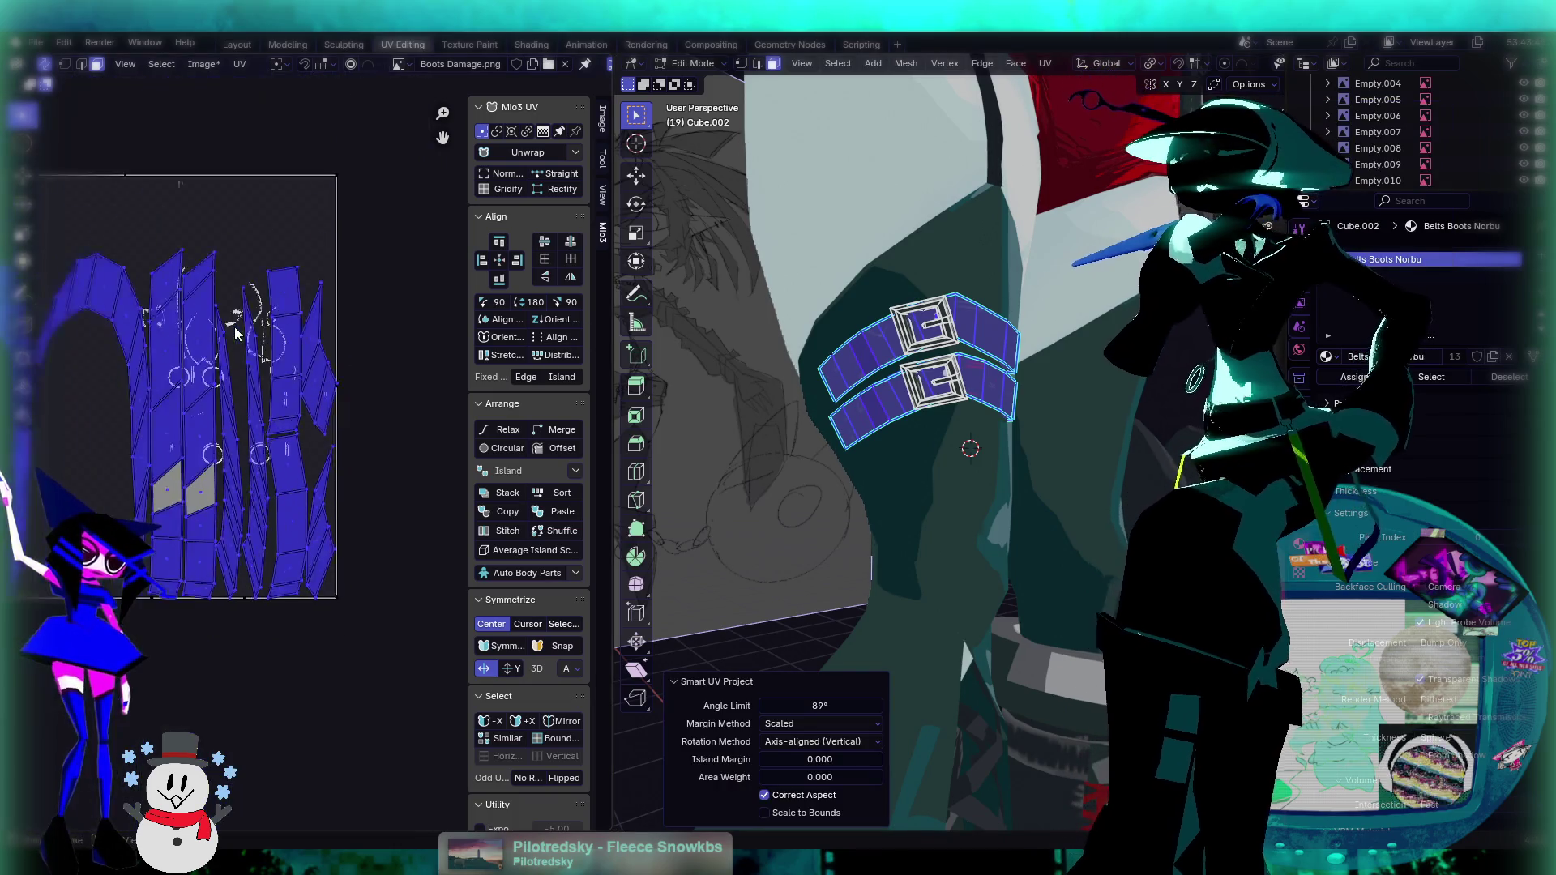
key("ctrl+z")
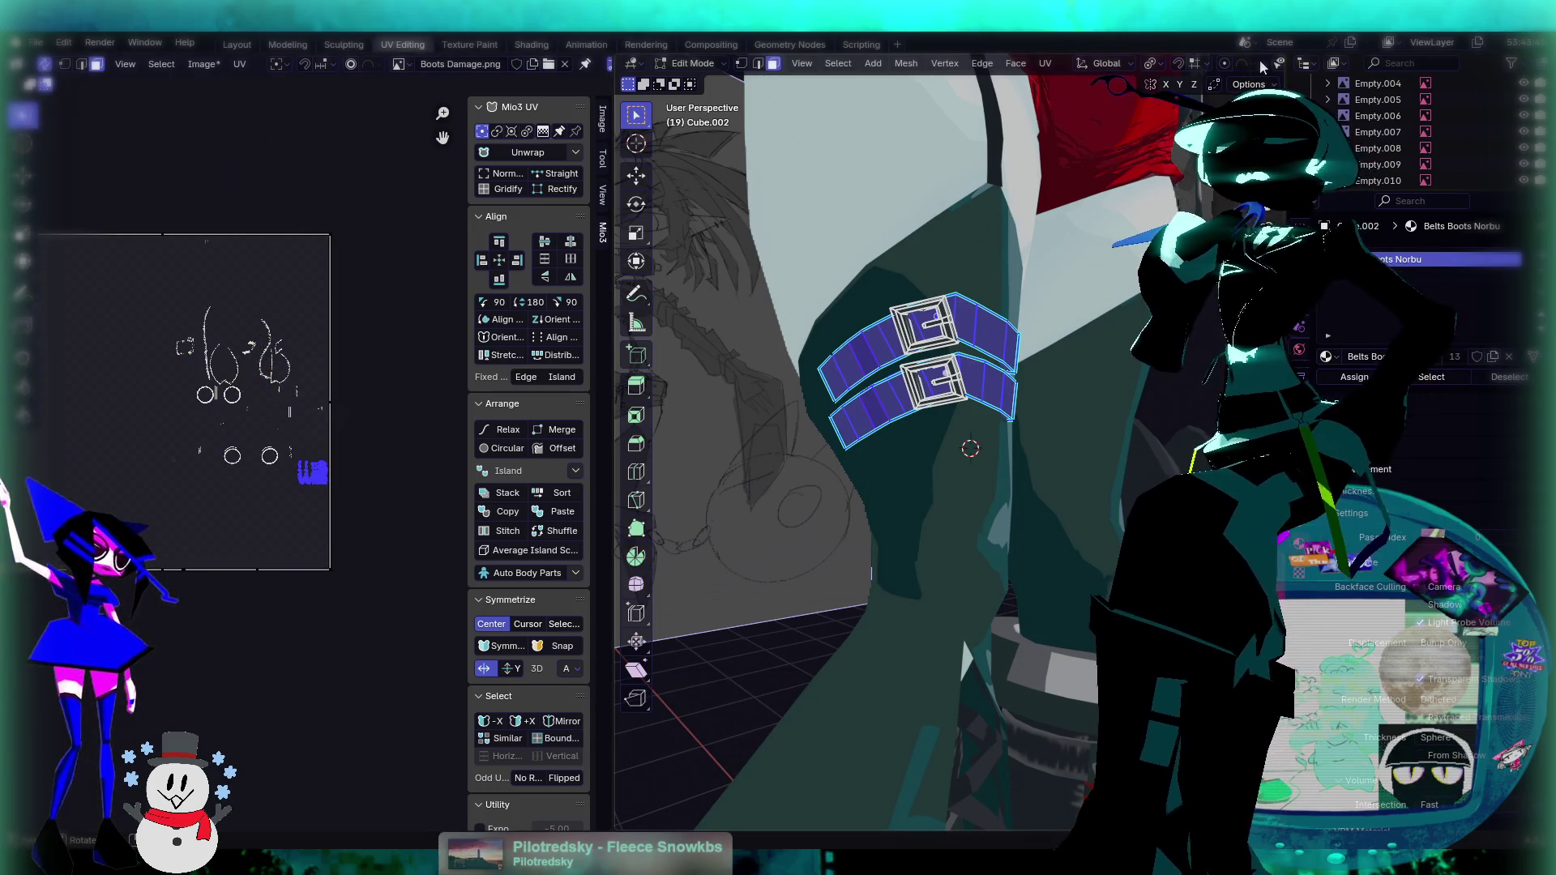
left_click(1046, 64)
mouse_move(1109, 84)
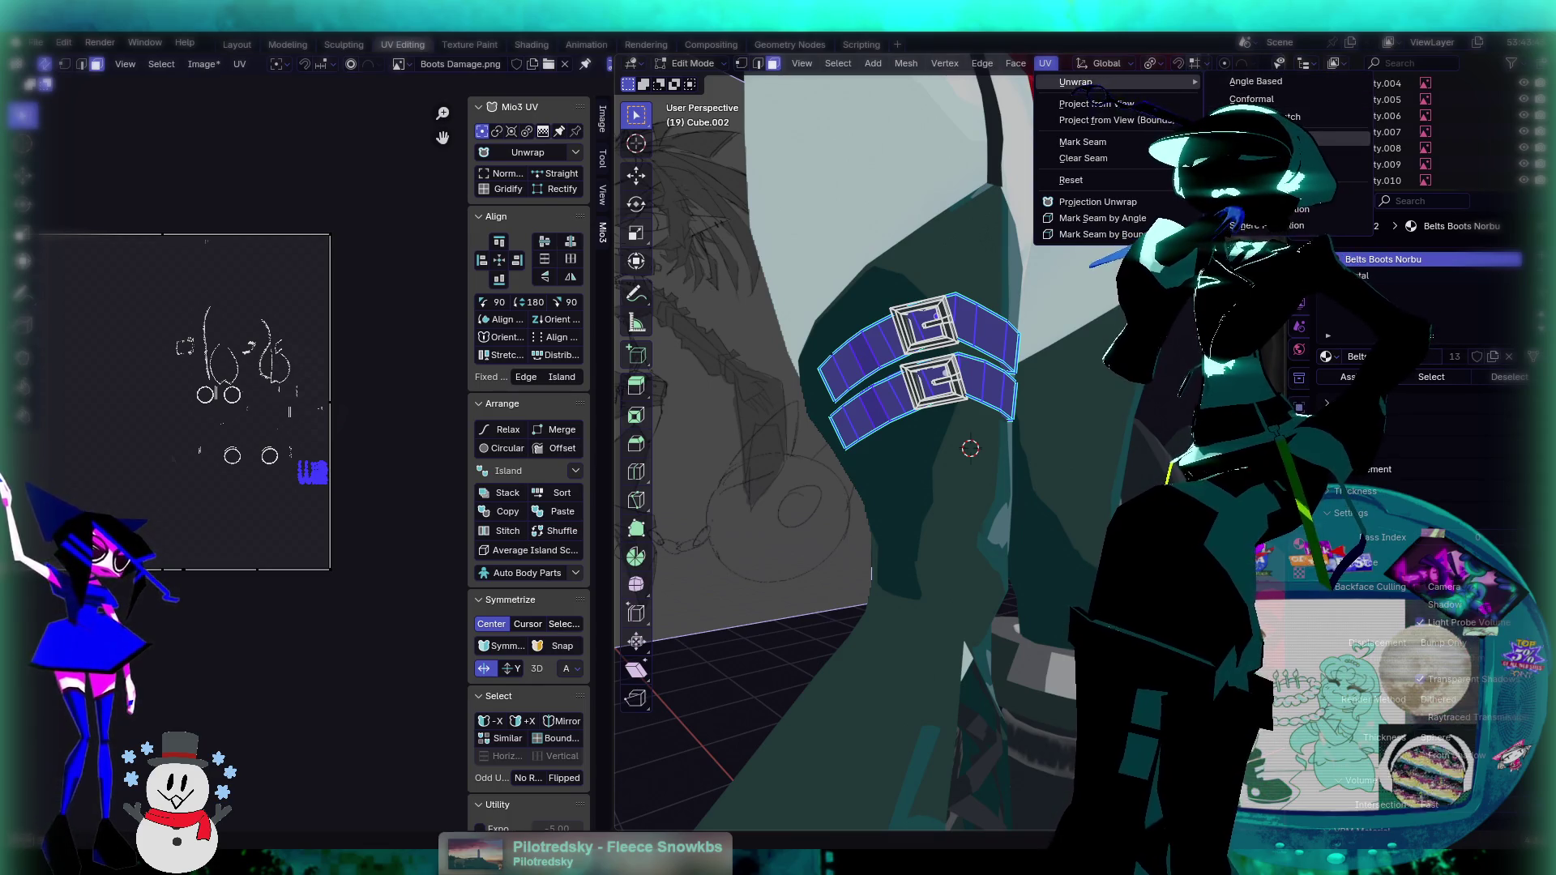
left_click(1265, 138)
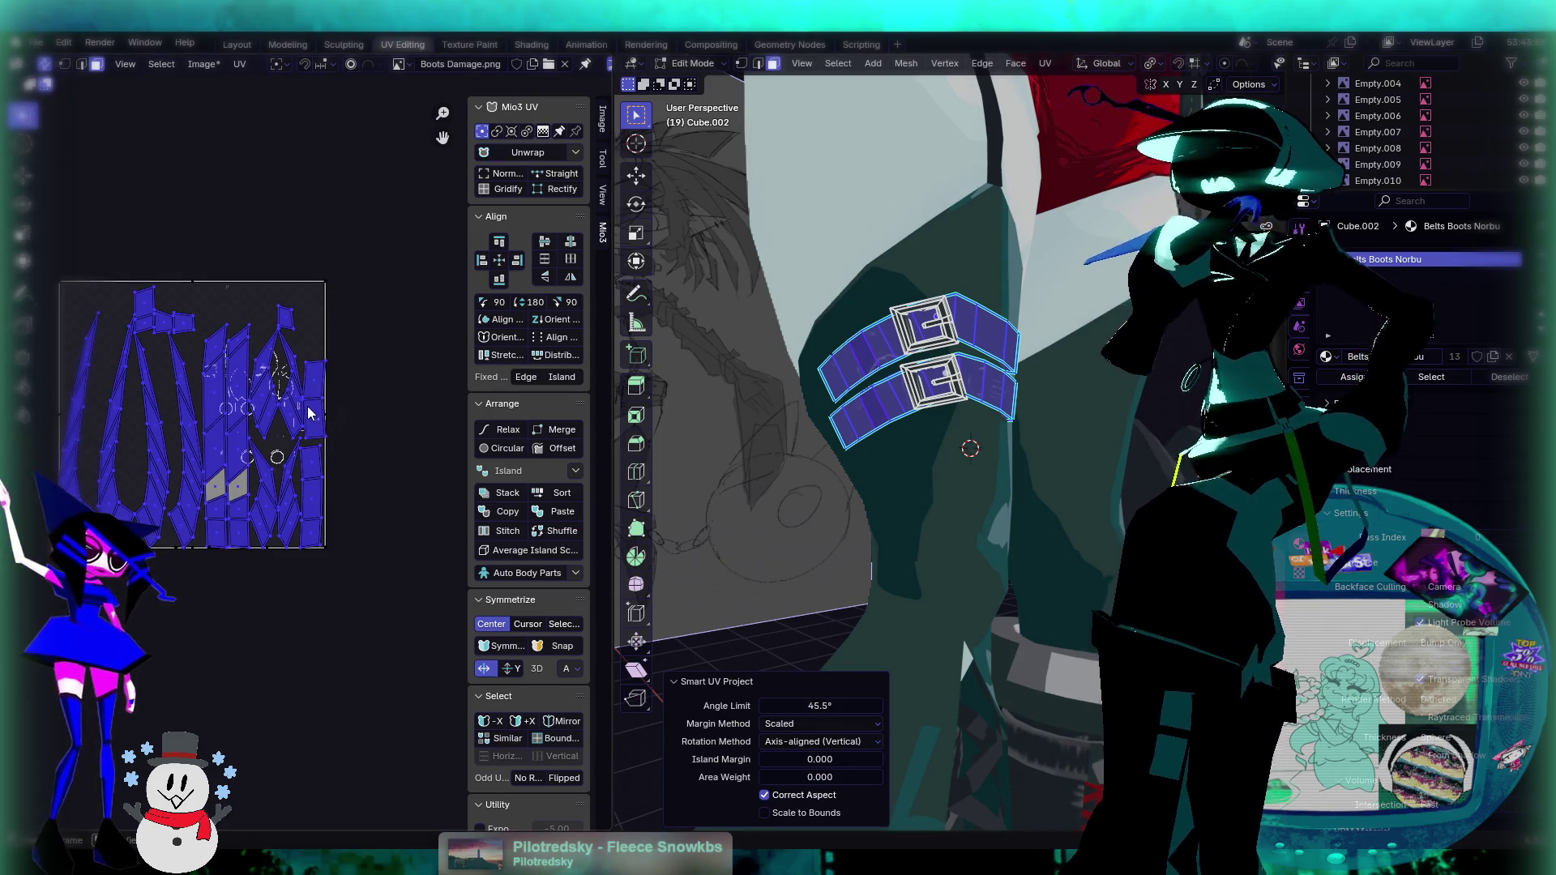
Step: Shrink the new strap islands to about a tenth and move them down and right
key("s")
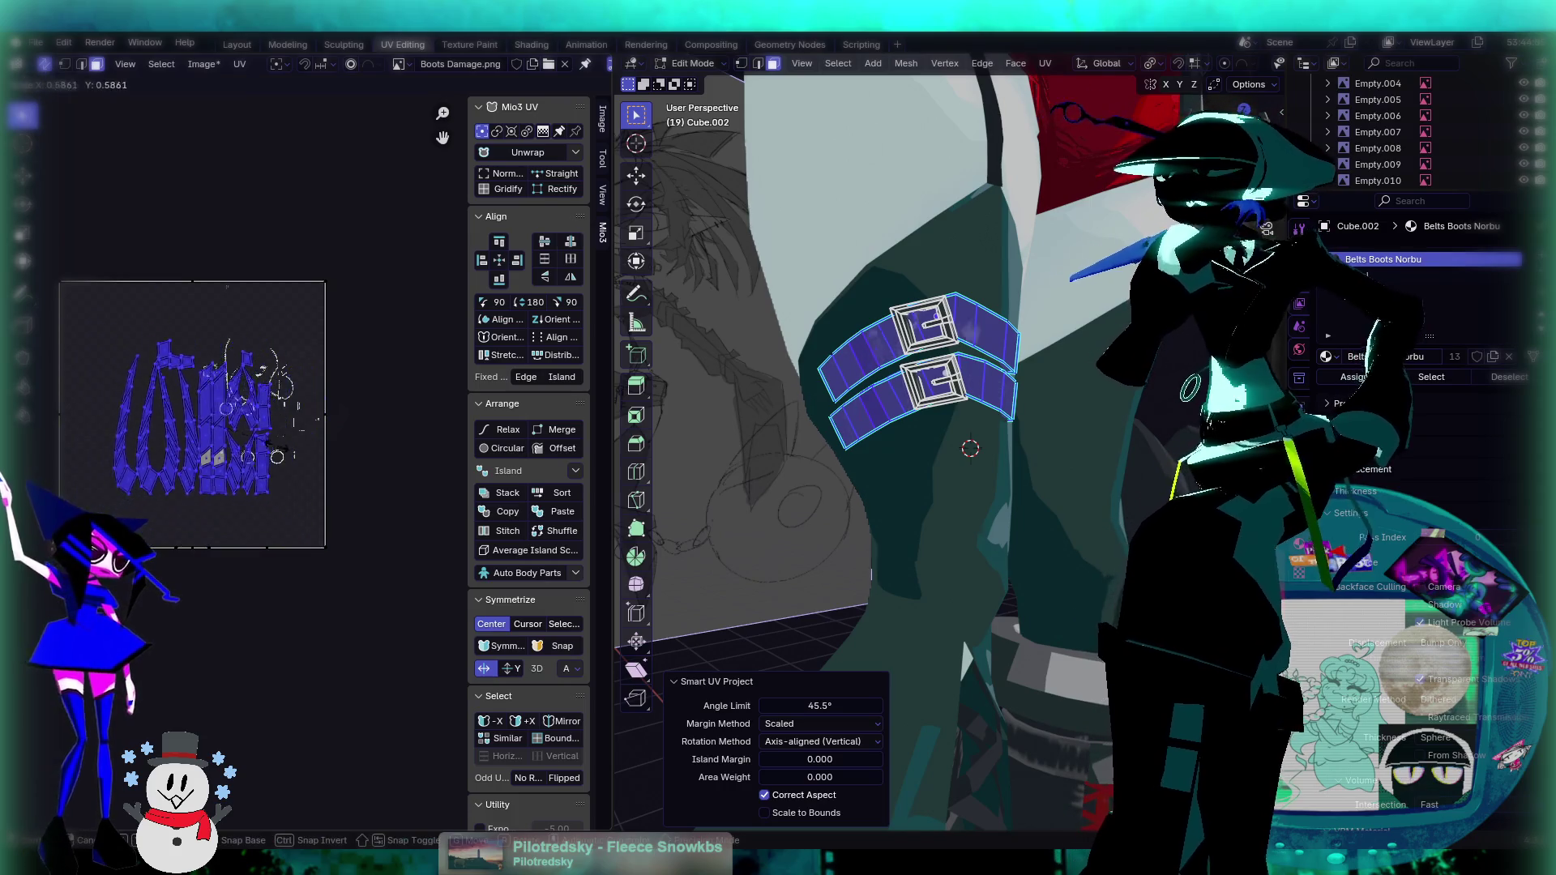
left_click(197, 423)
scroll(179, 428, "up", 2)
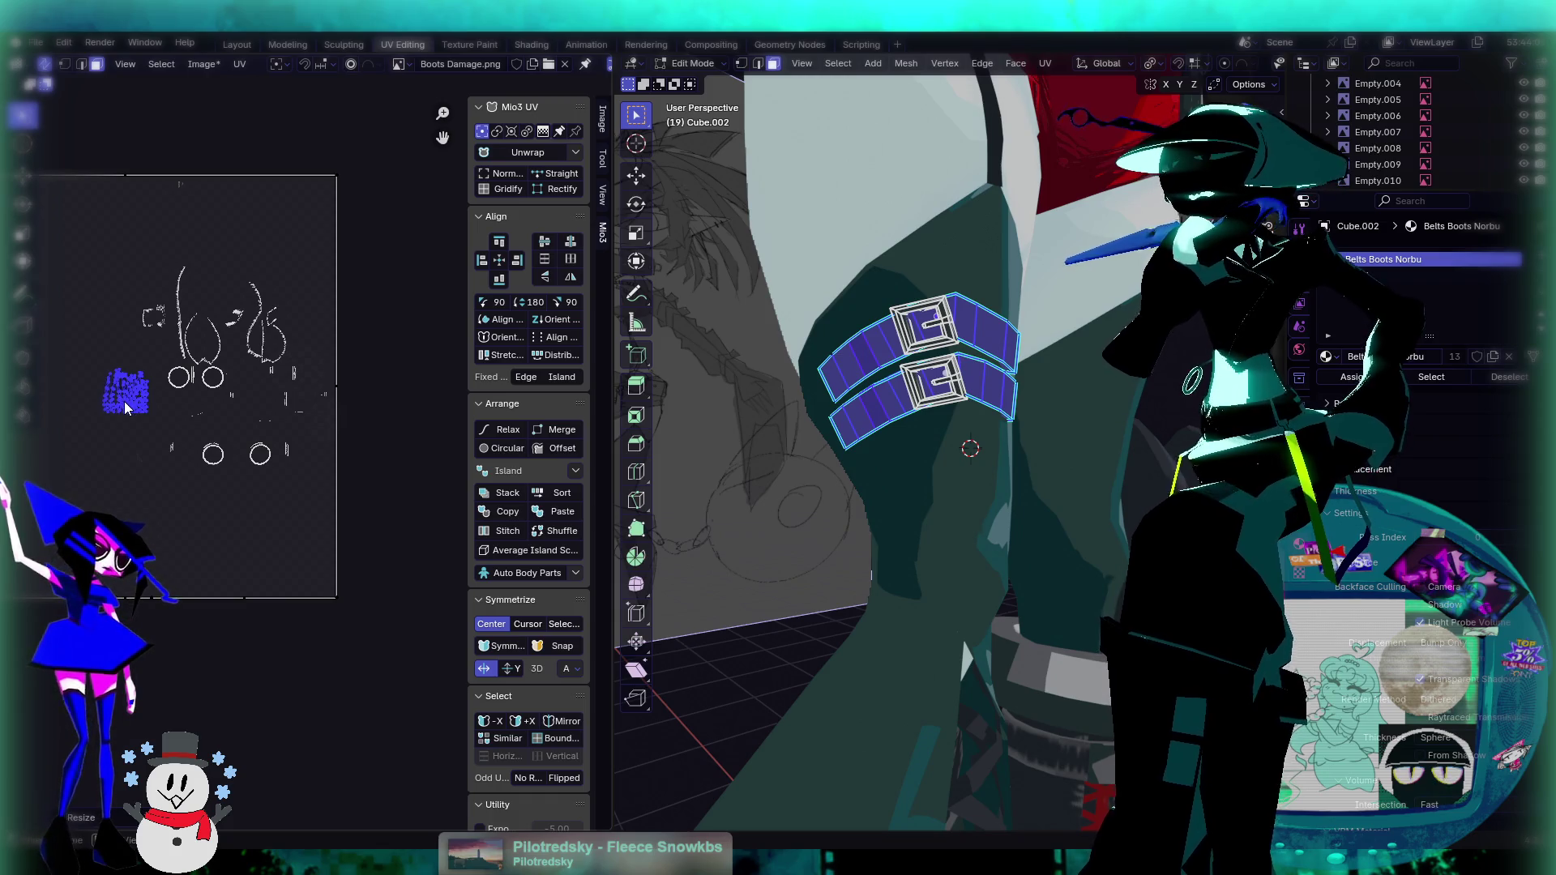
middle_click_drag(95, 182, 160, 196)
left_click(23, 174)
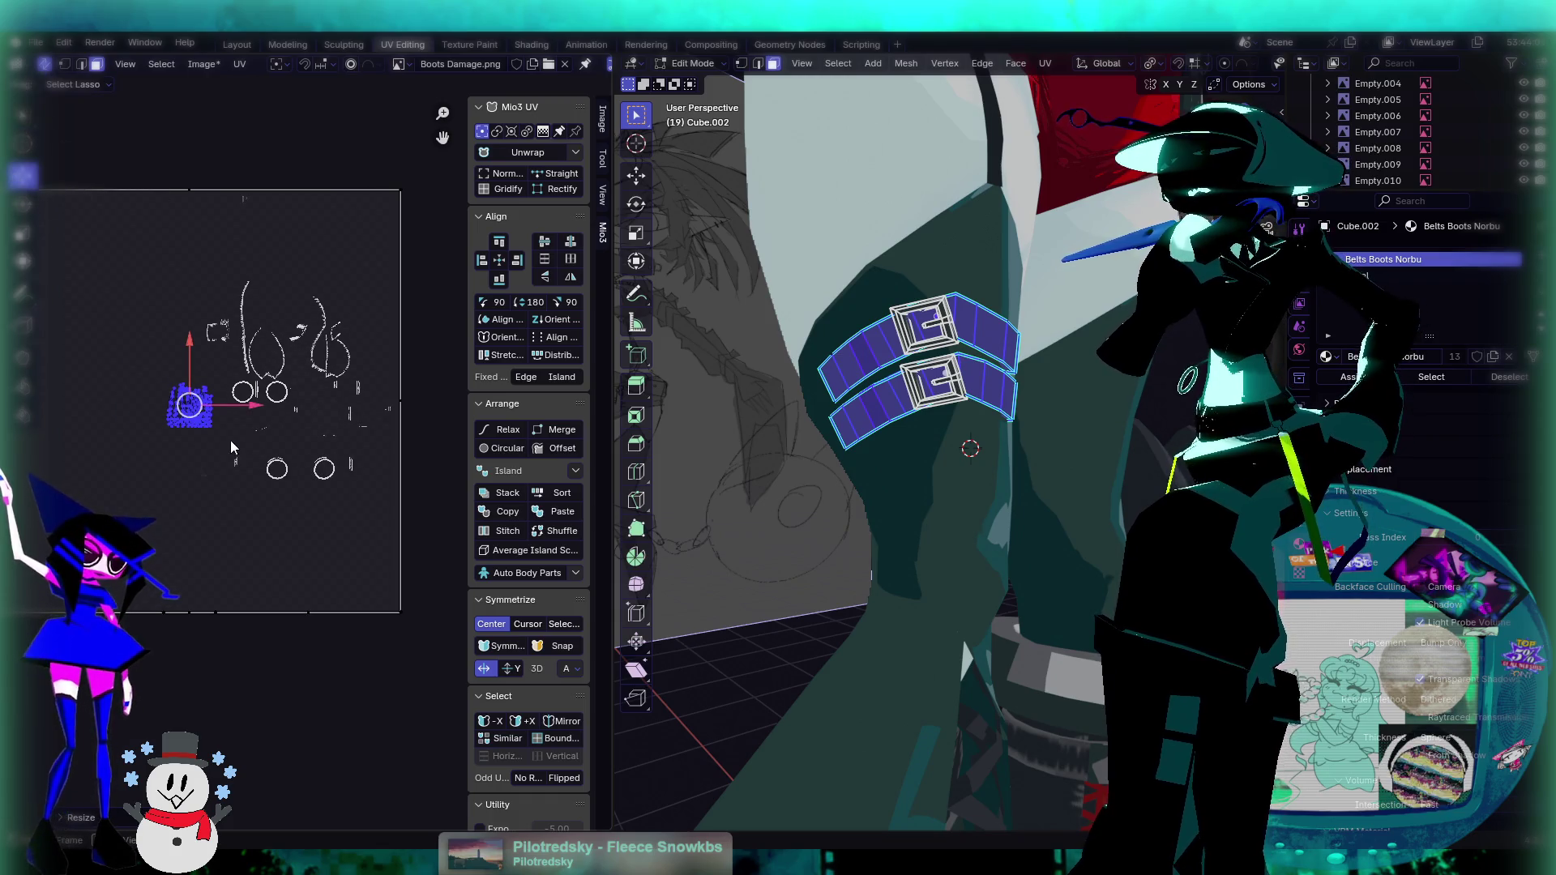
scroll(235, 445, "up", 4)
middle_click_drag(137, 394, 256, 440)
left_click_drag(197, 386, 271, 454)
Step: Enlarge the strap islands slightly so they sit beside the boot islands
scroll(271, 454, "up", 4)
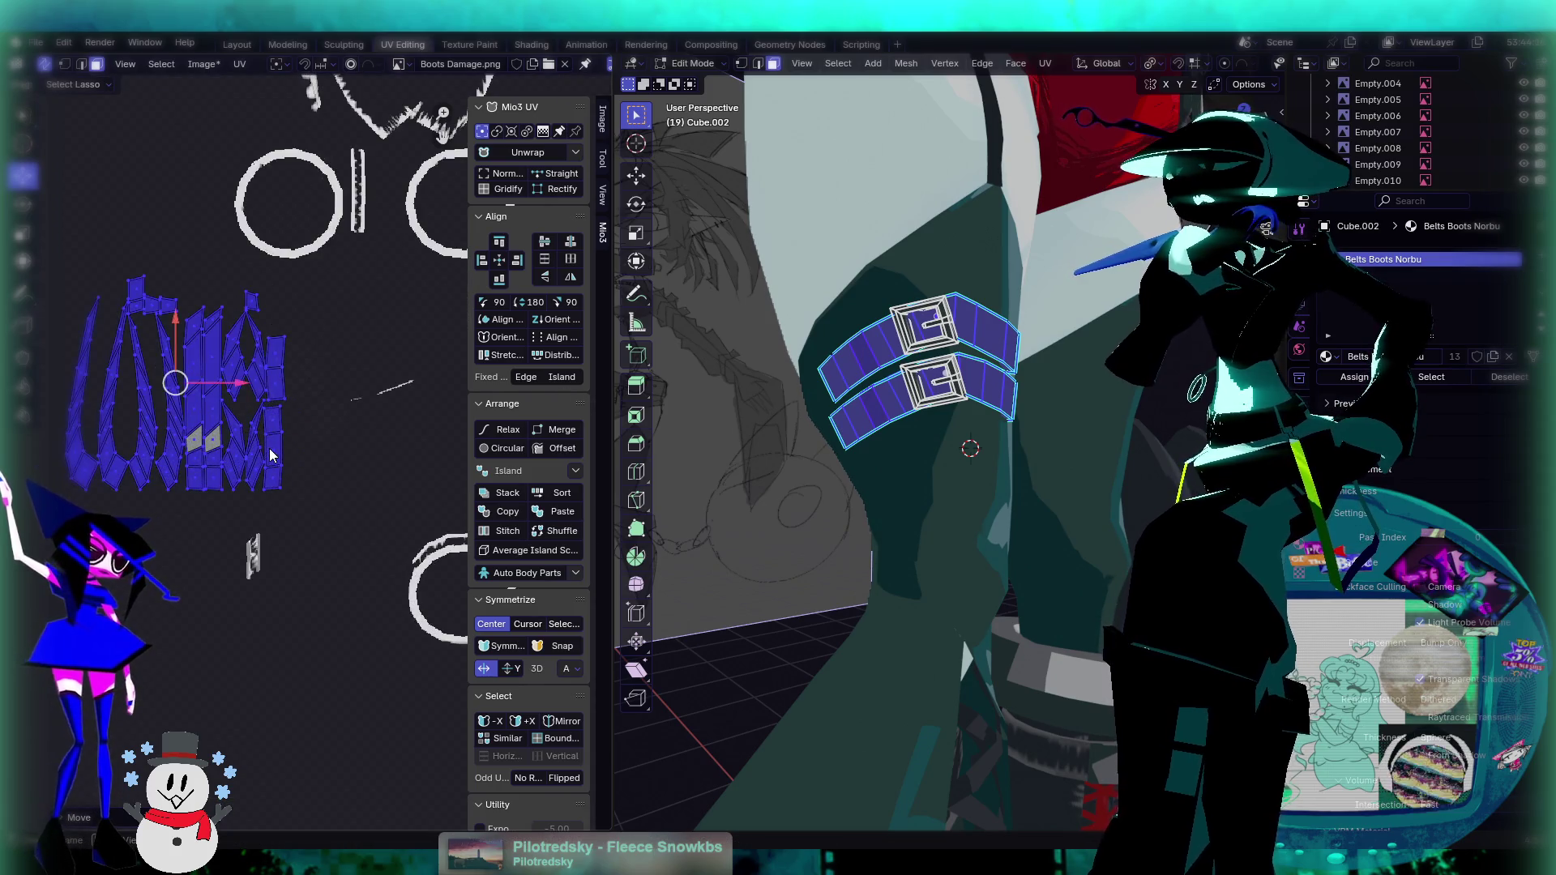
key("s")
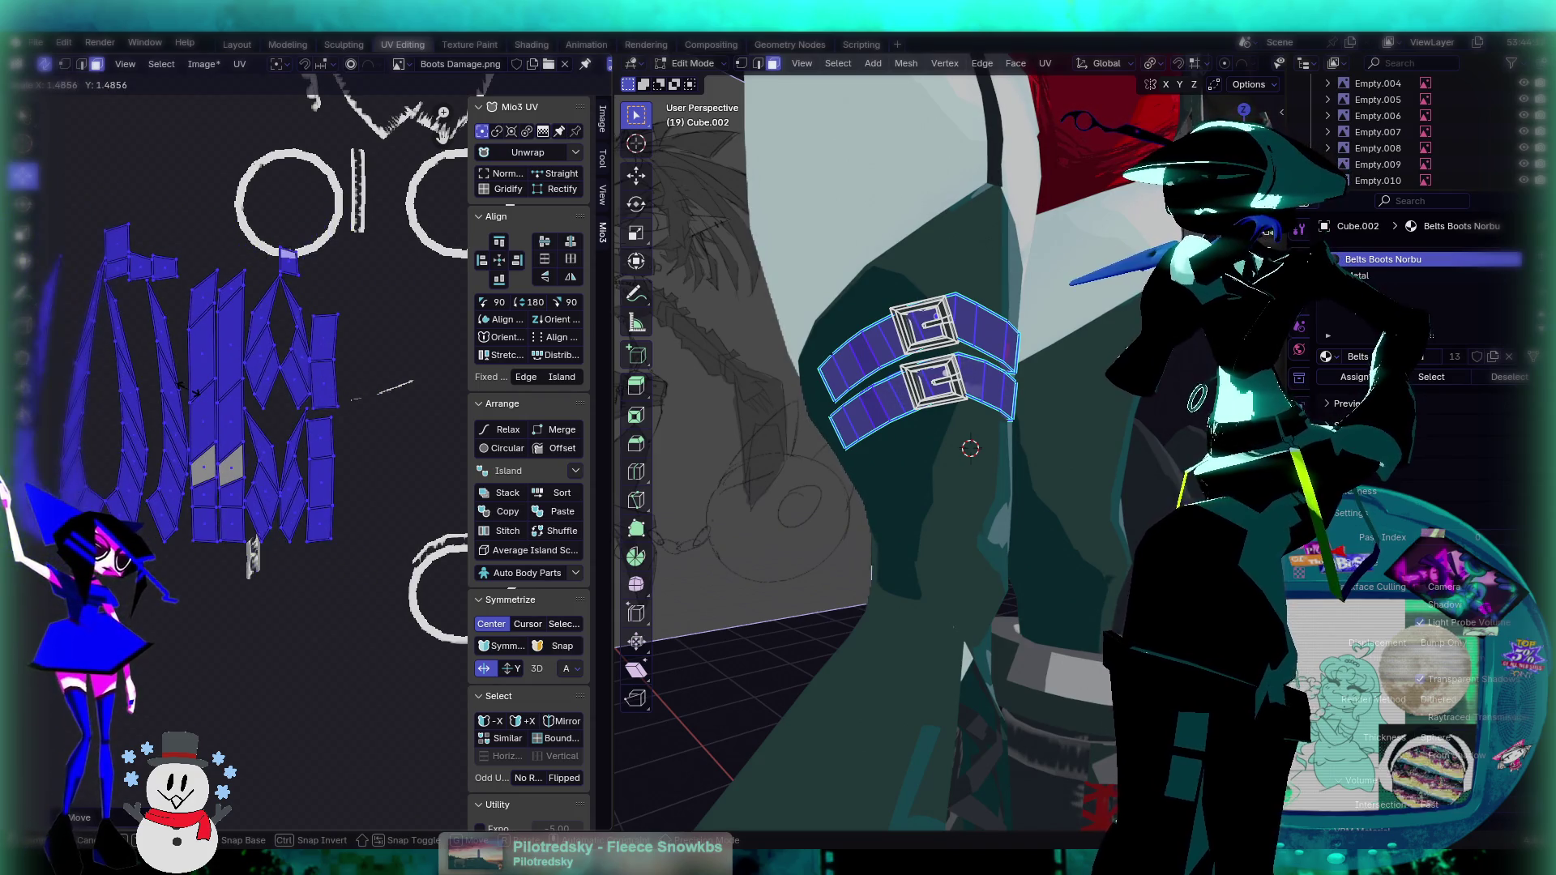
left_click(186, 389)
middle_click_drag(198, 388, 215, 399)
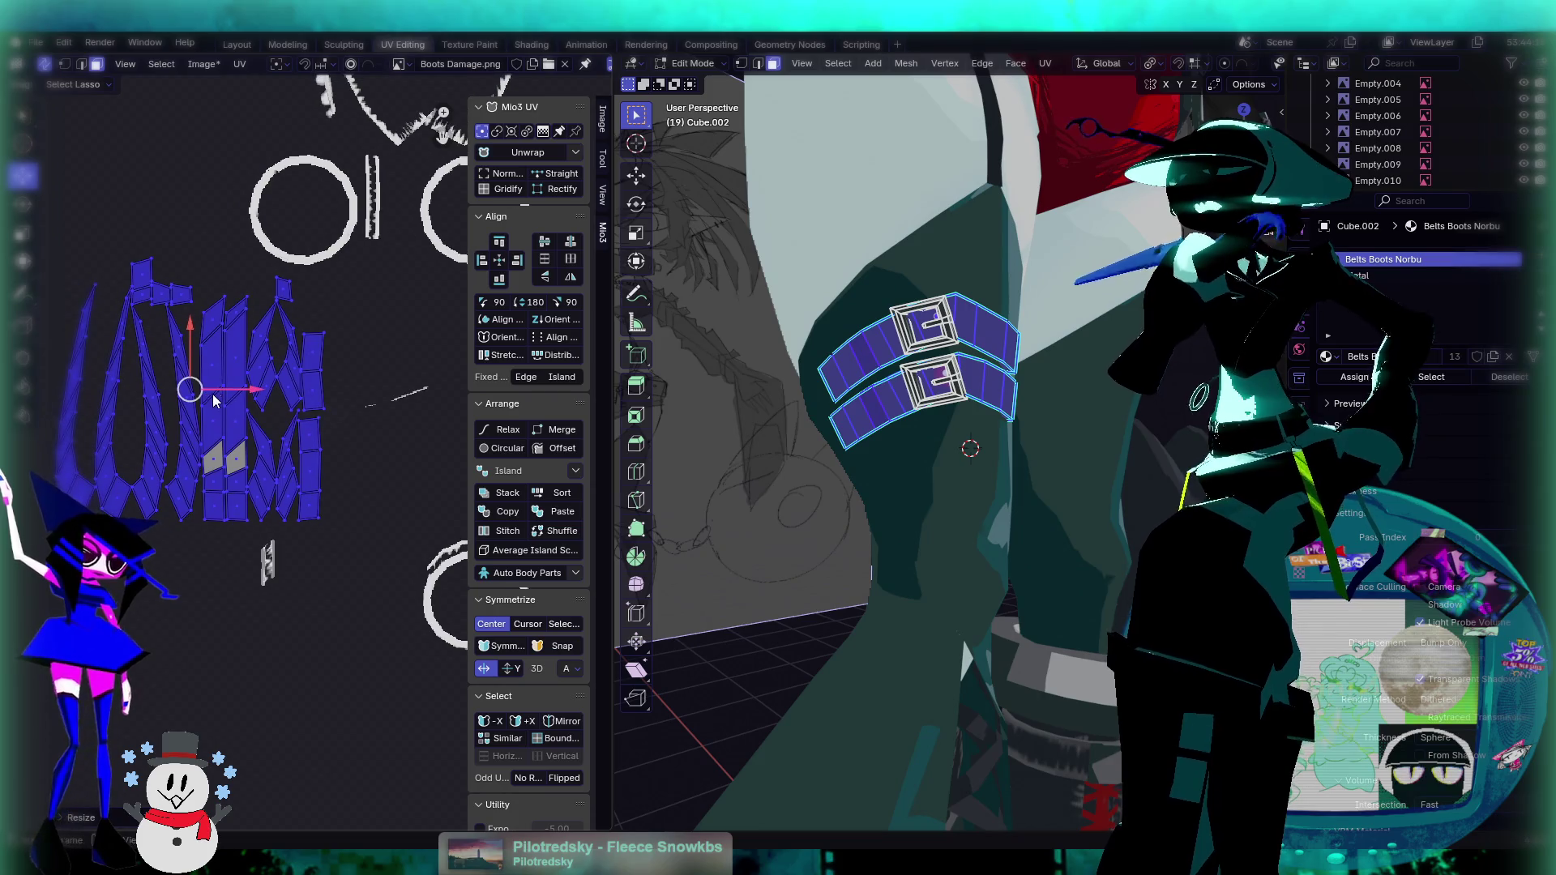
scroll(296, 328, "down", 1)
scroll(316, 335, "down", 4)
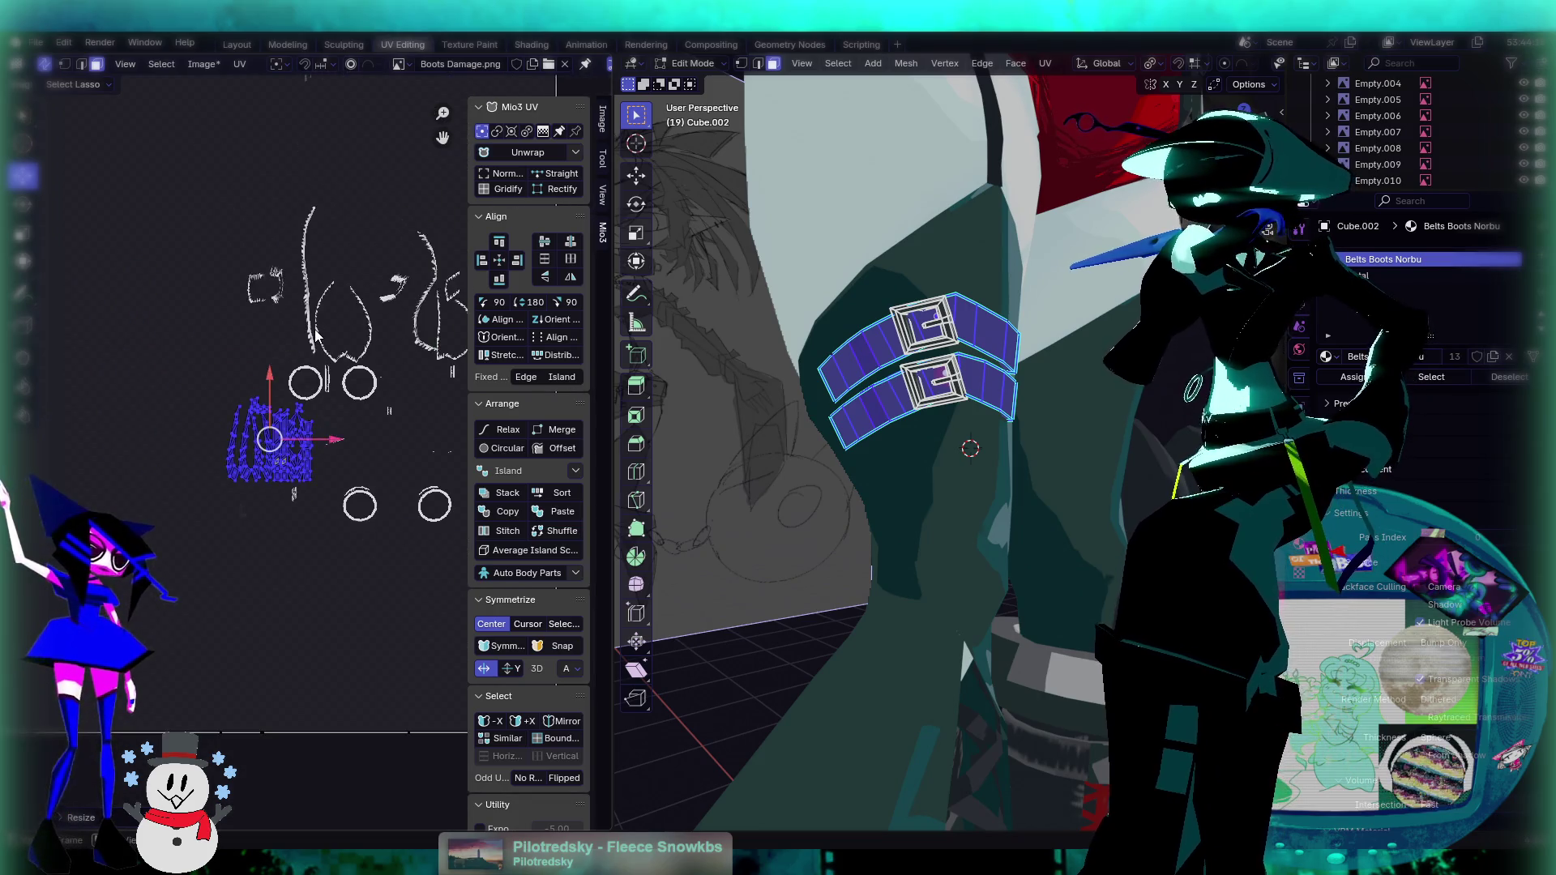
scroll(229, 133, "up", 3)
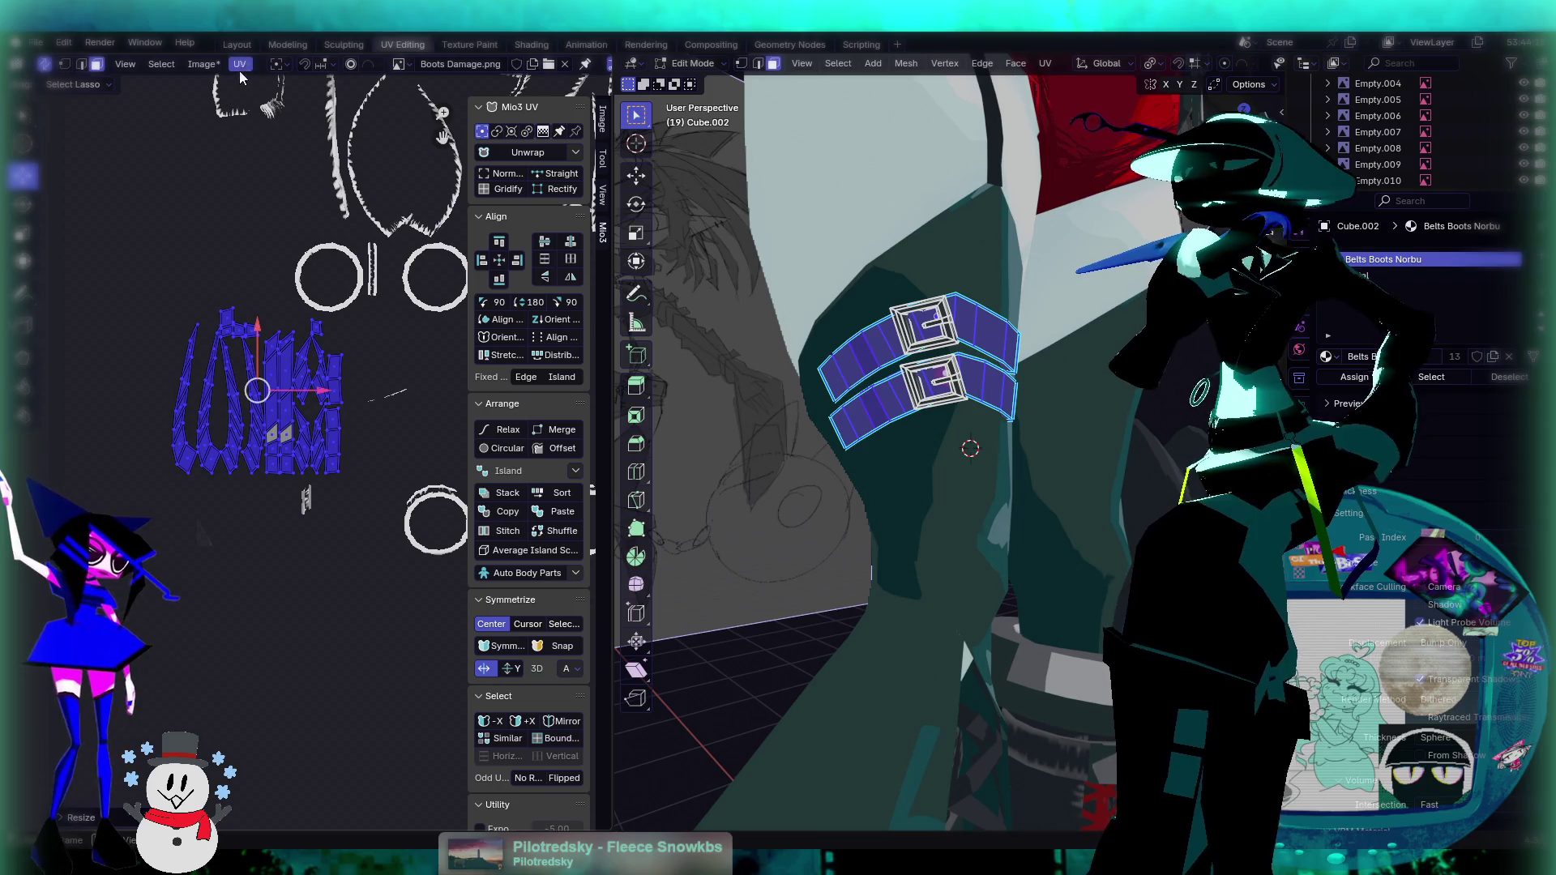
left_click(402, 65)
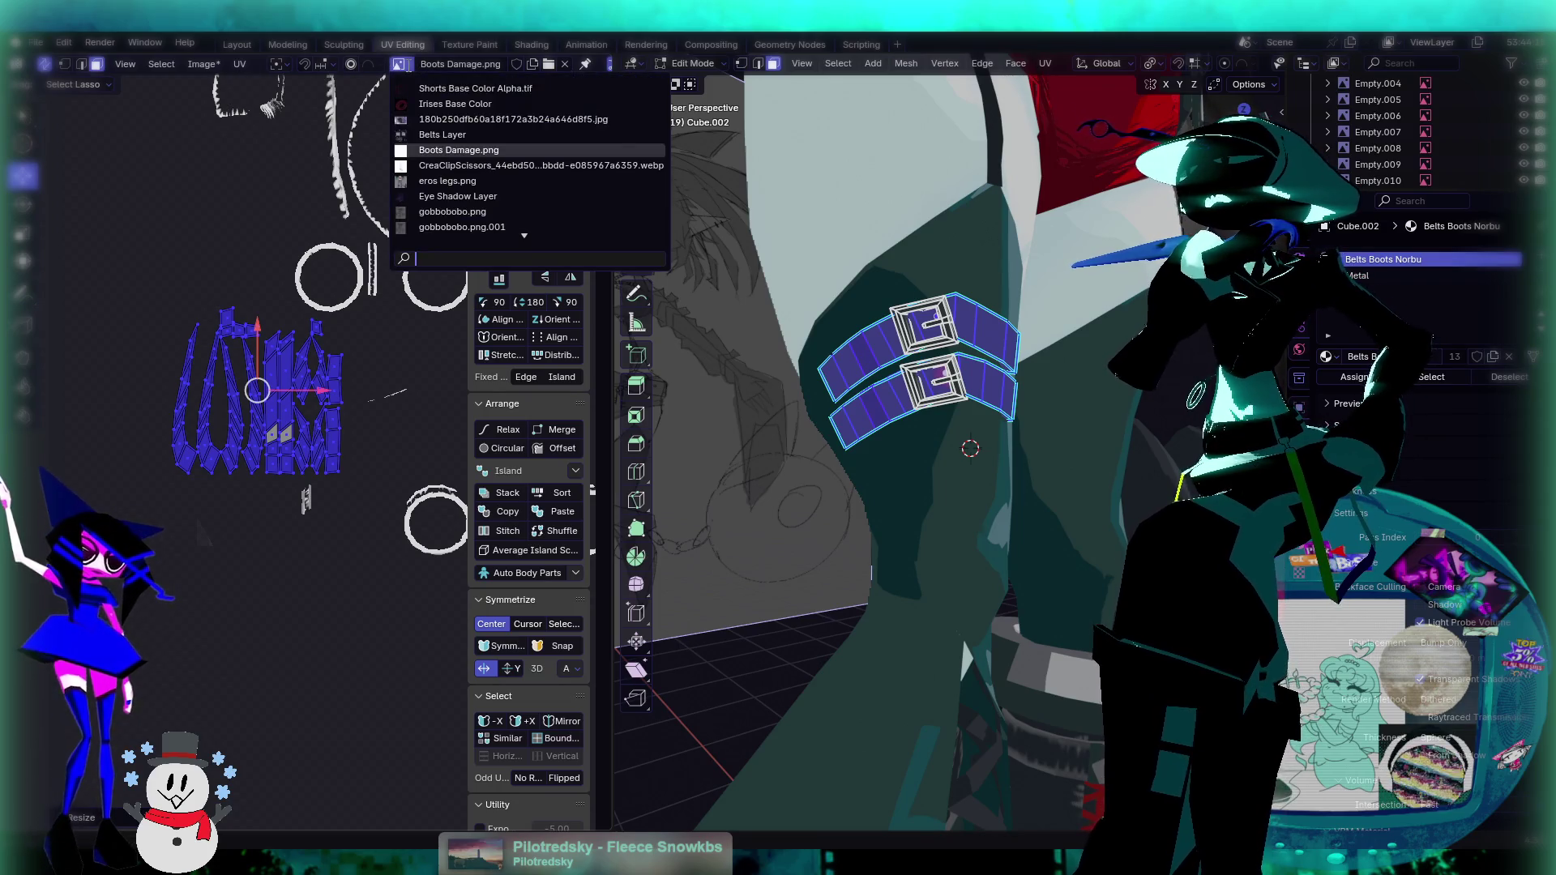
Step: Display Belts Layer behind the strap UVs, inspect the leg's belt strips, then enter Texture Paint
left_click(442, 134)
scroll(345, 287, "down", 2)
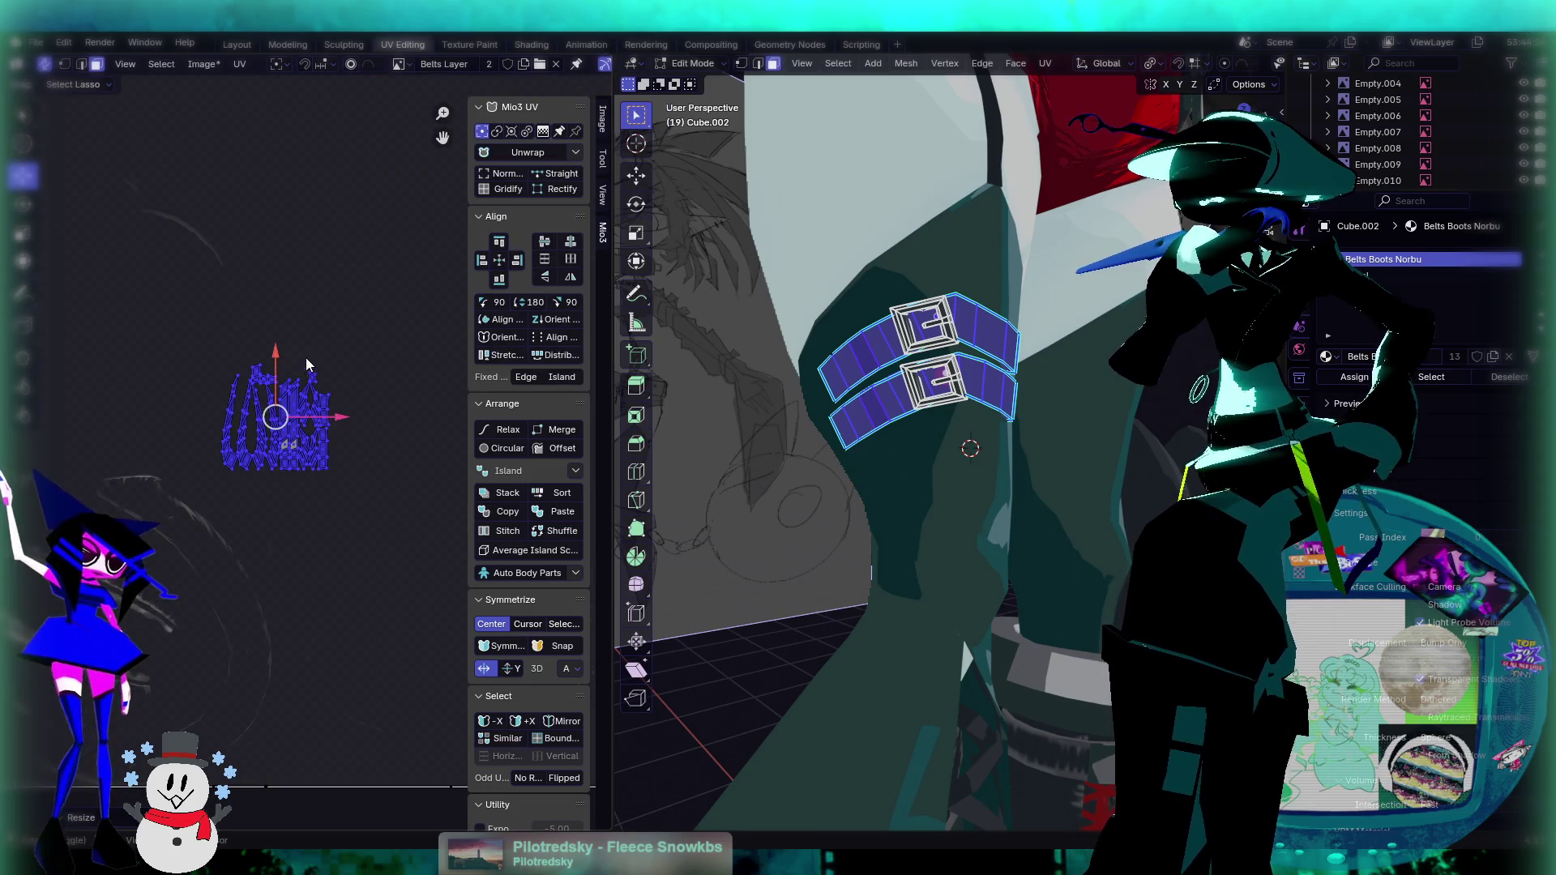
scroll(312, 361, "up", 4)
scroll(316, 345, "down", 3)
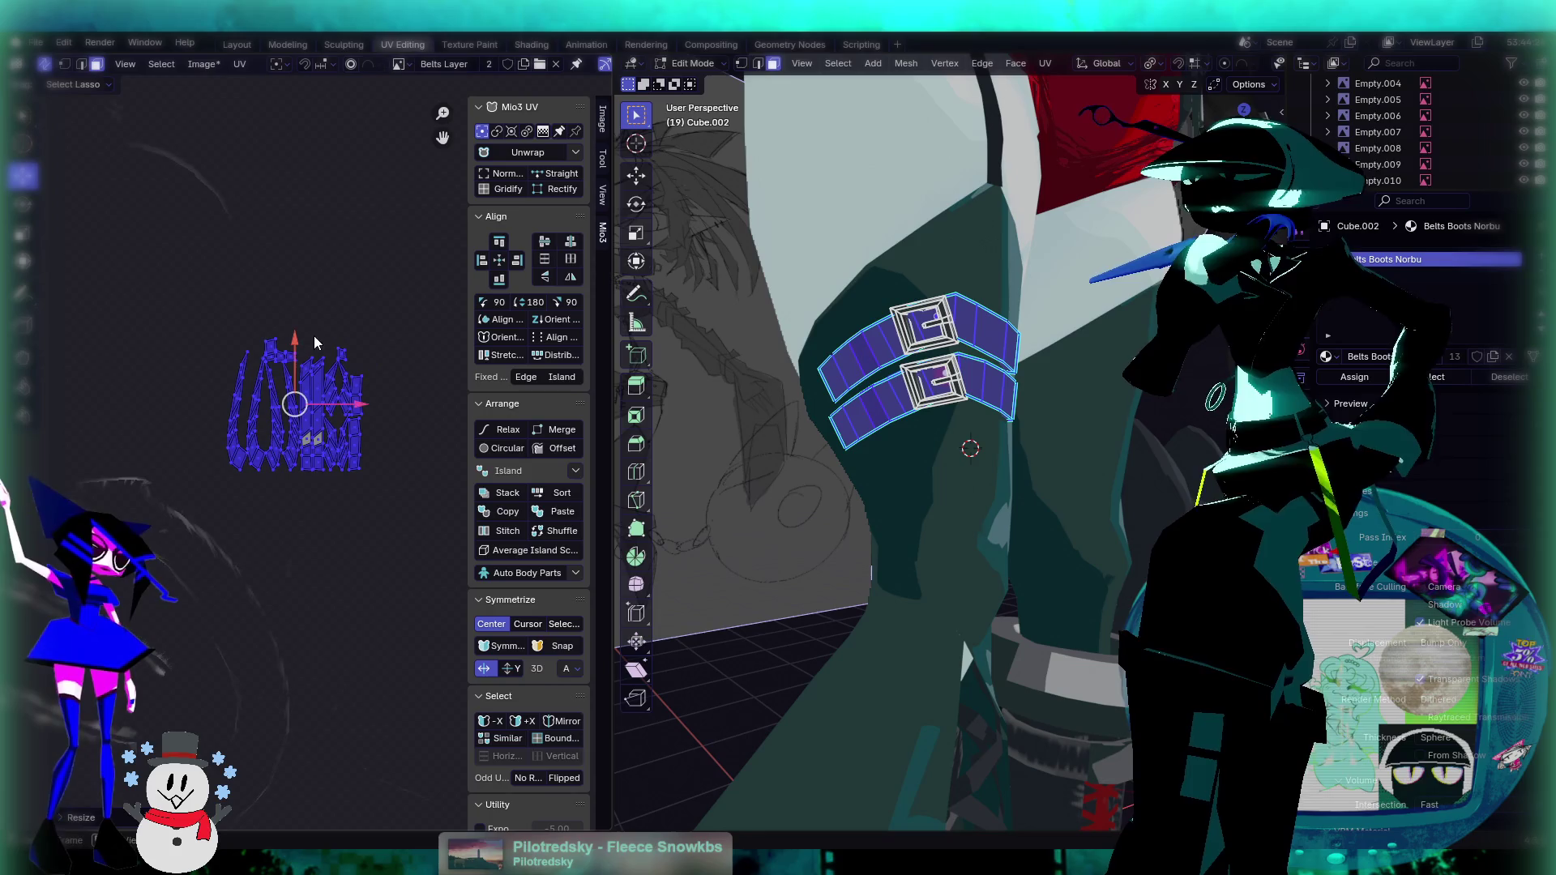
mouse_move(891, 341)
middle_mouse_down()
mouse_move(924, 324)
mouse_move(901, 328)
mouse_move(908, 370)
middle_mouse_up()
scroll(901, 328, "up", 5)
scroll(902, 344, "down", 4)
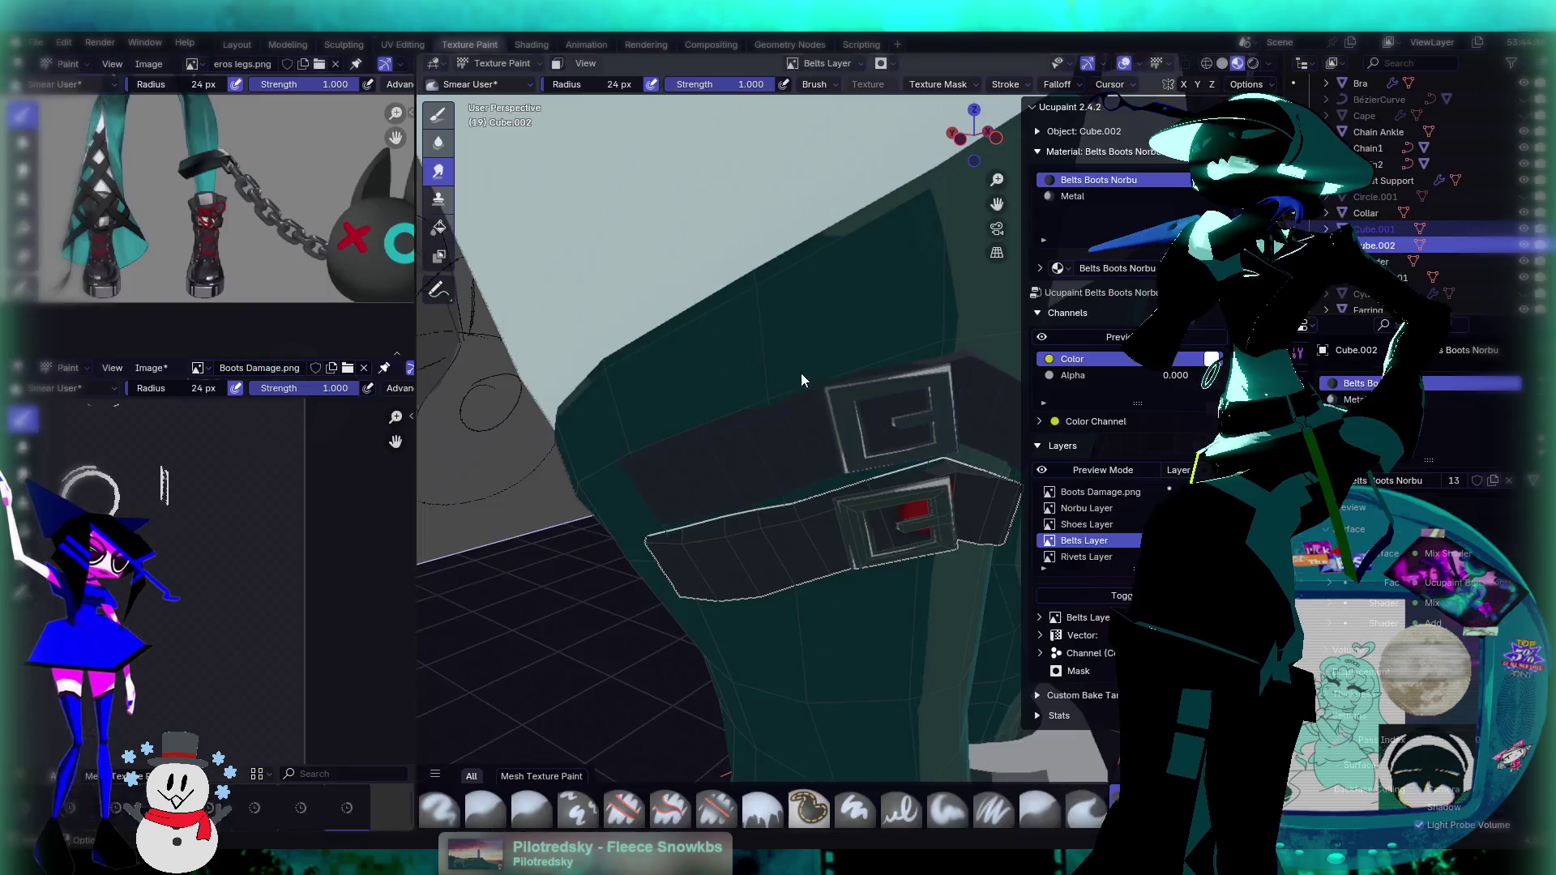
left_click(469, 45)
Step: Make Norbu Layer the active paint layer in the Ucupaint Layers list
middle_click_drag(810, 474, 649, 527)
scroll(209, 547, "down", 2)
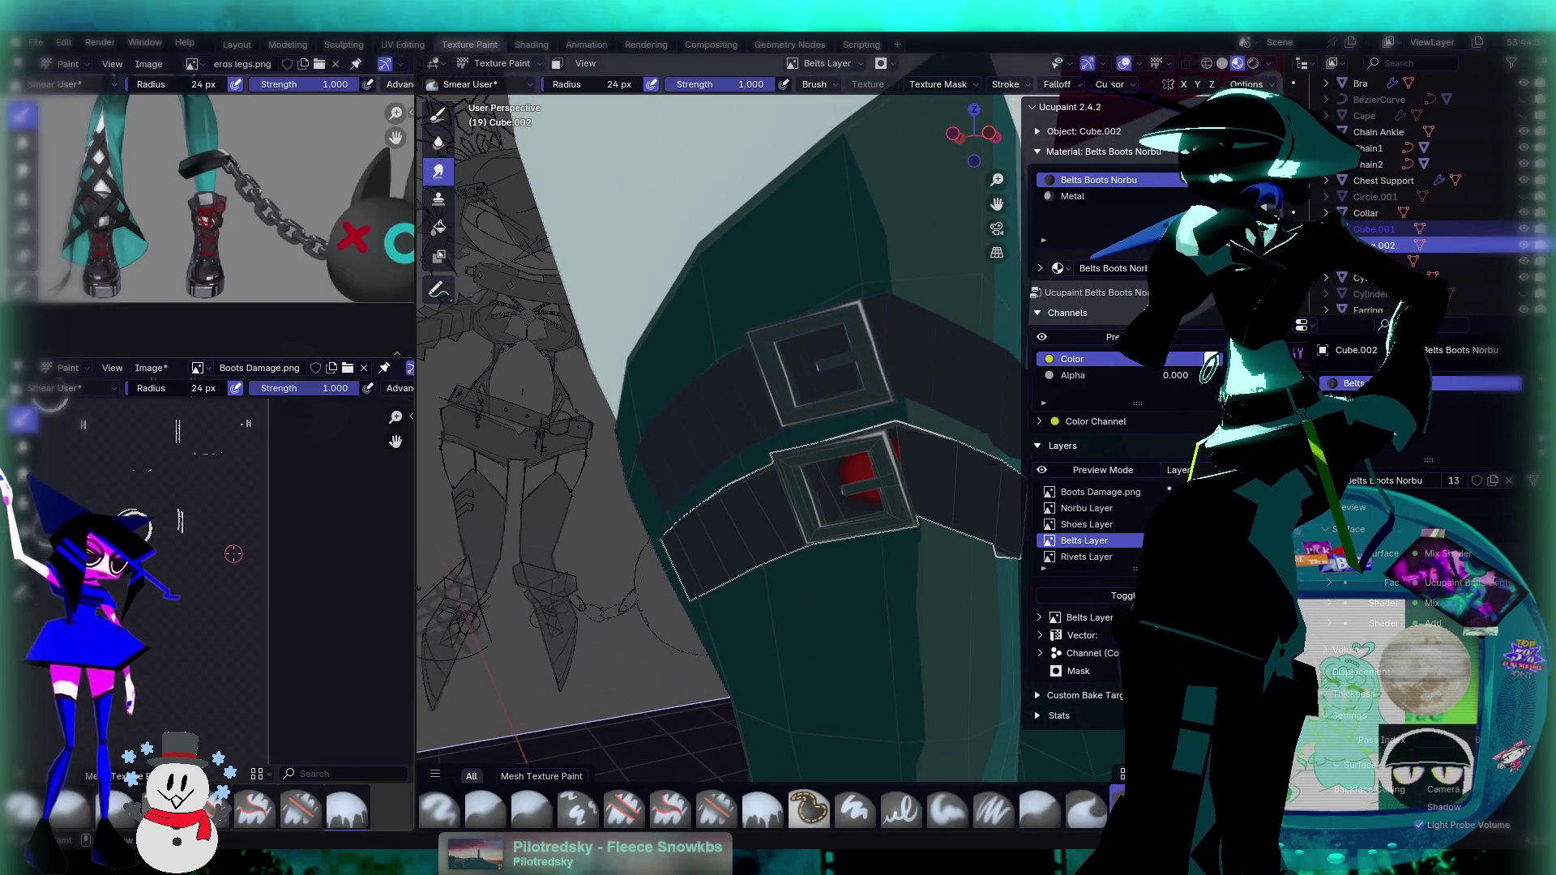
scroll(132, 527, "down", 2)
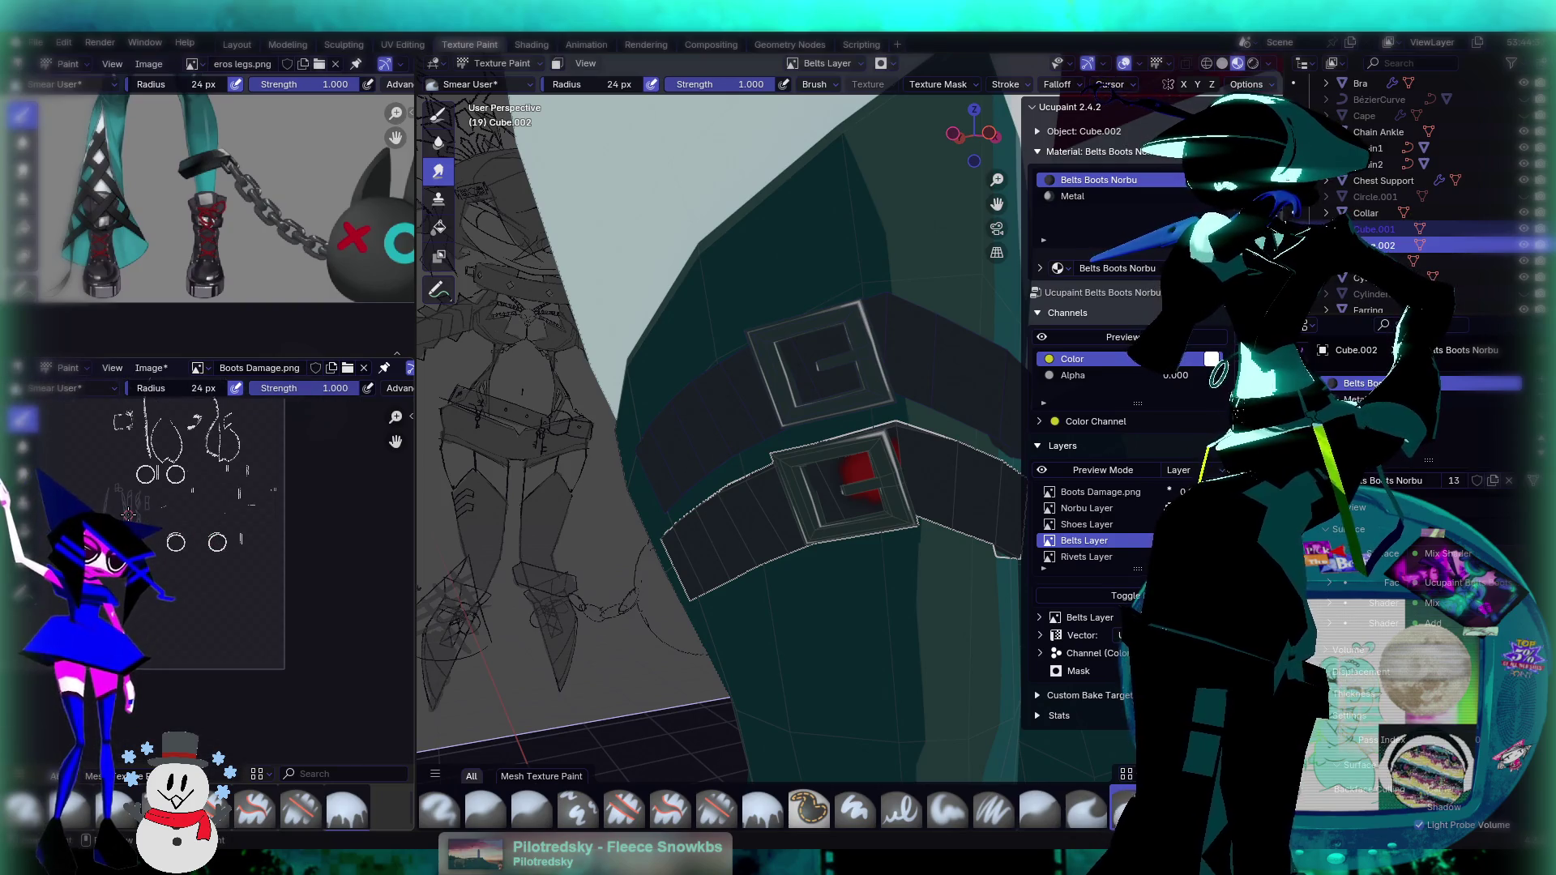
middle_click_drag(128, 514, 220, 528)
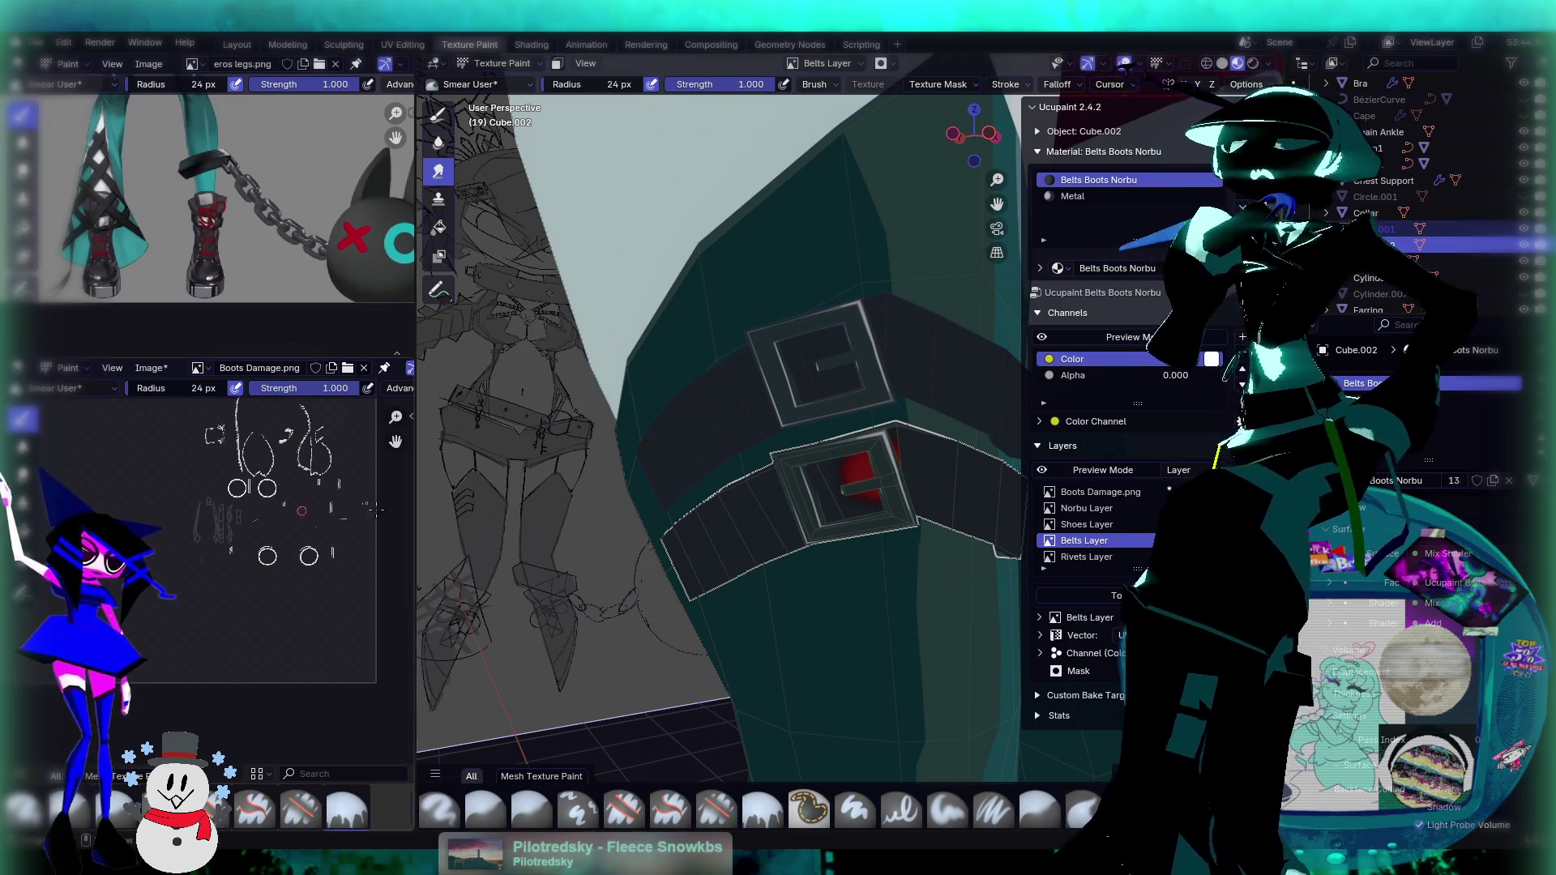
left_click(1090, 508)
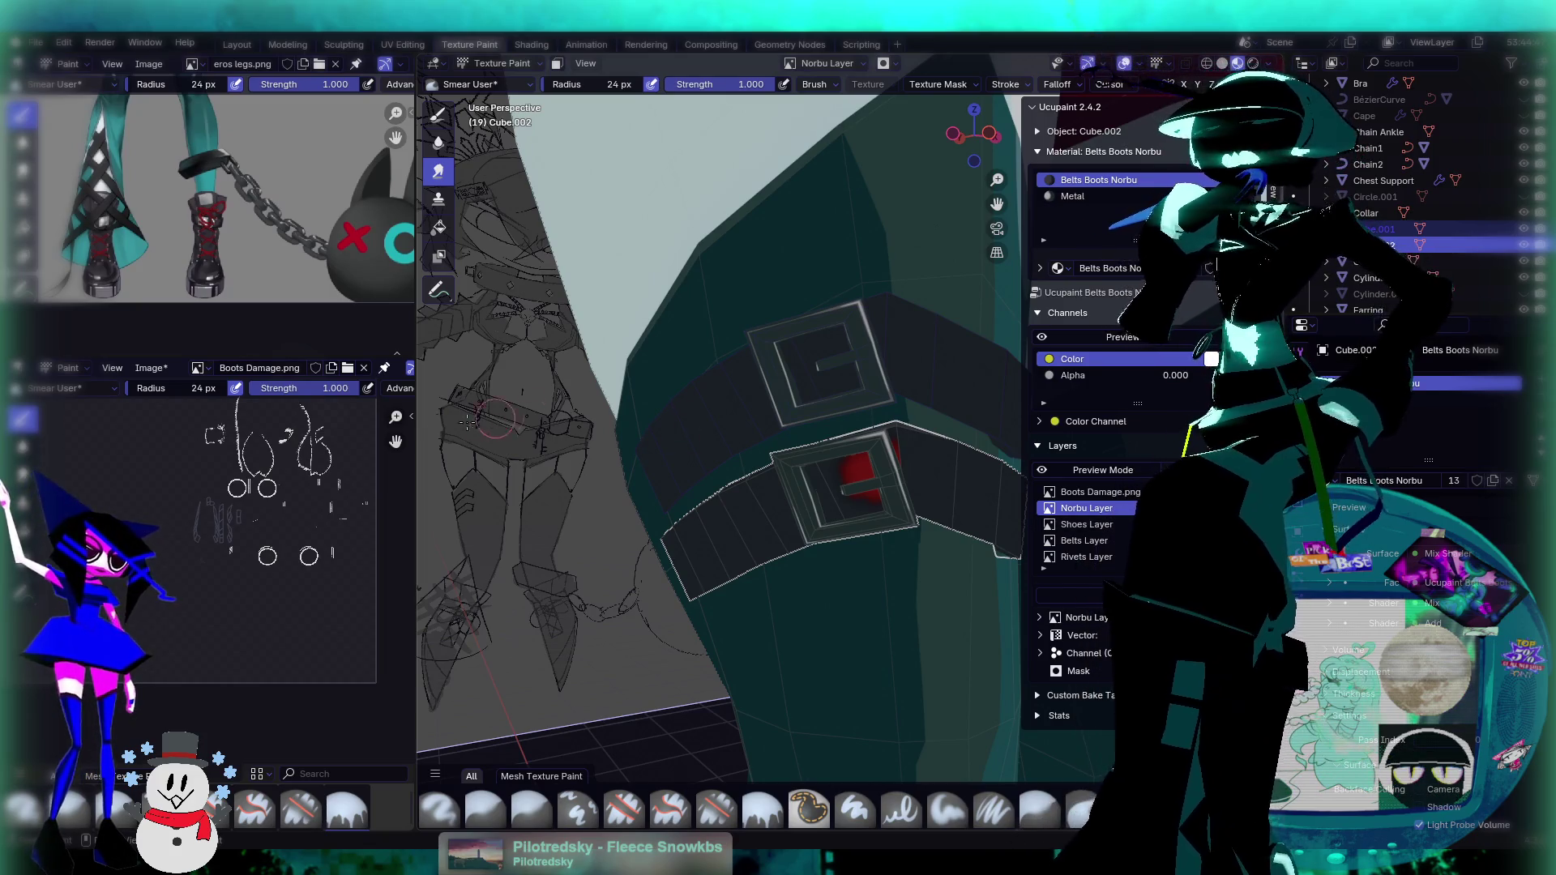
Step: Return to Object Mode and make the lower strap Cube.001 the active object
scroll(251, 527, "up", 2)
scroll(251, 527, "up", 3)
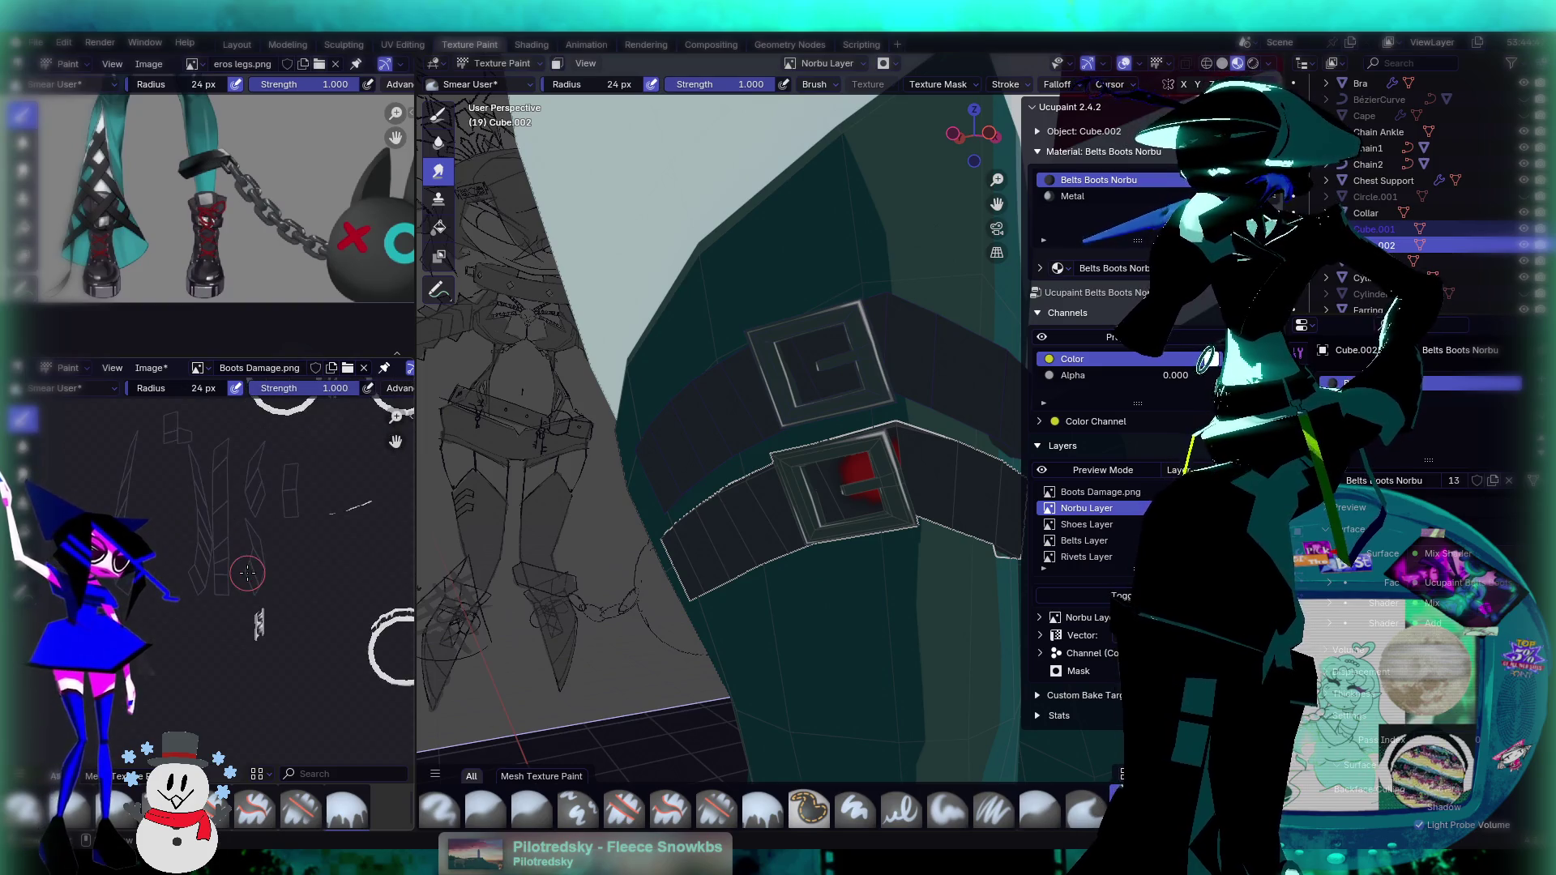
left_click(496, 63)
left_click(504, 82)
left_click(904, 491)
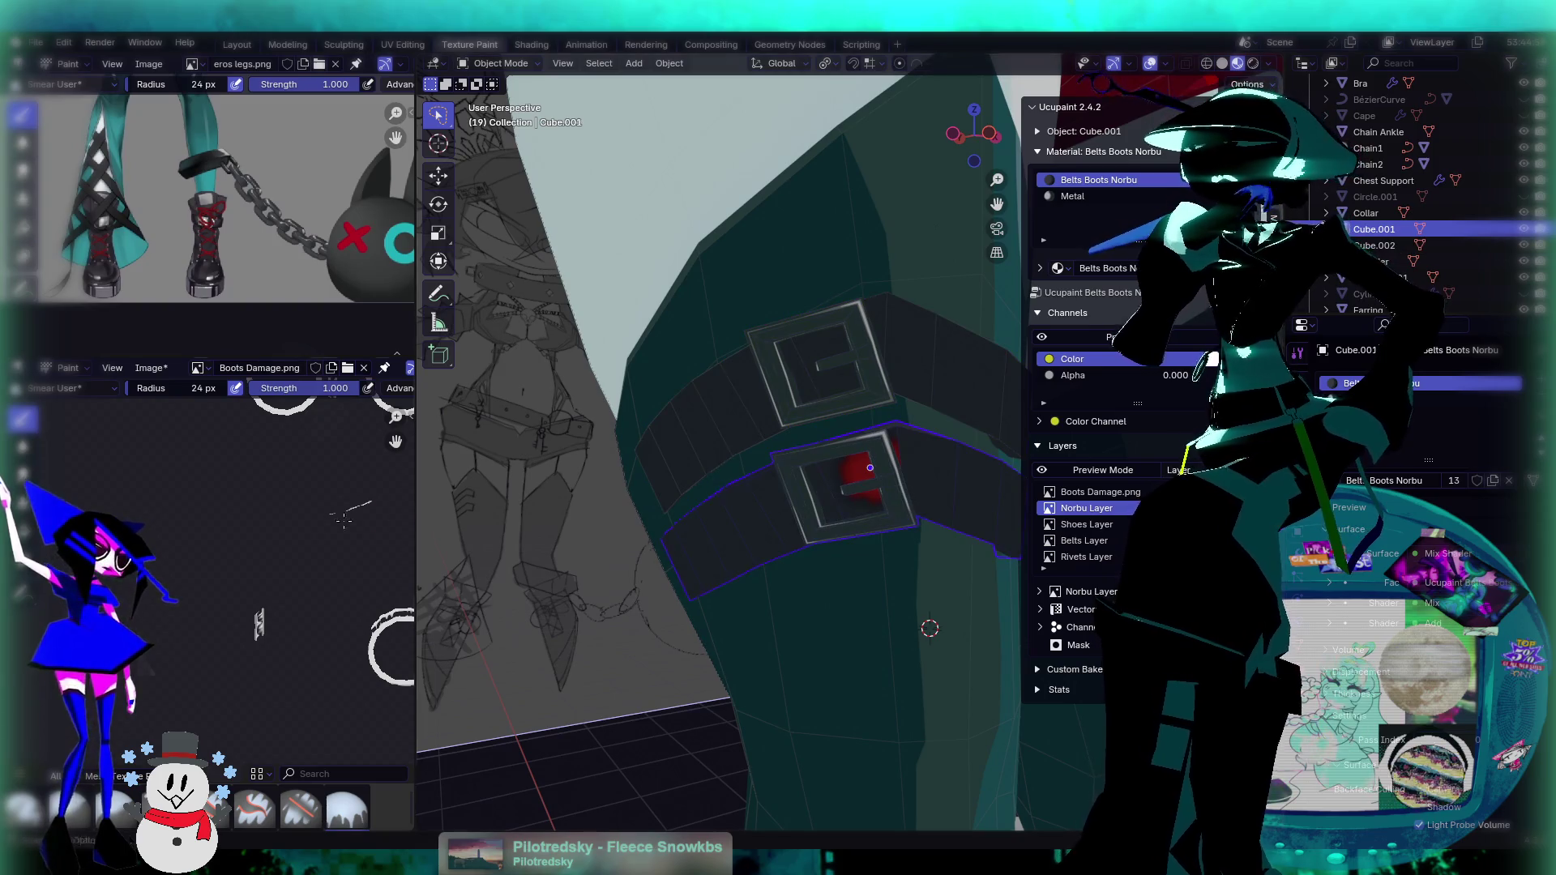
Step: Undo and then redo the Boots Damage strokes on the lower strap
scroll(265, 530, "down", 4)
middle_click_drag(264, 531, 178, 537)
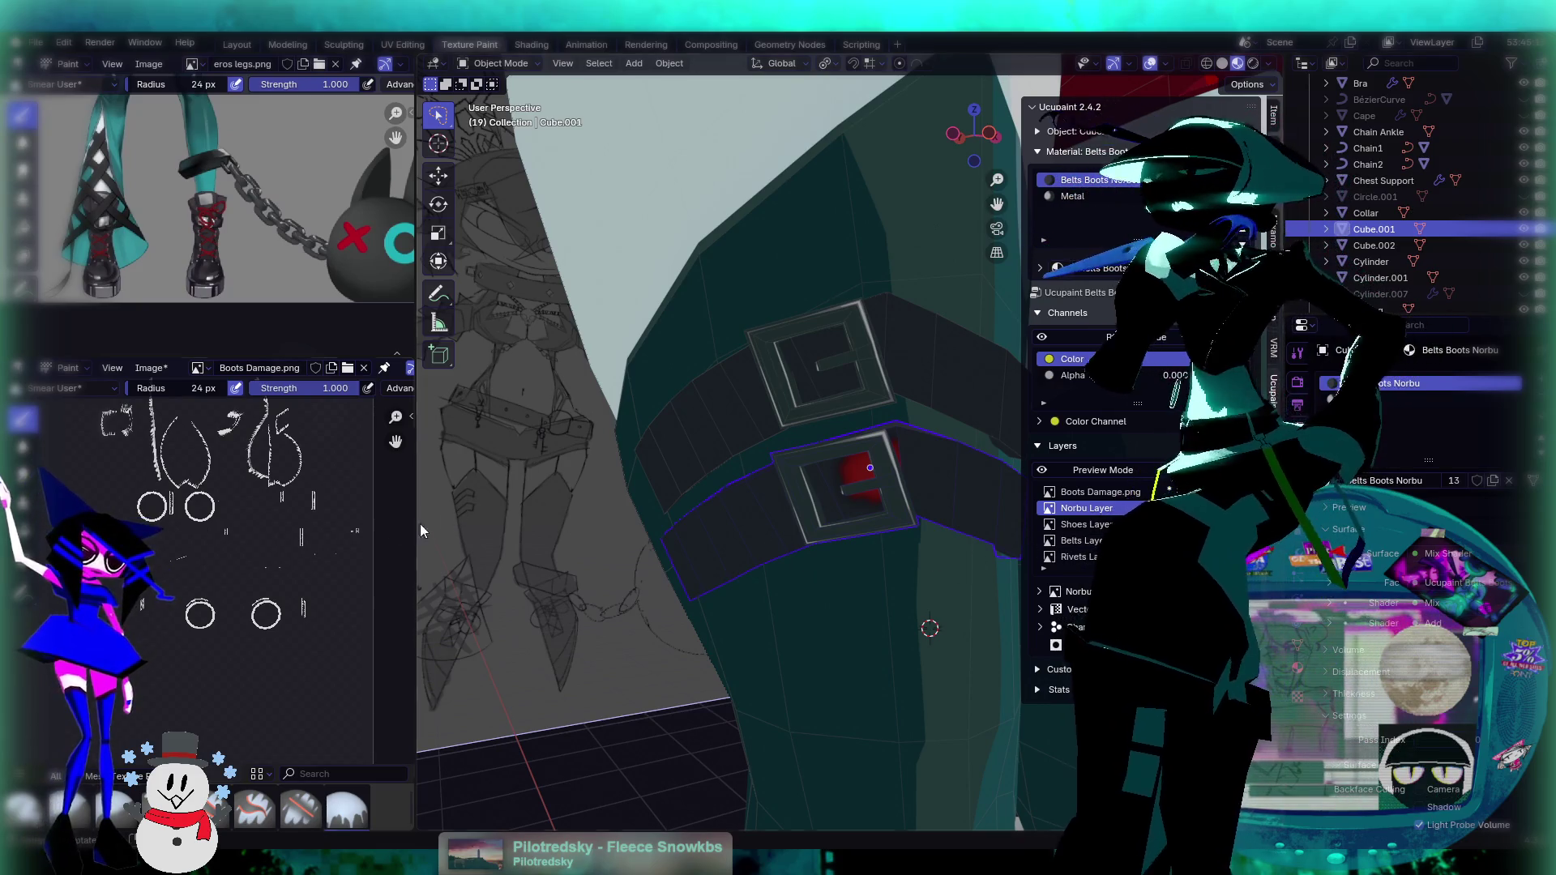
key("ctrl+z")
key("ctrl+z")
key("ctrl+z")
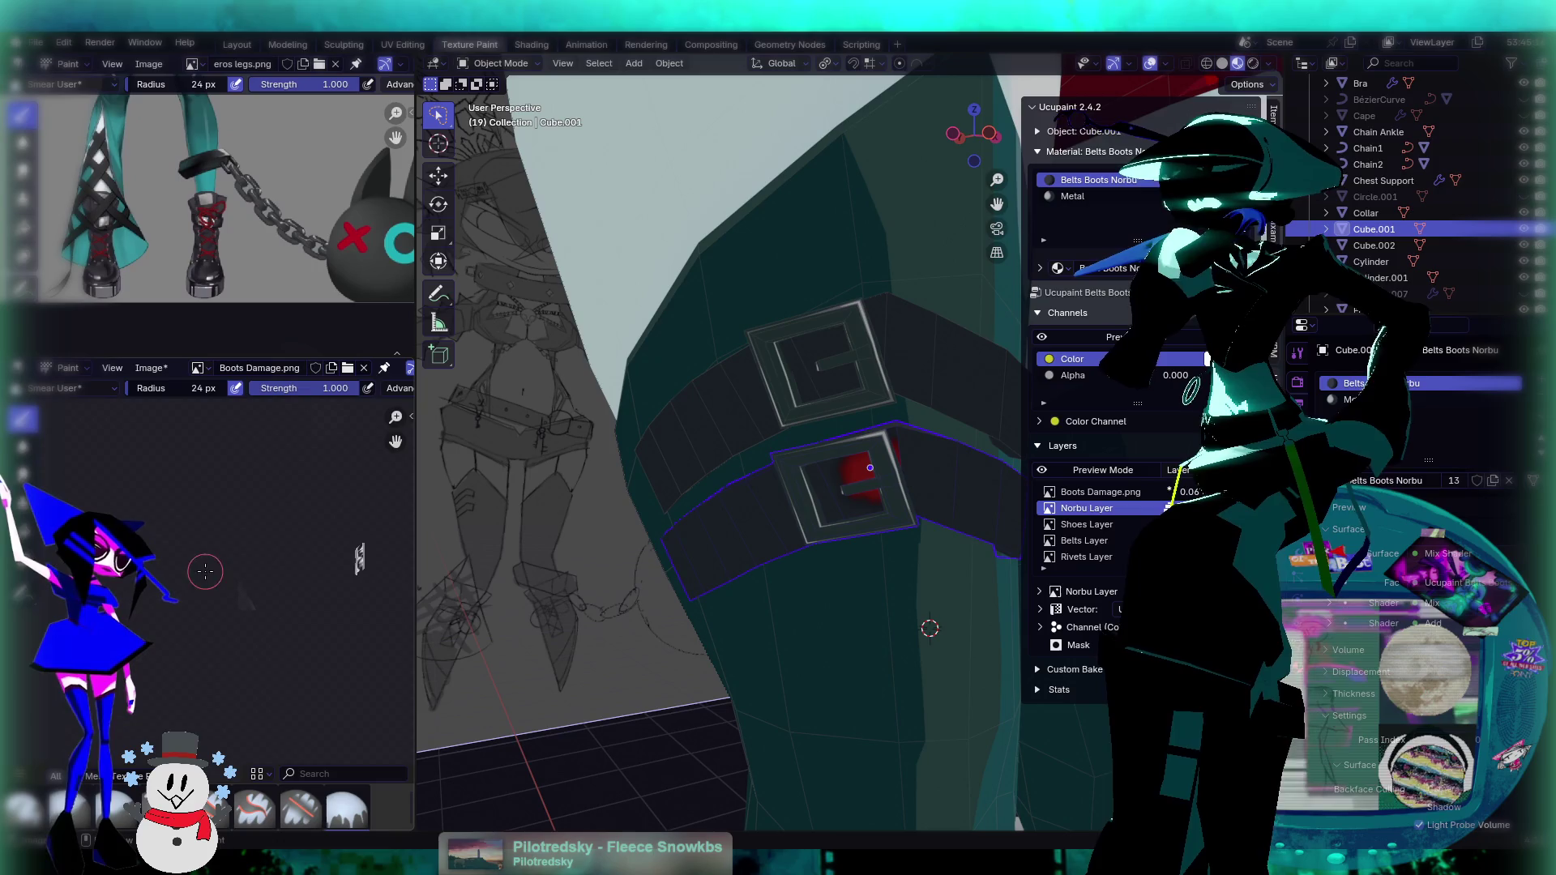
key("ctrl+shift+z")
key("ctrl+shift+z")
key("ctrl+shift+z")
mouse_move(775, 524)
middle_mouse_down()
mouse_move(717, 494)
mouse_move(825, 480)
mouse_move(786, 495)
middle_mouse_up()
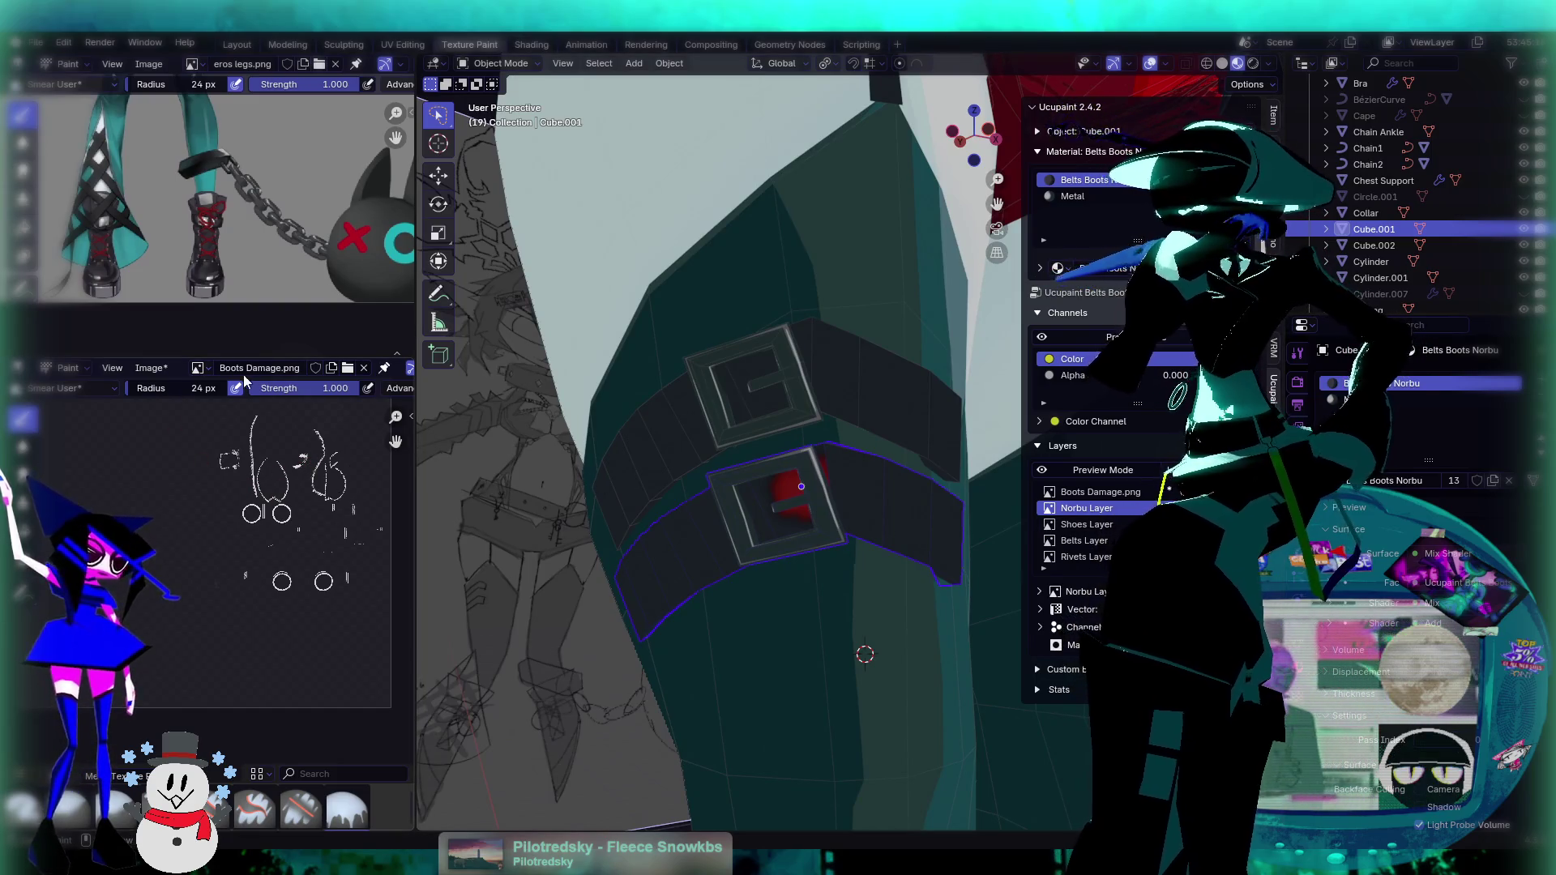
Step: Put the lower strap Cube.001 into Texture Paint mode
left_click(197, 369)
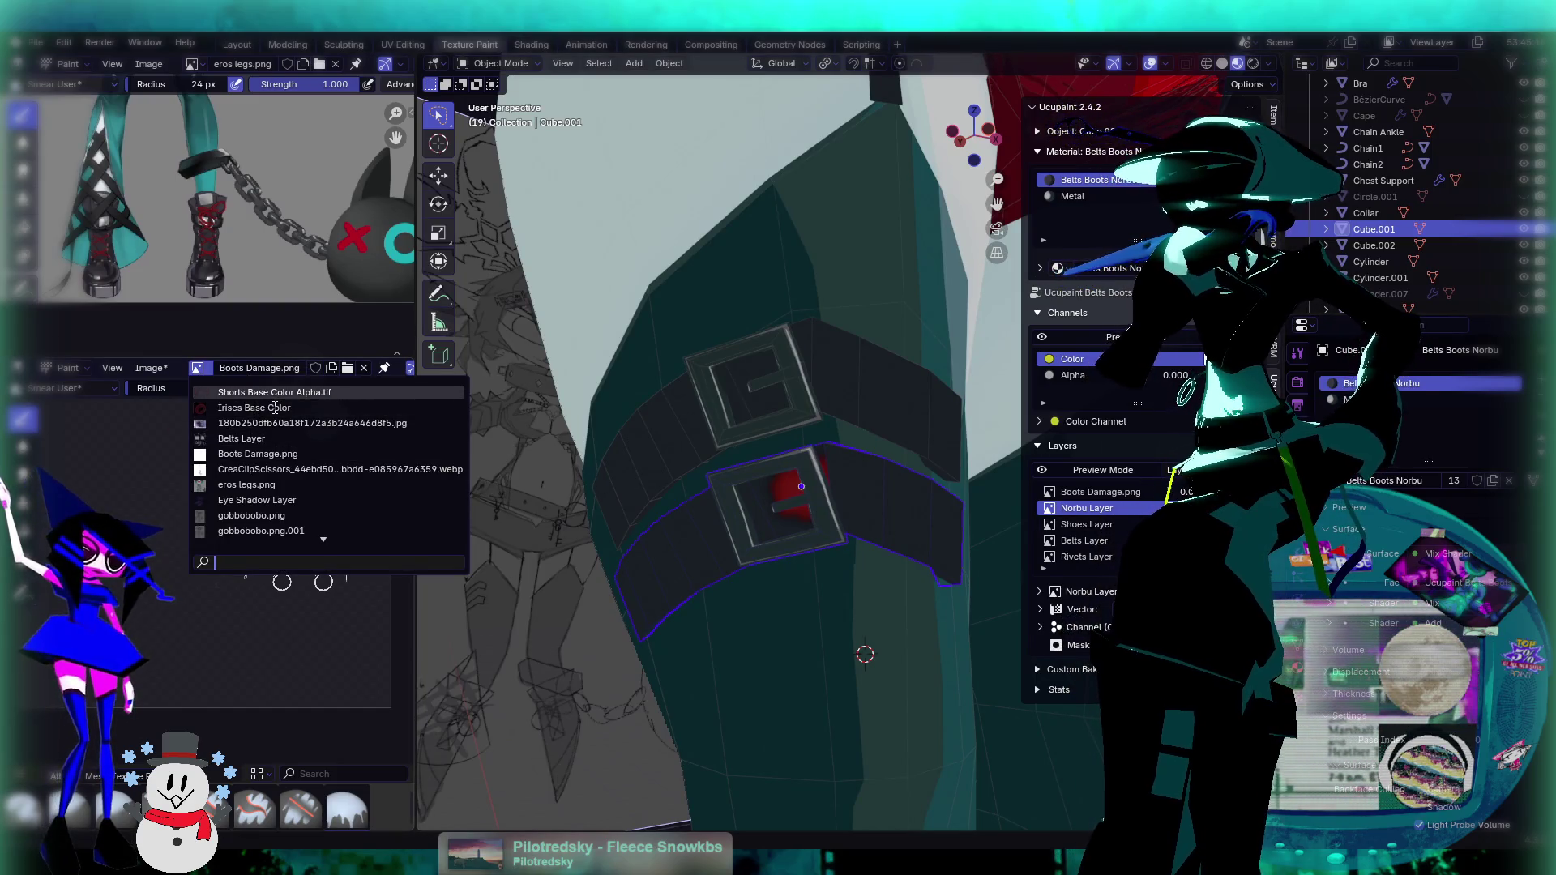
left_click(500, 63)
left_click(506, 172)
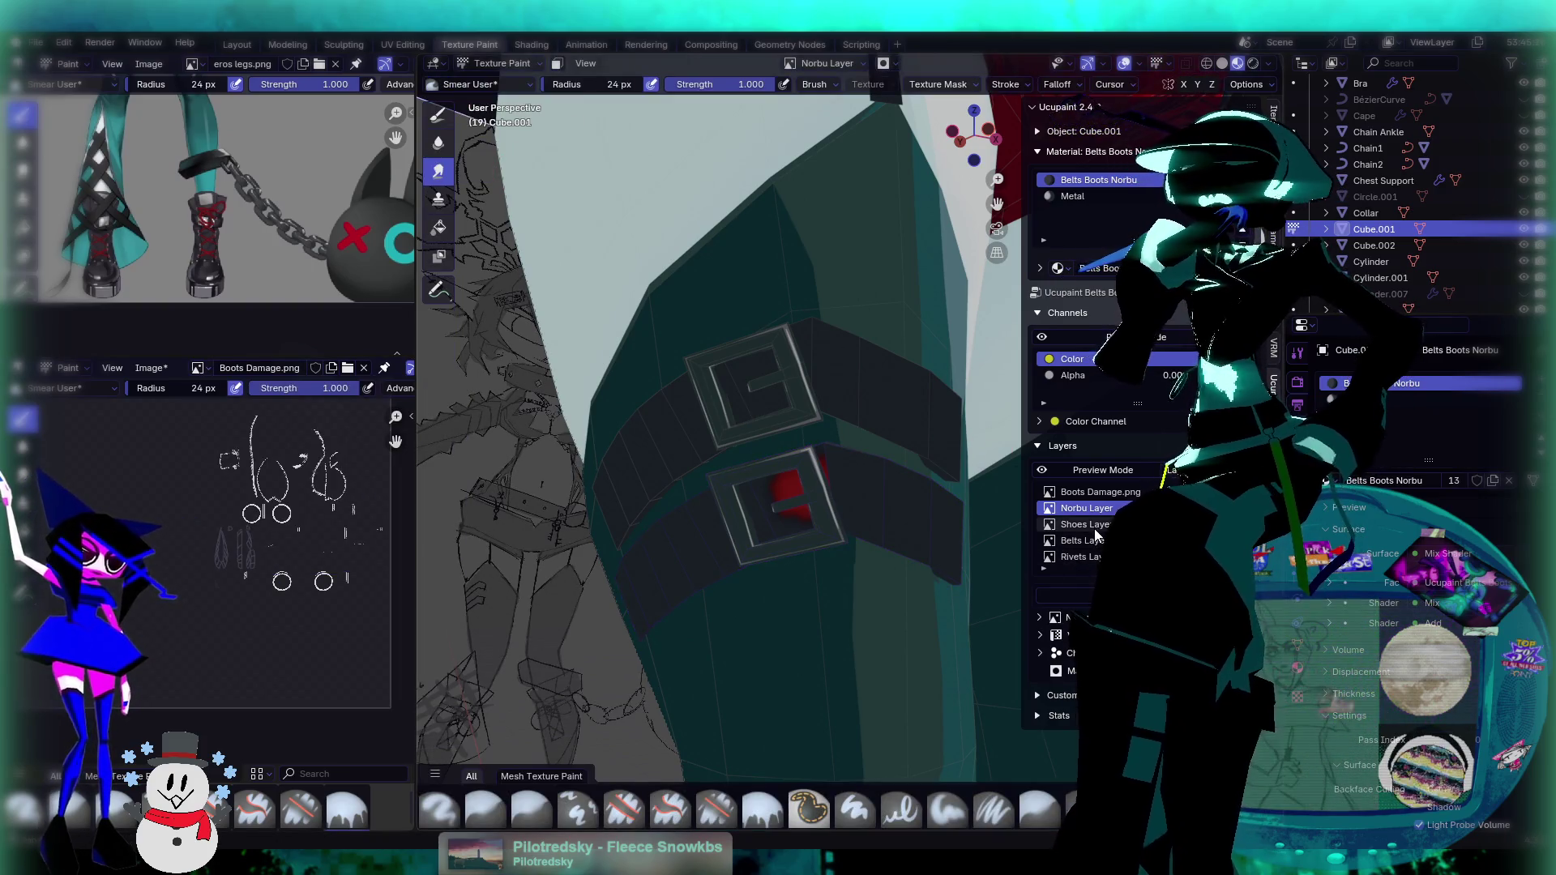
Step: Make Belts Layer the active paint layer and show the Norbu Layer image in the editor
left_click(1090, 540)
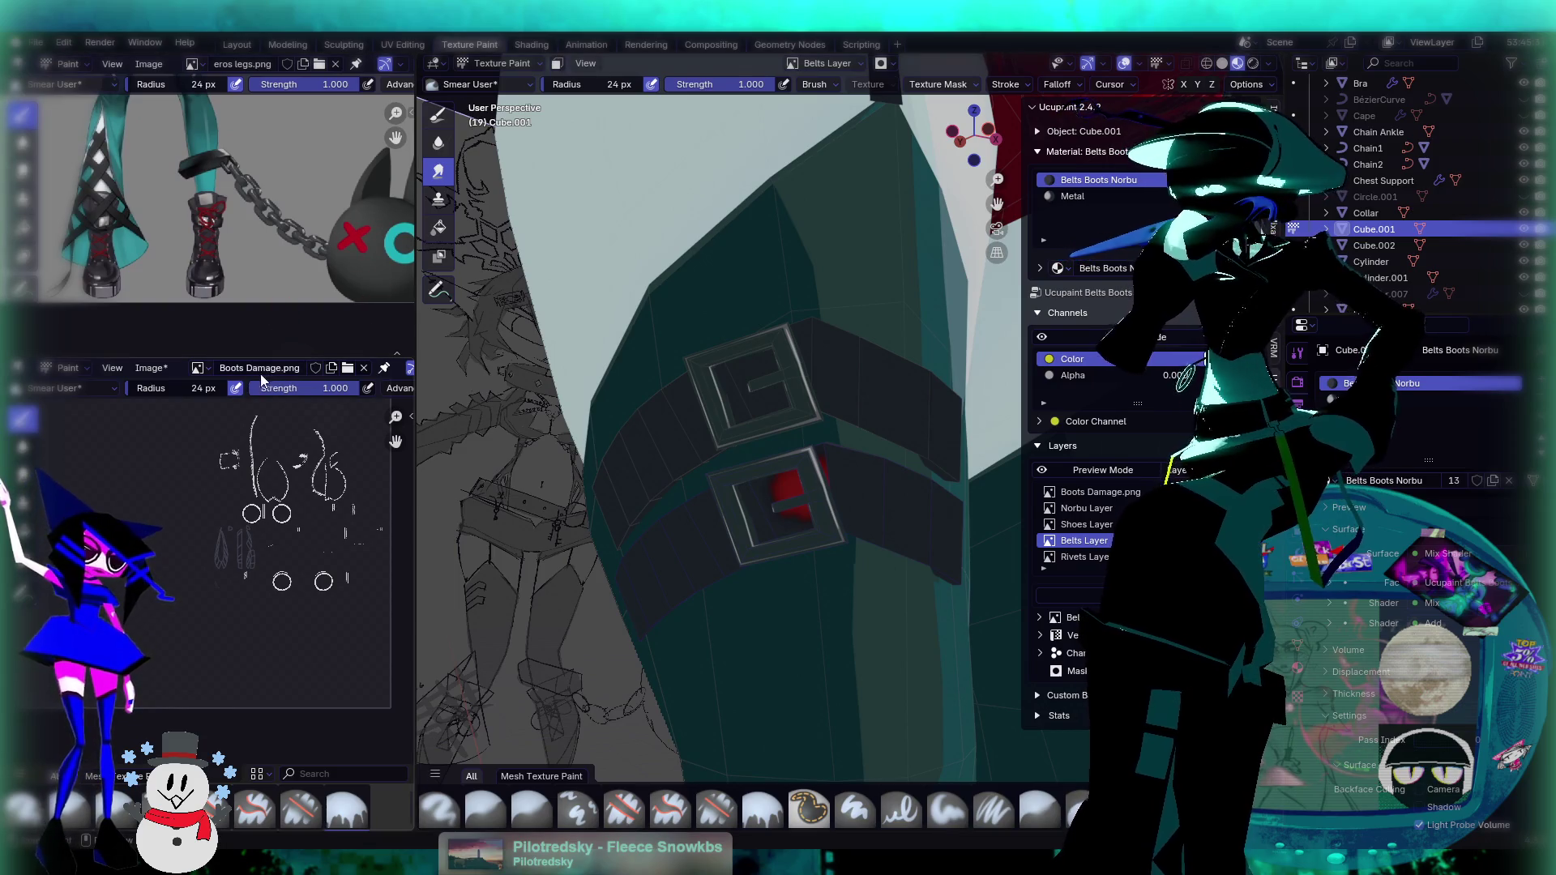
left_click(197, 368)
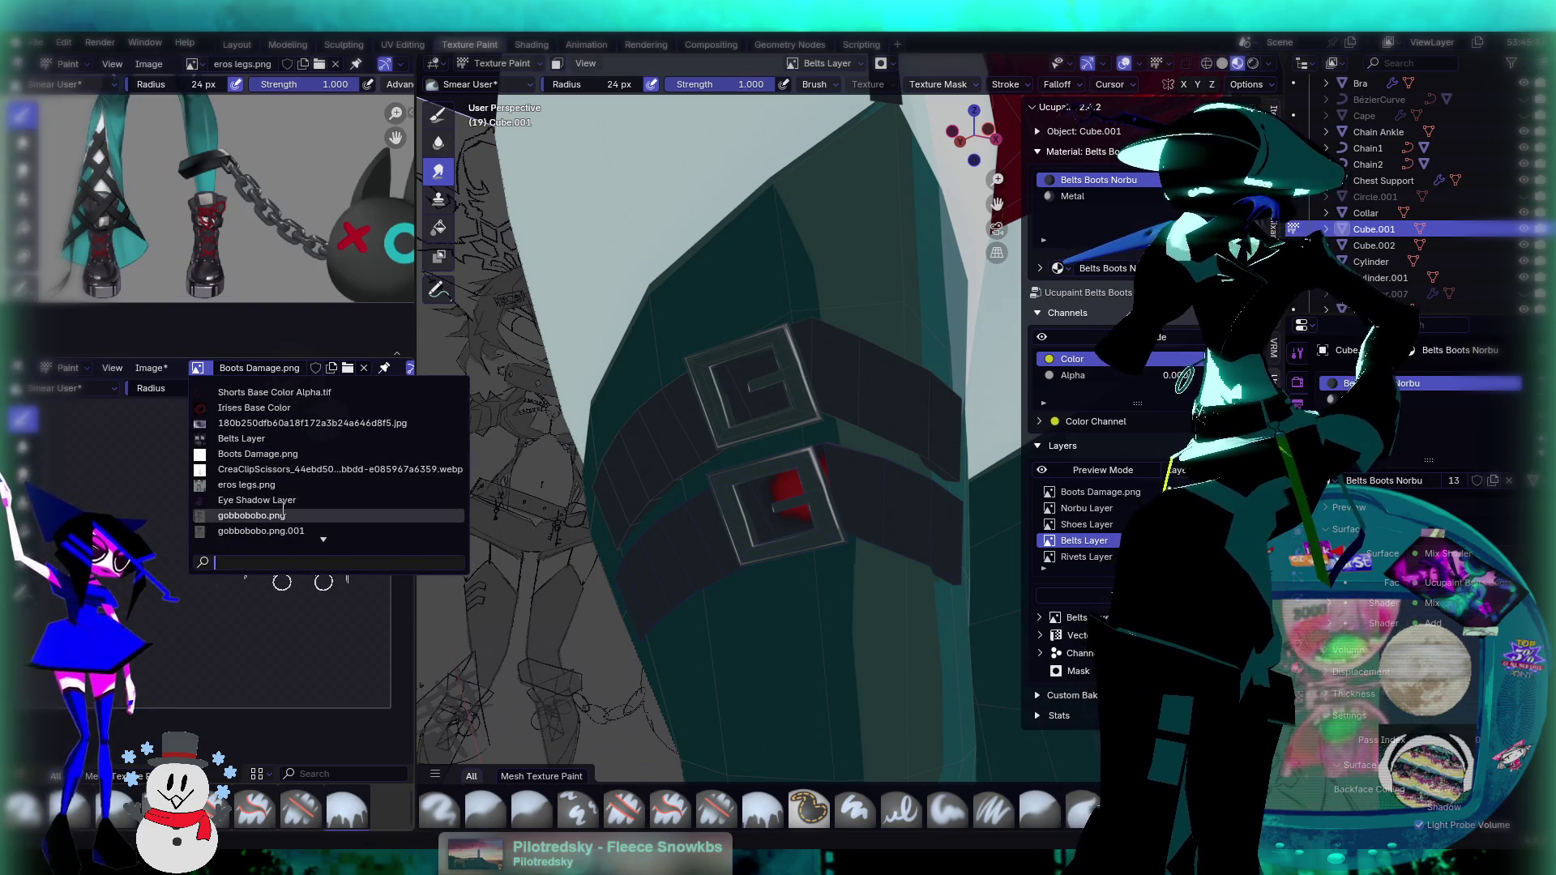
type("nor")
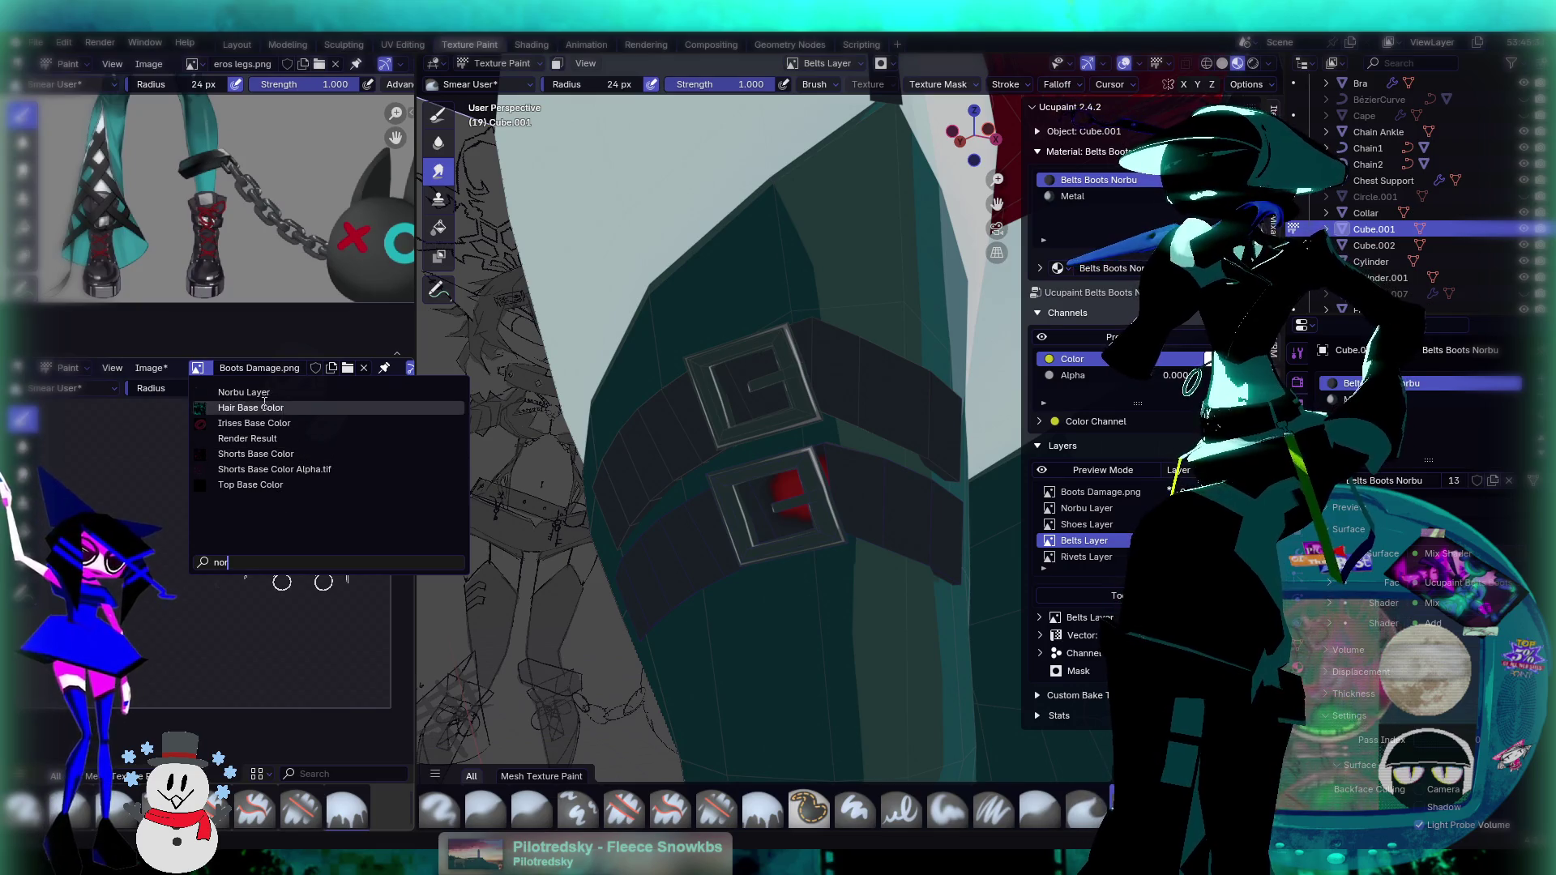
left_click(244, 393)
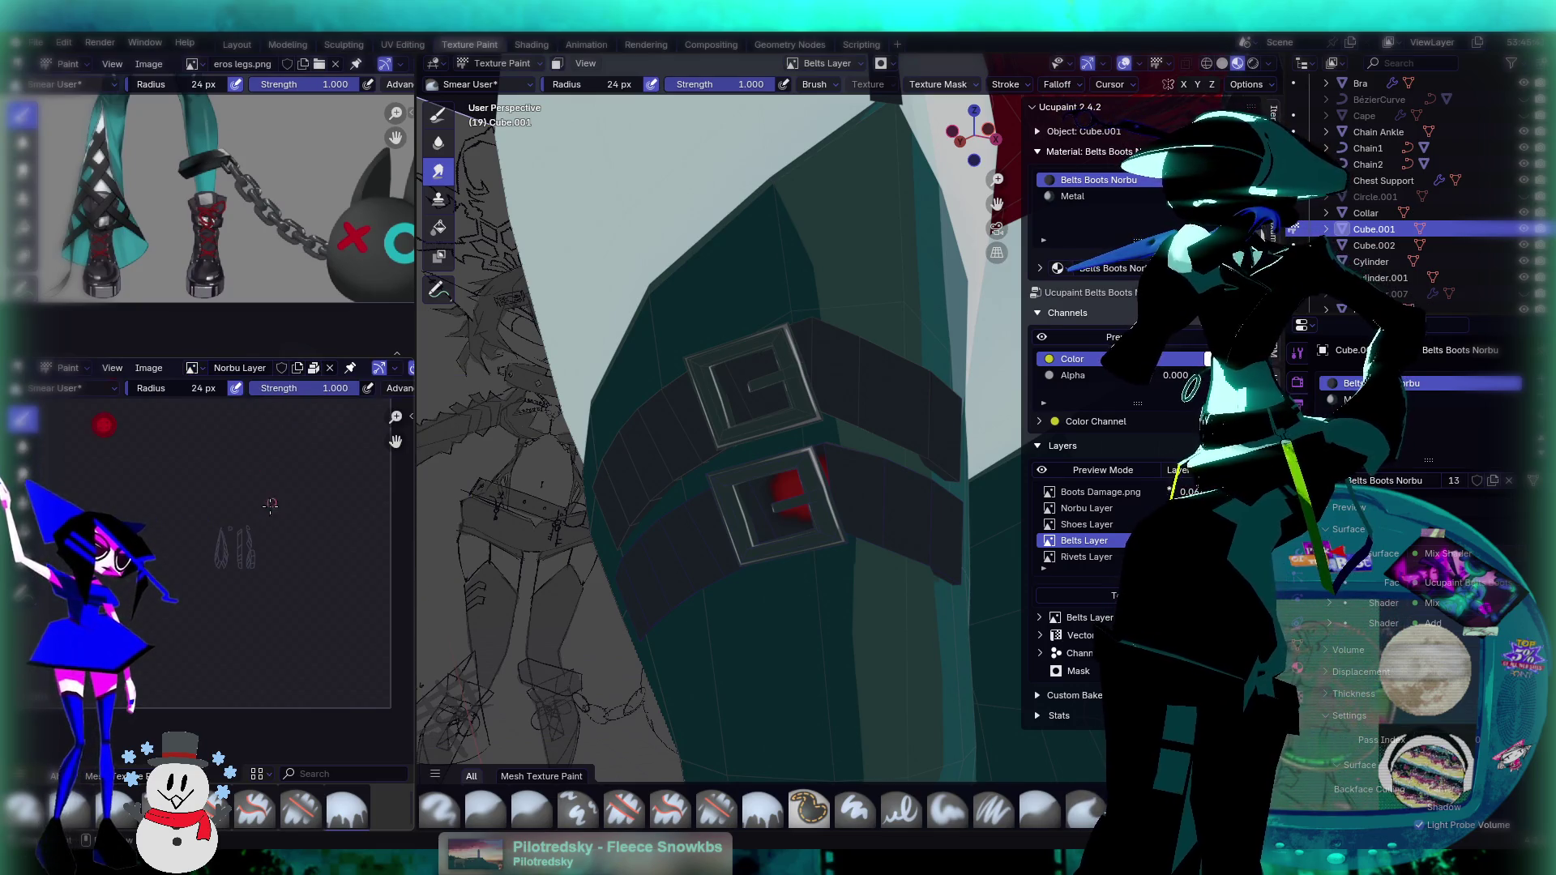
Step: With Boots Damage.png active, paint a red smear on the strap buckle, then open UV Editing
scroll(866, 468, "down", 4)
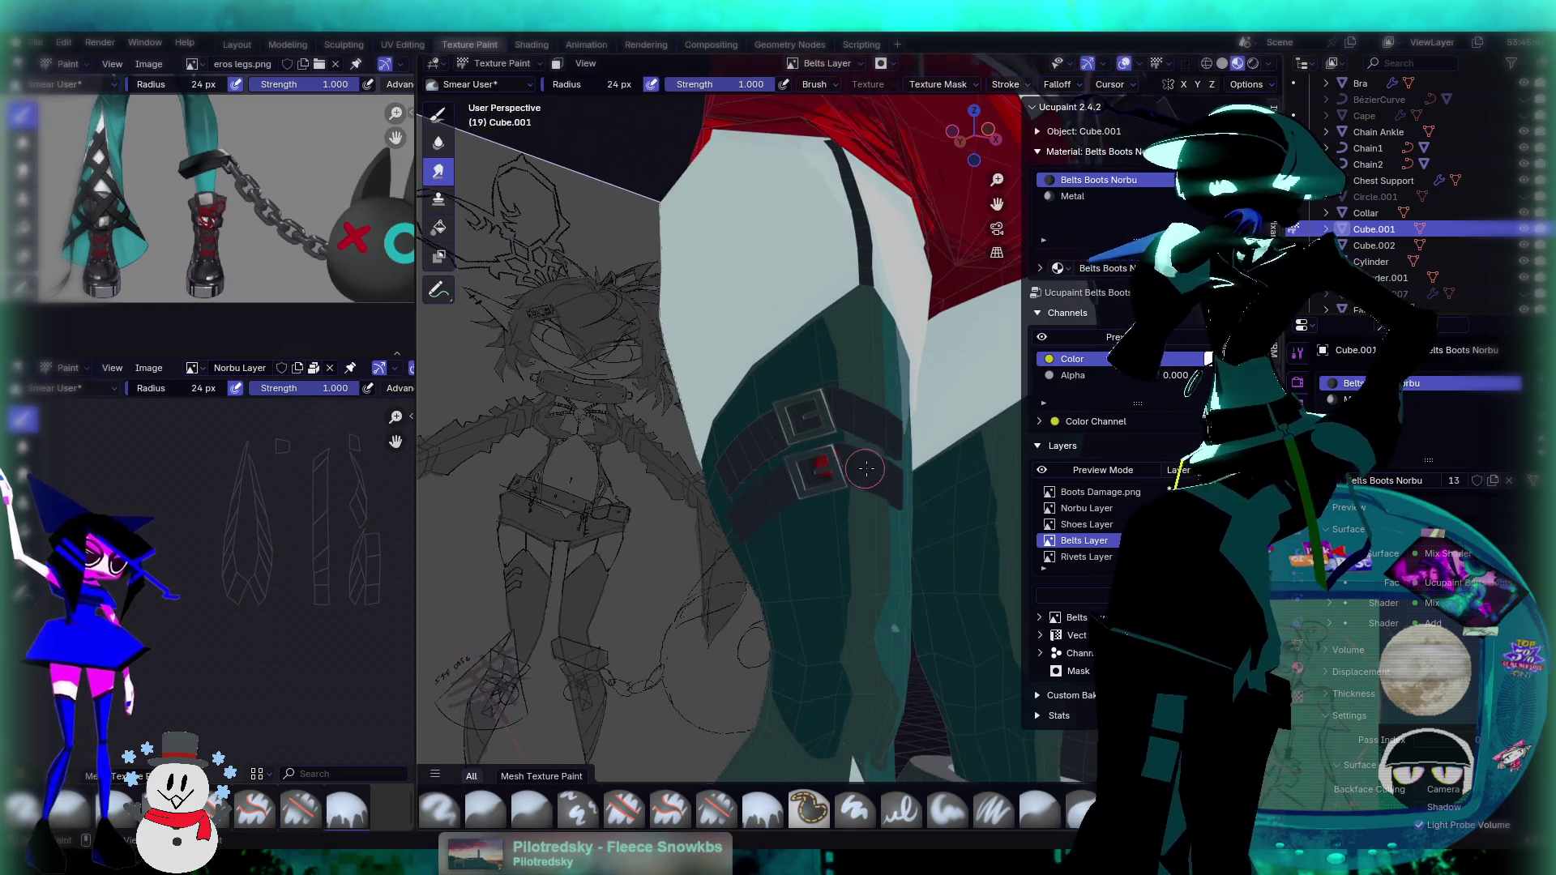
middle_click_drag(719, 250, 1009, 521)
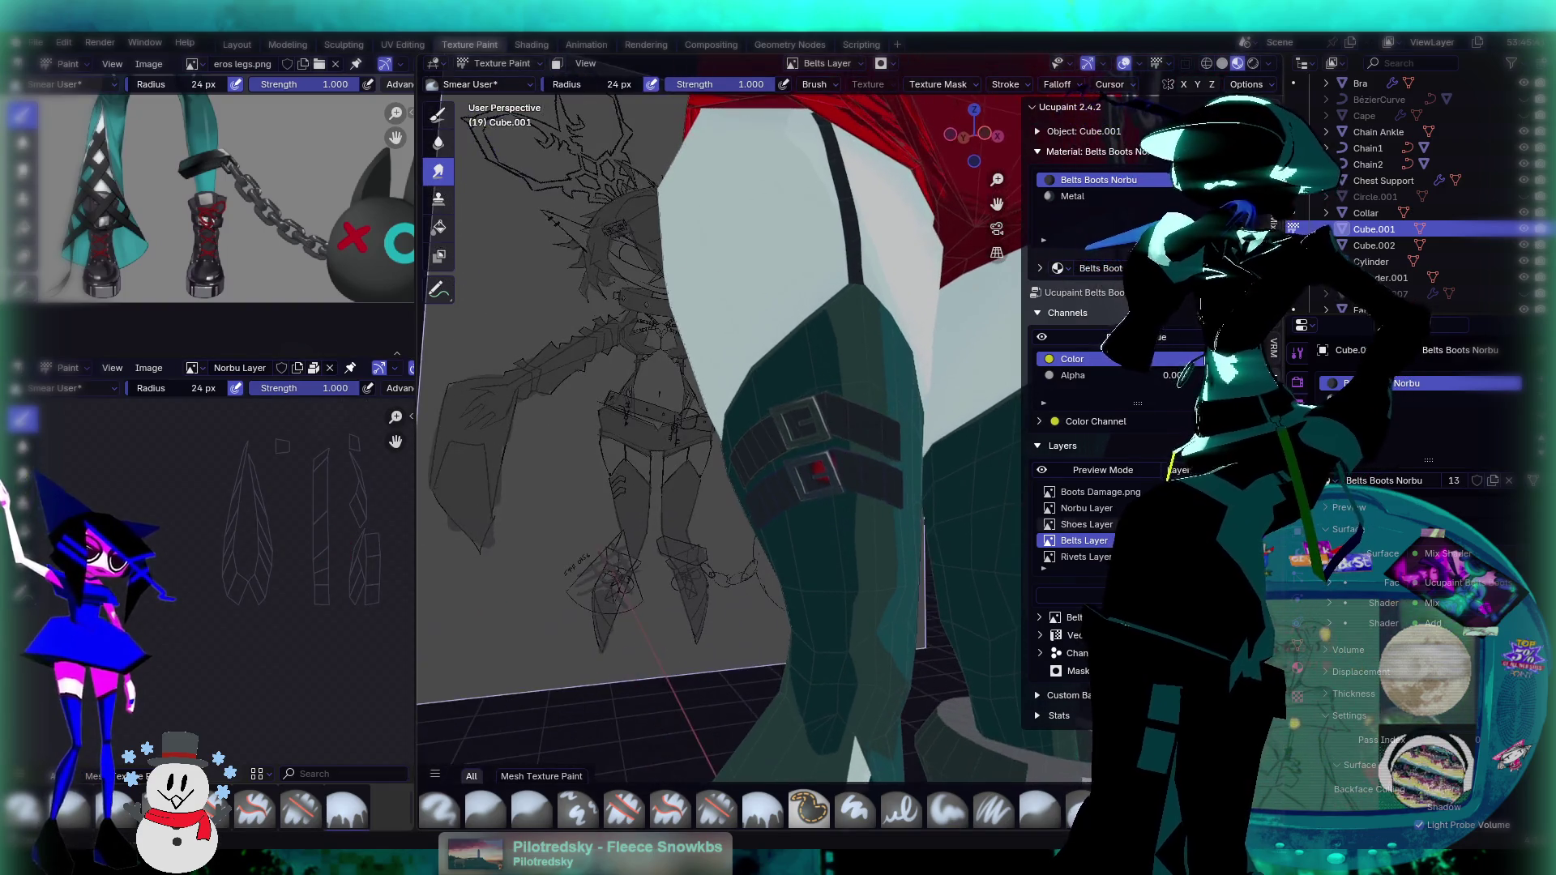
left_click(1100, 492)
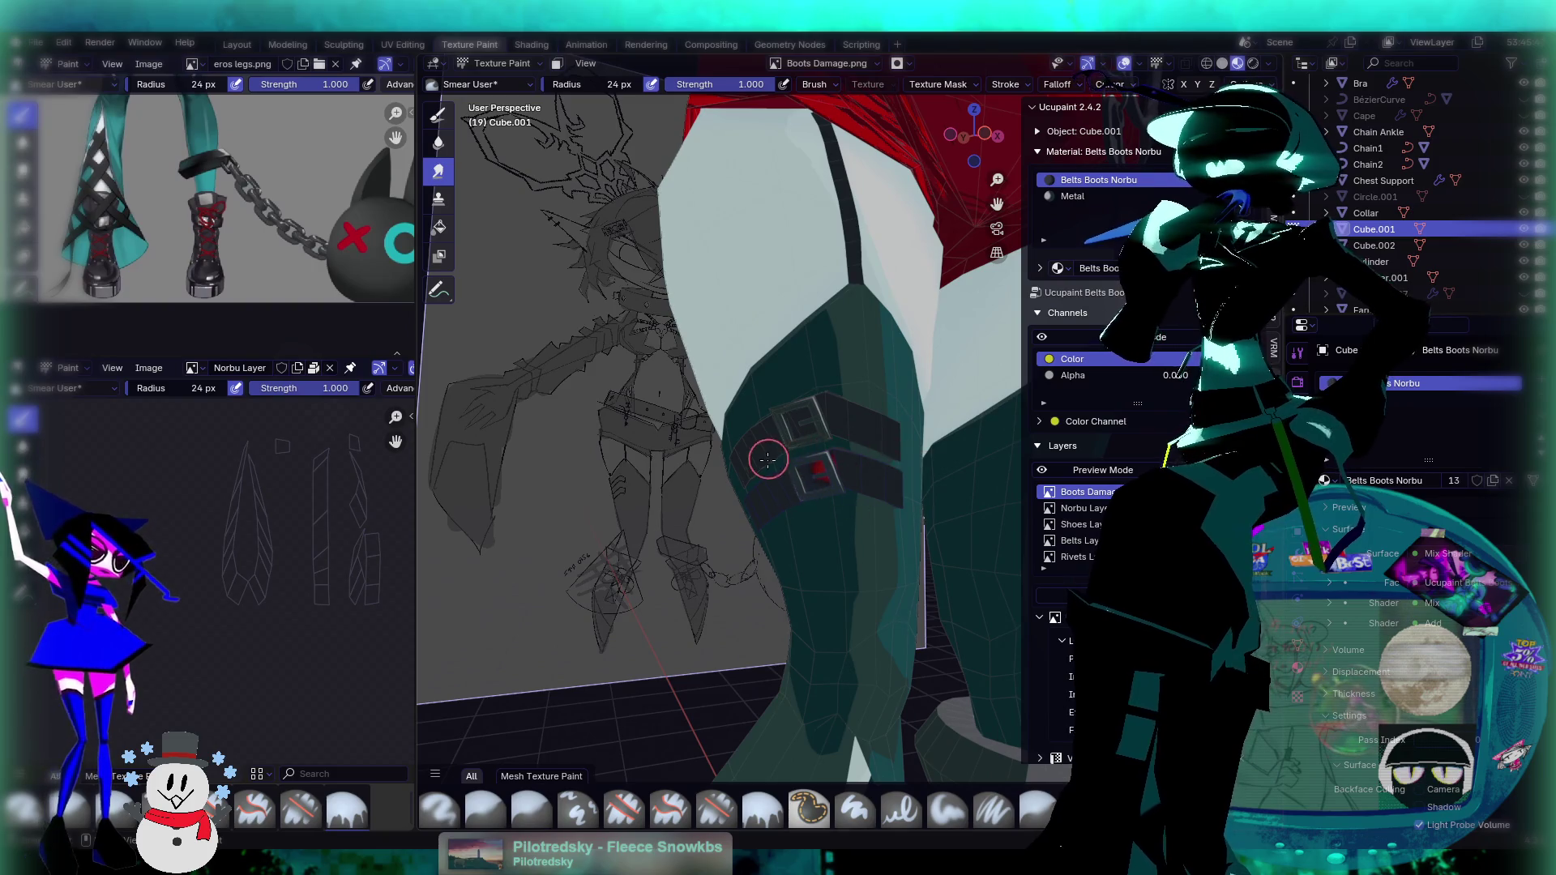
middle_click_drag(911, 463, 770, 451, "shift")
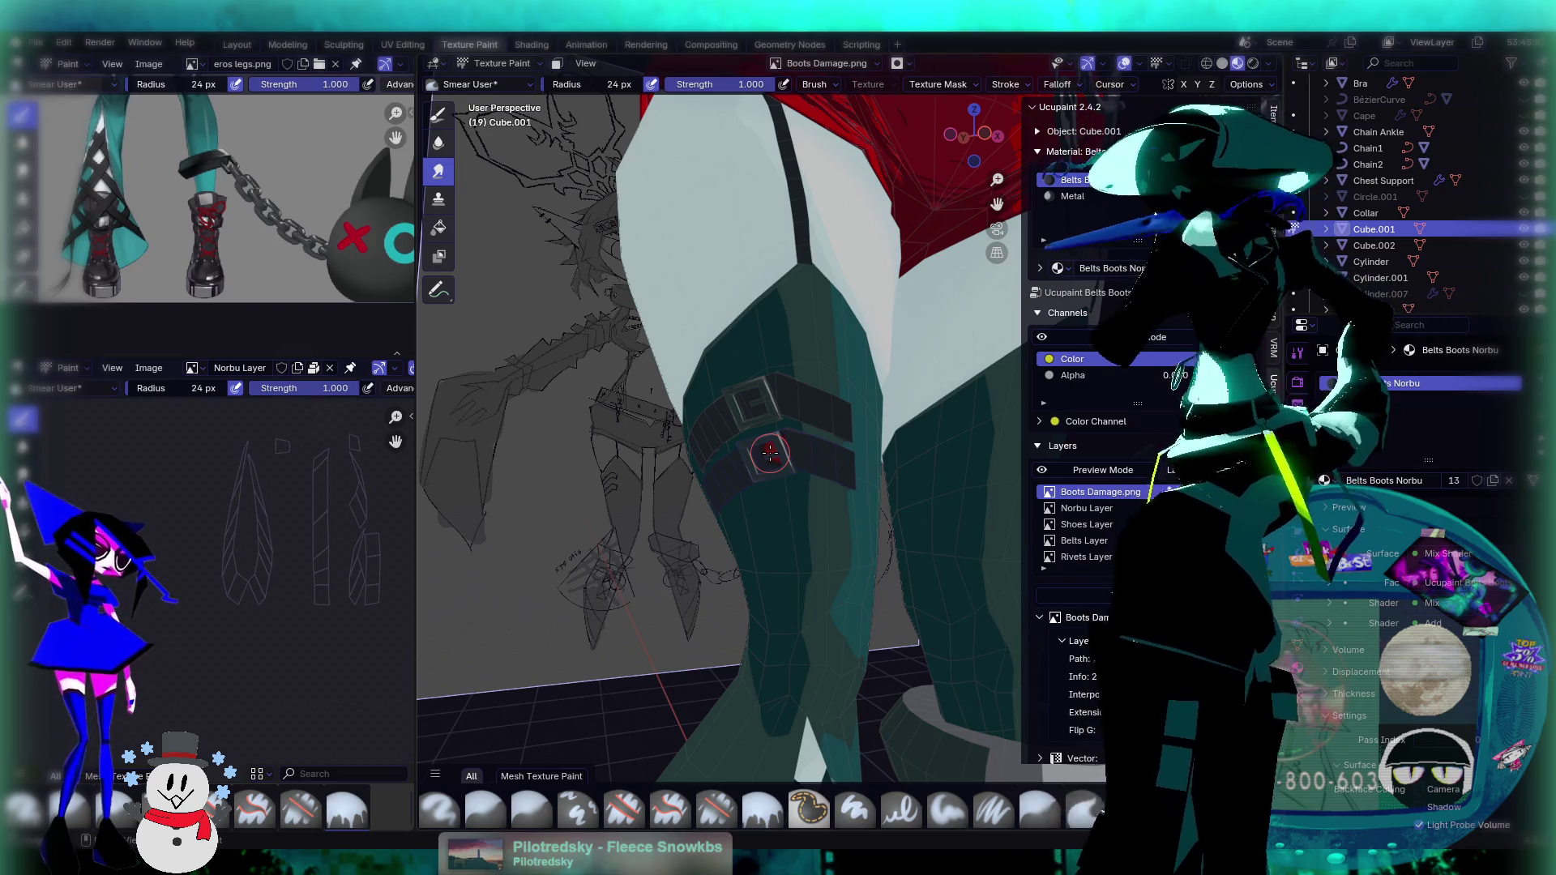
left_click_drag(770, 452, 783, 467)
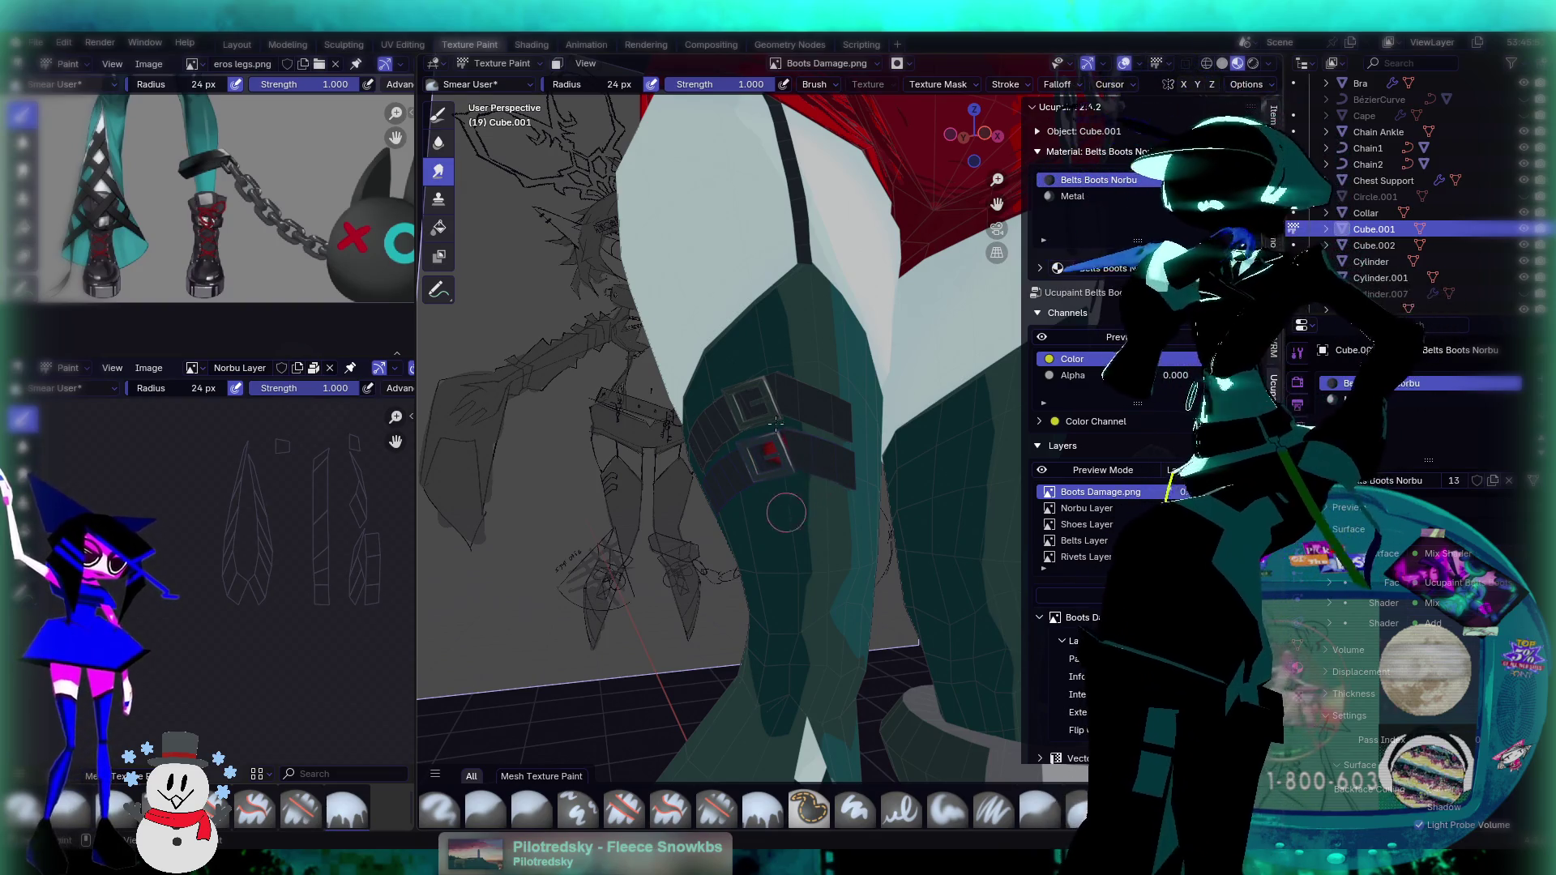
scroll(784, 523, "up", 4)
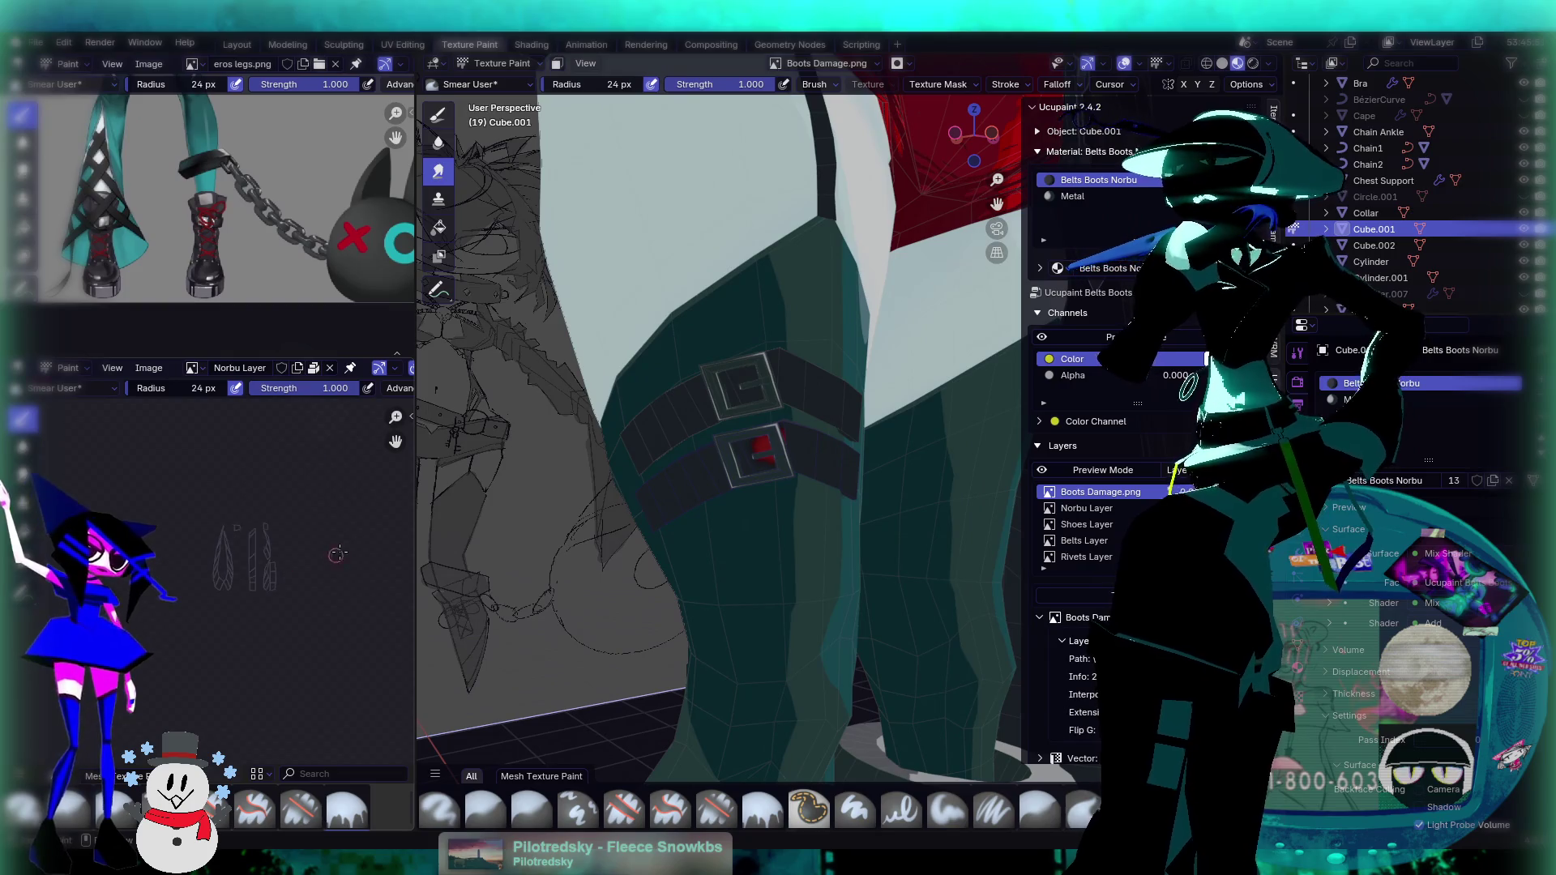
scroll(324, 552, "down", 2)
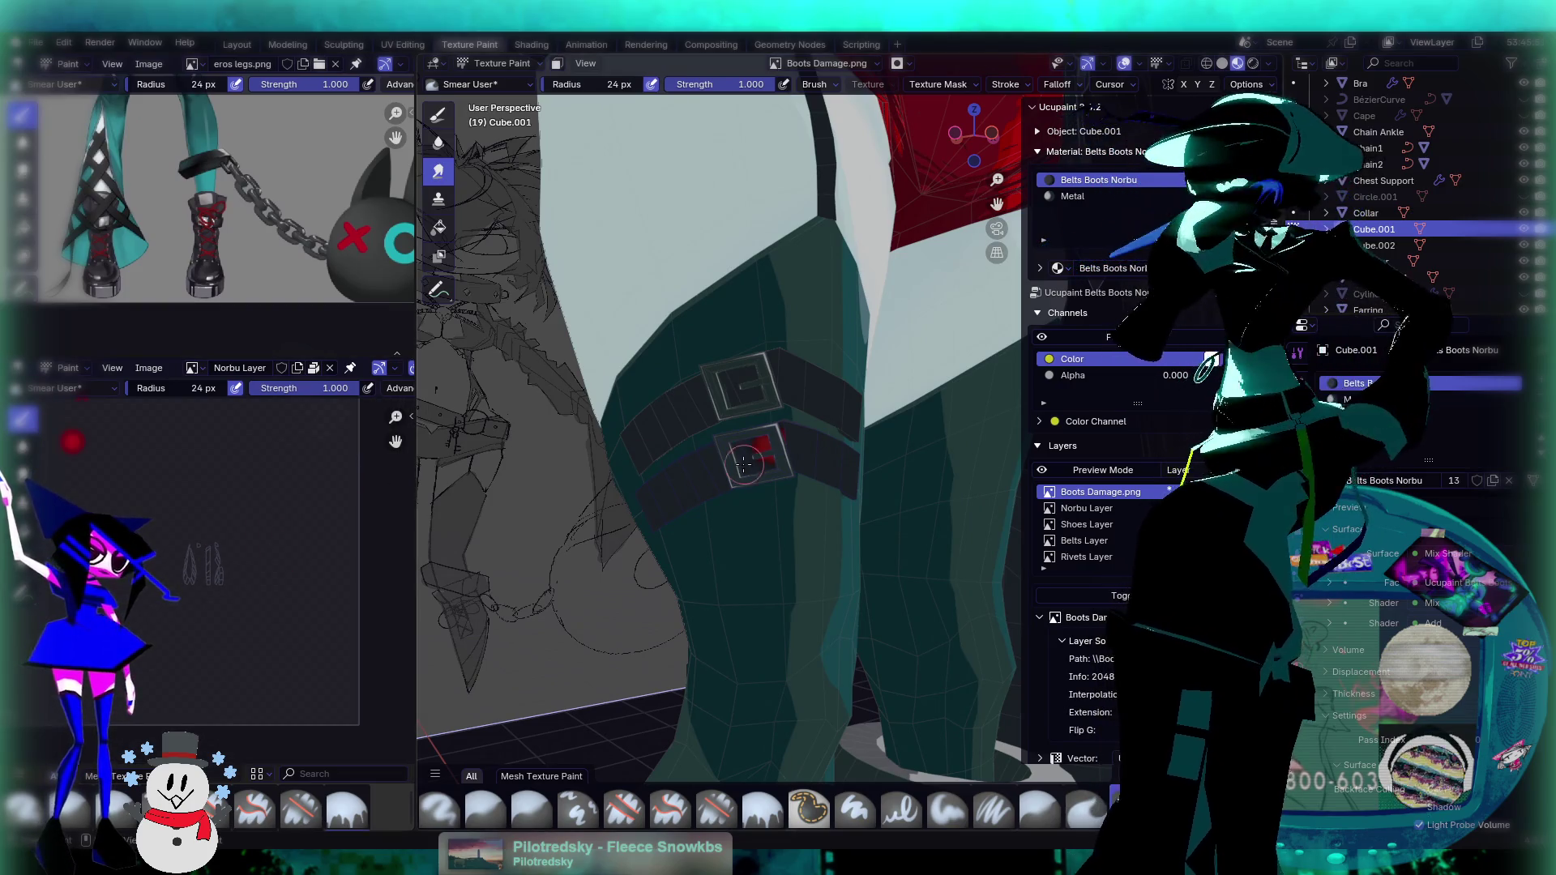
left_click(403, 44)
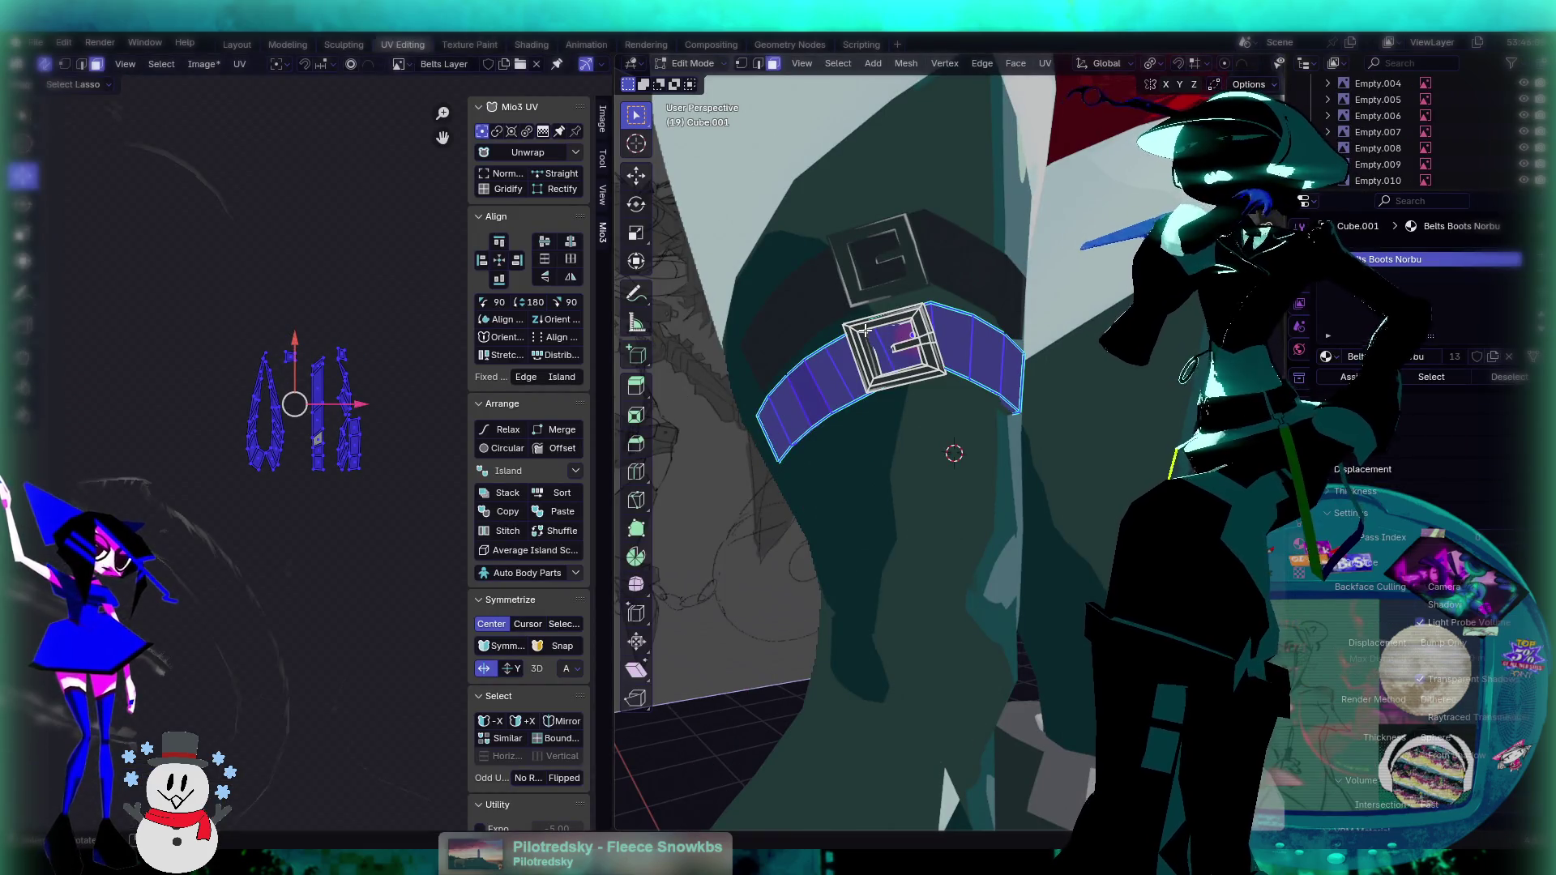
Step: Add the upper strap Cube.002 to the selection and edit both straps together
key("Tab")
left_click(961, 256, "shift")
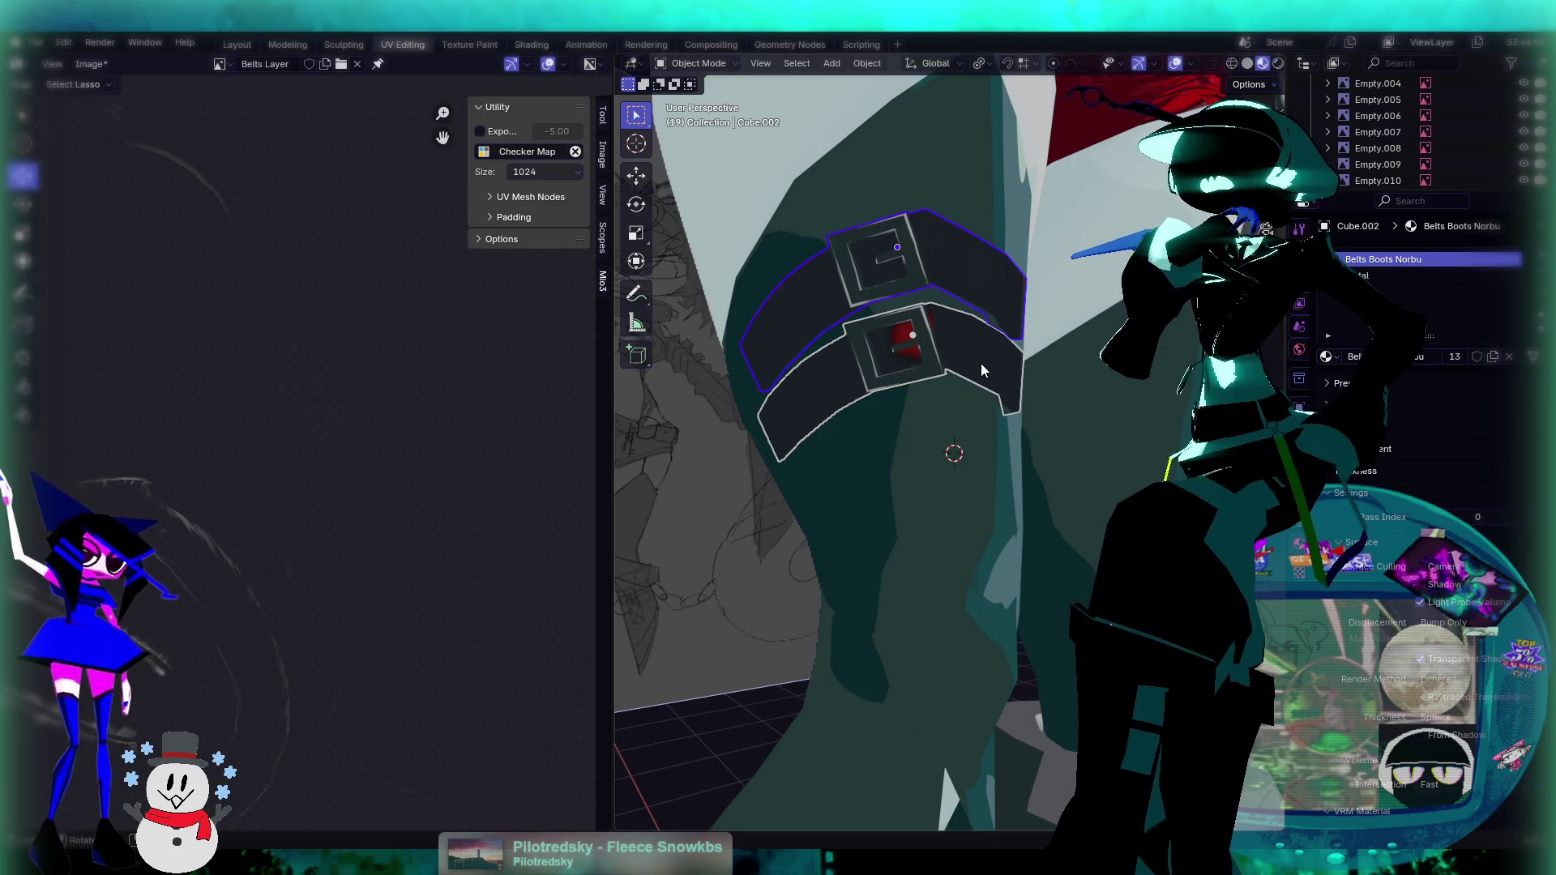
key("Tab")
scroll(233, 436, "down", 3)
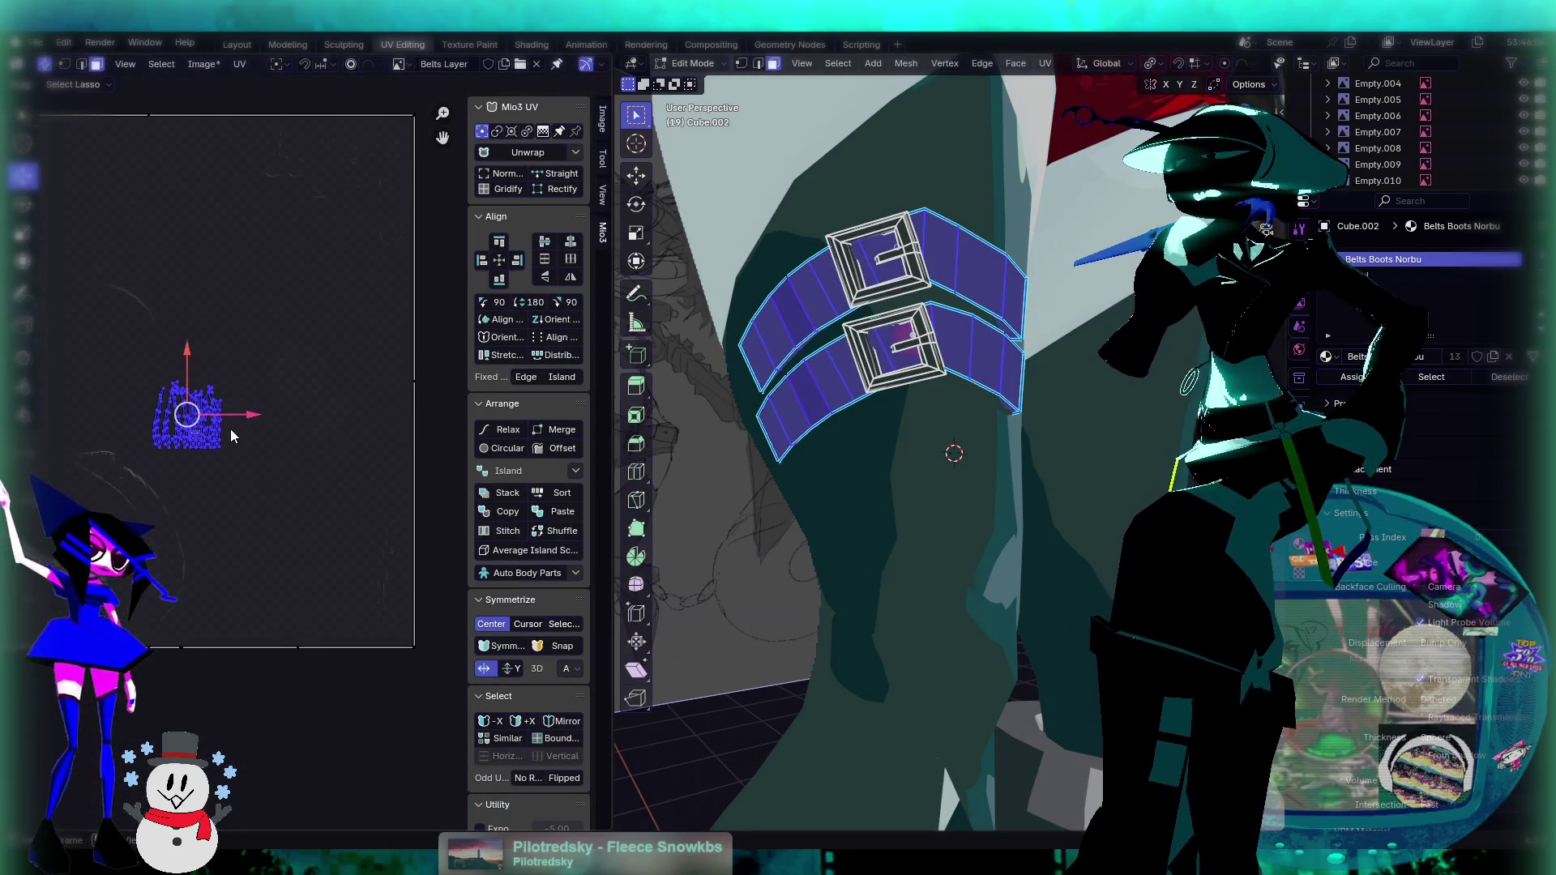
Step: Move the strap UV islands down and right and shrink them
left_click_drag(206, 413, 400, 470)
middle_click_drag(400, 470, 369, 459)
key("s")
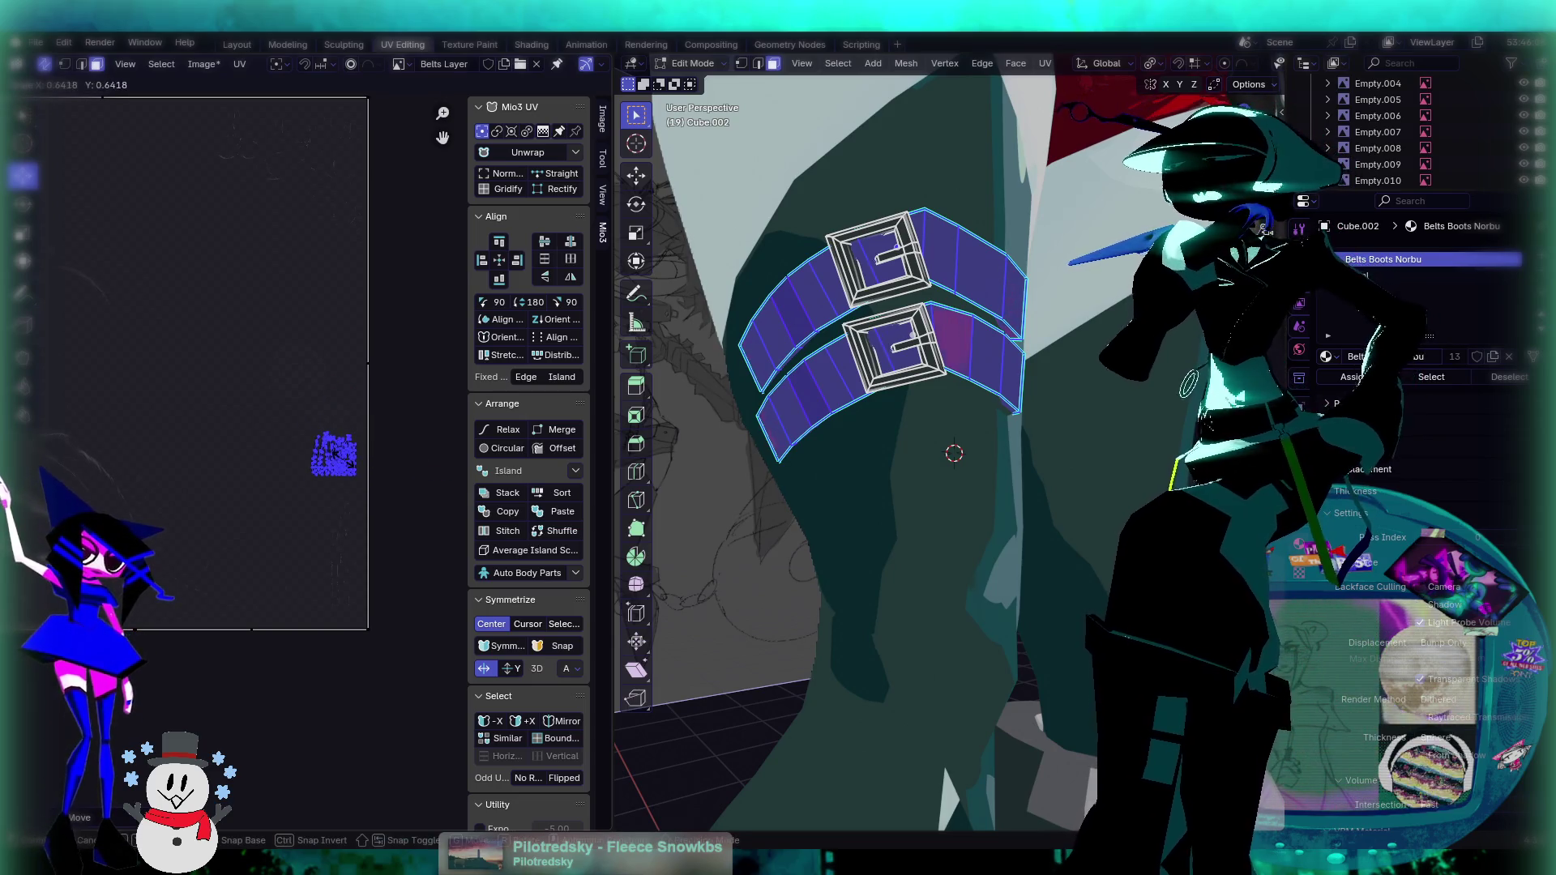
left_click(355, 468)
scroll(361, 472, "up", 1)
Step: Shift the strap UV islands further left and scale them down into a small cluster
key("g")
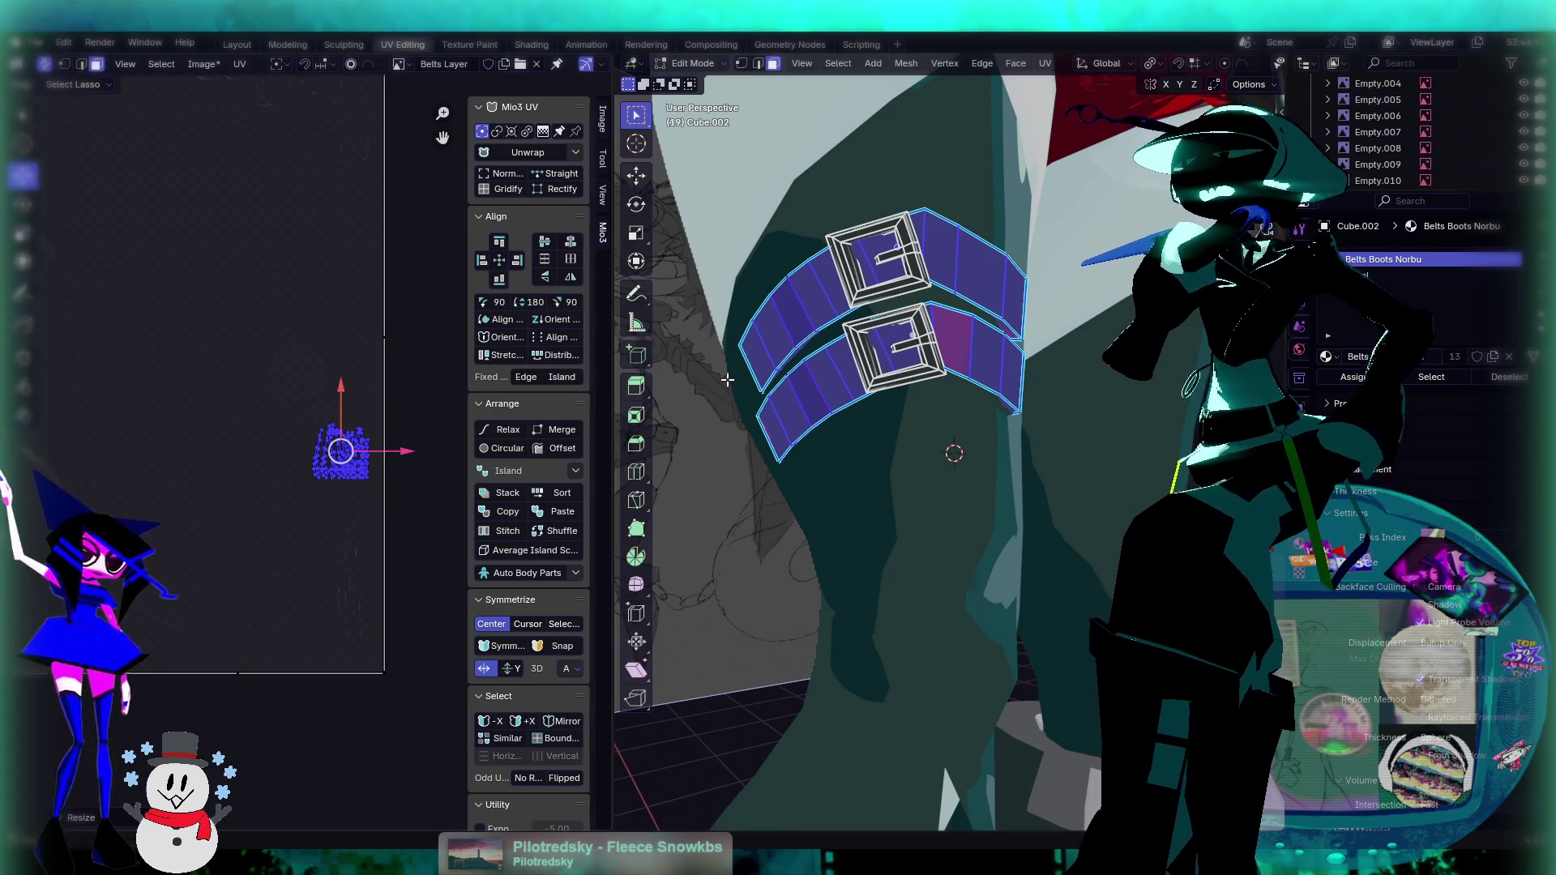
scroll(693, 386, "down", 6)
scroll(421, 474, "up", 3)
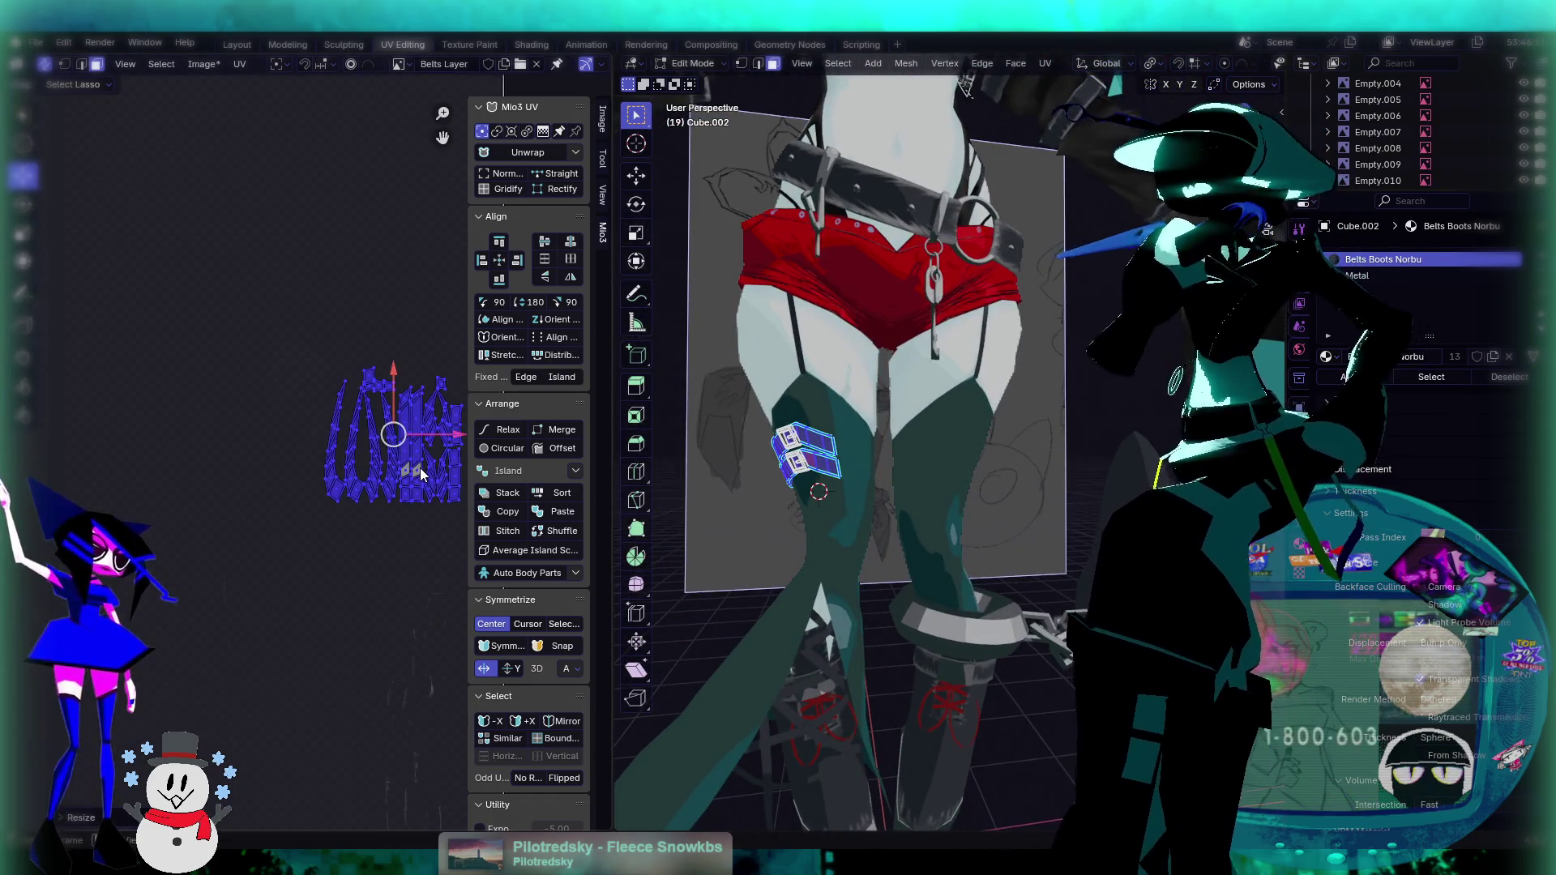
left_click(300, 458)
scroll(328, 472, "up", 2)
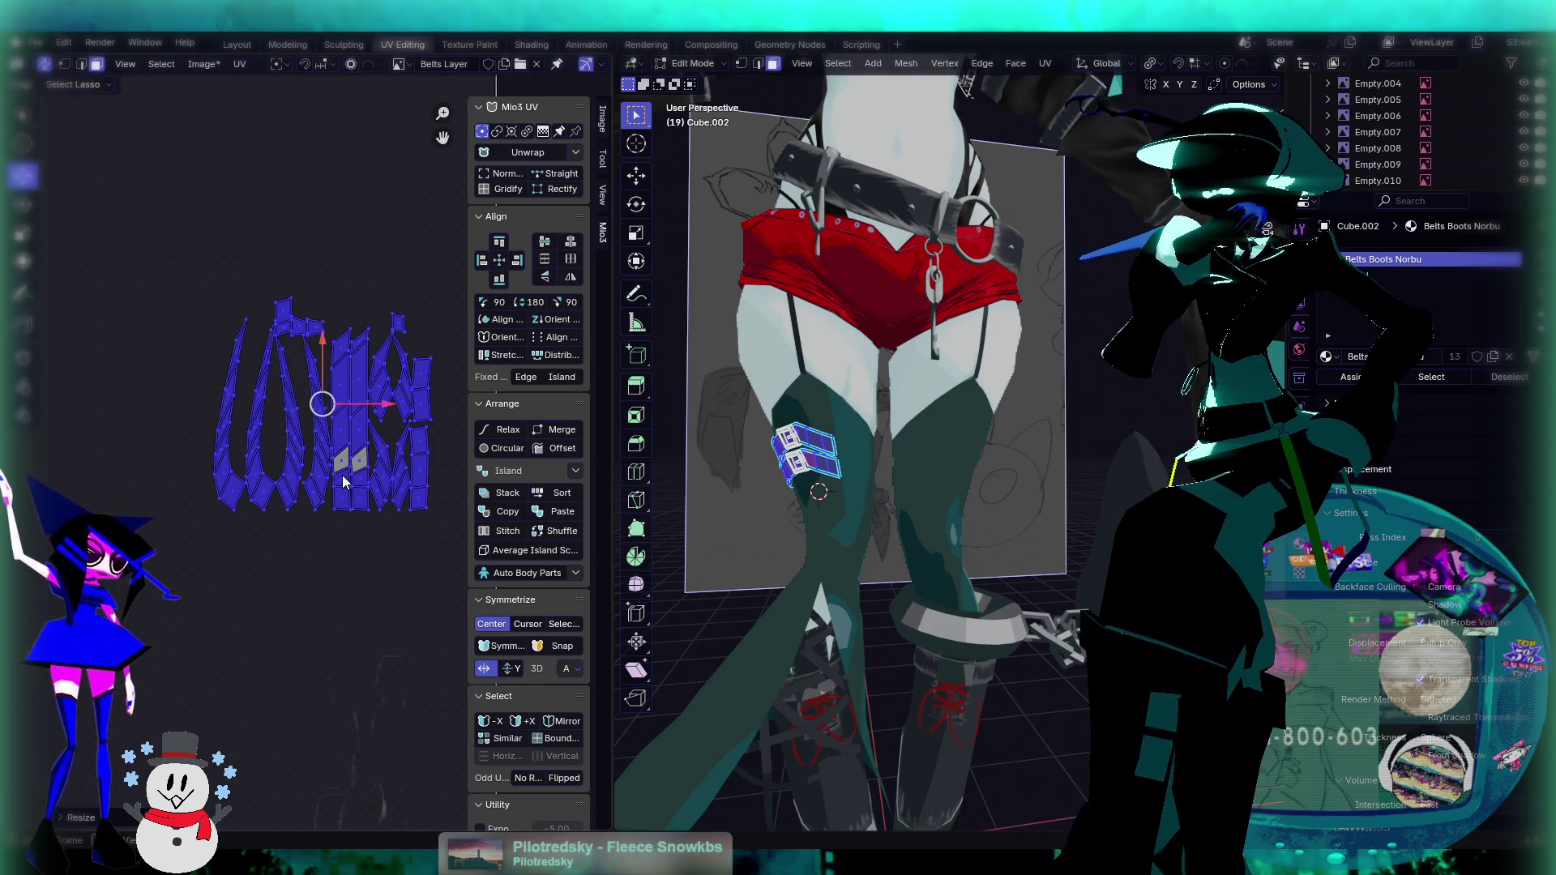
scroll(327, 439, "down", 6)
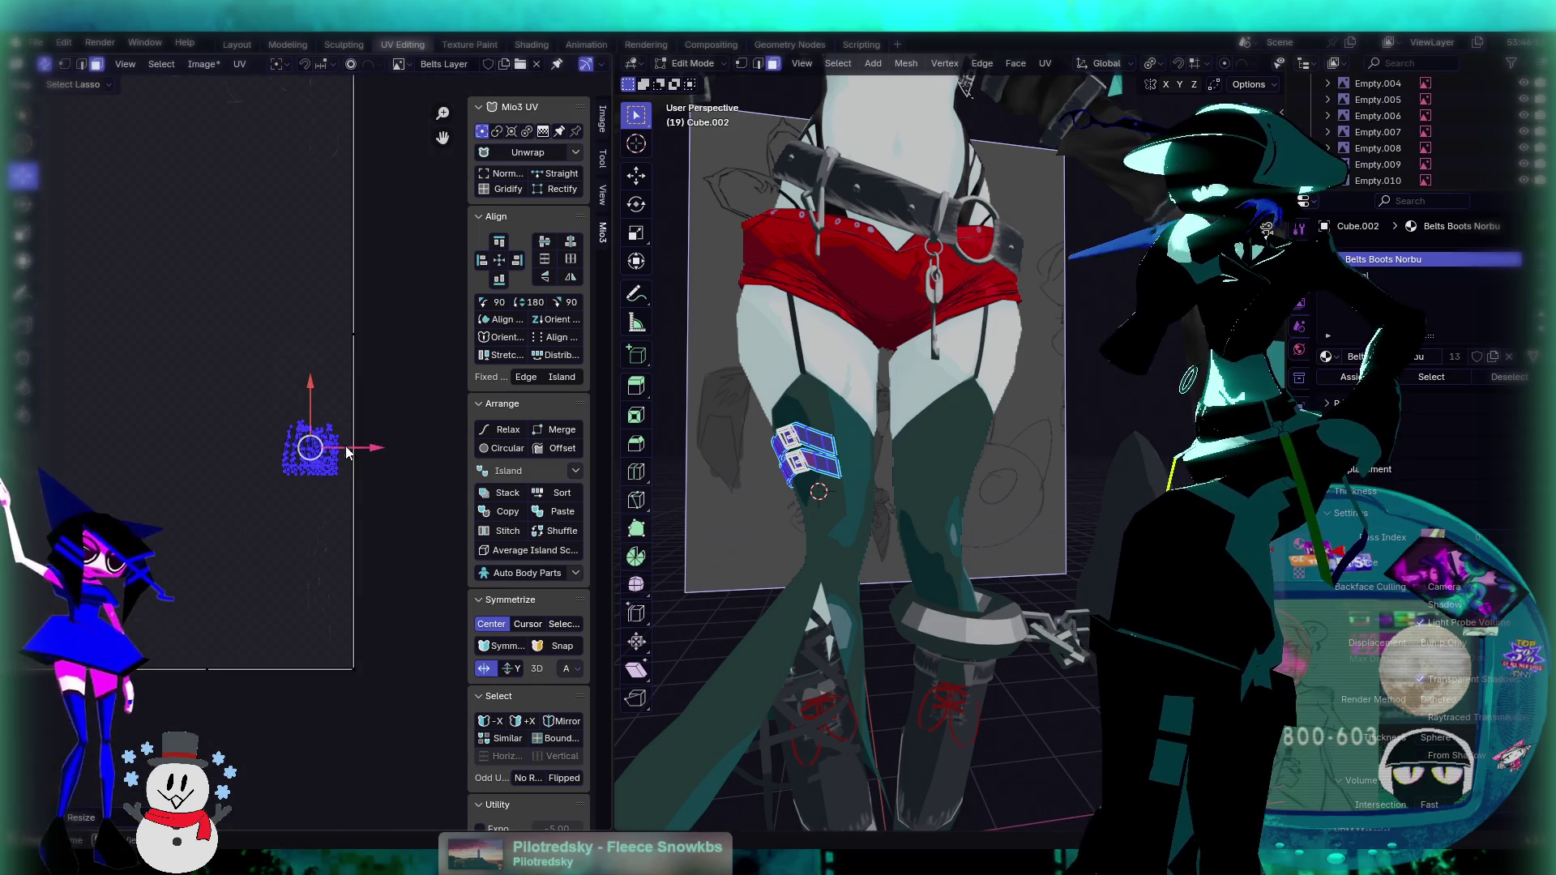
scroll(309, 462, "up", 2)
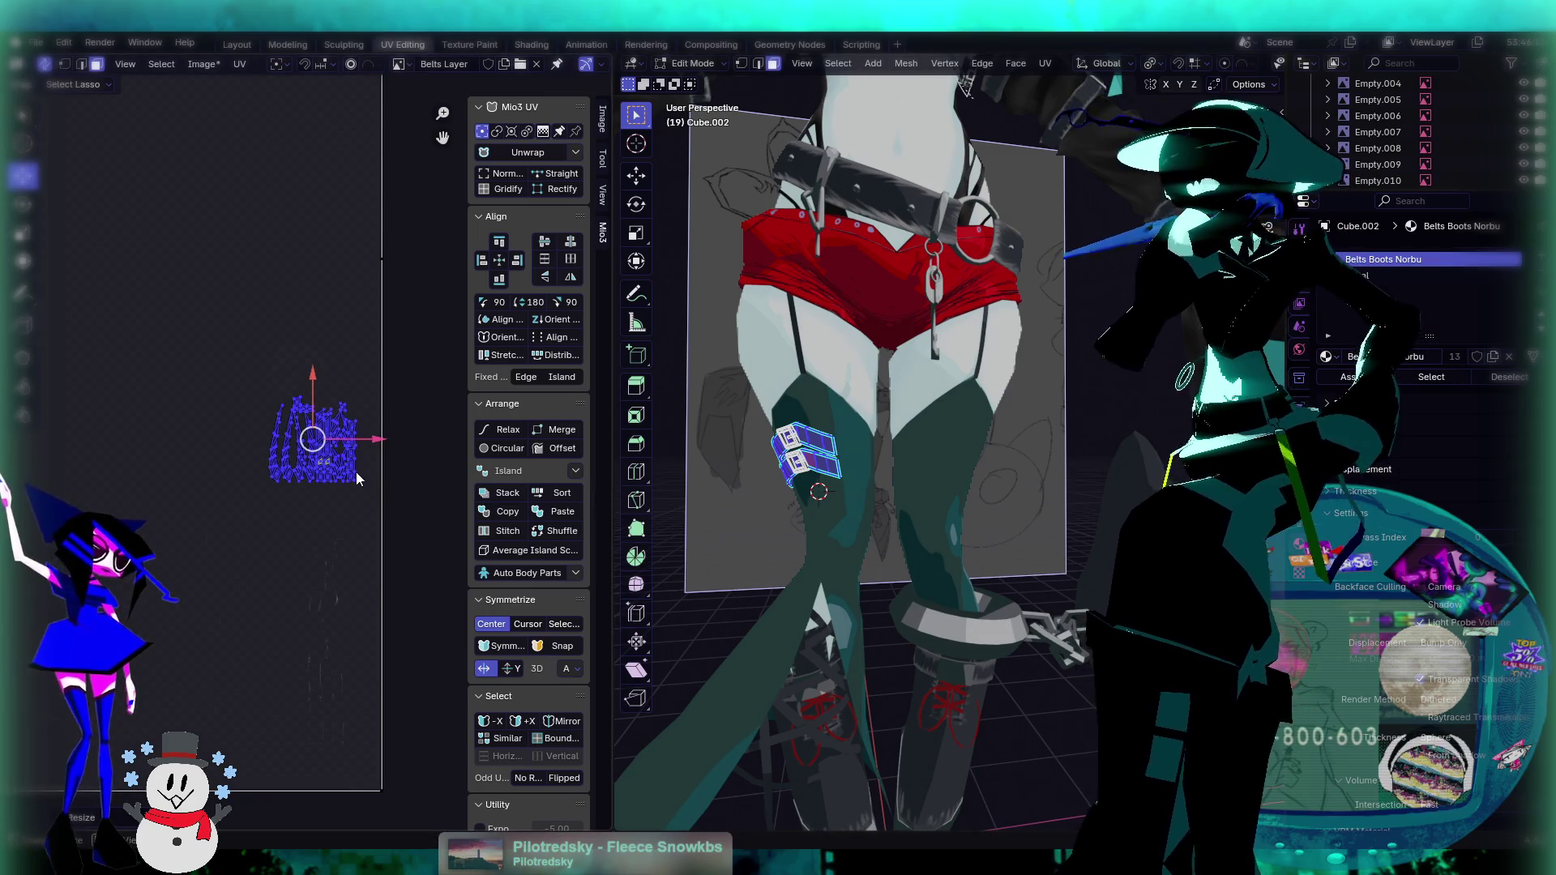
key("s")
left_click(331, 455)
middle_click_drag(770, 454, 847, 474)
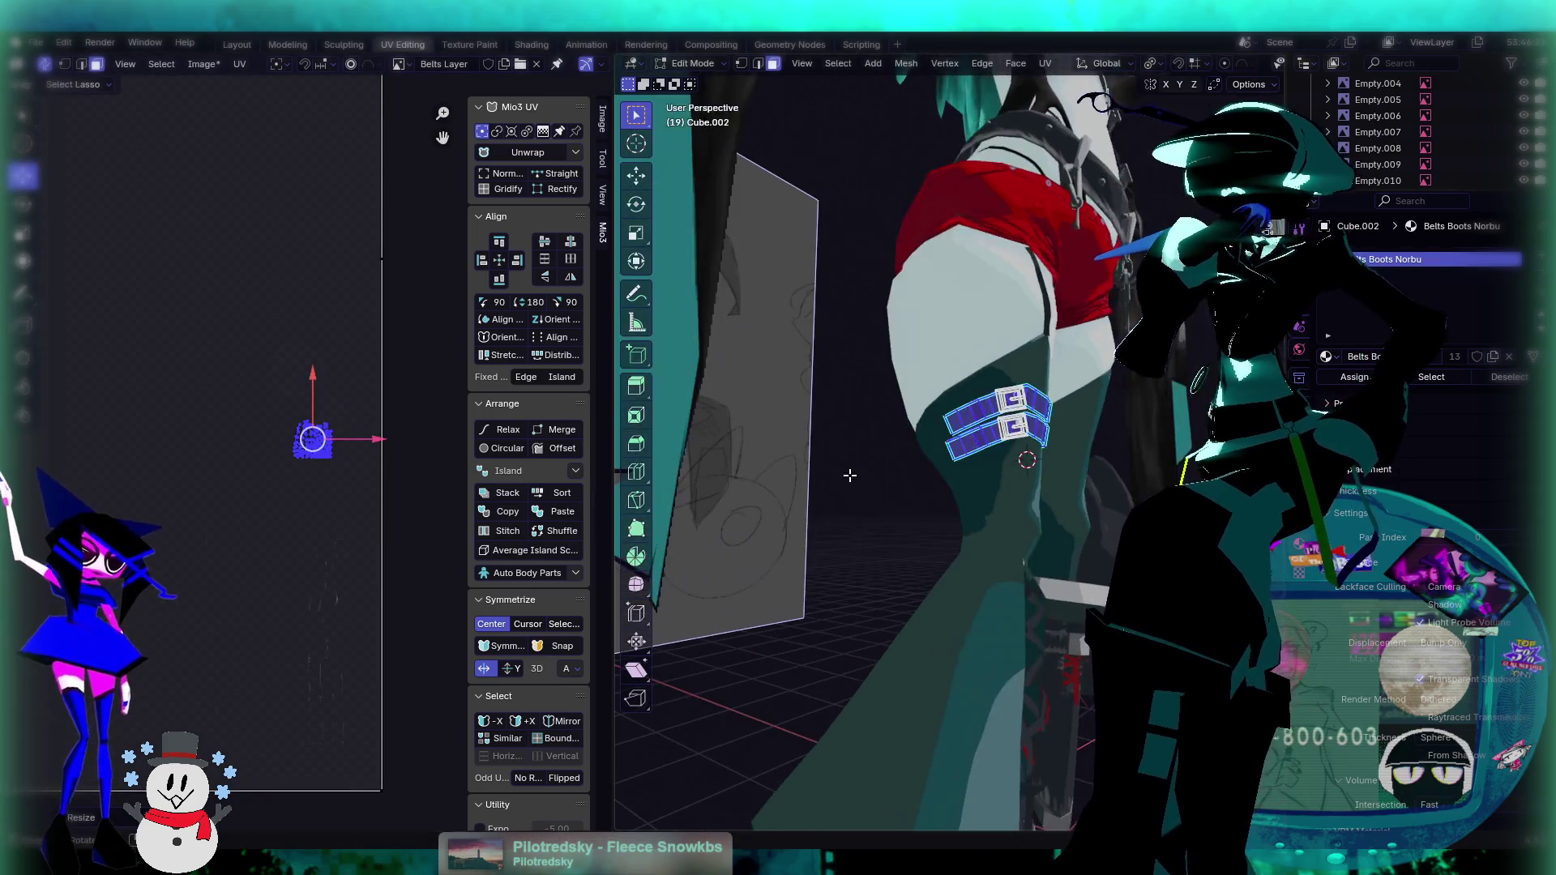